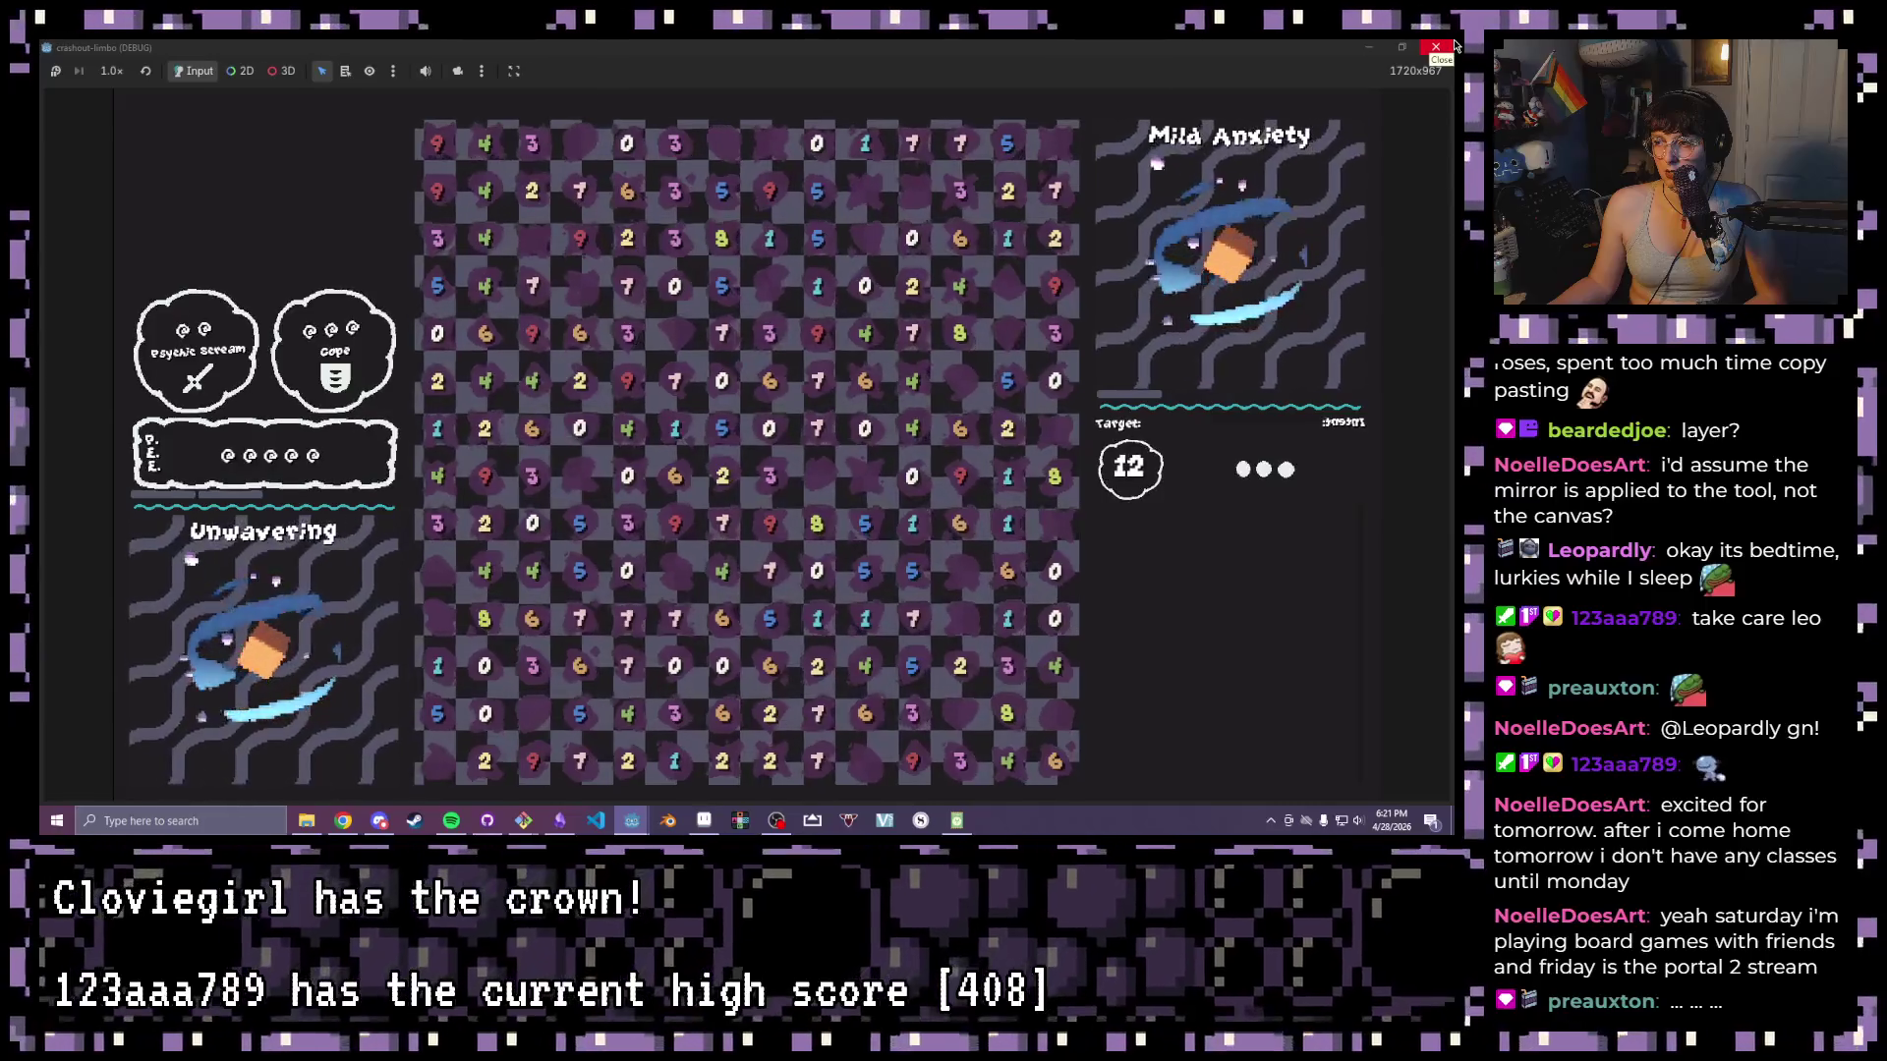
- Close the running game and open intent_display.gd at the line that frees old icons
{"action": "left_click", "coordinate": [1452, 45]}
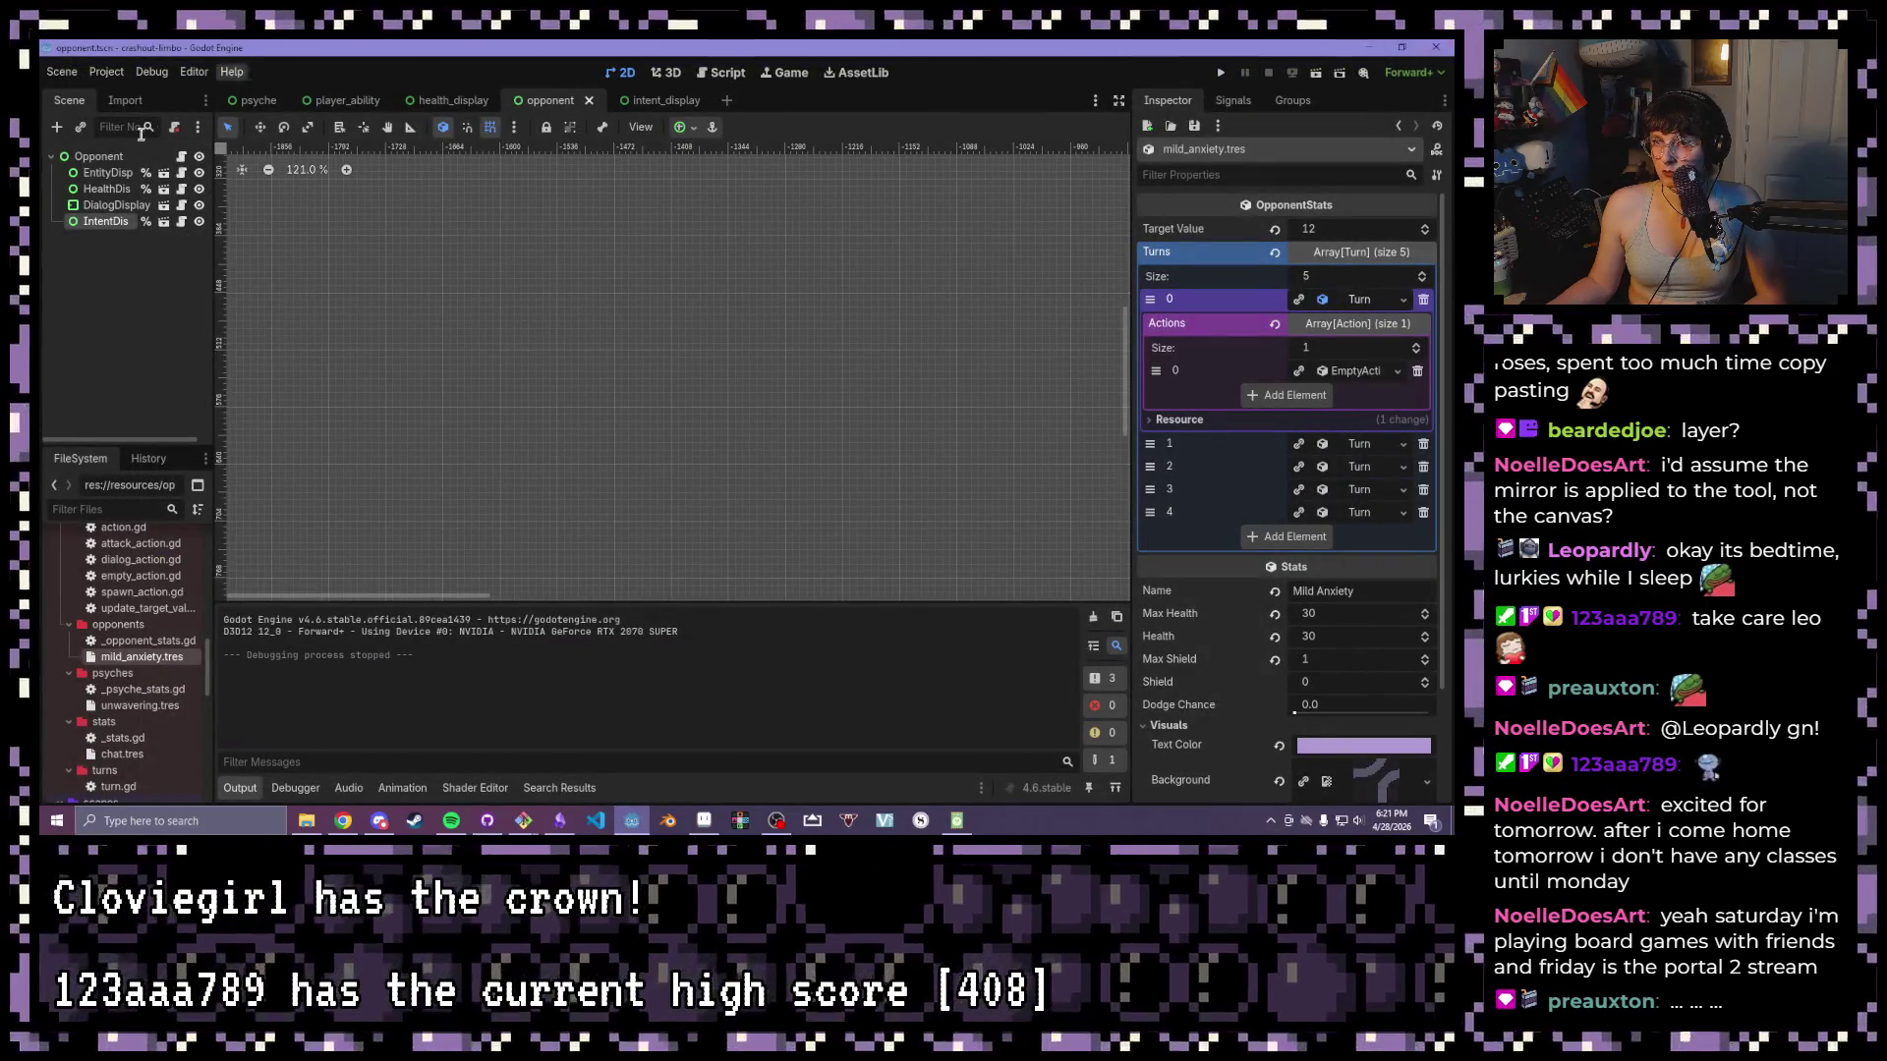
{"action": "left_click", "coordinate": [181, 221]}
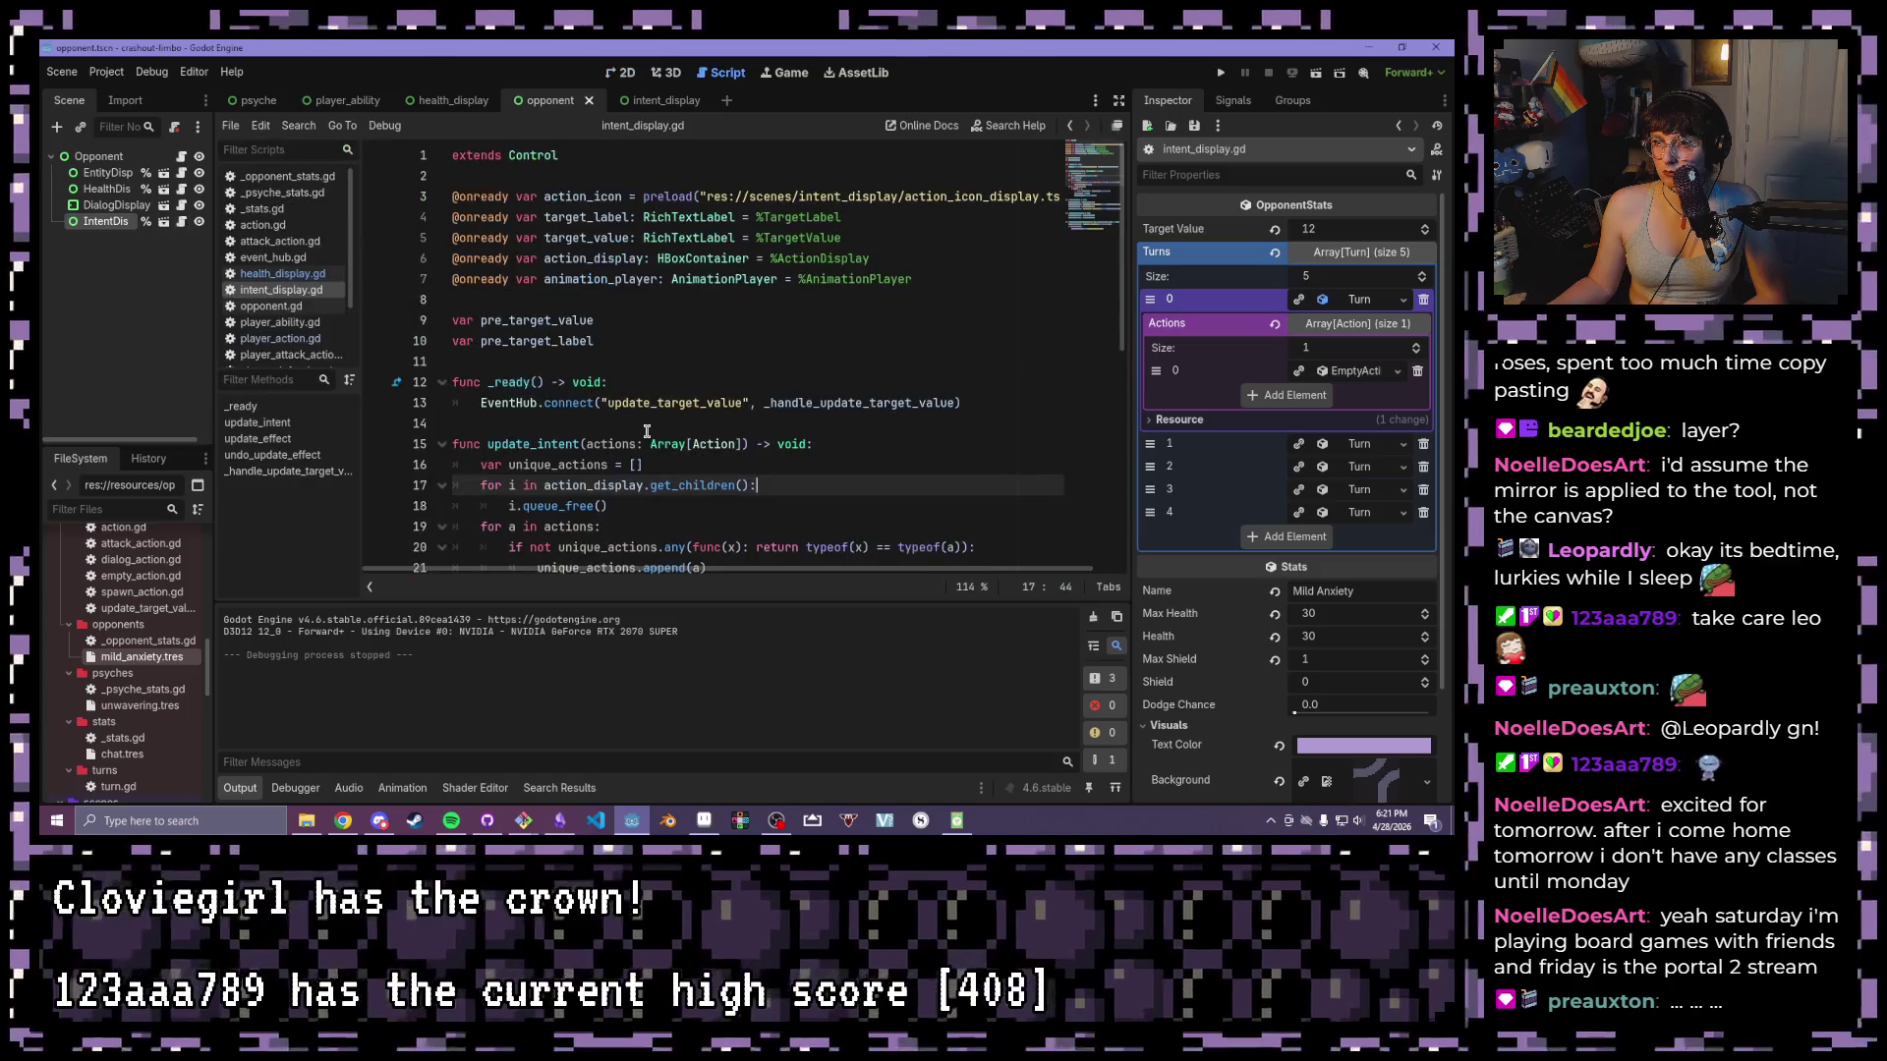
{"action": "scroll", "coordinate": [672, 499], "scroll_direction": "down", "scroll_amount": 2}
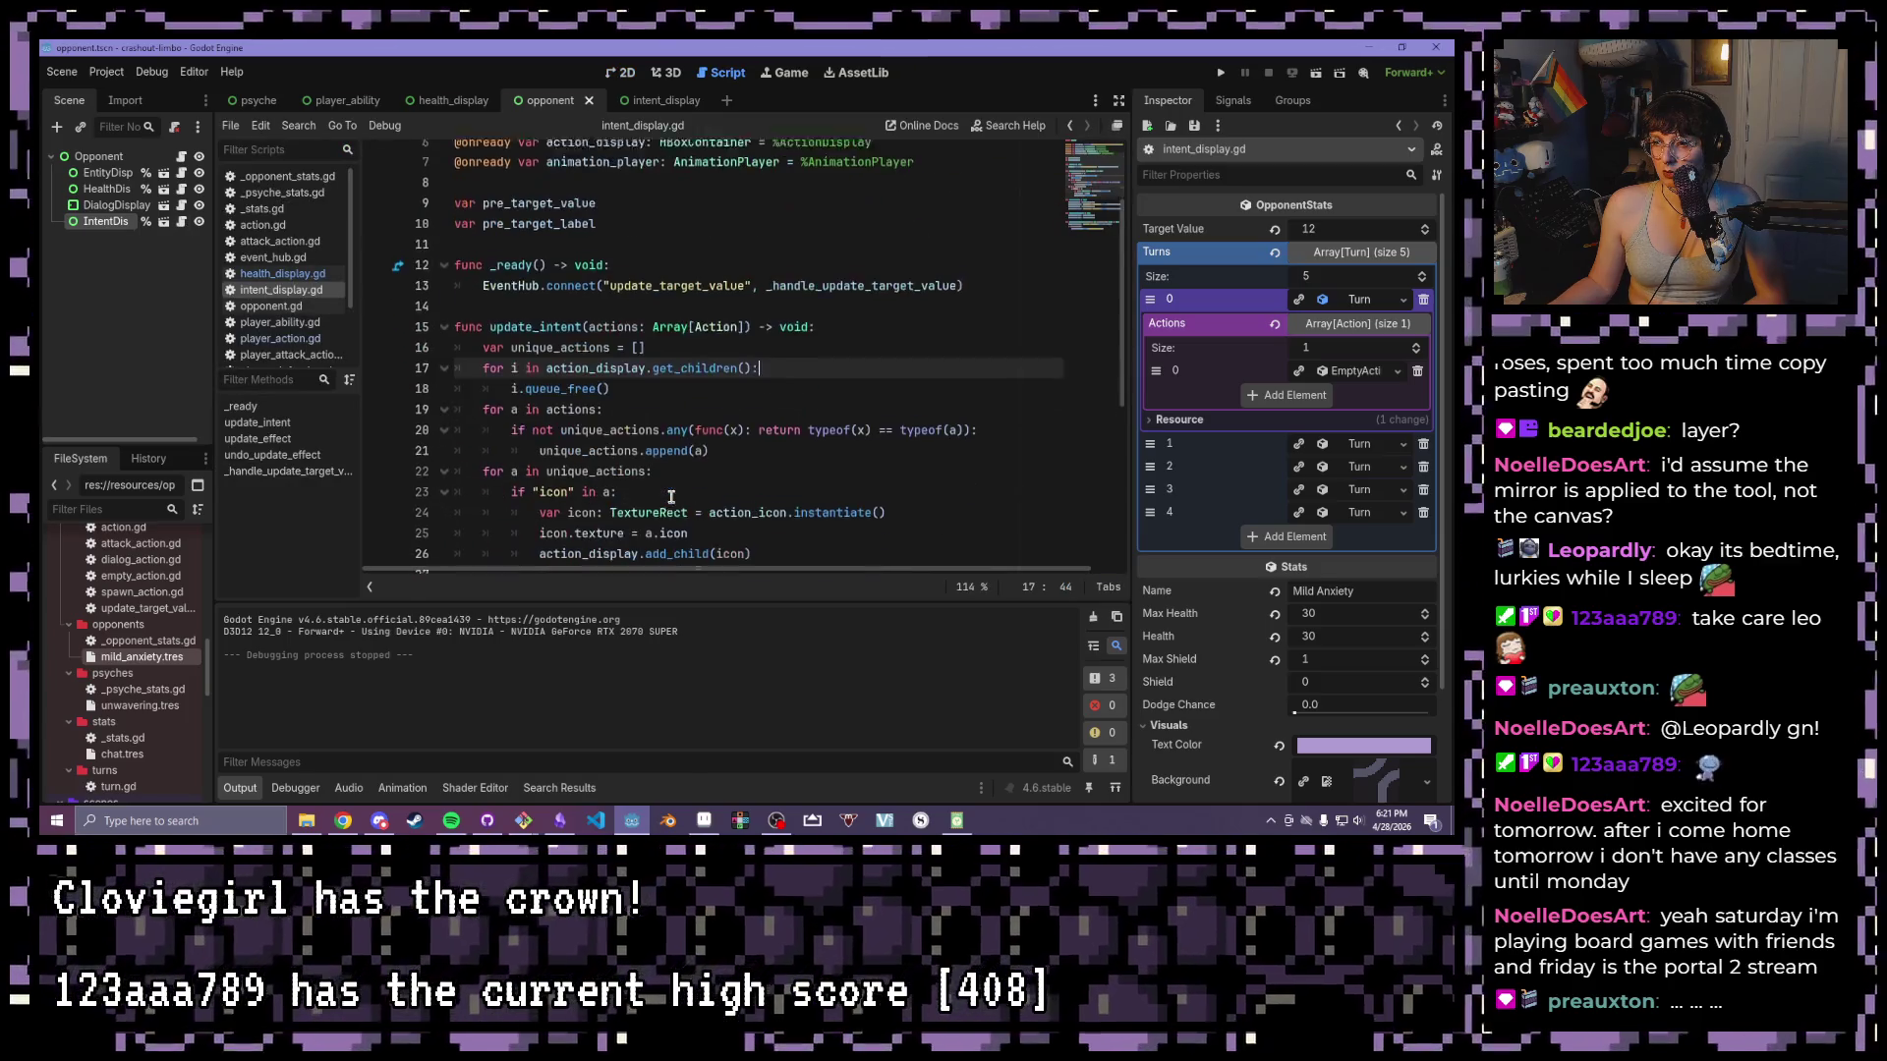
{"action": "left_click", "coordinate": [747, 383]}
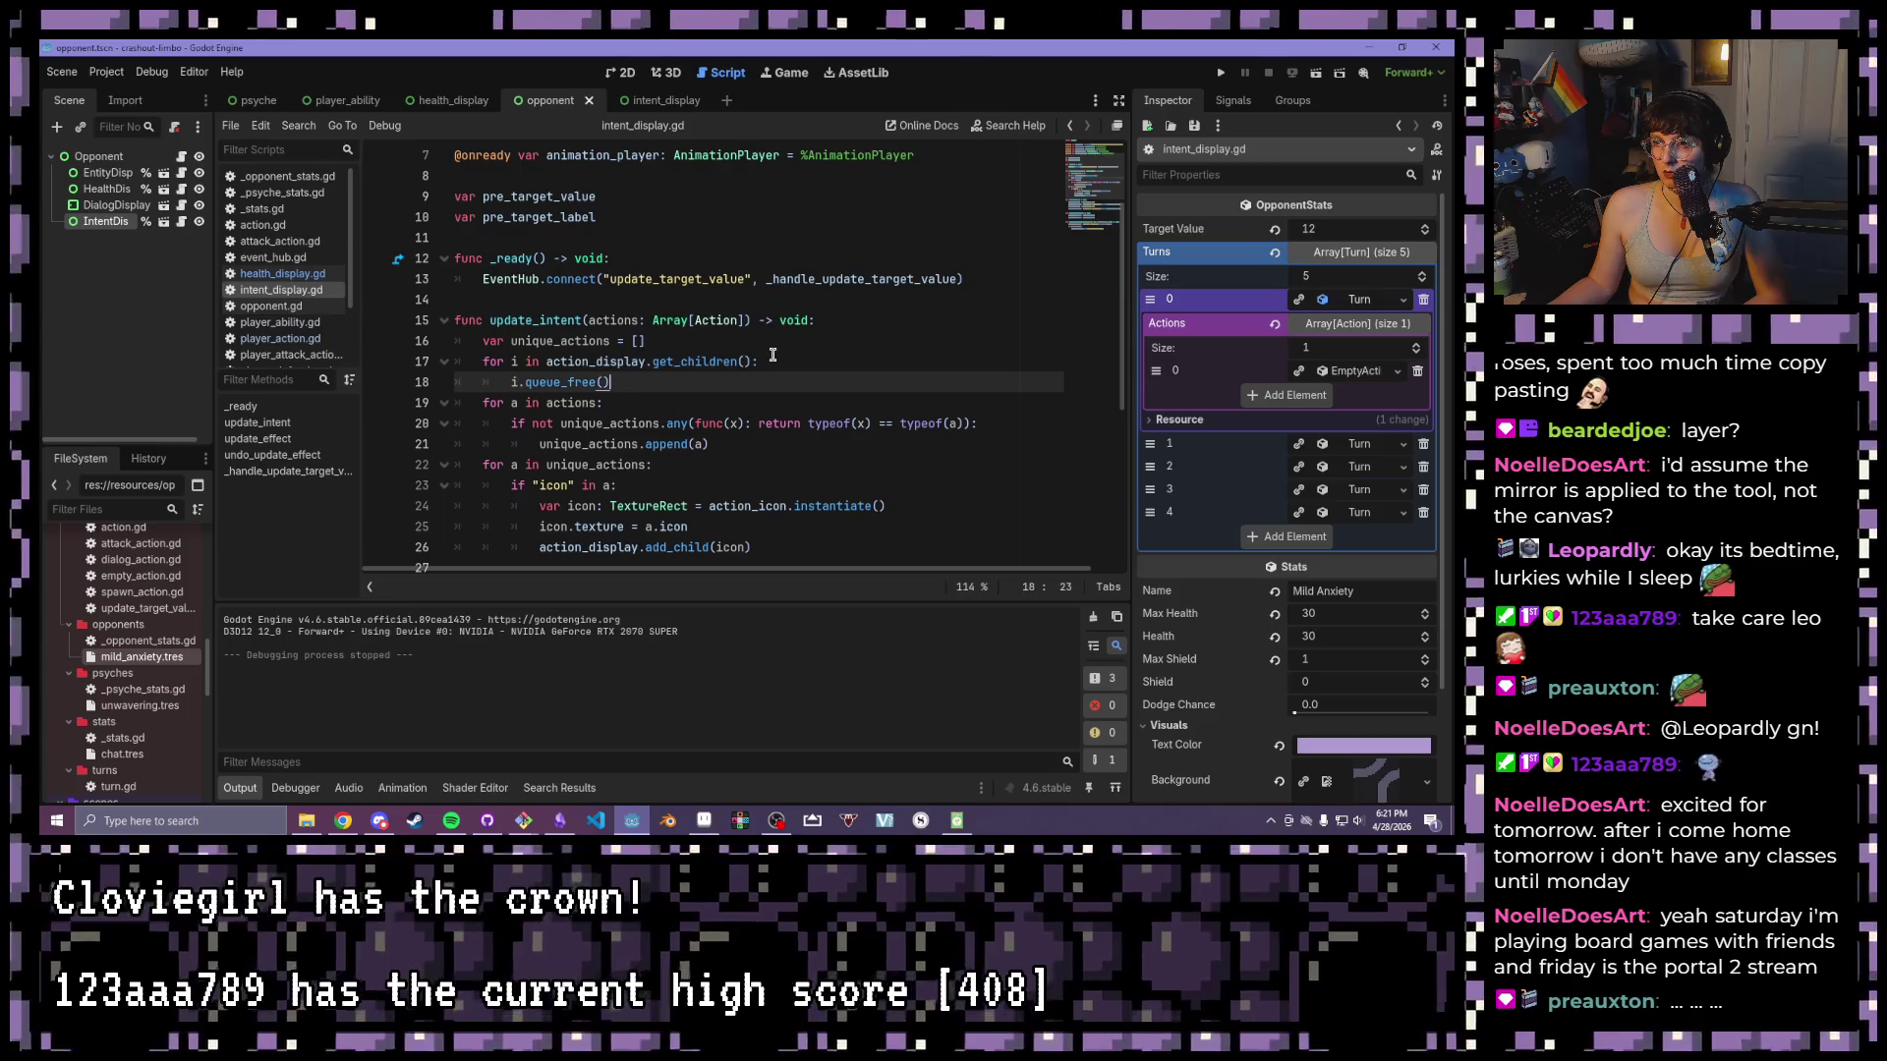
{"action": "scroll", "coordinate": [729, 373], "scroll_direction": "down", "scroll_amount": 1}
- Inspect update_intent's duplicate-check condition on line 20 and the append call on line 21
{"action": "left_click_drag", "start_coordinate": [1015, 361], "coordinate": [595, 361]}
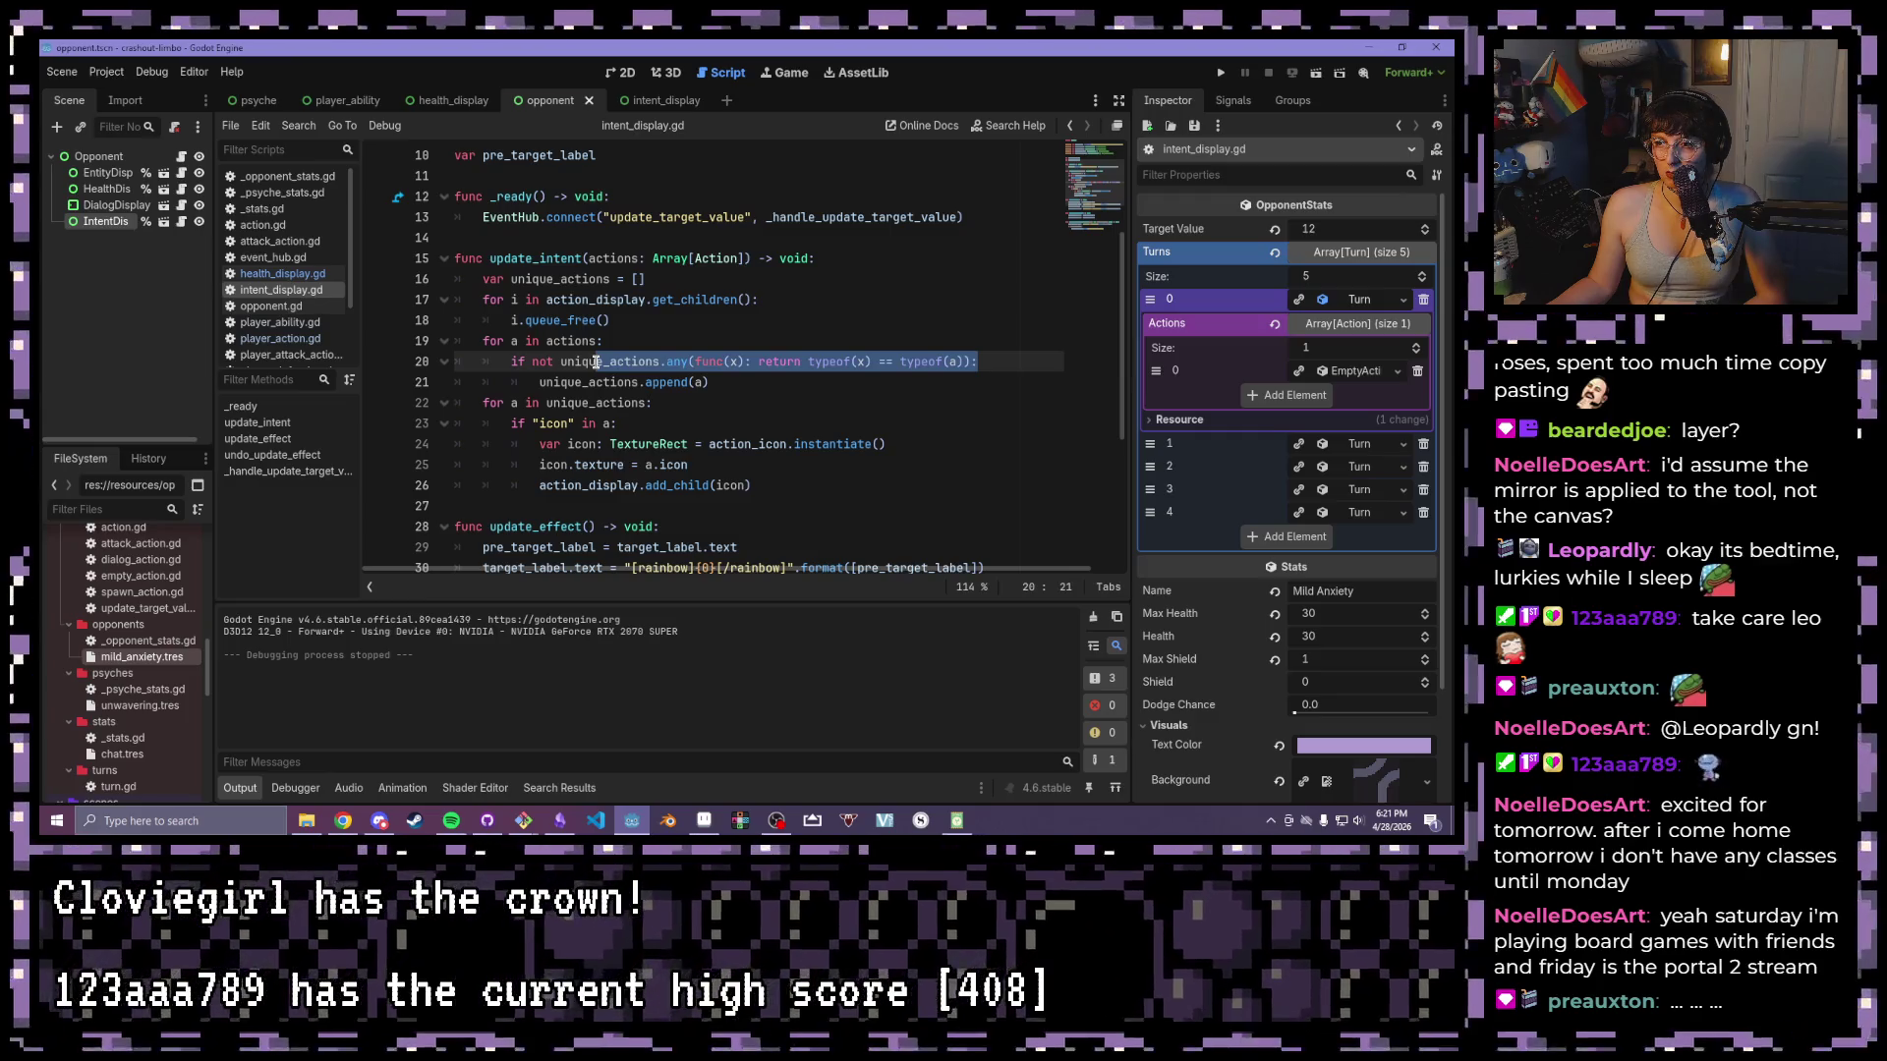
{"action": "left_click_drag", "start_coordinate": [595, 362], "coordinate": [495, 363]}
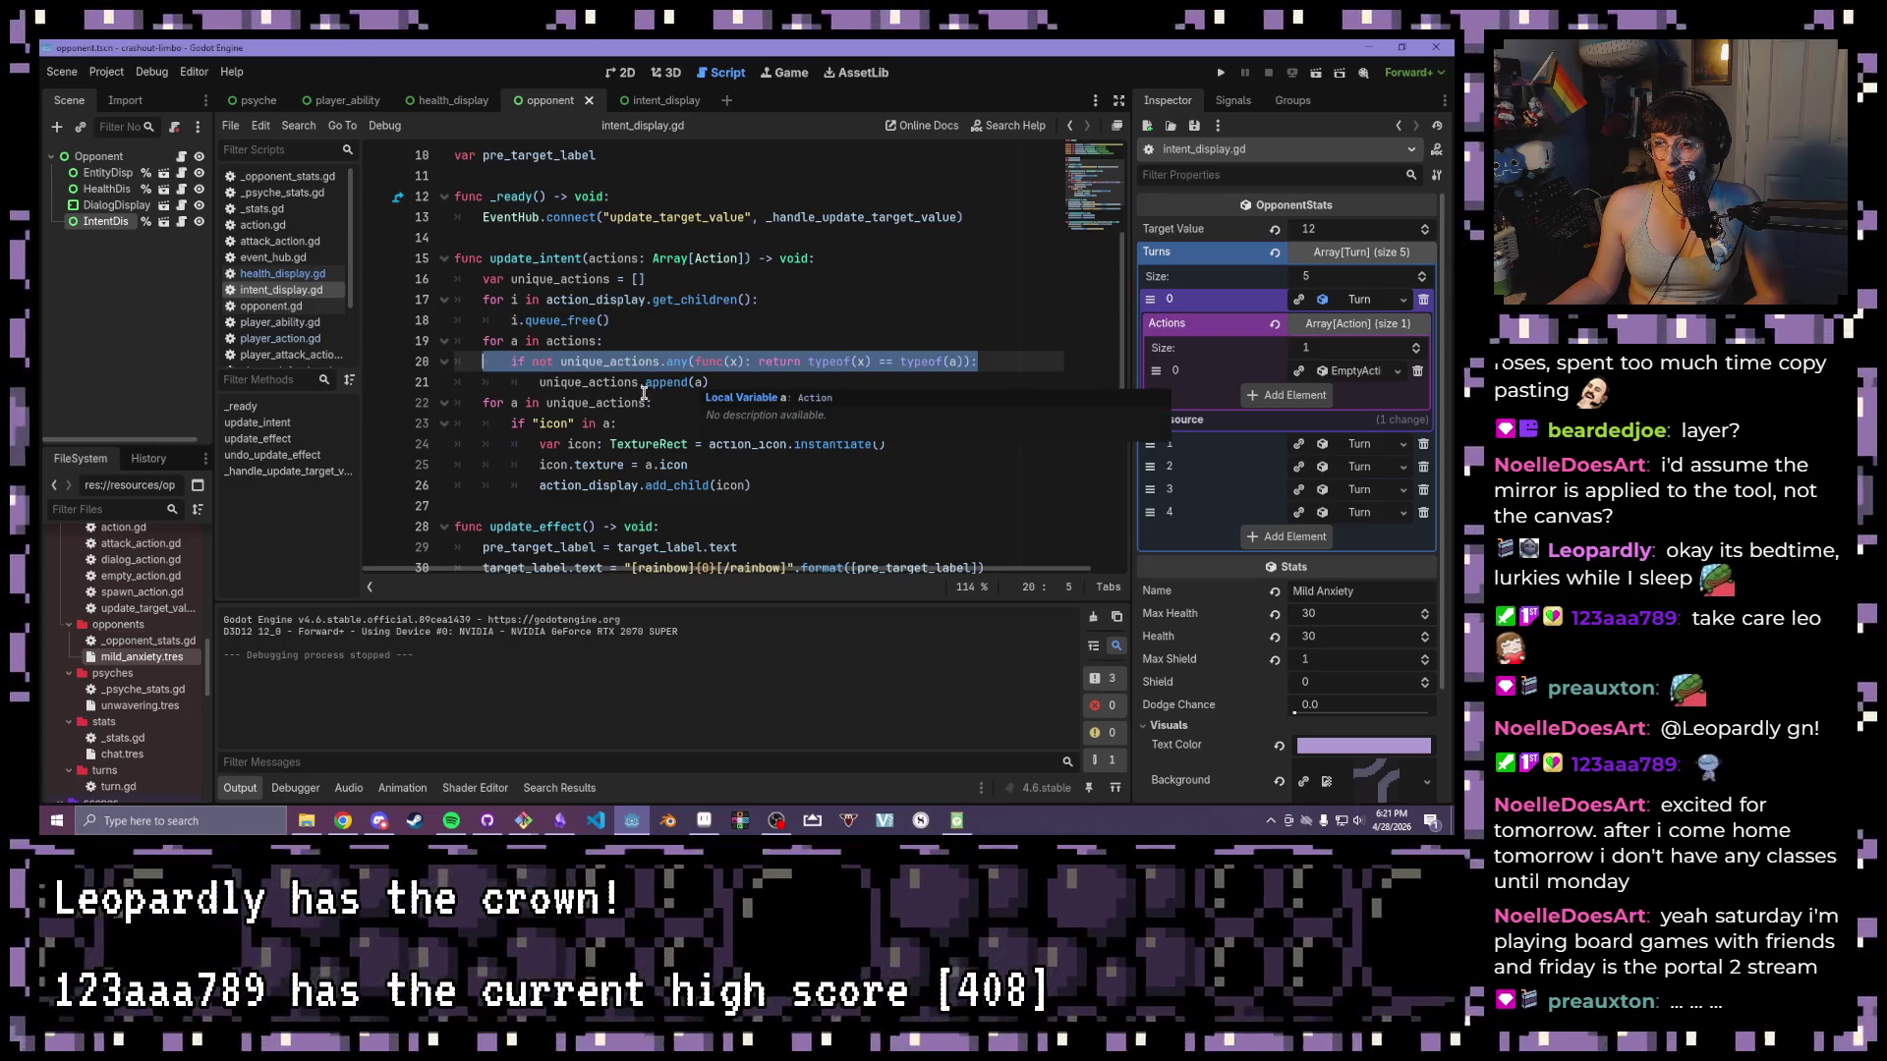
{"action": "left_click", "coordinate": [666, 422]}
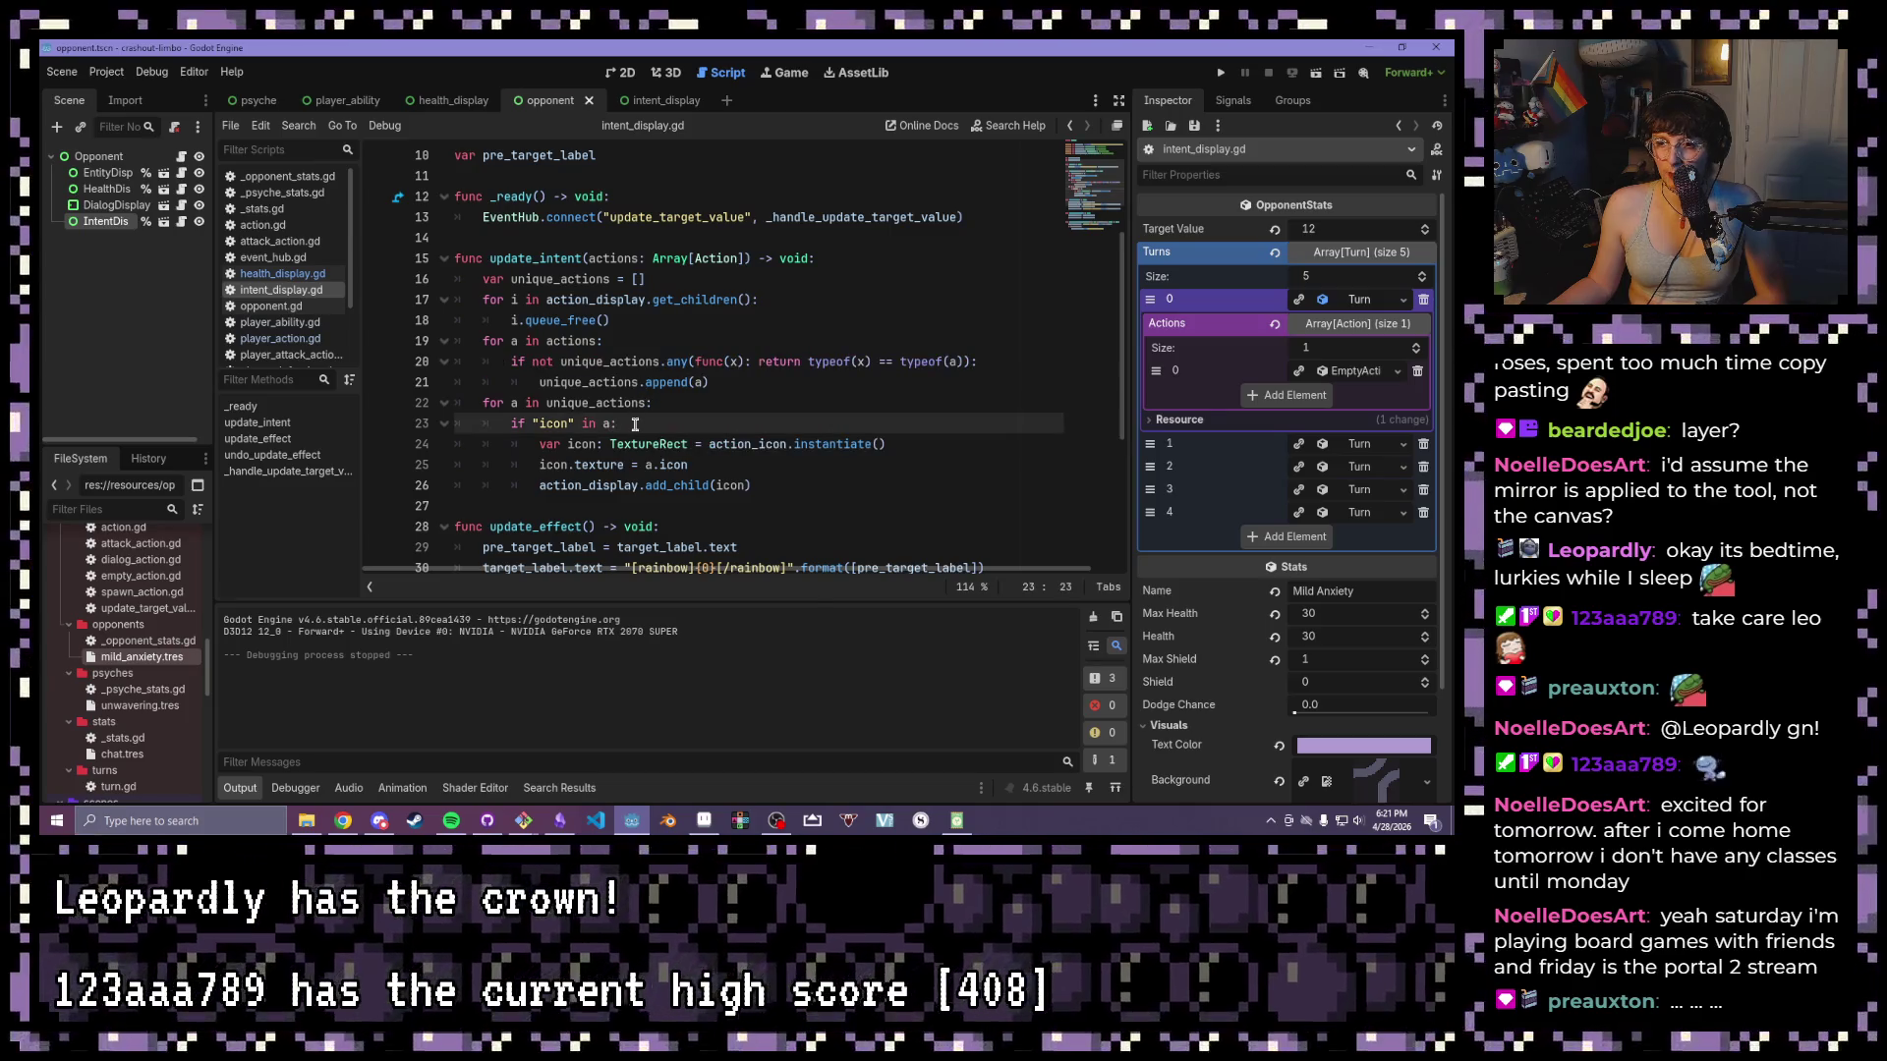
{"action": "left_click", "coordinate": [543, 422]}
{"action": "left_click", "coordinate": [670, 383]}
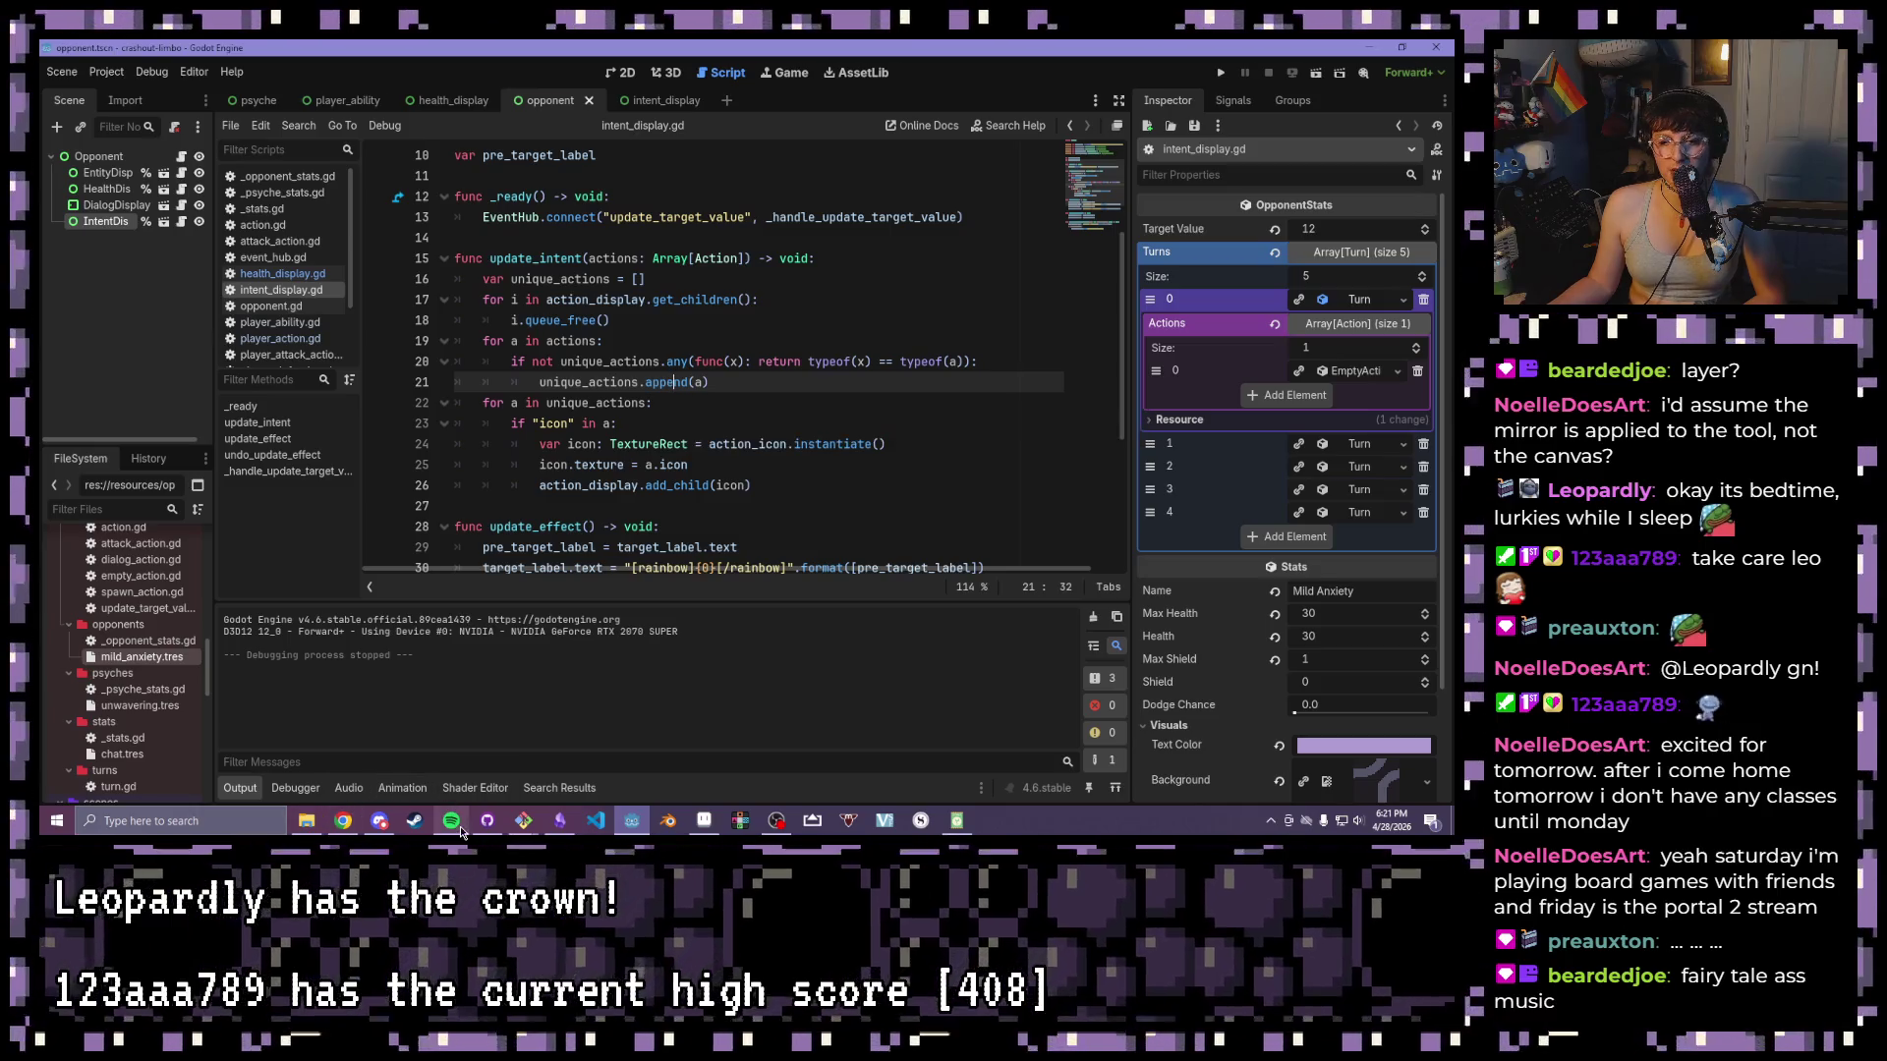
{"action": "mouse_move", "coordinate": [460, 828]}
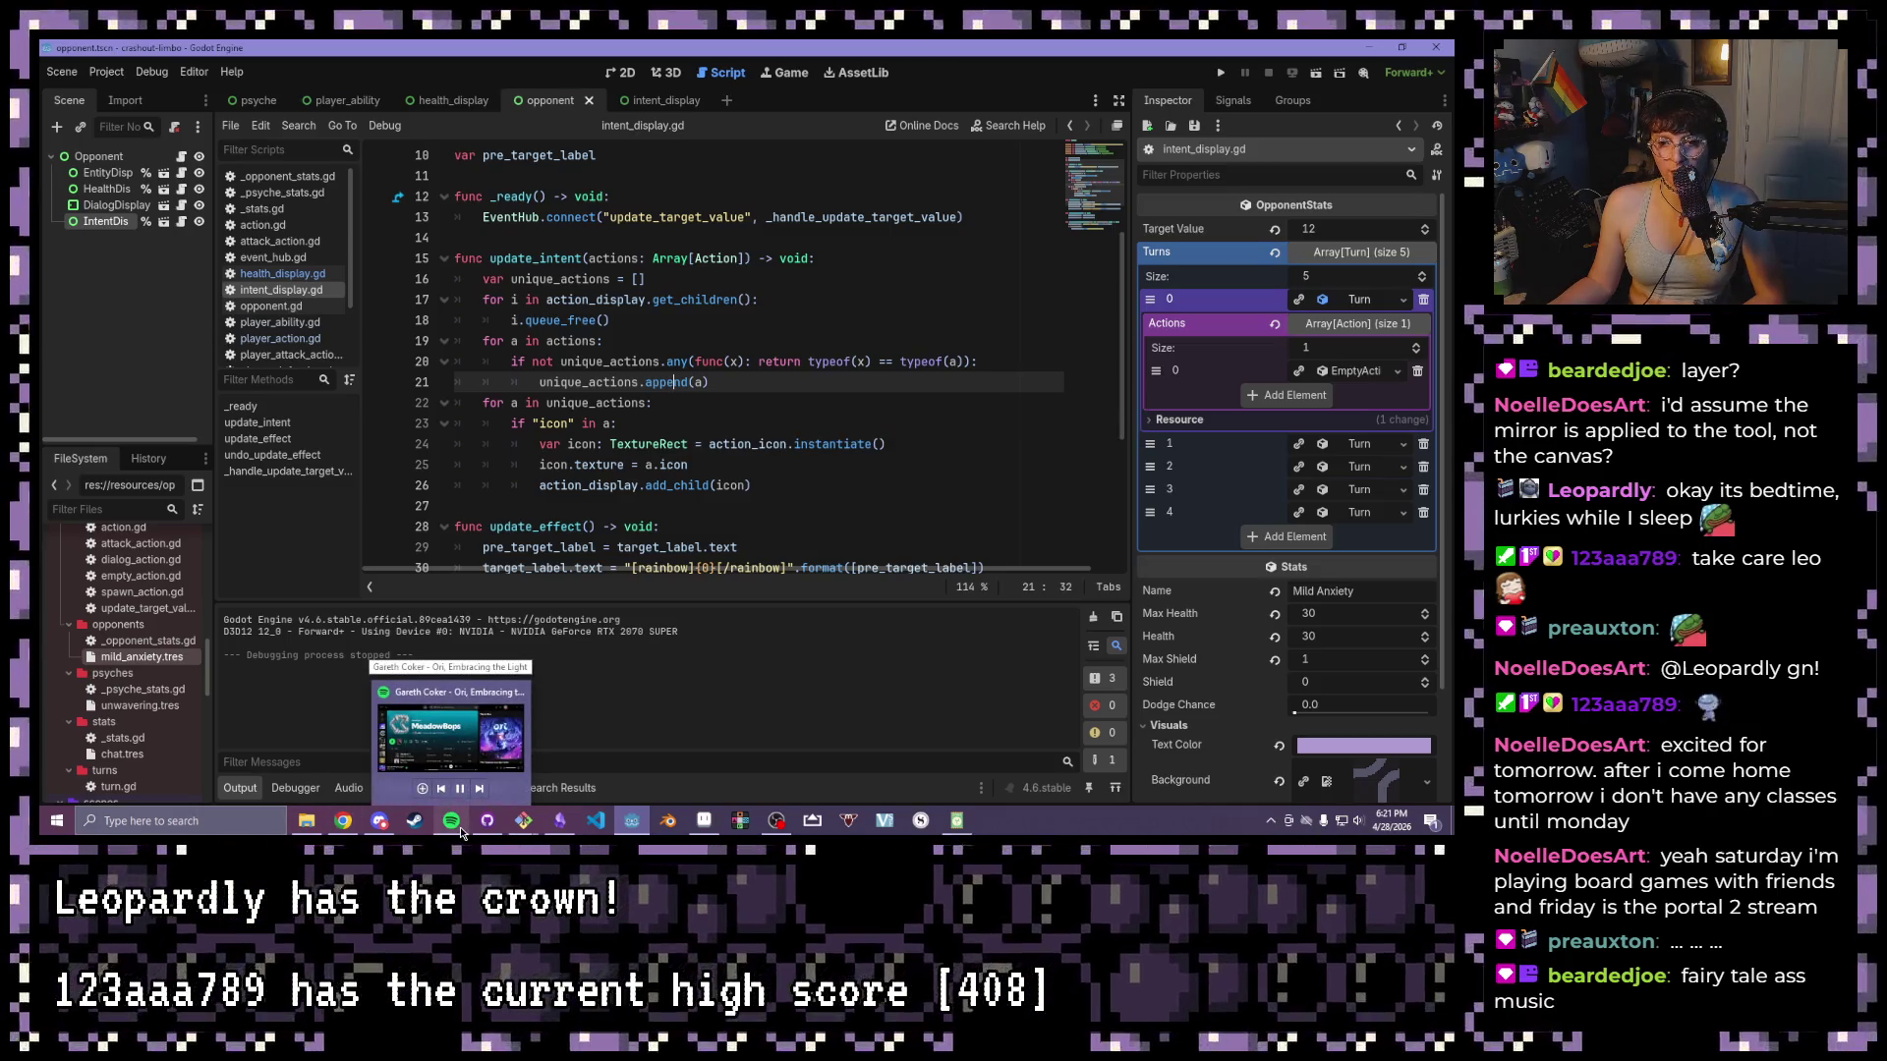
- Review lines 15–19 of update_intent, then open the empty_action.gd script
{"action": "left_click", "coordinate": [724, 265]}
{"action": "scroll", "coordinate": [688, 295], "scroll_direction": "down", "scroll_amount": 3}
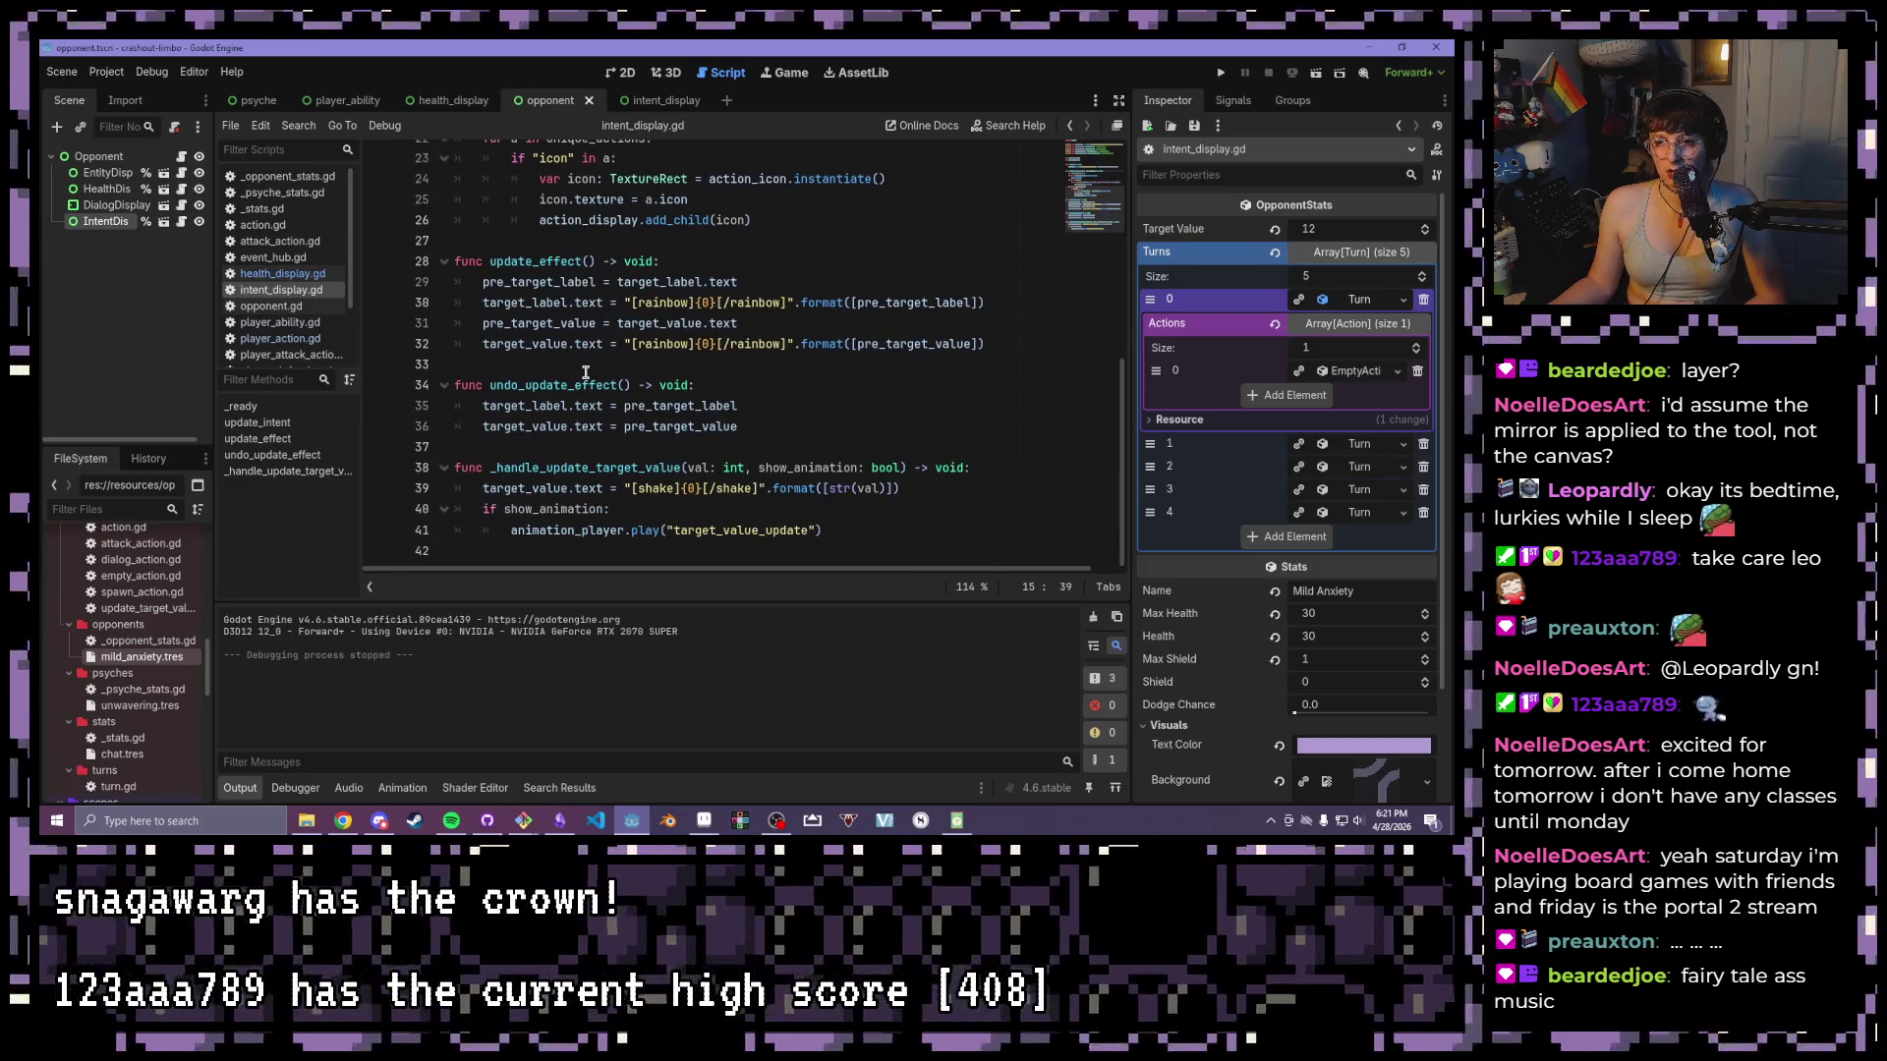
{"action": "scroll", "coordinate": [567, 363], "scroll_direction": "up", "scroll_amount": 2}
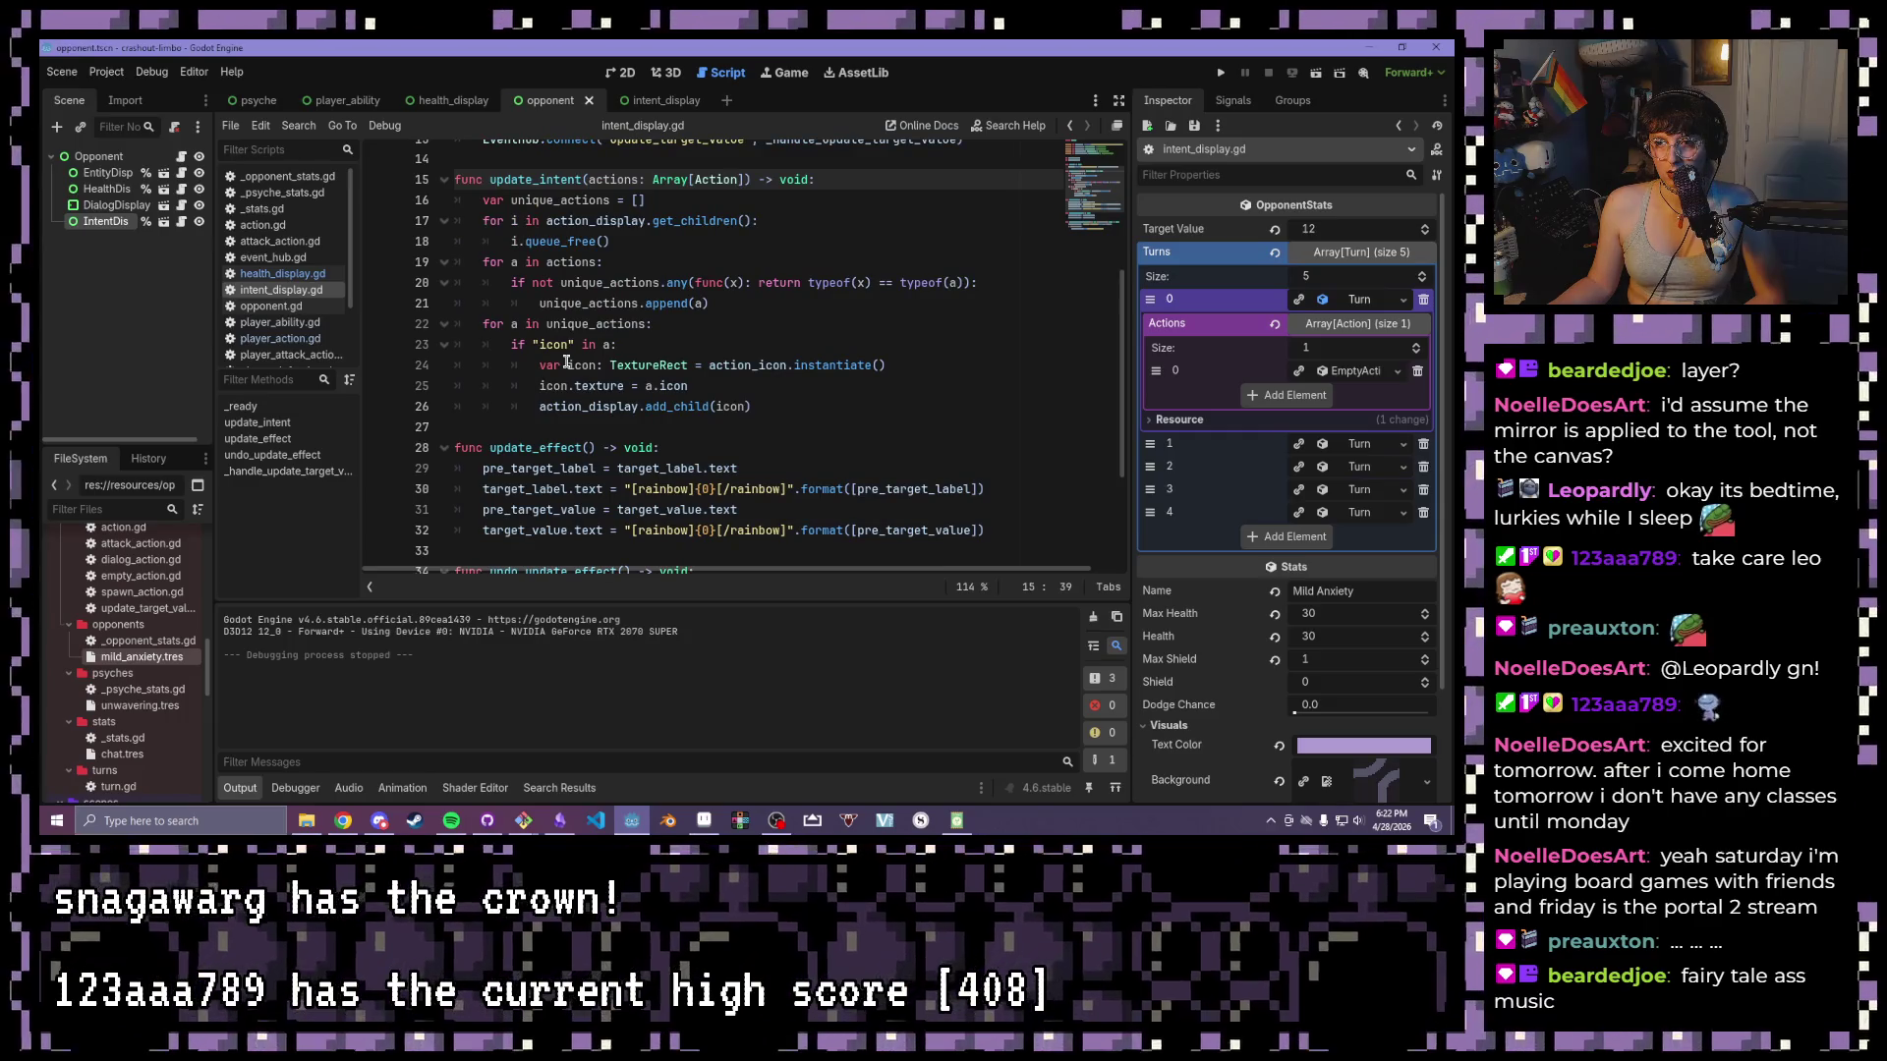
{"action": "left_click", "coordinate": [657, 263]}
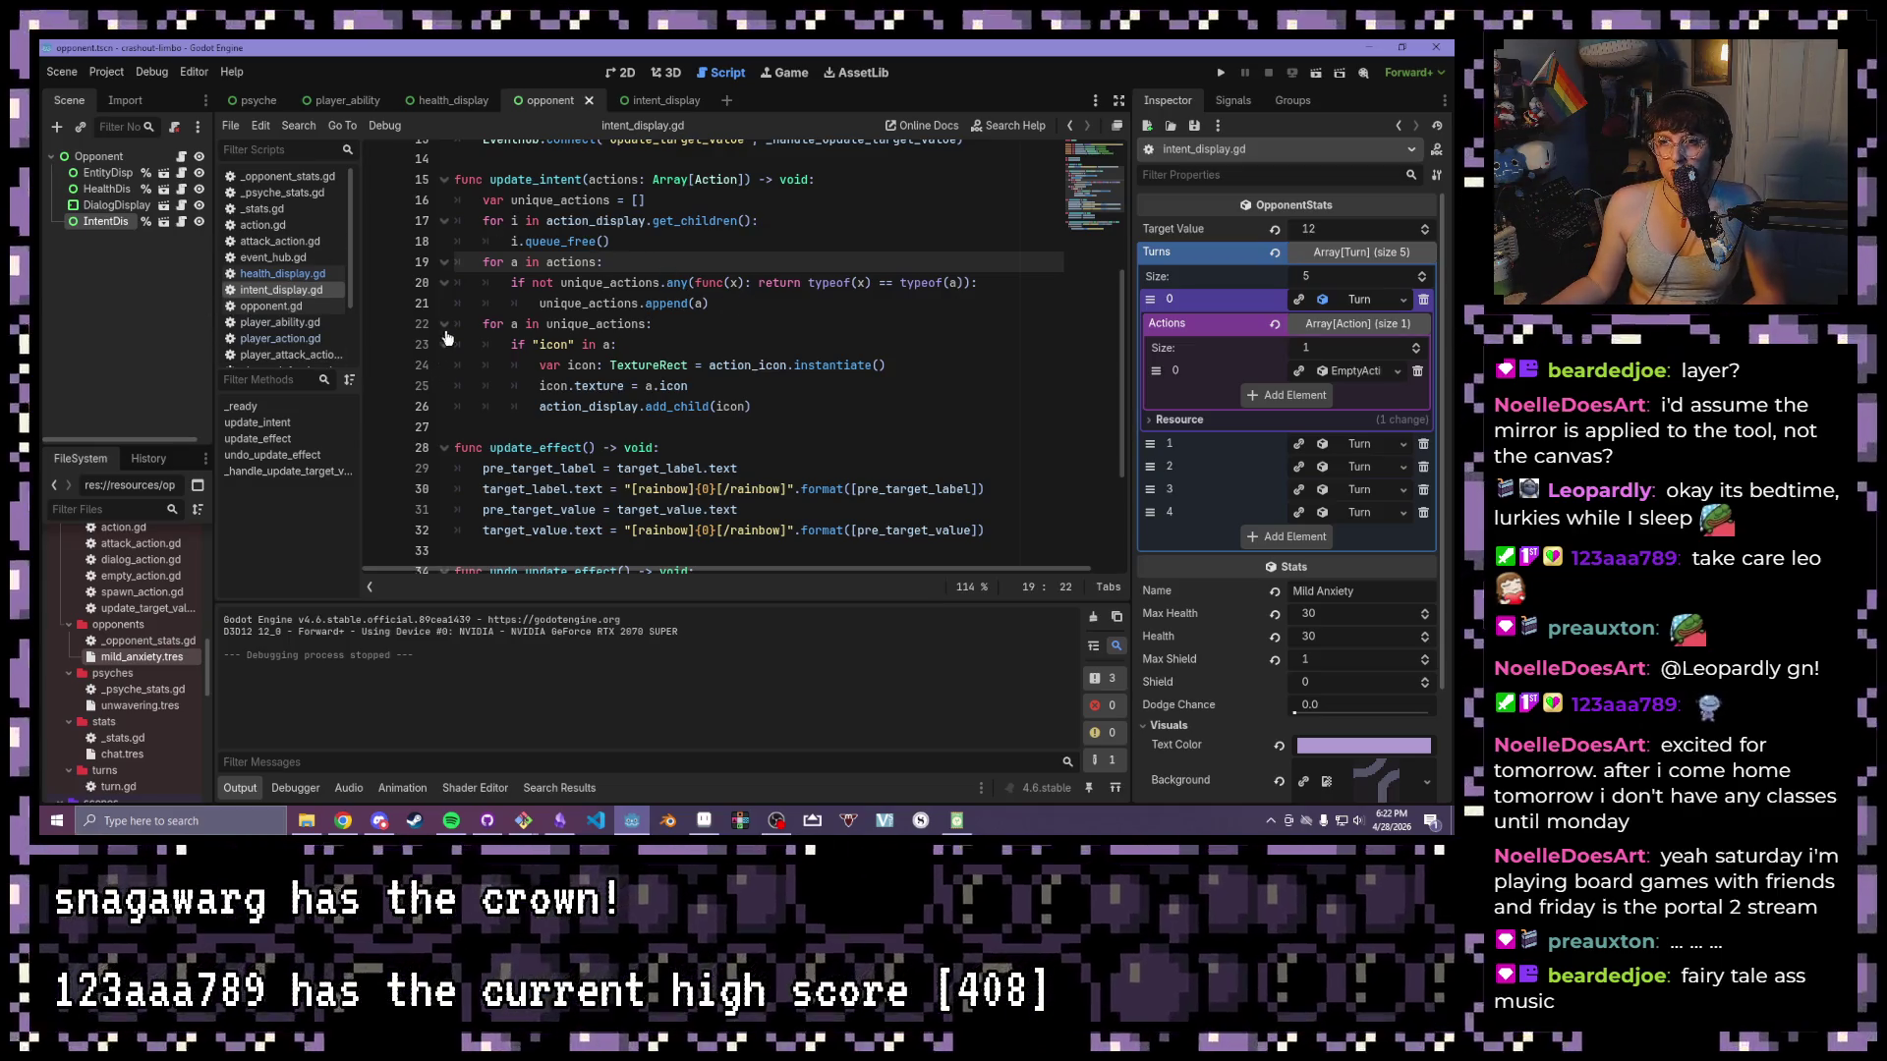
{"action": "double_click", "coordinate": [140, 576]}
- Compare the EmptyAction and DialogAction class declarations, switching between the two scripts
{"action": "left_click_drag", "start_coordinate": [609, 177], "coordinate": [409, 175]}
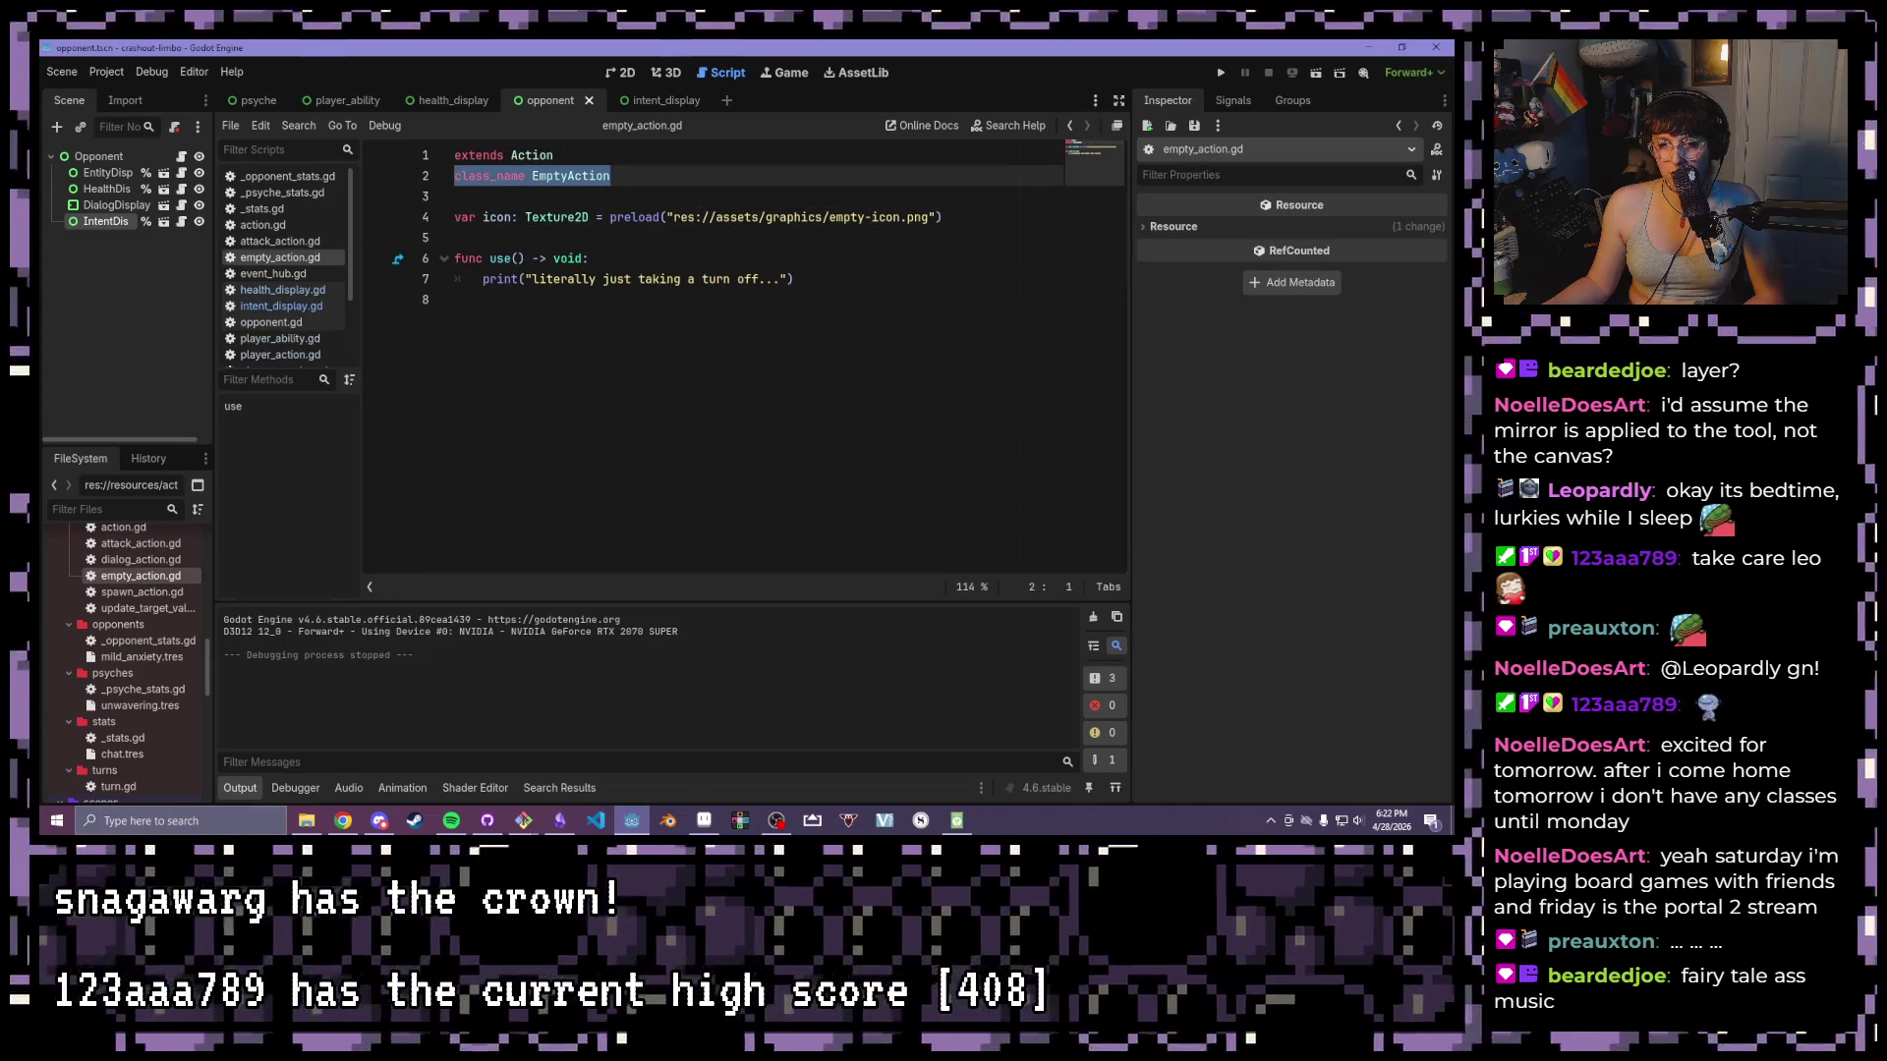
{"action": "double_click", "coordinate": [177, 560]}
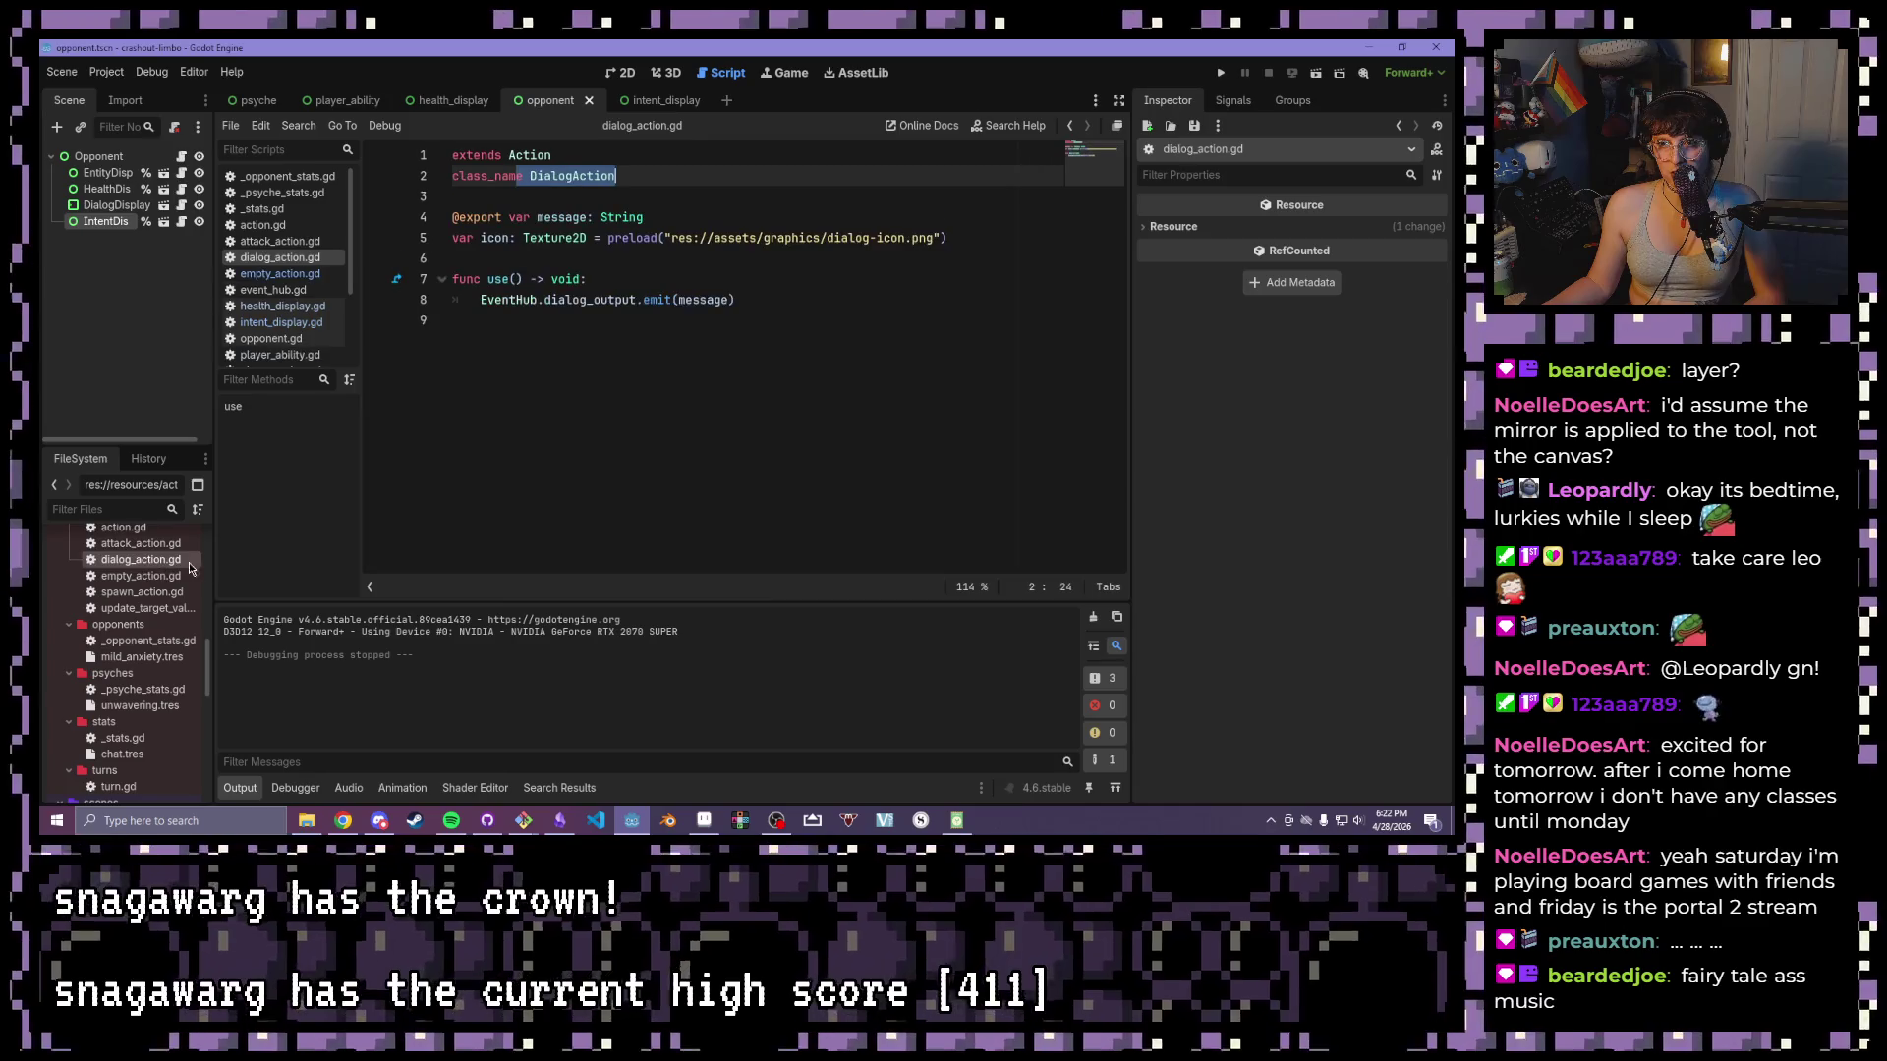
{"action": "left_click", "coordinate": [653, 185]}
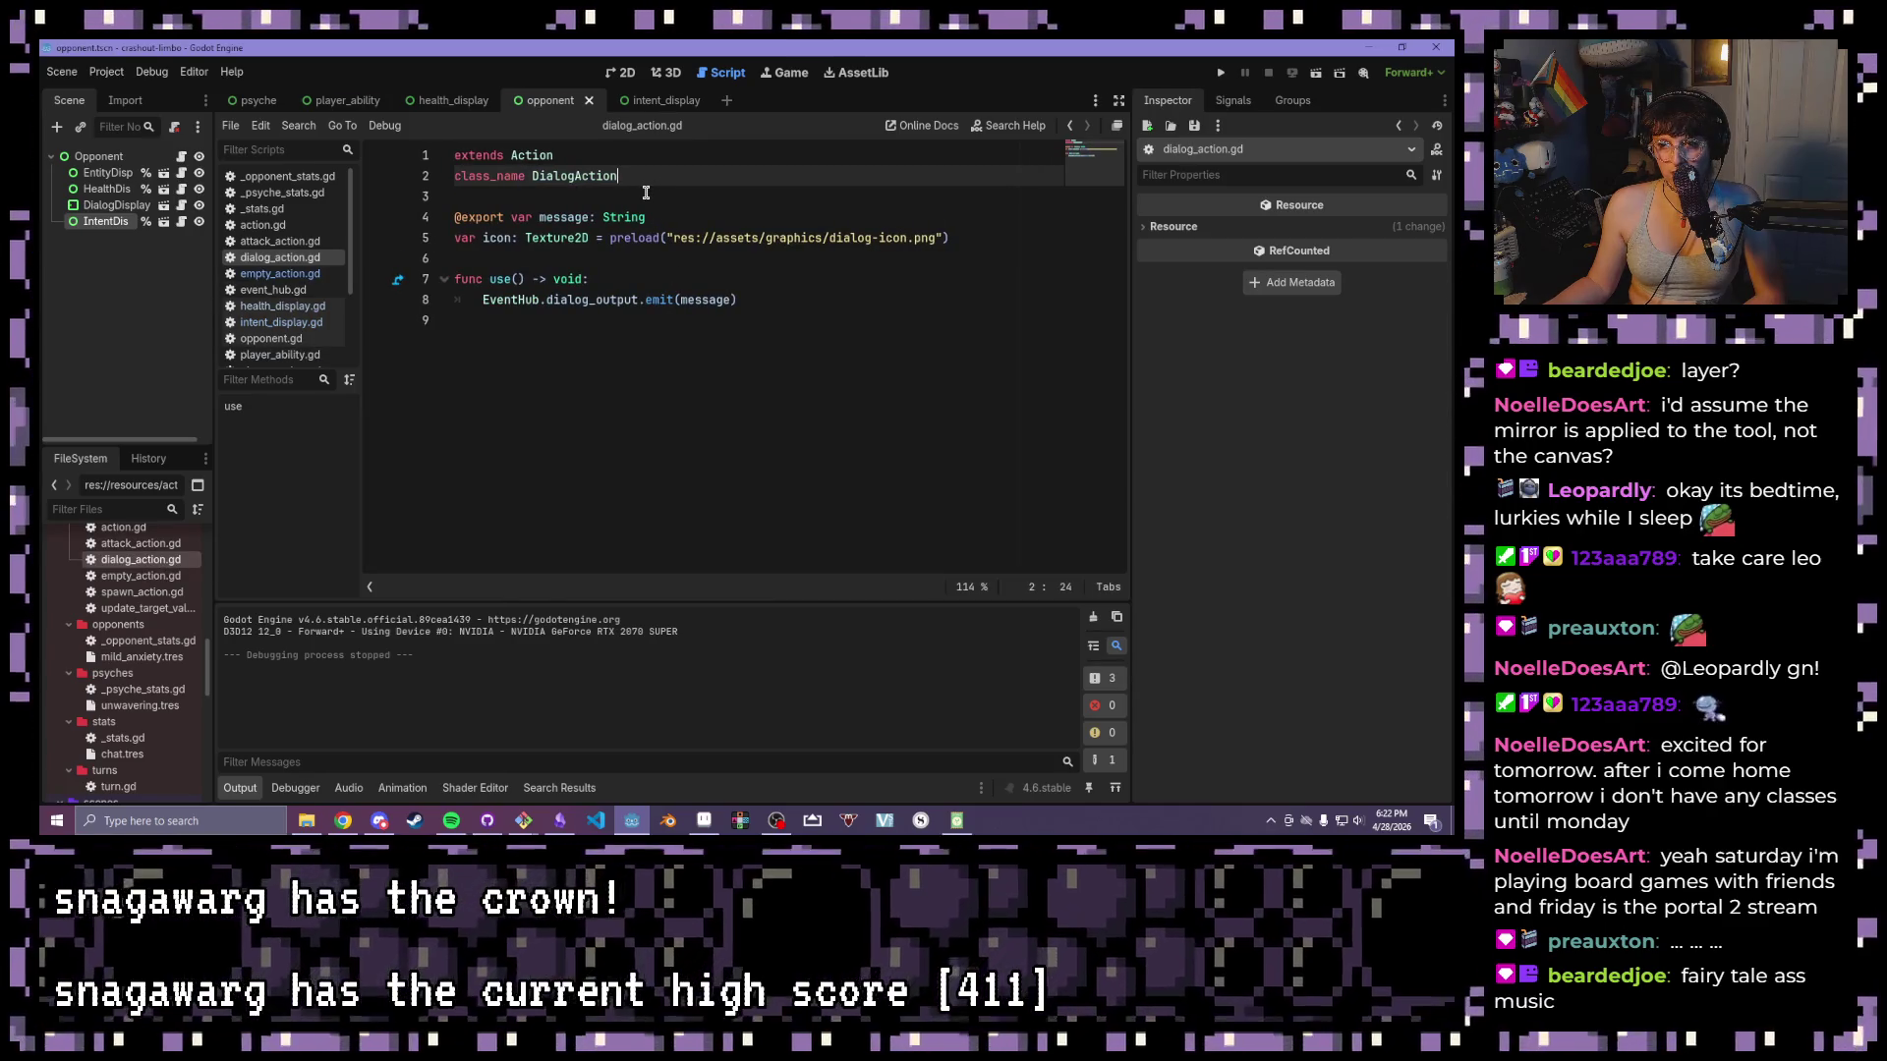
{"action": "left_click", "coordinate": [283, 276]}
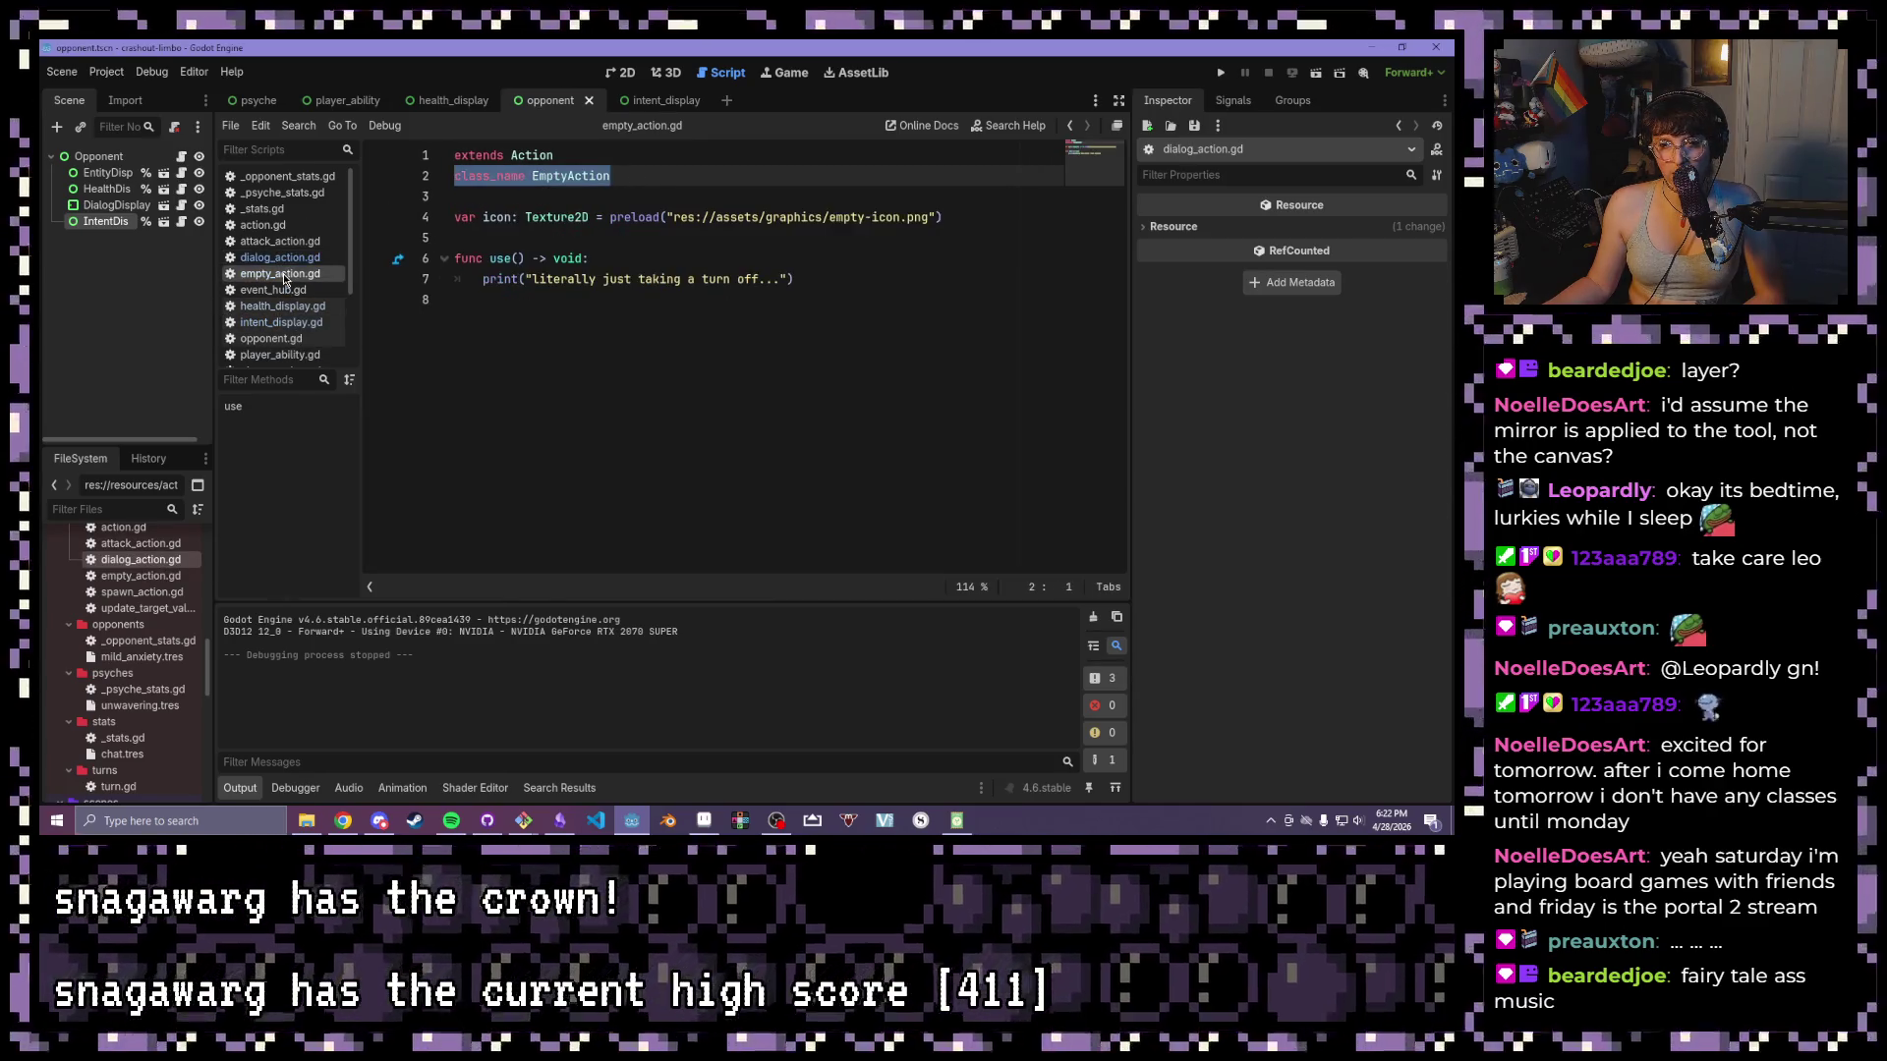
{"action": "left_click", "coordinate": [301, 259]}
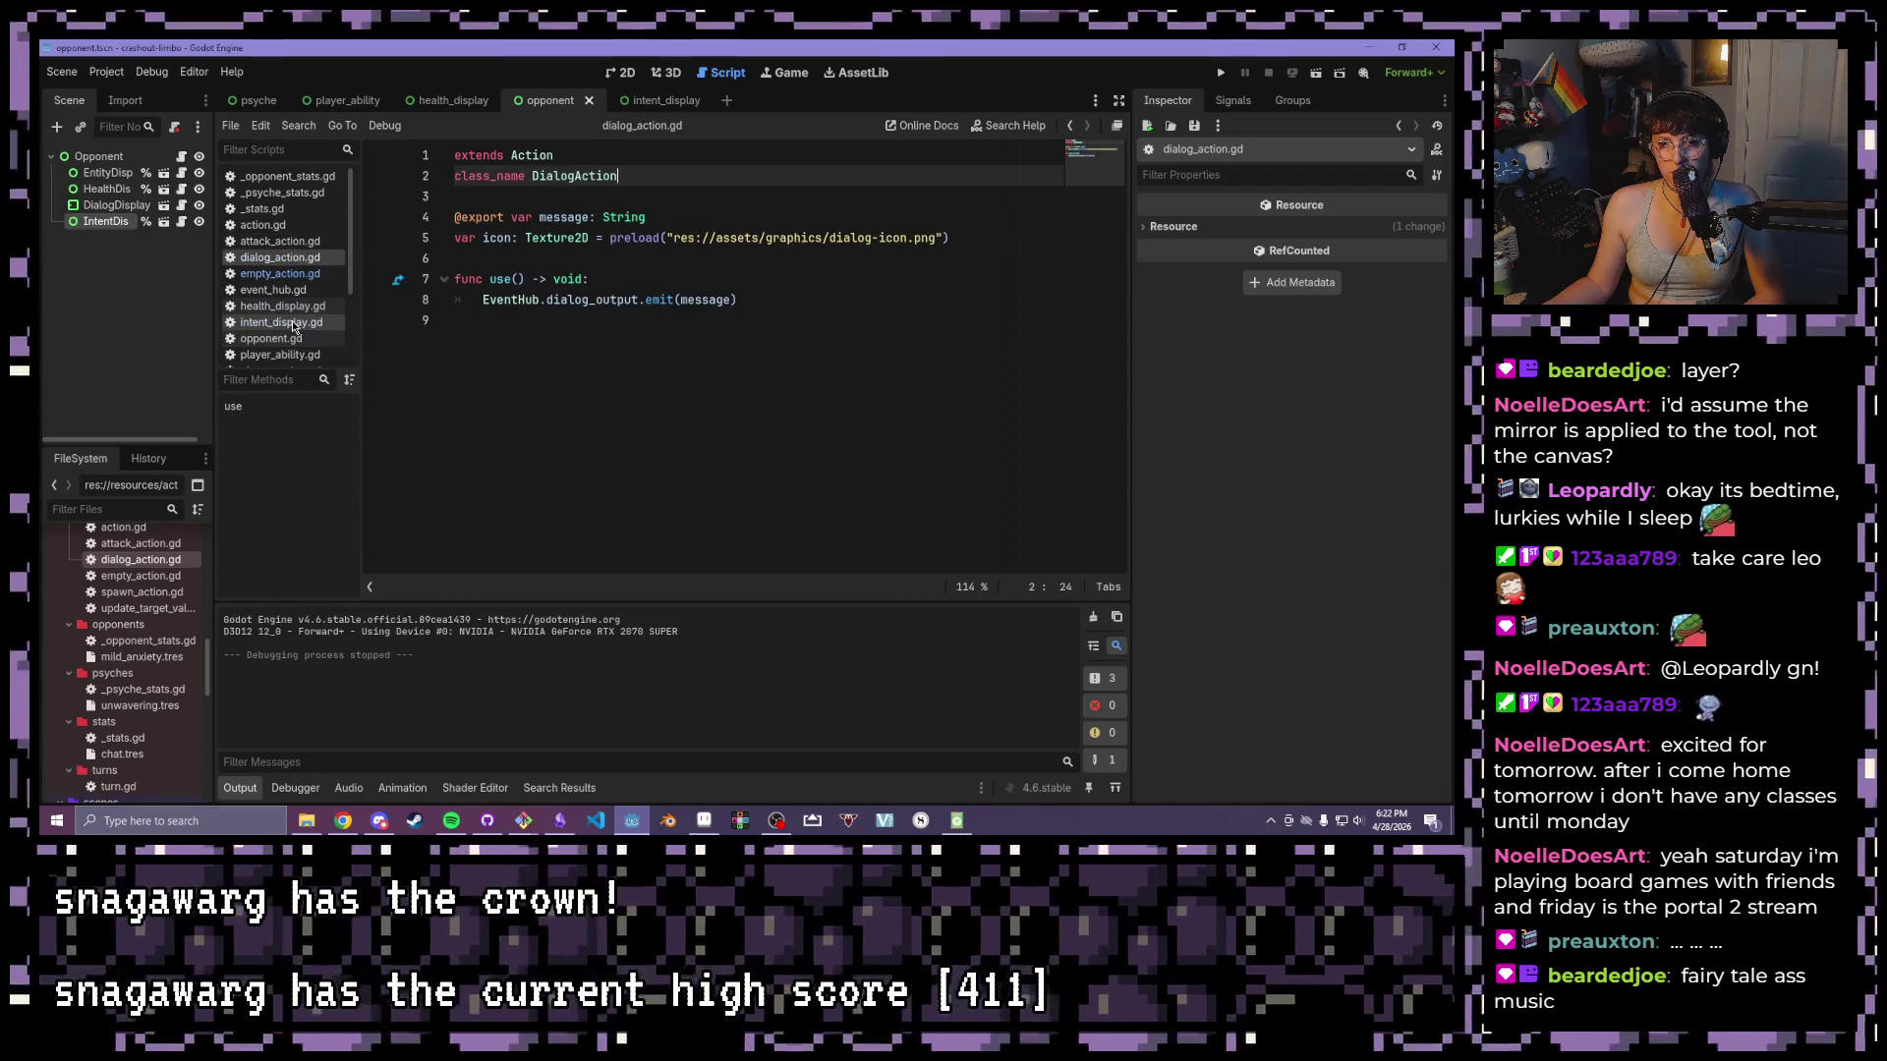
- Return to intent_display.gd and look over the duplicate-check lambda on line 20
{"action": "left_click", "coordinate": [292, 324]}
{"action": "left_click_drag", "start_coordinate": [979, 300], "coordinate": [686, 305]}
{"action": "left_click", "coordinate": [749, 336]}
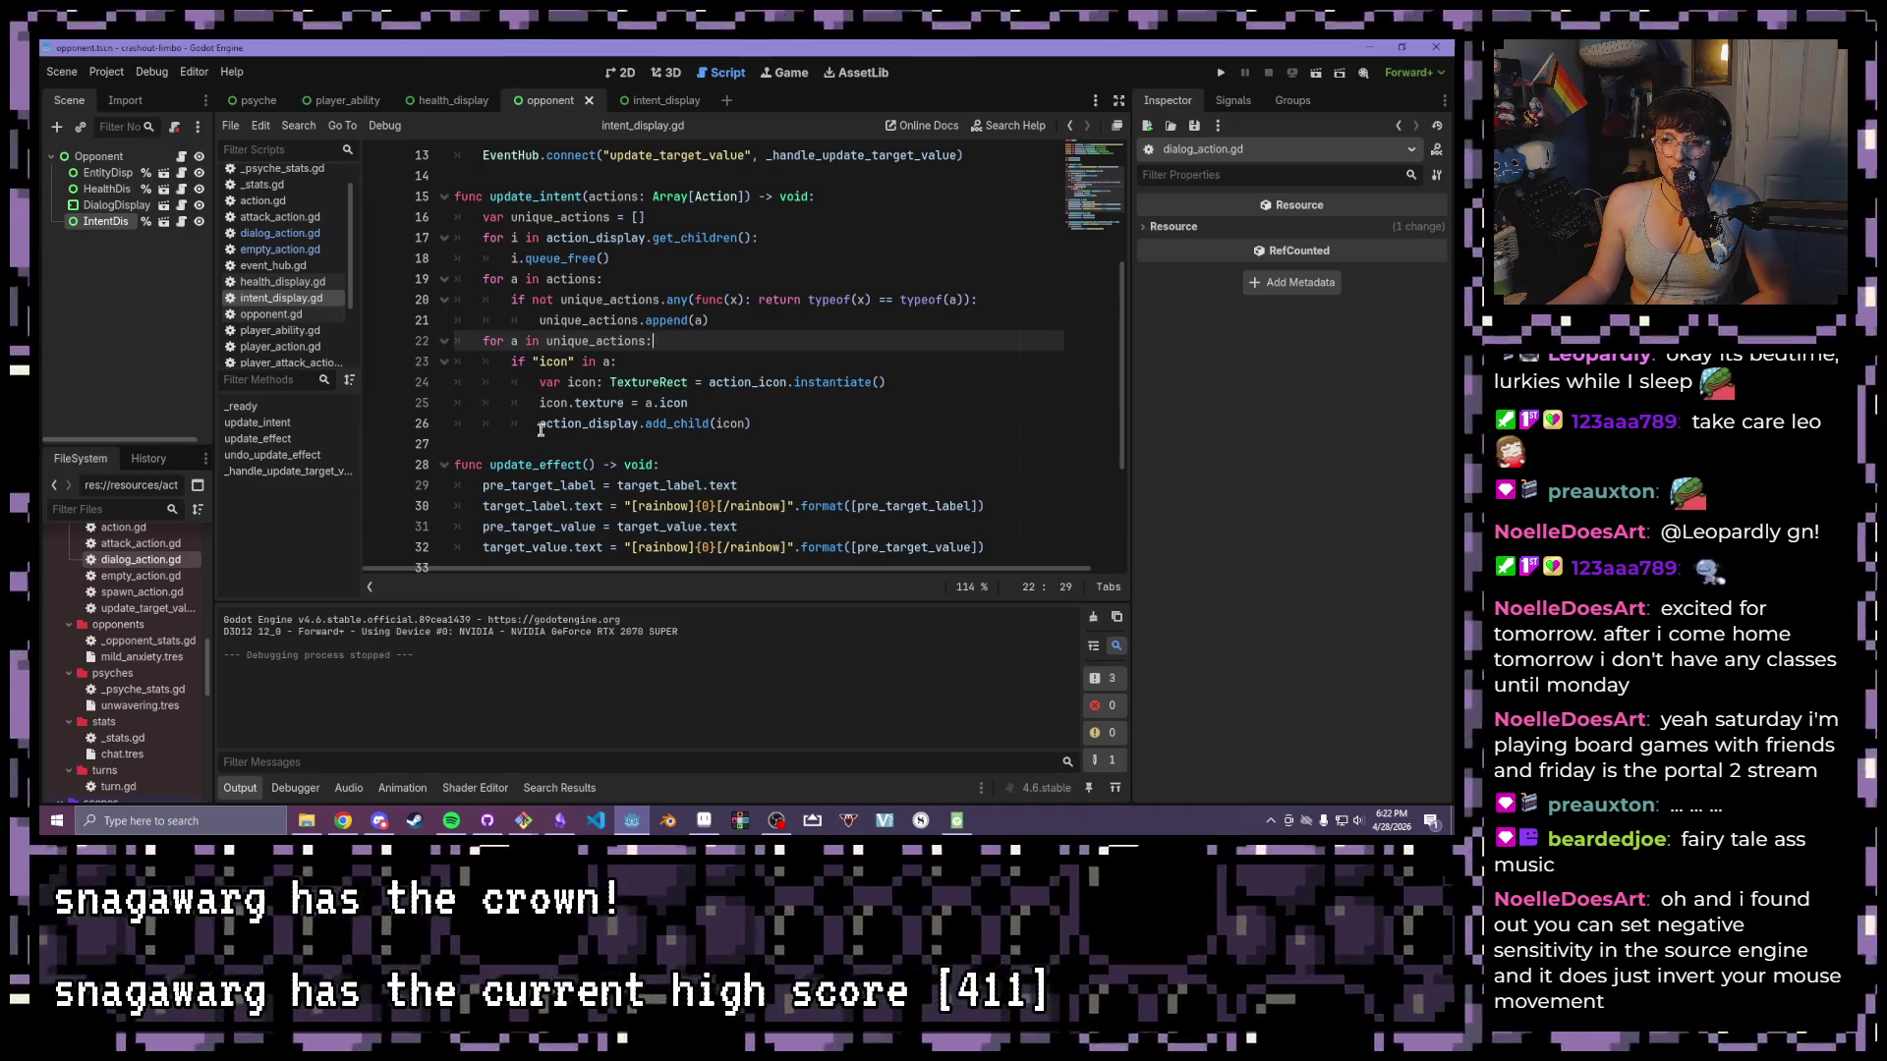
{"action": "mouse_move", "coordinate": [649, 373]}
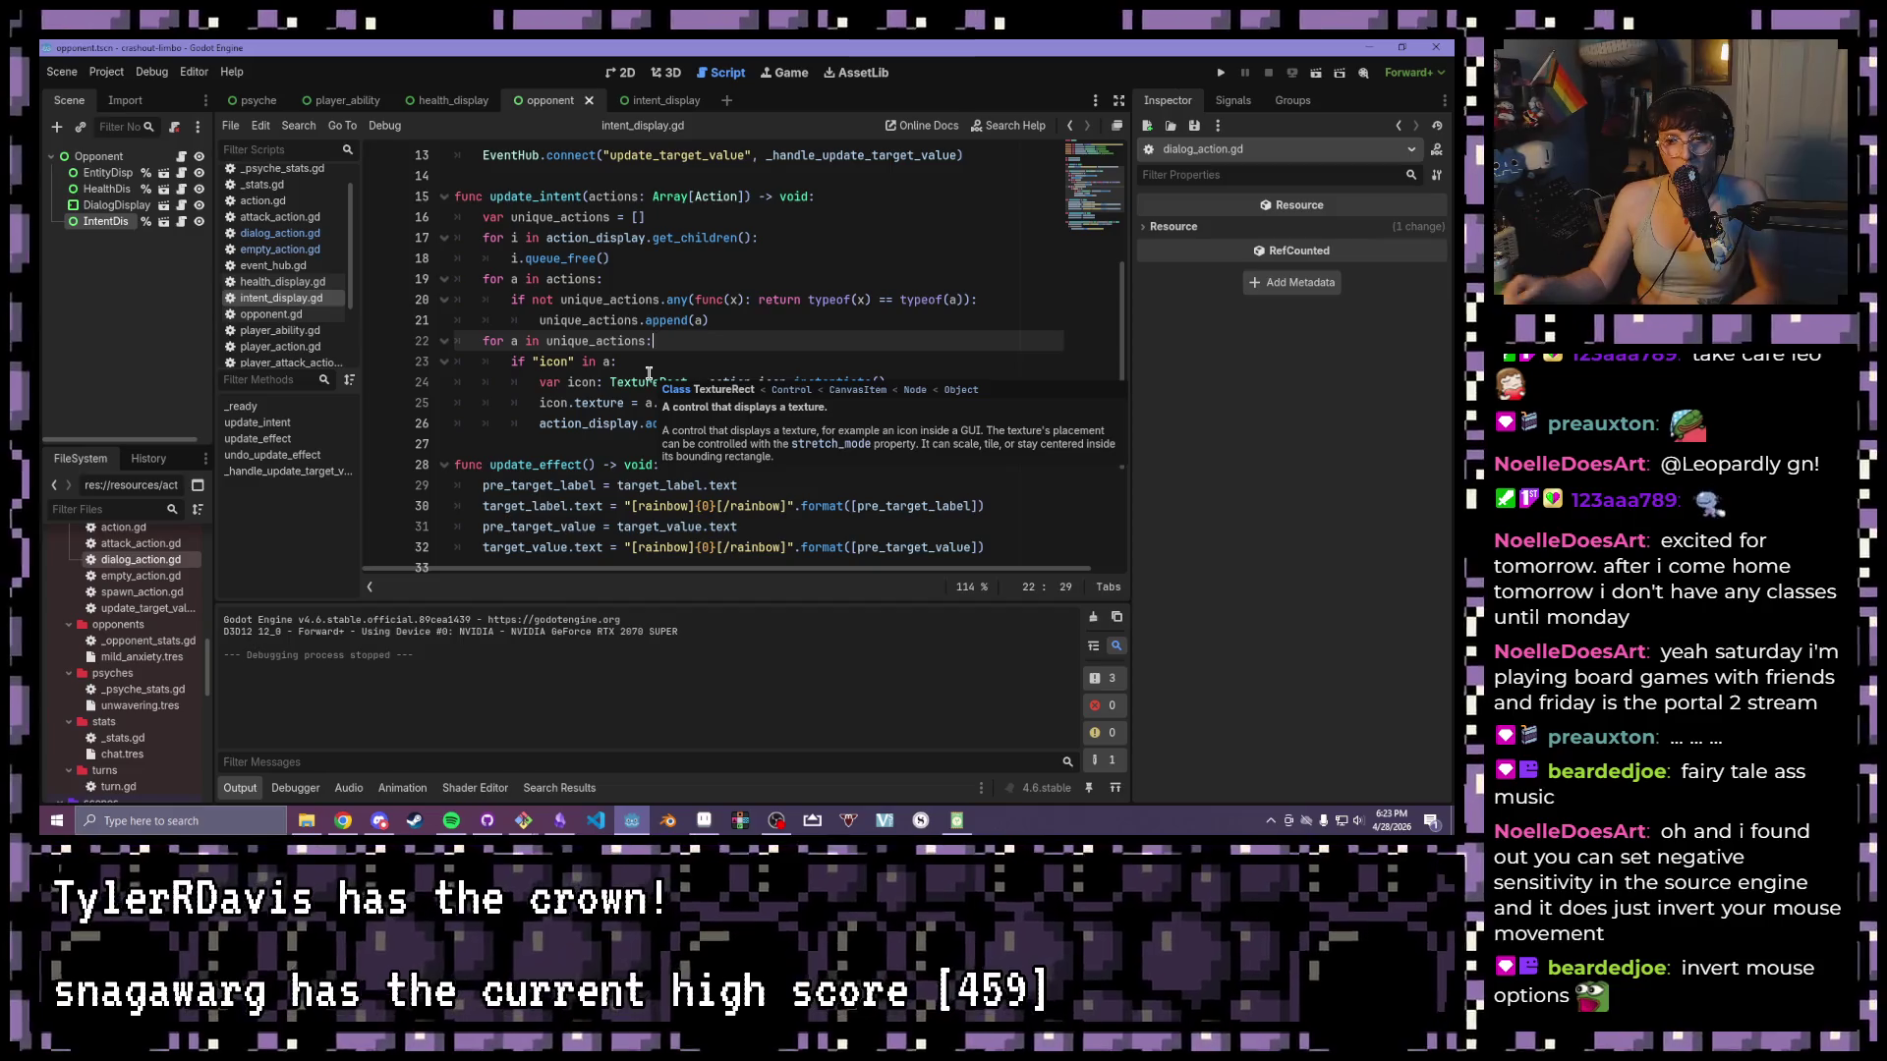
{"action": "left_click", "coordinate": [786, 321]}
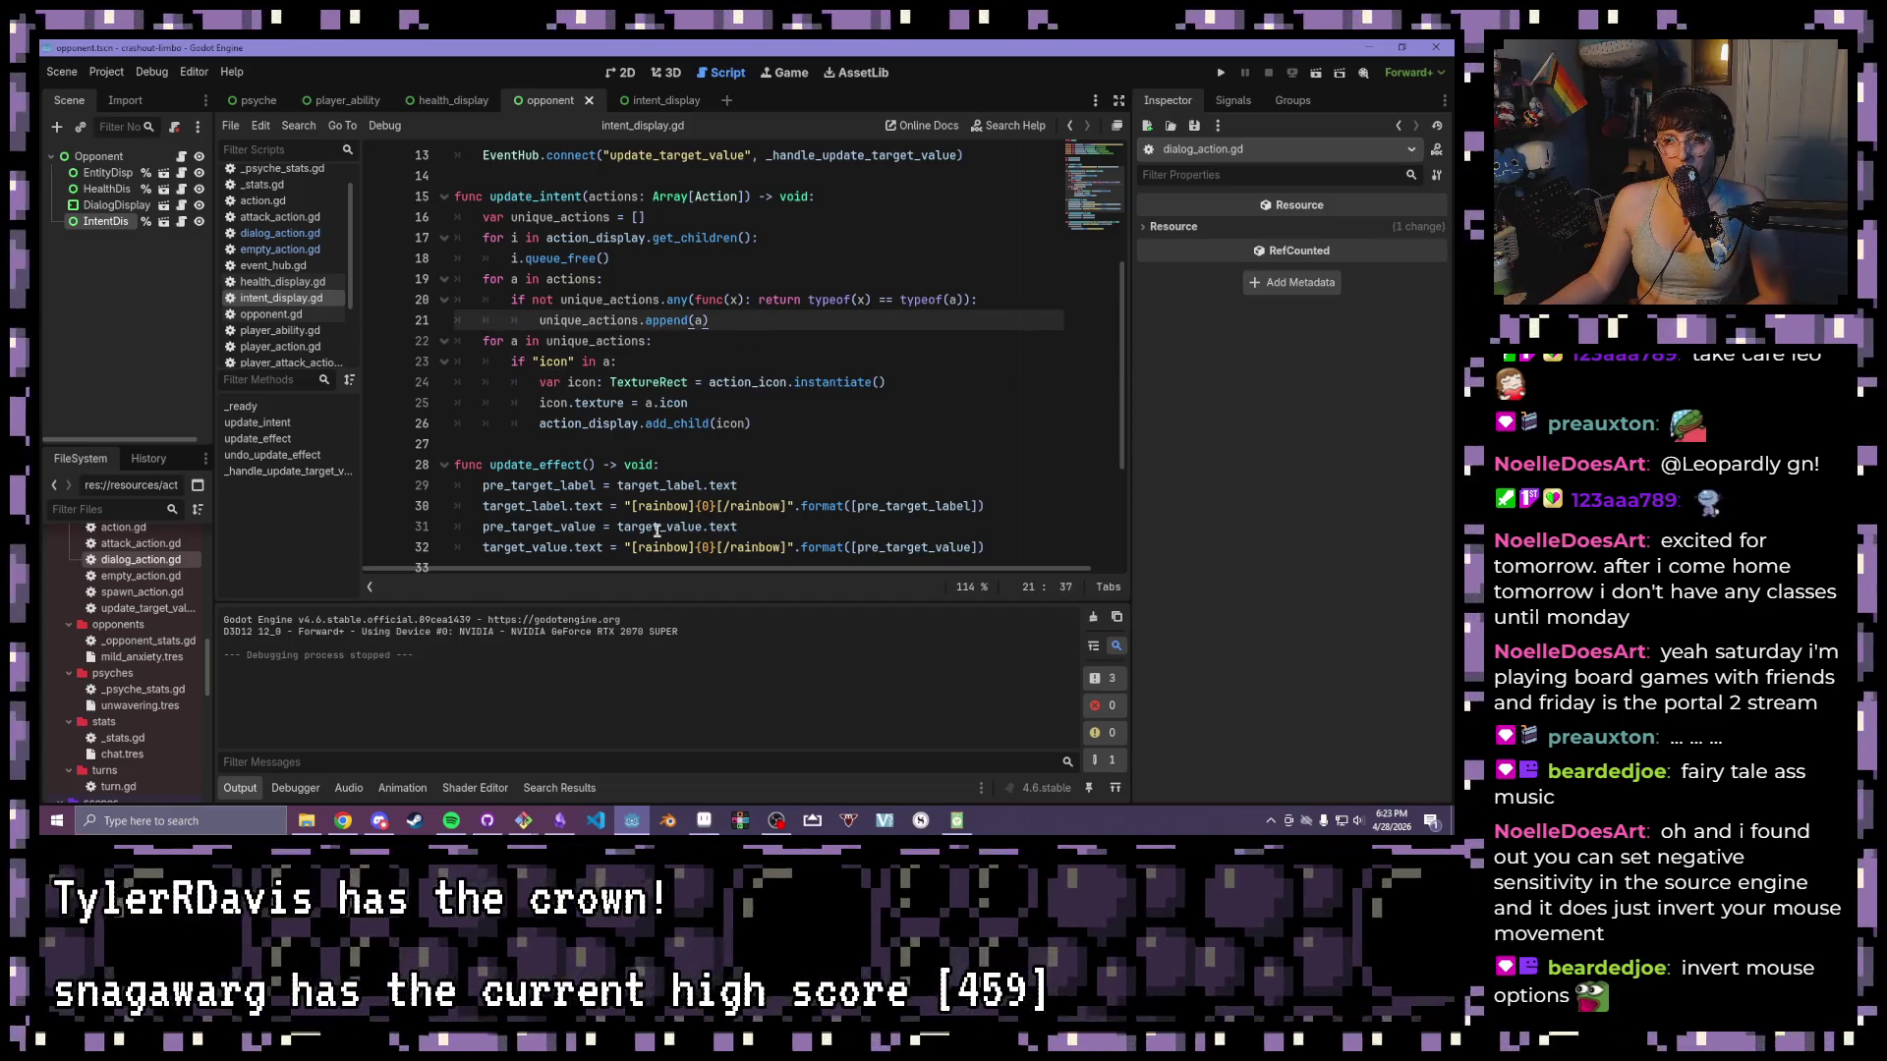
{"action": "left_click", "coordinate": [781, 438]}
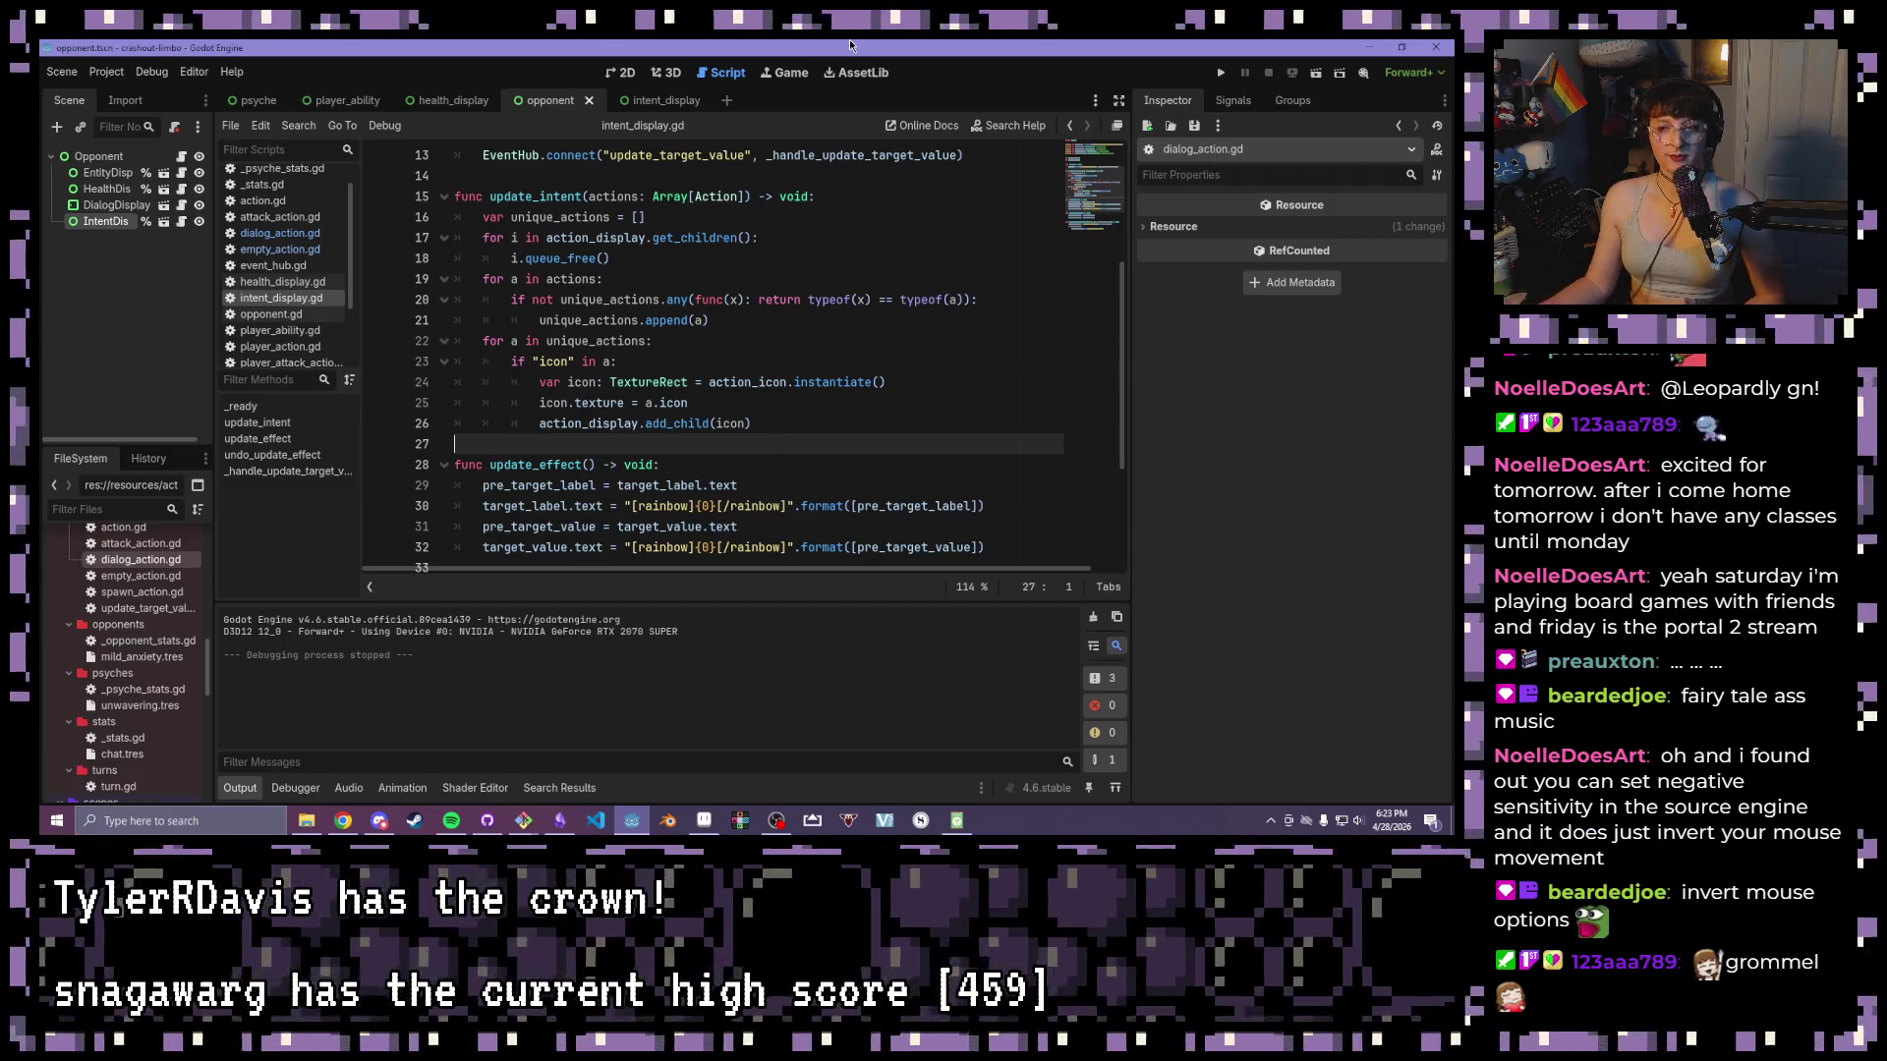
{"action": "left_click", "coordinate": [850, 346]}
{"action": "left_click", "coordinate": [778, 359]}
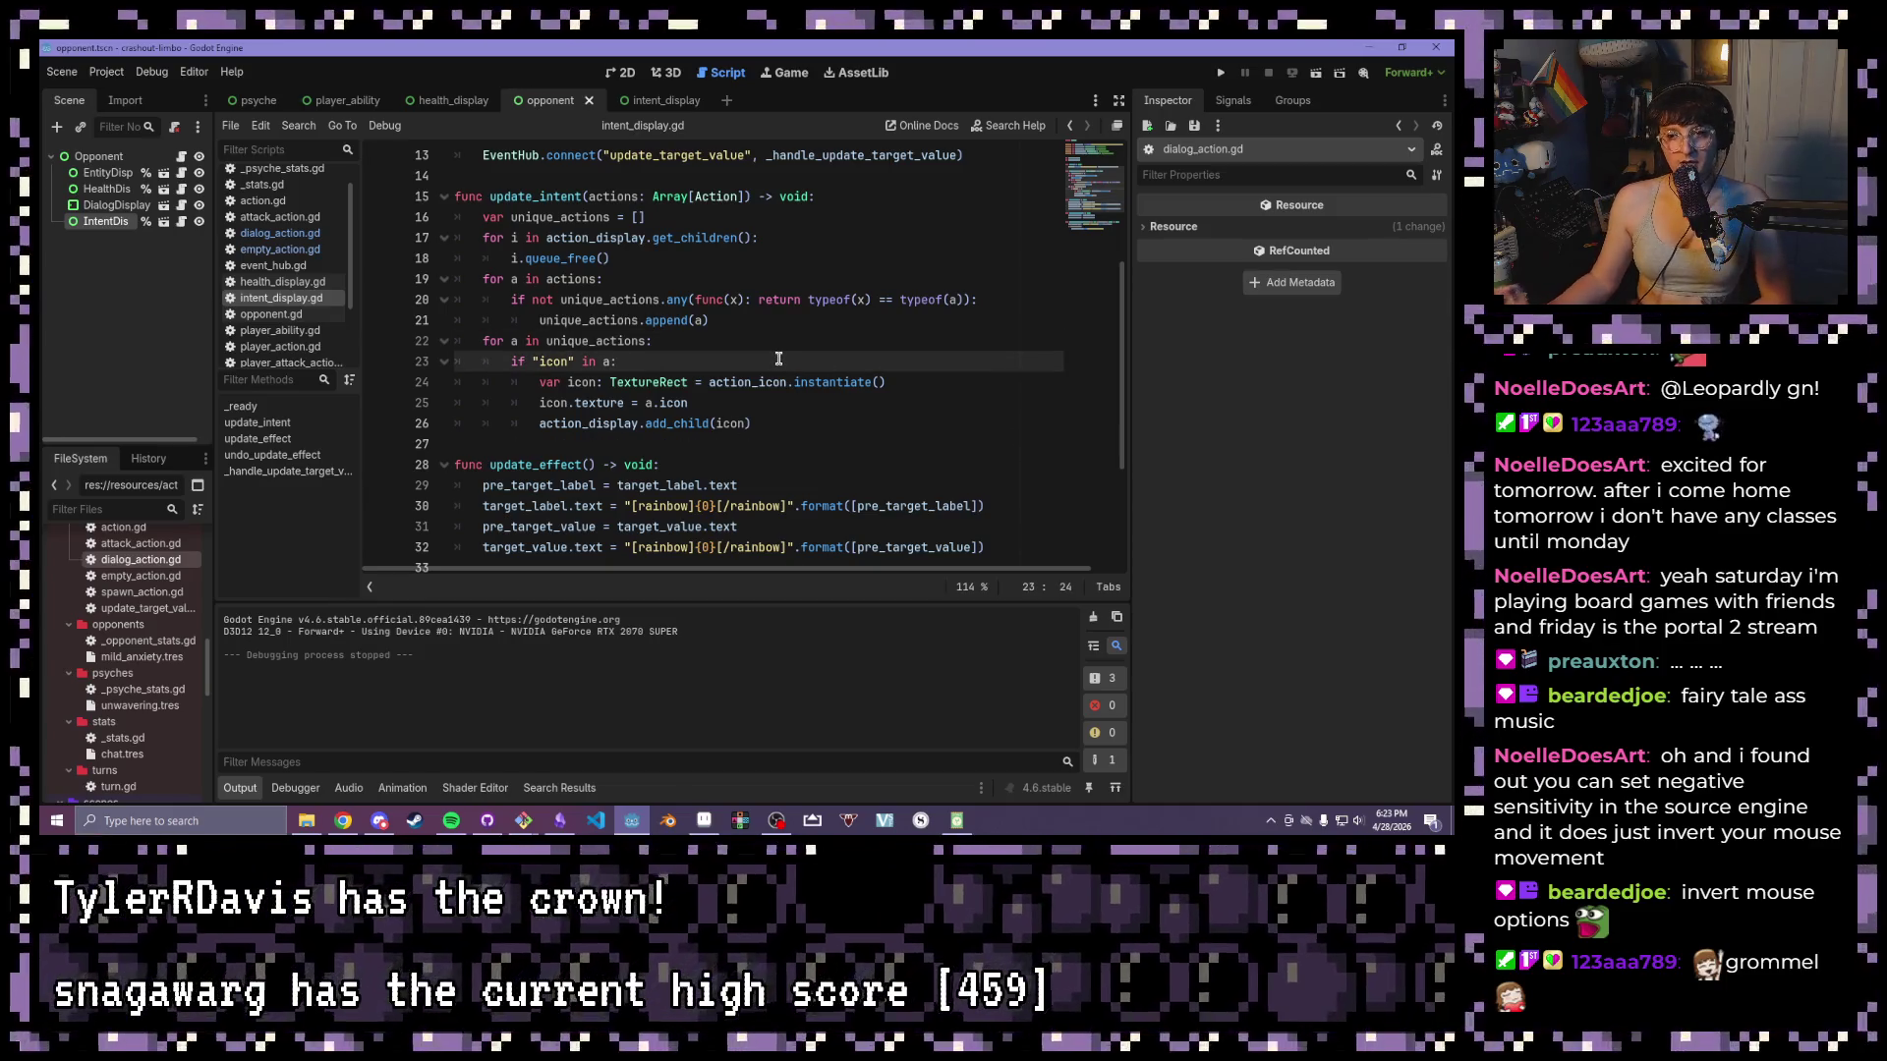
{"action": "left_click", "coordinate": [772, 283]}
{"action": "left_click", "coordinate": [776, 259]}
{"action": "left_click", "coordinate": [780, 239]}
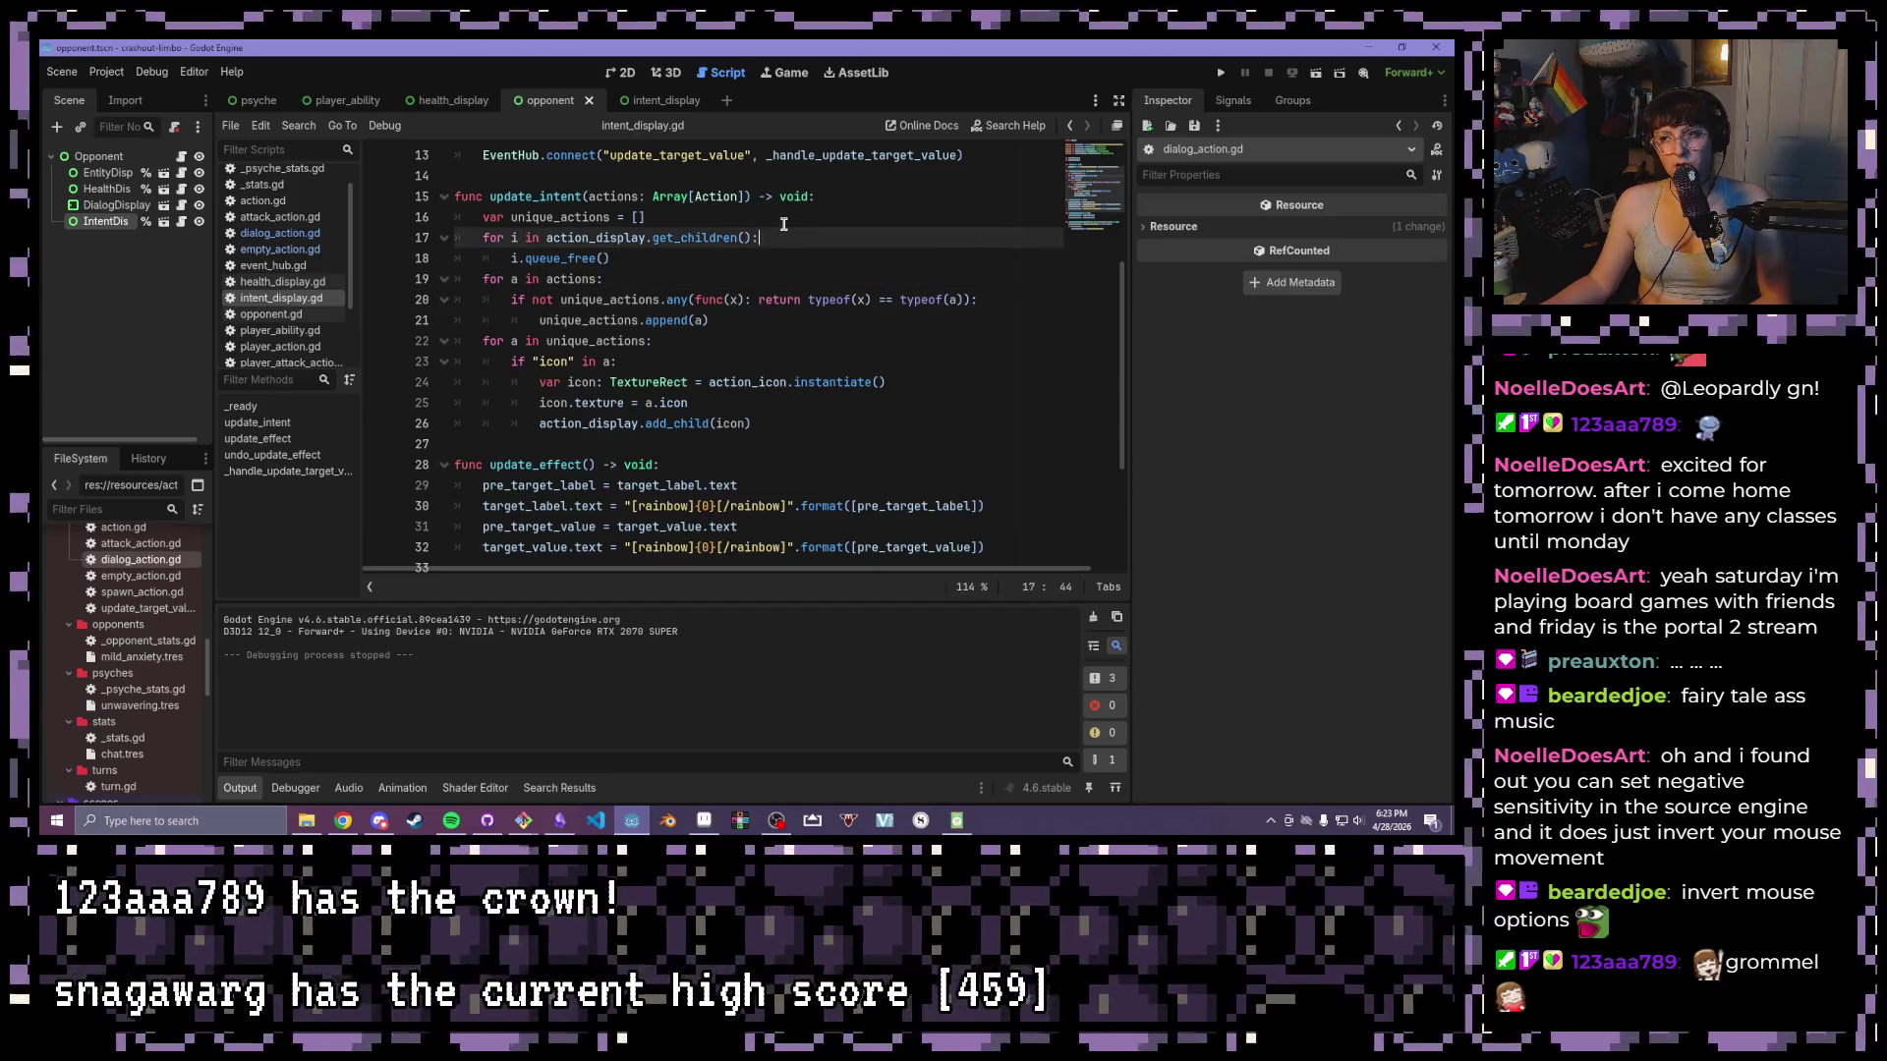
- Review the ends of lines 16–23 in update_intent
{"action": "left_click", "coordinate": [782, 224]}
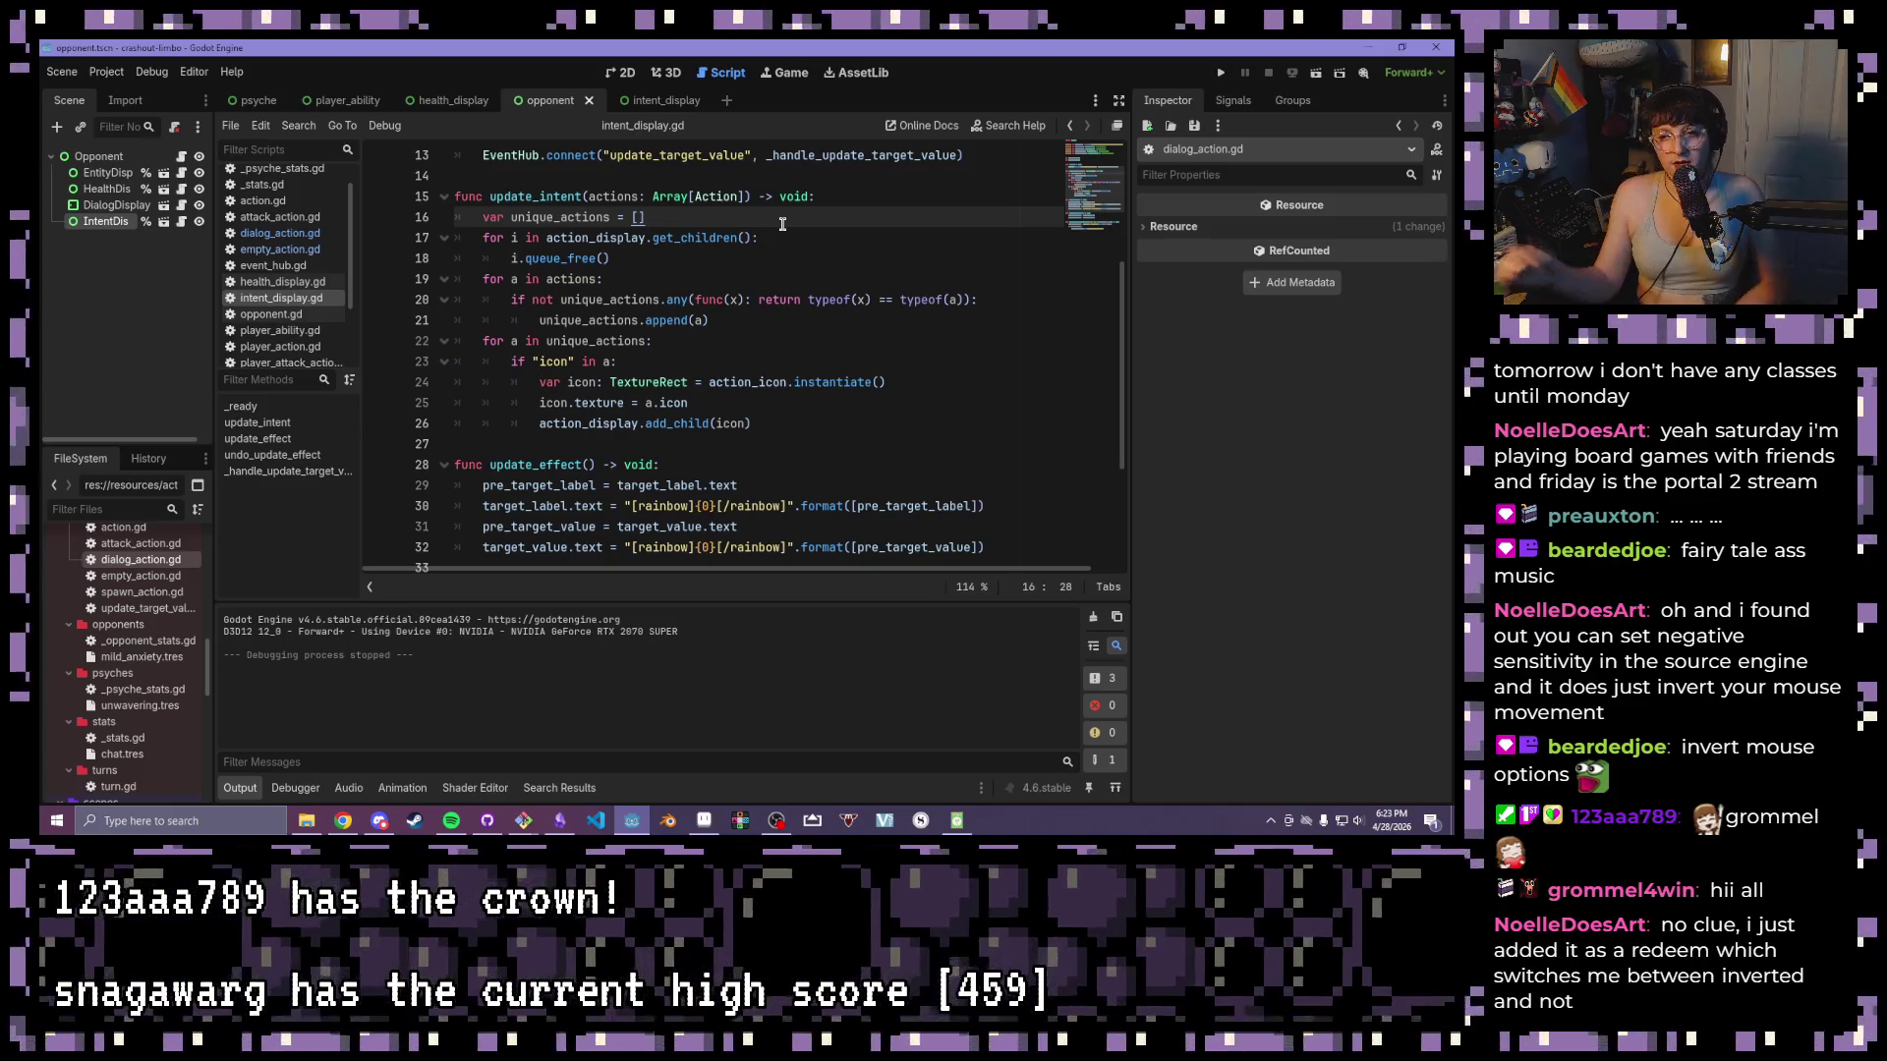
{"action": "left_click", "coordinate": [840, 354]}
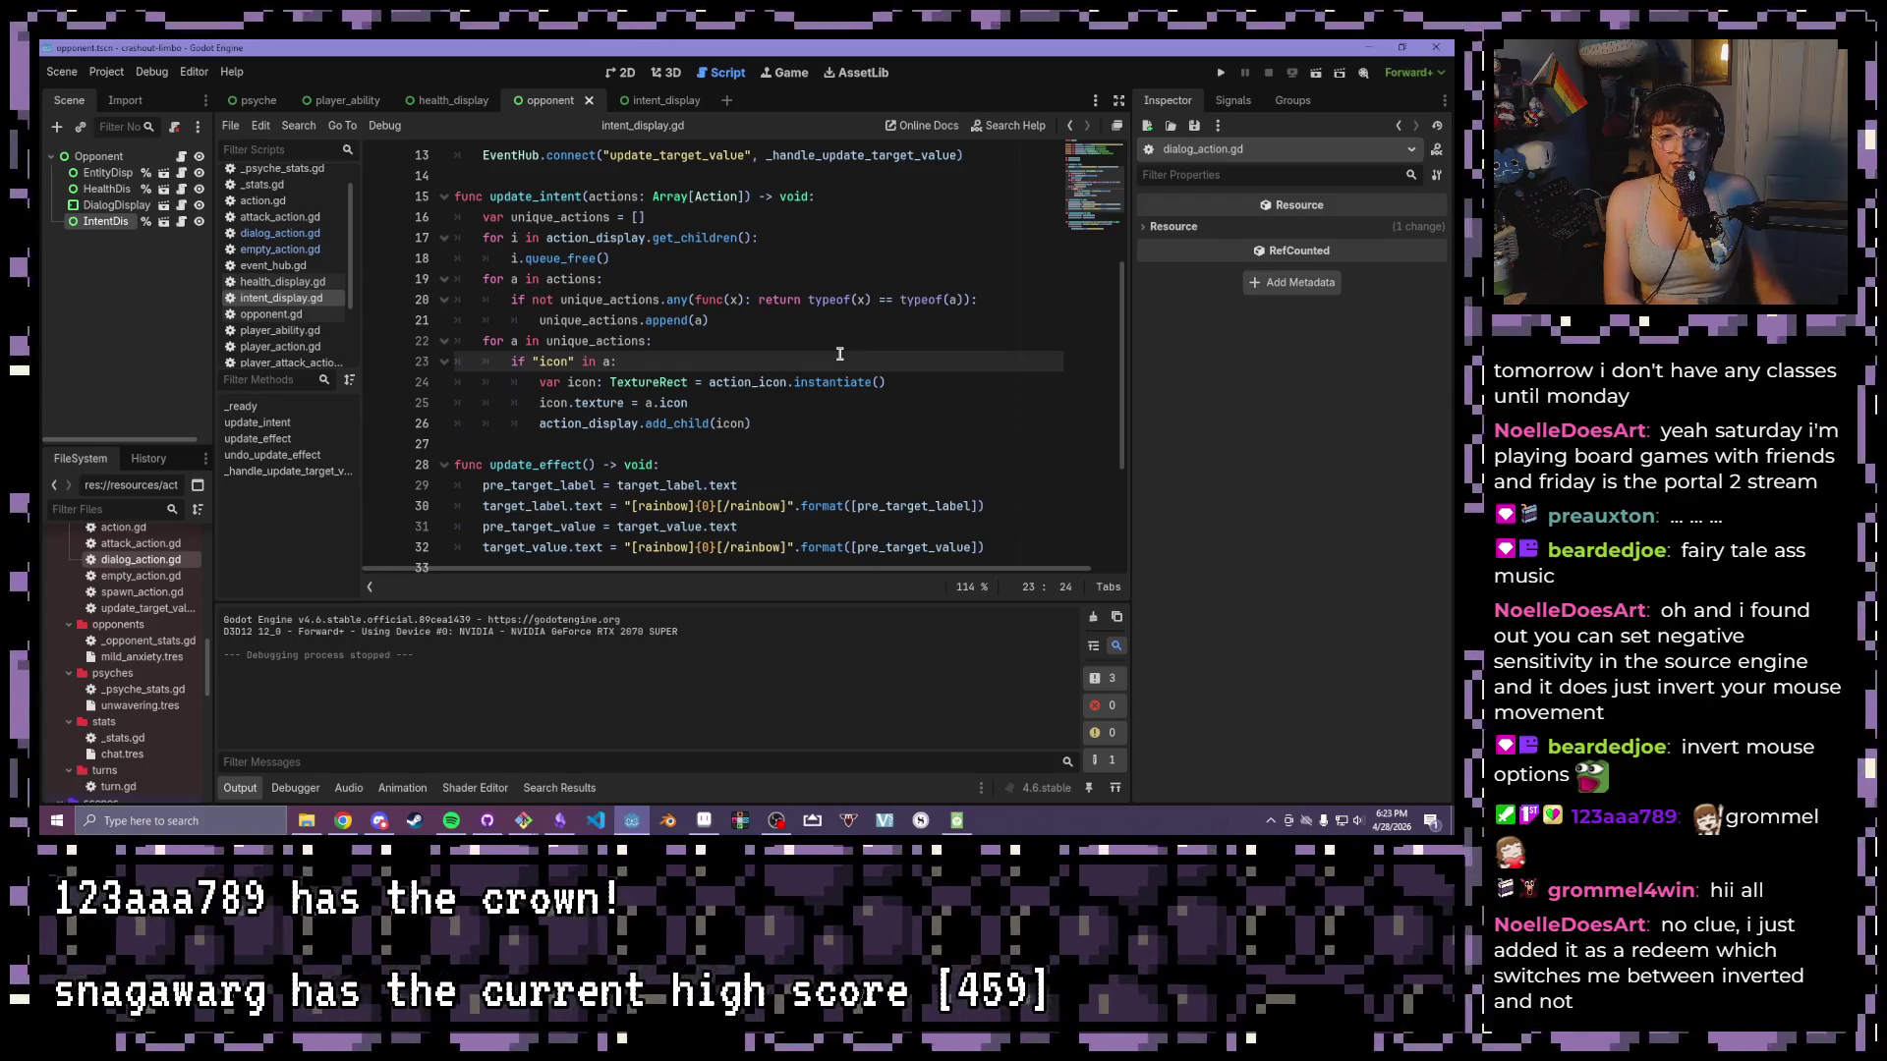
{"action": "left_click", "coordinate": [816, 314]}
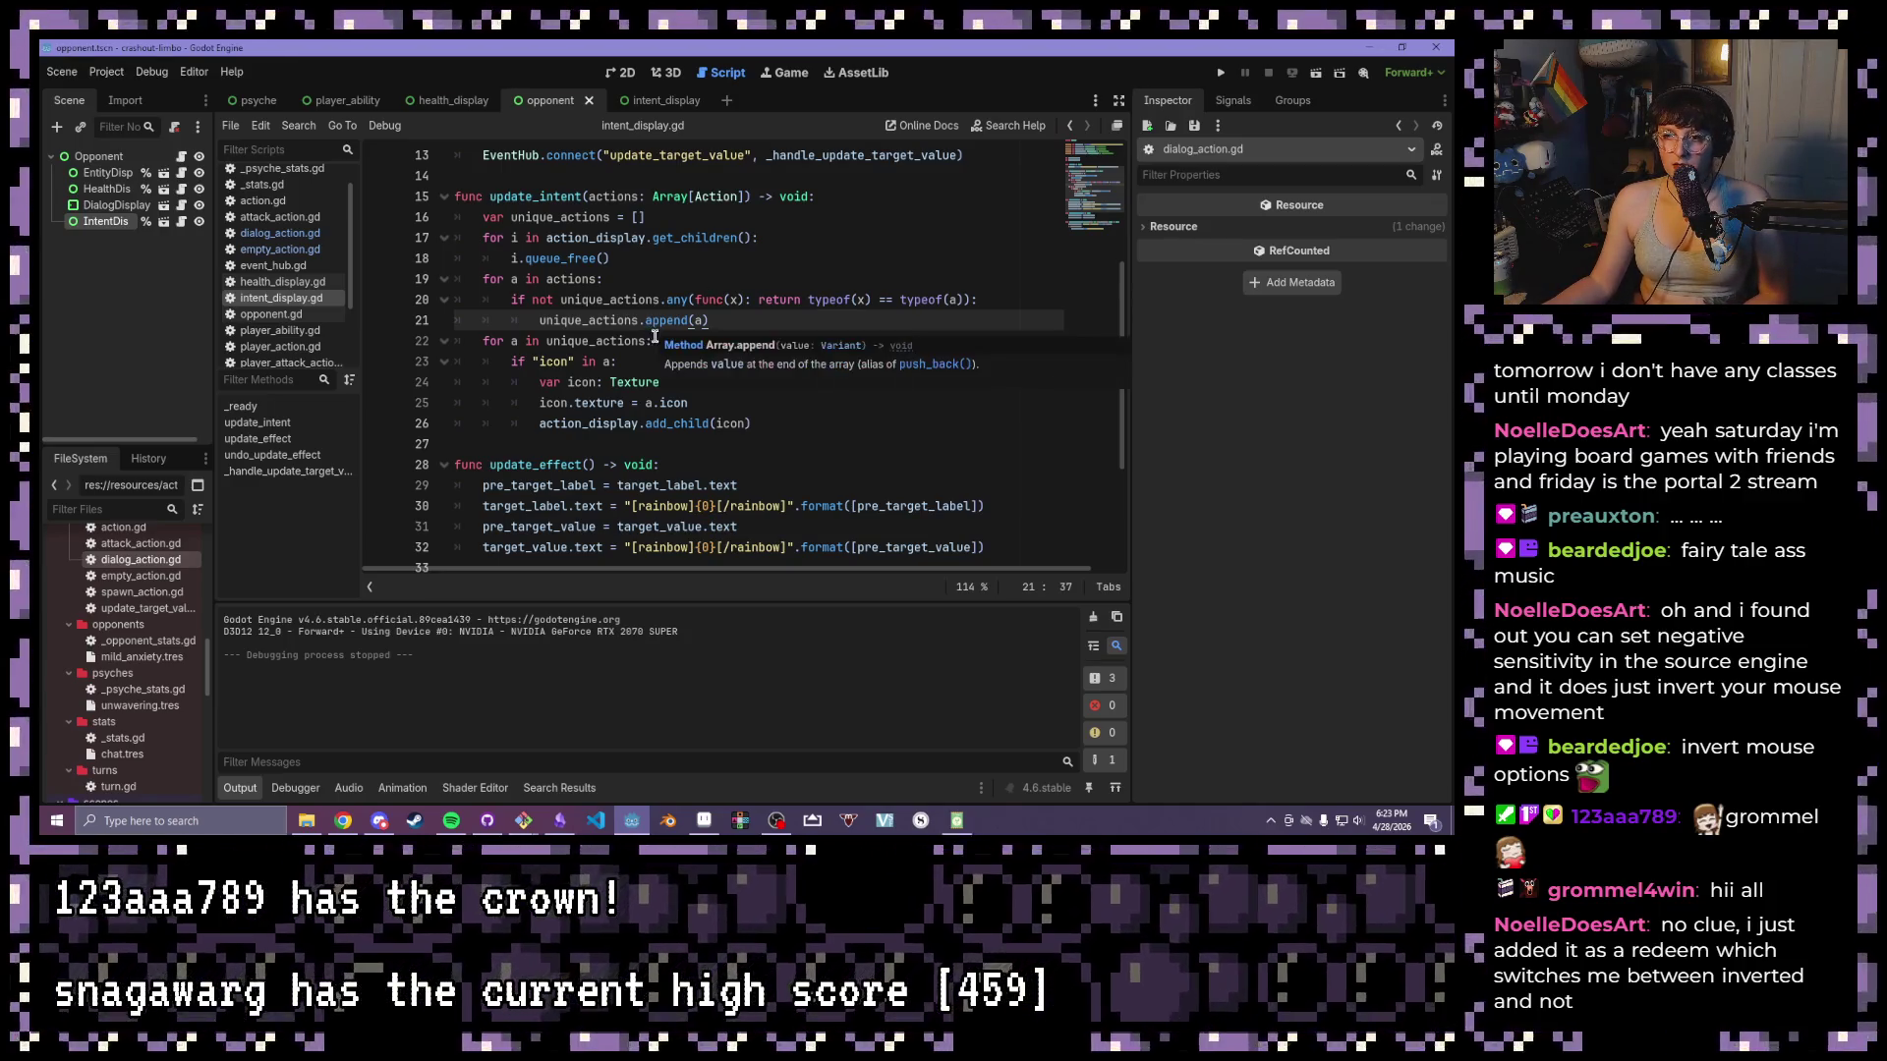
{"action": "left_click", "coordinate": [655, 340]}
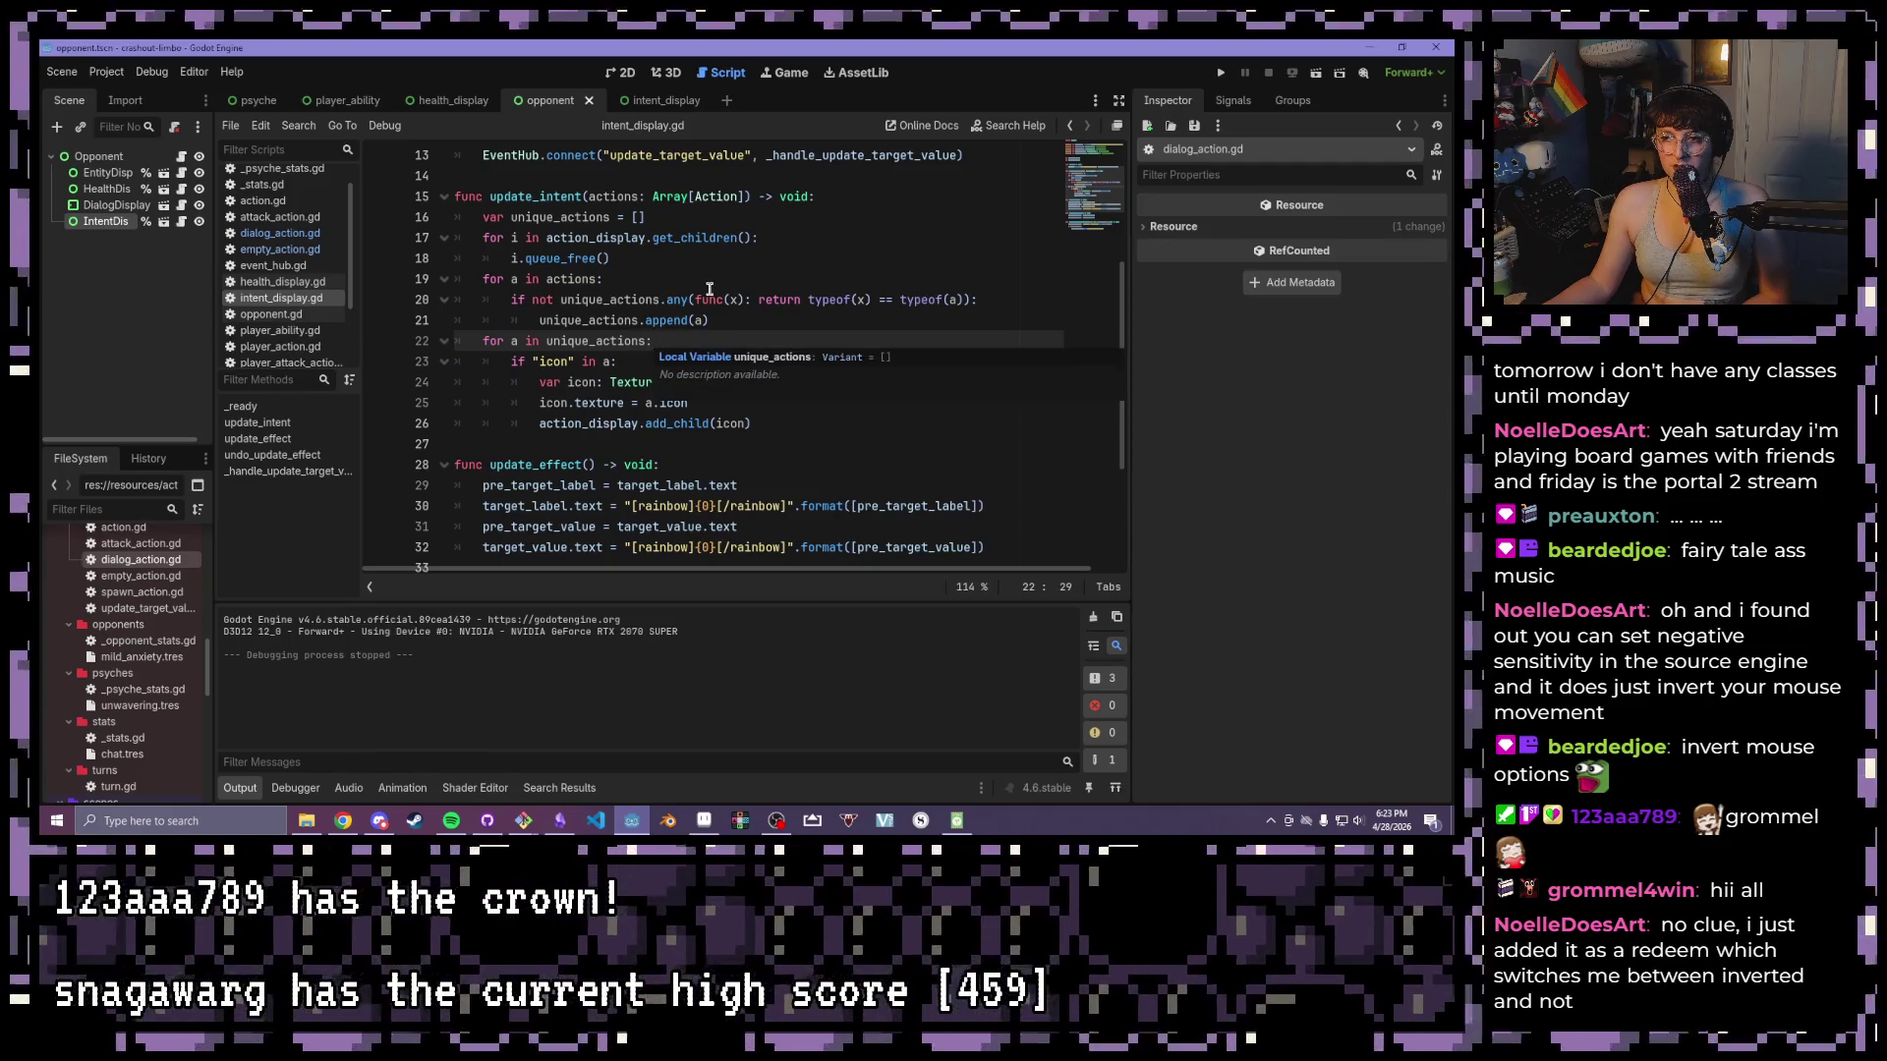
{"action": "left_click", "coordinate": [709, 293]}
{"action": "left_click", "coordinate": [710, 274]}
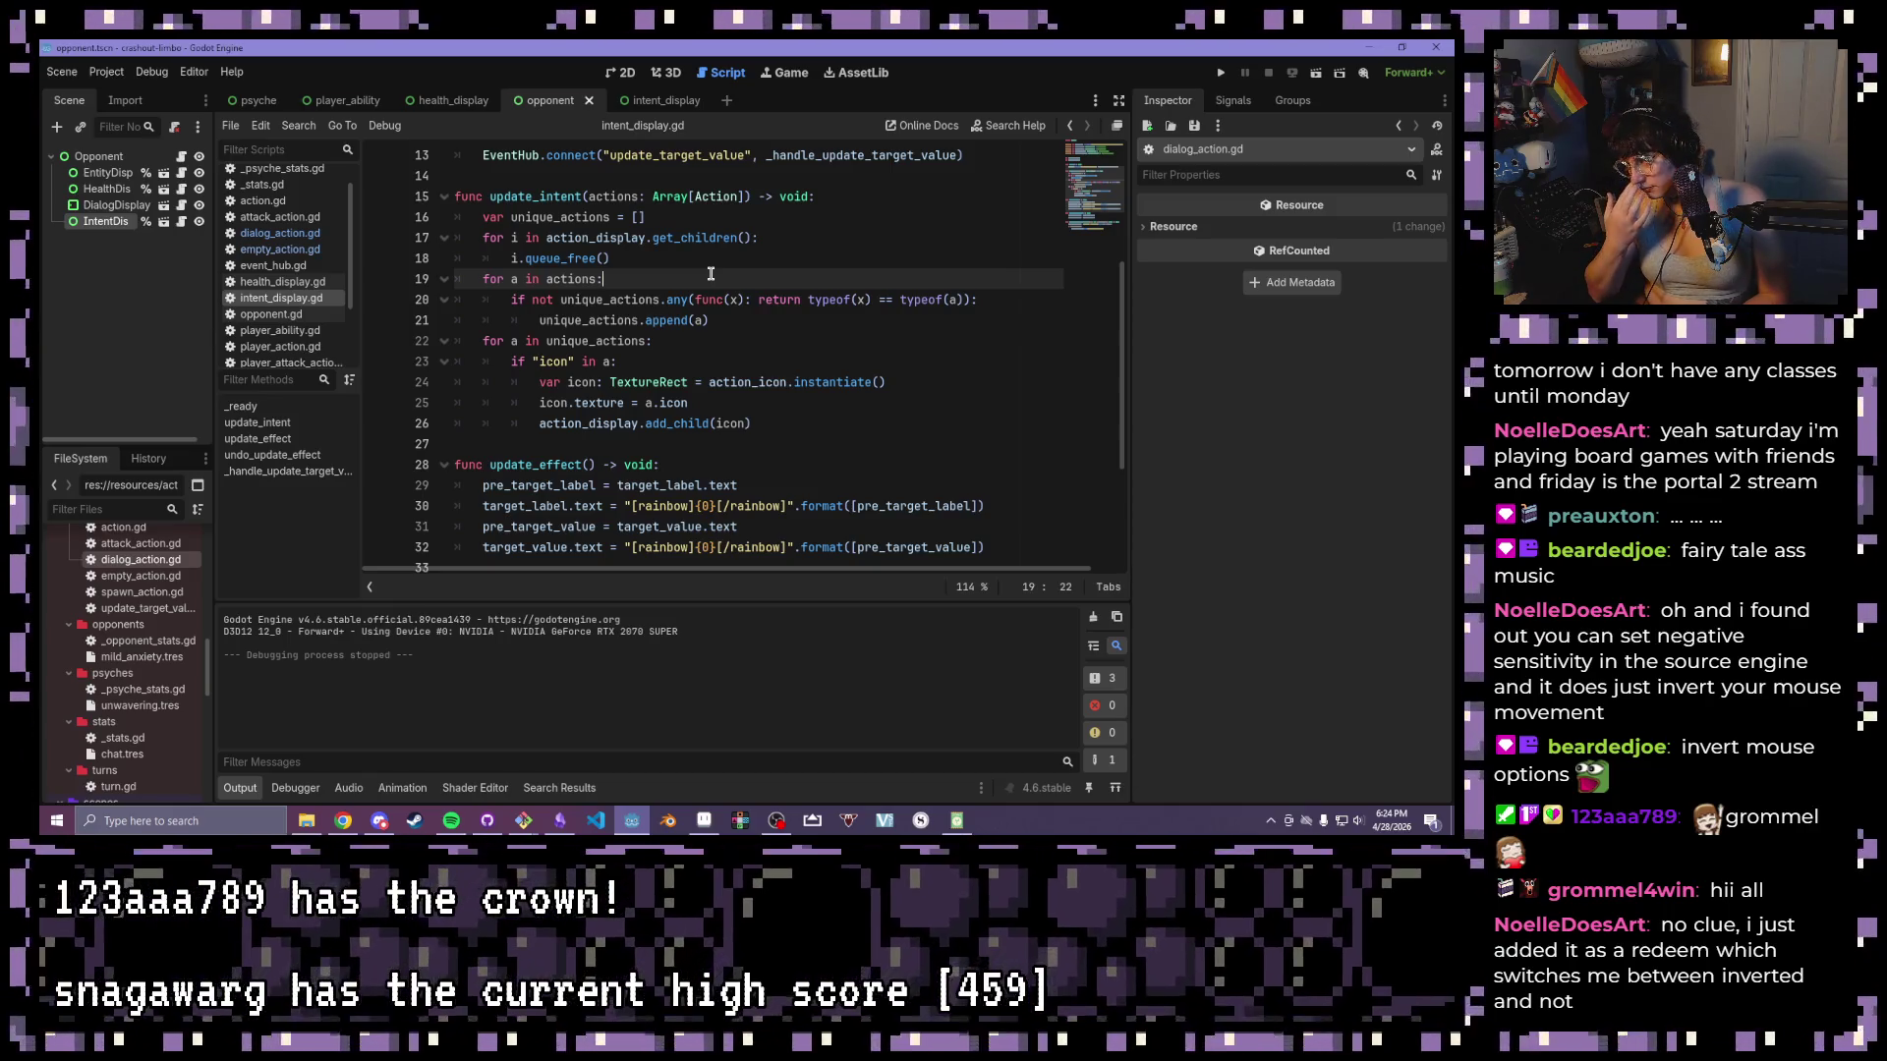
{"action": "mouse_move", "coordinate": [720, 299]}
{"action": "left_mouse_down"}
{"action": "mouse_move", "coordinate": [977, 299]}
{"action": "mouse_move", "coordinate": [899, 299]}
{"action": "left_mouse_up"}
{"action": "left_click", "coordinate": [977, 299]}
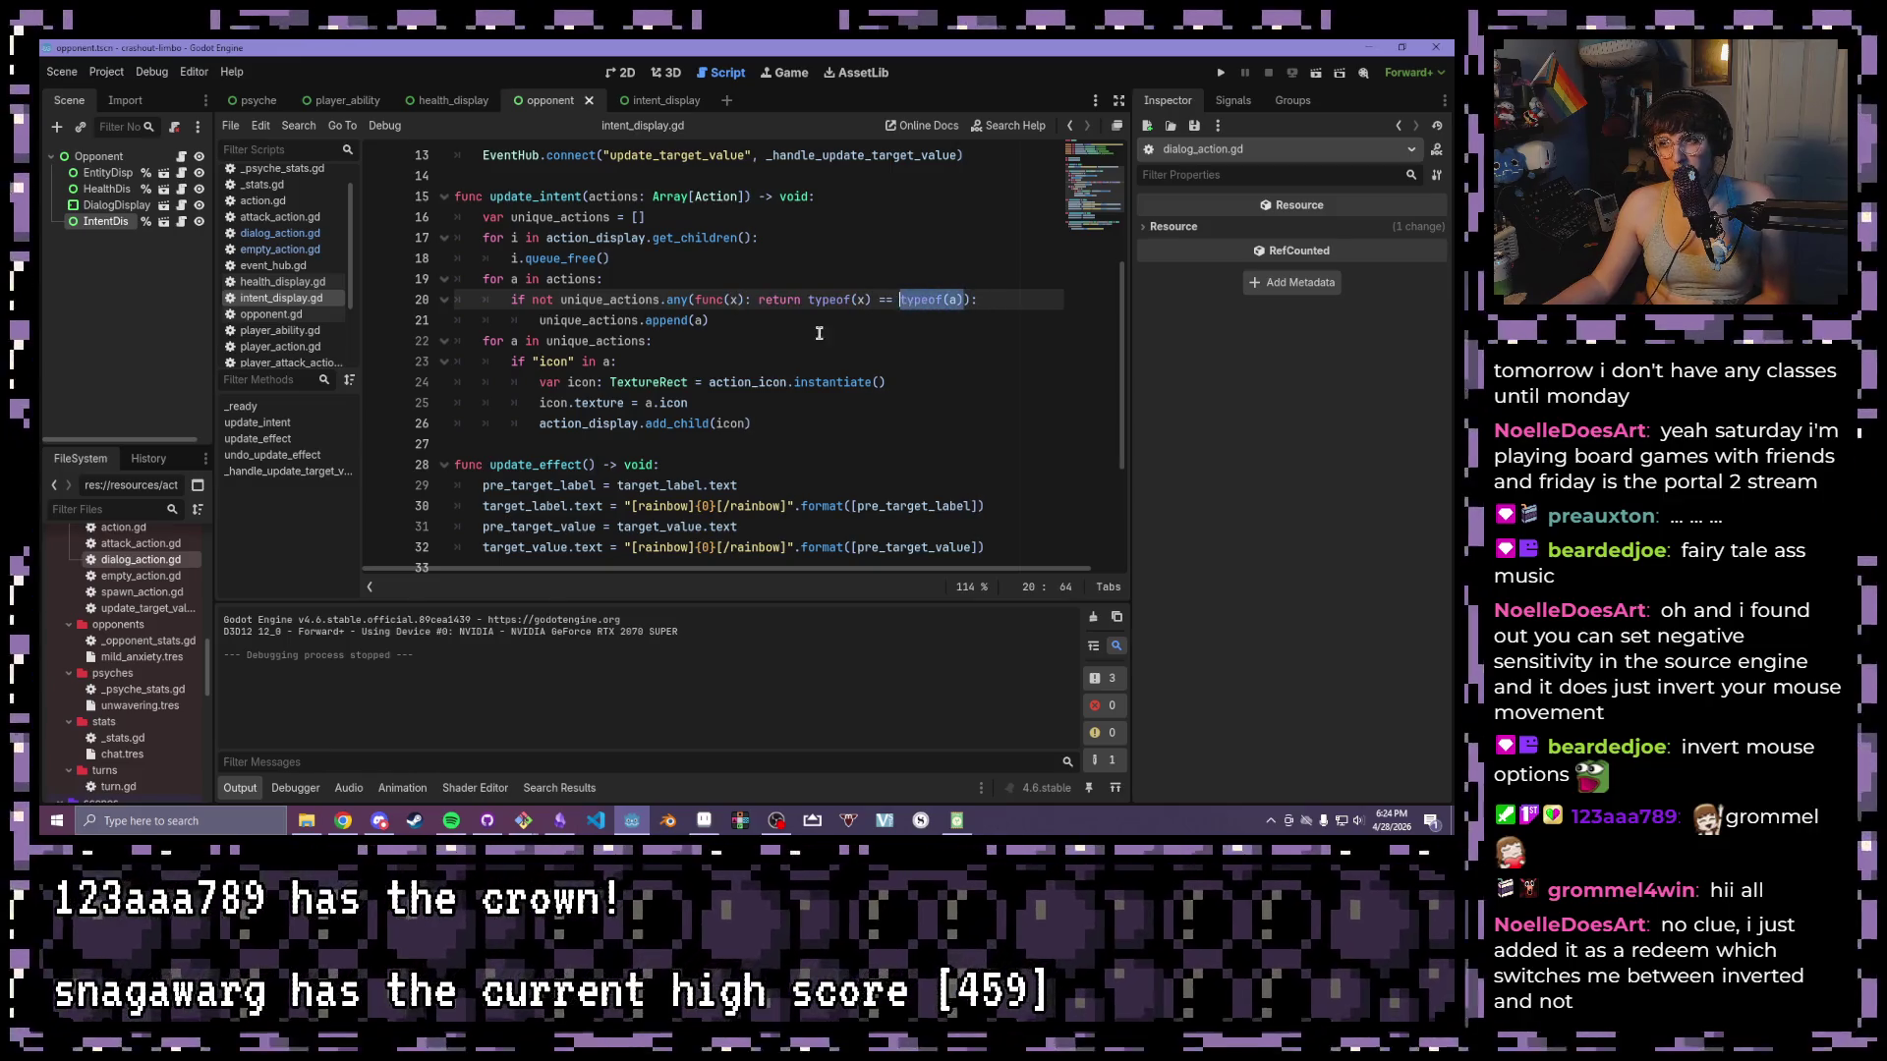
{"action": "left_click", "coordinate": [838, 302], "text": "ctrl"}
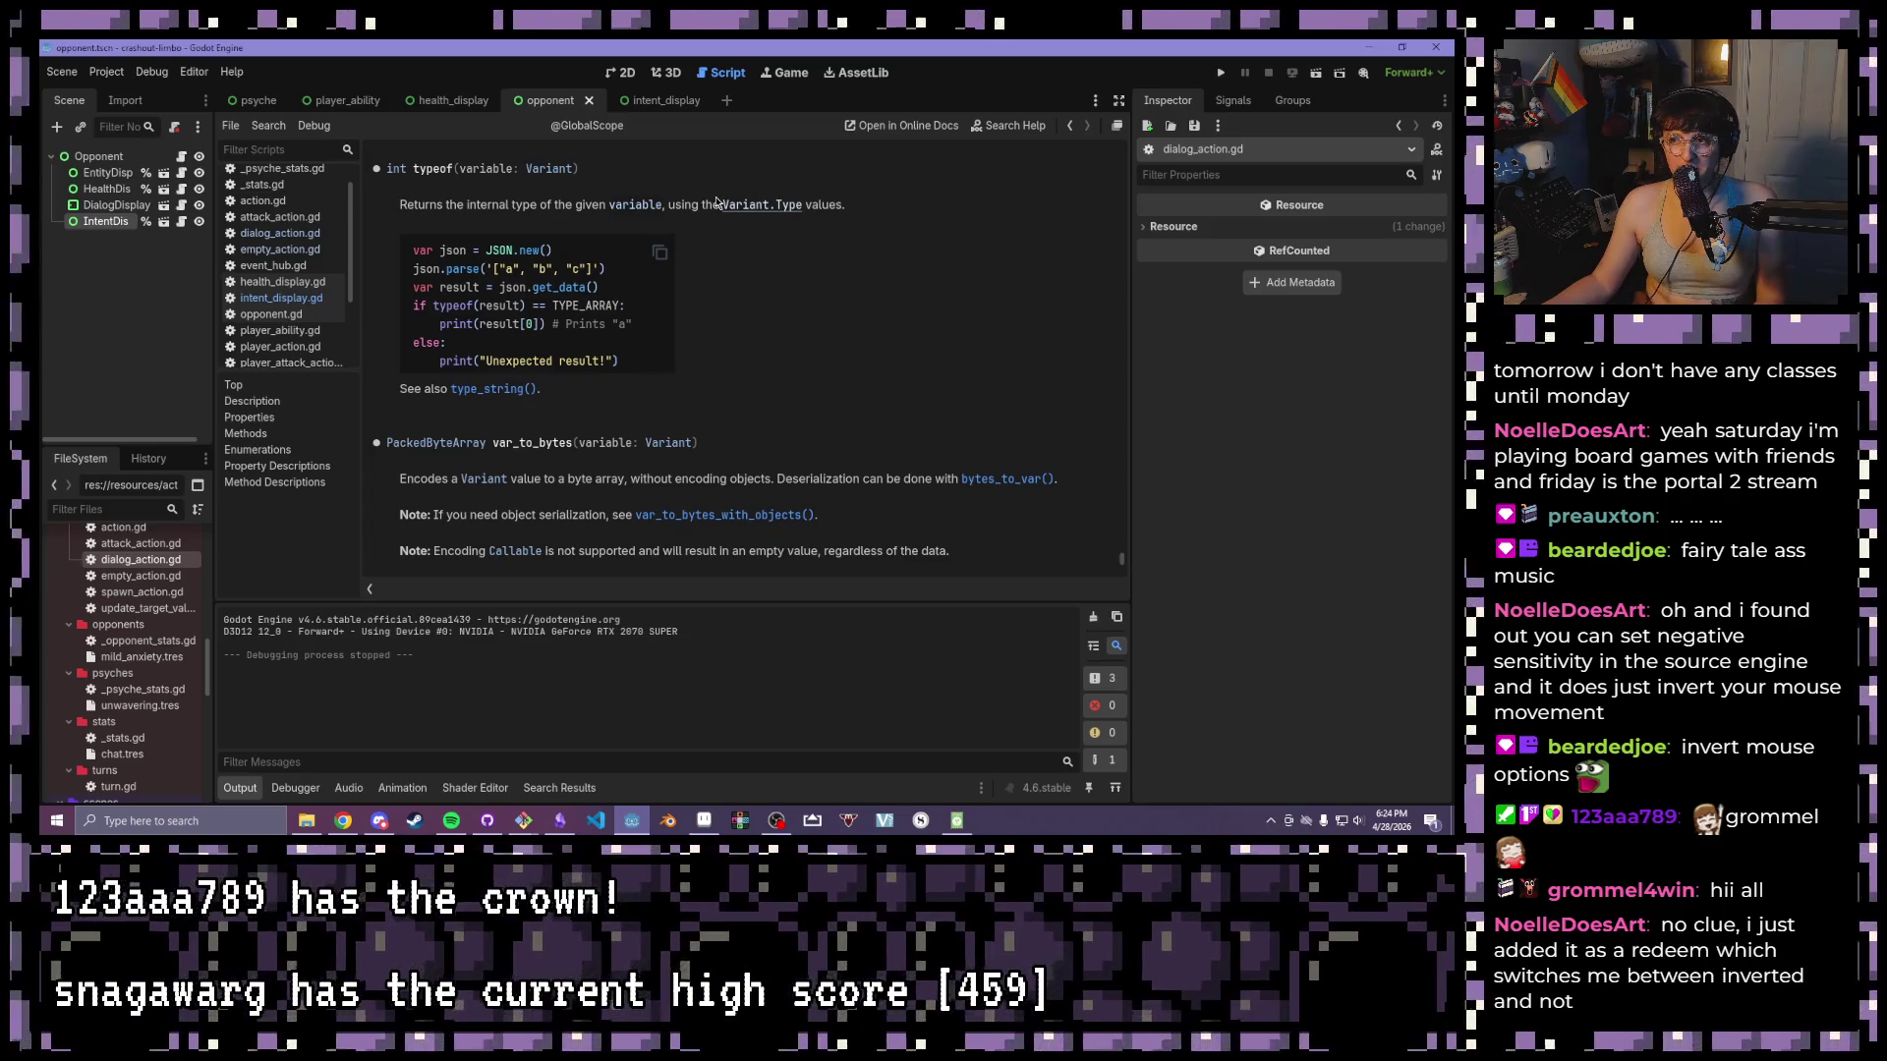
- Browse the Variant.Type constants in the docs, selecting the TYPE_OBJECT line
{"action": "left_click", "coordinate": [778, 206]}
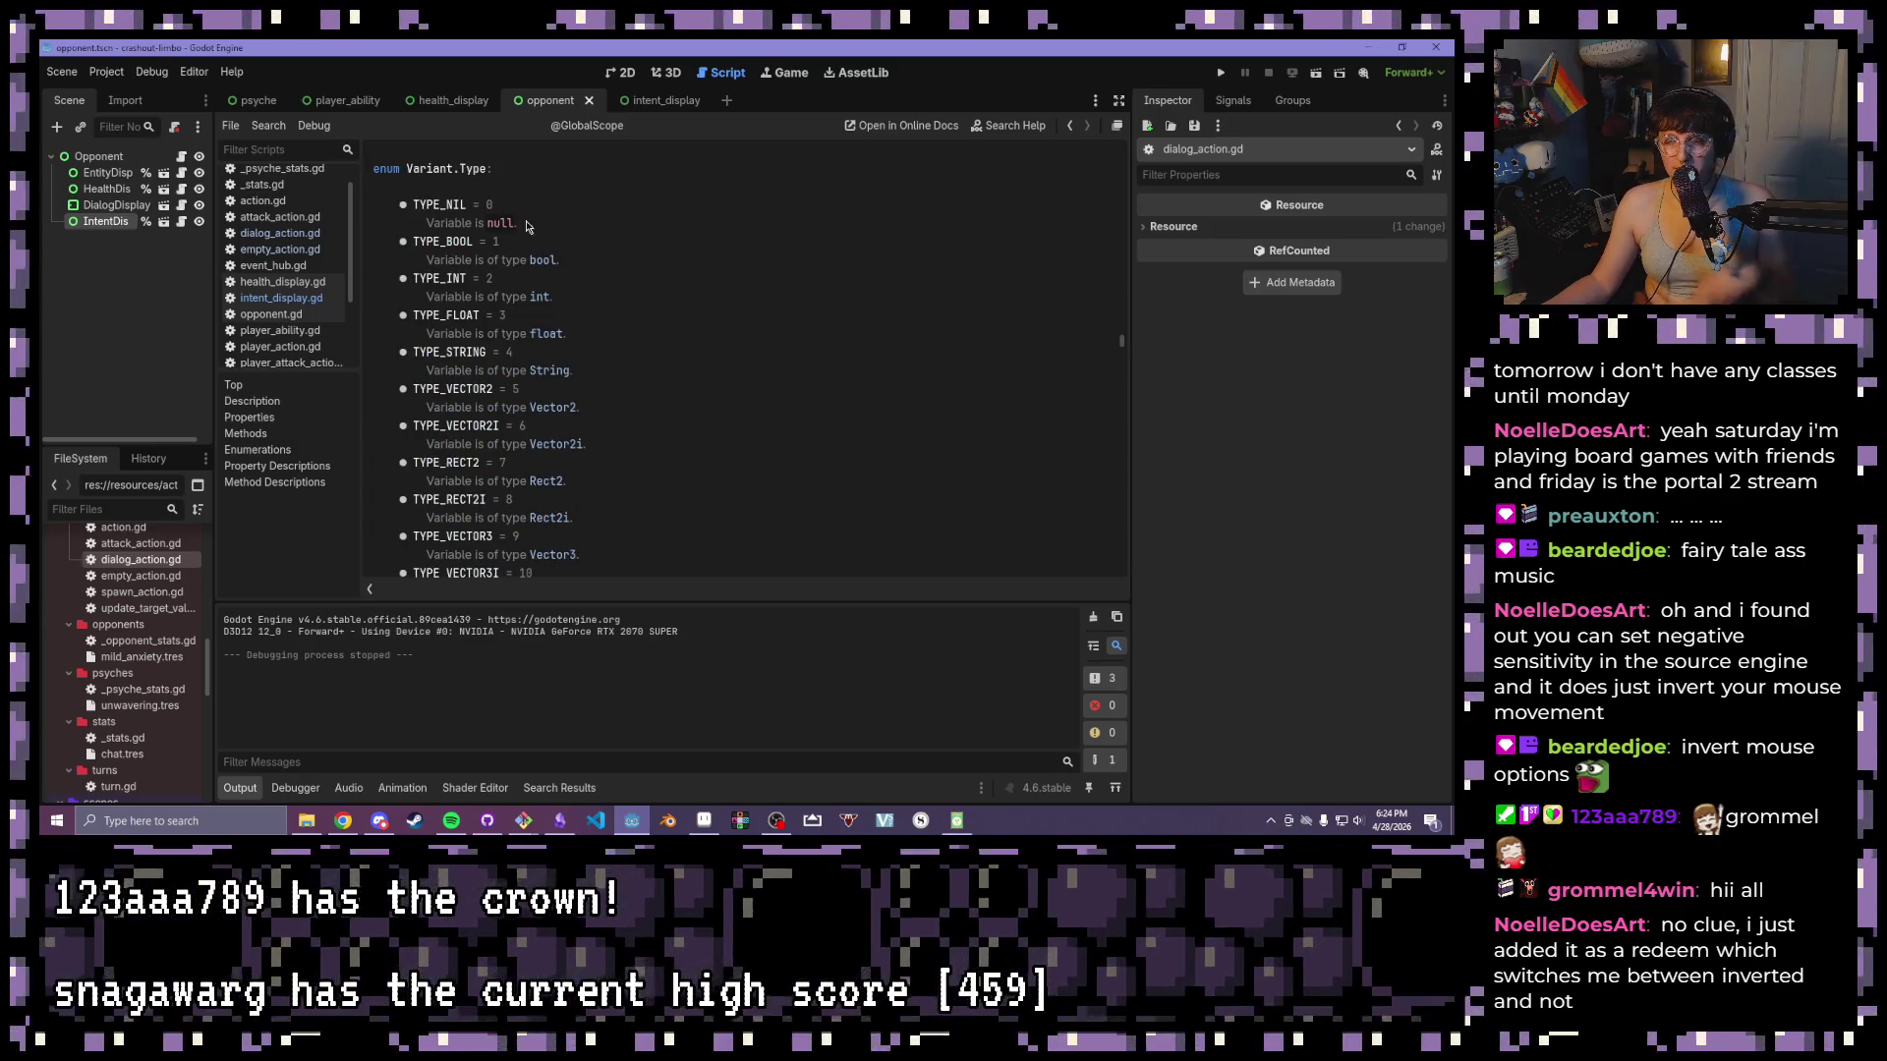
{"action": "scroll", "coordinate": [549, 245], "scroll_direction": "down", "scroll_amount": 4}
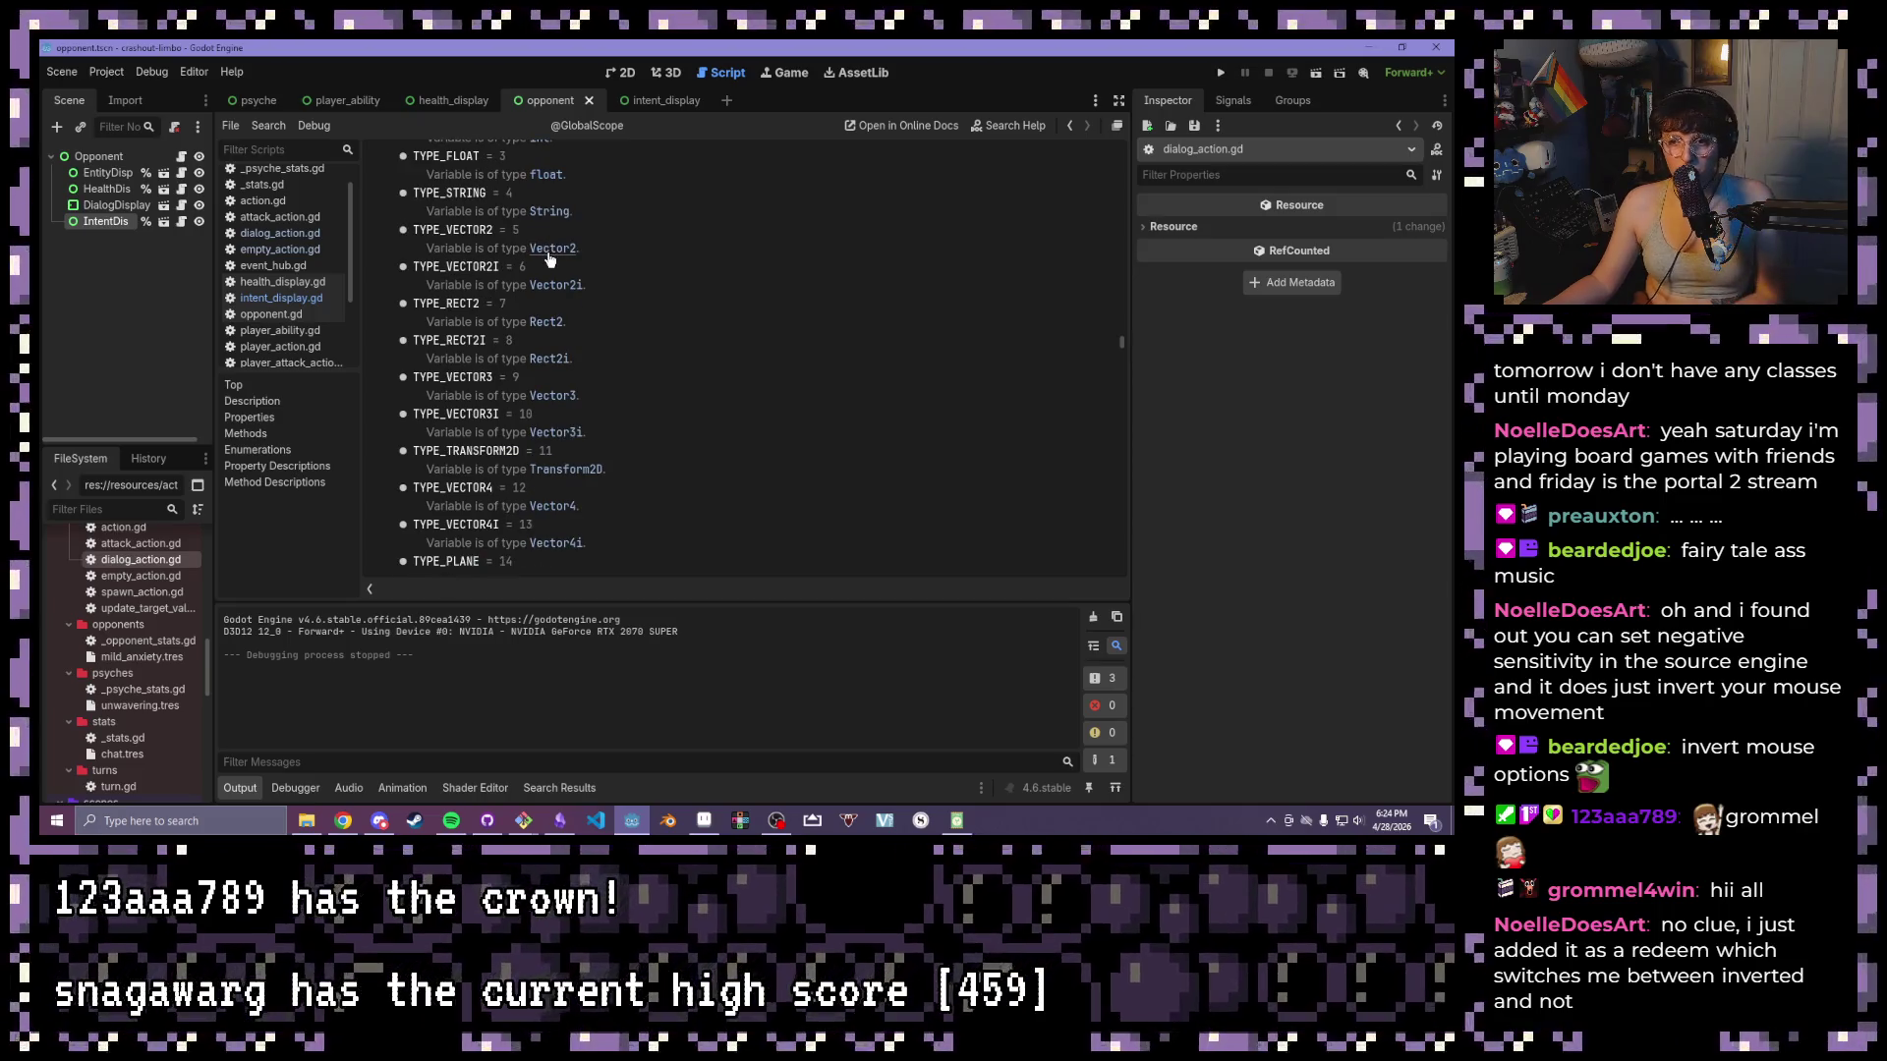
{"action": "scroll", "coordinate": [547, 266], "scroll_direction": "down", "scroll_amount": 12}
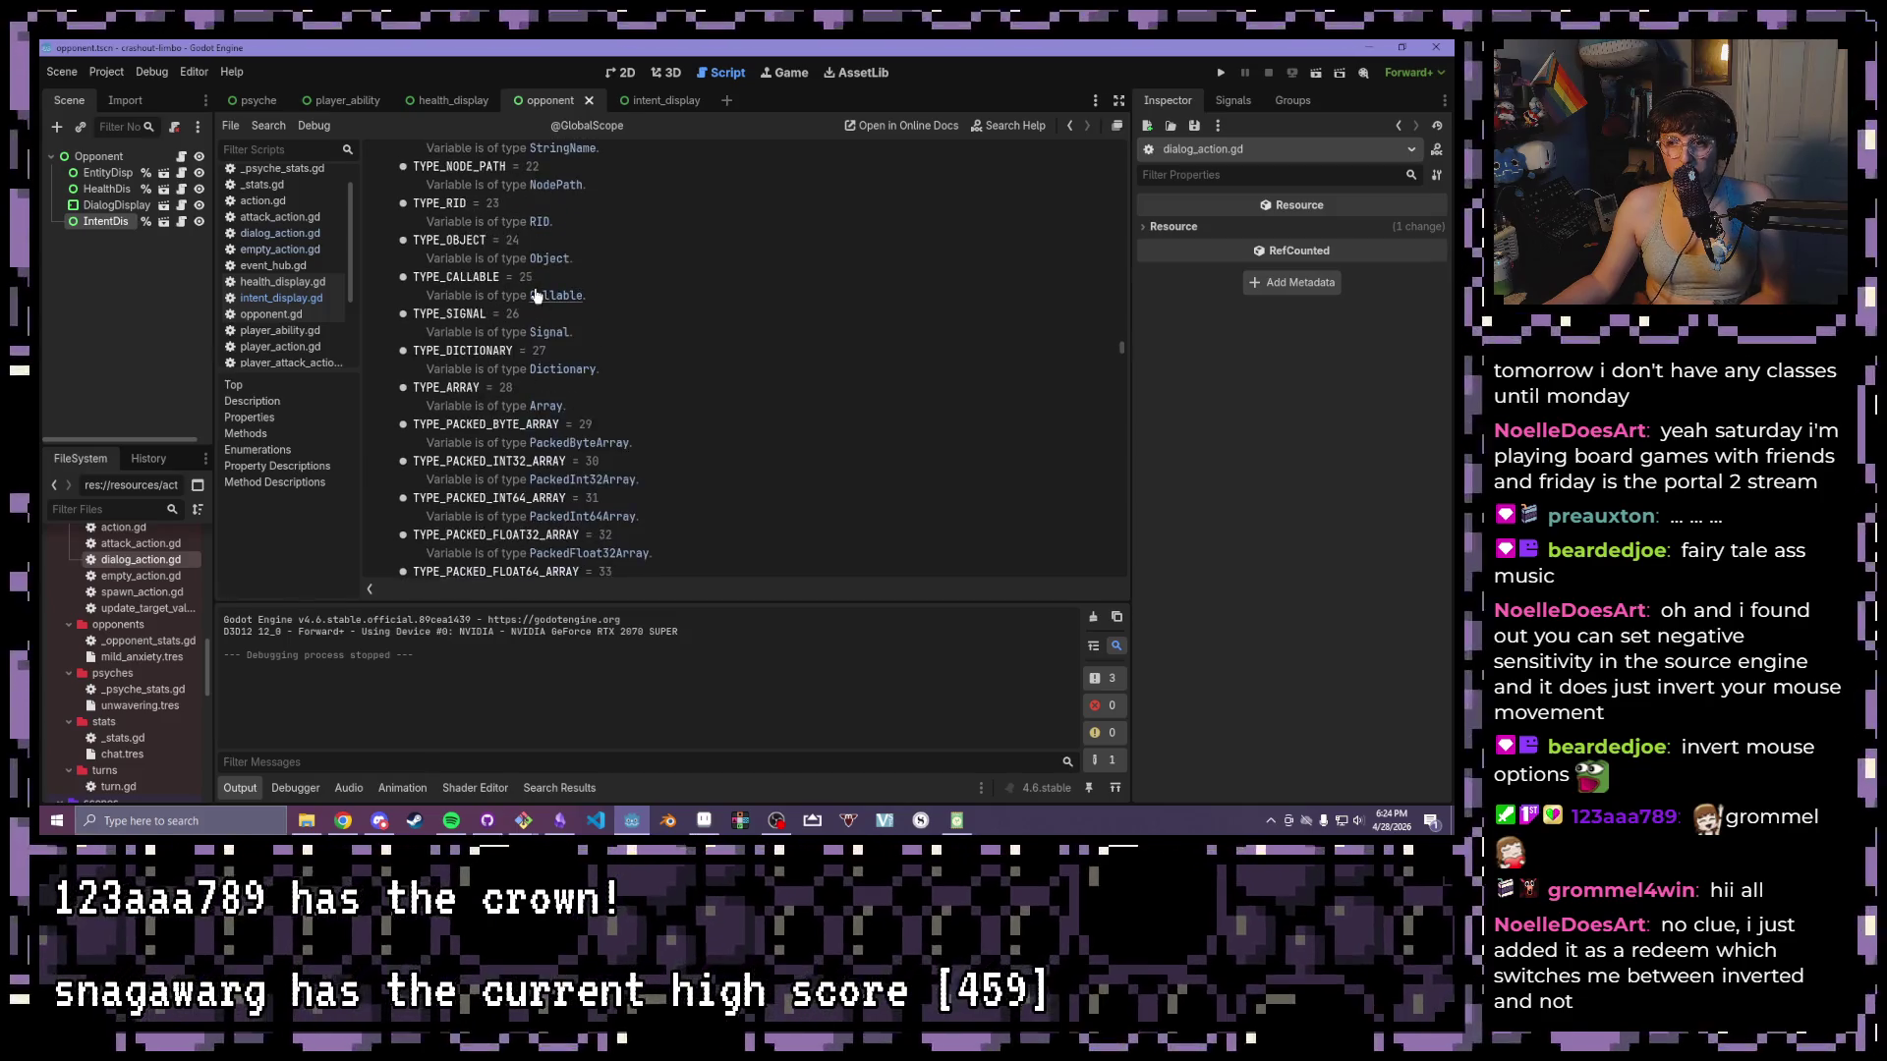
{"action": "scroll", "coordinate": [536, 295], "scroll_direction": "down", "scroll_amount": 1}
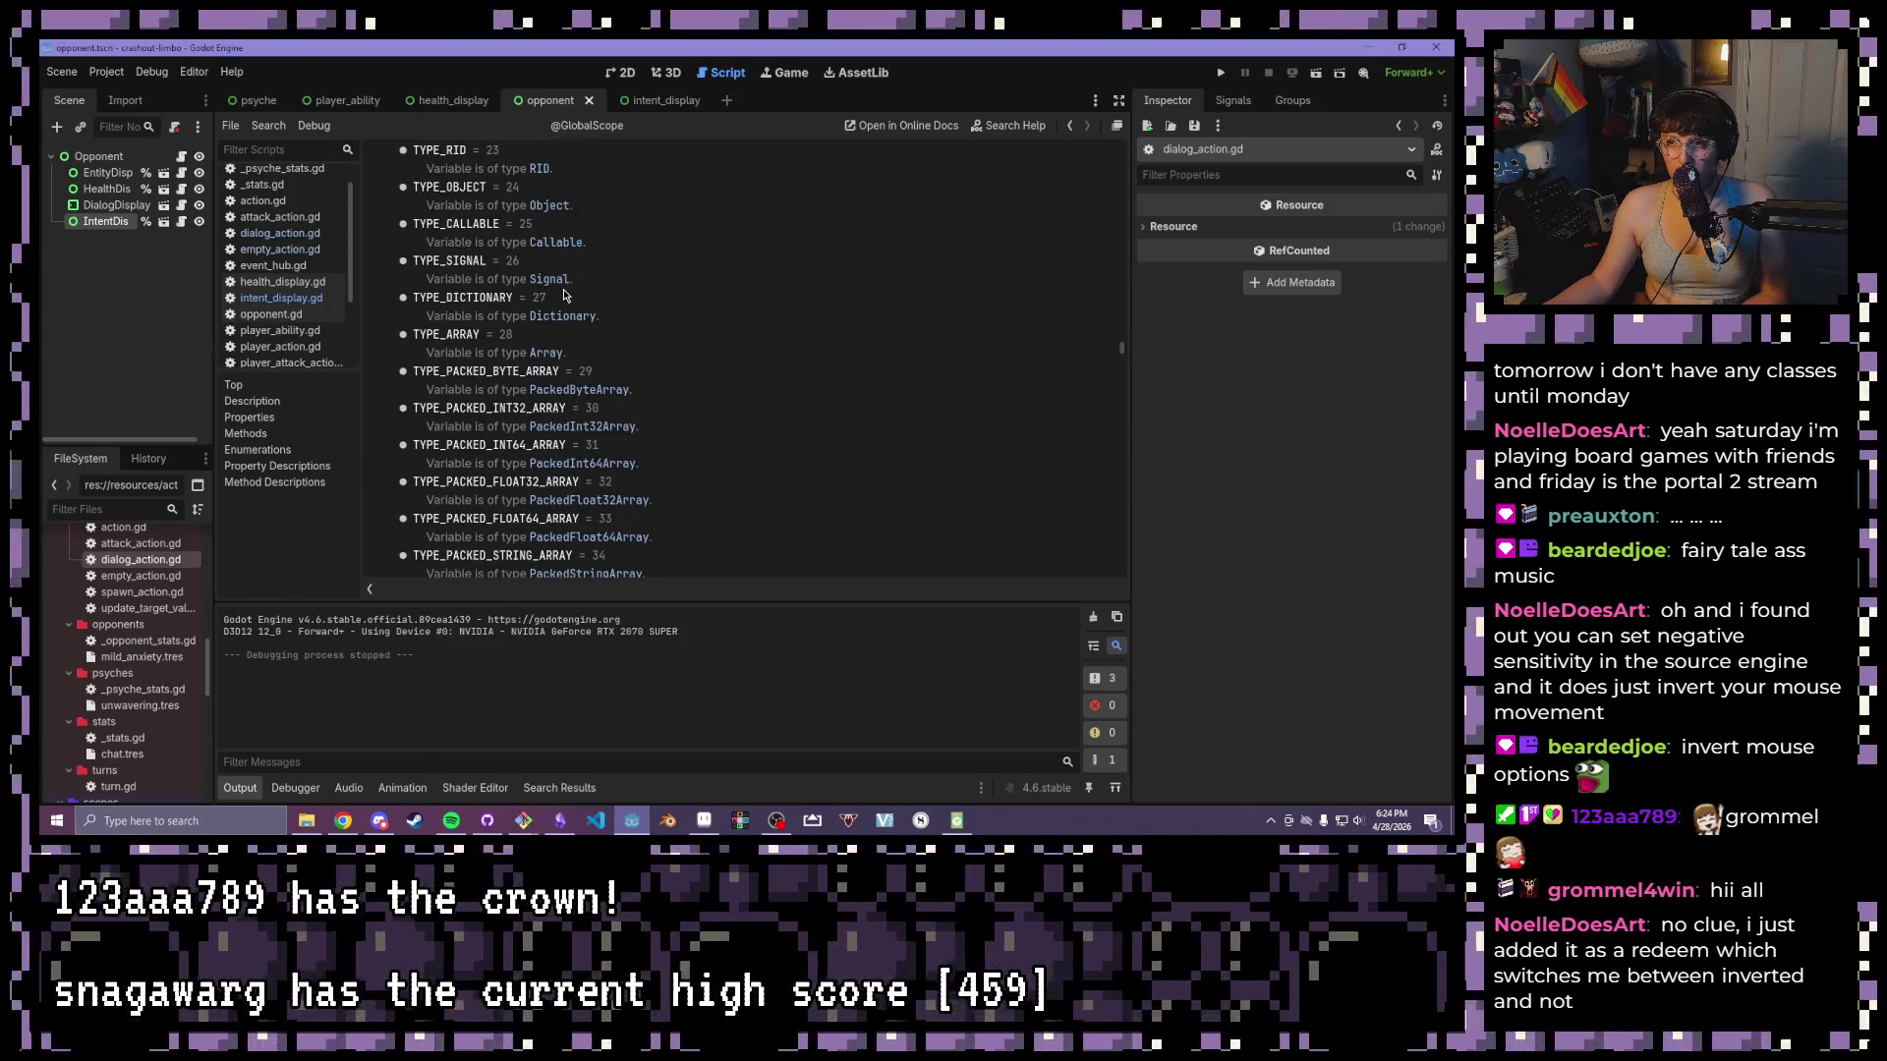
{"action": "scroll", "coordinate": [563, 280], "scroll_direction": "up", "scroll_amount": 1}
{"action": "left_click_drag", "start_coordinate": [524, 240], "coordinate": [380, 243]}
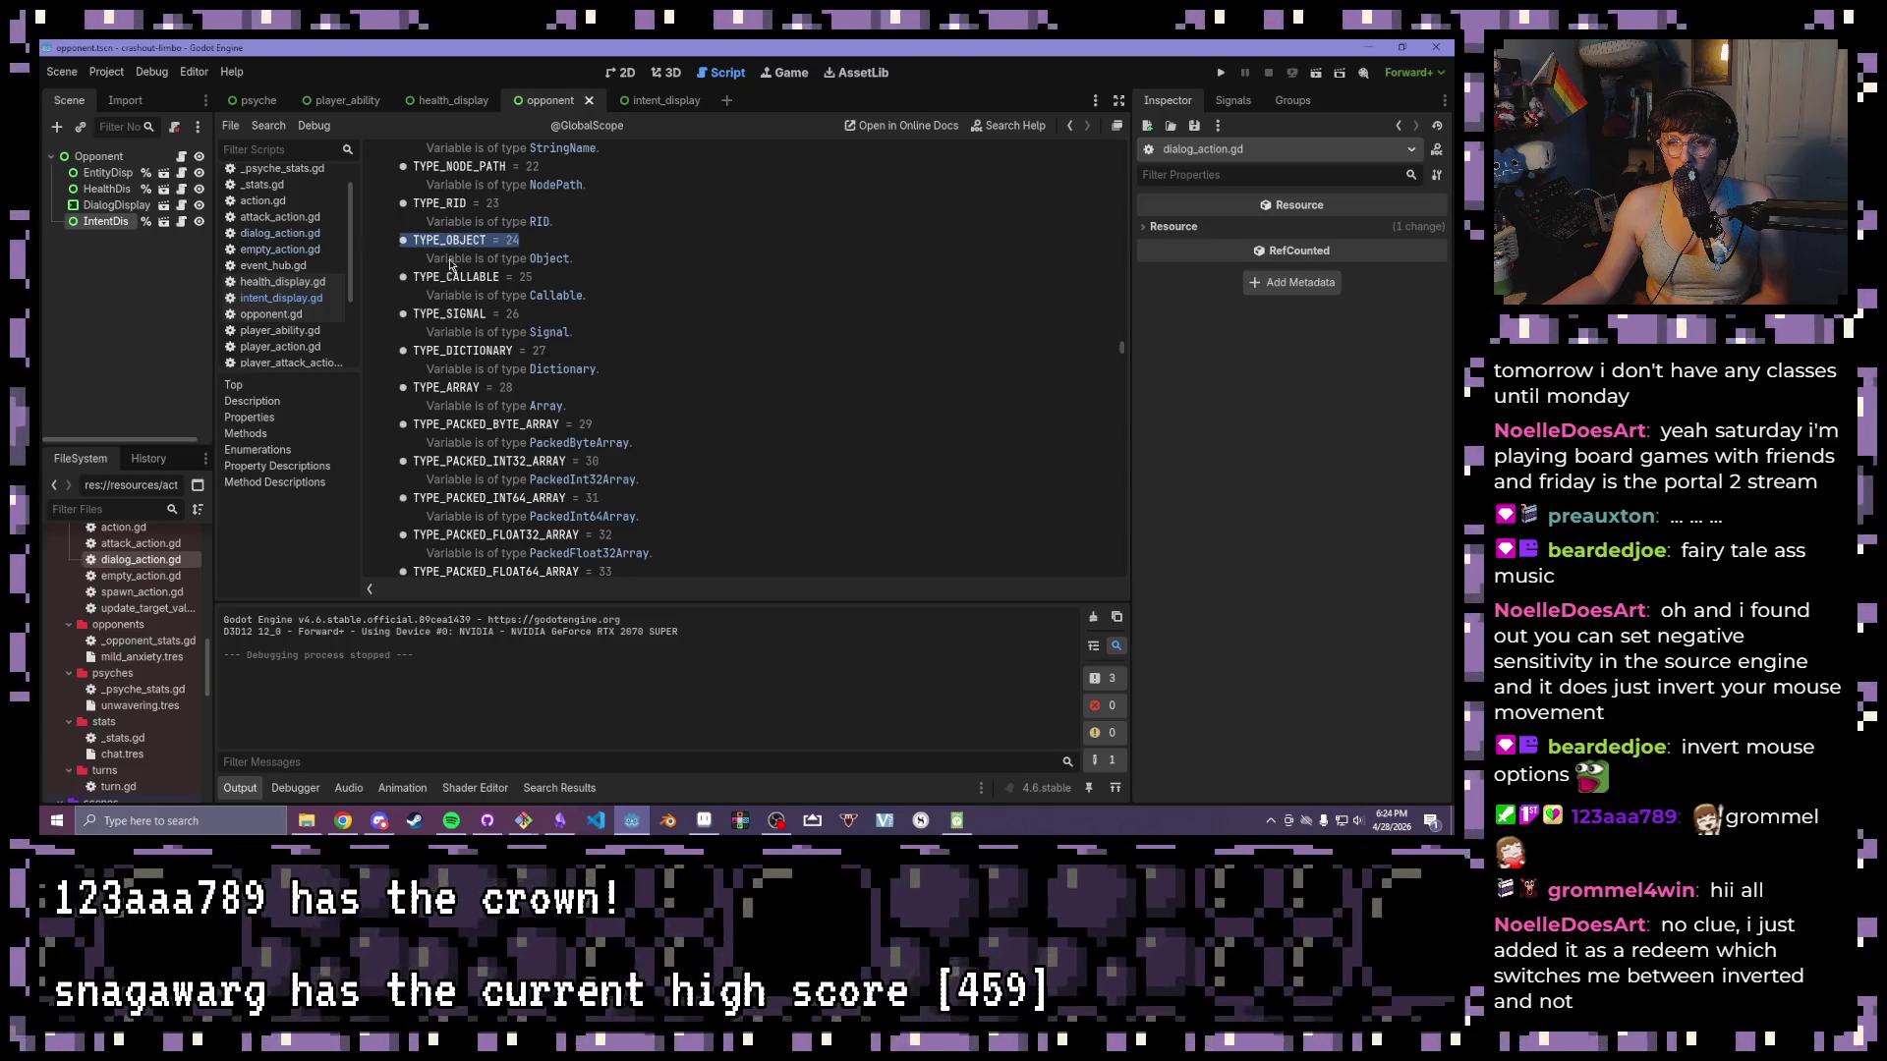
{"action": "scroll", "coordinate": [568, 318], "scroll_direction": "up", "scroll_amount": 1}
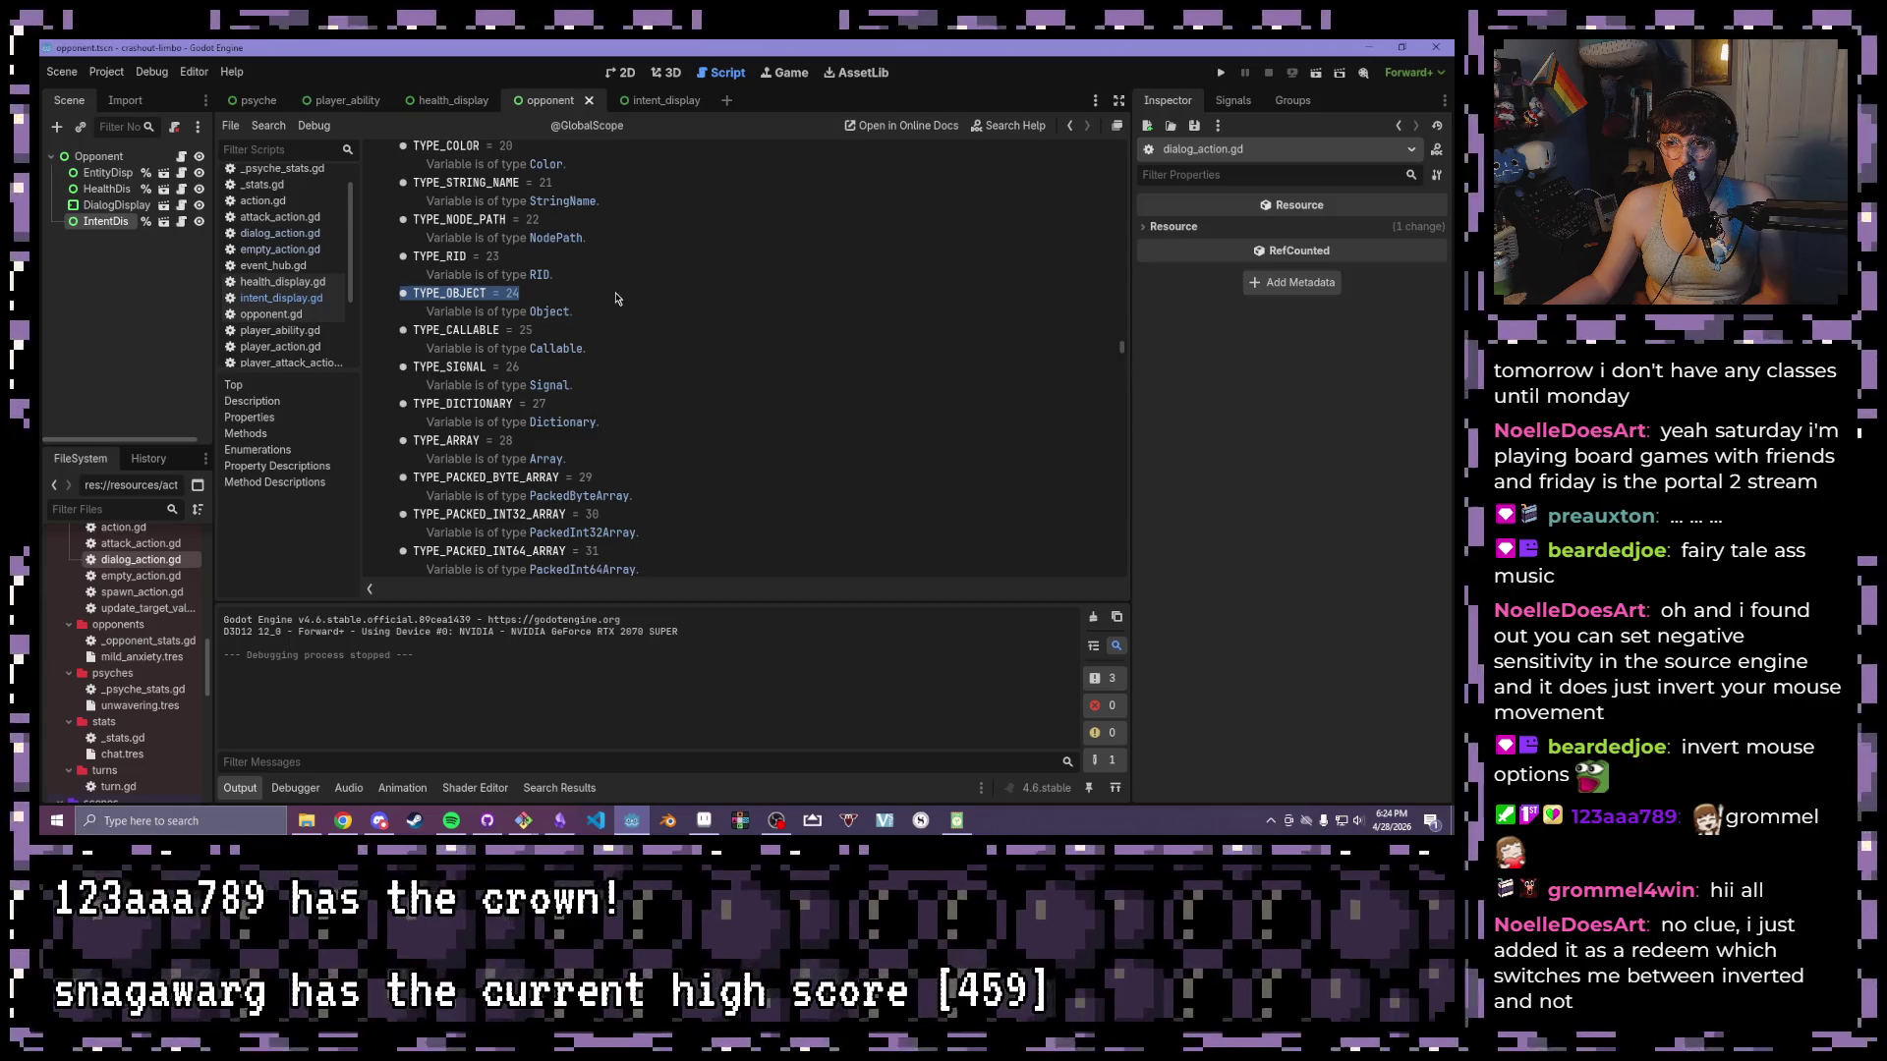
{"action": "scroll", "coordinate": [605, 294], "scroll_direction": "down", "scroll_amount": 1}
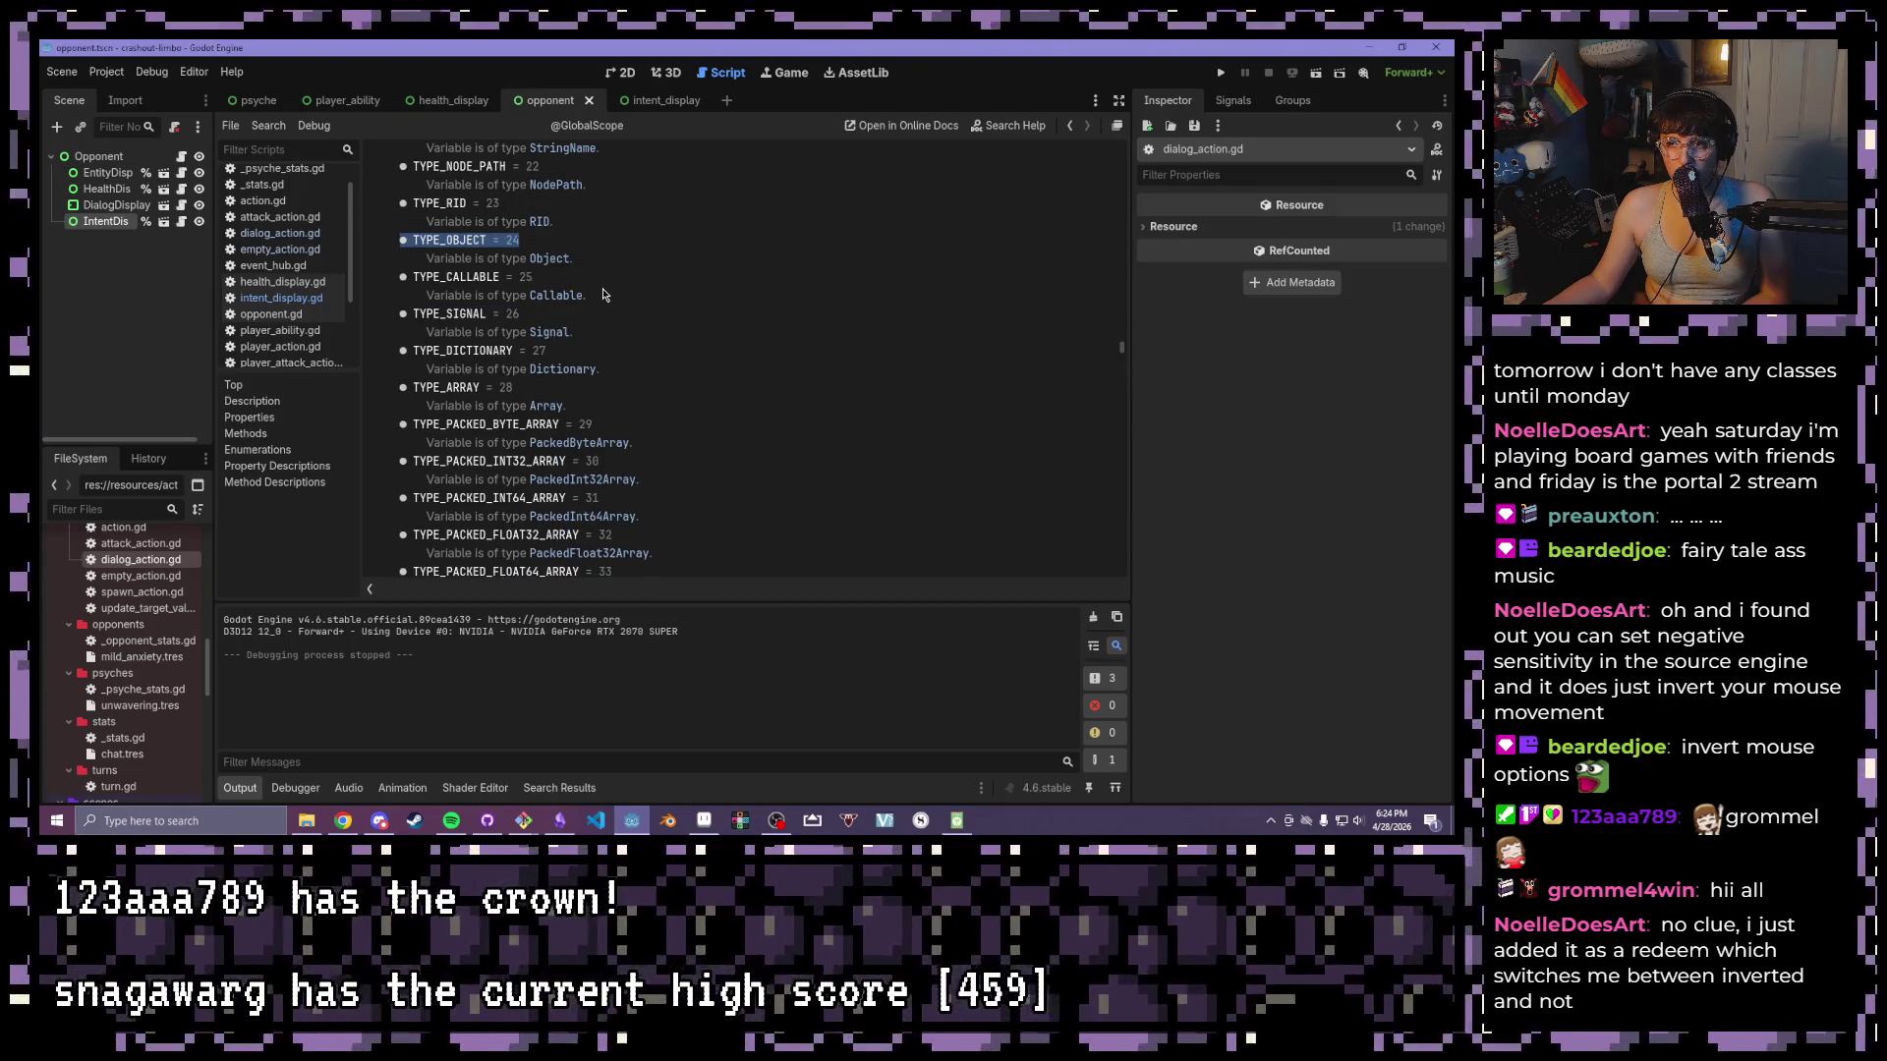
{"action": "scroll", "coordinate": [605, 295], "scroll_direction": "down", "scroll_amount": 2}
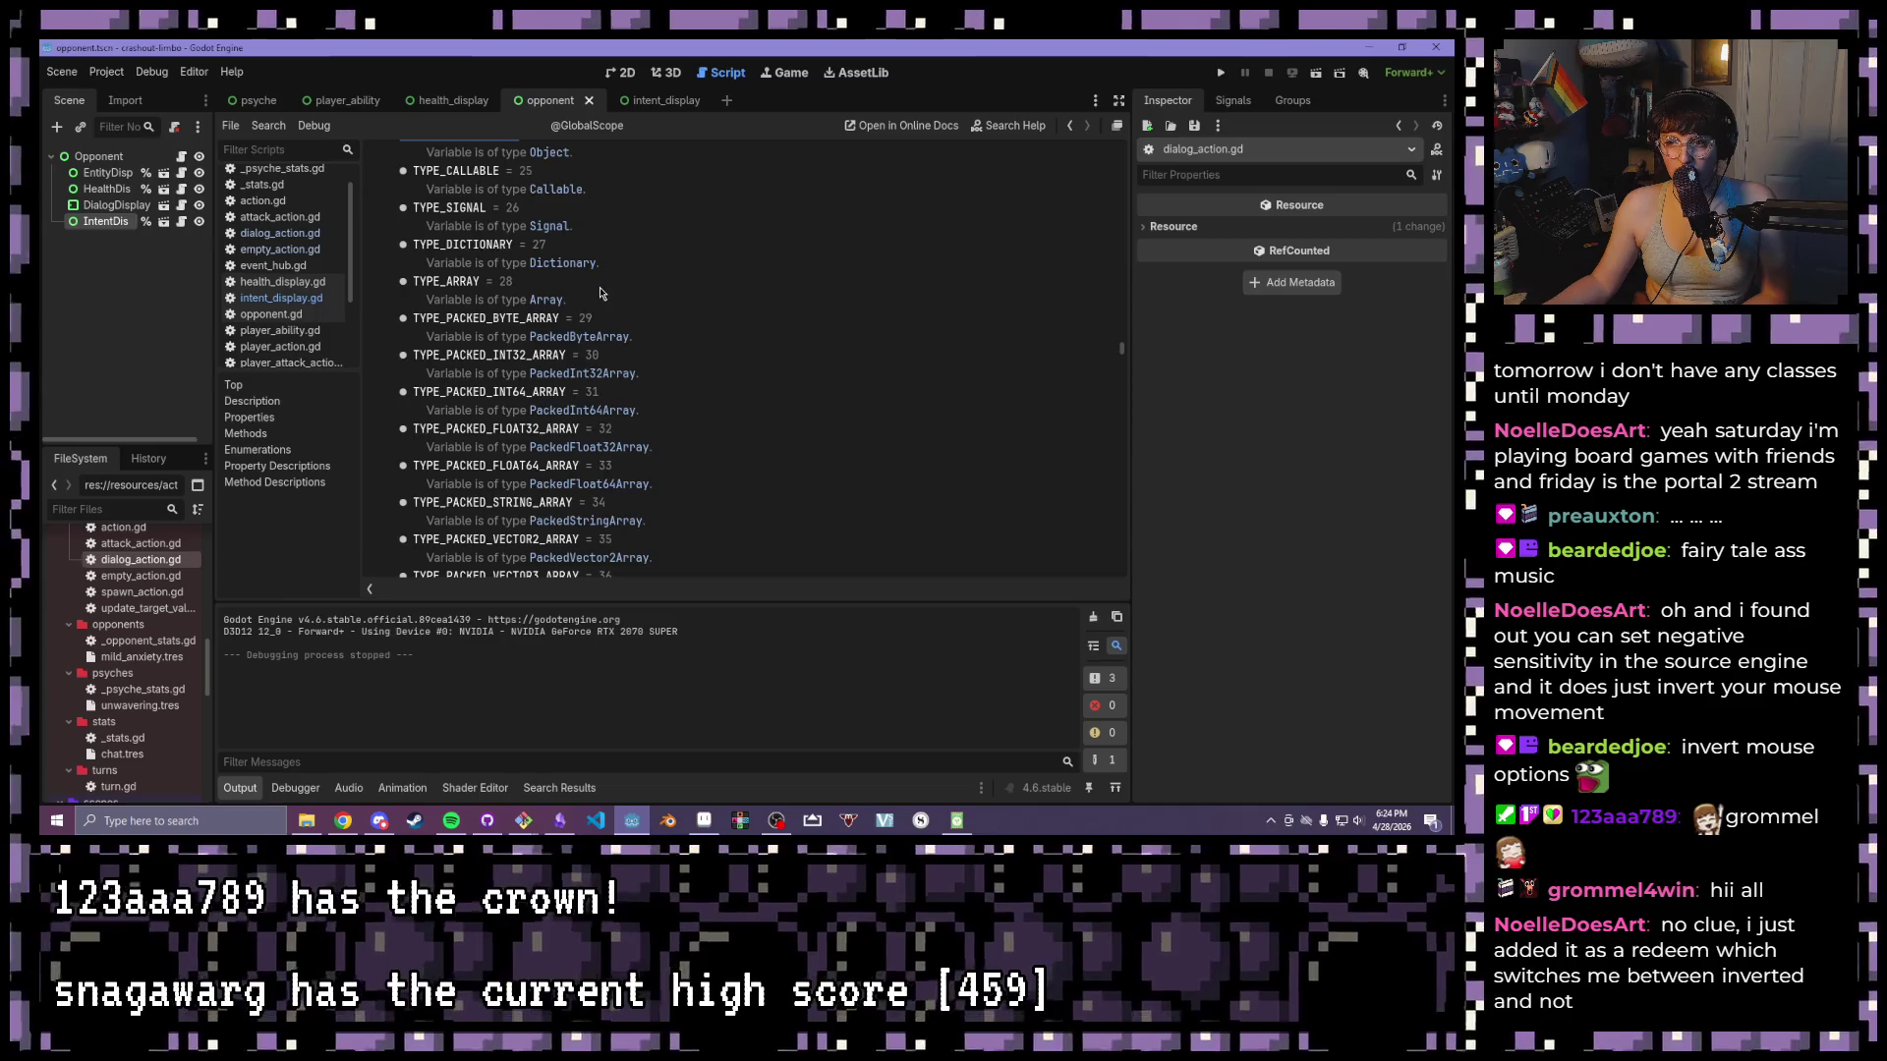
{"action": "scroll", "coordinate": [629, 304], "scroll_direction": "down", "scroll_amount": 4}
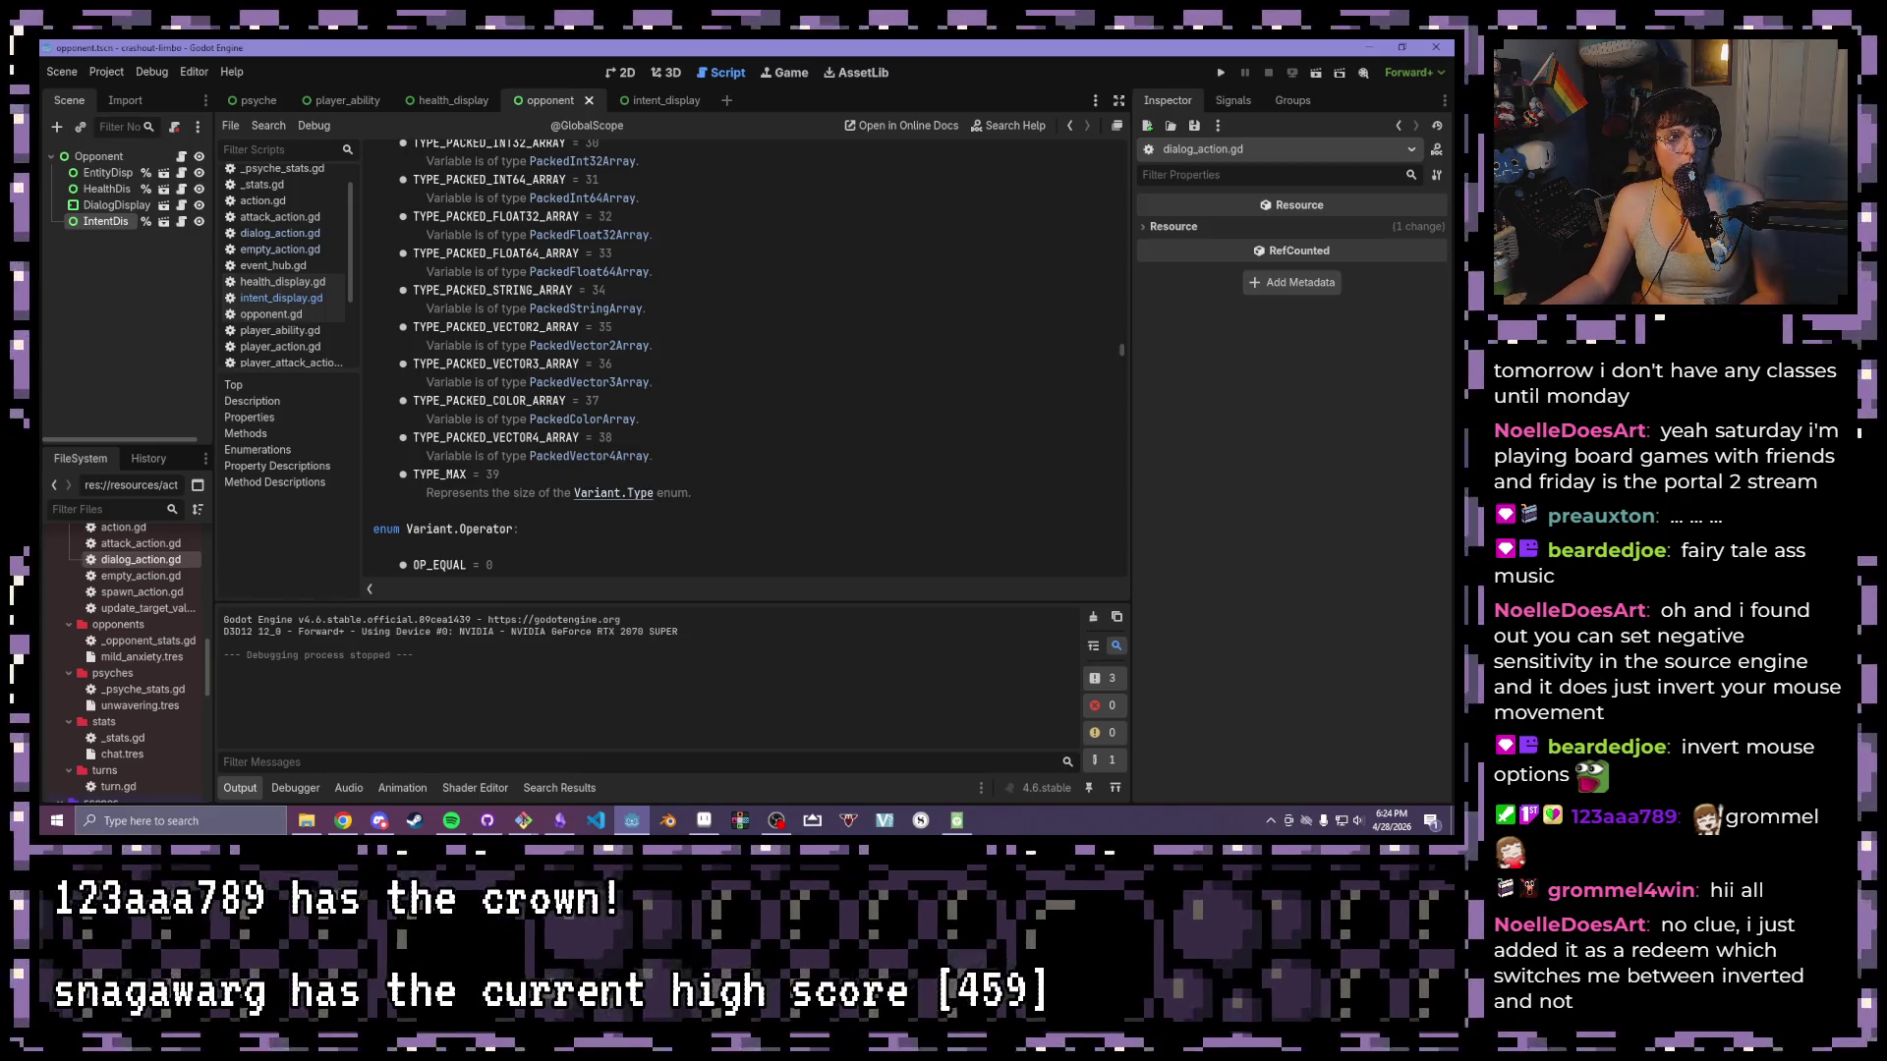
- Switch to the intent_display scene
{"action": "key", "text": "alt+Tab"}
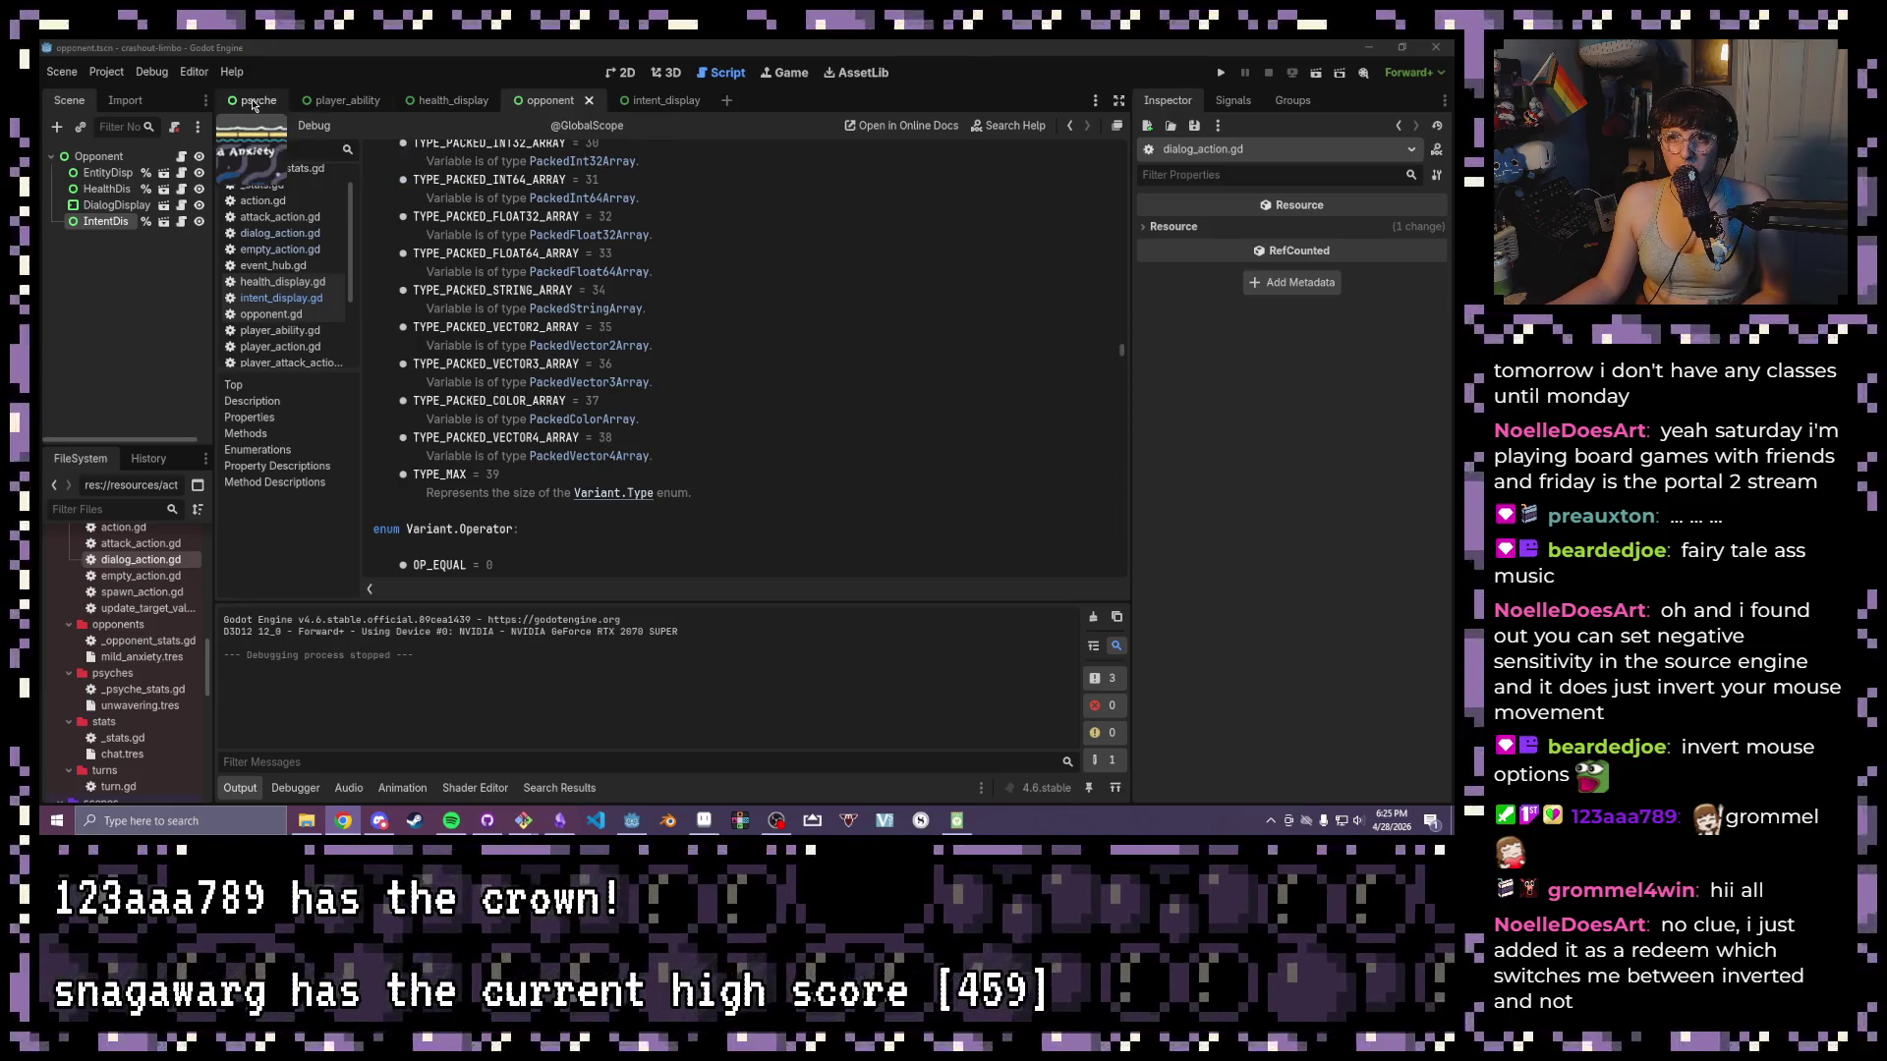
{"action": "left_click", "coordinate": [662, 103]}
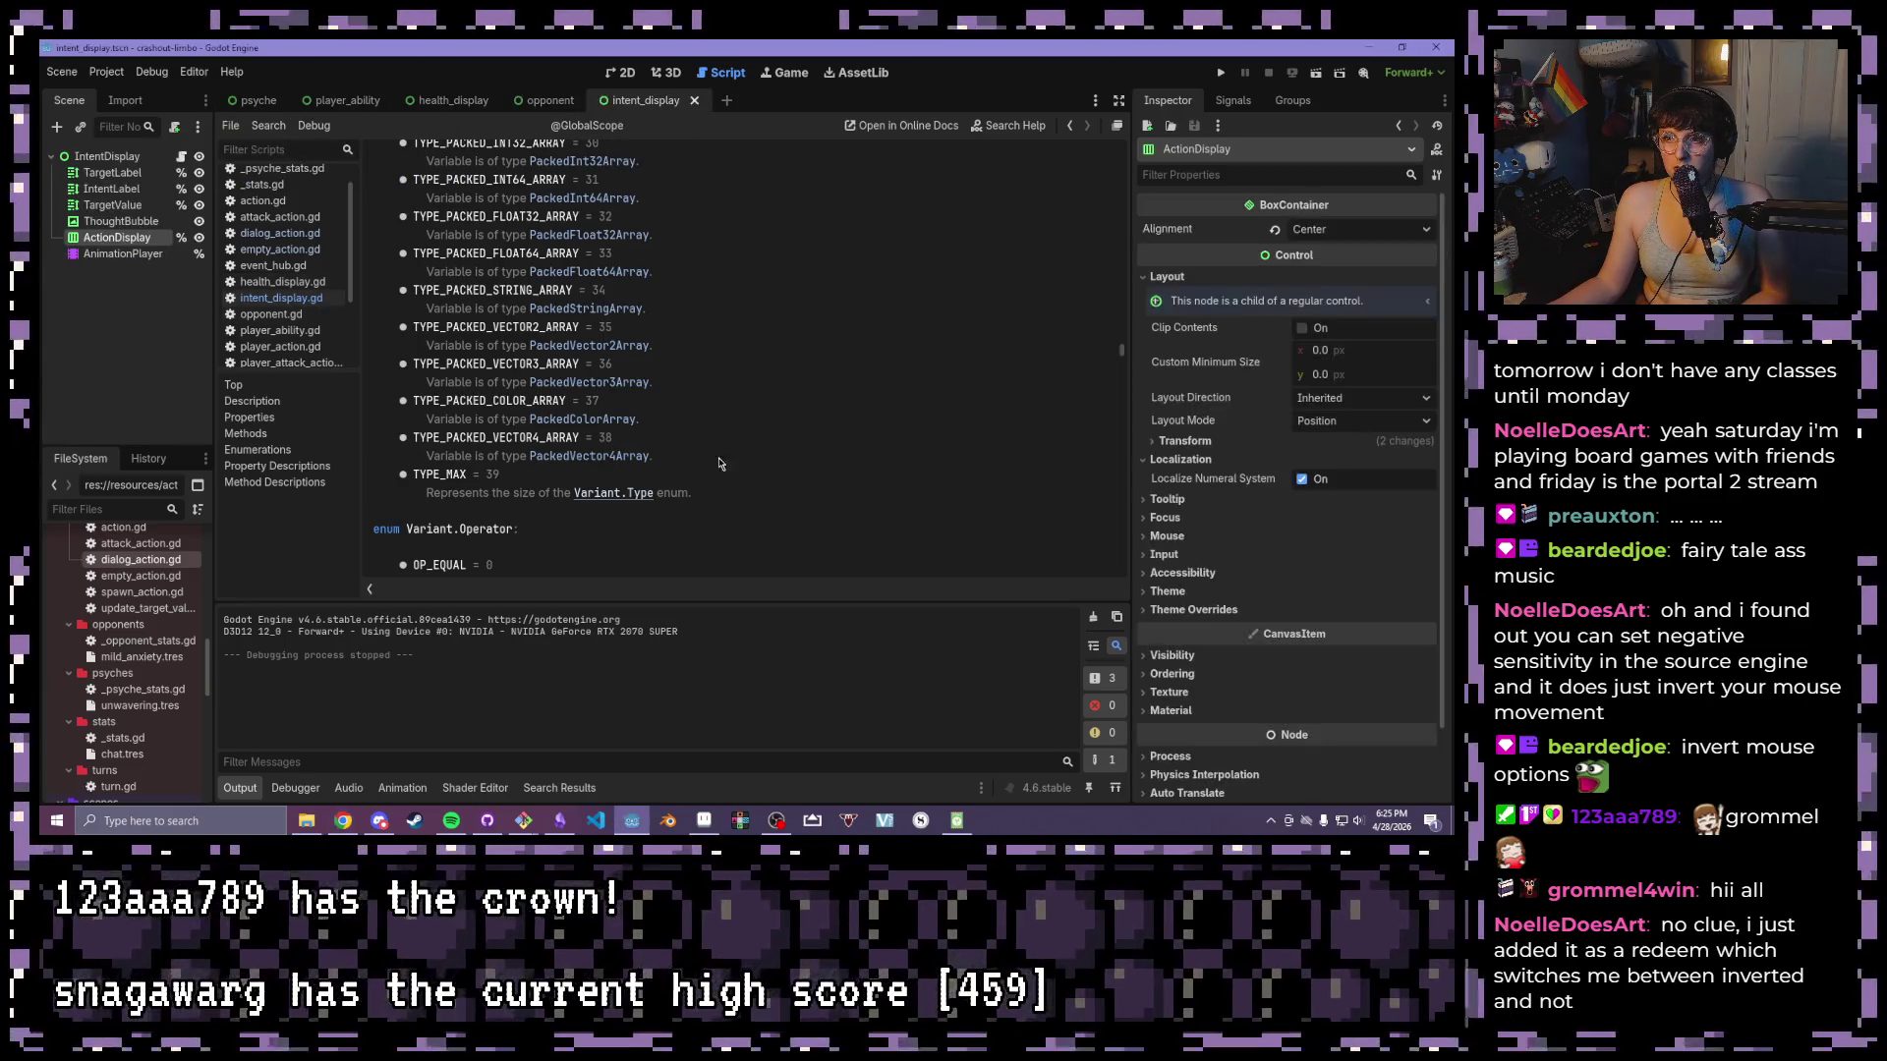
- Open intent_display.gd and go to the pre_target_label declaration
{"action": "left_click", "coordinate": [263, 314]}
{"action": "left_click", "coordinate": [261, 300]}
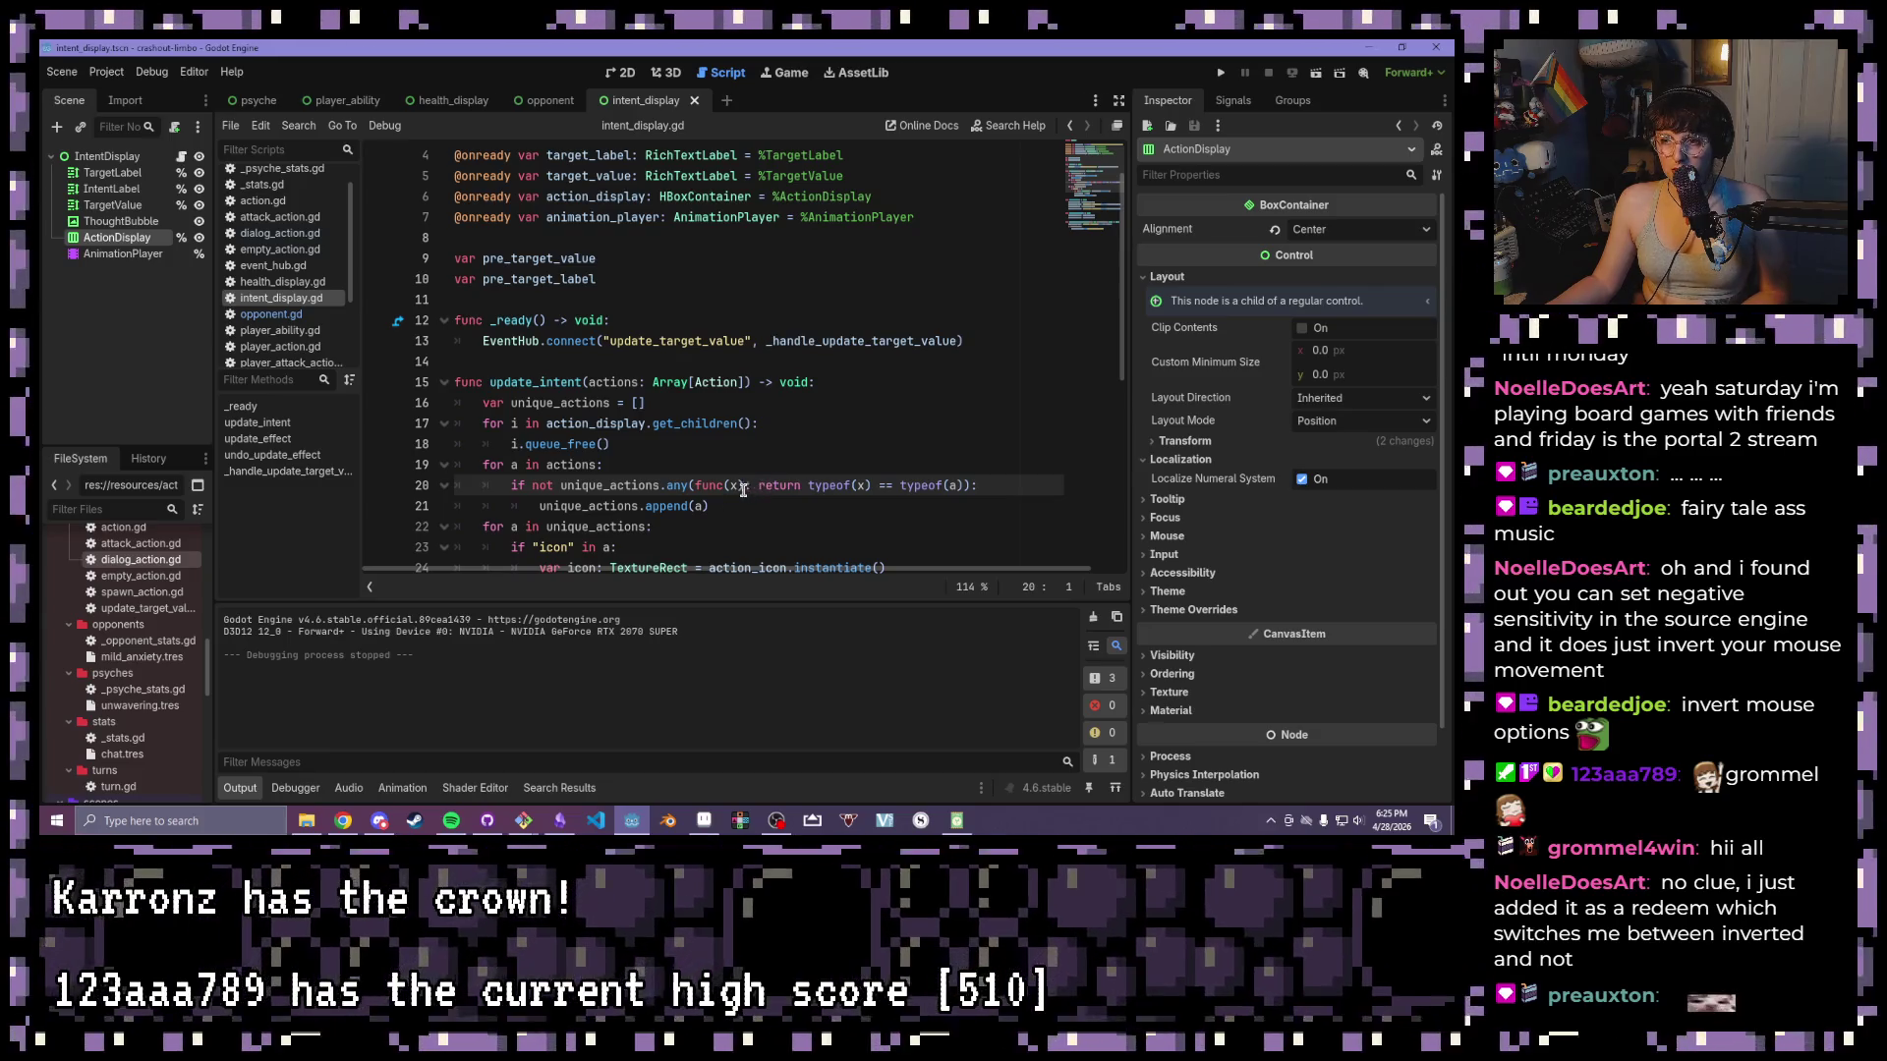
{"action": "scroll", "coordinate": [767, 394], "scroll_direction": "down", "scroll_amount": 2}
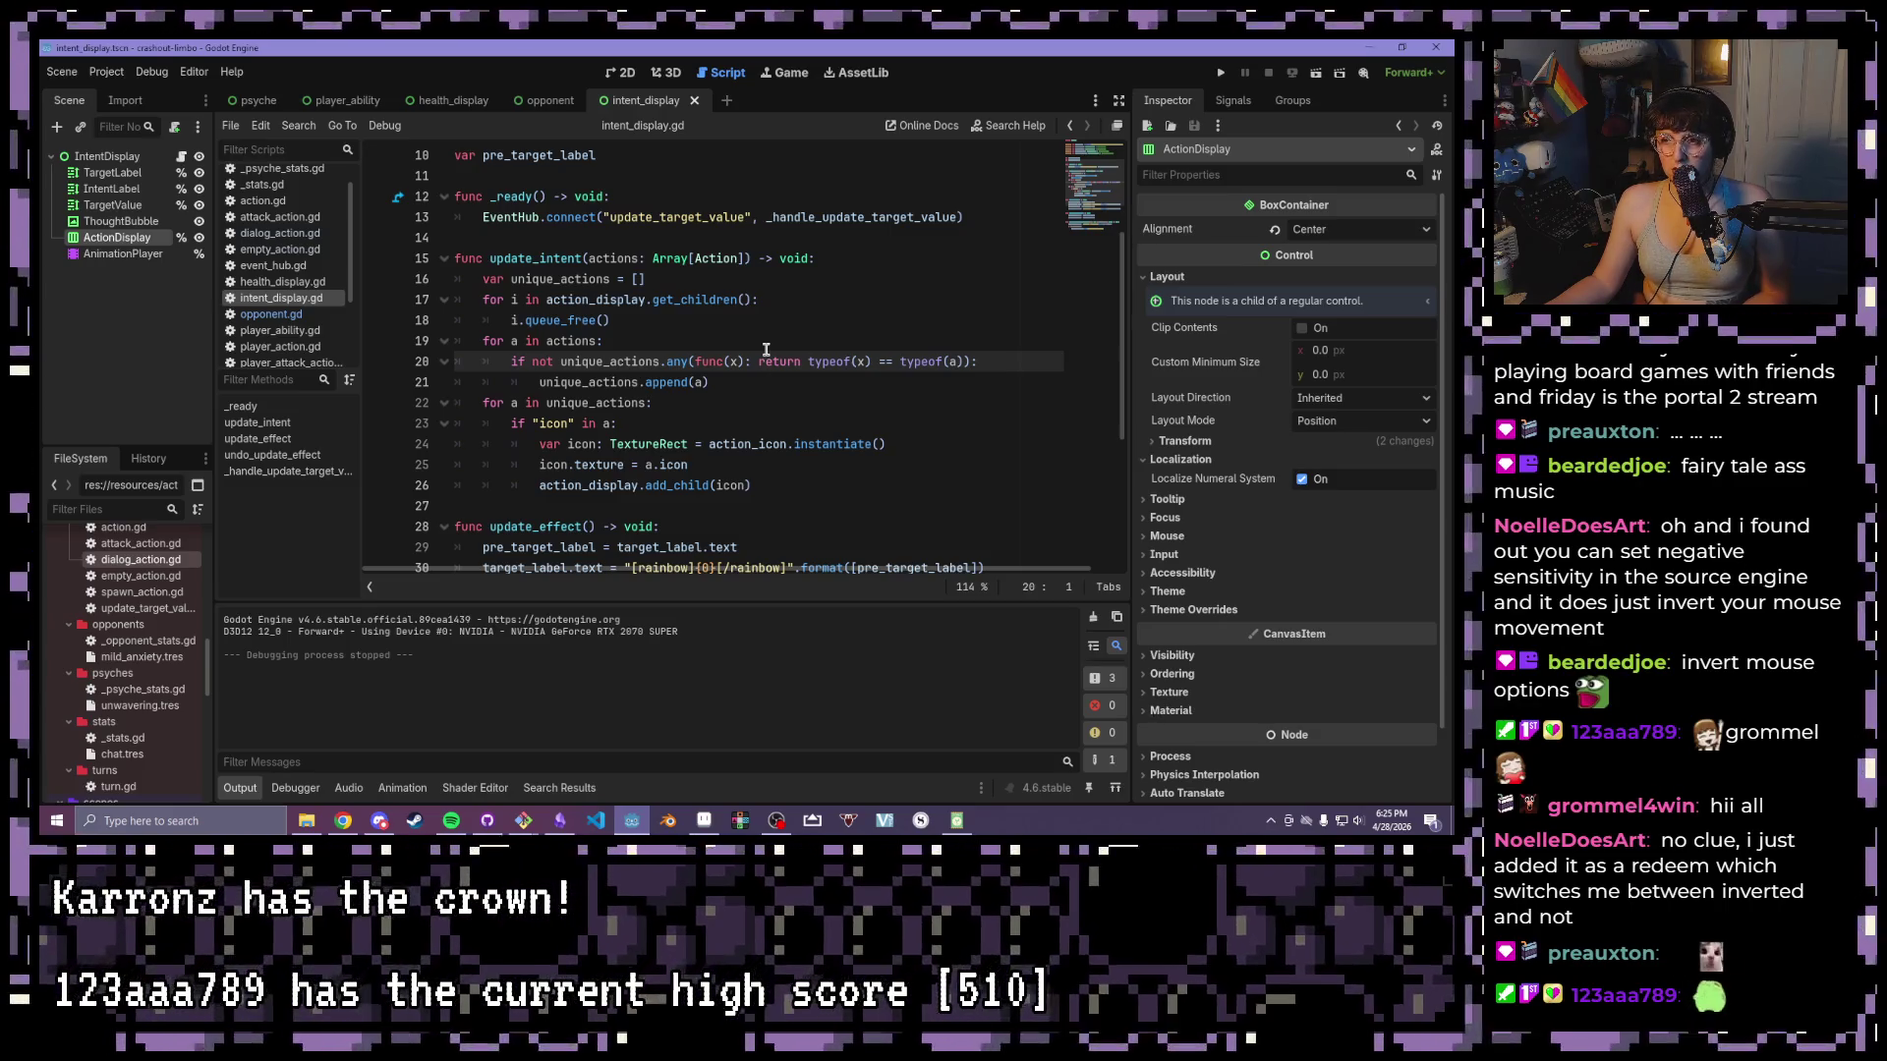
{"action": "left_click", "coordinate": [767, 347]}
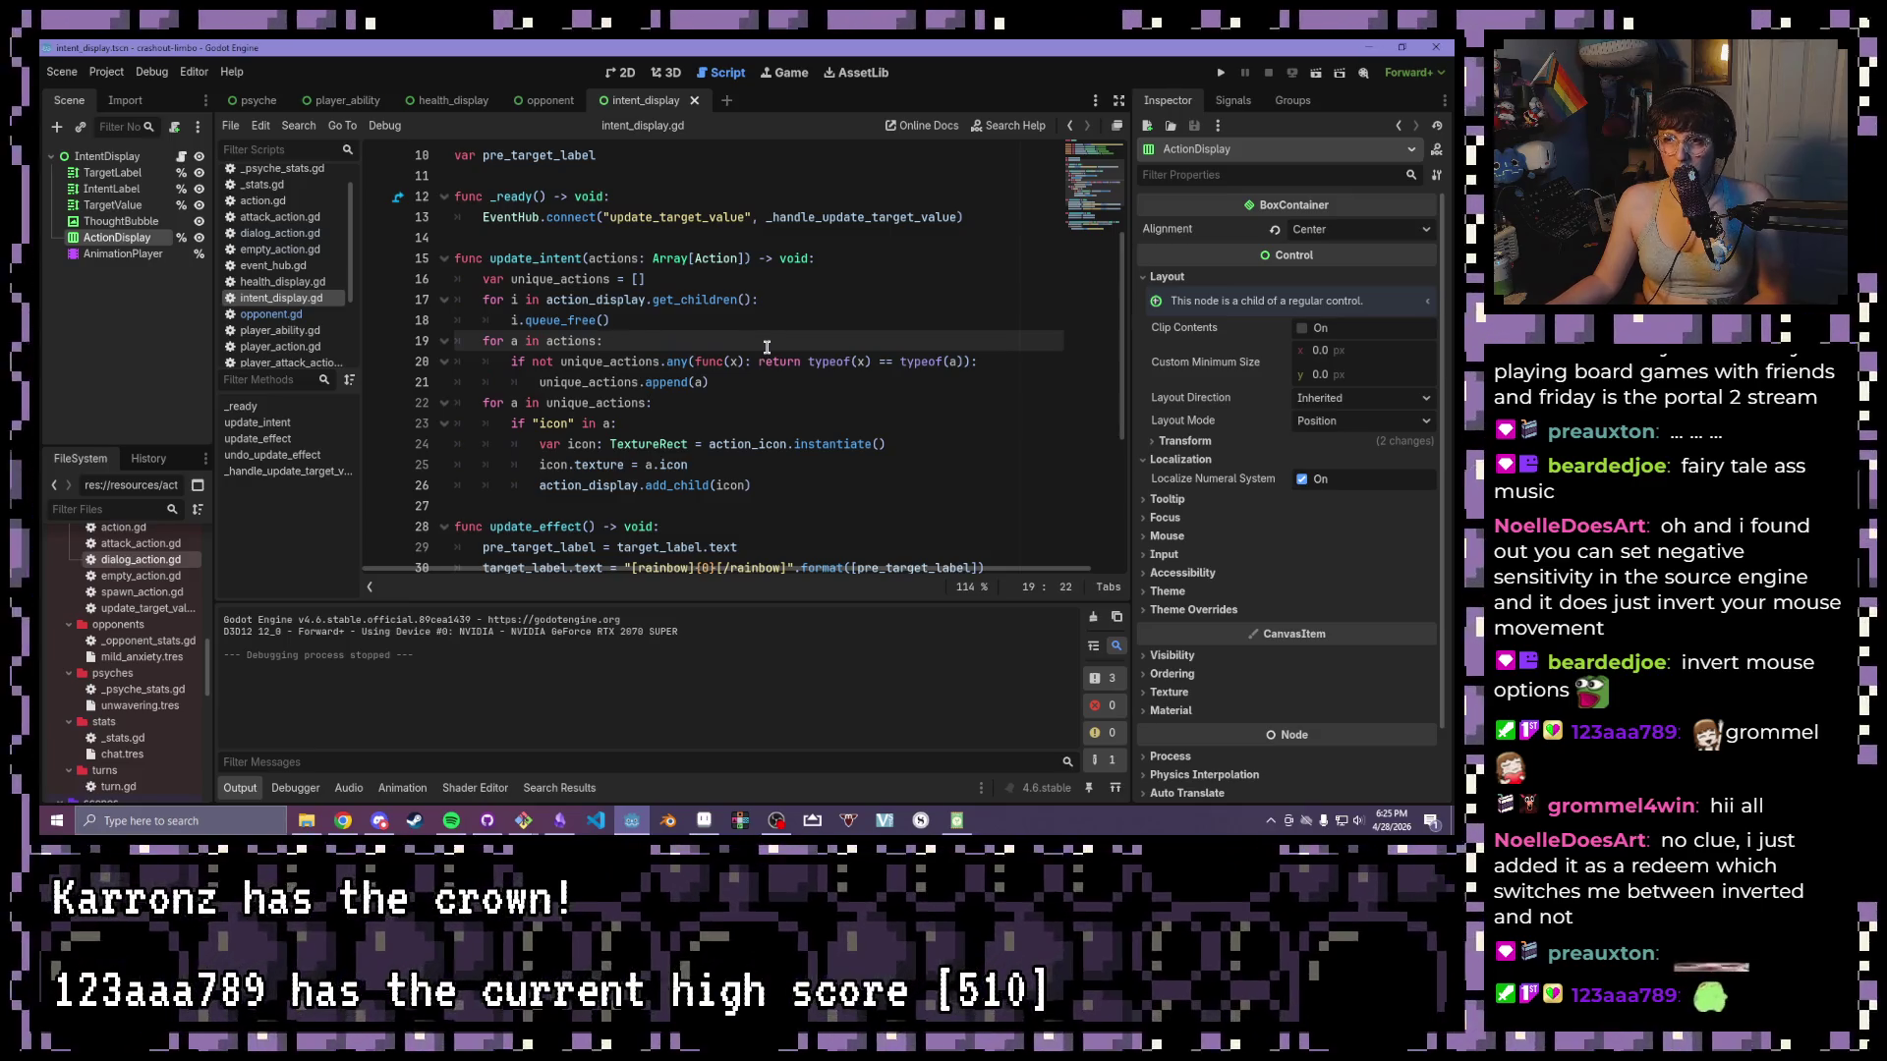
{"action": "scroll", "coordinate": [675, 407], "scroll_direction": "up", "scroll_amount": 3}
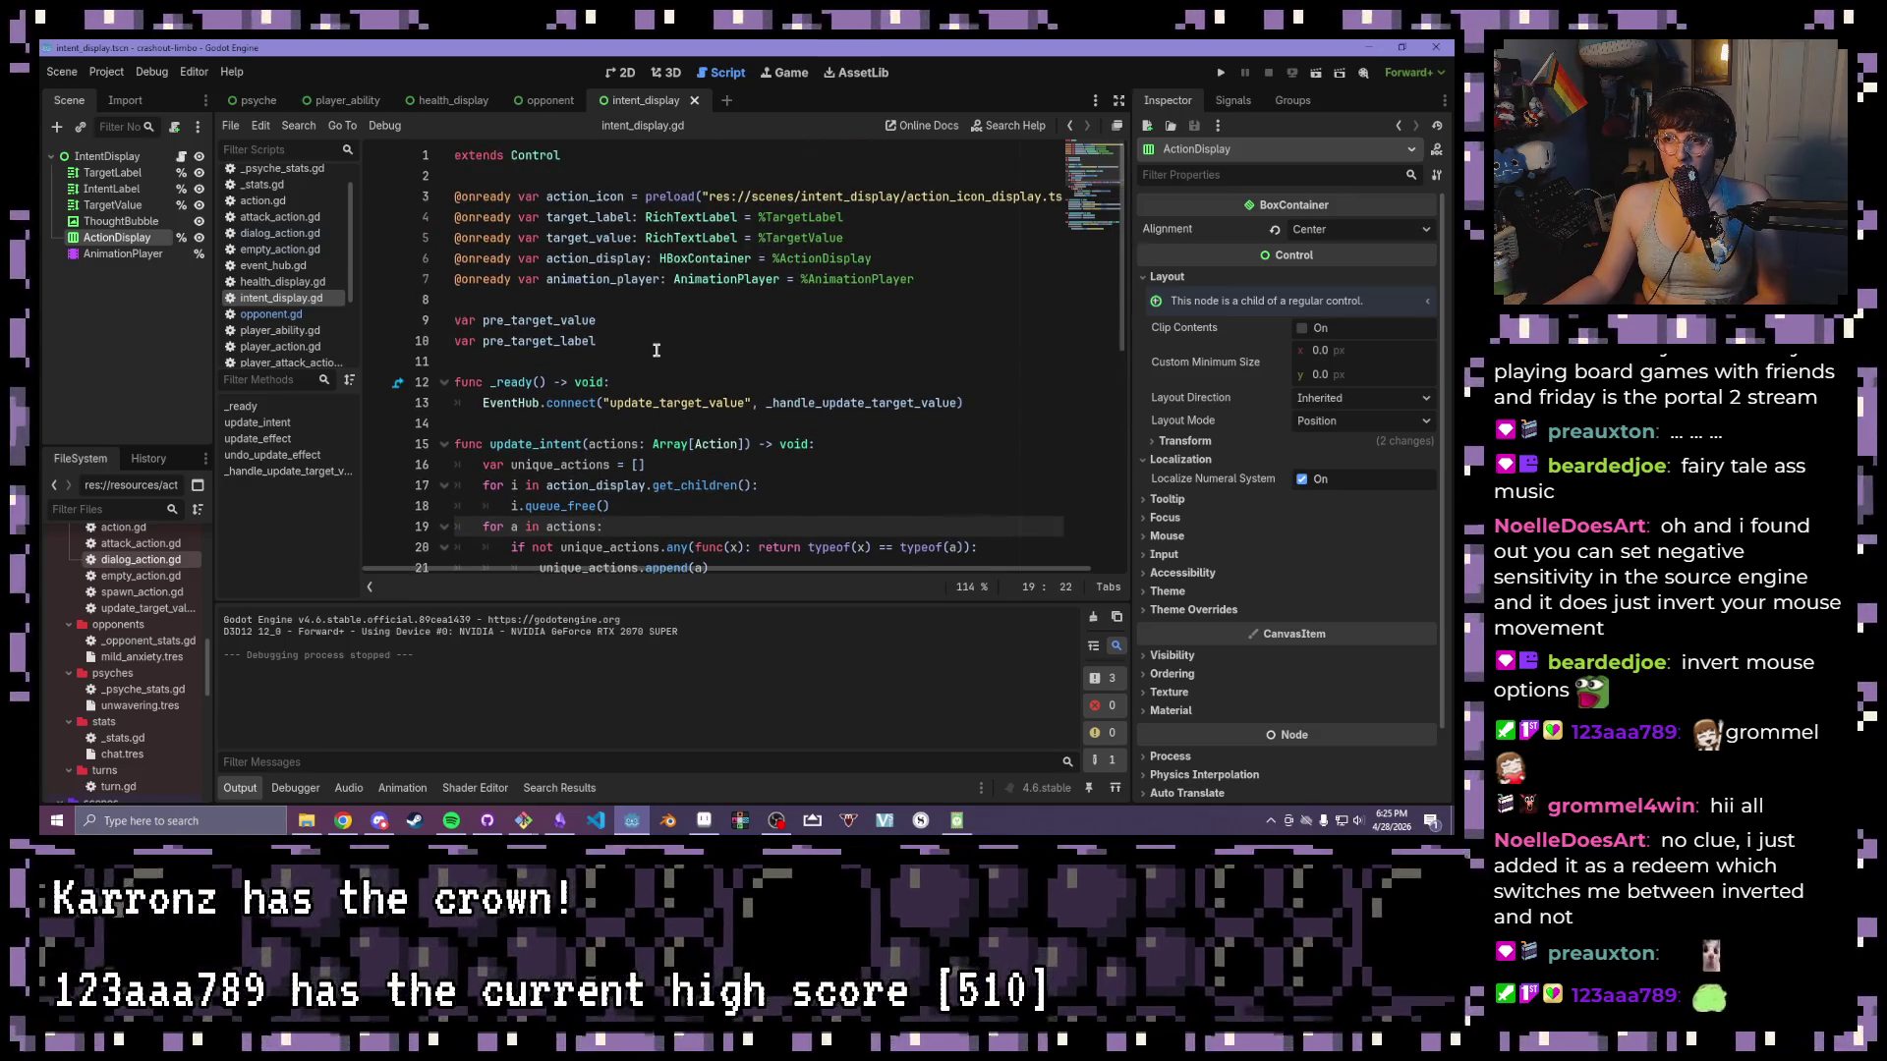
{"action": "left_click", "coordinate": [657, 350]}
- Declare var my_types = [DialogAction, EmptyAction] below the variables and save the script
{"action": "key", "text": "Home"}
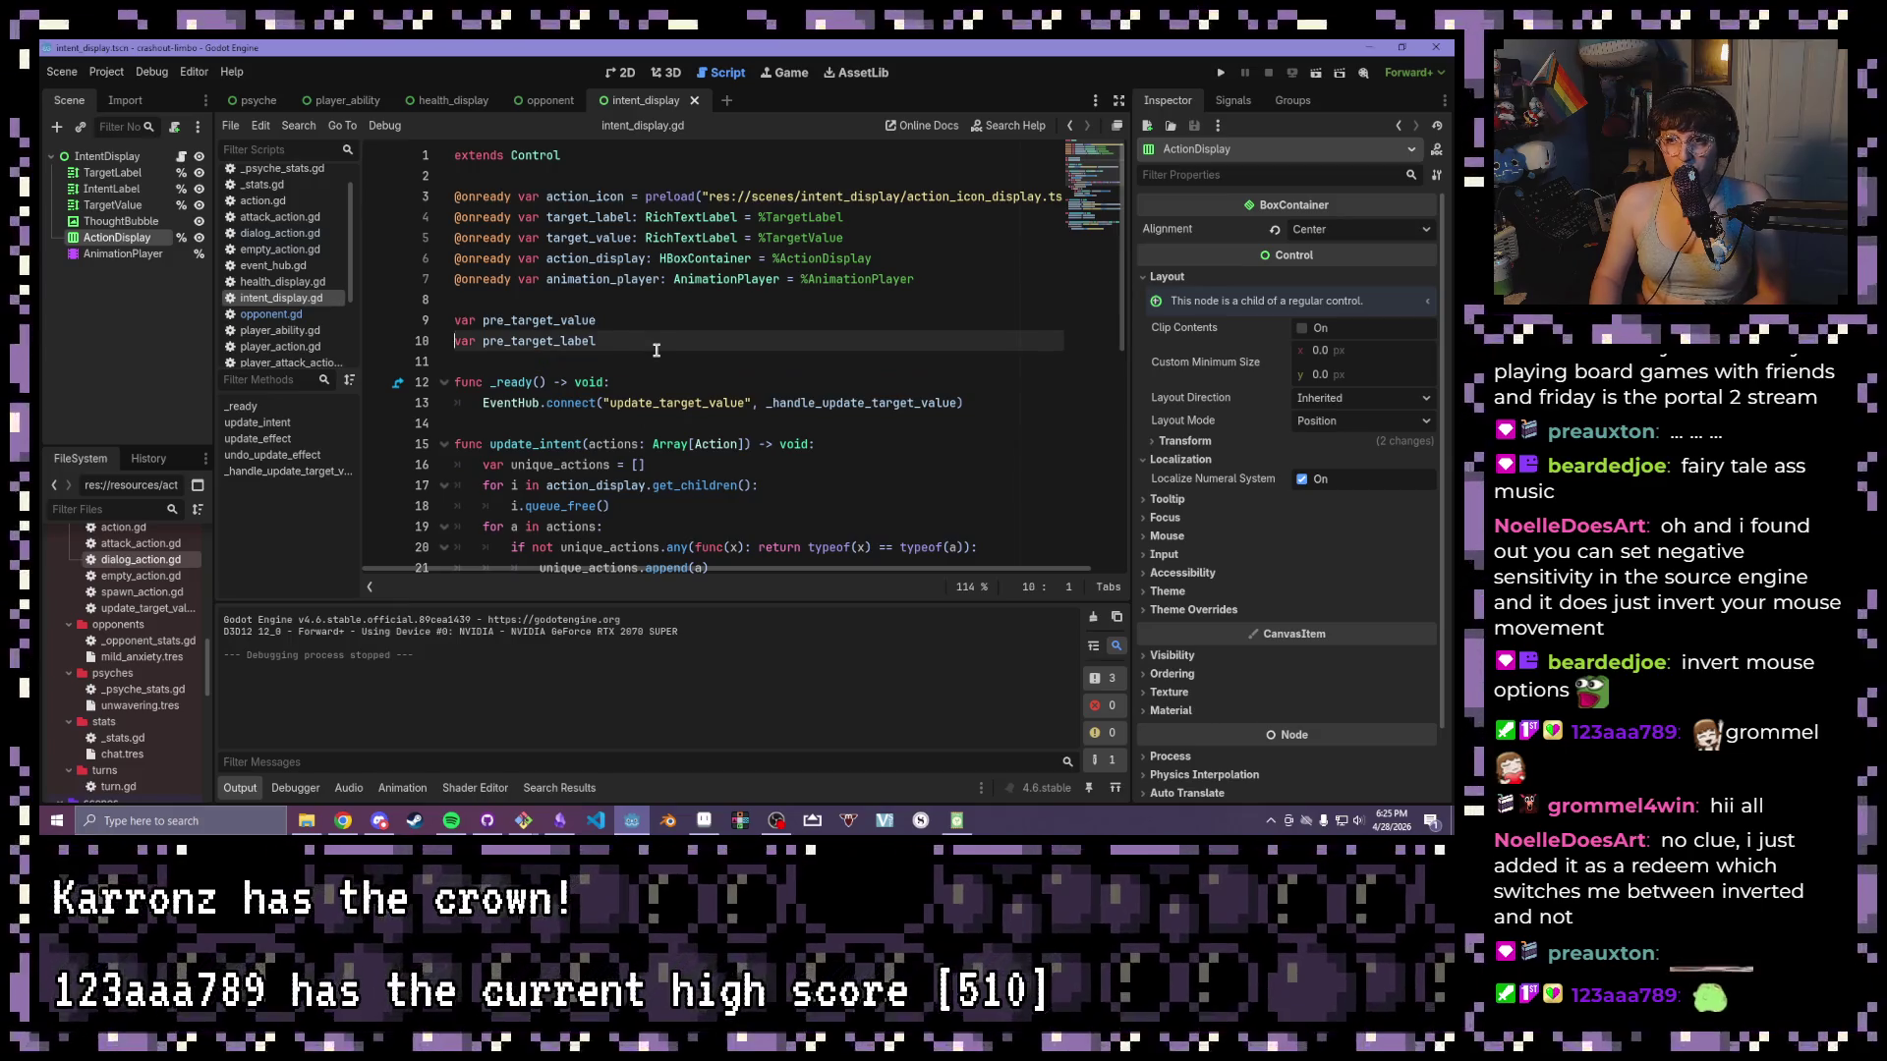
{"action": "key", "text": "Return"}
{"action": "key", "text": "Return"}
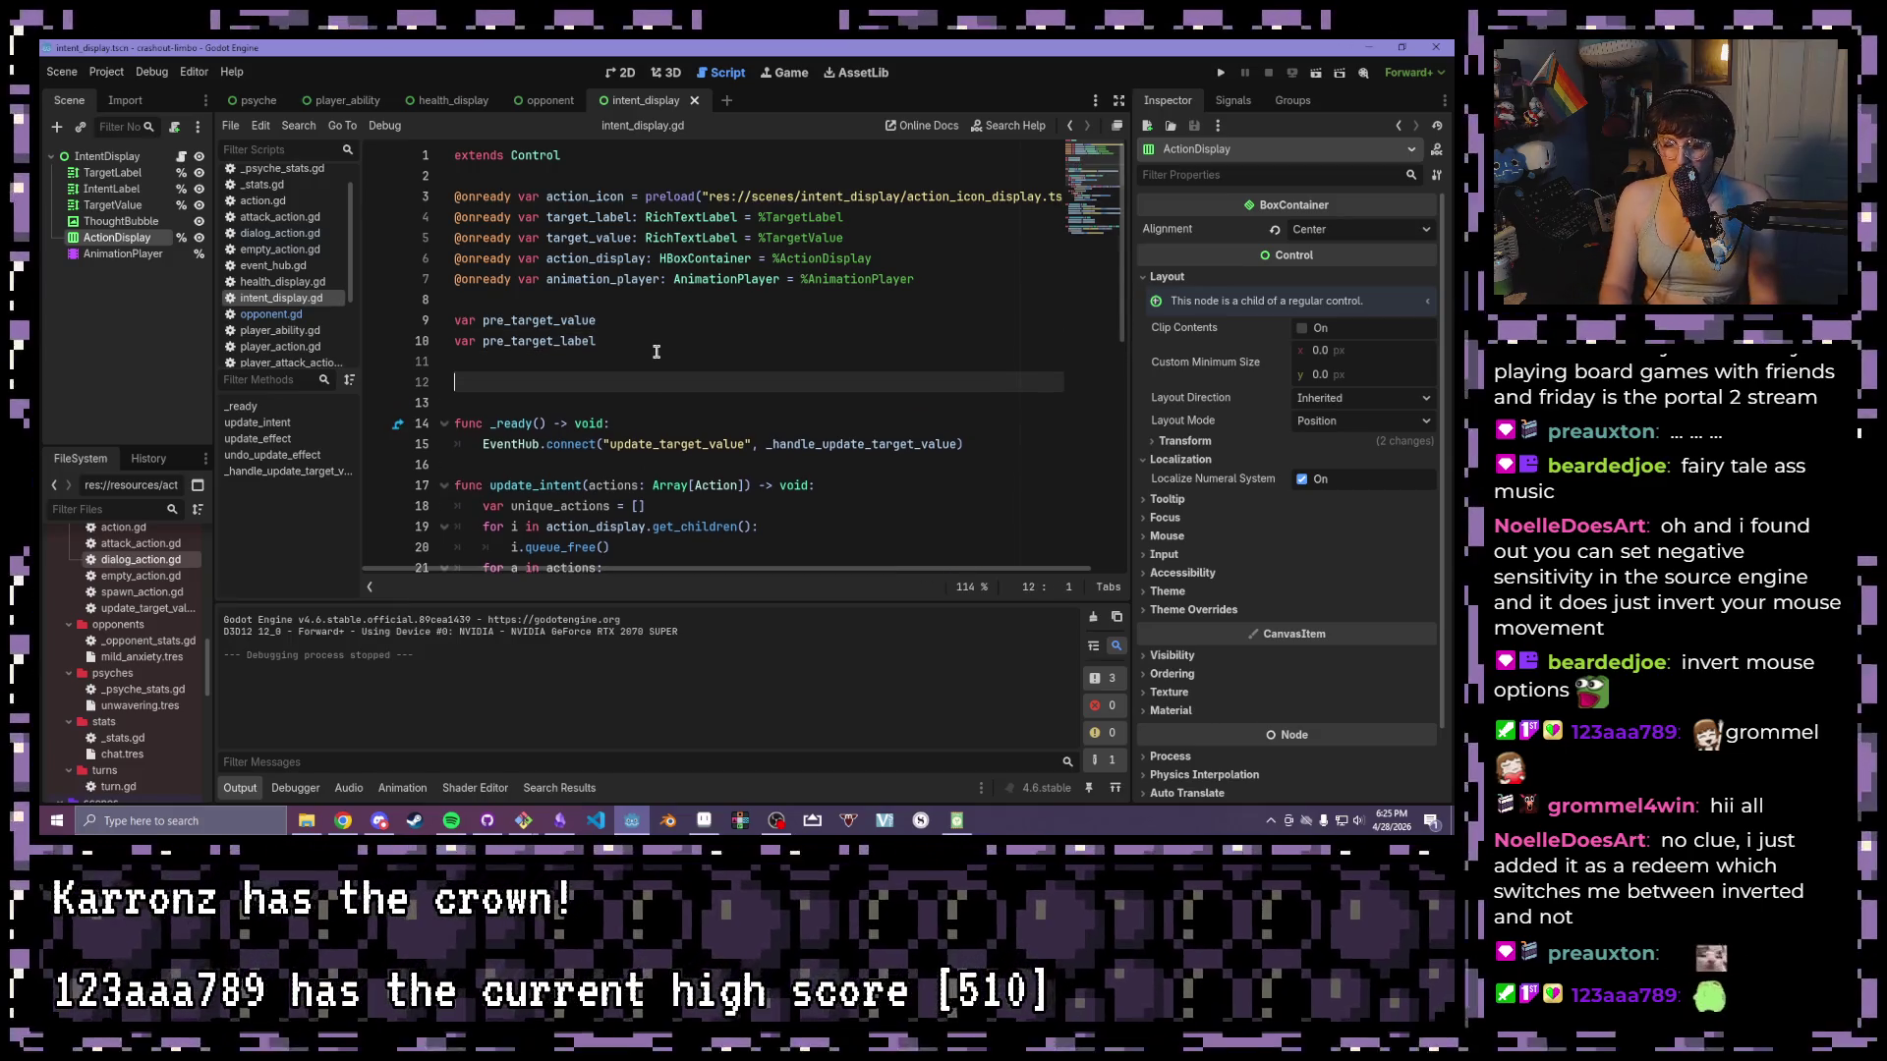
{"action": "type", "text": "var my_ty"}
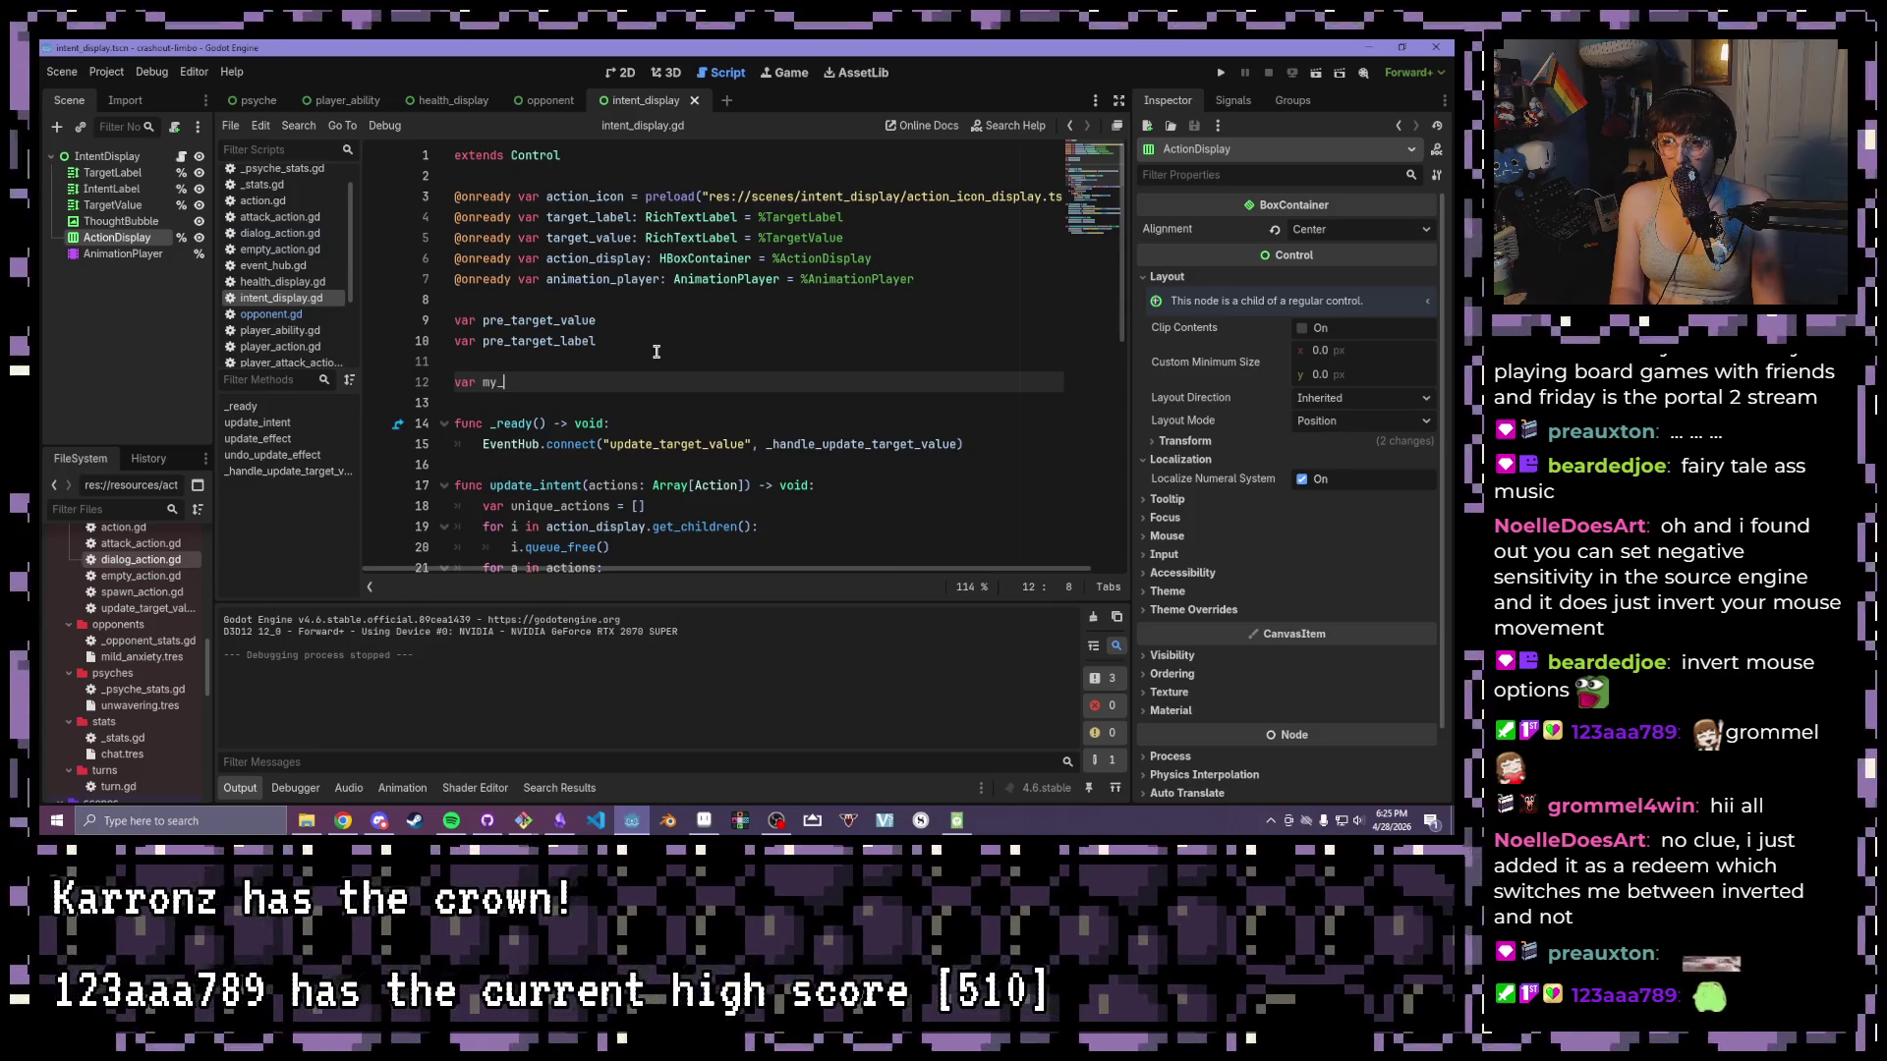
{"action": "type", "text": "pes = "}
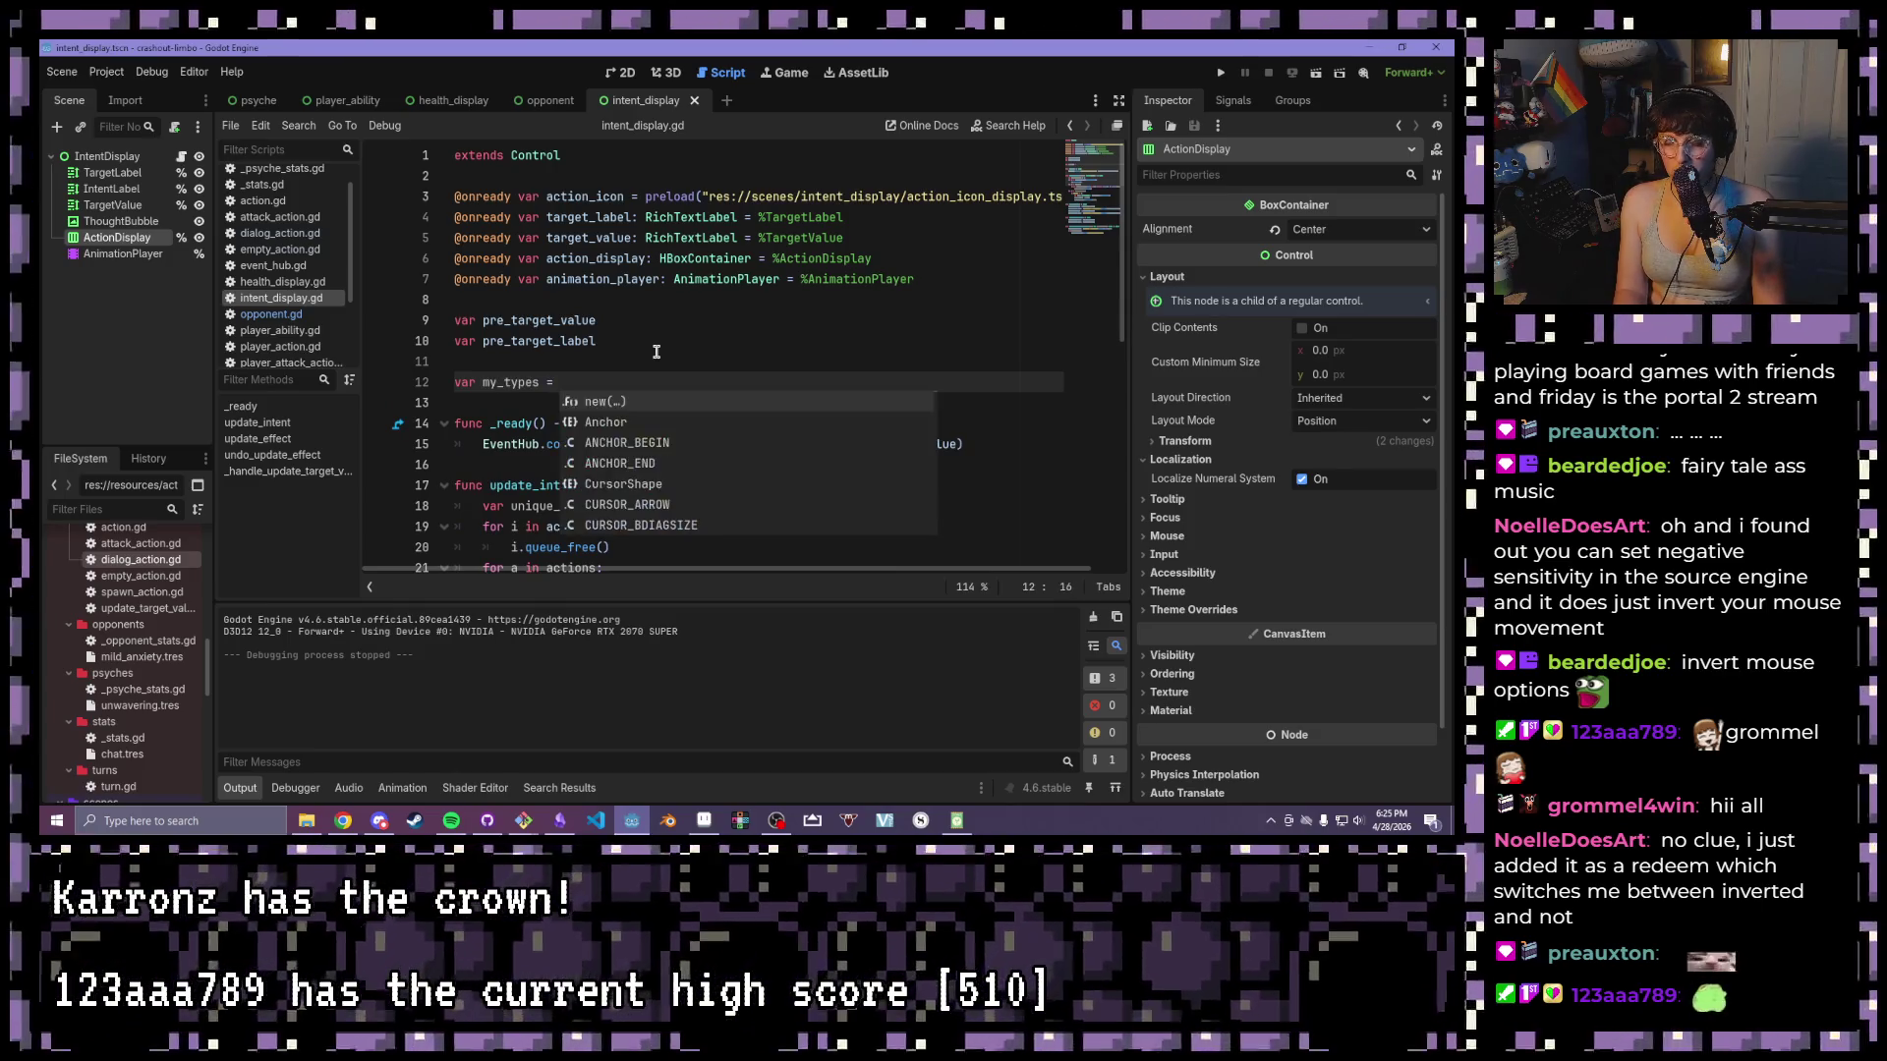
{"action": "type", "text": "[DialogAction, "}
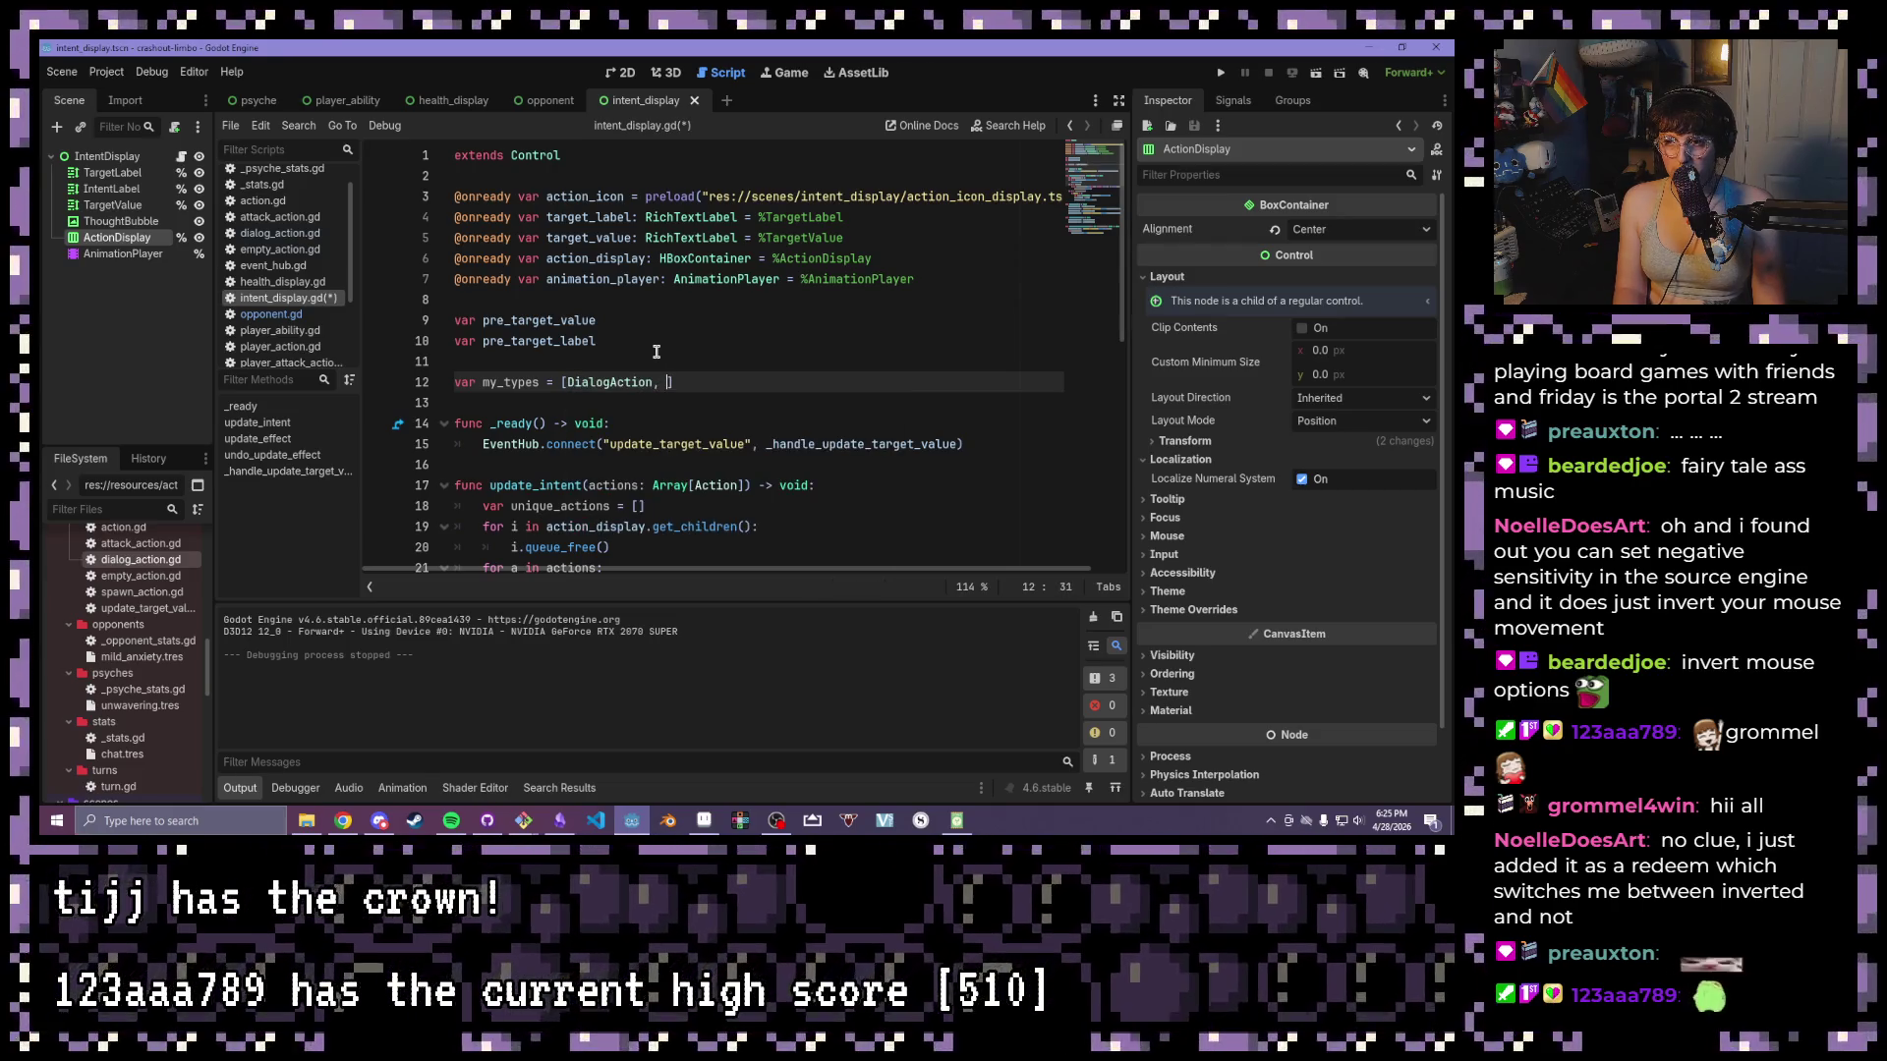
{"action": "type", "text": "EmptyAction,"}
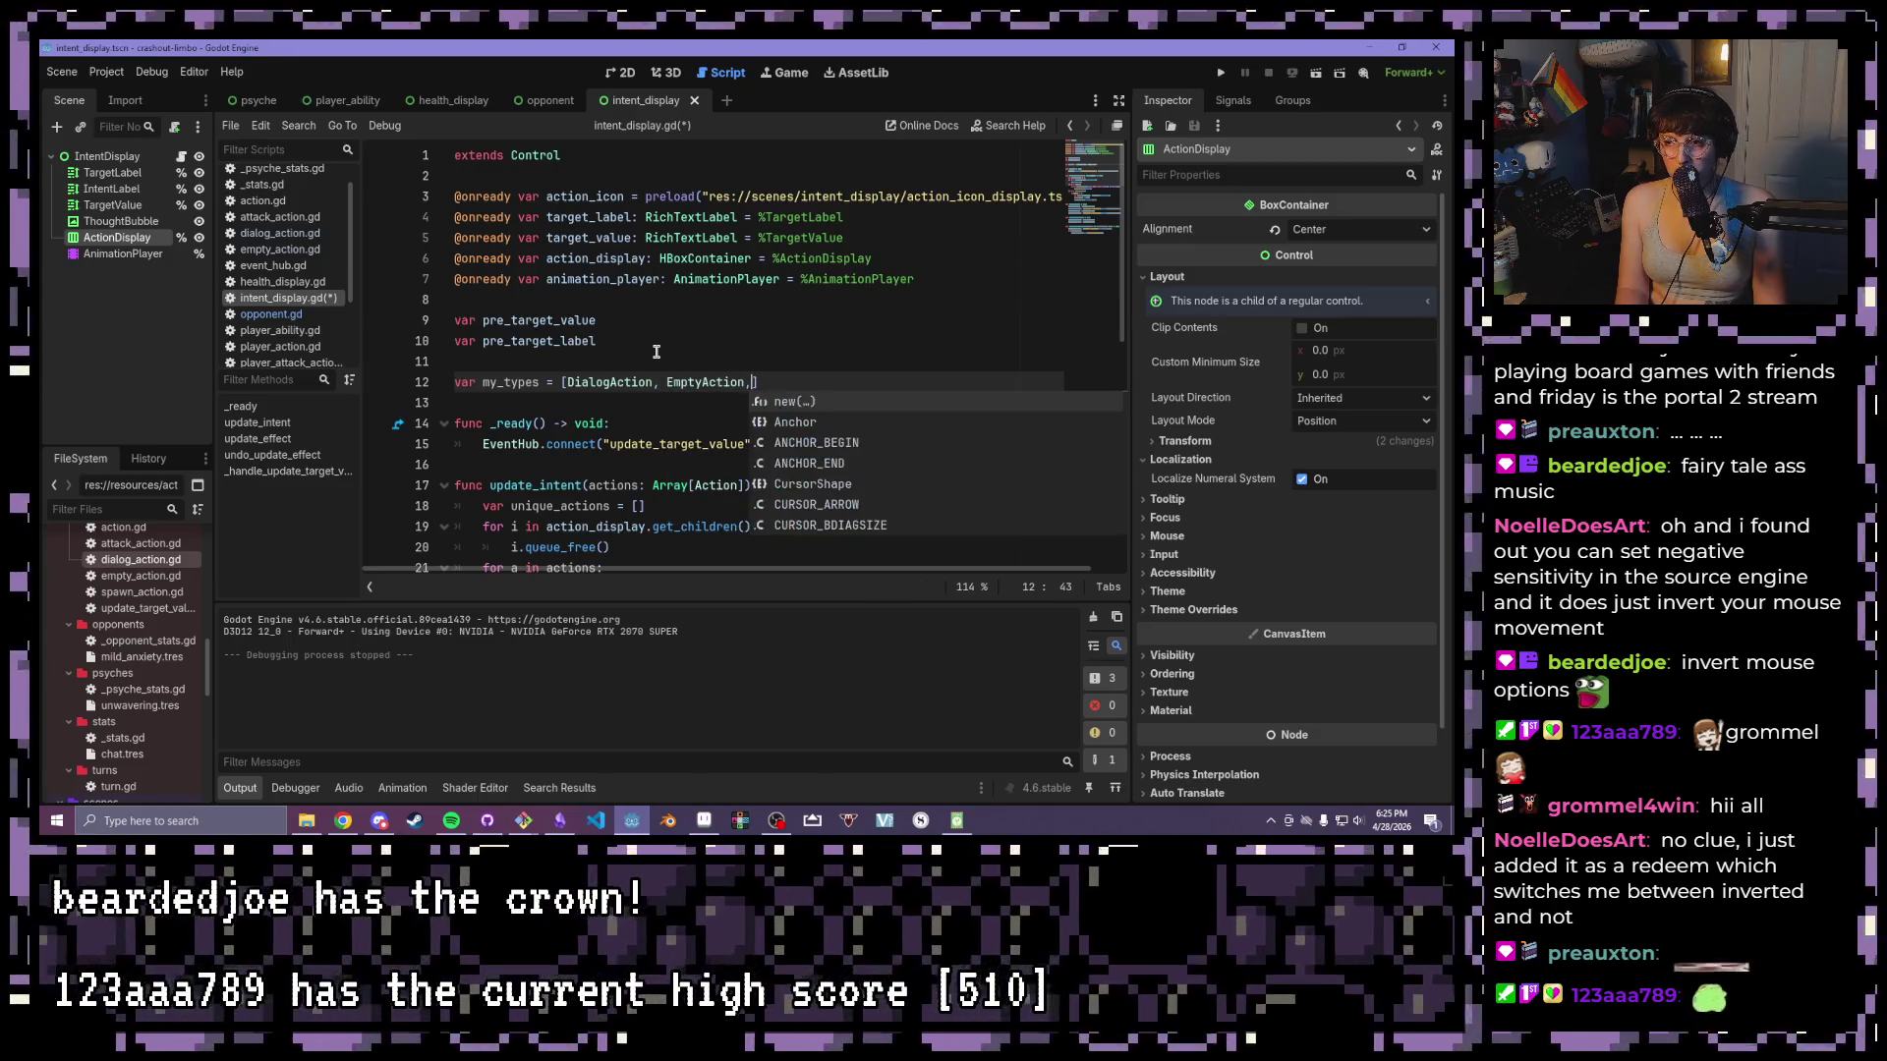
{"action": "key", "text": "BackSpace"}
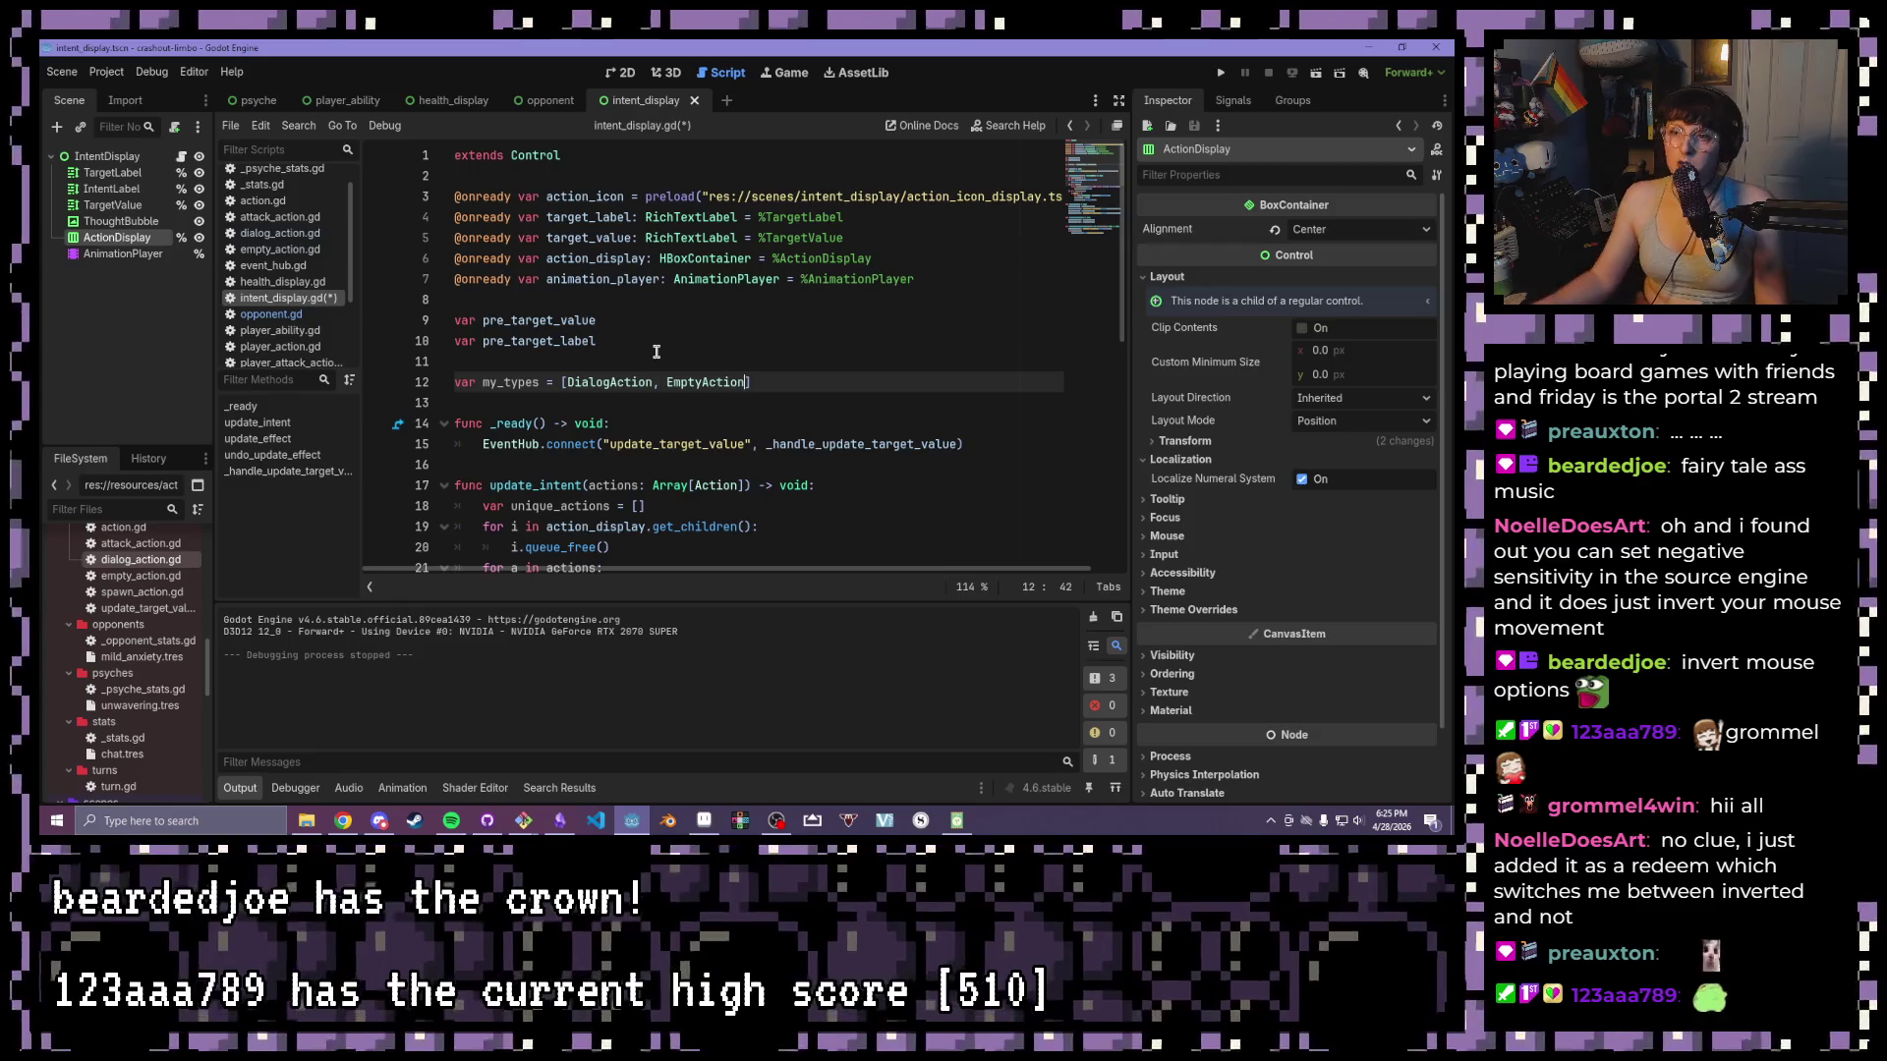
{"action": "key", "text": "shift+Home"}
{"action": "key", "text": "ctrl+s"}
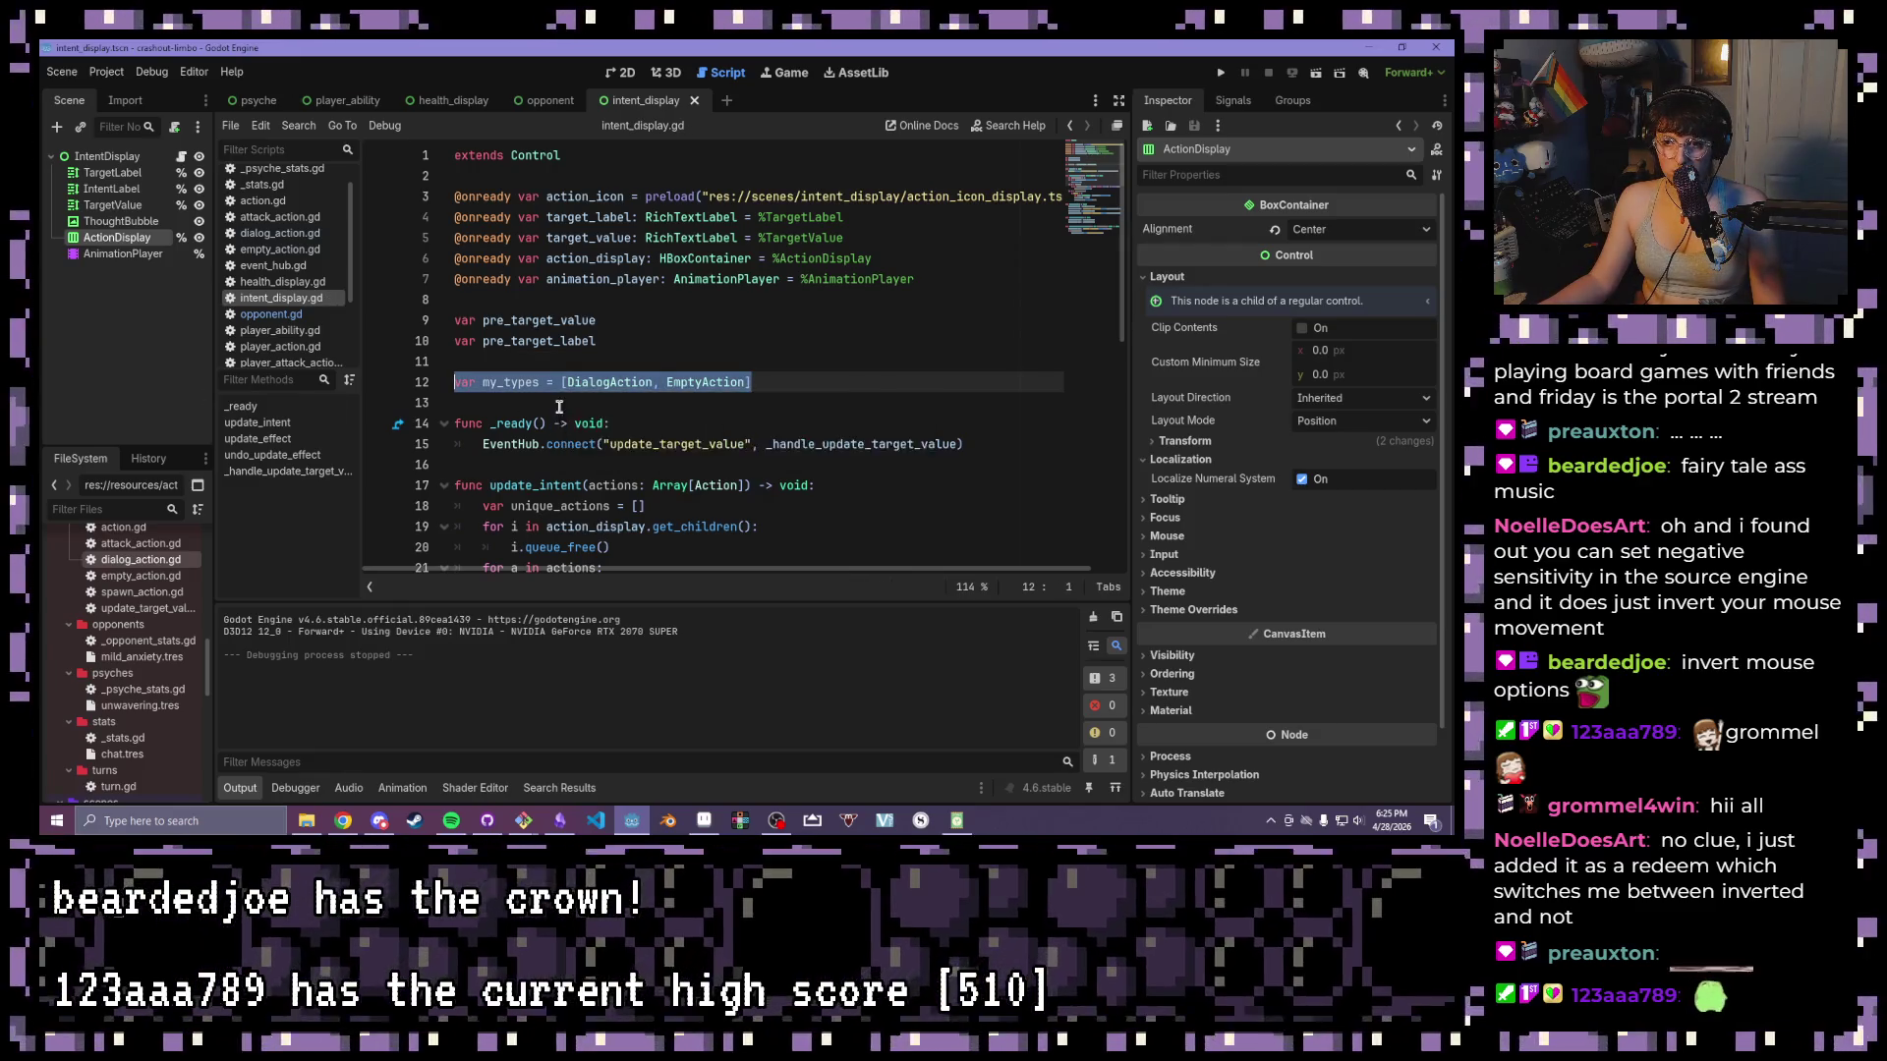
{"action": "scroll", "coordinate": [558, 407], "scroll_direction": "down", "scroll_amount": 8}
{"action": "left_click", "coordinate": [673, 426]}
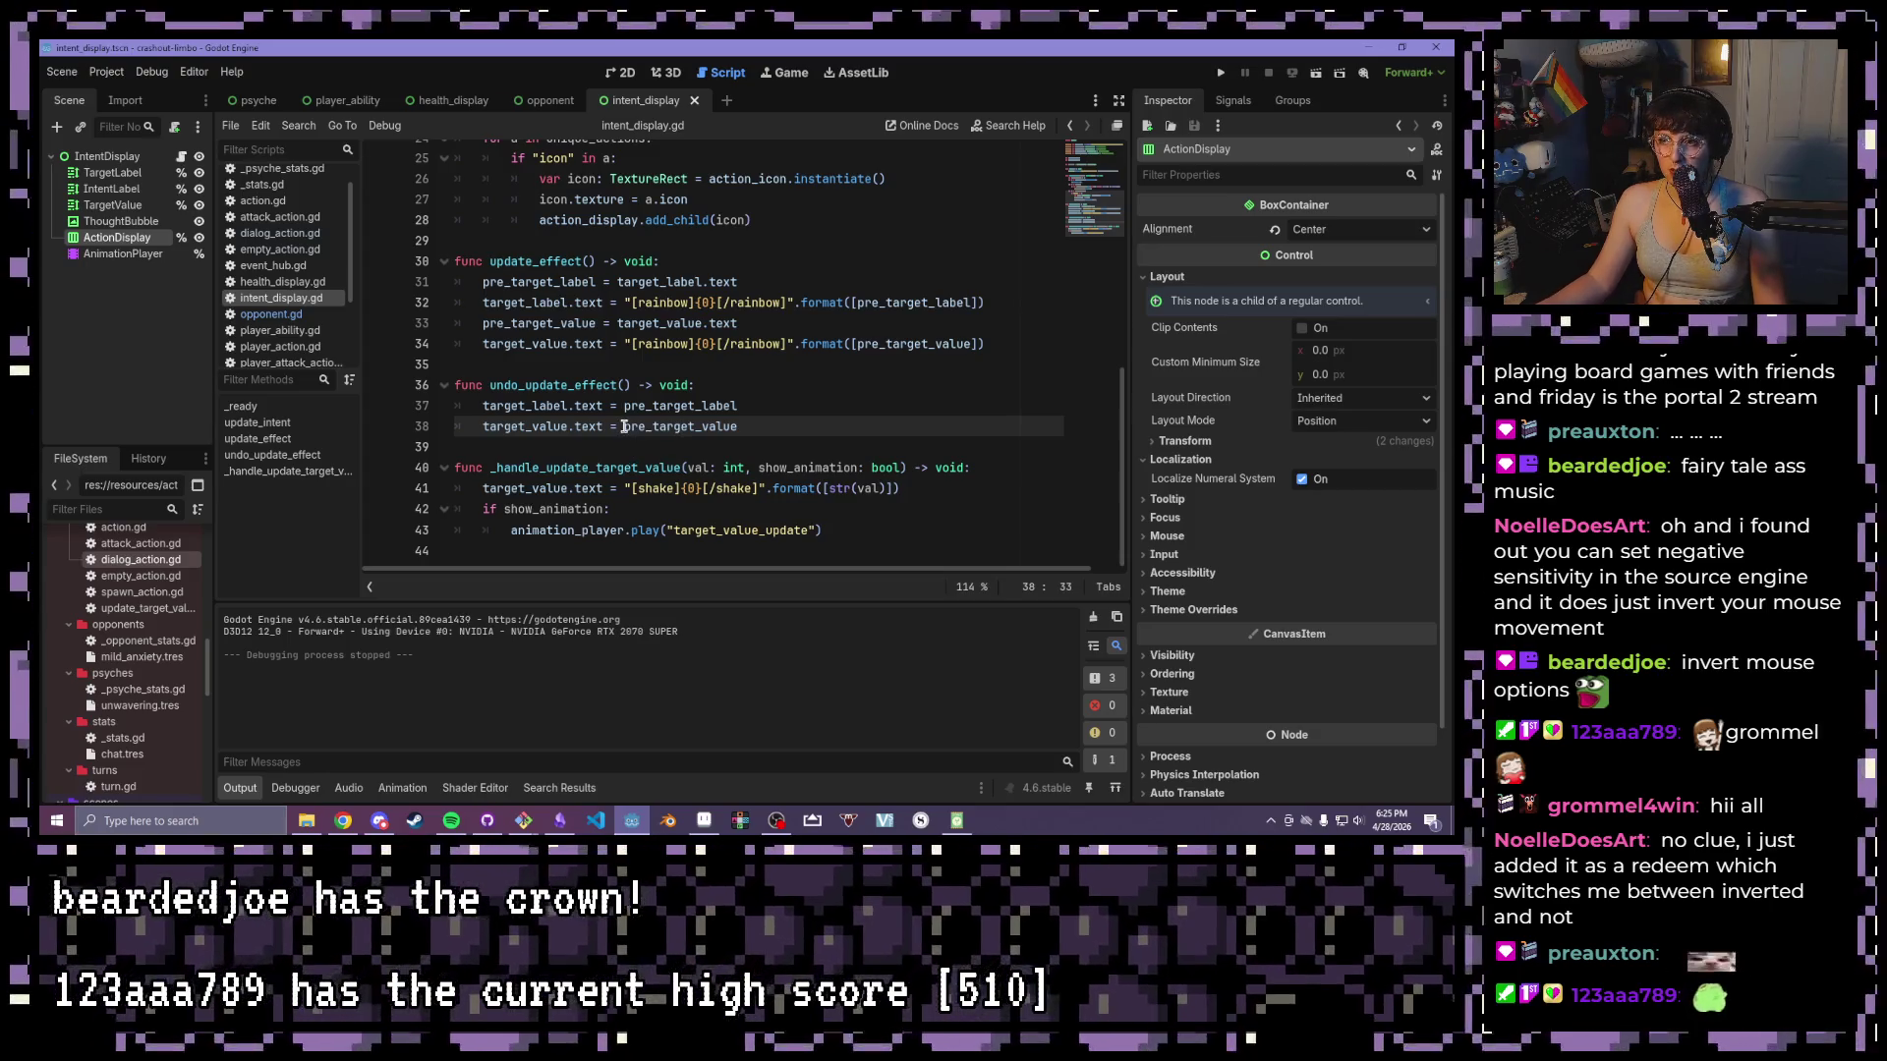
{"action": "scroll", "coordinate": [623, 428], "scroll_direction": "up", "scroll_amount": 3}
{"action": "left_click", "coordinate": [674, 220]}
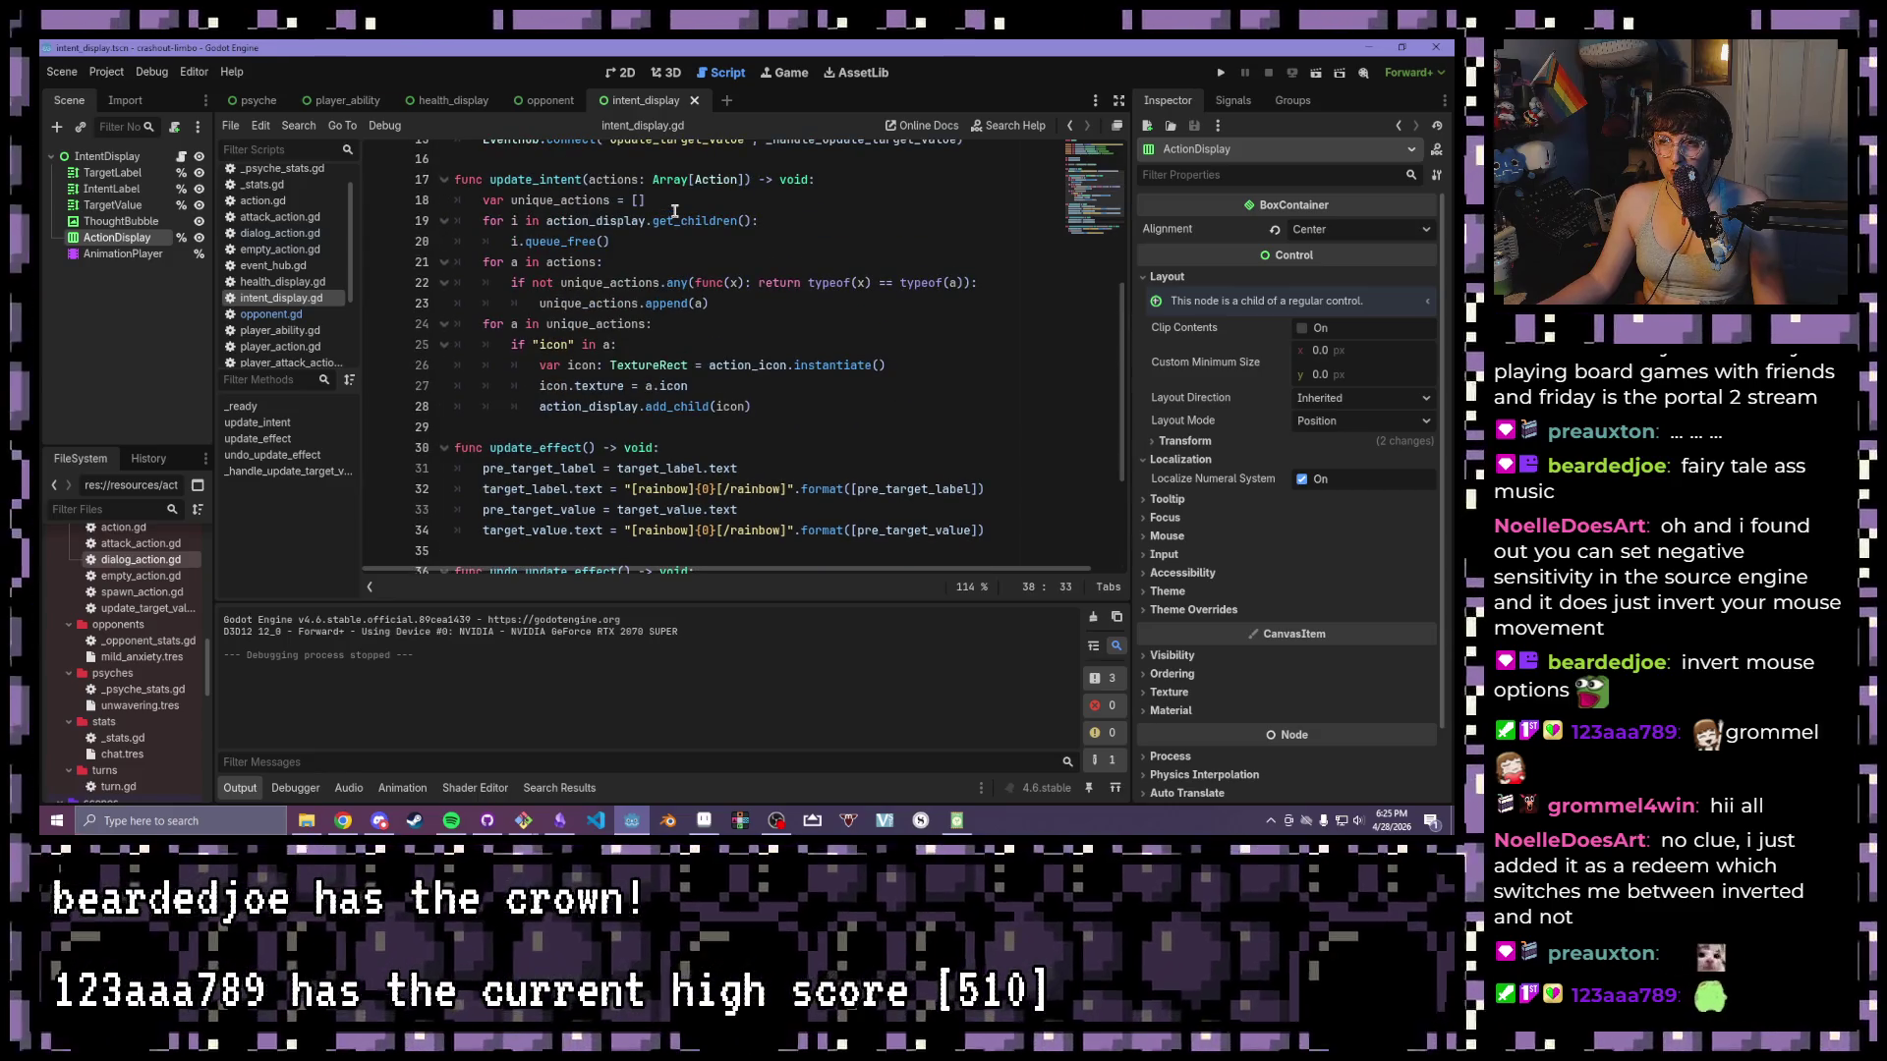
{"action": "left_click", "coordinate": [992, 297]}
{"action": "left_click", "coordinate": [995, 278]}
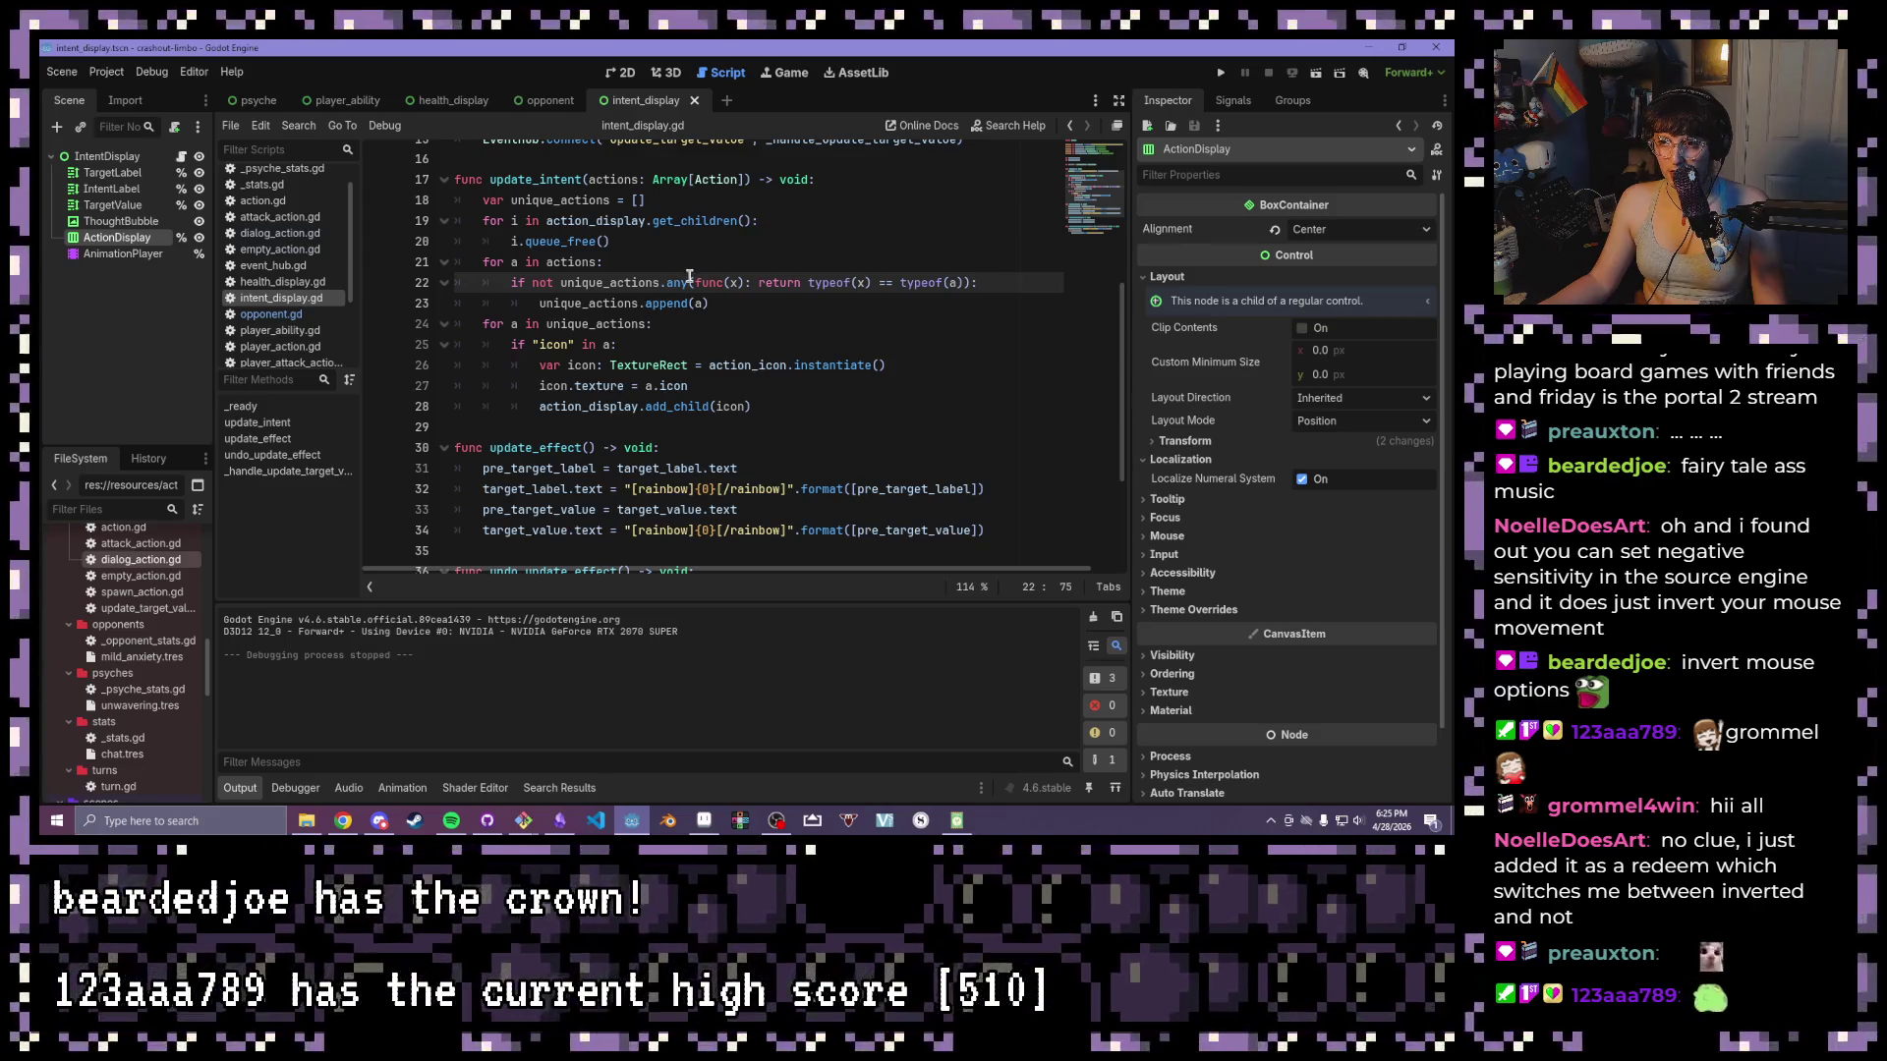
{"action": "mouse_move", "coordinate": [689, 278]}
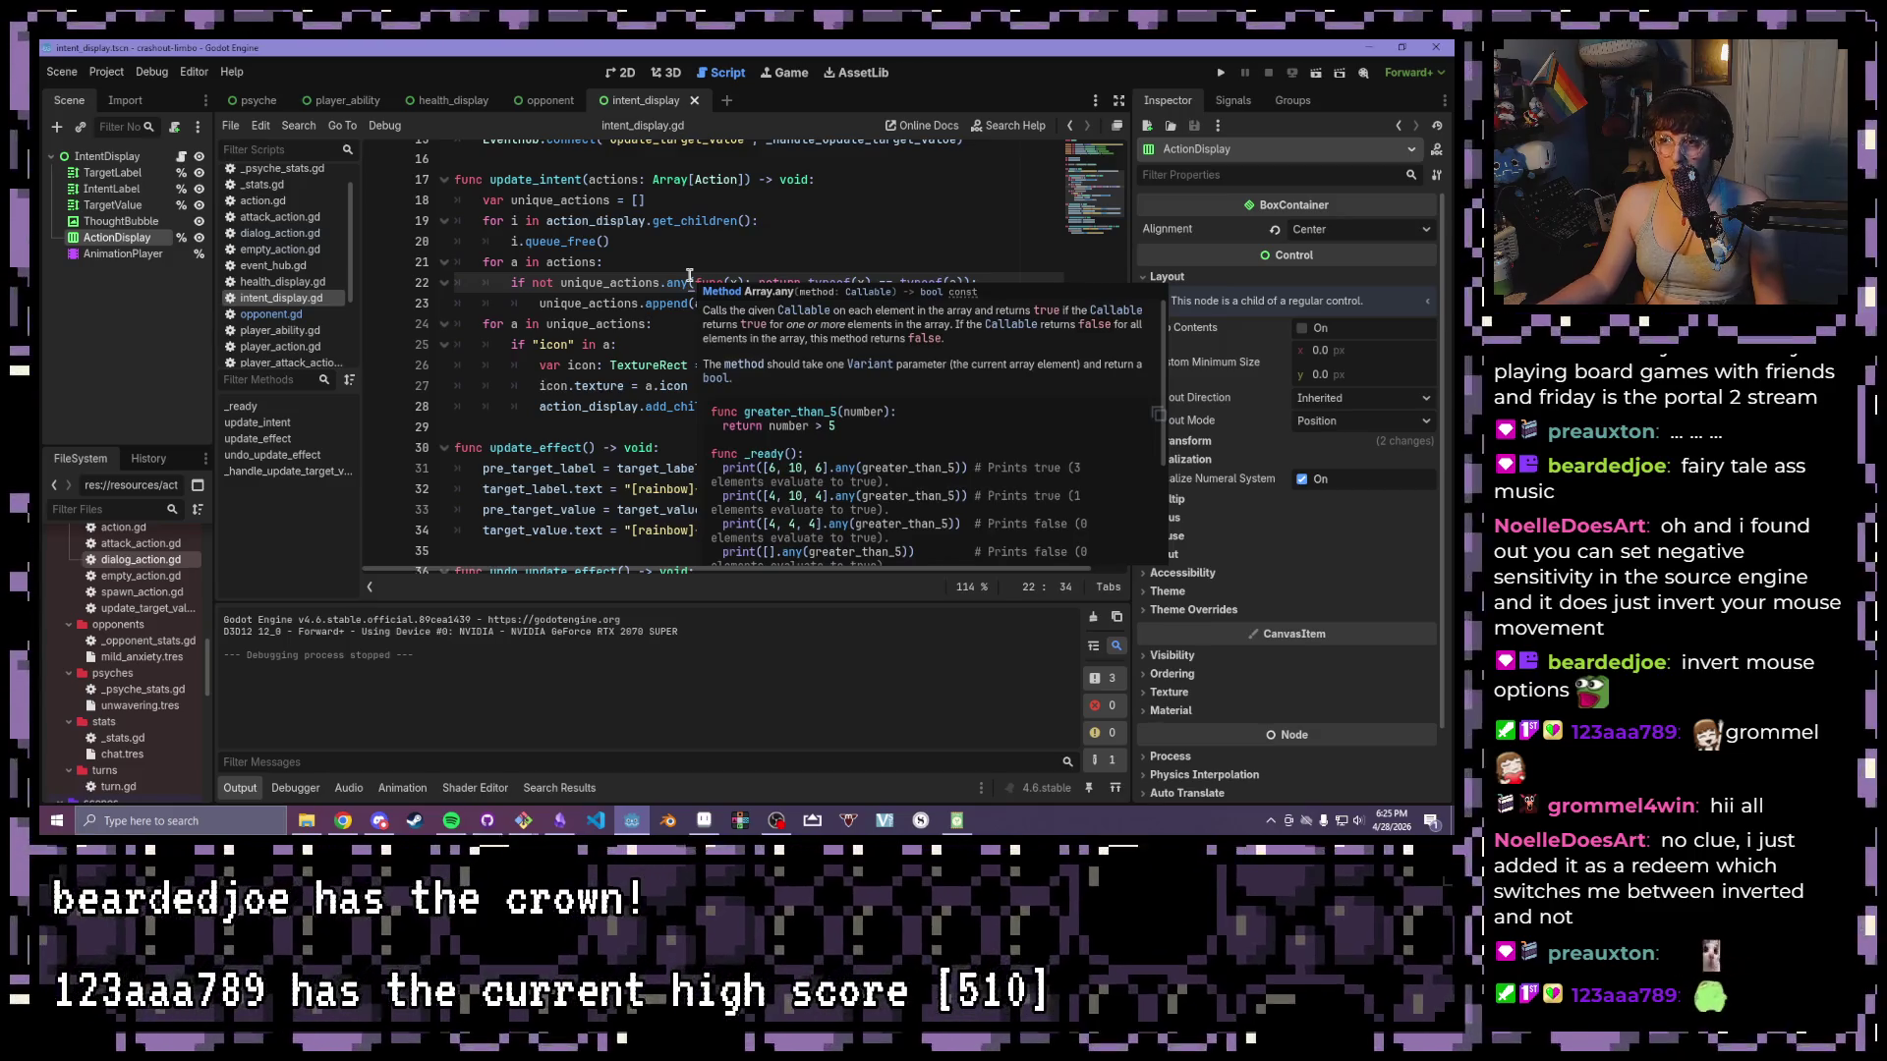
{"action": "left_click", "coordinate": [732, 284]}
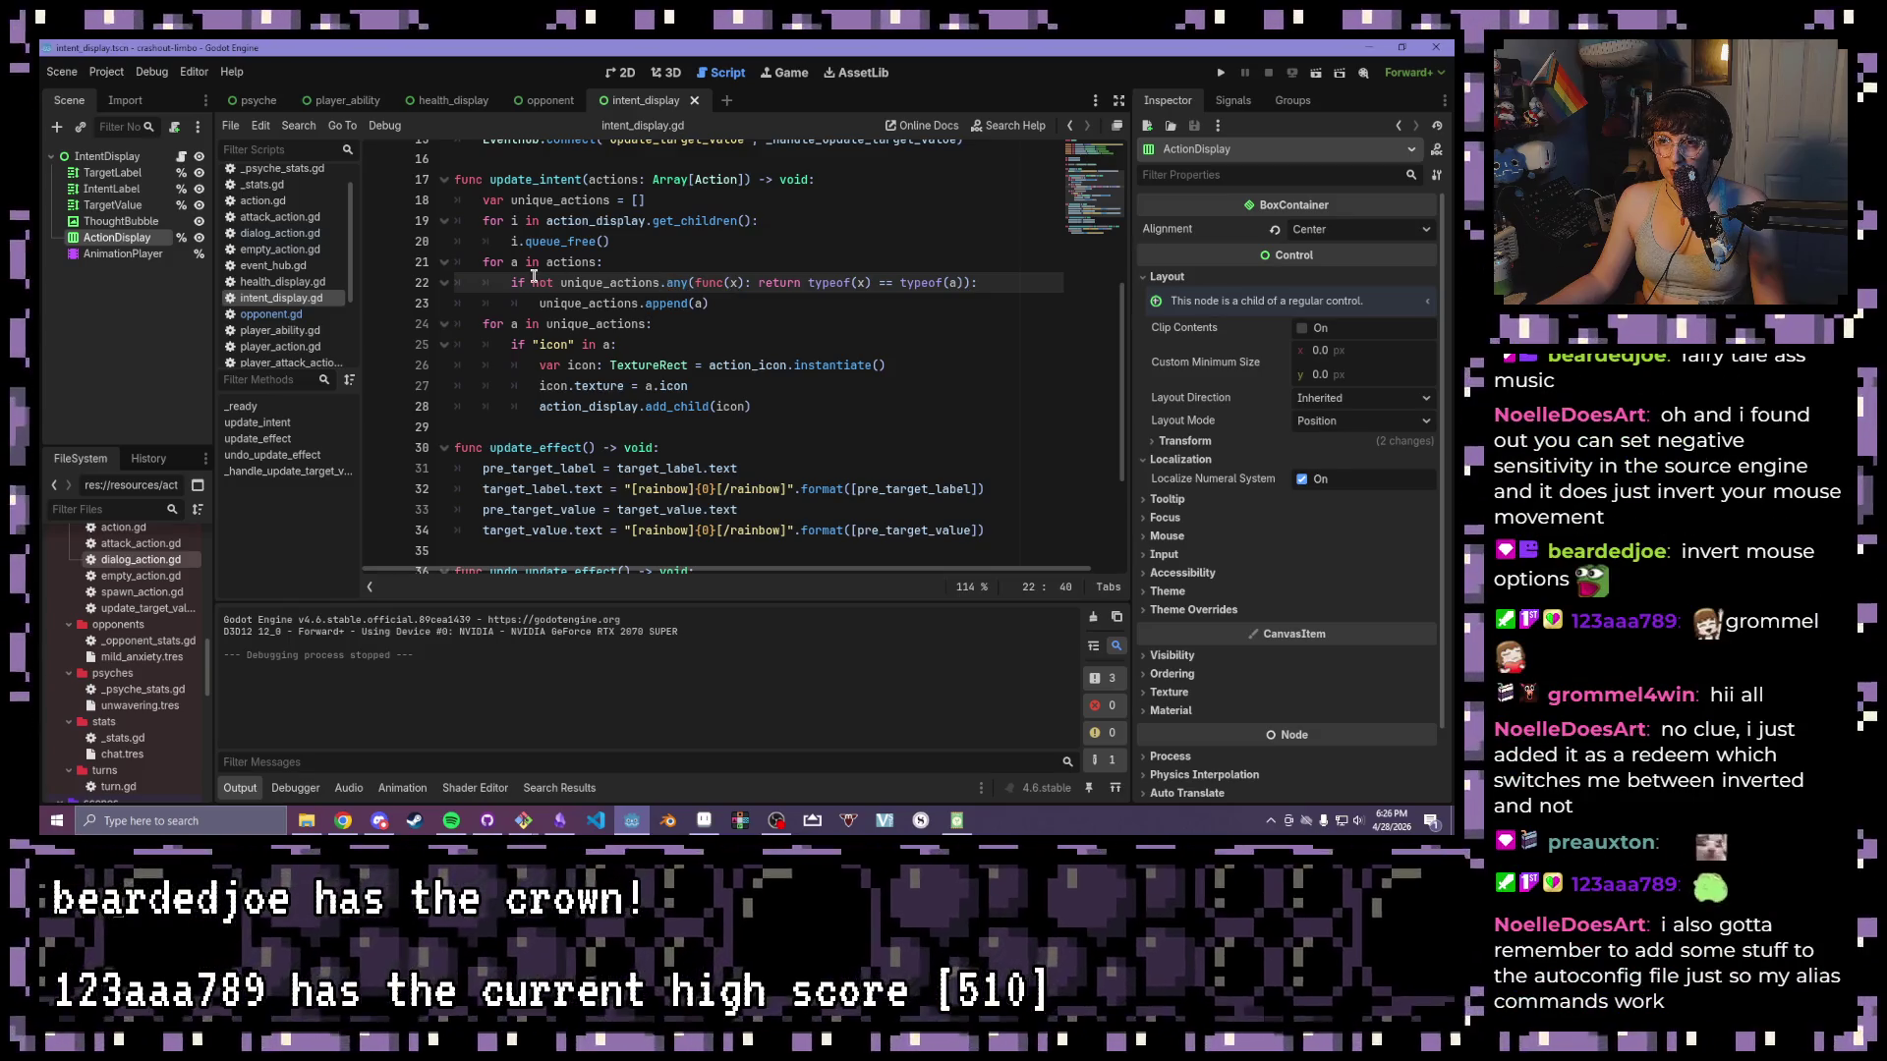
{"action": "left_click", "coordinate": [623, 263]}
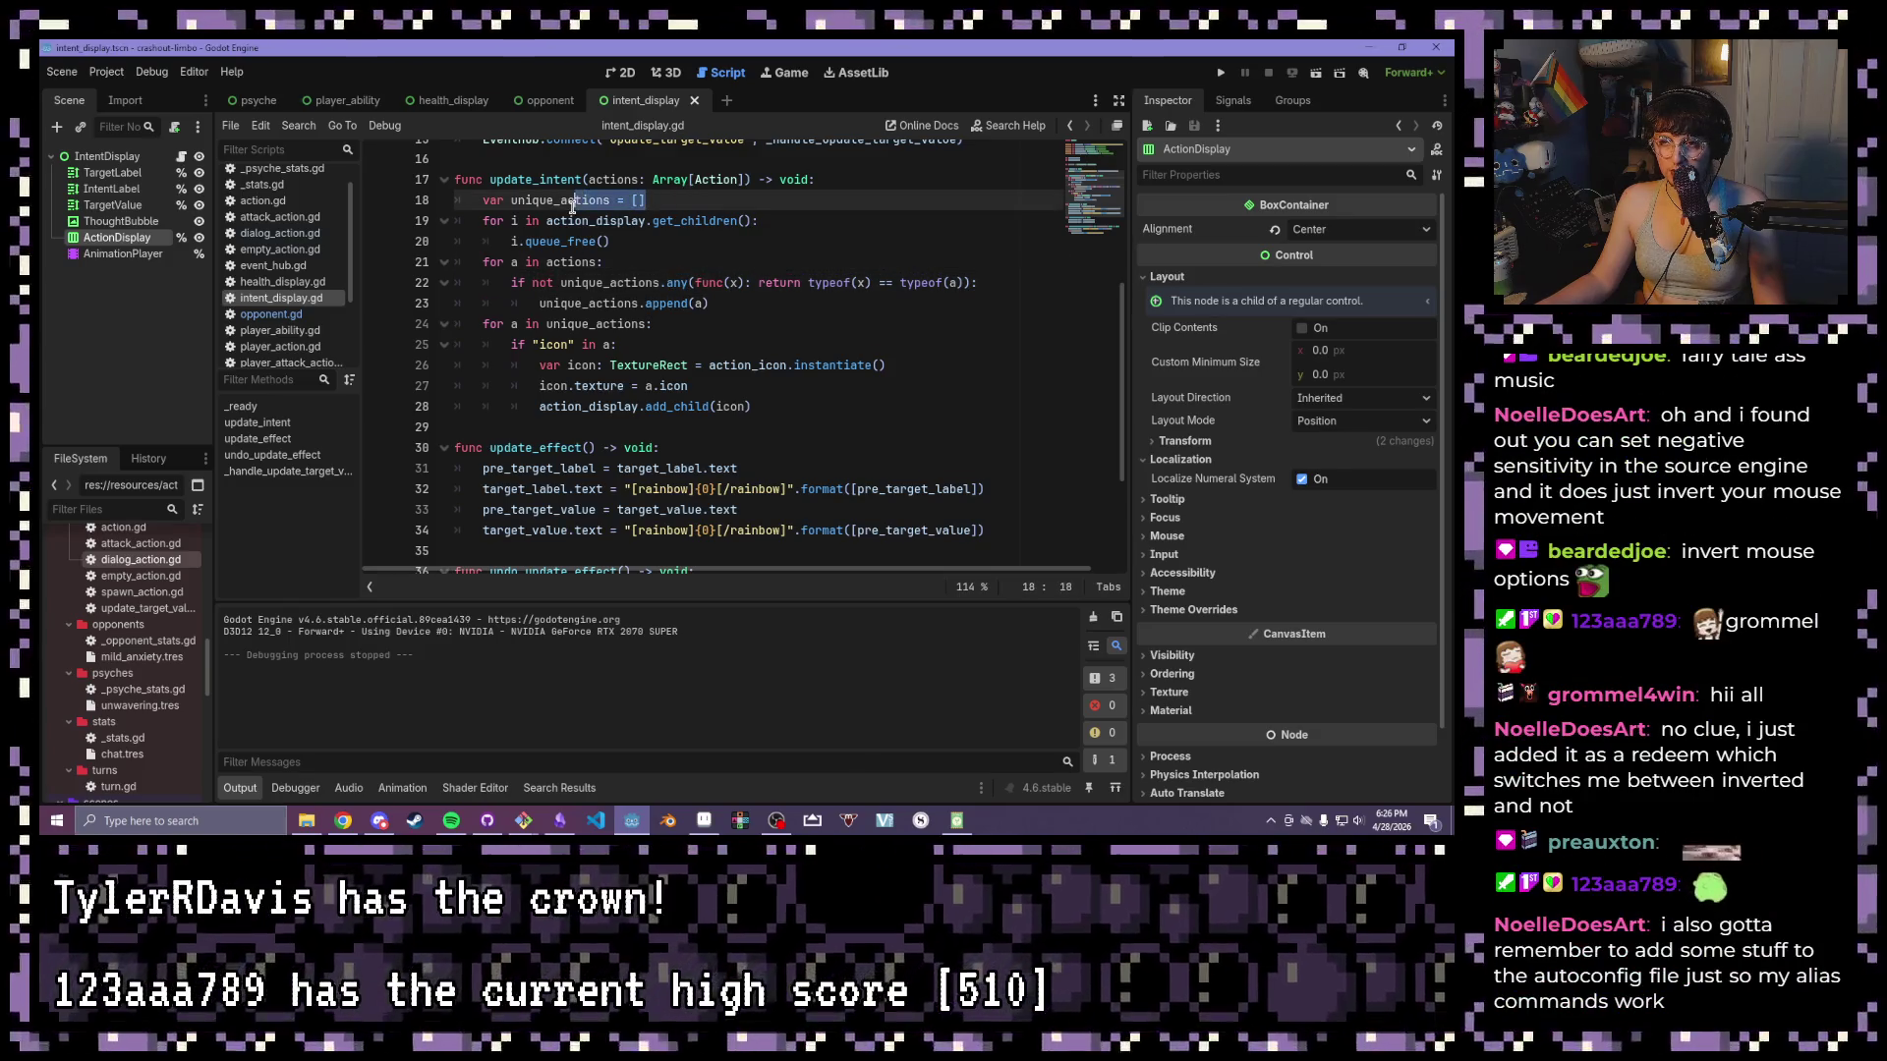
{"action": "left_click", "coordinate": [695, 283]}
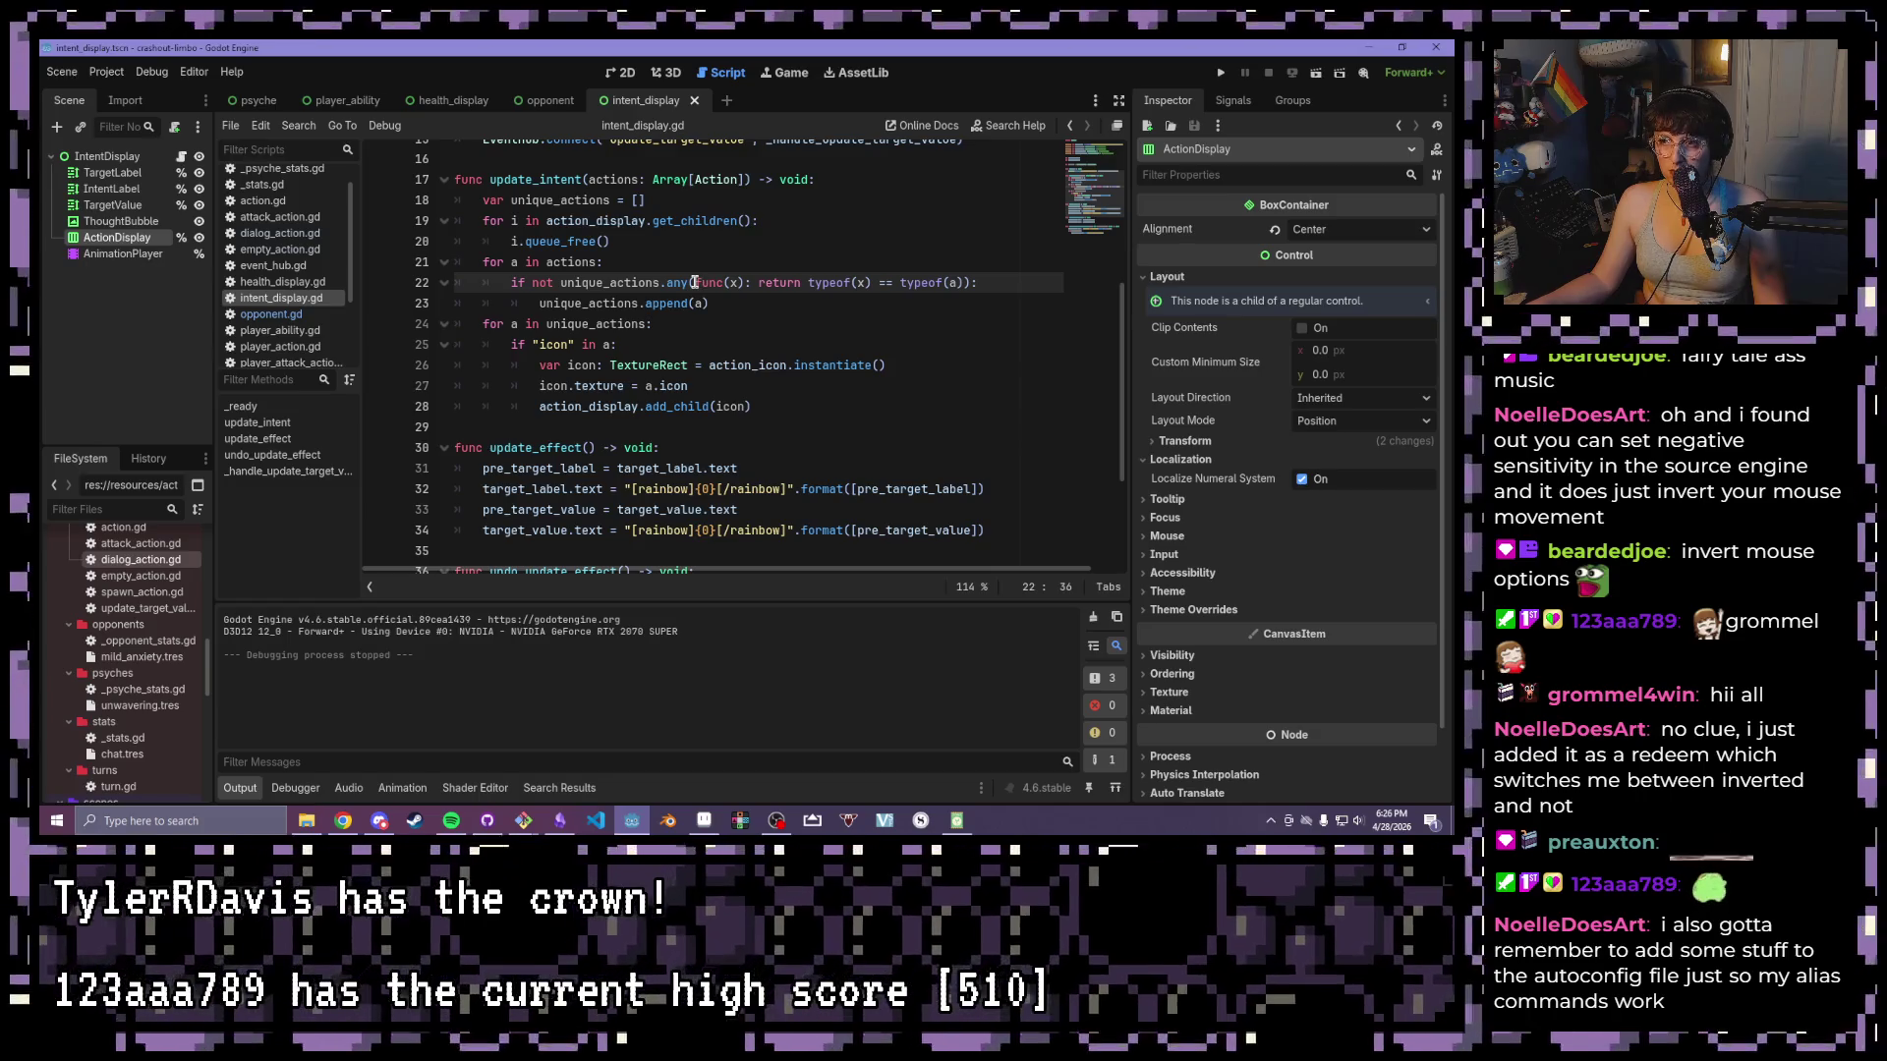
{"action": "left_click_drag", "start_coordinate": [965, 282], "coordinate": [808, 282]}
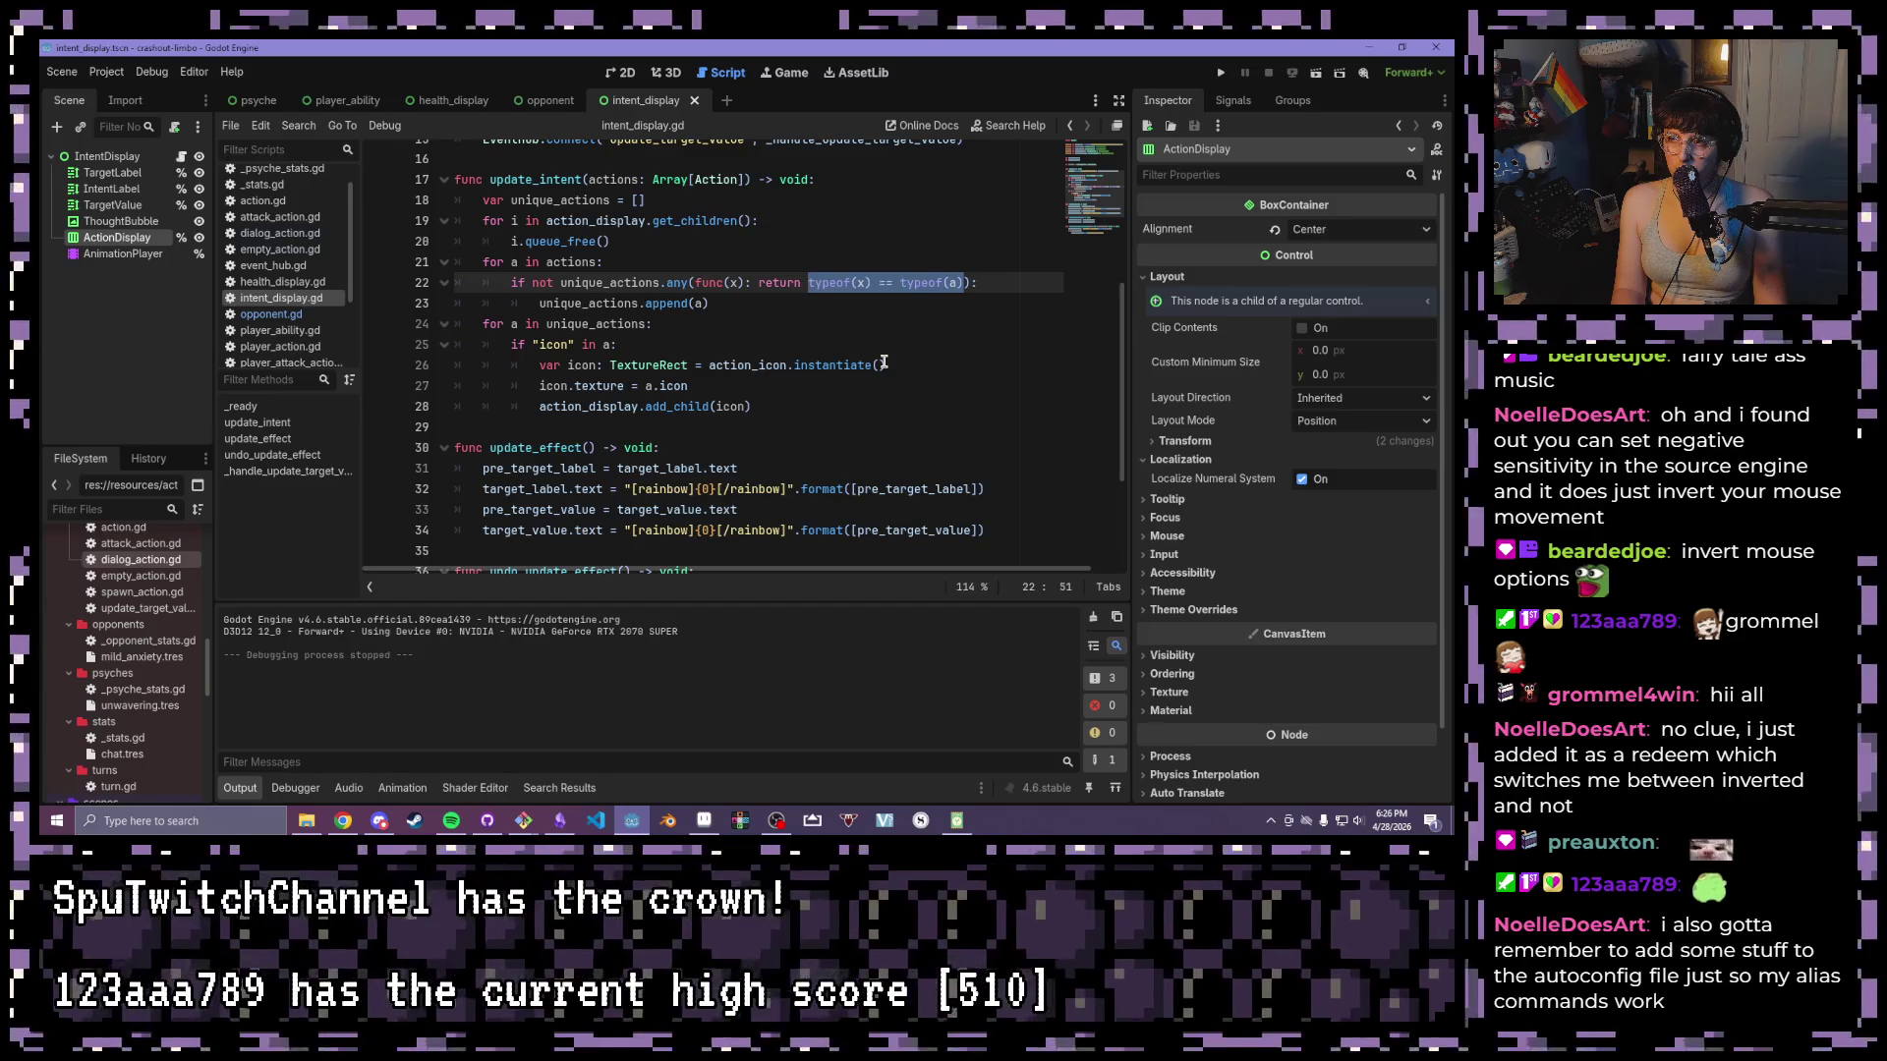
- Enter my_types on line 22 without the stray dot, then select the old duplicate-check lines
{"action": "type", "text": "my_types"}
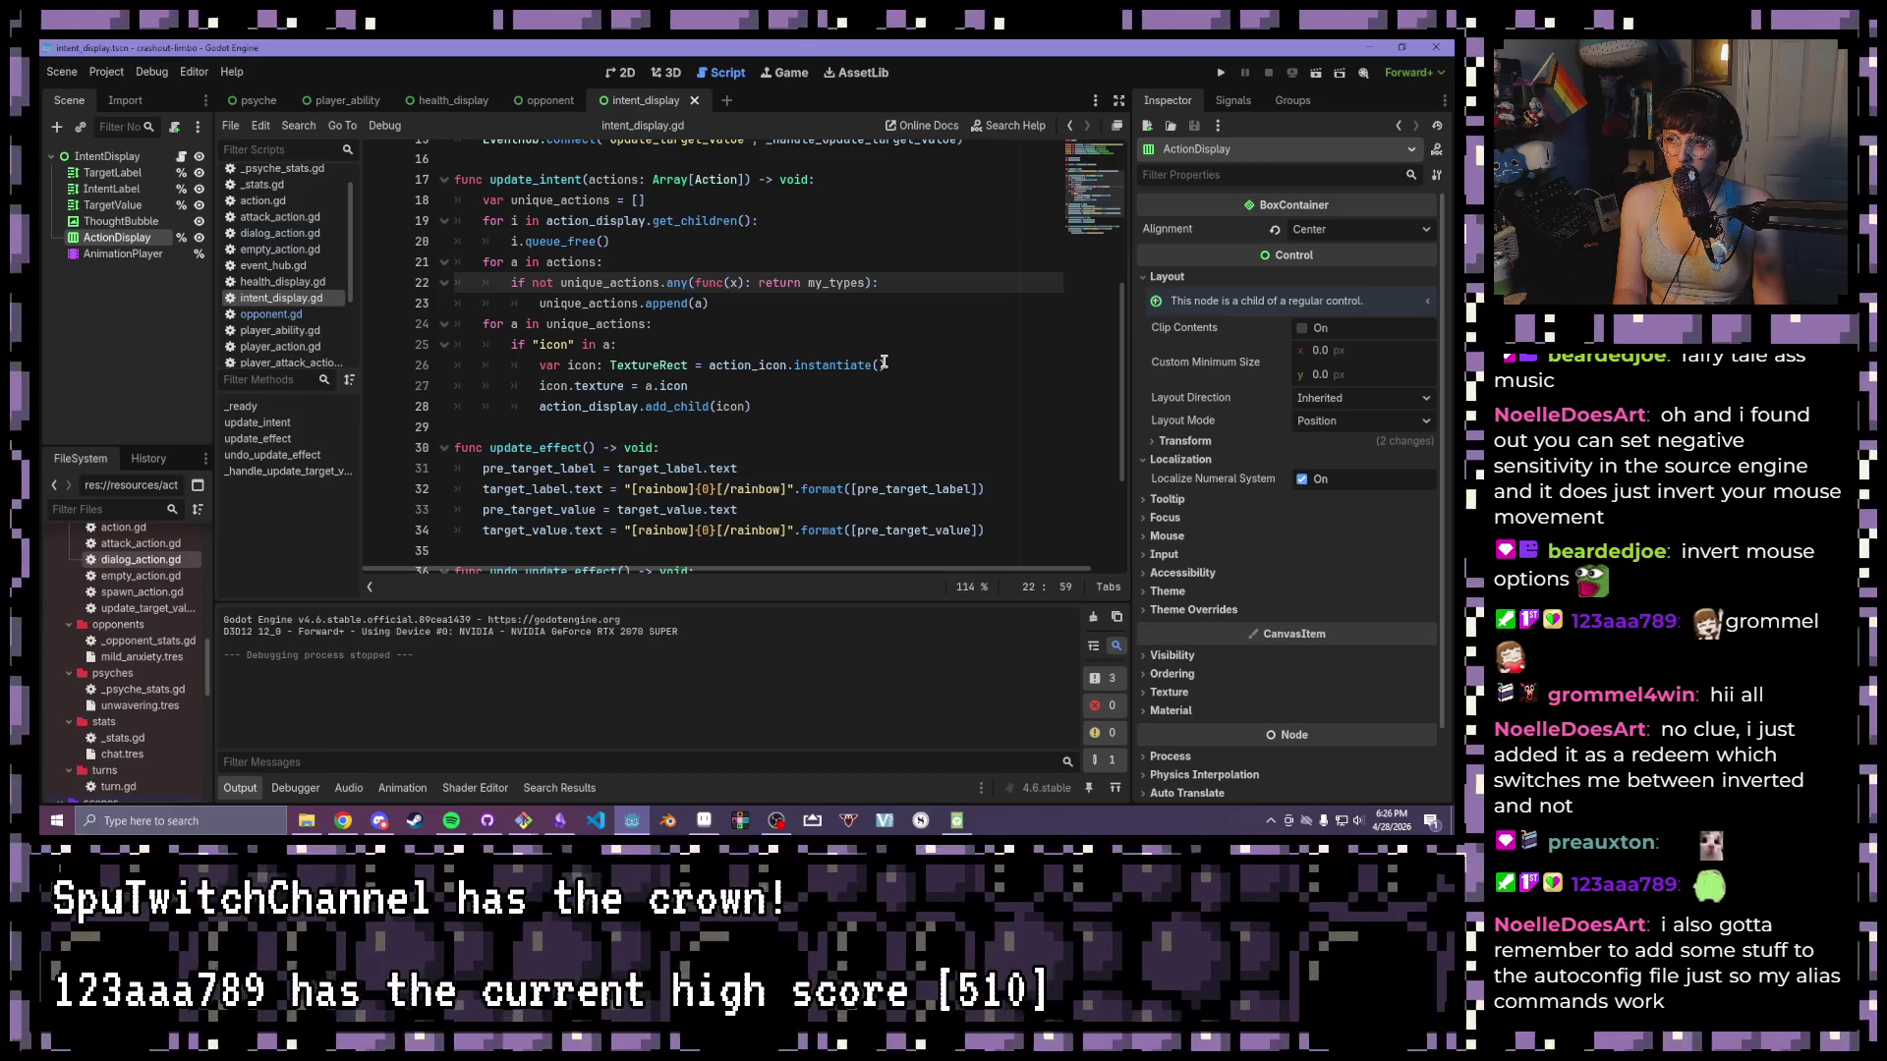
{"action": "type", "text": "."}
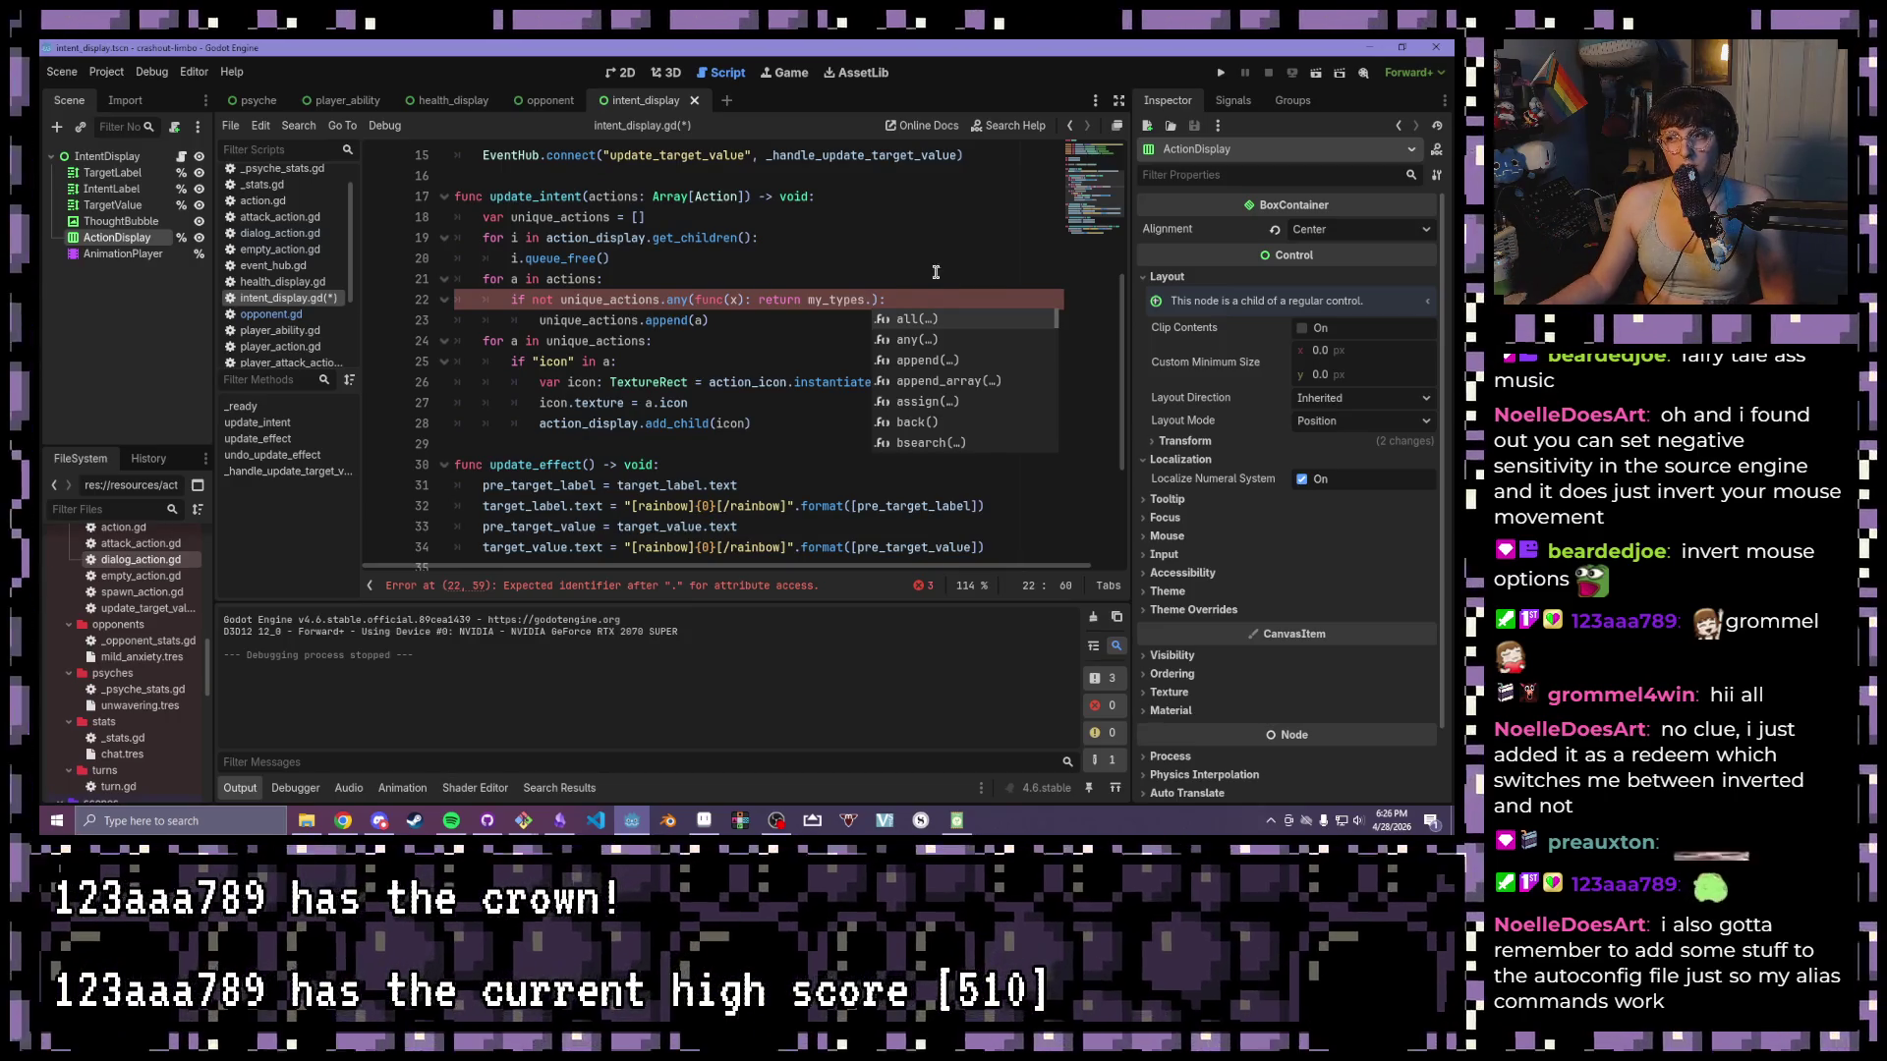
{"action": "left_click", "coordinate": [866, 298]}
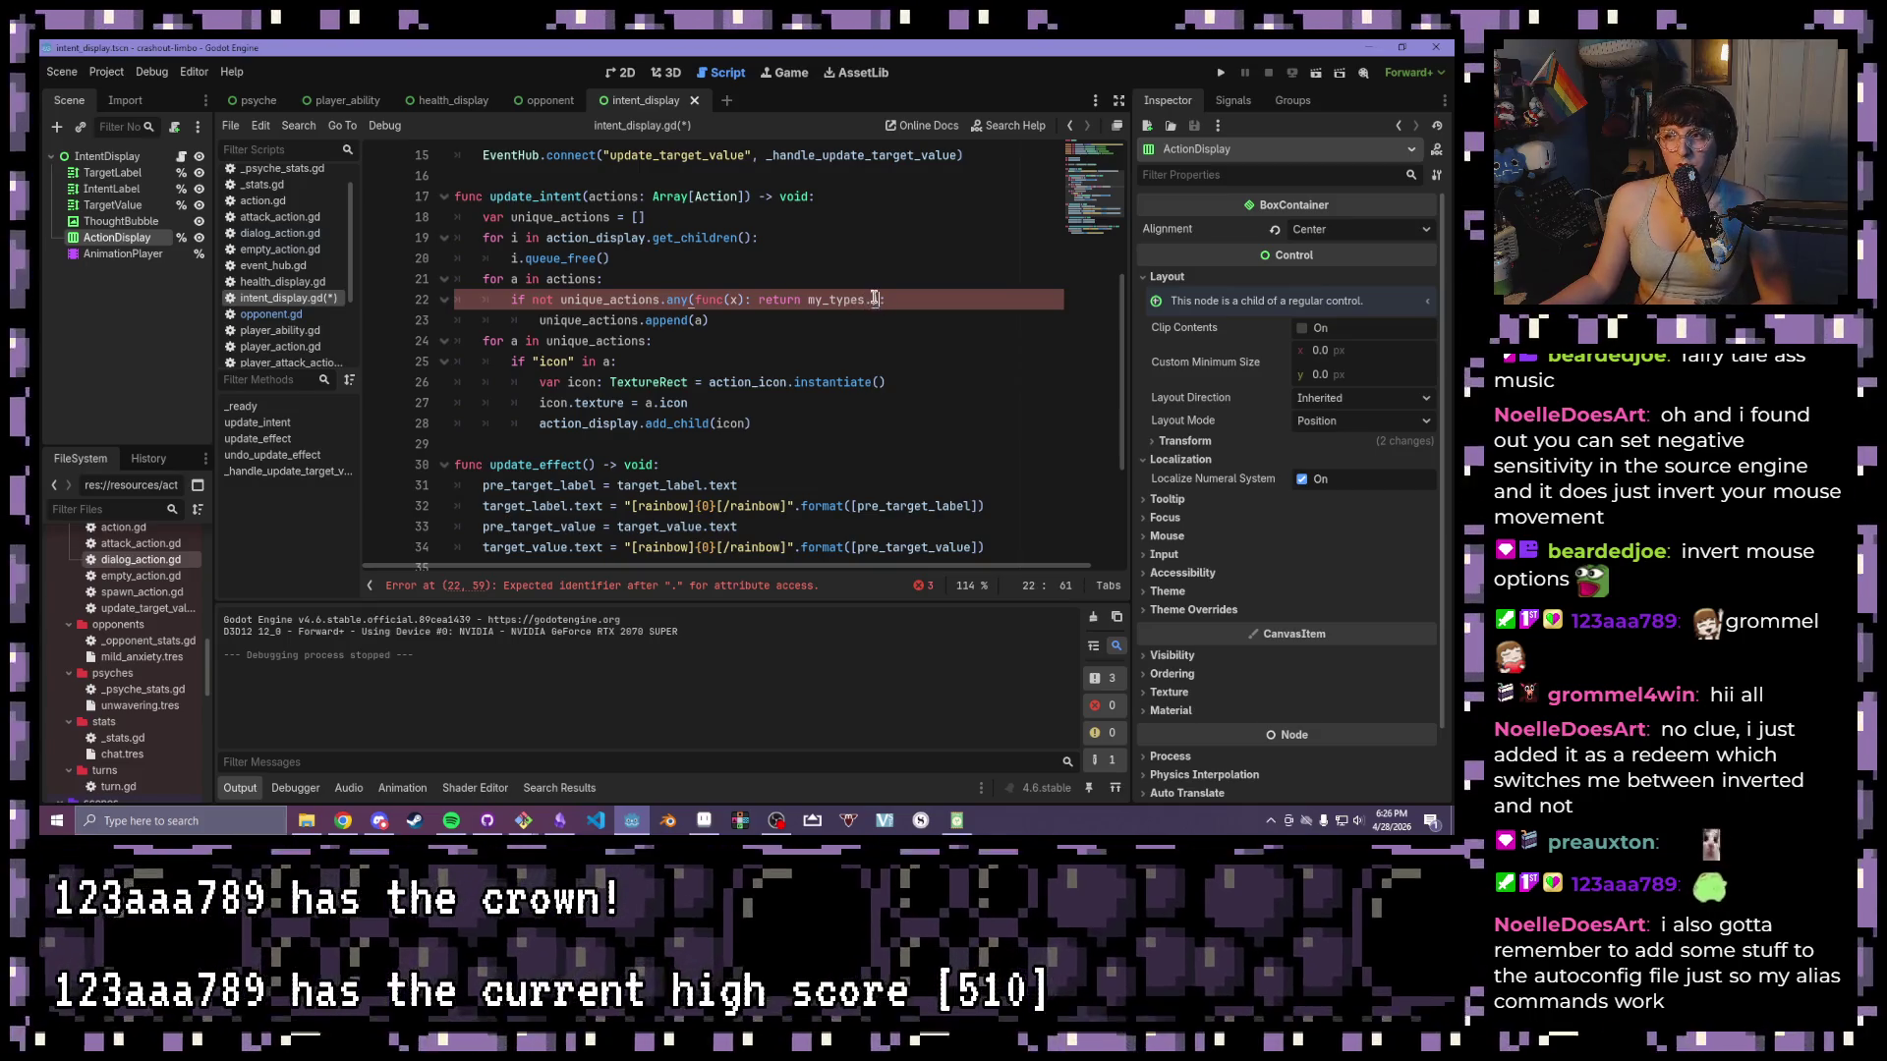
{"action": "key", "text": "Delete"}
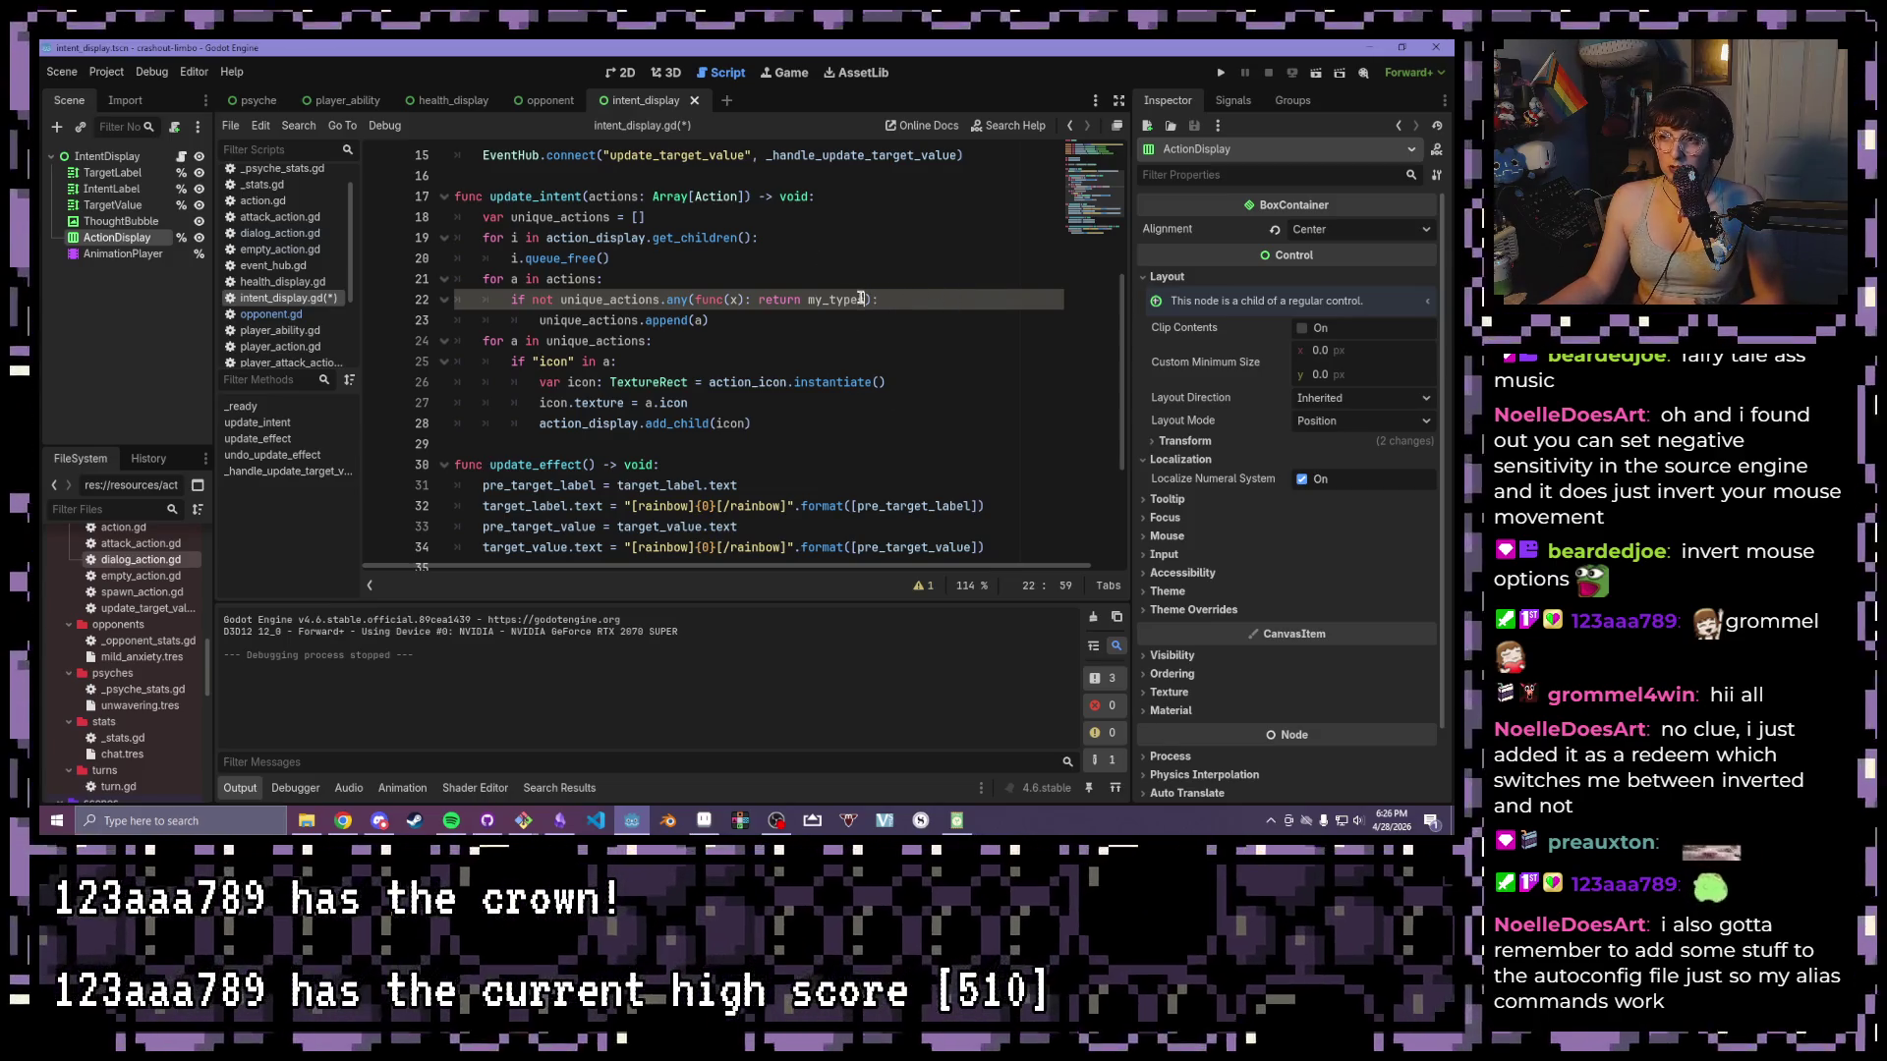
{"action": "mouse_move", "coordinate": [868, 301]}
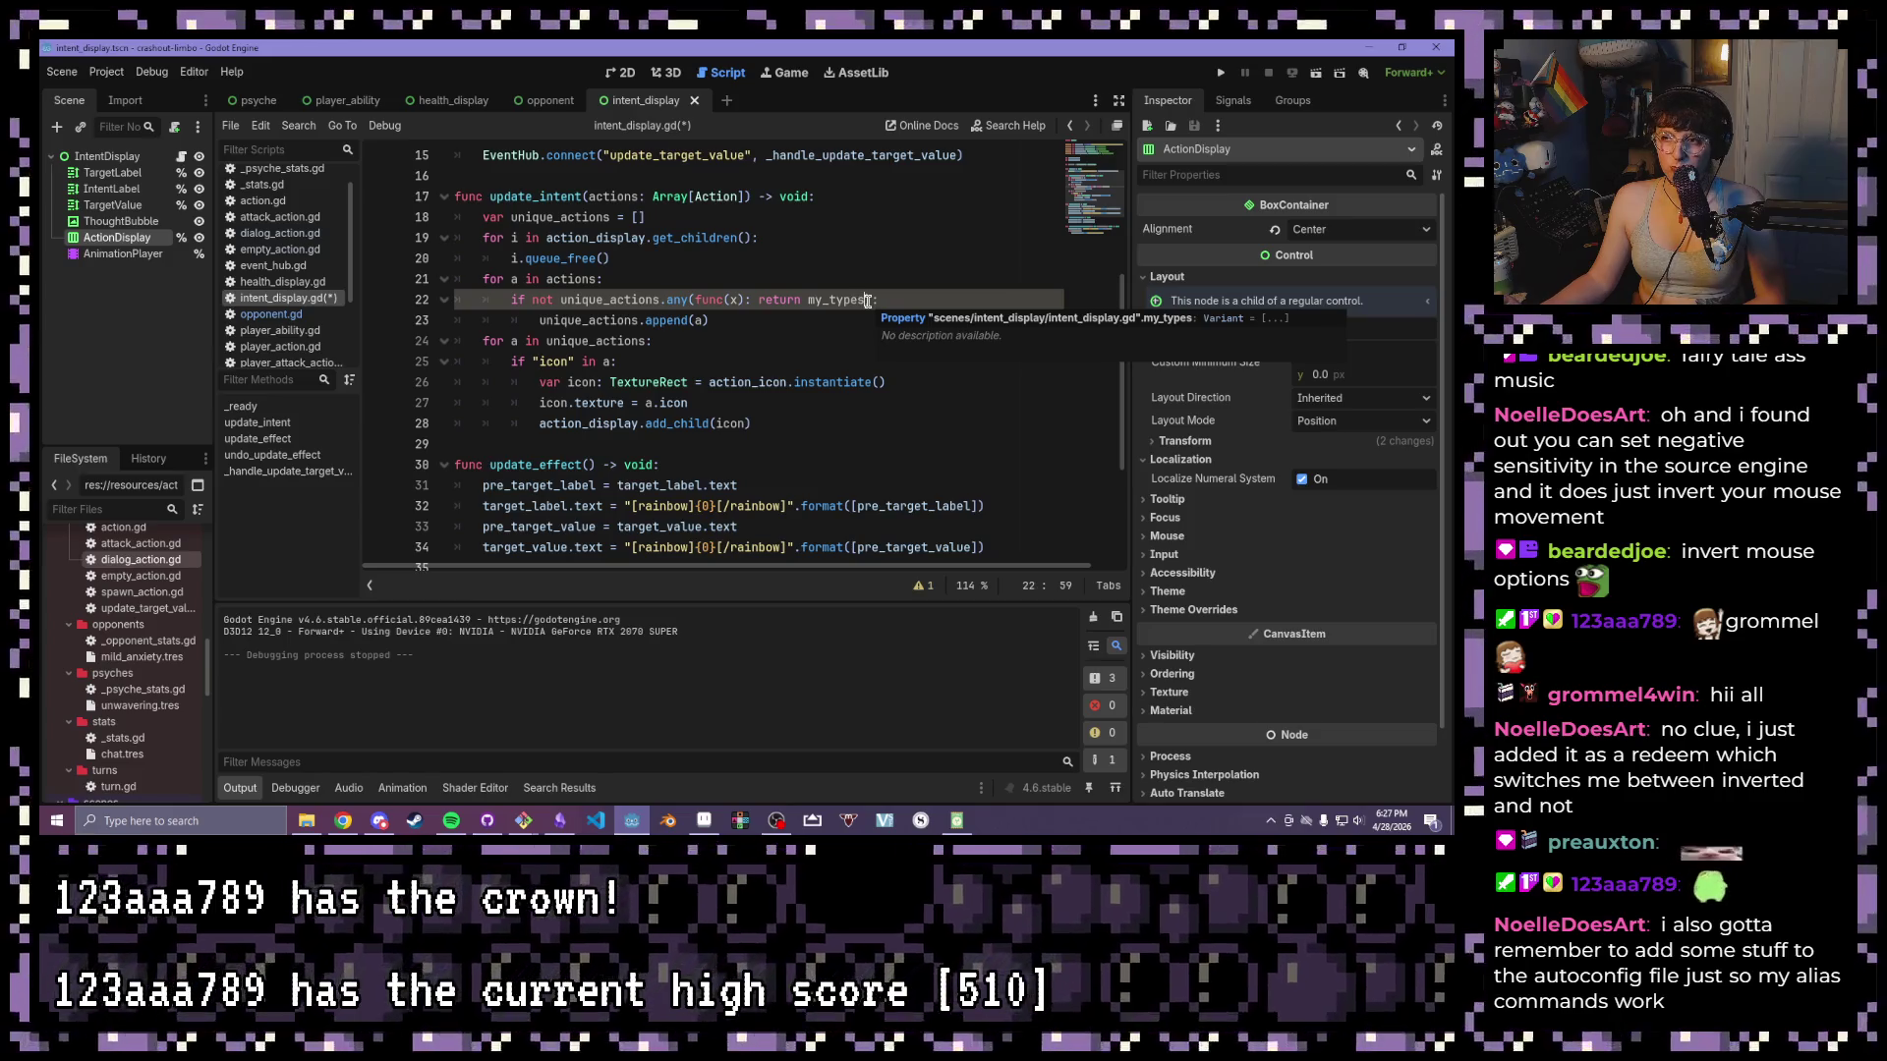
{"action": "left_click", "coordinate": [691, 283]}
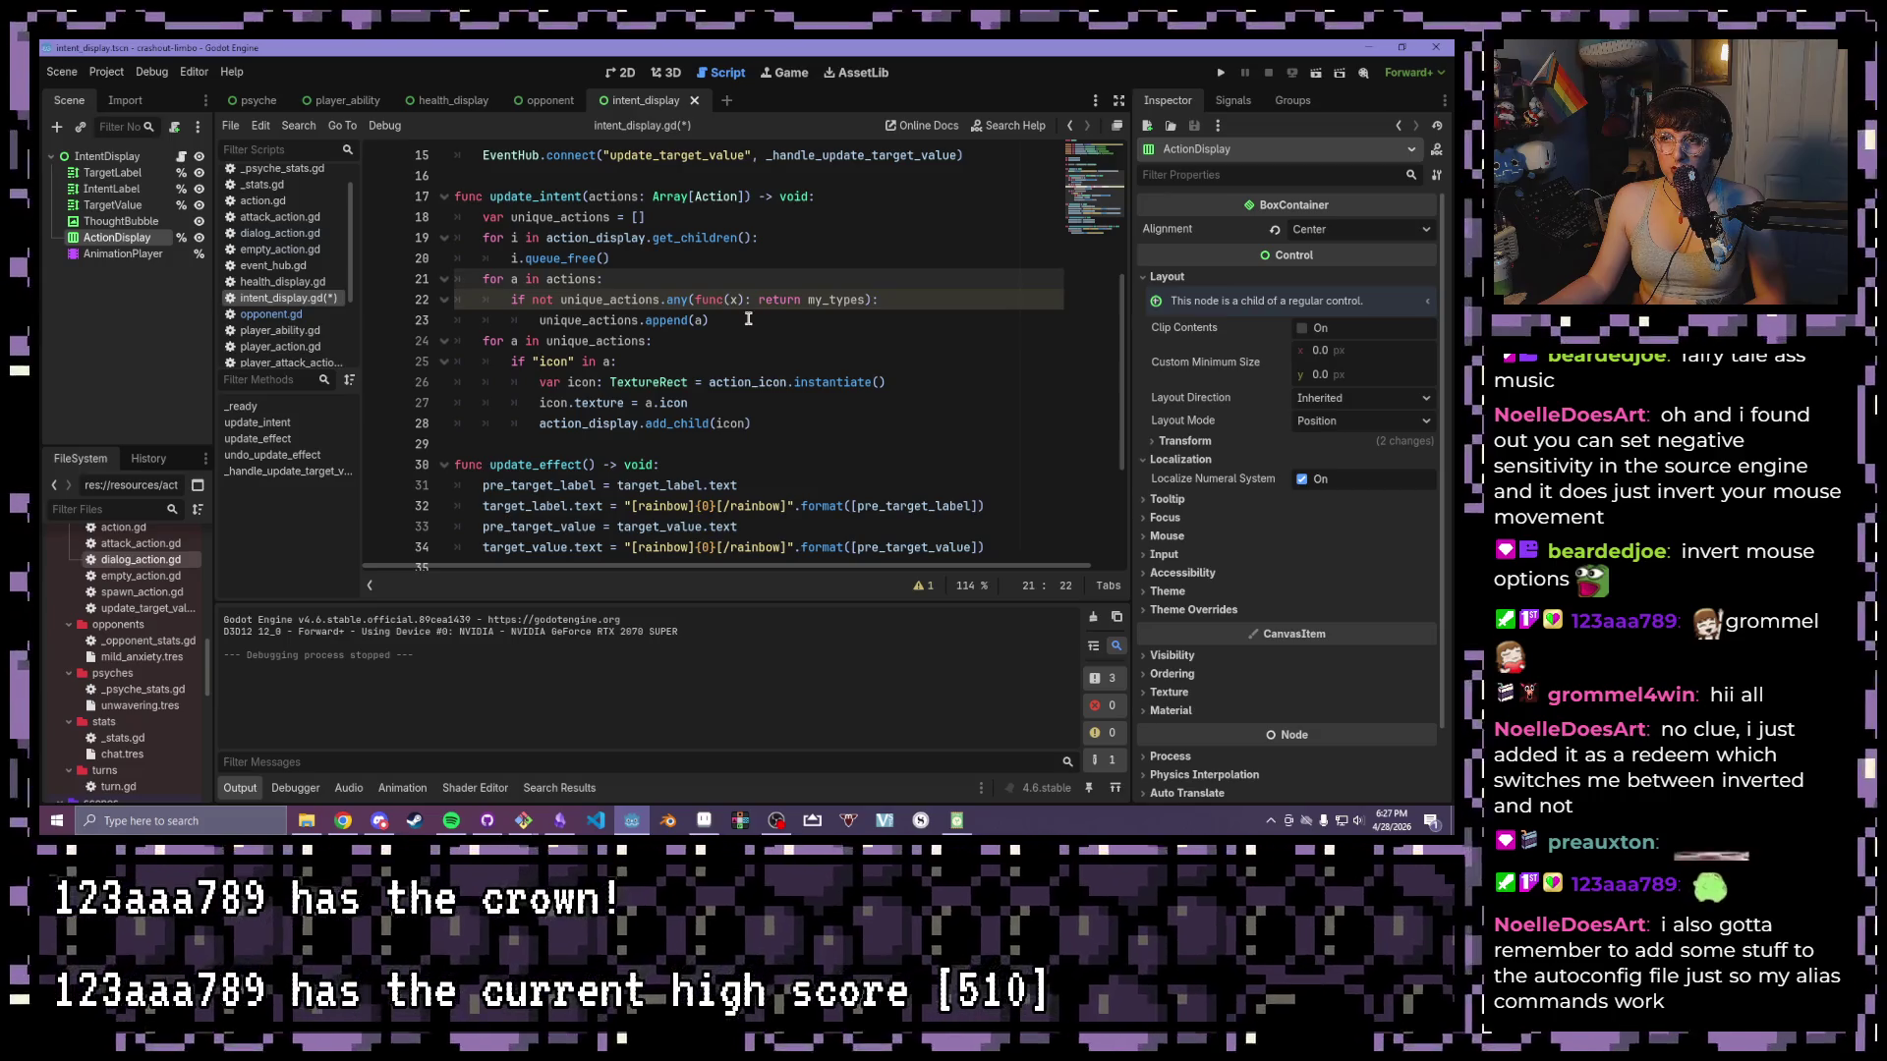
{"action": "left_click_drag", "start_coordinate": [748, 320], "coordinate": [512, 297]}
- Delete the old duplicate-check lines and start a my_types.any(func(x) call on line 22
{"action": "key", "text": "BackSpace"}
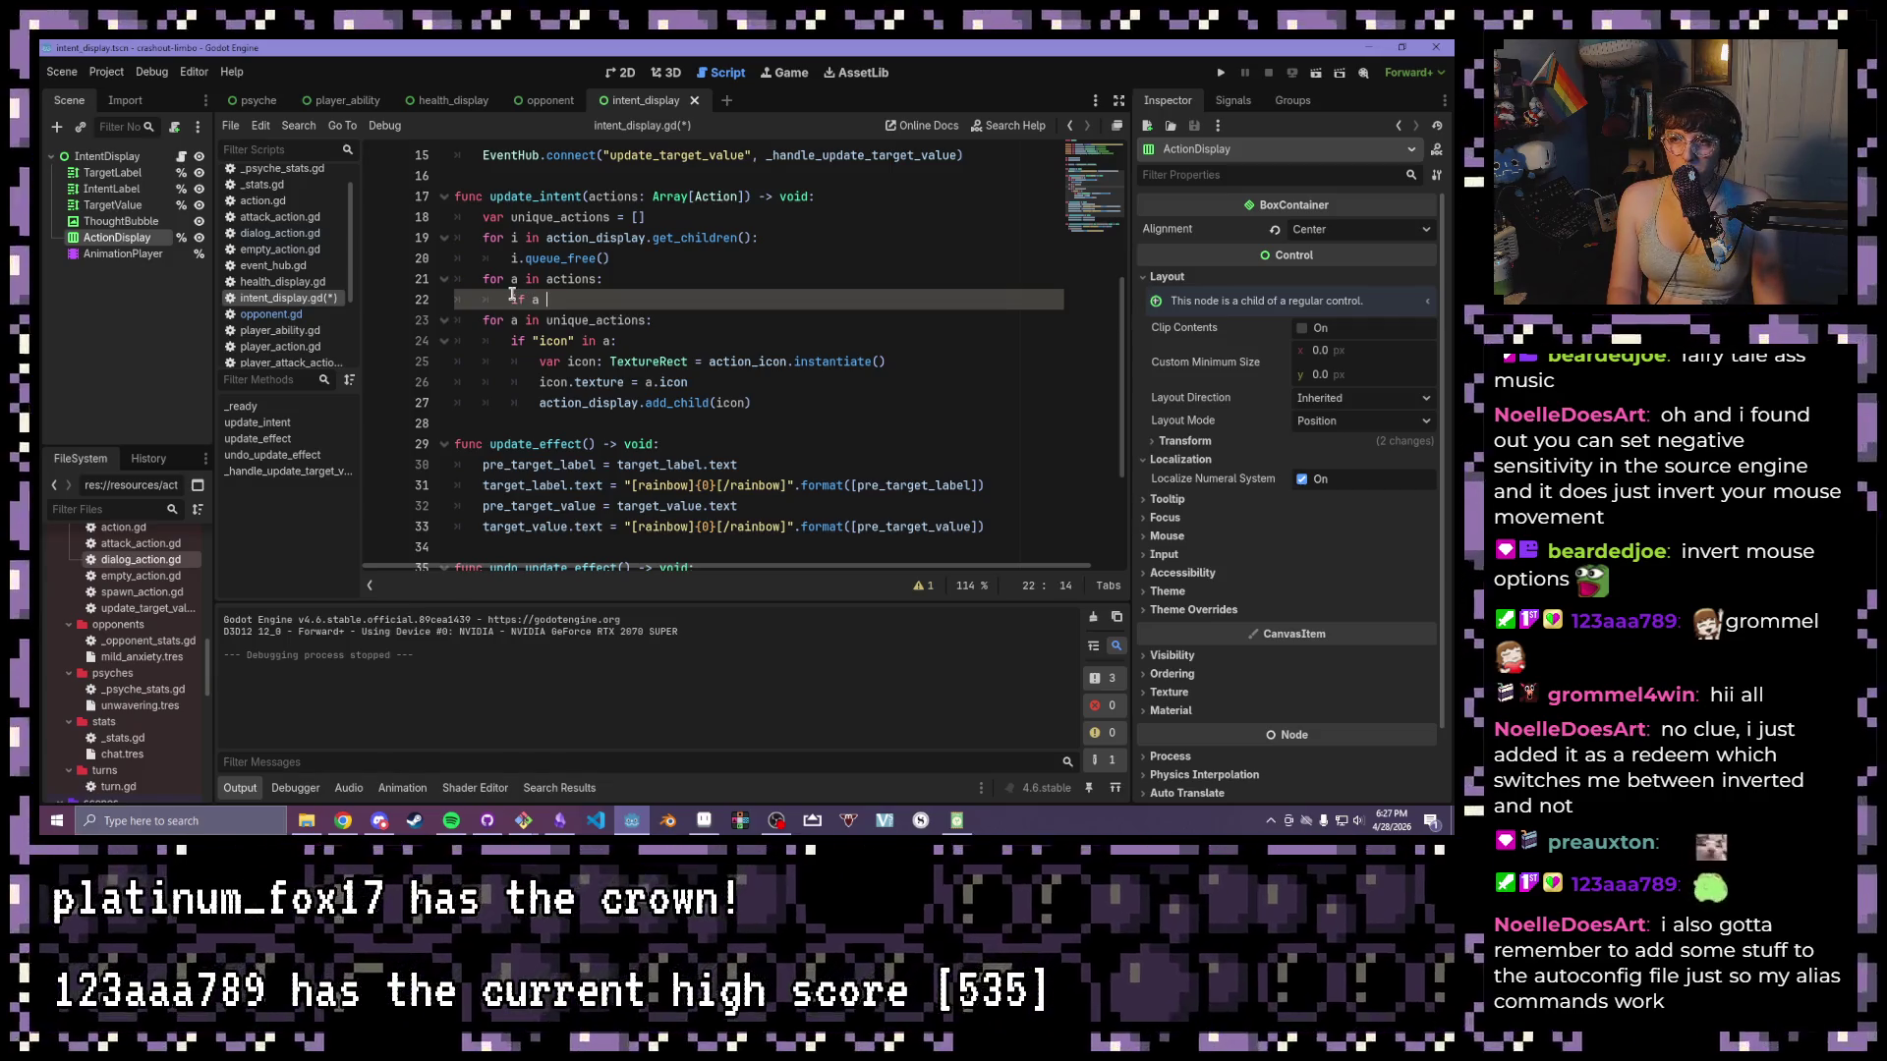
{"action": "type", "text": "un"}
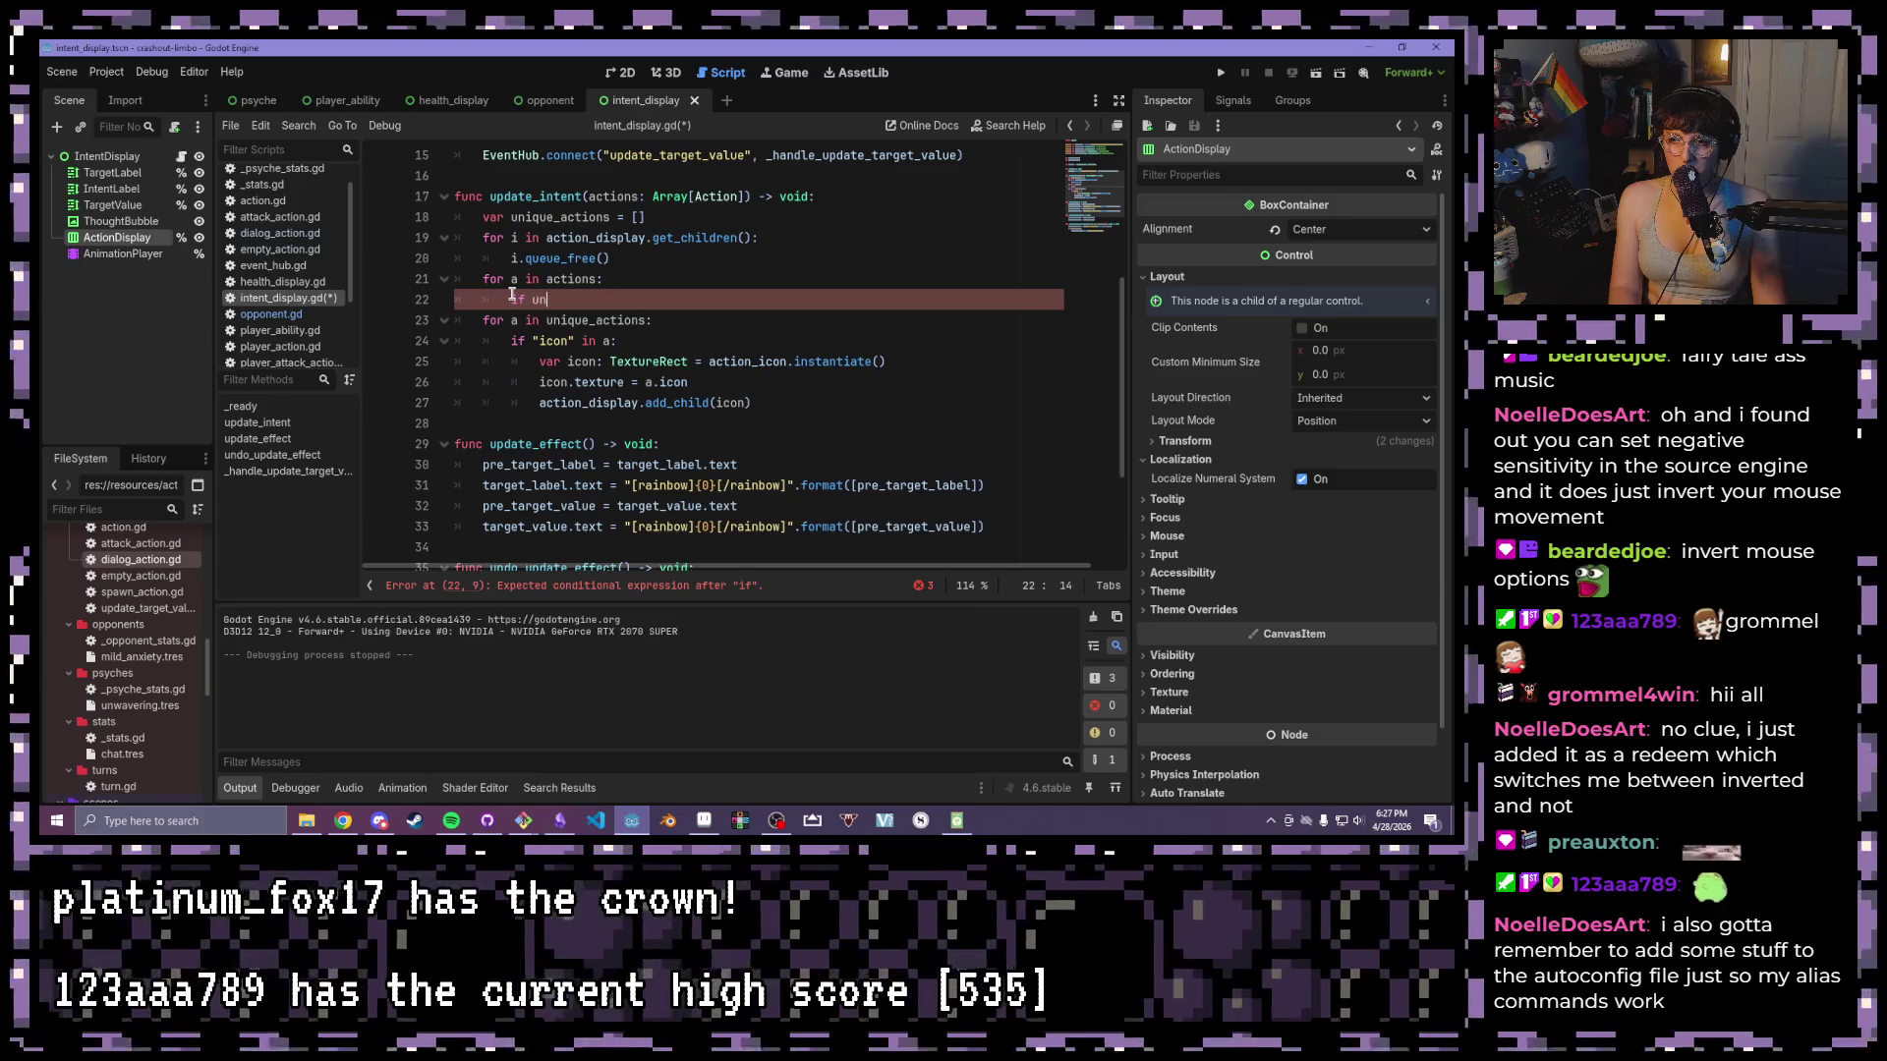
{"action": "key", "text": "Down"}
{"action": "key", "text": "Return"}
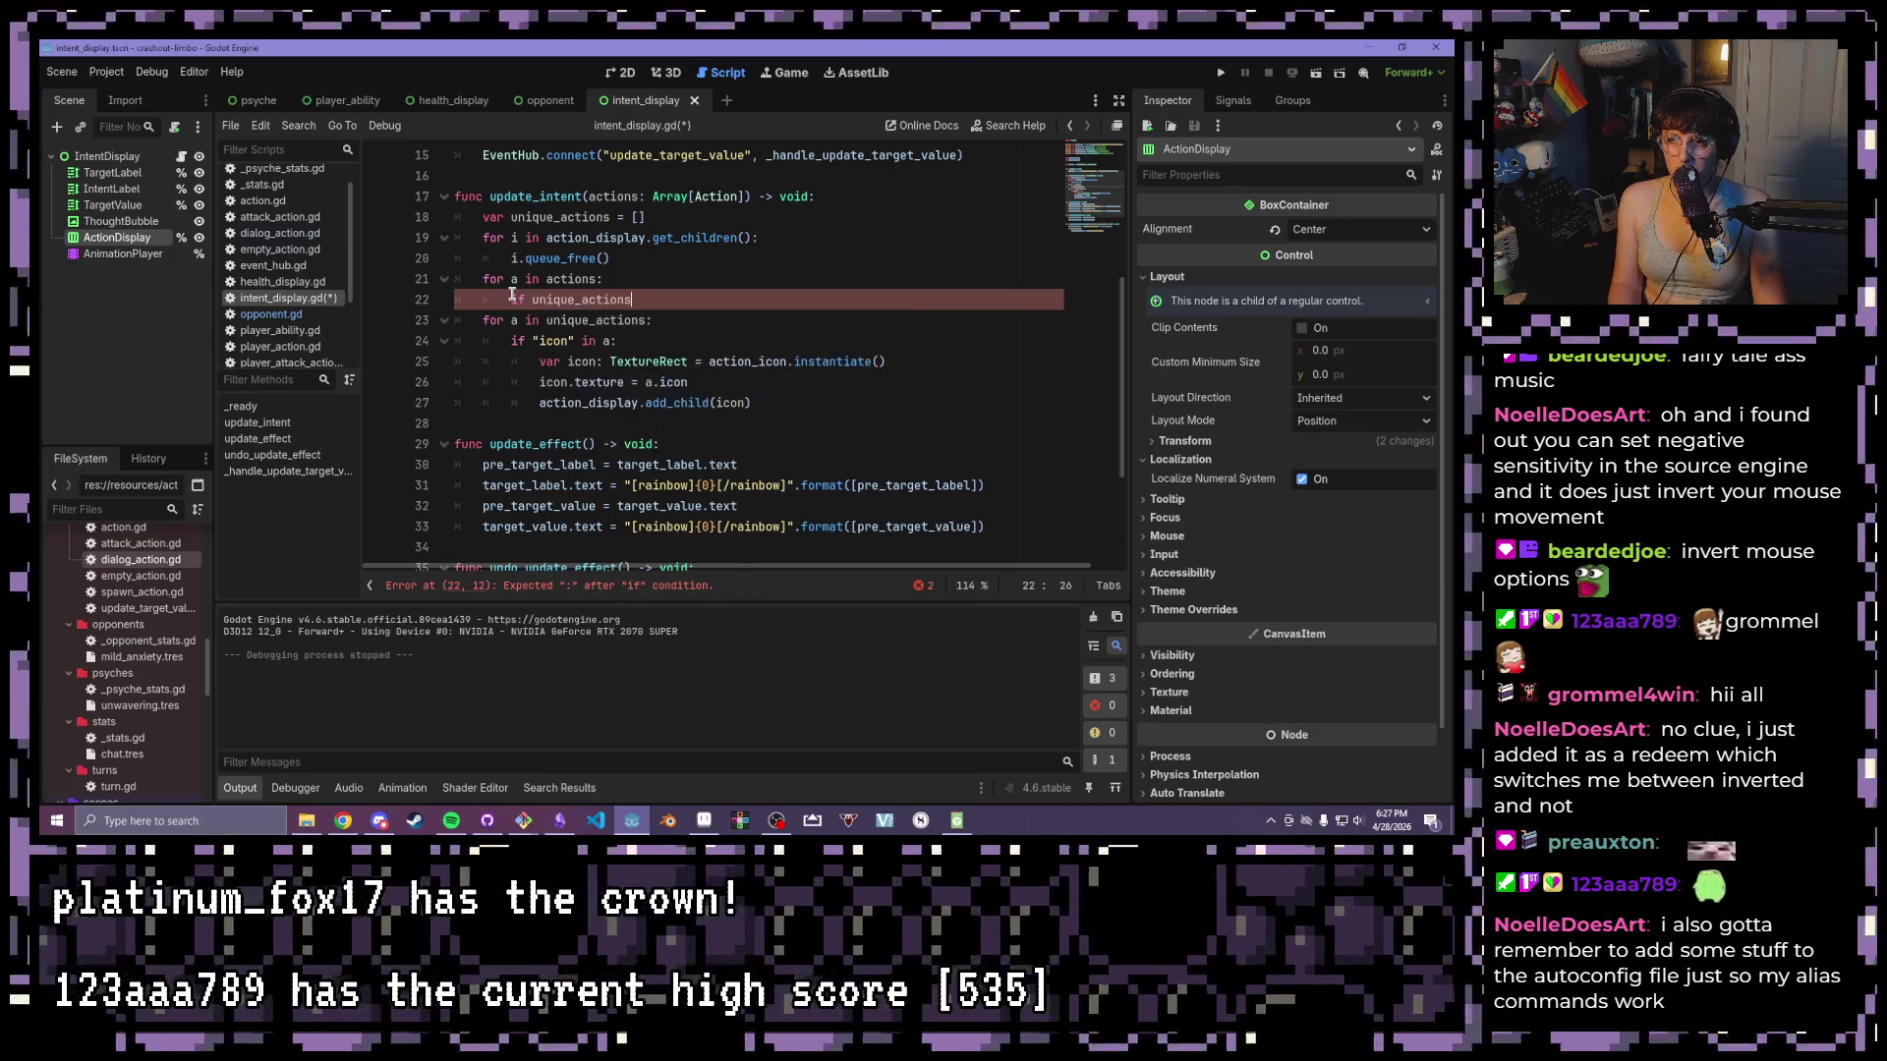
{"action": "type", "text": ".any(func(x"}
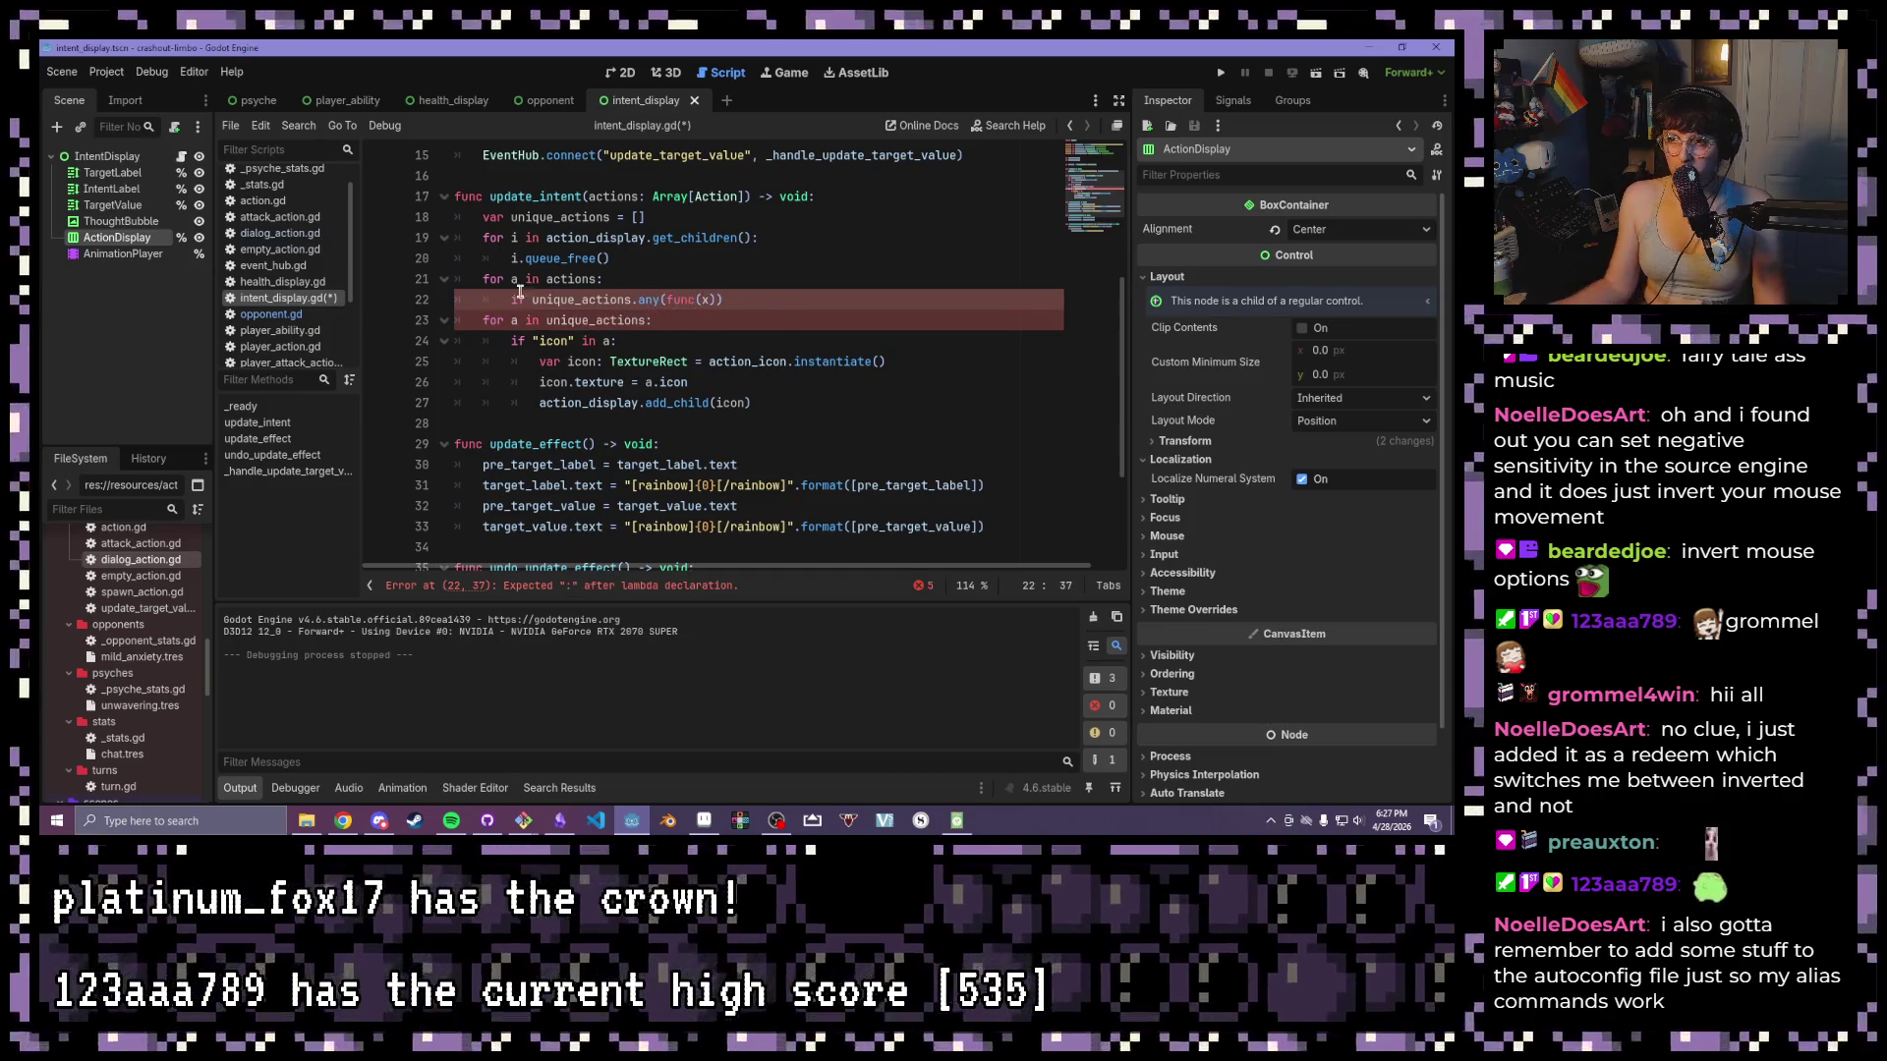
{"action": "left_click_drag", "start_coordinate": [632, 300], "coordinate": [531, 305]}
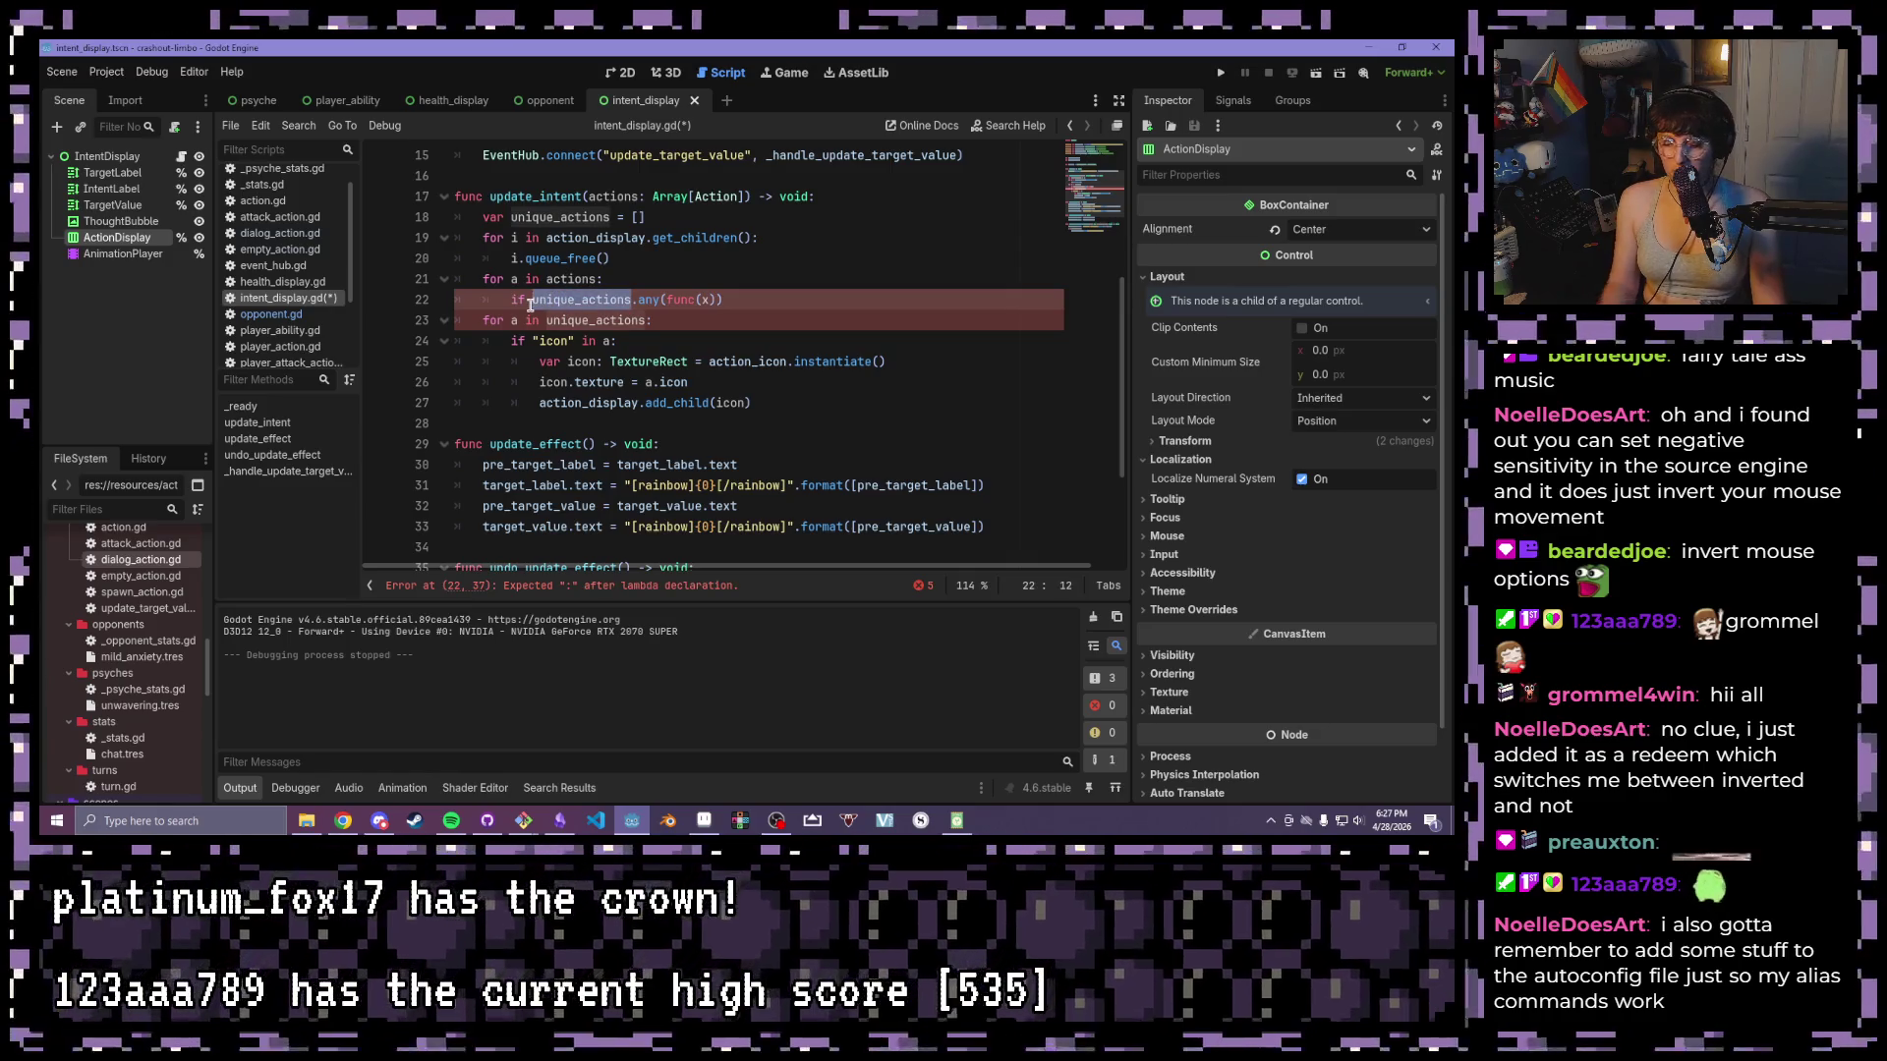
{"action": "type", "text": "my_types"}
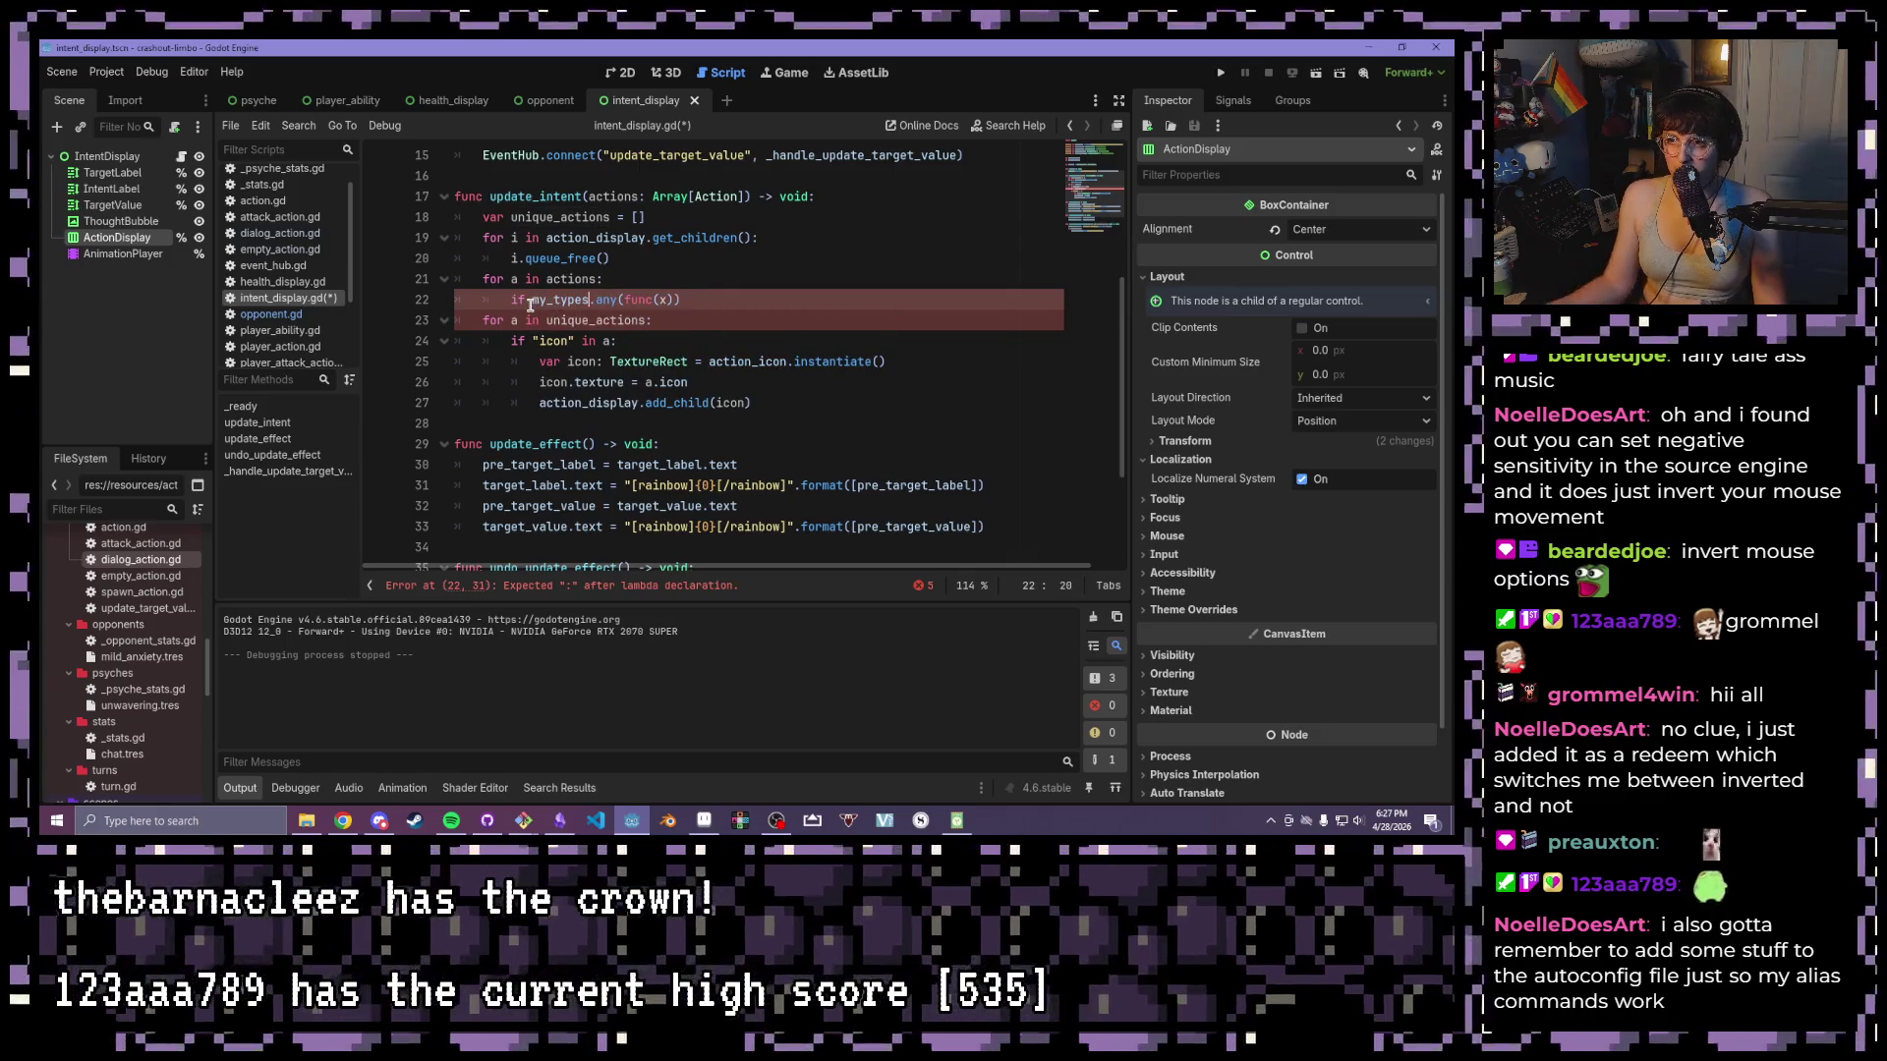
- Complete line 22 as 'if my_types.any(func(x): return a is x):' with an indented line below
{"action": "left_click", "coordinate": [675, 298]}
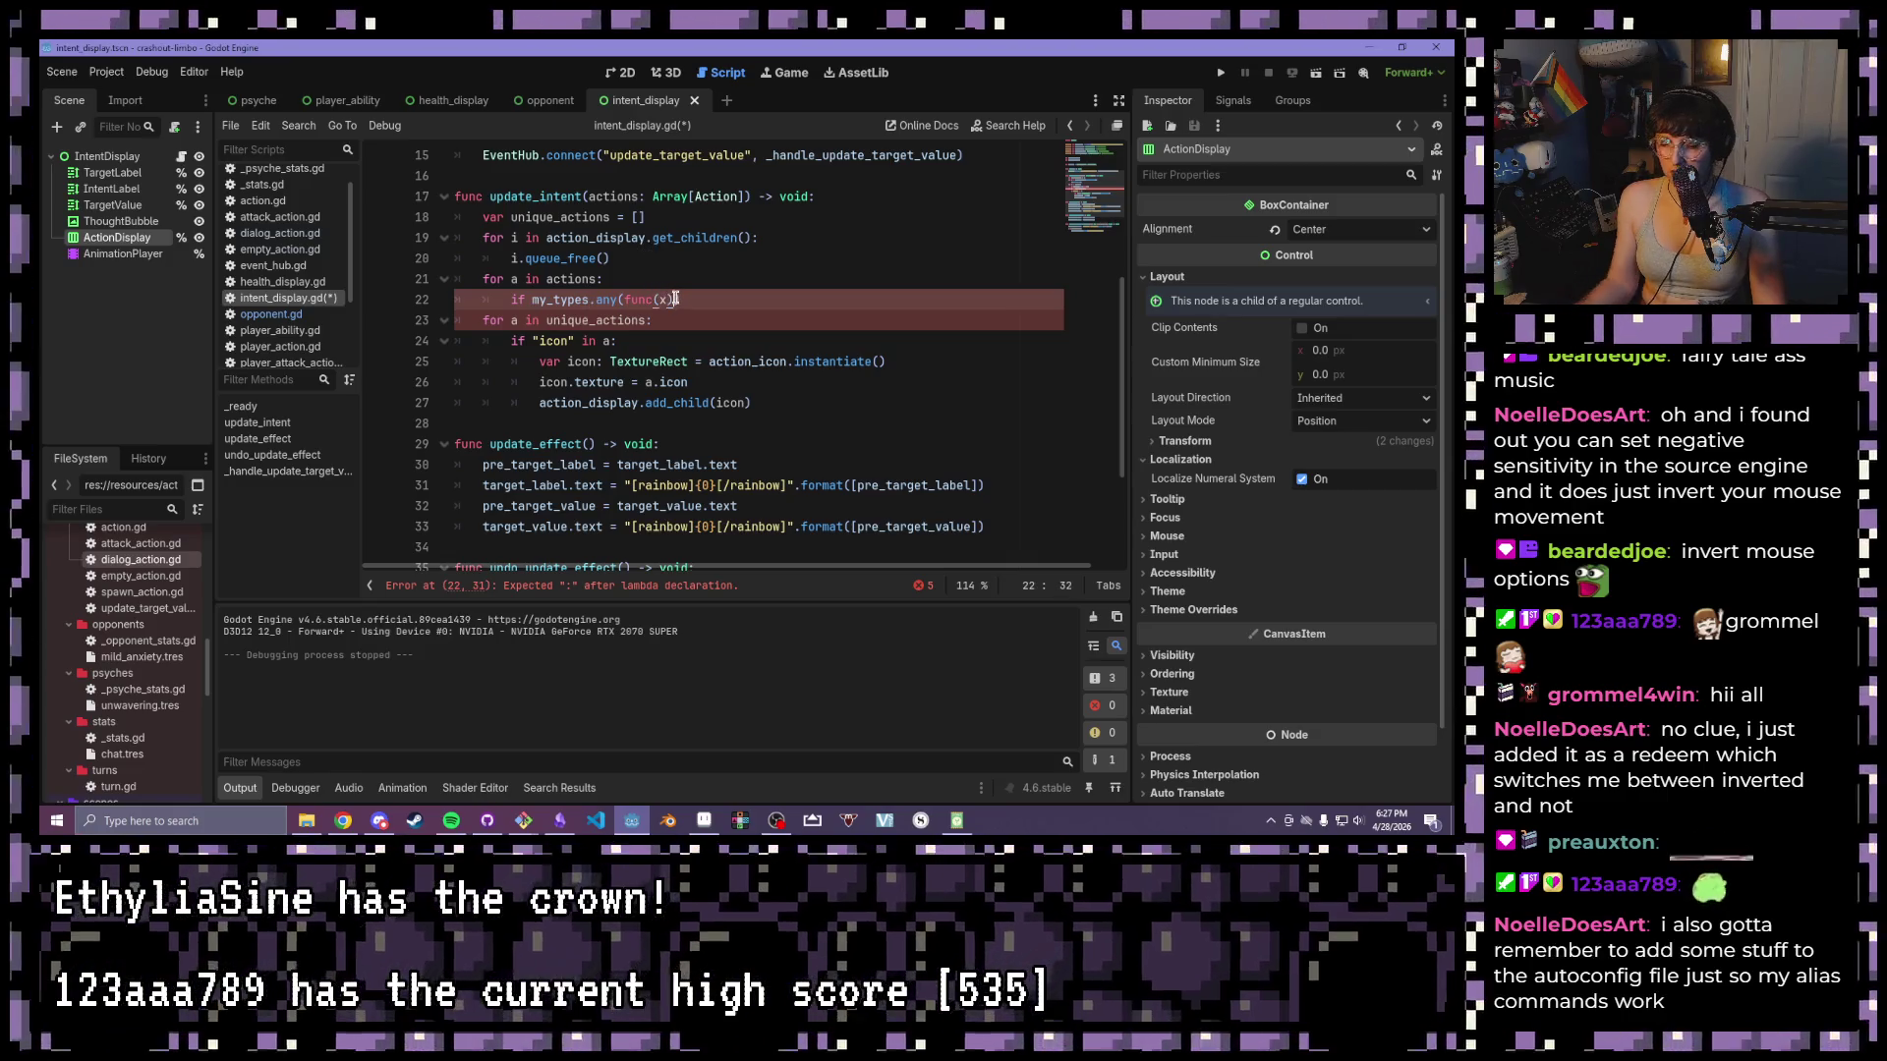
{"action": "type", "text": ")"}
{"action": "type", "text": ": a is "}
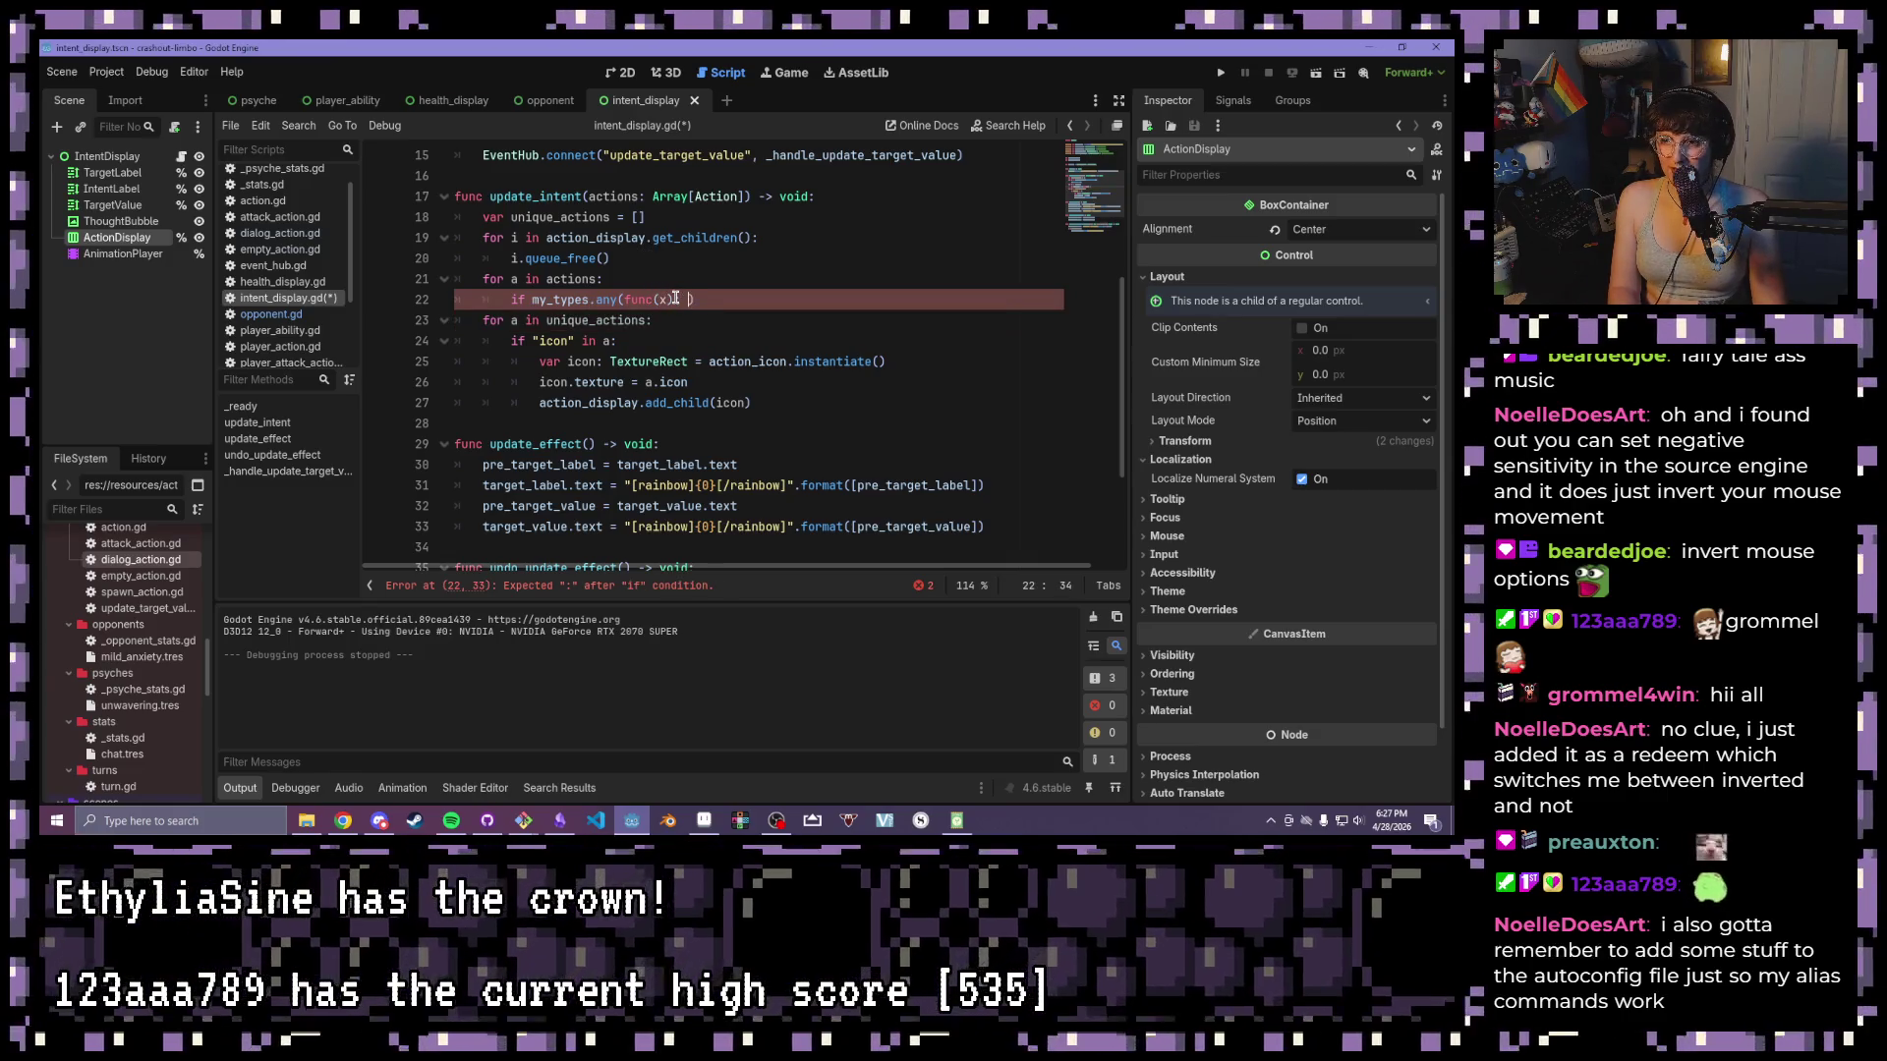
{"action": "type", "text": "x"}
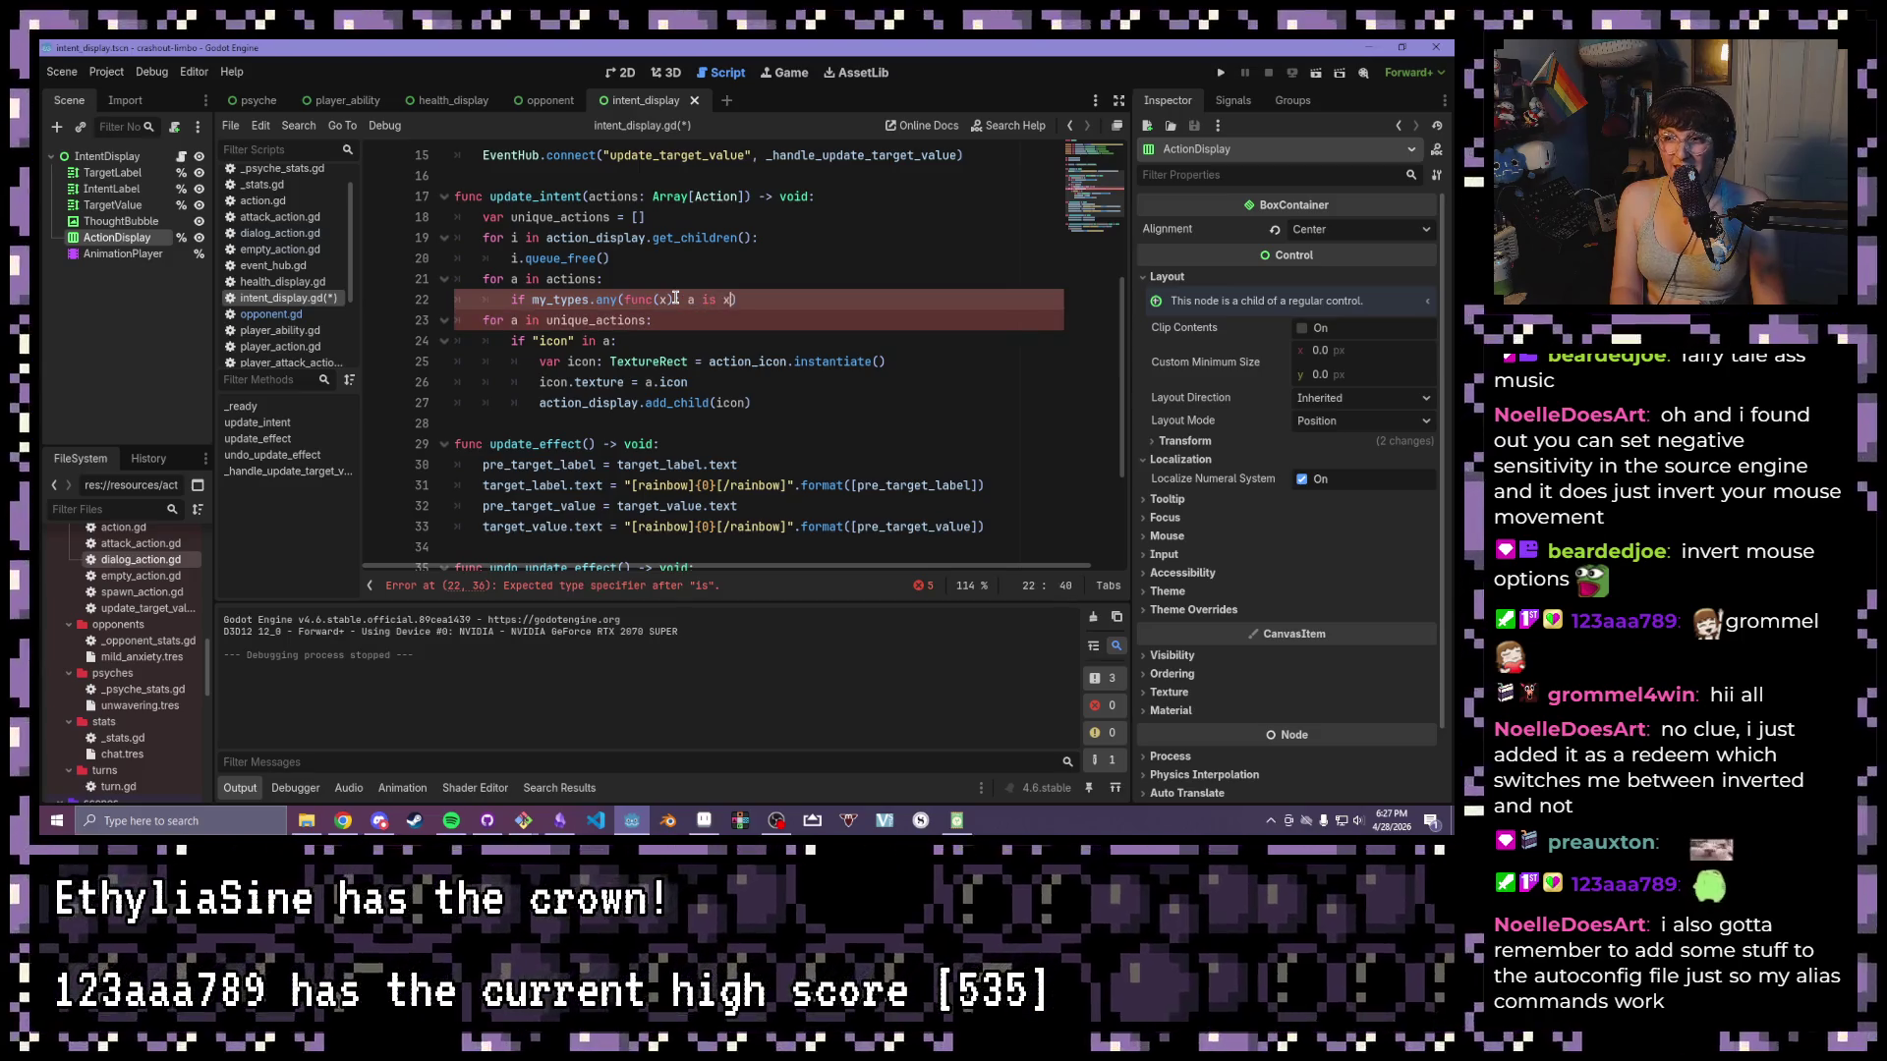
{"action": "key", "text": "Left"}
{"action": "key", "text": "Left"}
{"action": "key", "text": "Left"}
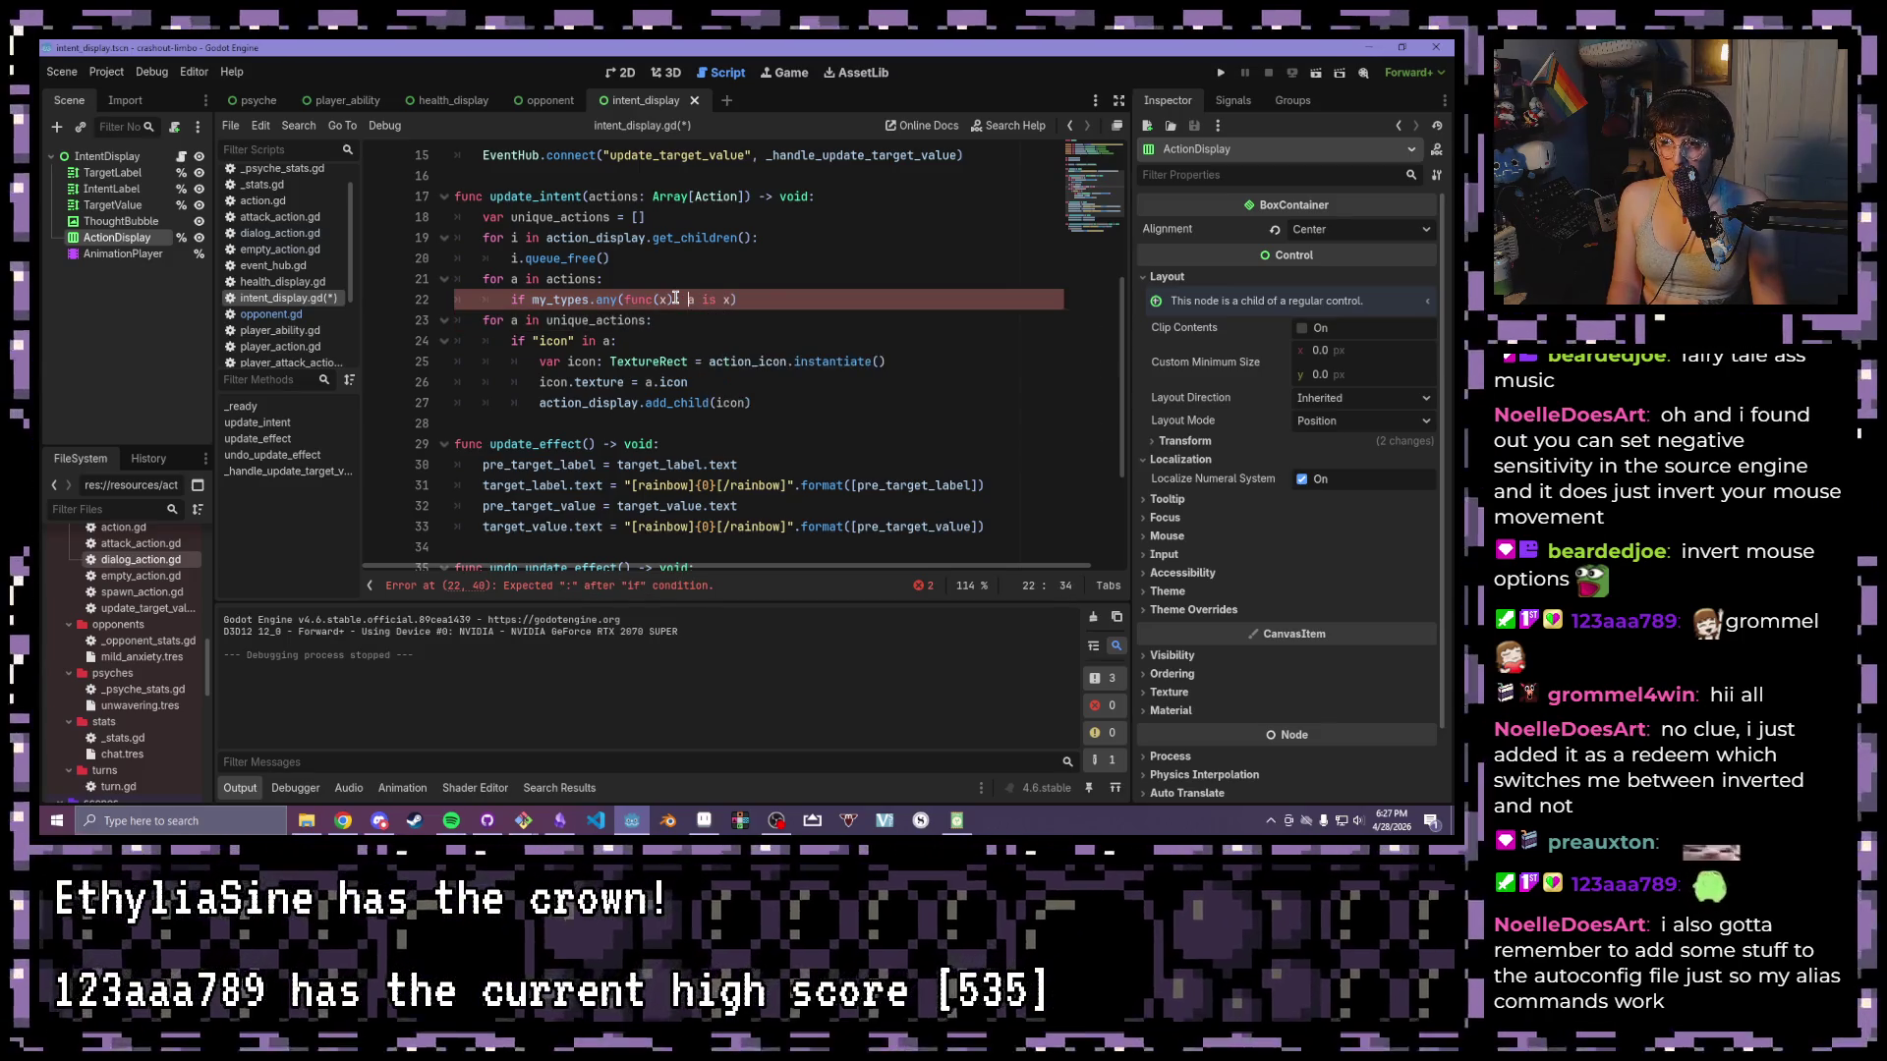
{"action": "type", "text": "retu"}
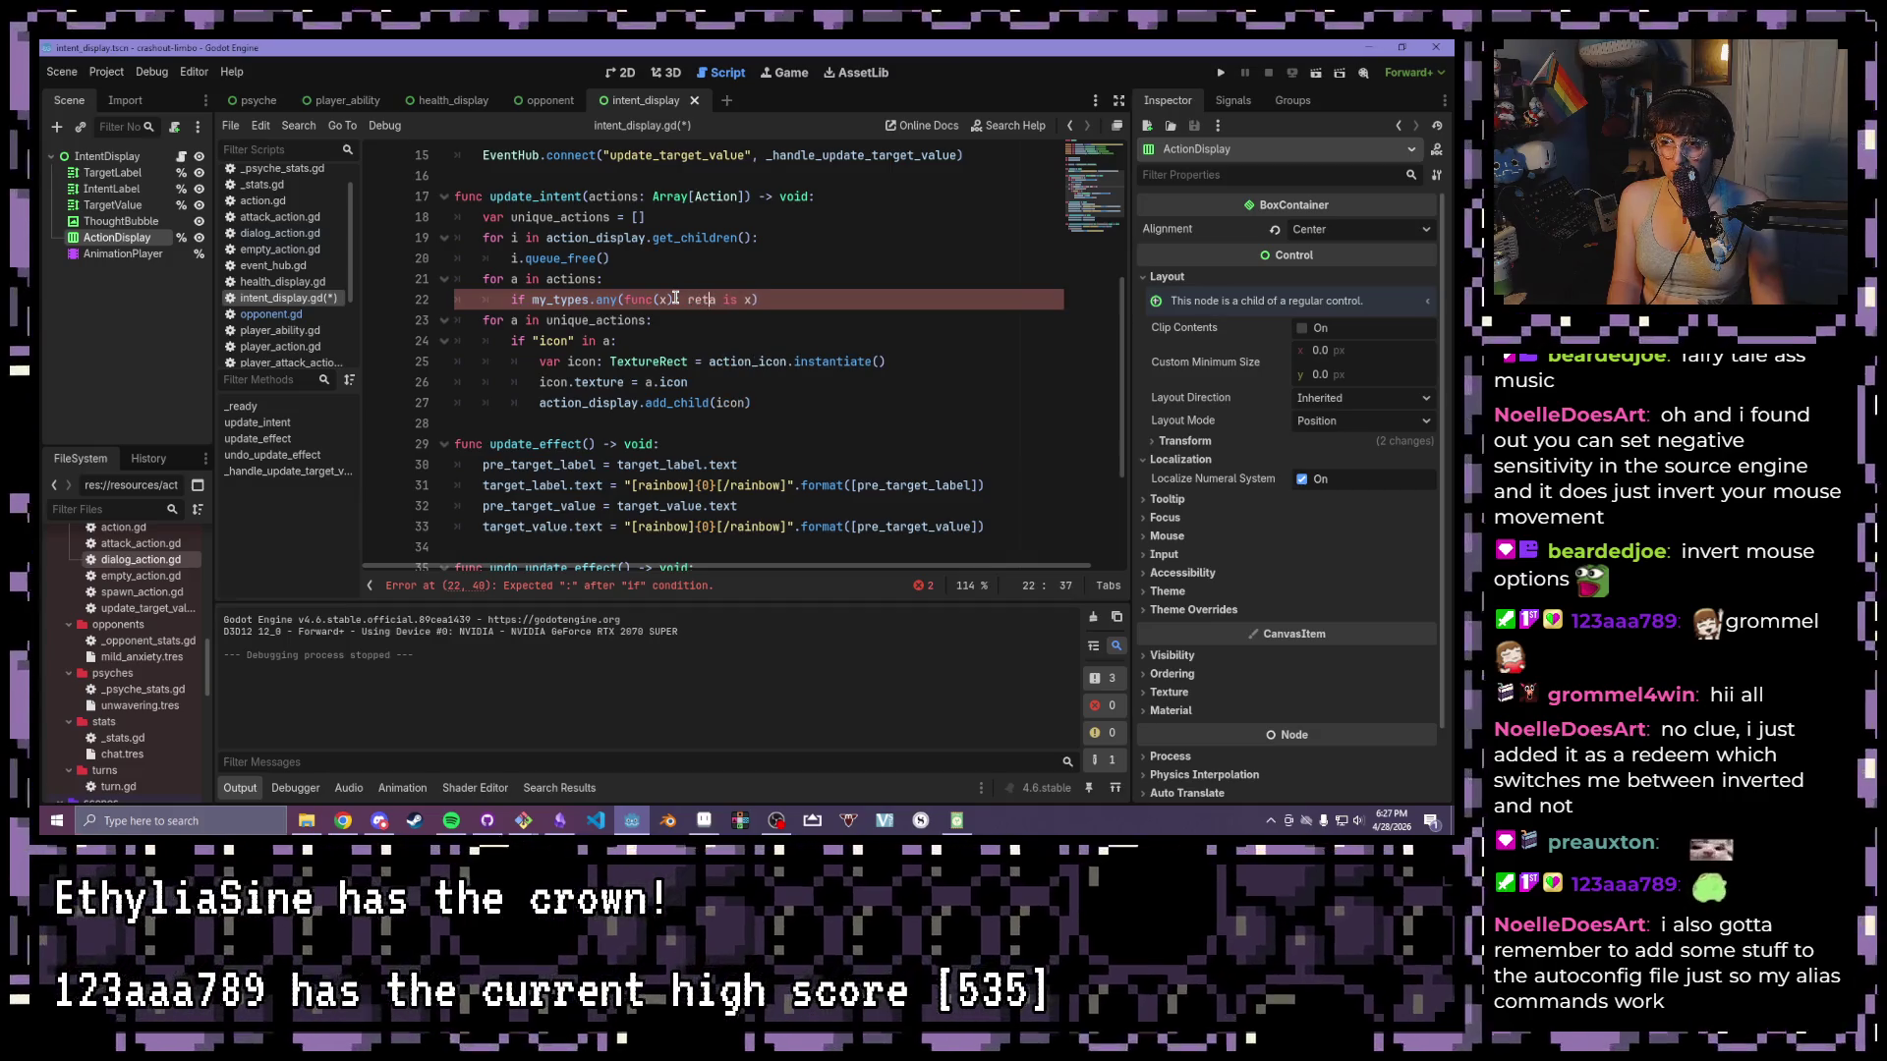
{"action": "type", "text": "rn"}
{"action": "key", "text": "Right"}
{"action": "key", "text": "Right"}
{"action": "key", "text": "Right"}
{"action": "key", "text": "Right"}
{"action": "key", "text": "Right"}
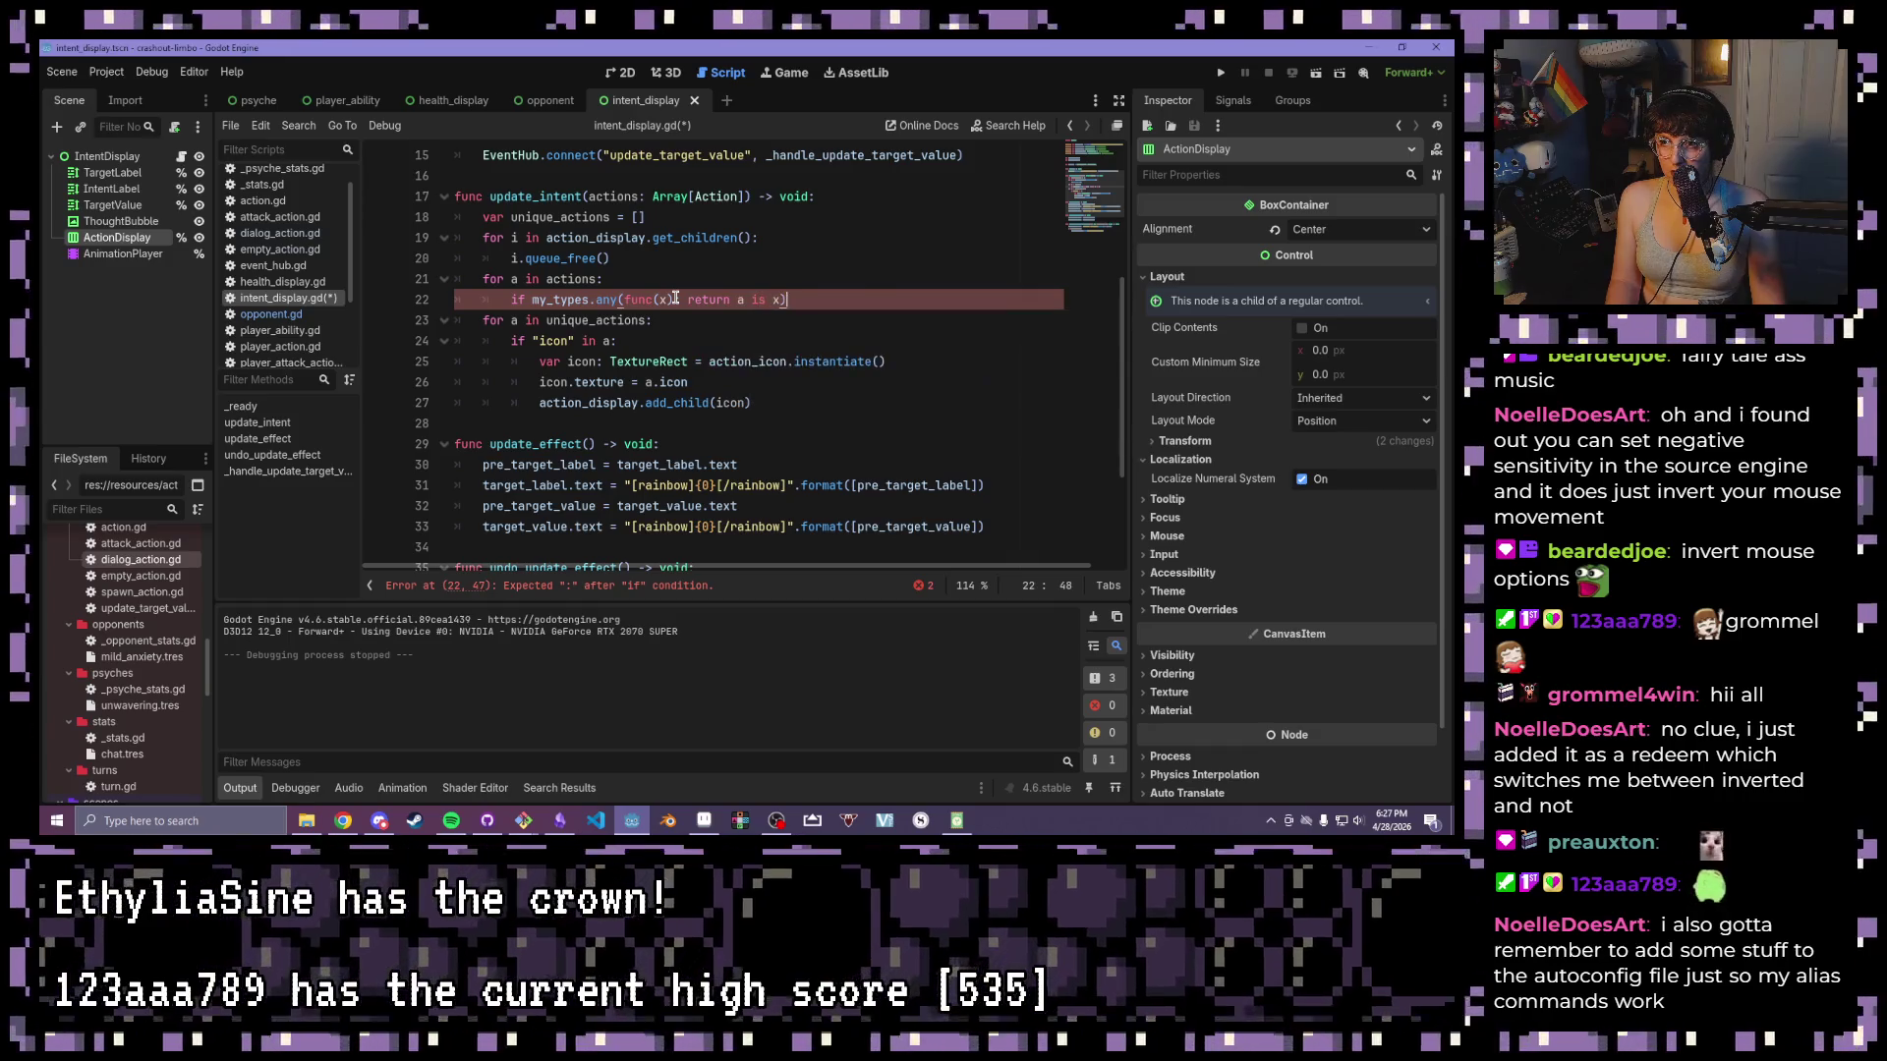
{"action": "type", "text": ":"}
{"action": "key", "text": "Return"}
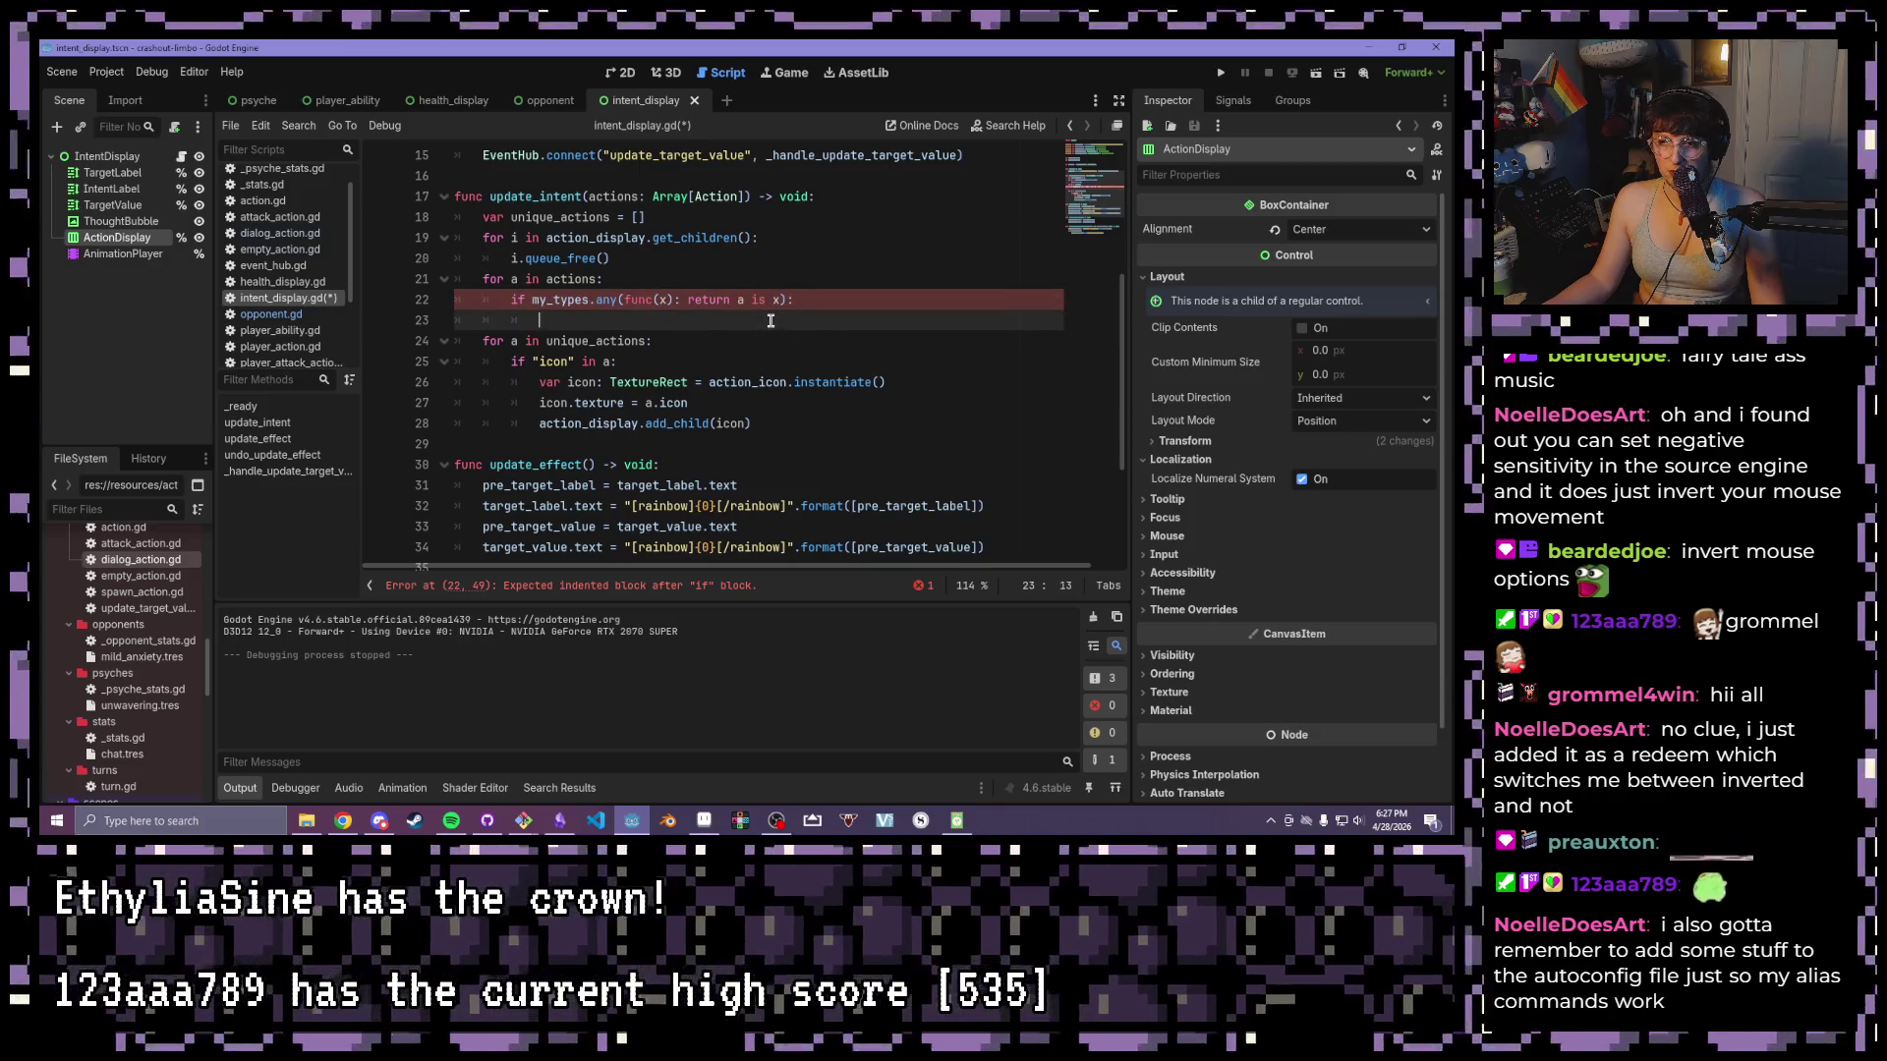
- Add the colon after func(x) and try DialogAction as the type in the is check
{"action": "left_click", "coordinate": [774, 302]}
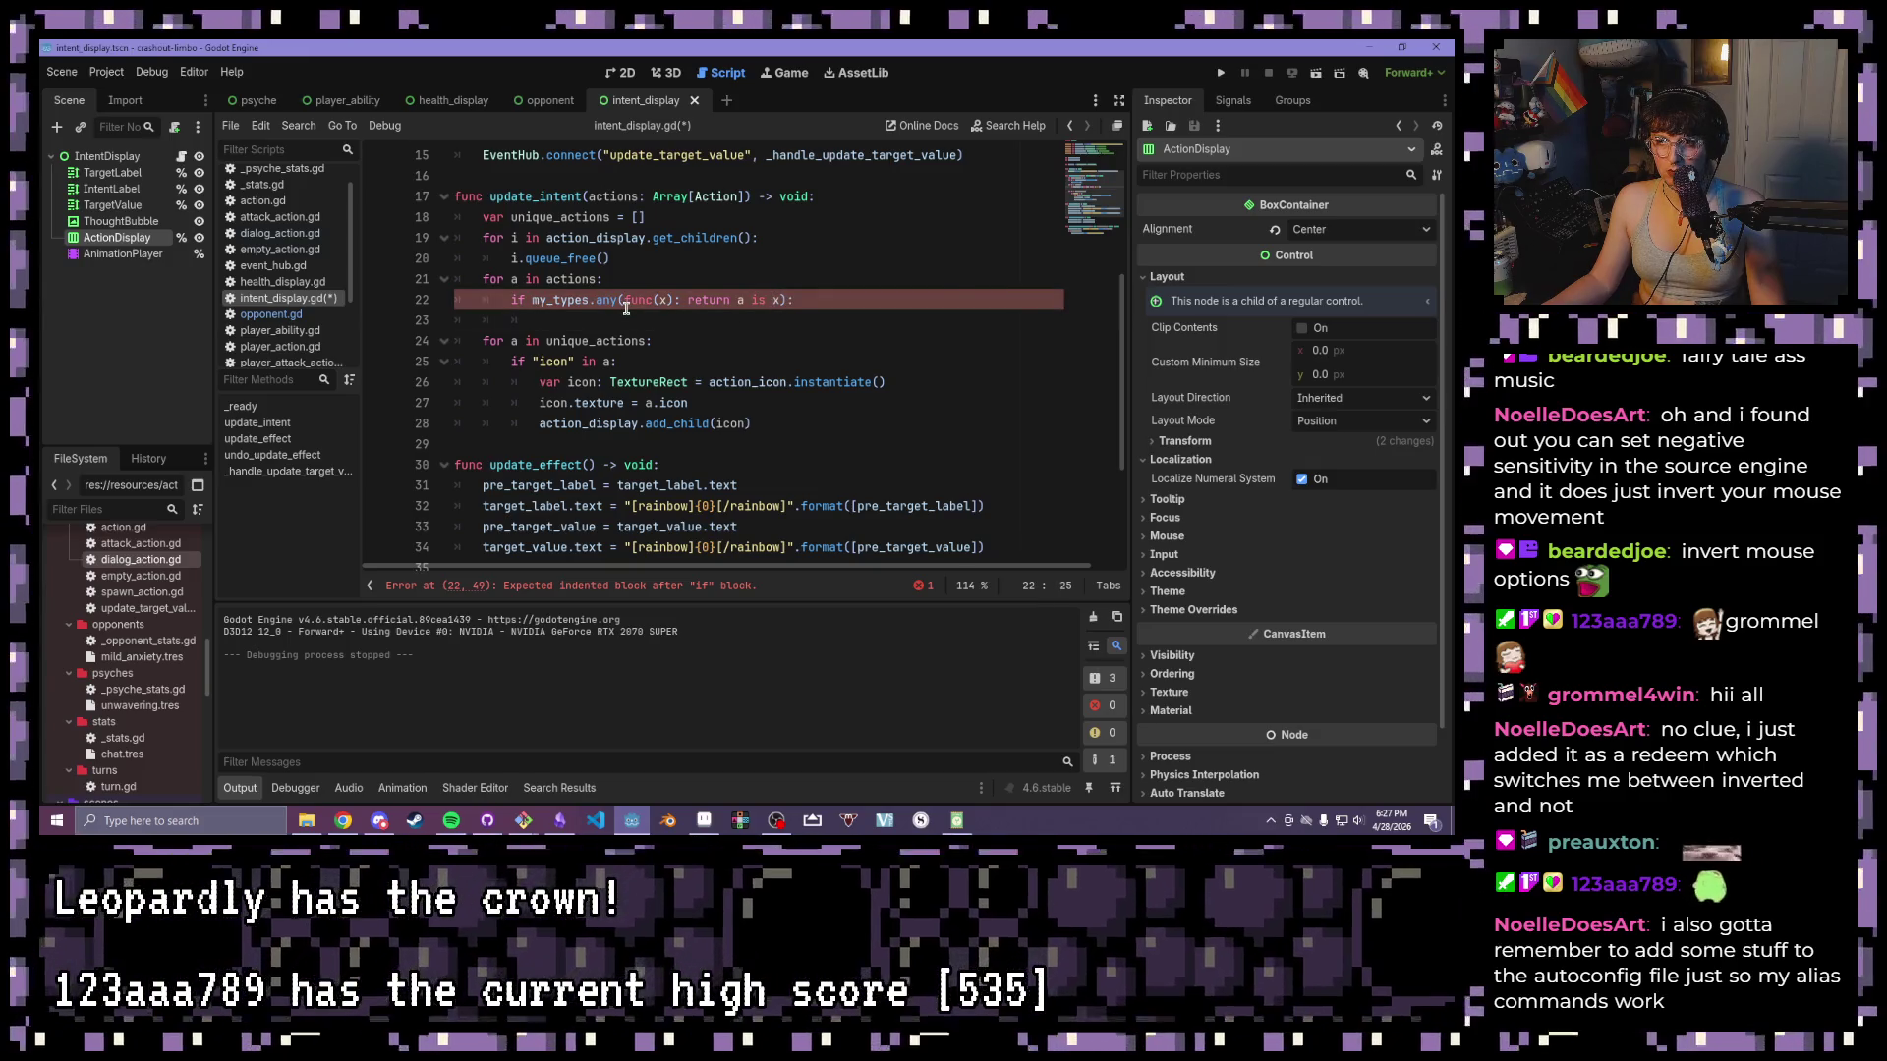
{"action": "left_click_drag", "start_coordinate": [626, 304], "coordinate": [681, 302]}
{"action": "left_click", "coordinate": [682, 302]}
{"action": "type", "text": ":"}
{"action": "left_click", "coordinate": [786, 300]}
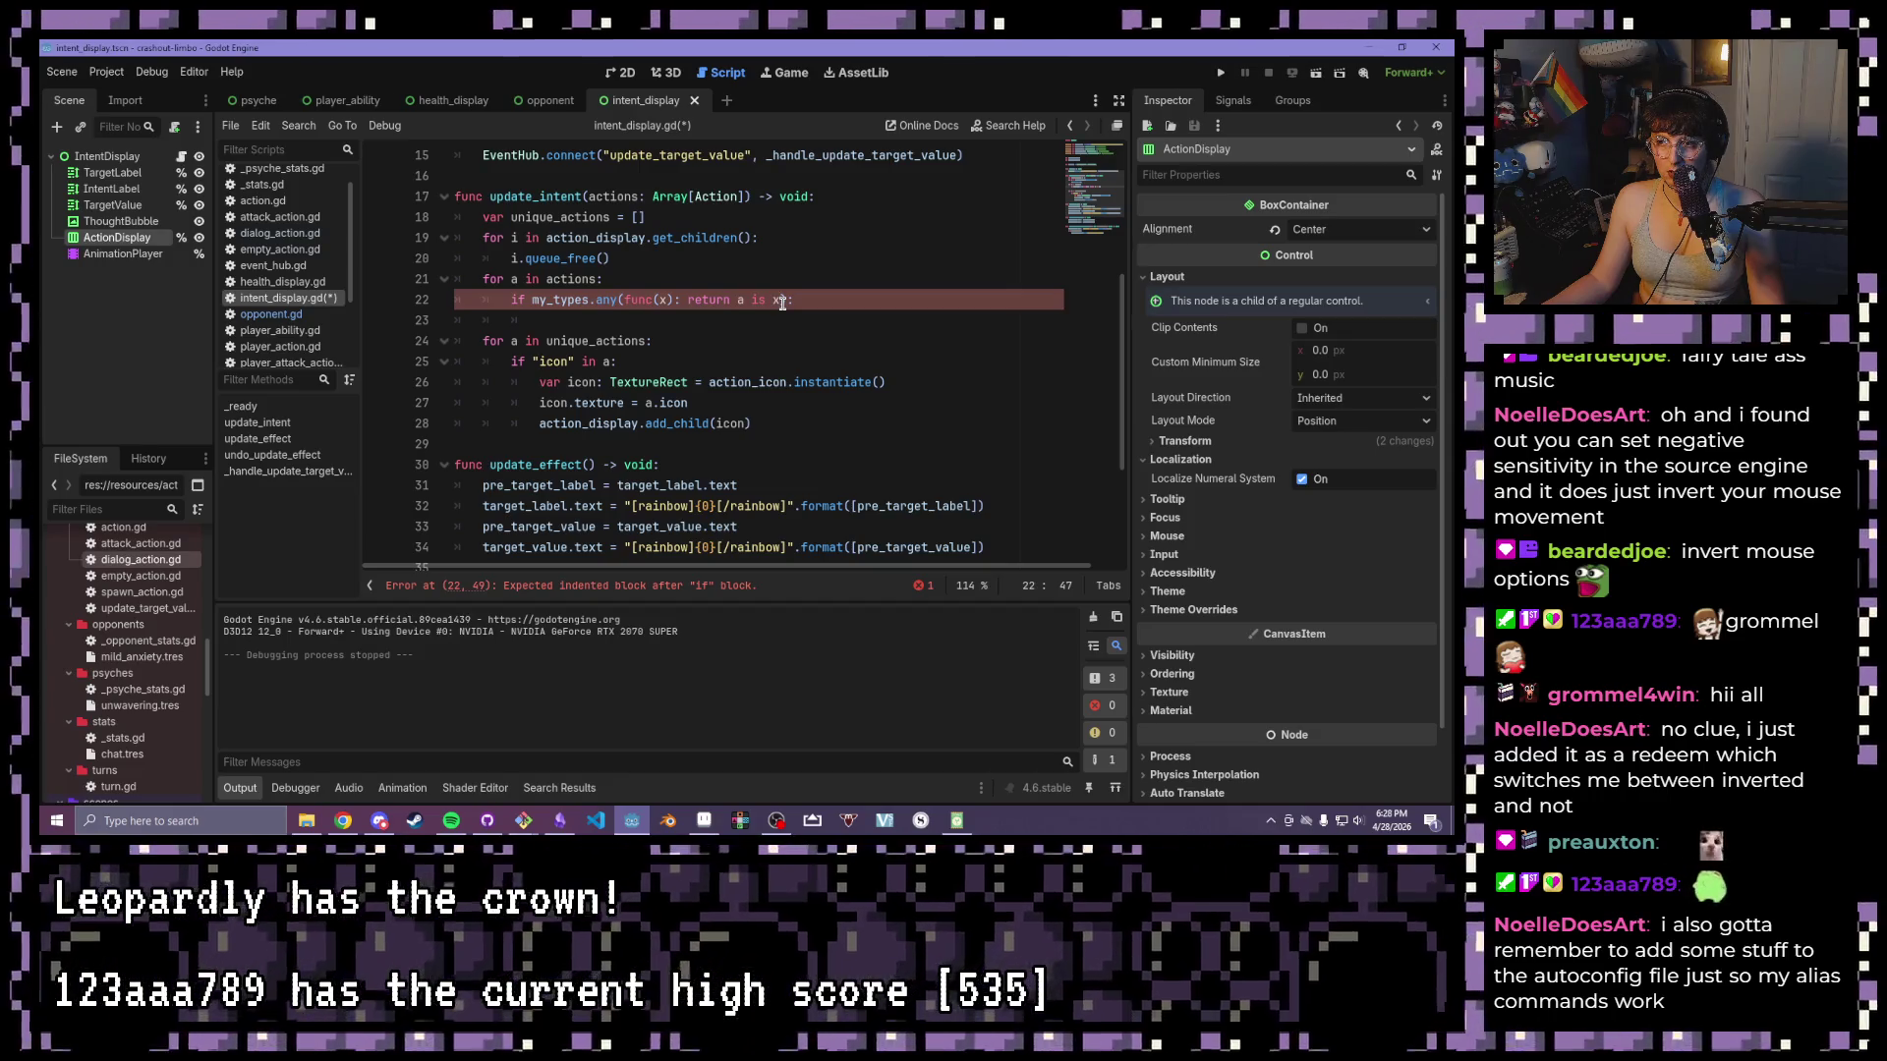
{"action": "left_click", "coordinate": [771, 302]}
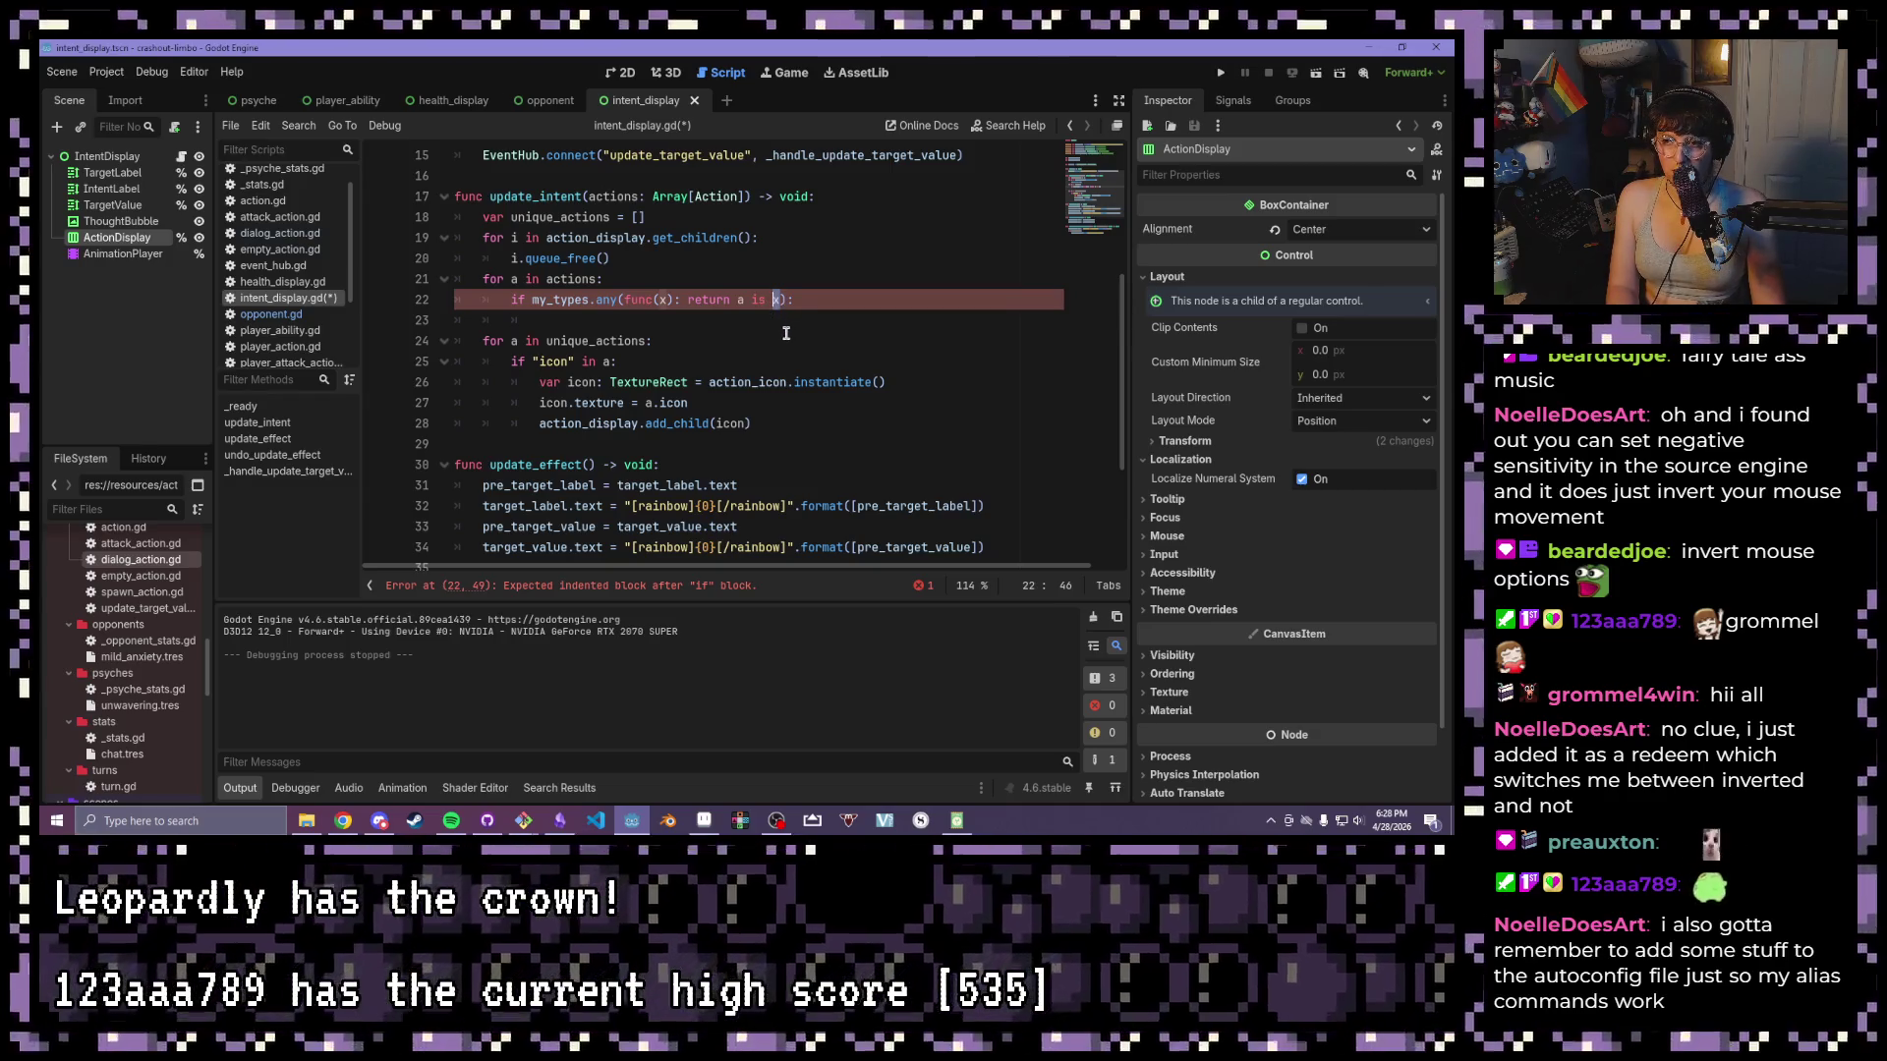
{"action": "type", "text": "A"}
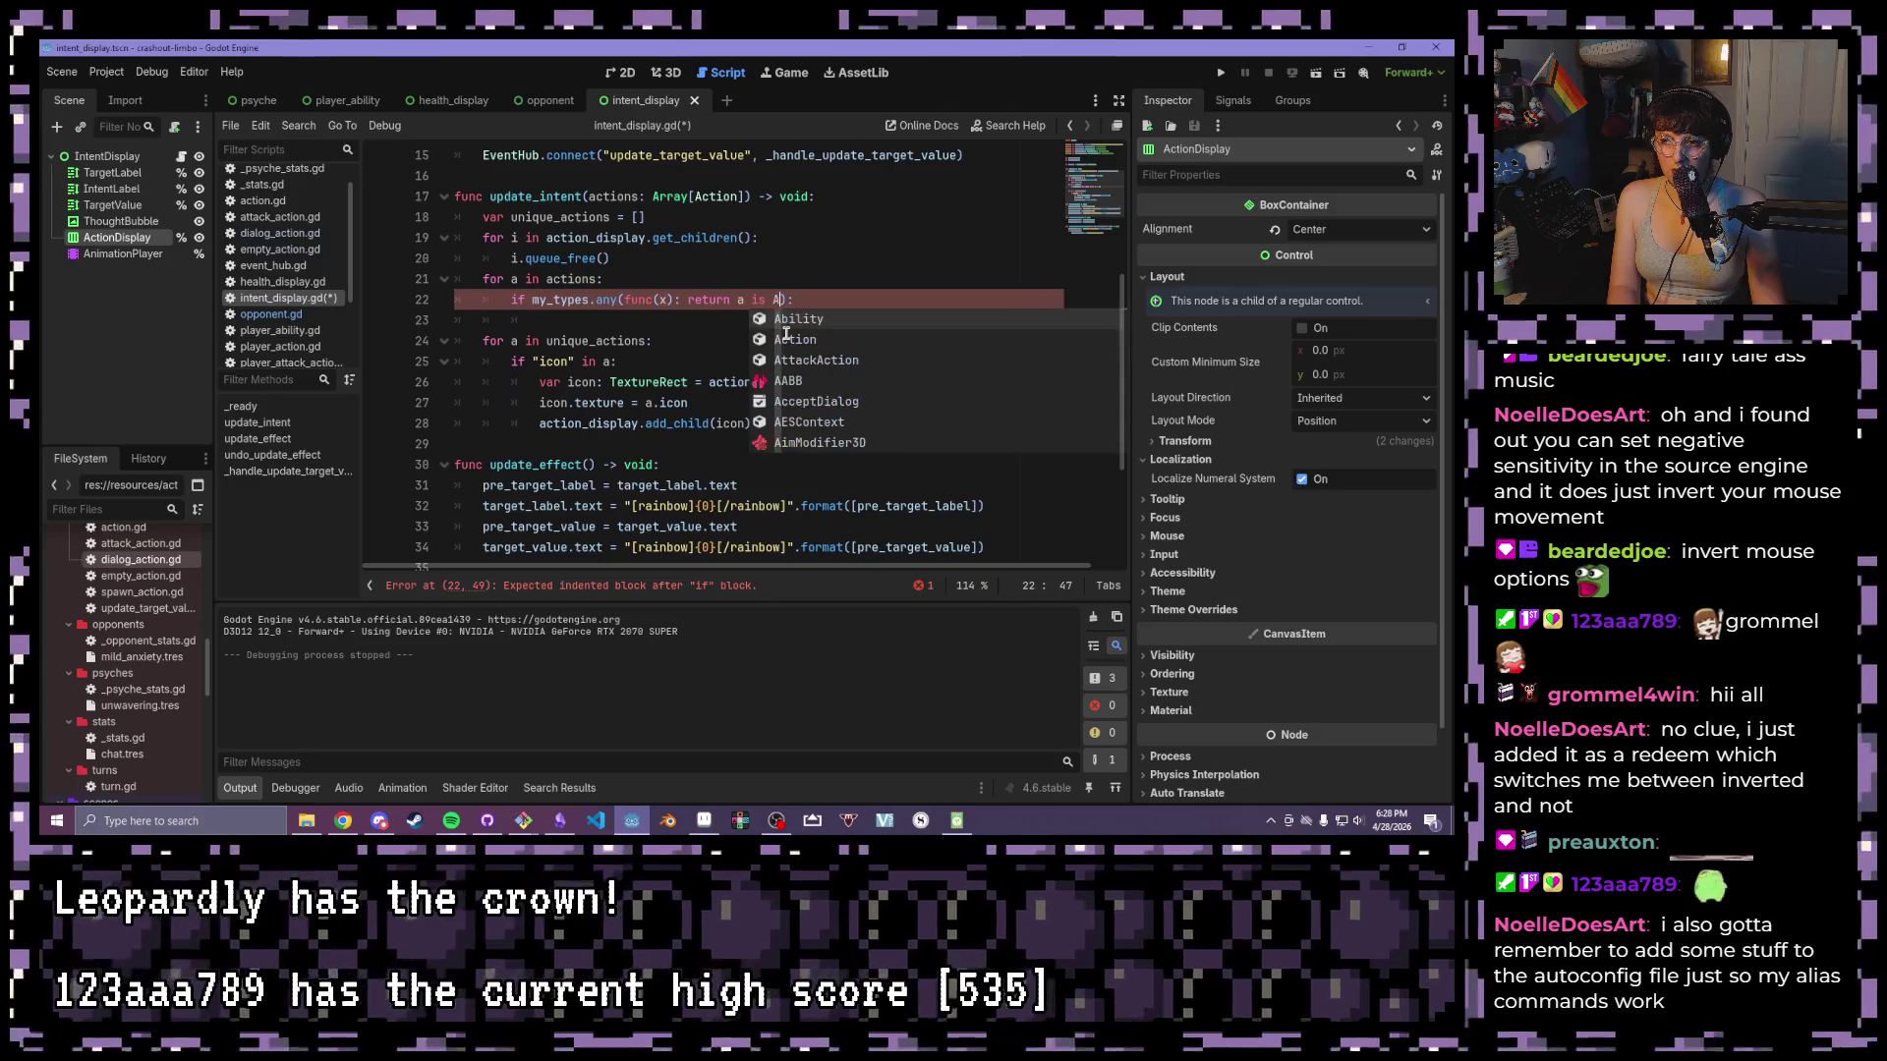
{"action": "key", "text": "BackSpace"}
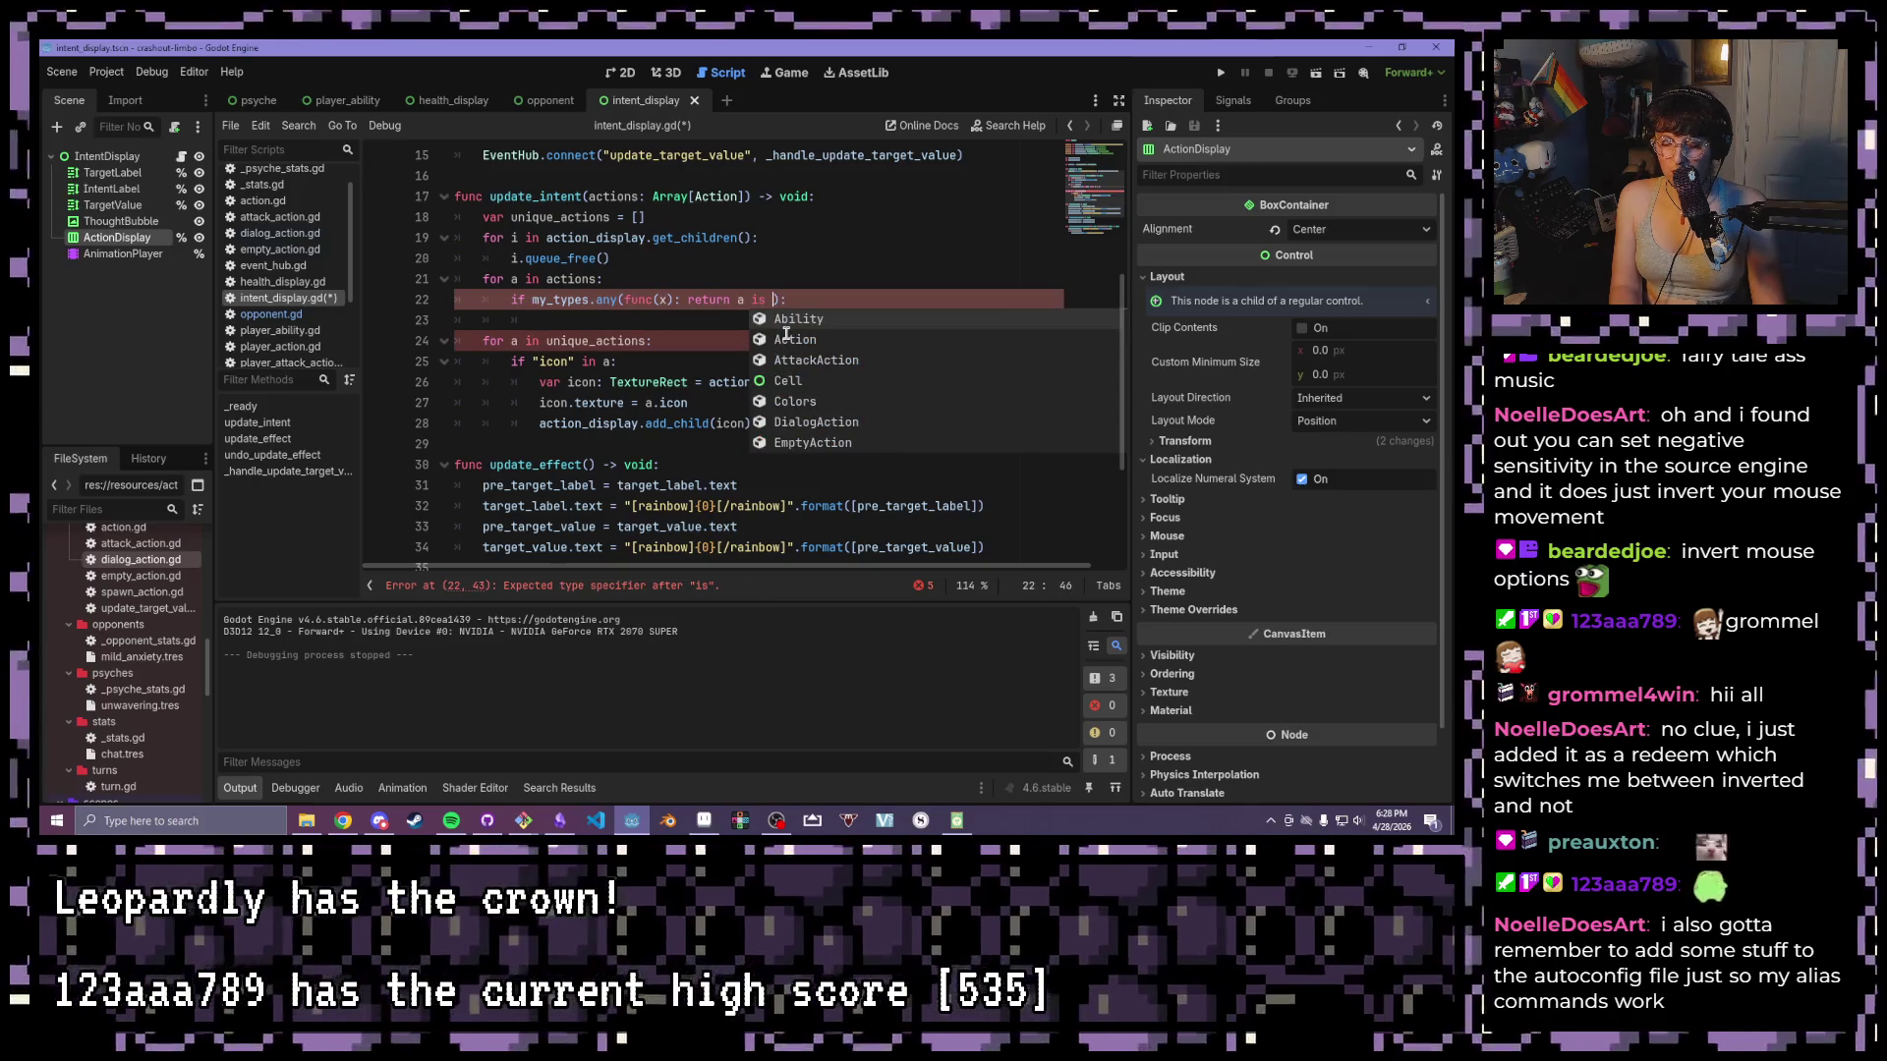
{"action": "type", "text": "Dia"}
{"action": "key", "text": "Return"}
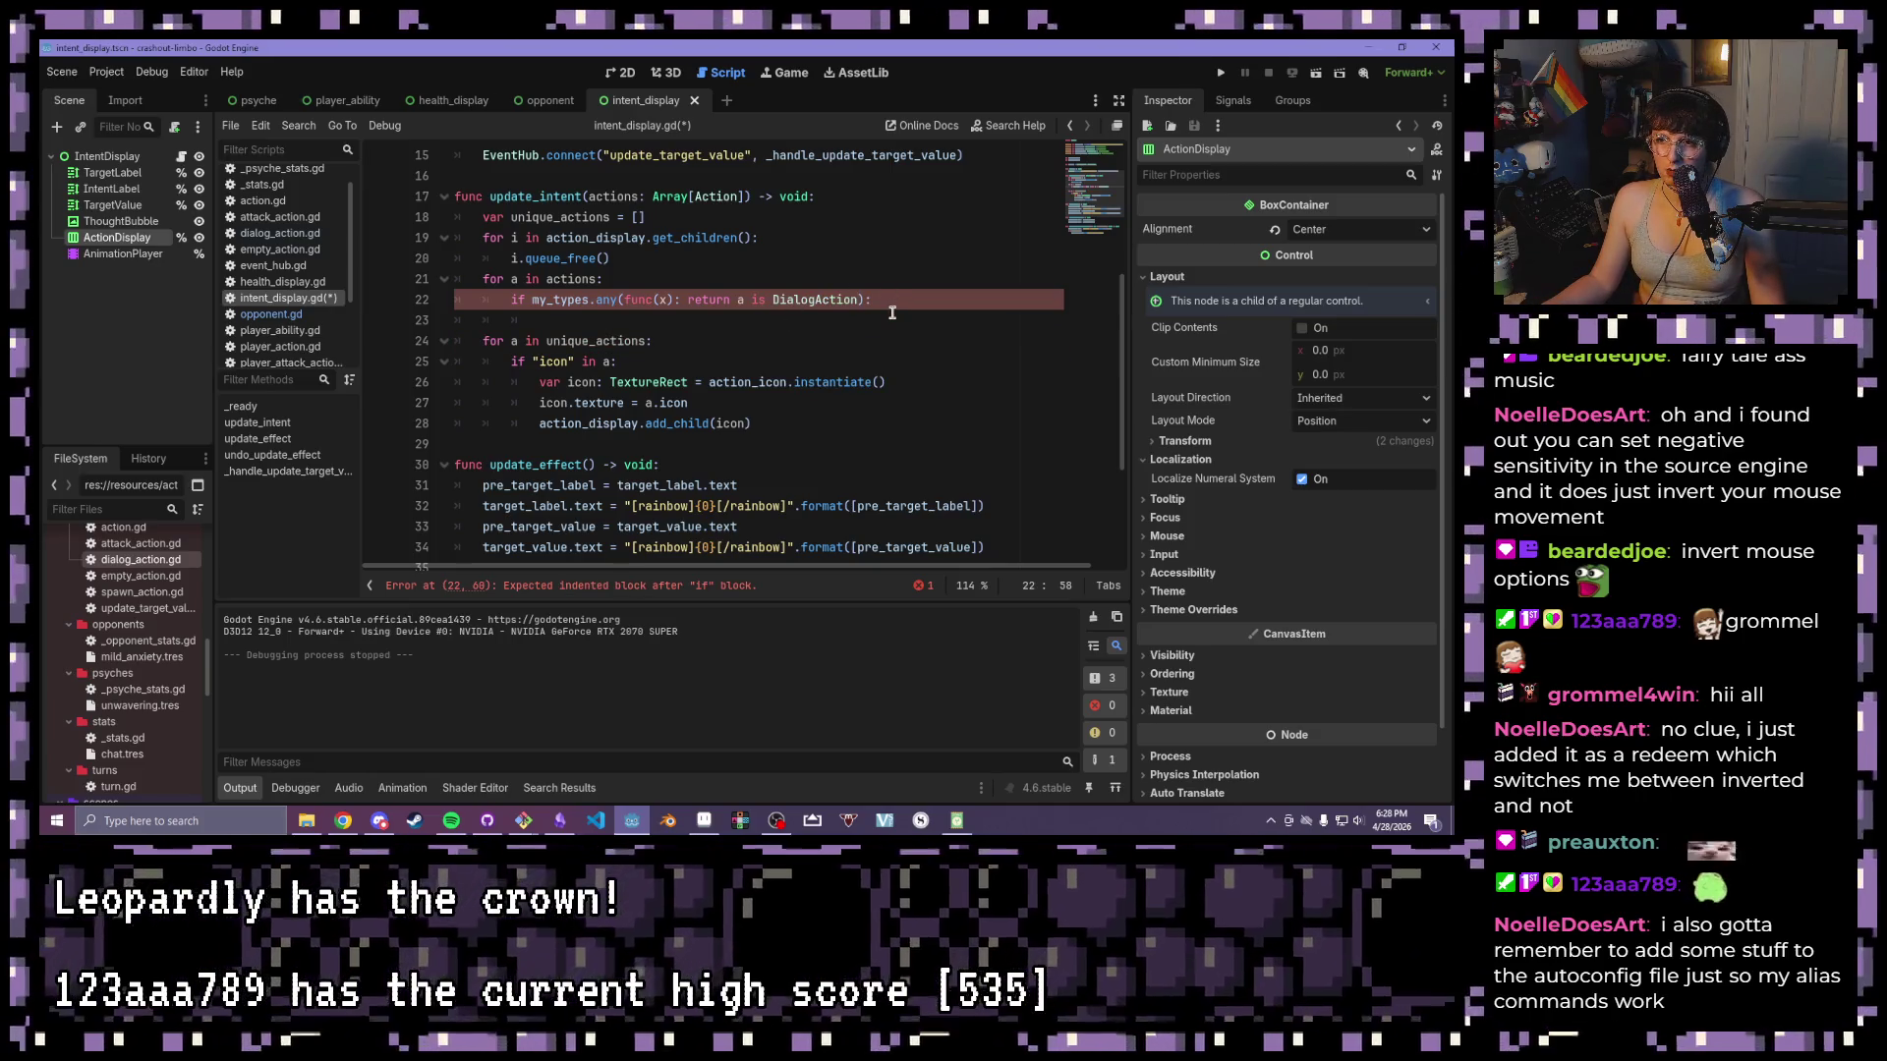
- Restore x as the type in the 'a is x' check on line 22
{"action": "key", "text": "Down"}
{"action": "double_click", "coordinate": [817, 300]}
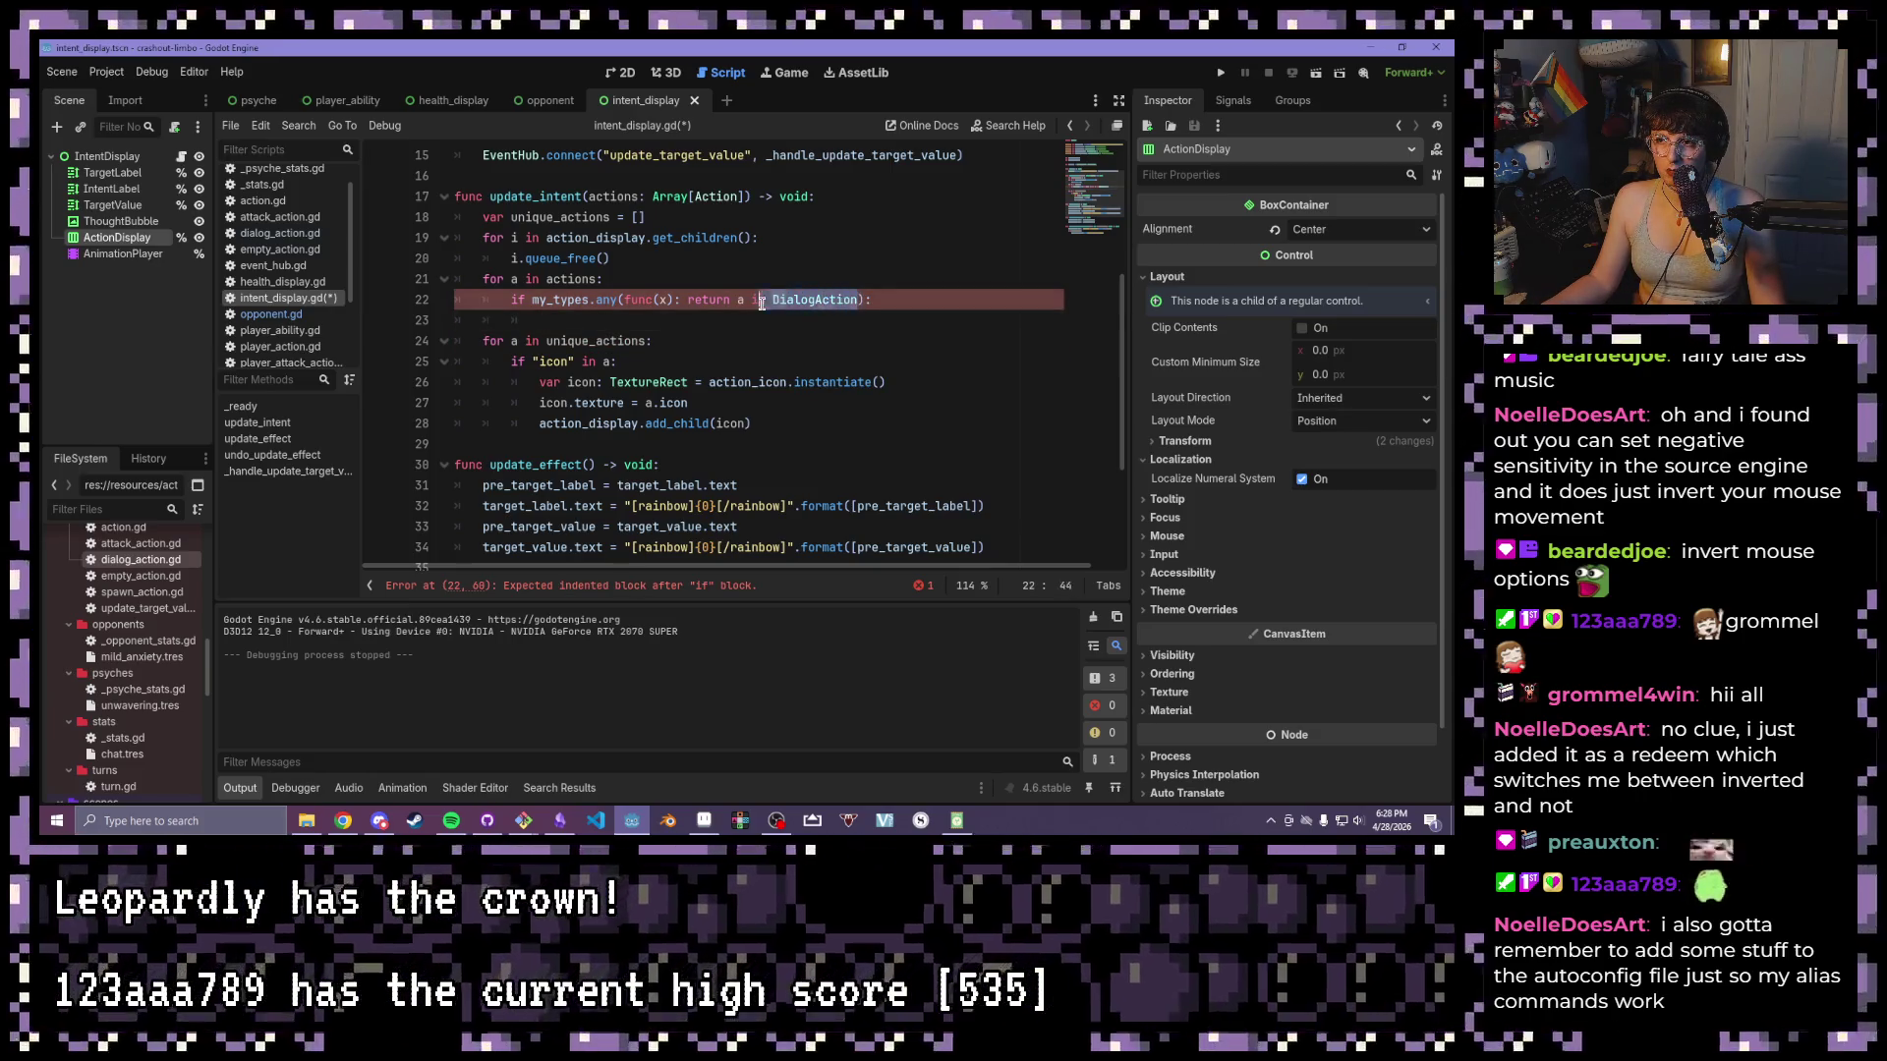
{"action": "type", "text": "c"}
{"action": "left_click", "coordinate": [725, 321]}
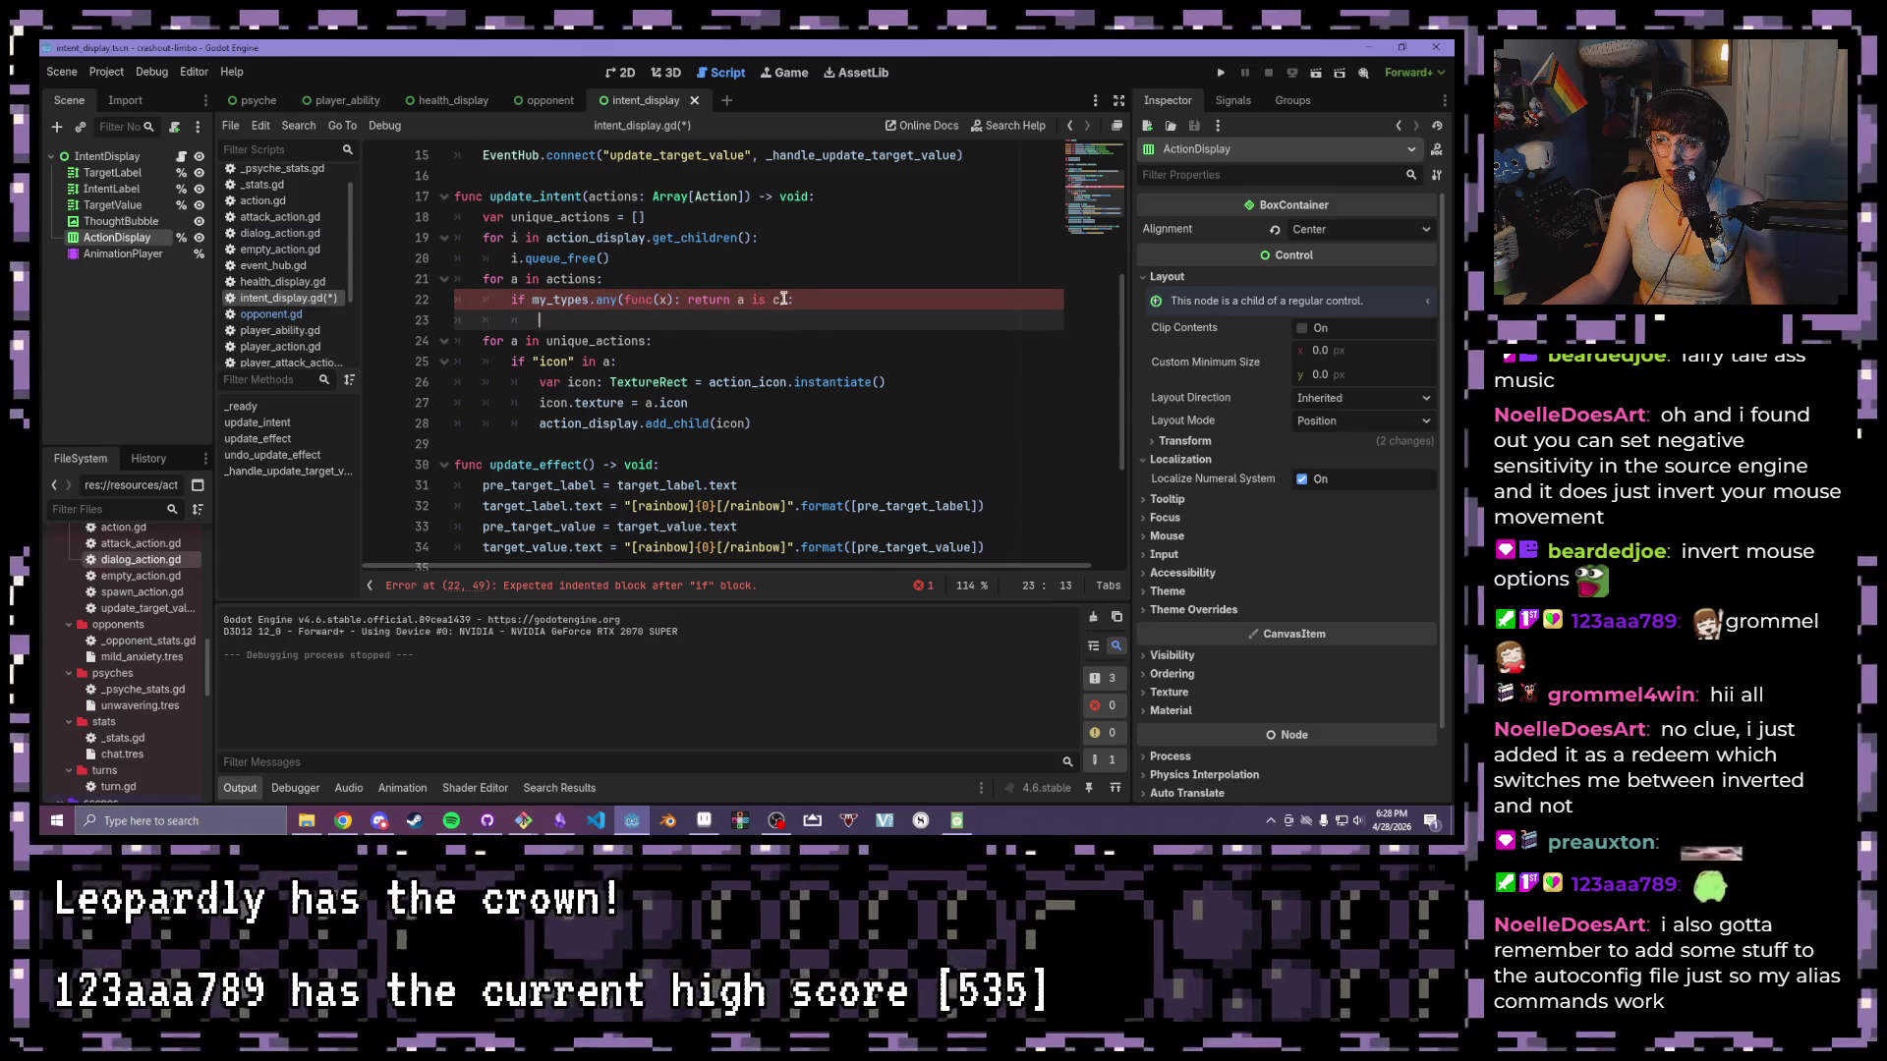
{"action": "left_click", "coordinate": [783, 301]}
{"action": "type", "text": "x"}
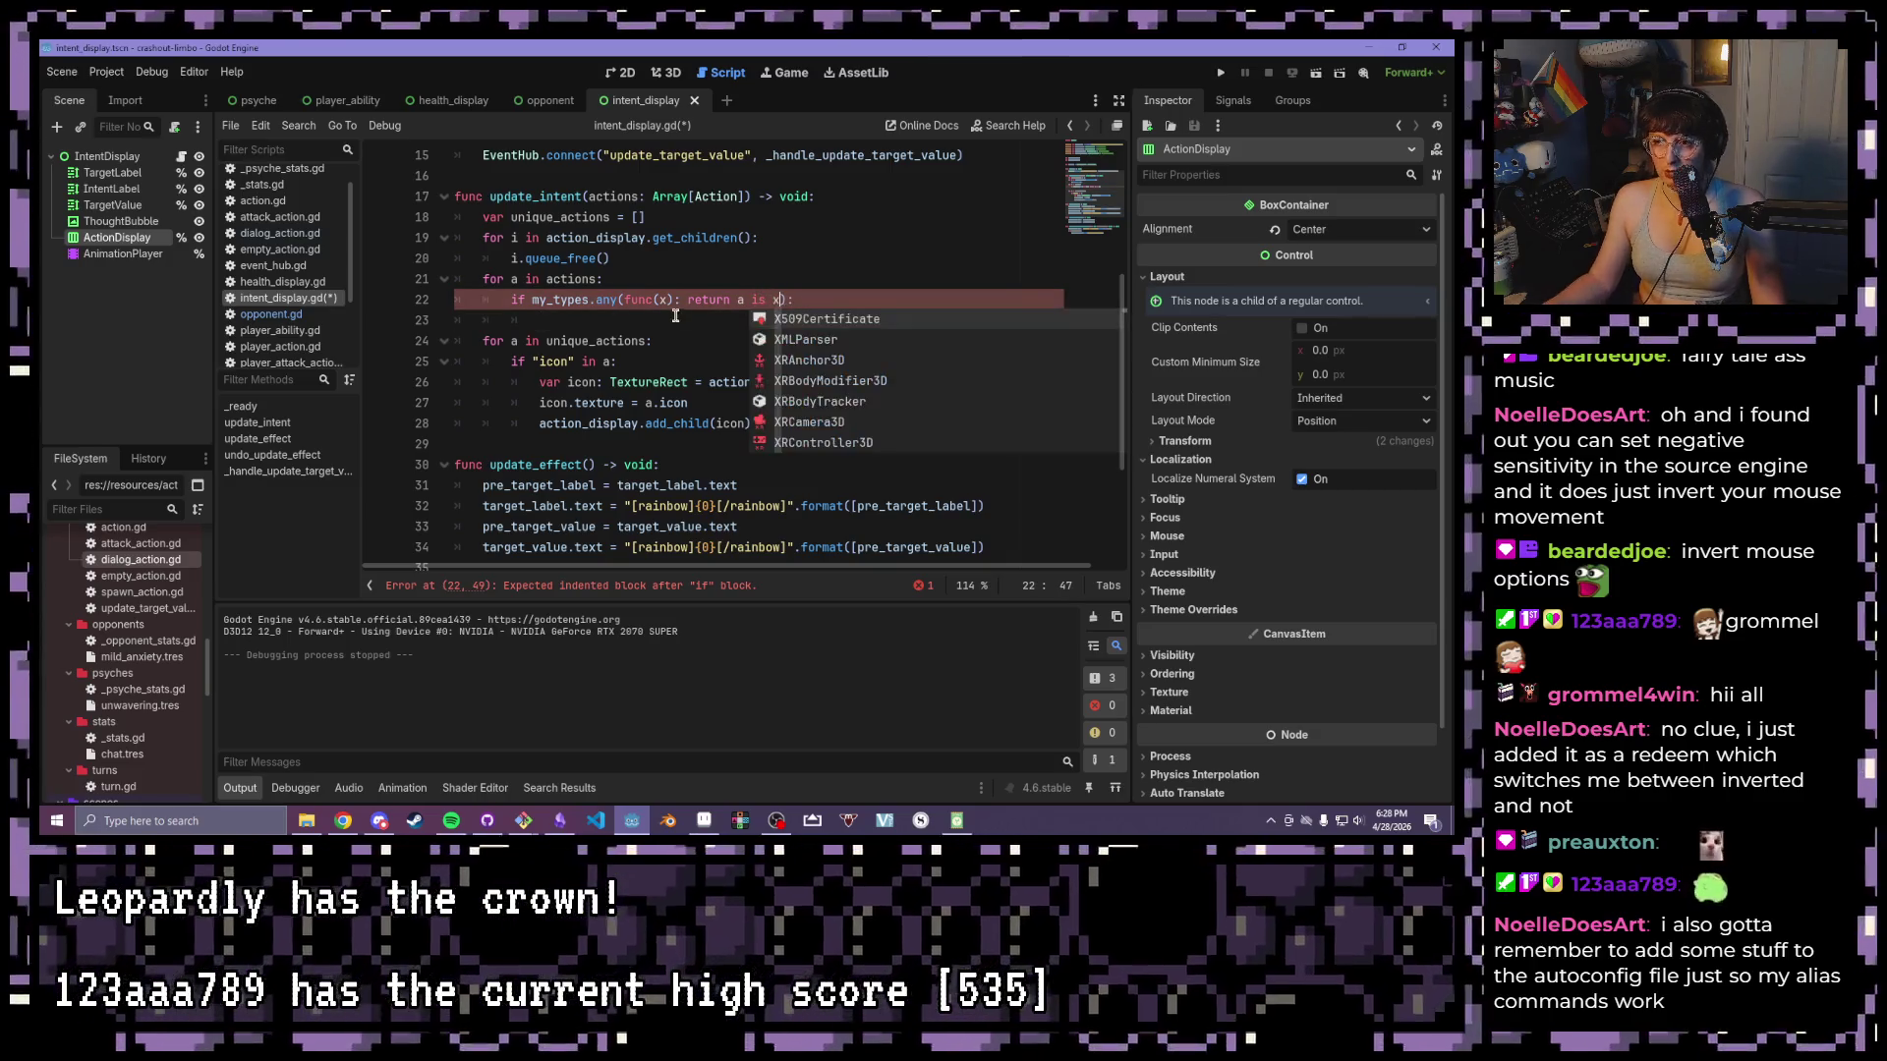
- Add print("ACTION EXISTS") on indented line 23 inside the my_types check
{"action": "left_click", "coordinate": [736, 324]}
{"action": "type", "text": "p"}
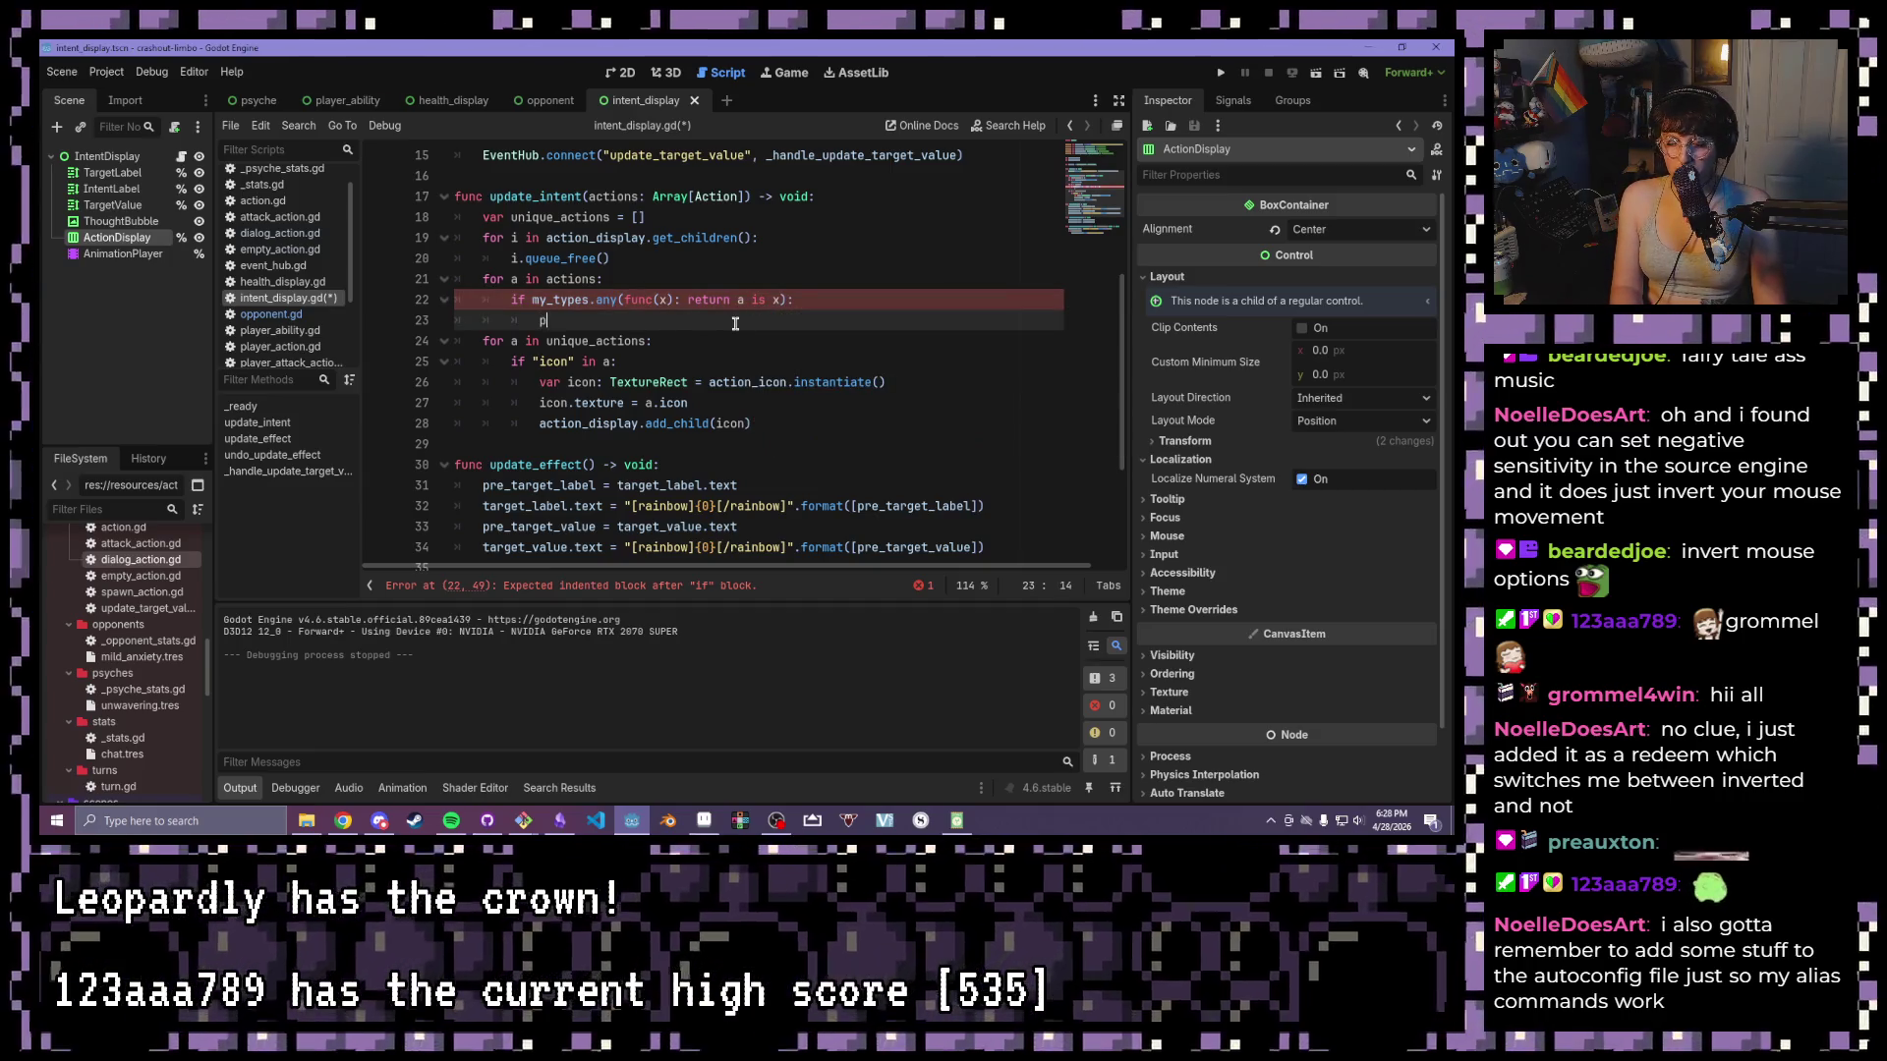
{"action": "type", "text": "rint(\"ACTION EXIST"}
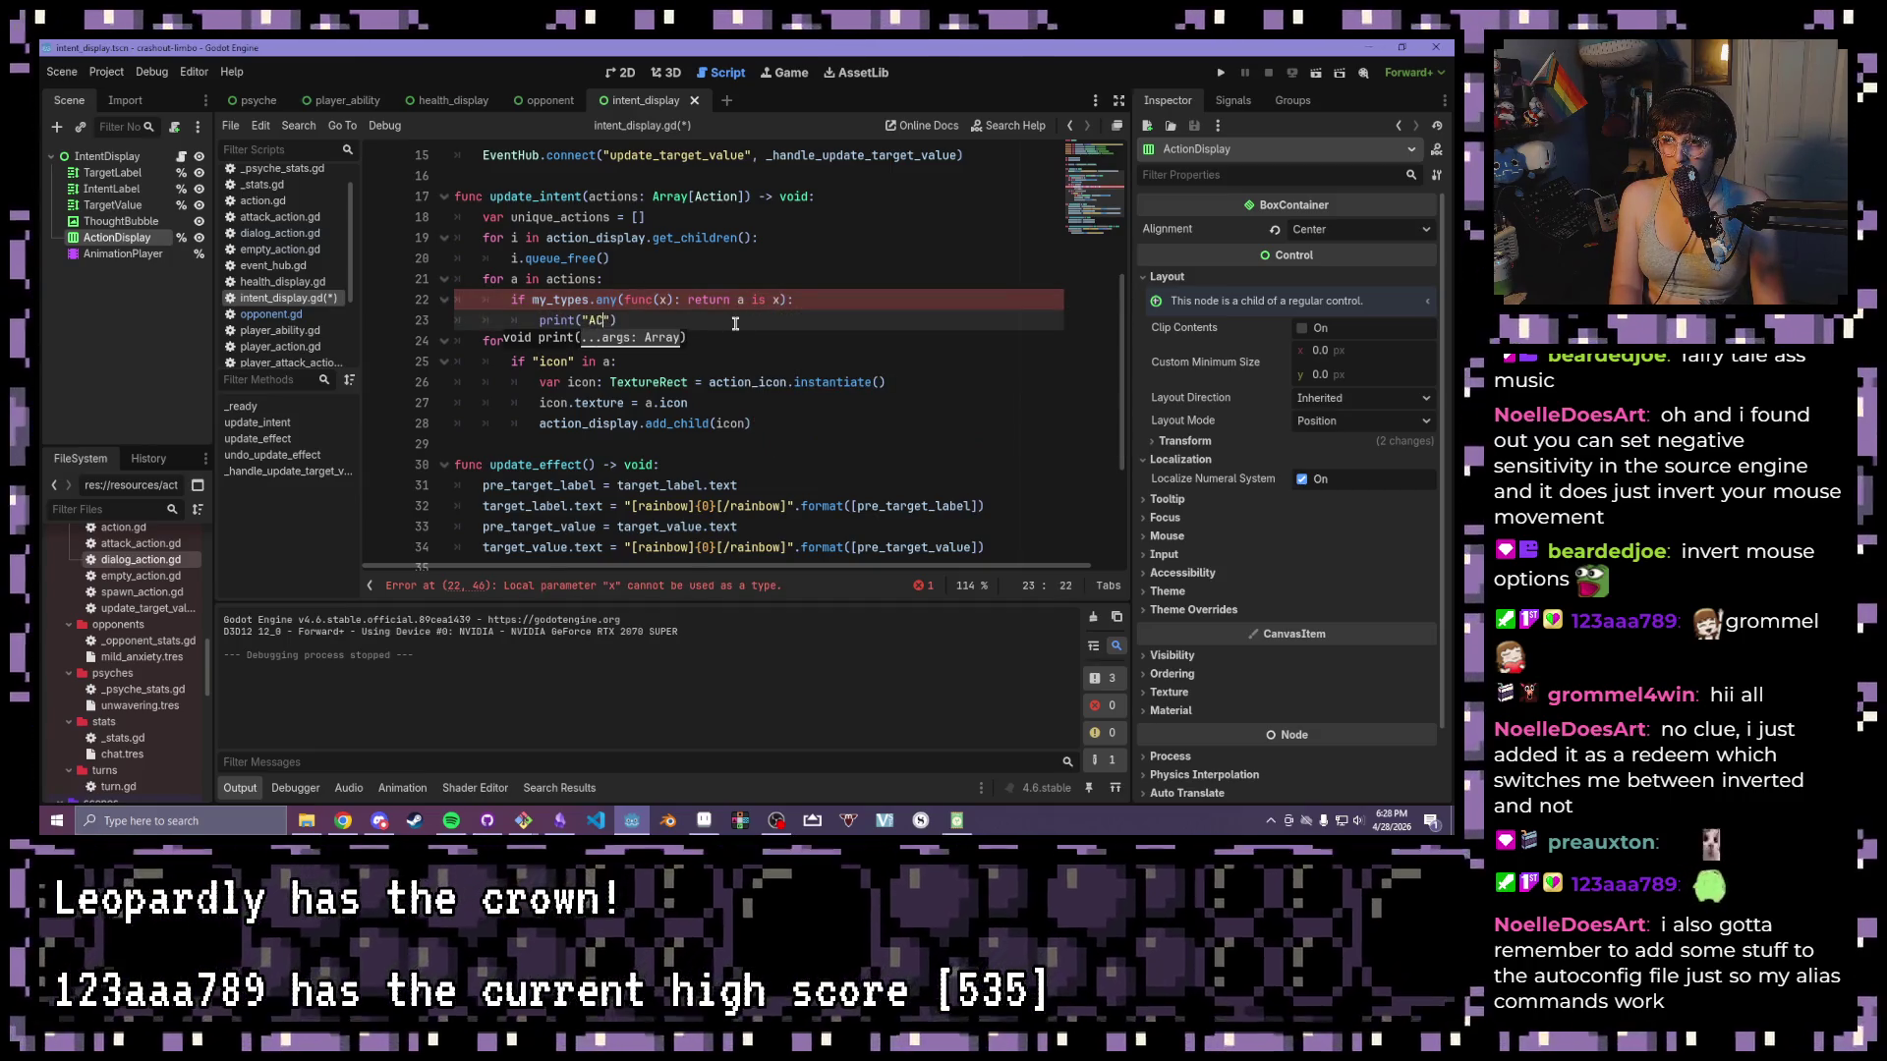
{"action": "type", "text": "S"}
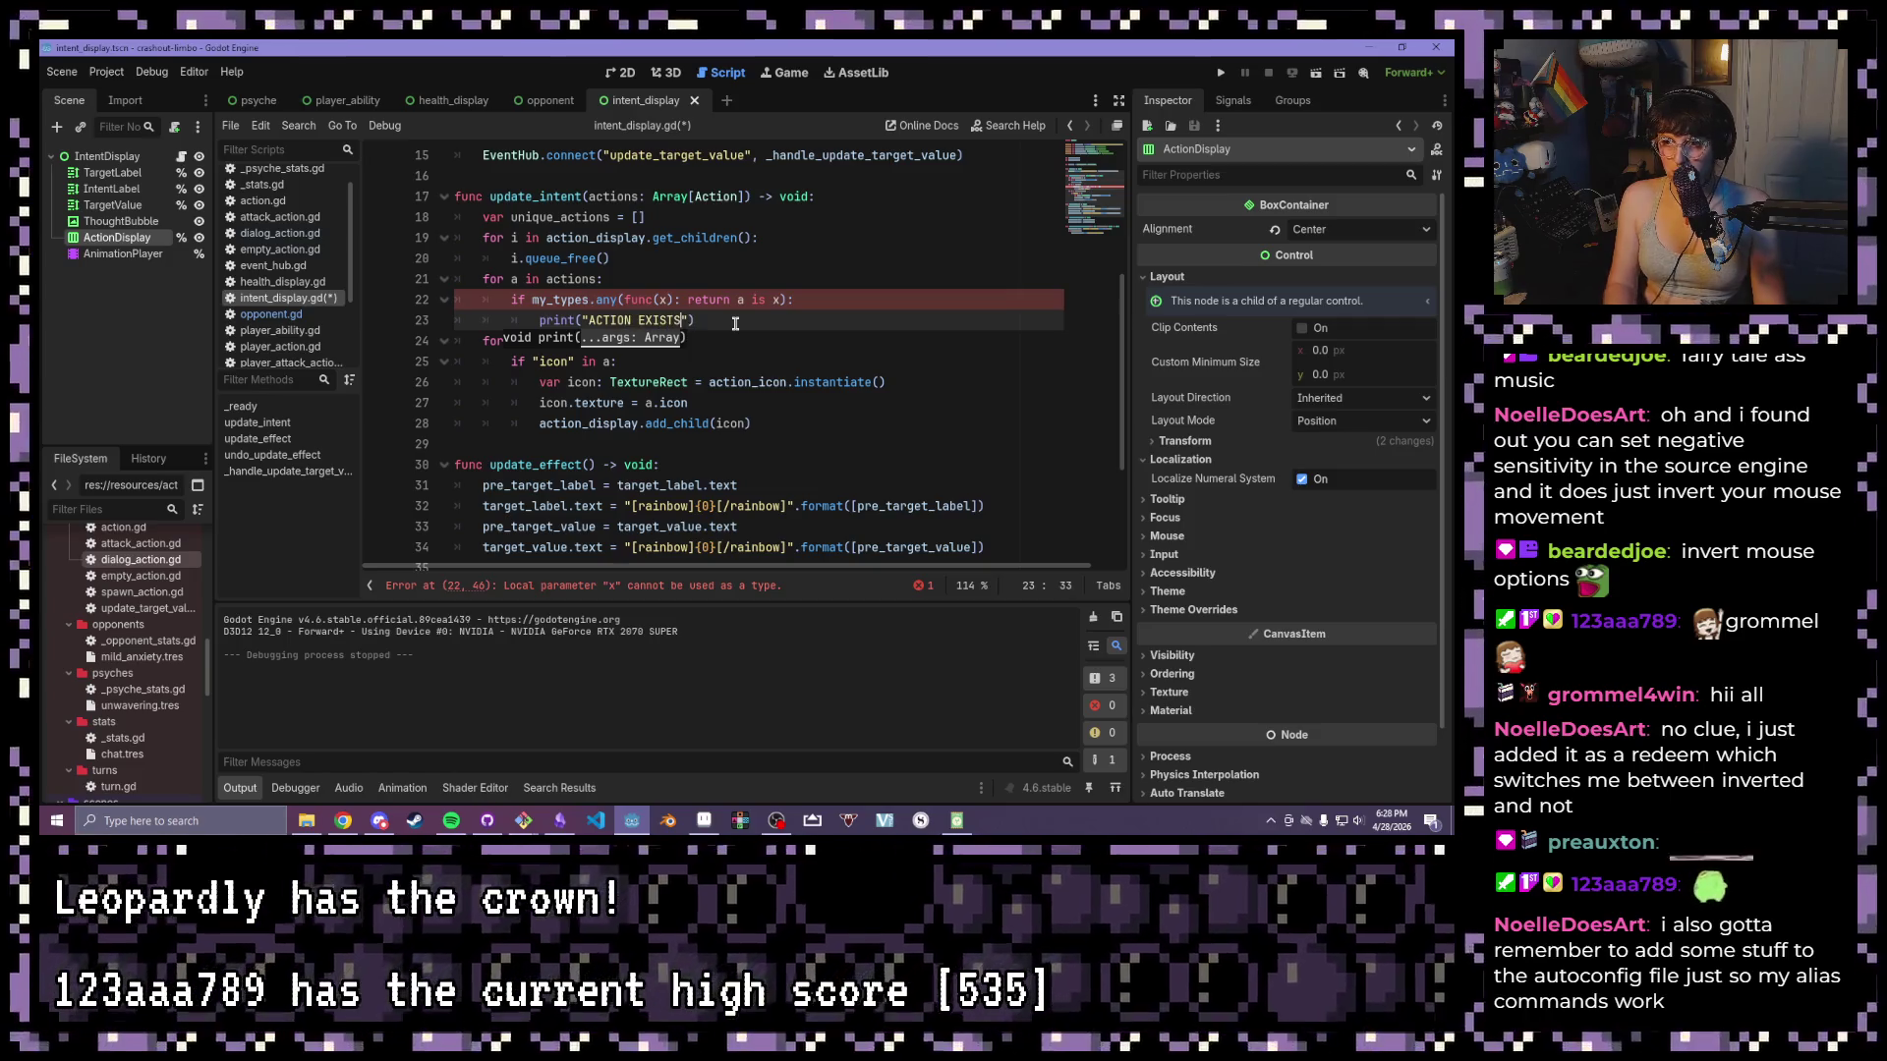
{"action": "key", "text": "End"}
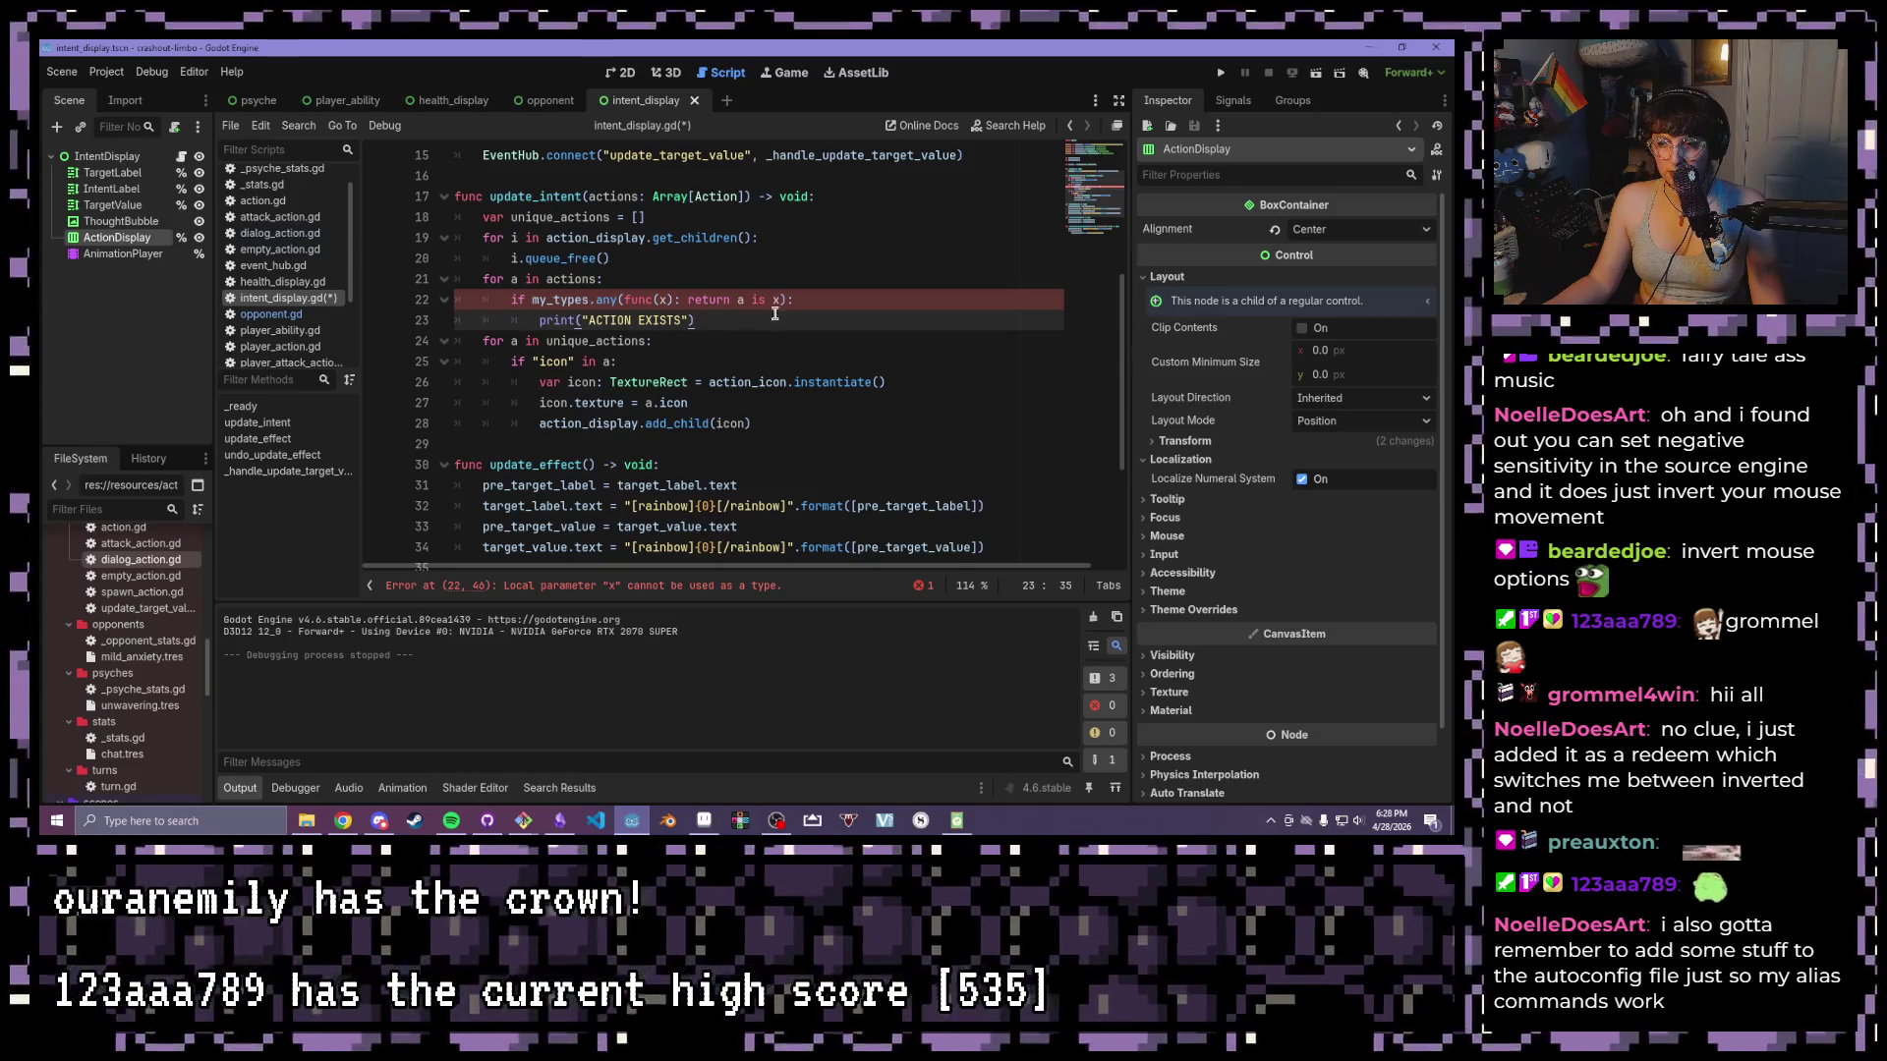
{"action": "double_click", "coordinate": [672, 302]}
{"action": "left_click", "coordinate": [688, 339]}
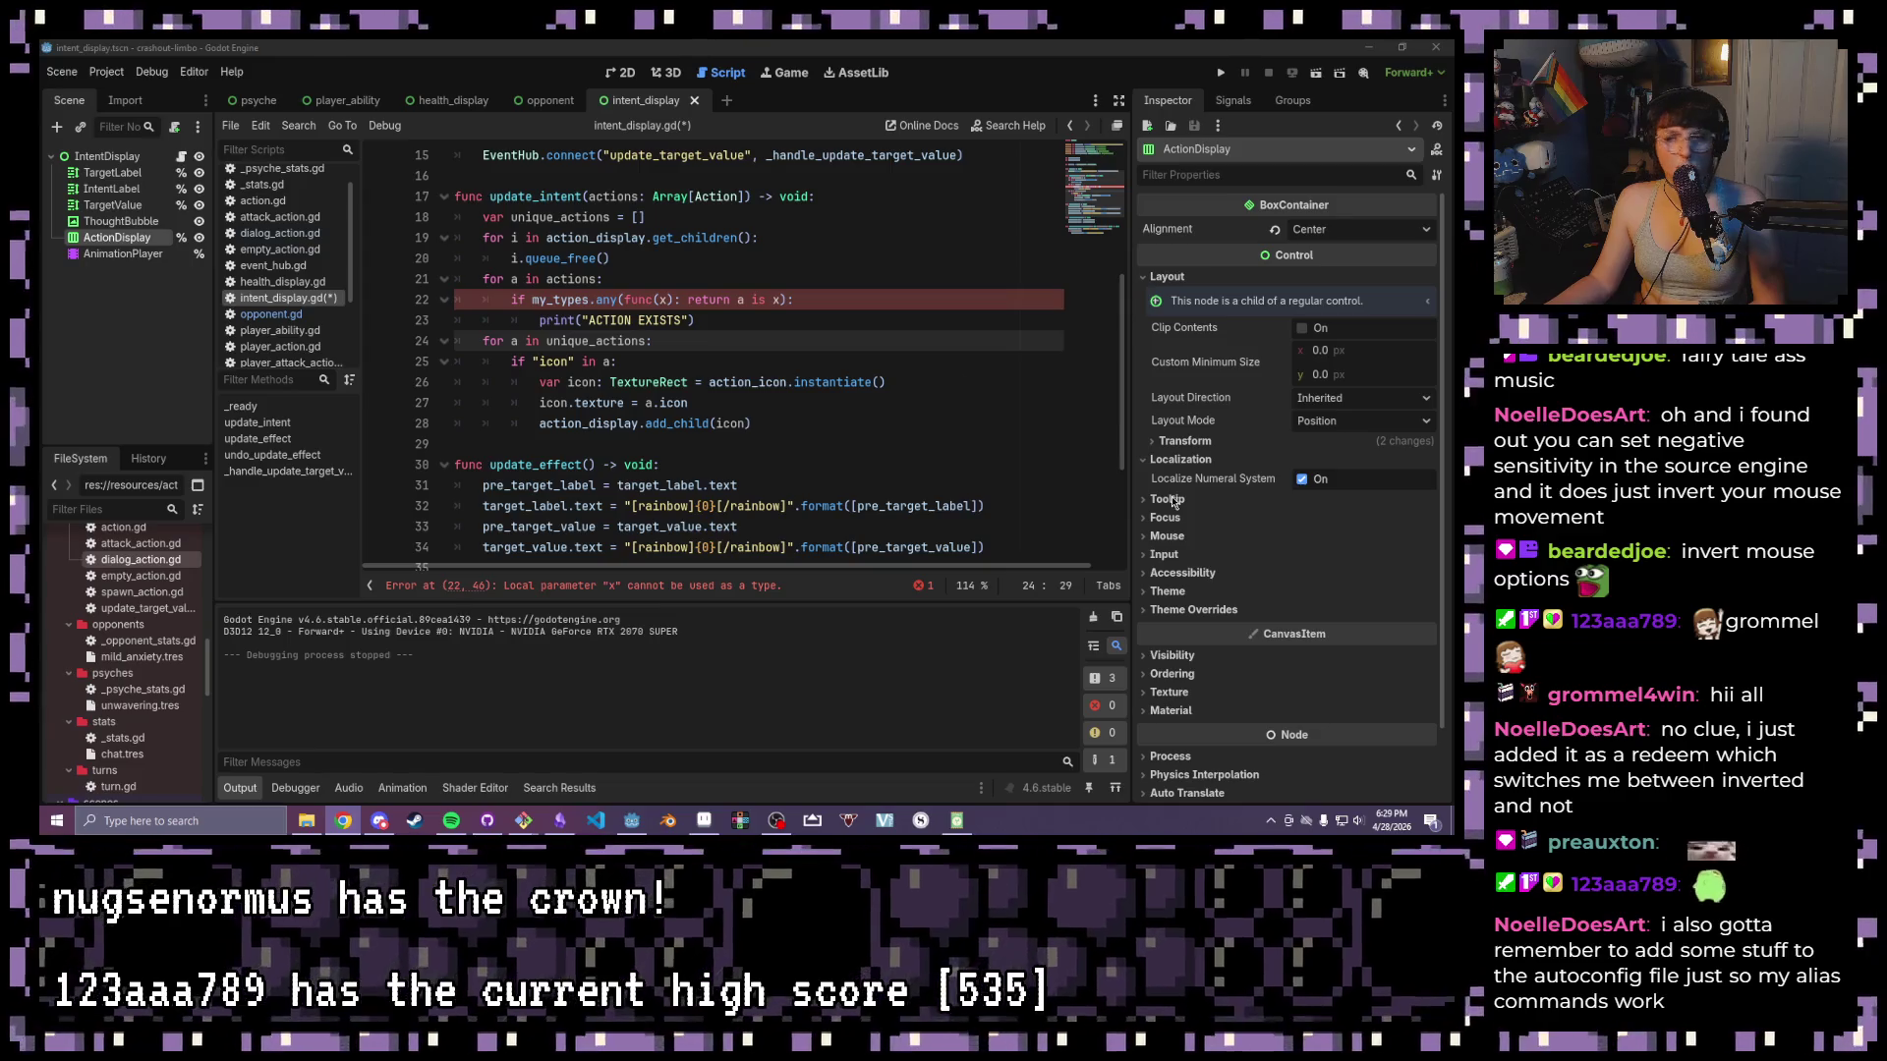
- Select lines 22–23 holding the my_types check and ACTION EXISTS print, and delete them
{"action": "left_click", "coordinate": [794, 259]}
{"action": "left_click", "coordinate": [743, 325]}
{"action": "left_click", "coordinate": [514, 299], "text": "shift"}
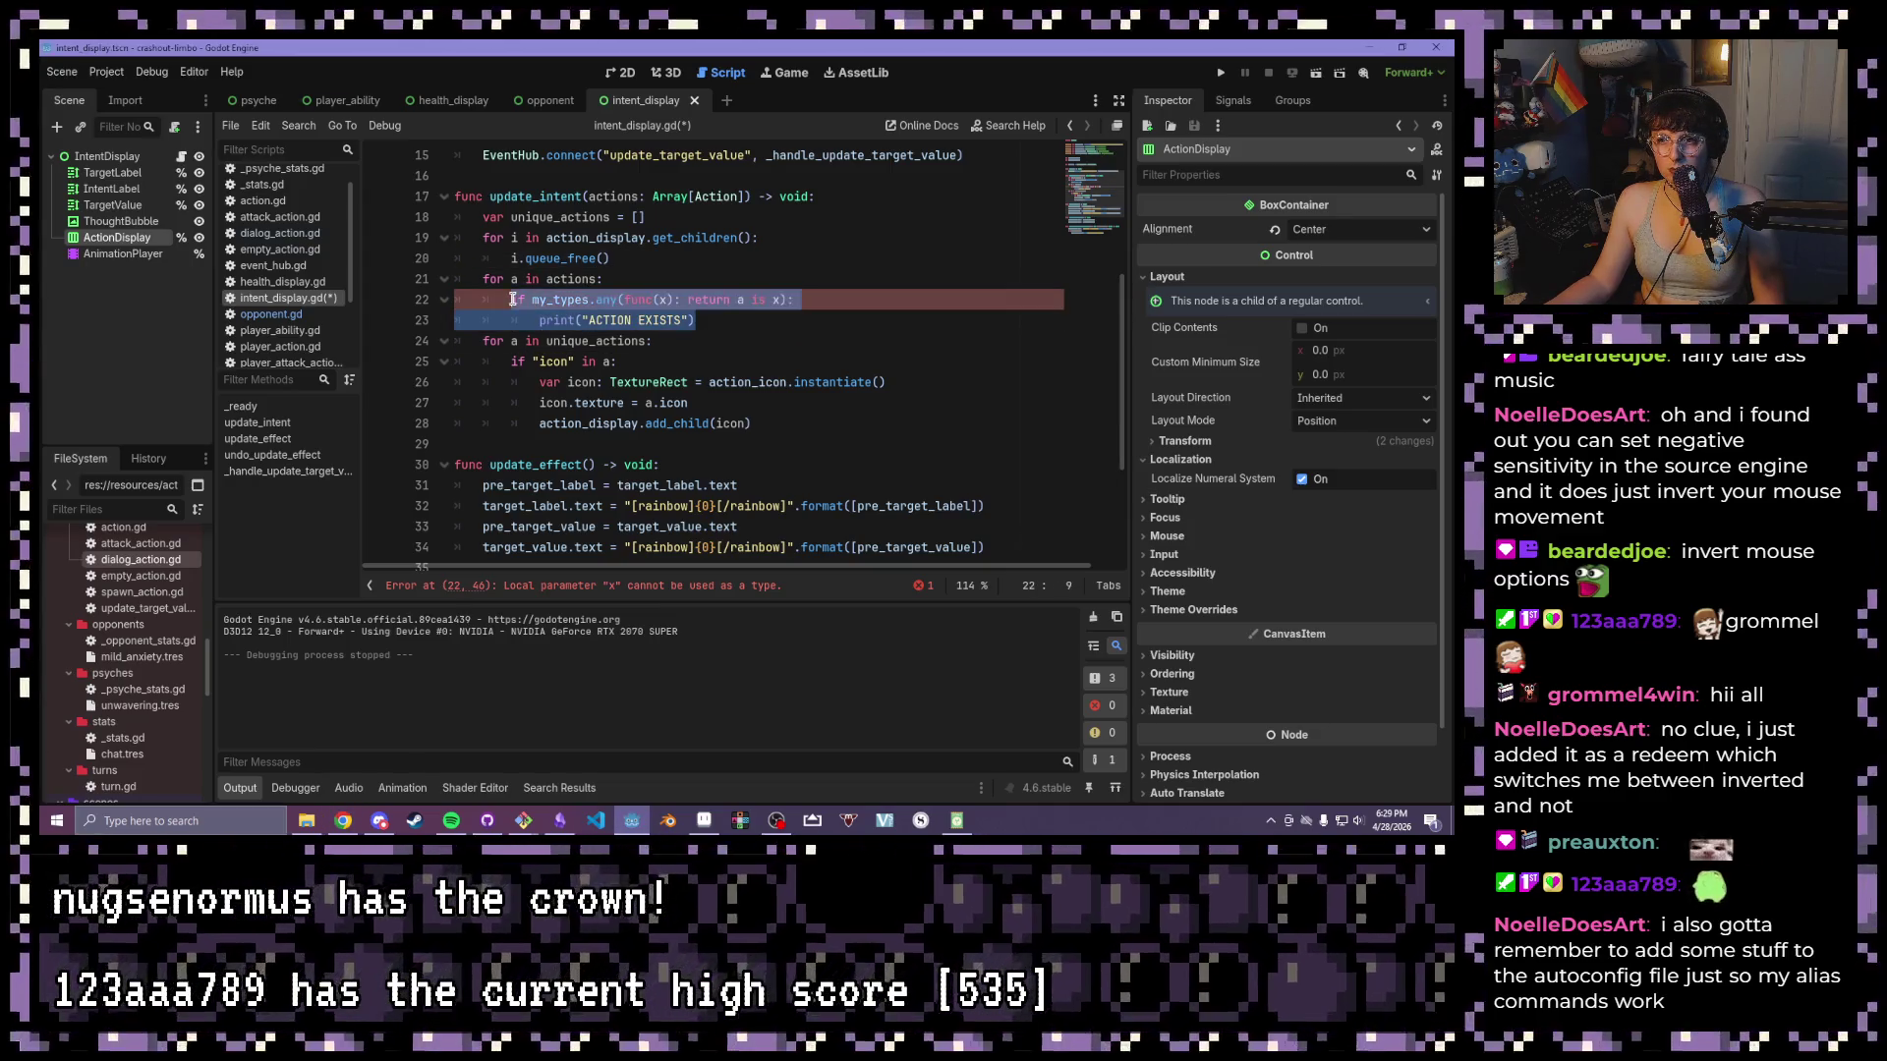
{"action": "key", "text": "BackSpace"}
- Write print("ACTION TYPE: {0}".format([a.get_class()])) on line 22 and save intent_display.gd
{"action": "type", "text": "print("}
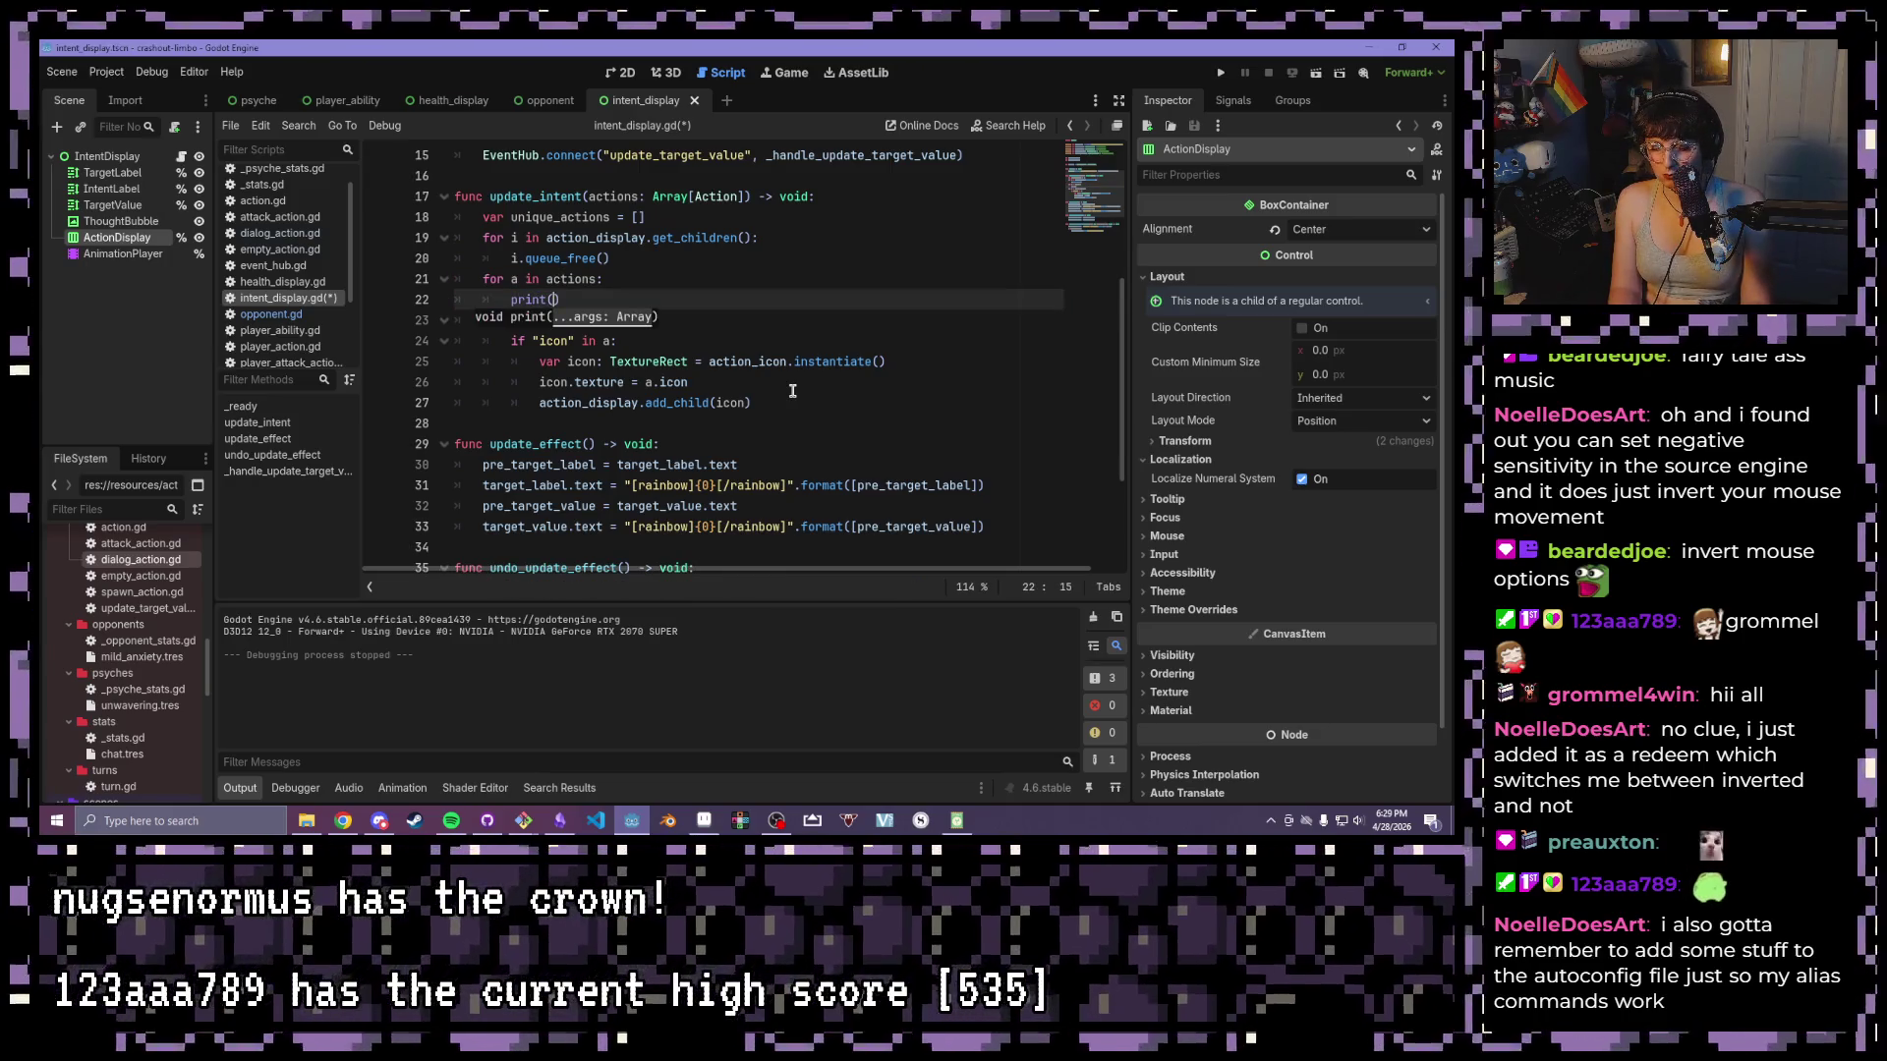
{"action": "type", "text": "\"ACTION TYPE"}
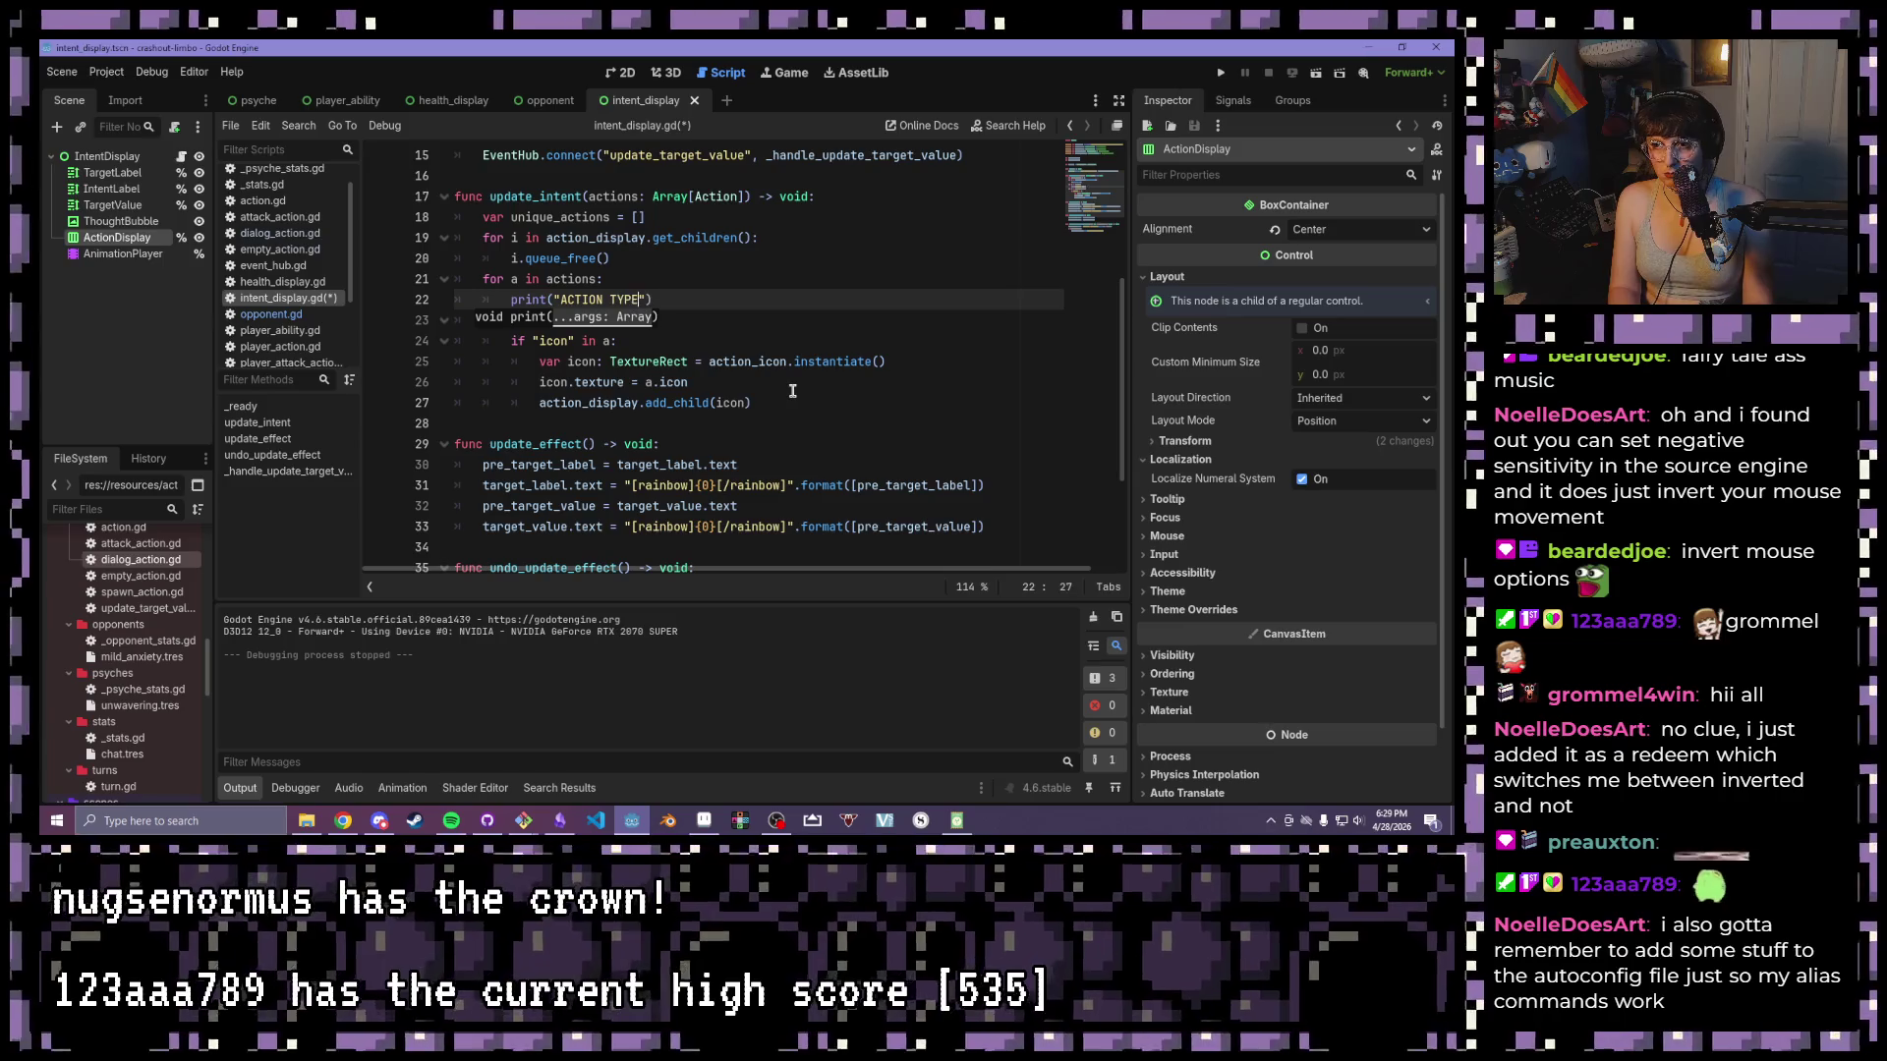
{"action": "type", "text": ": {0}\""}
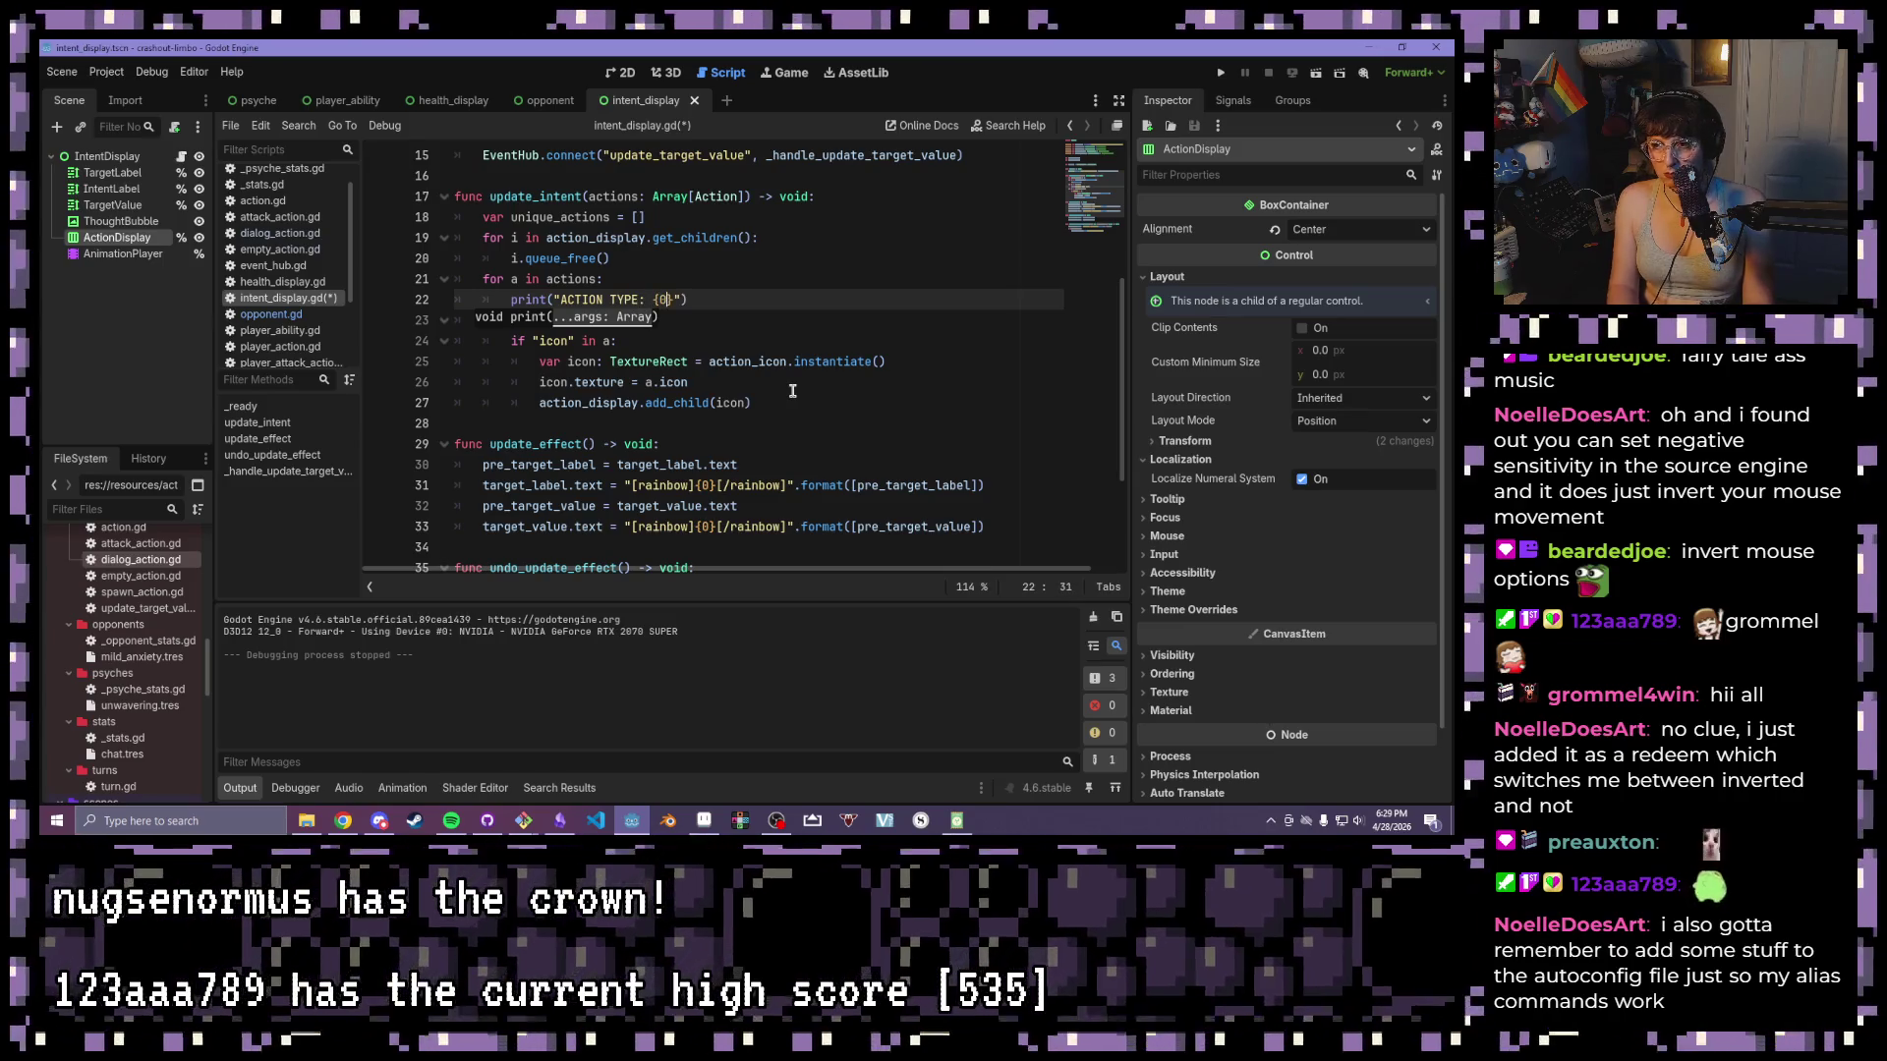
{"action": "type", "text": ".format("}
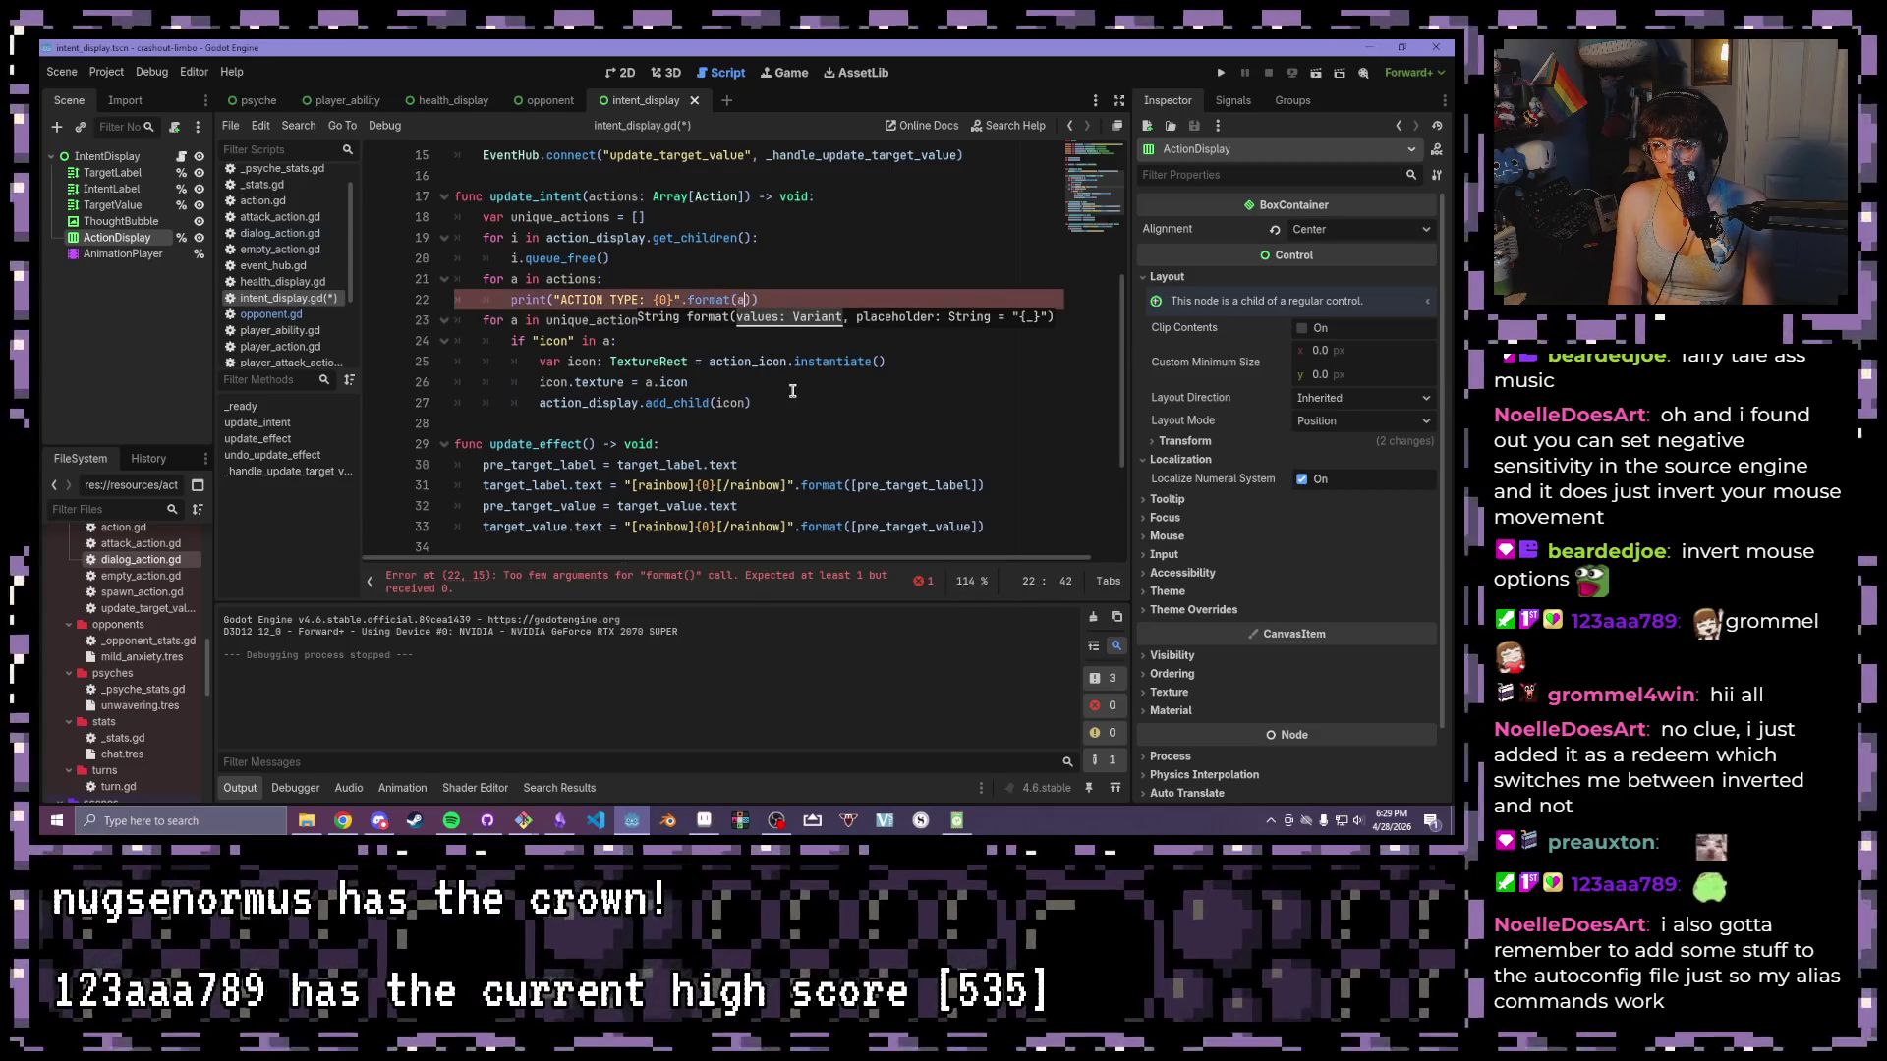
{"action": "type", "text": "a"}
{"action": "key", "text": "BackSpace"}
{"action": "type", "text": "[a.ge"}
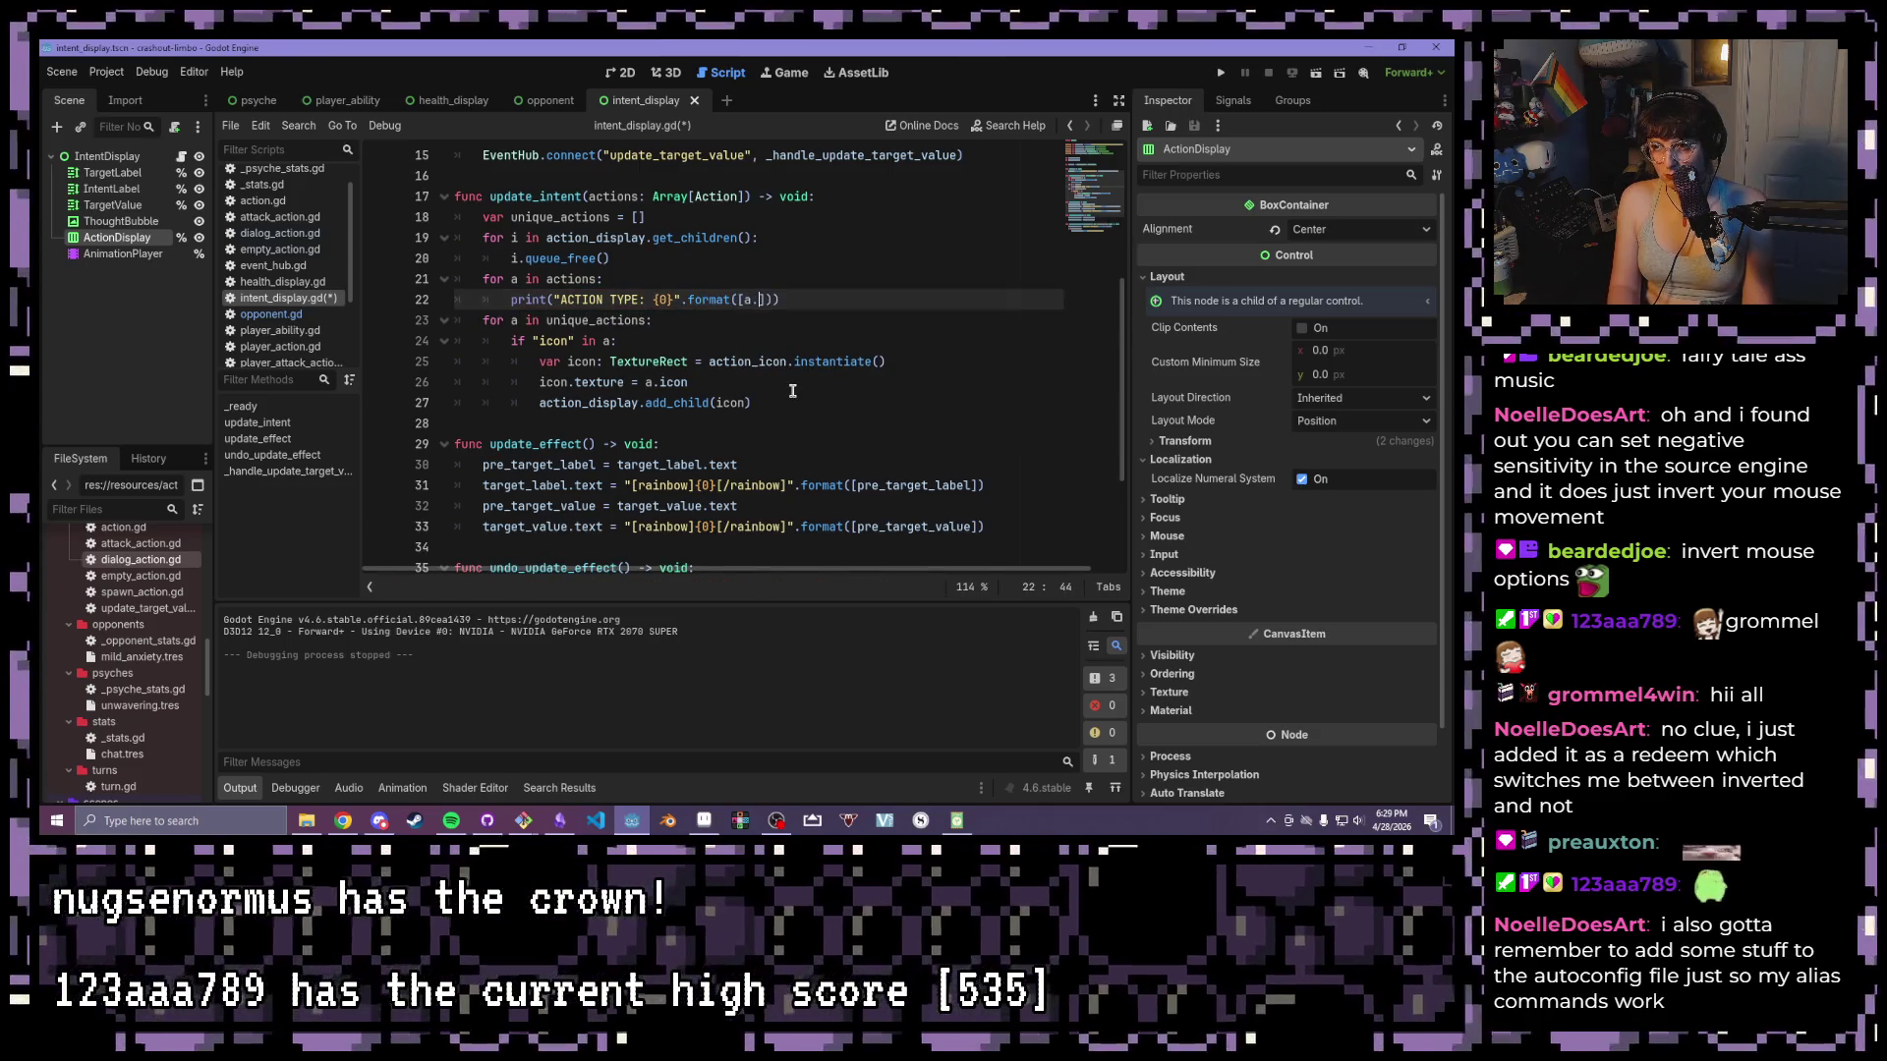
{"action": "type", "text": "t_"}
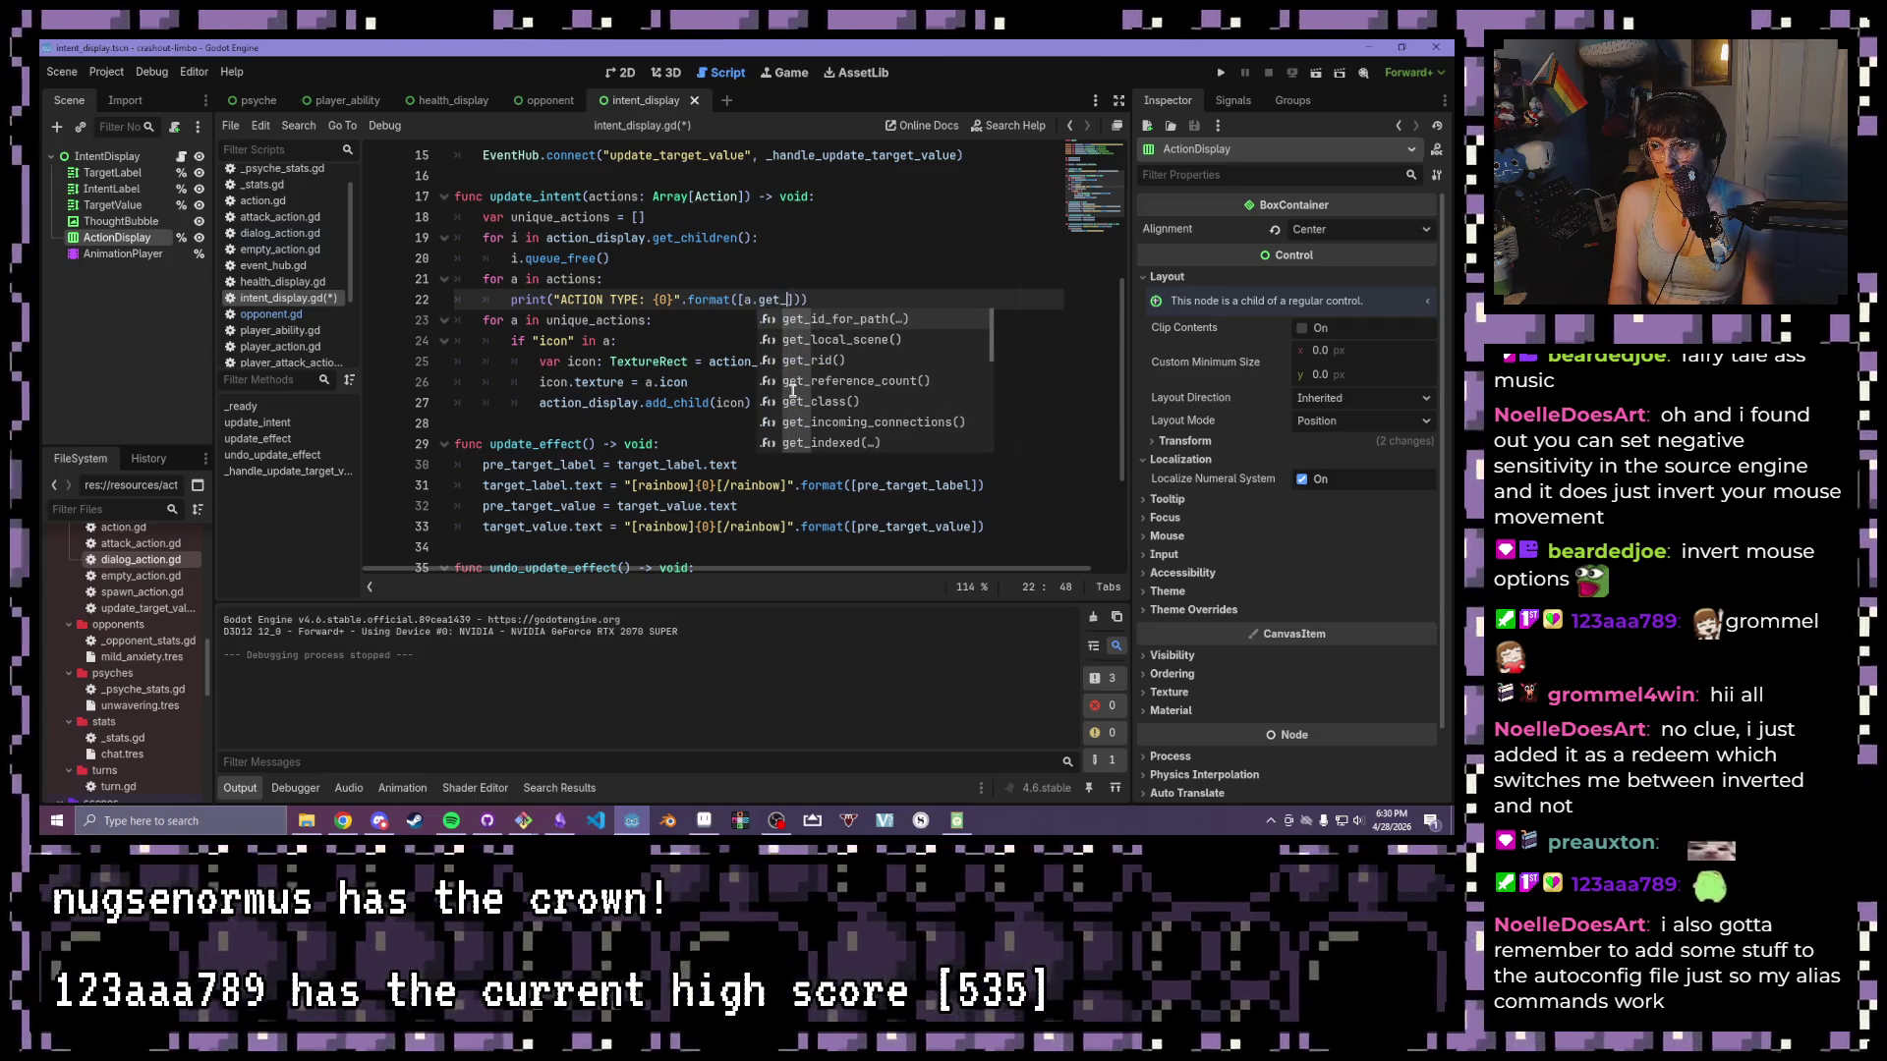
{"action": "left_click", "coordinate": [792, 382]}
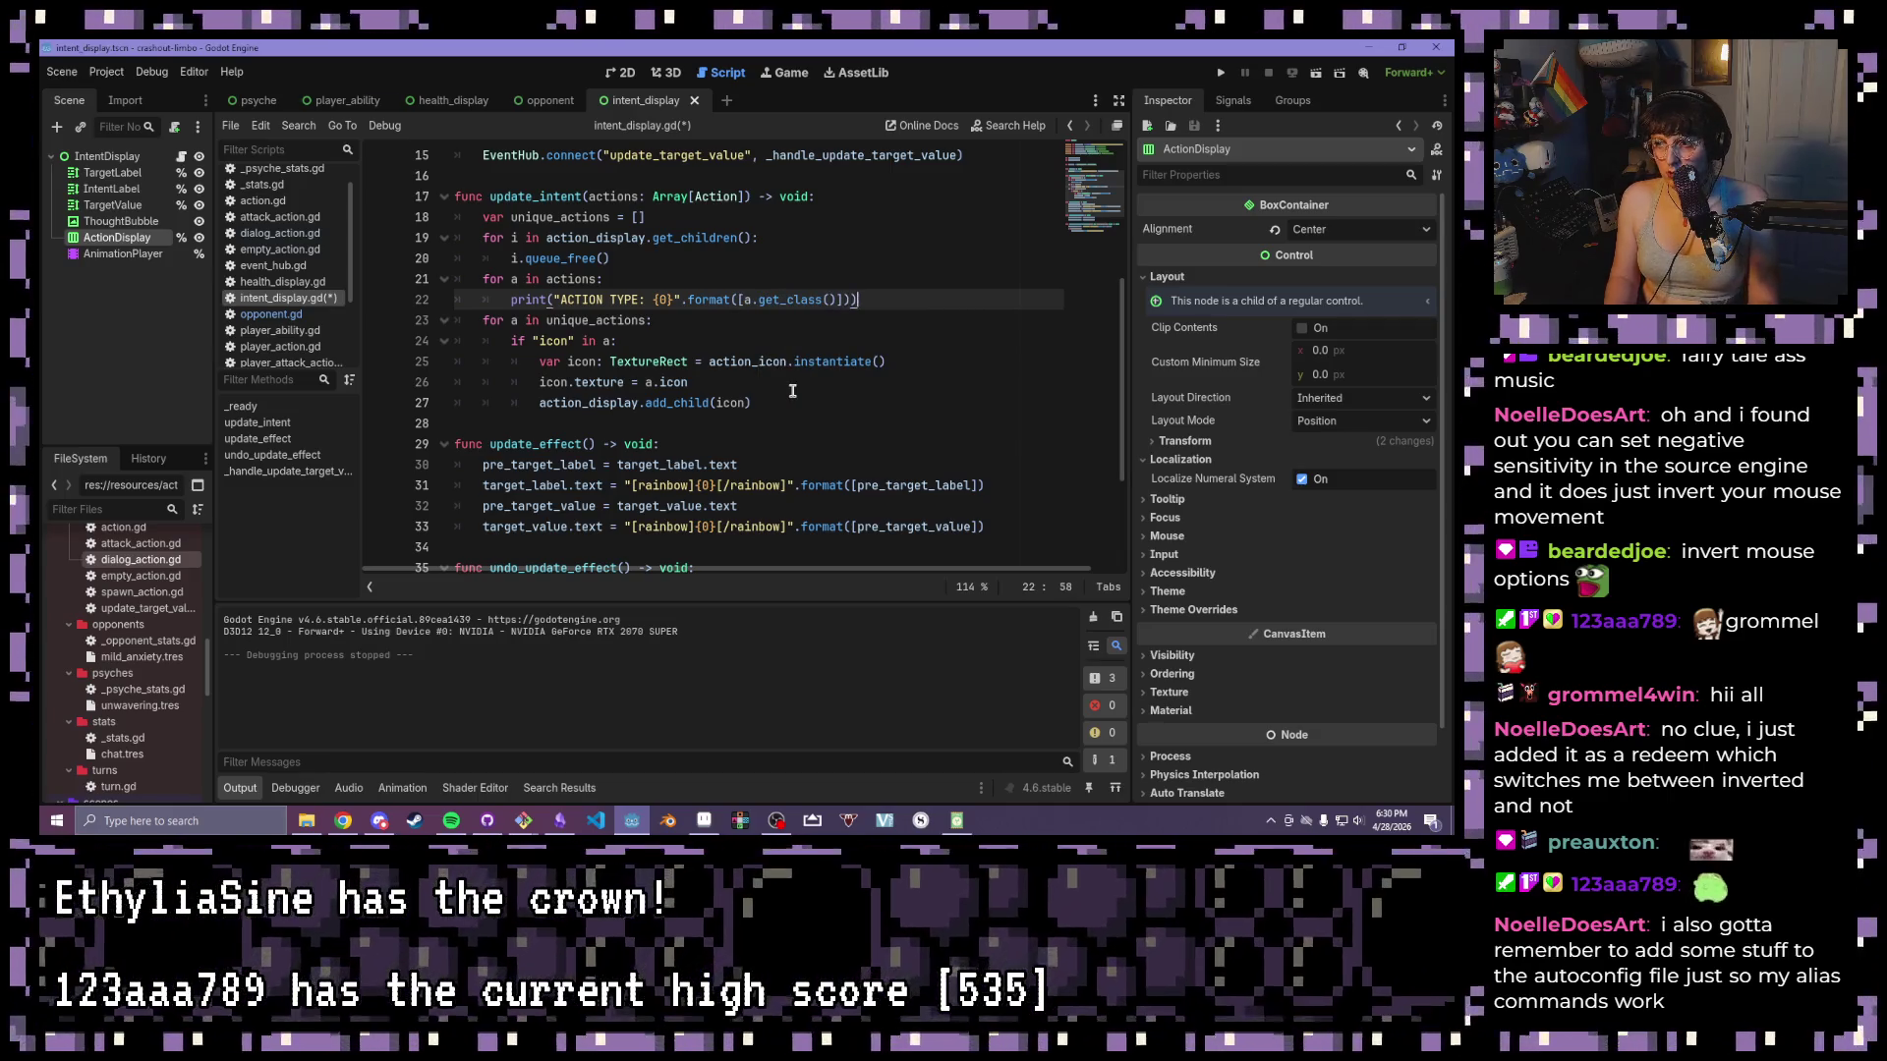
{"action": "key", "text": "Down"}
{"action": "left_click", "coordinate": [896, 313]}
{"action": "key", "text": "ctrl+s"}
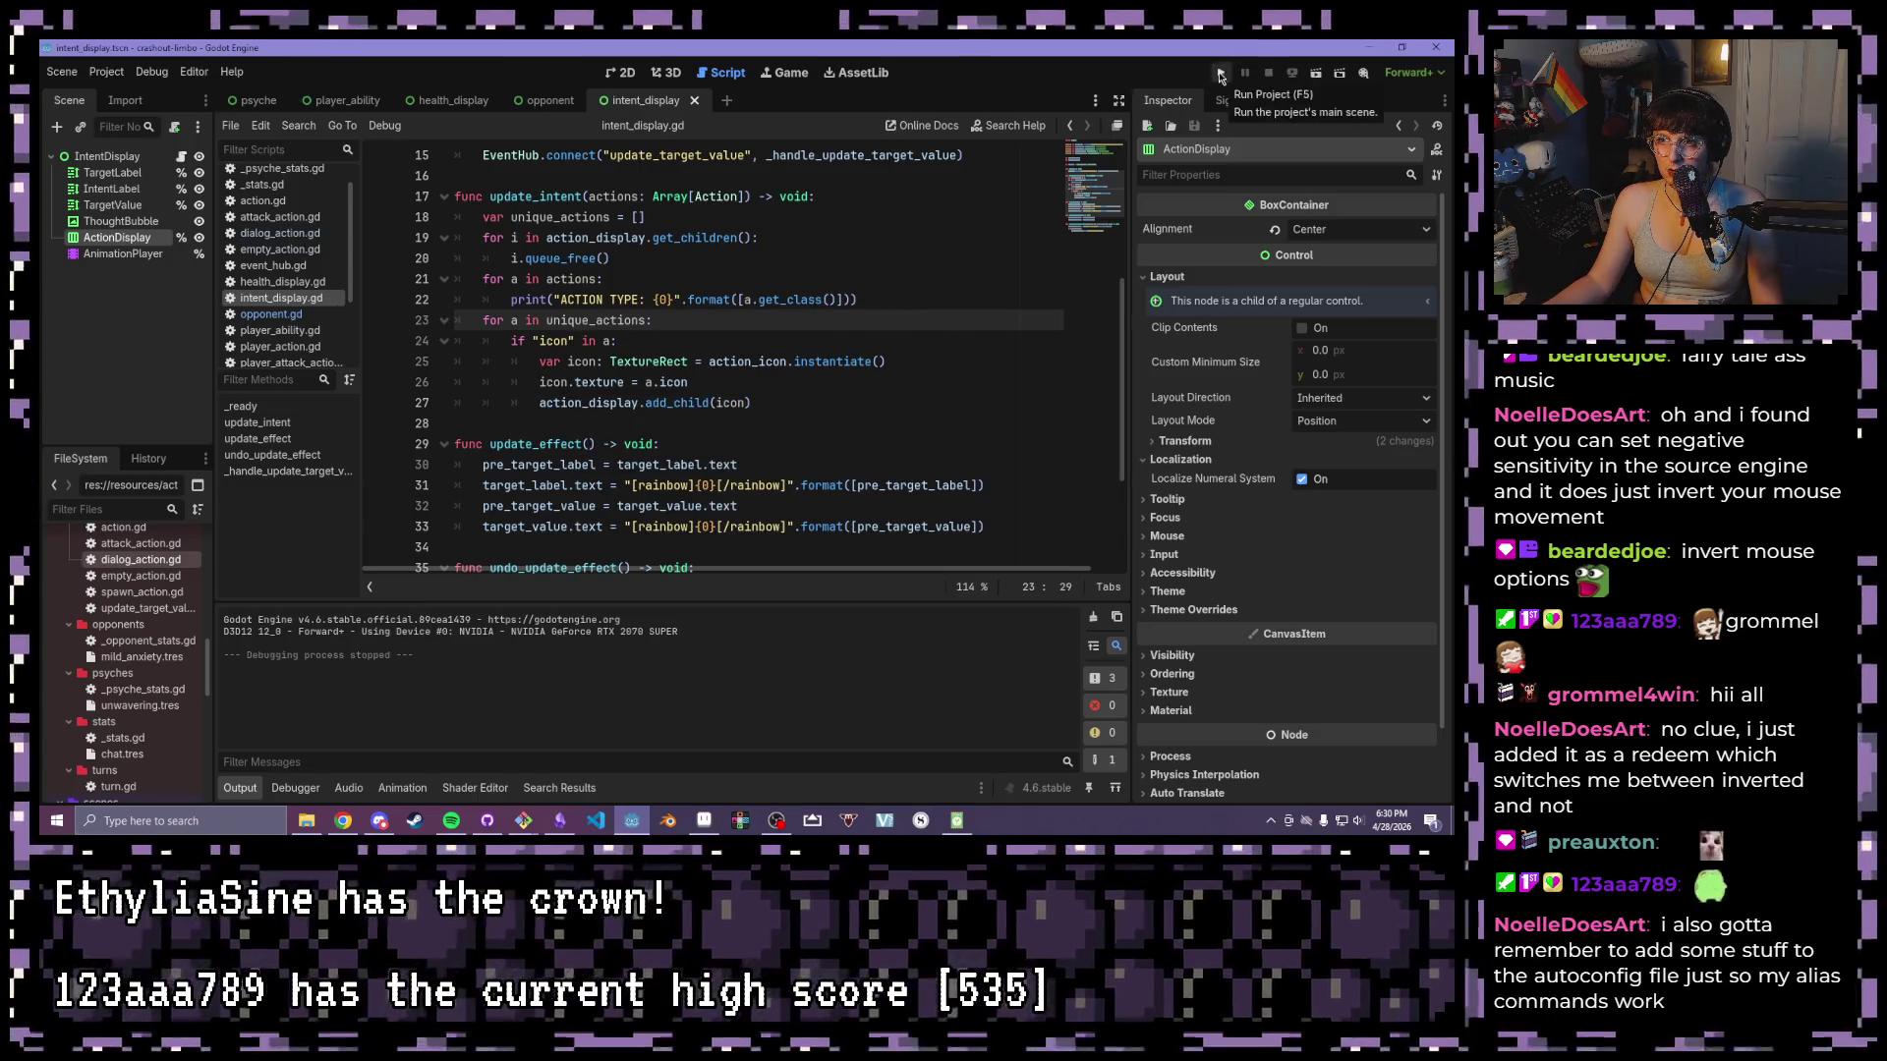
- Test-run the project, shift the game window aside, and bring intent_display.gd back to the front
{"action": "left_click", "coordinate": [1220, 74]}
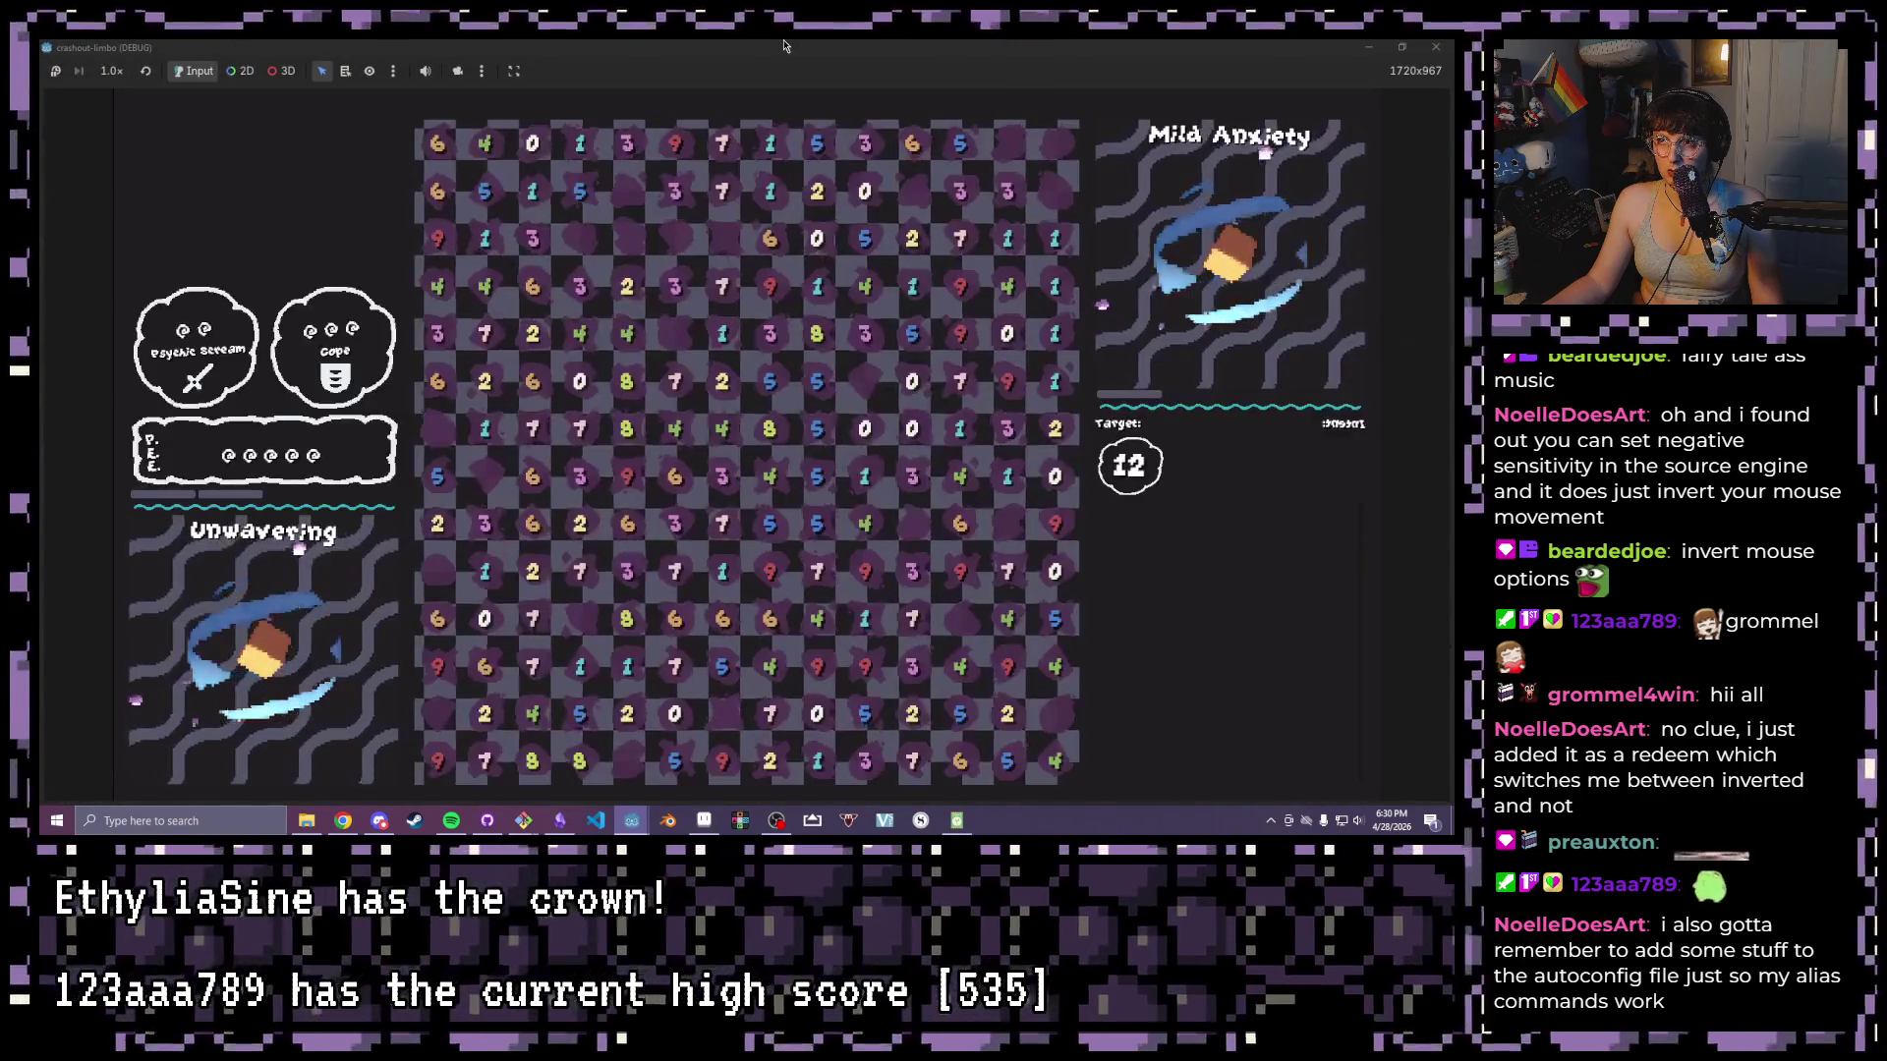
{"action": "mouse_move", "coordinate": [1221, 50]}
{"action": "left_mouse_down"}
{"action": "mouse_move", "coordinate": [900, 116]}
{"action": "mouse_move", "coordinate": [1408, 362]}
{"action": "mouse_move", "coordinate": [1098, 224]}
{"action": "left_mouse_up"}
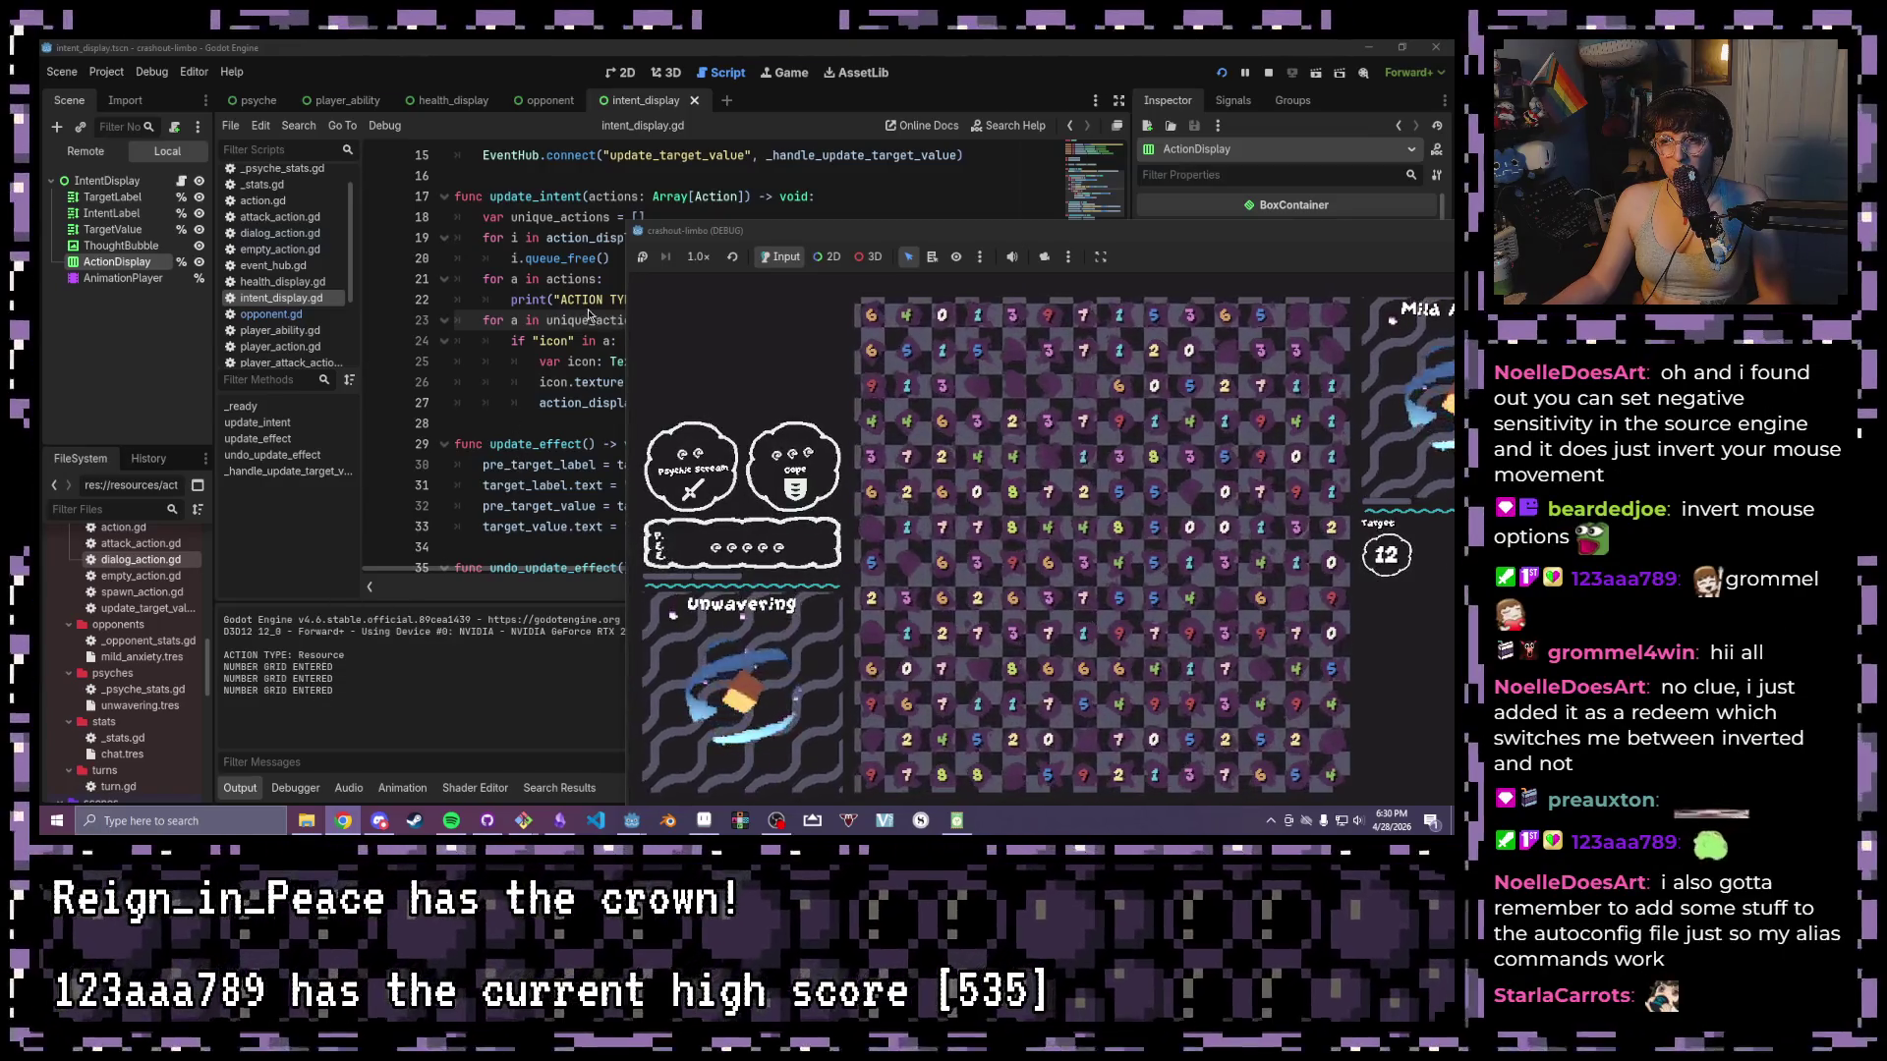
{"action": "left_click_drag", "start_coordinate": [806, 230], "coordinate": [1029, 257]}
{"action": "left_click", "coordinate": [731, 353]}
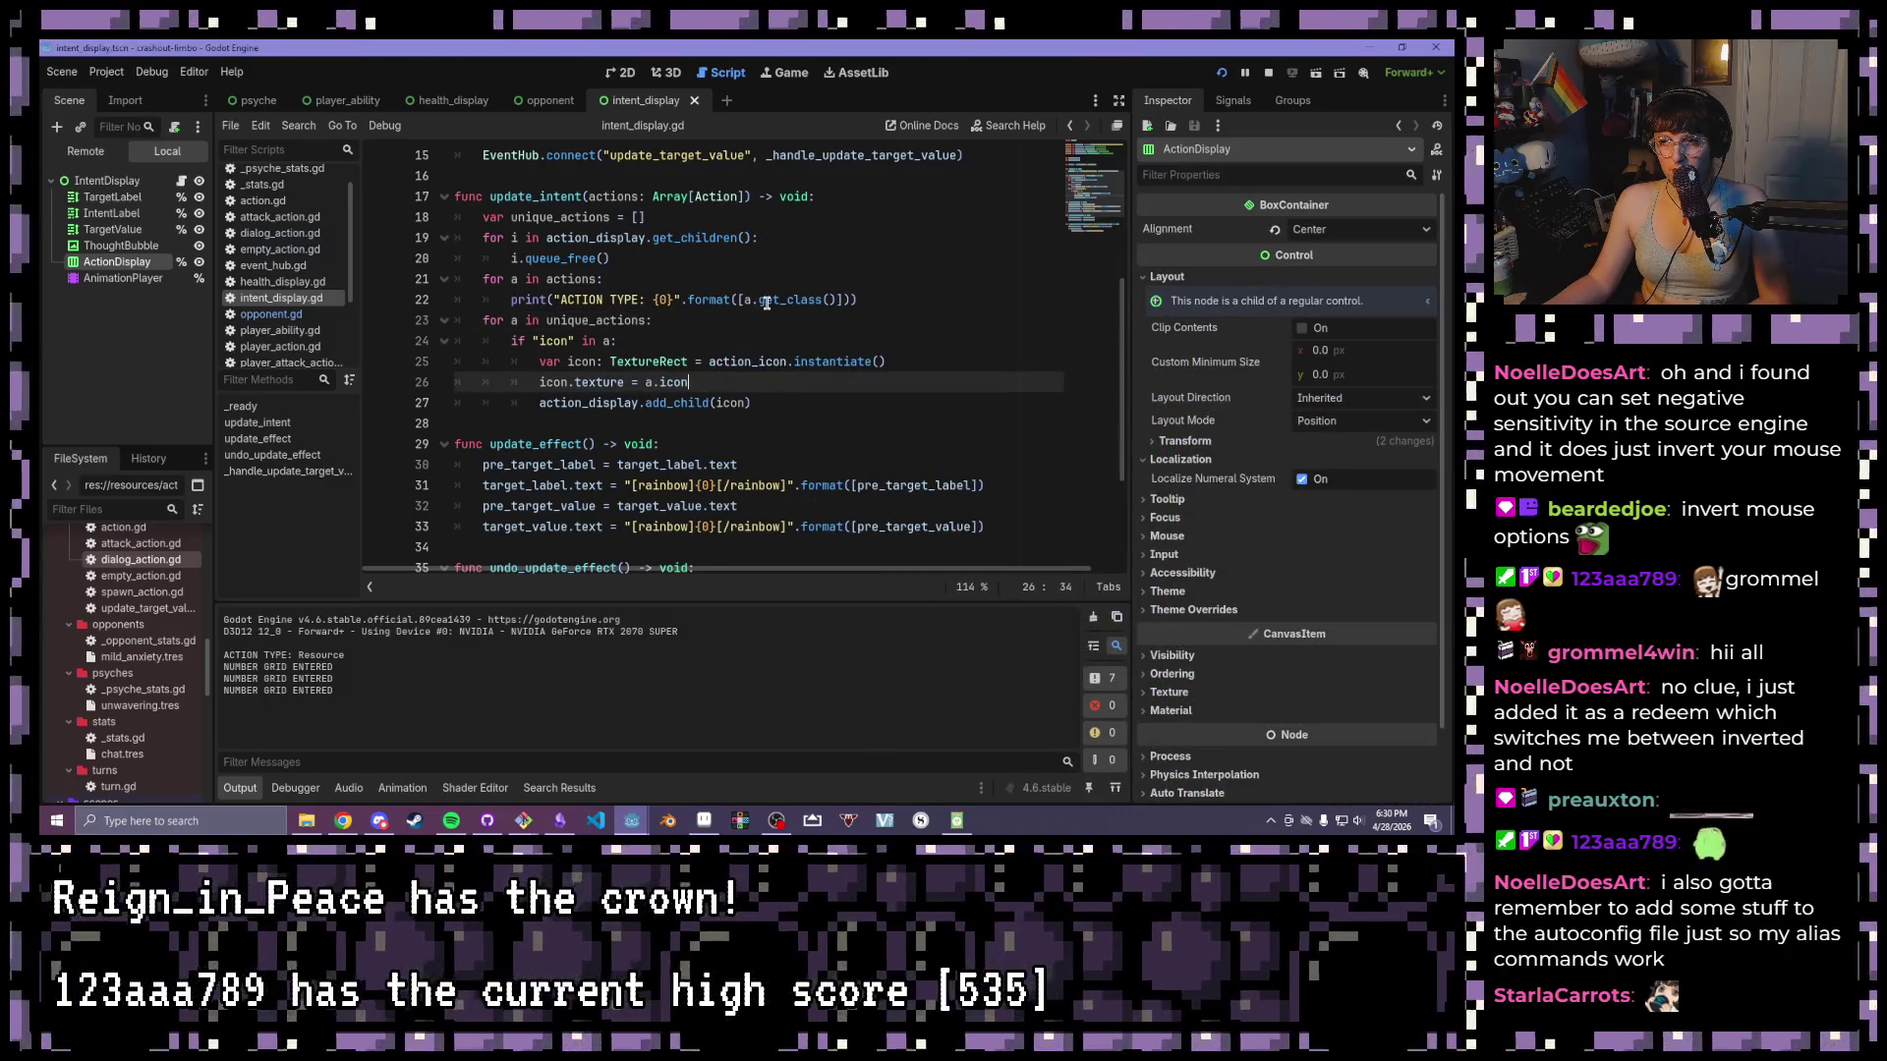
{"action": "left_click", "coordinate": [751, 301]}
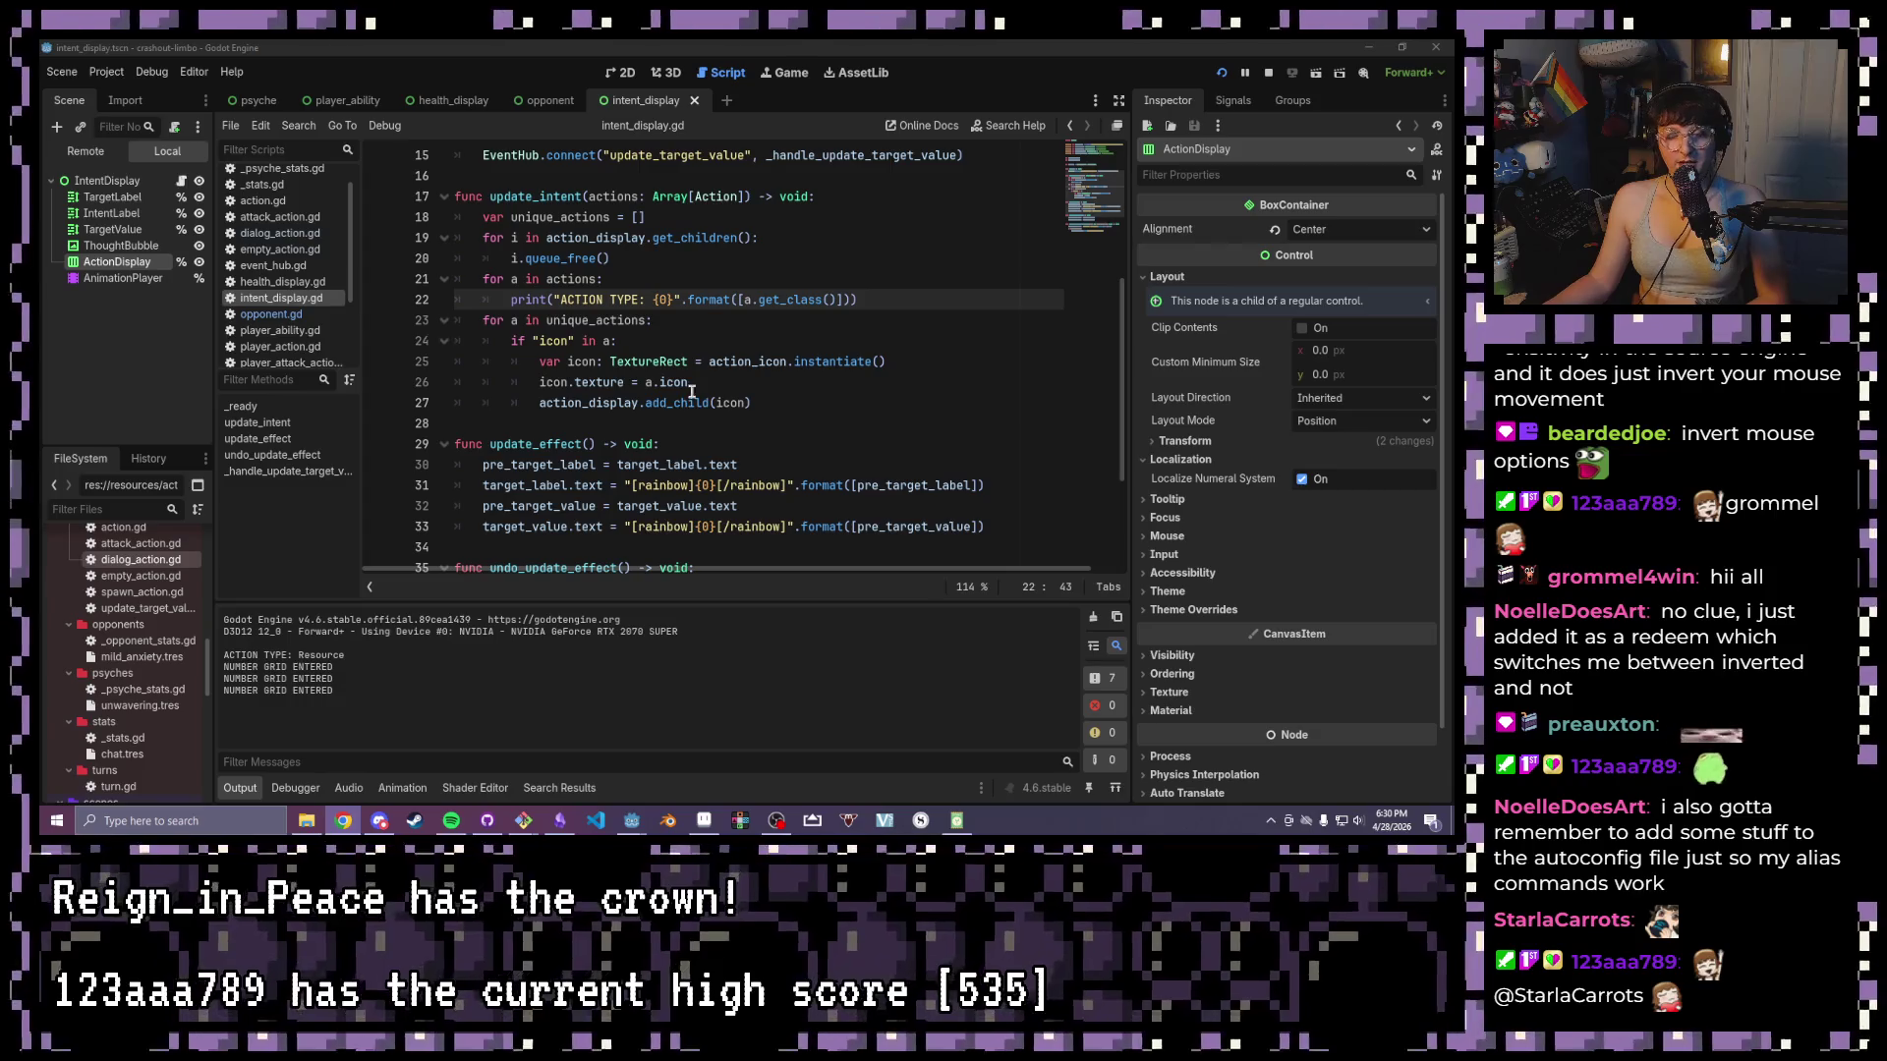
{"action": "left_click", "coordinate": [666, 317]}
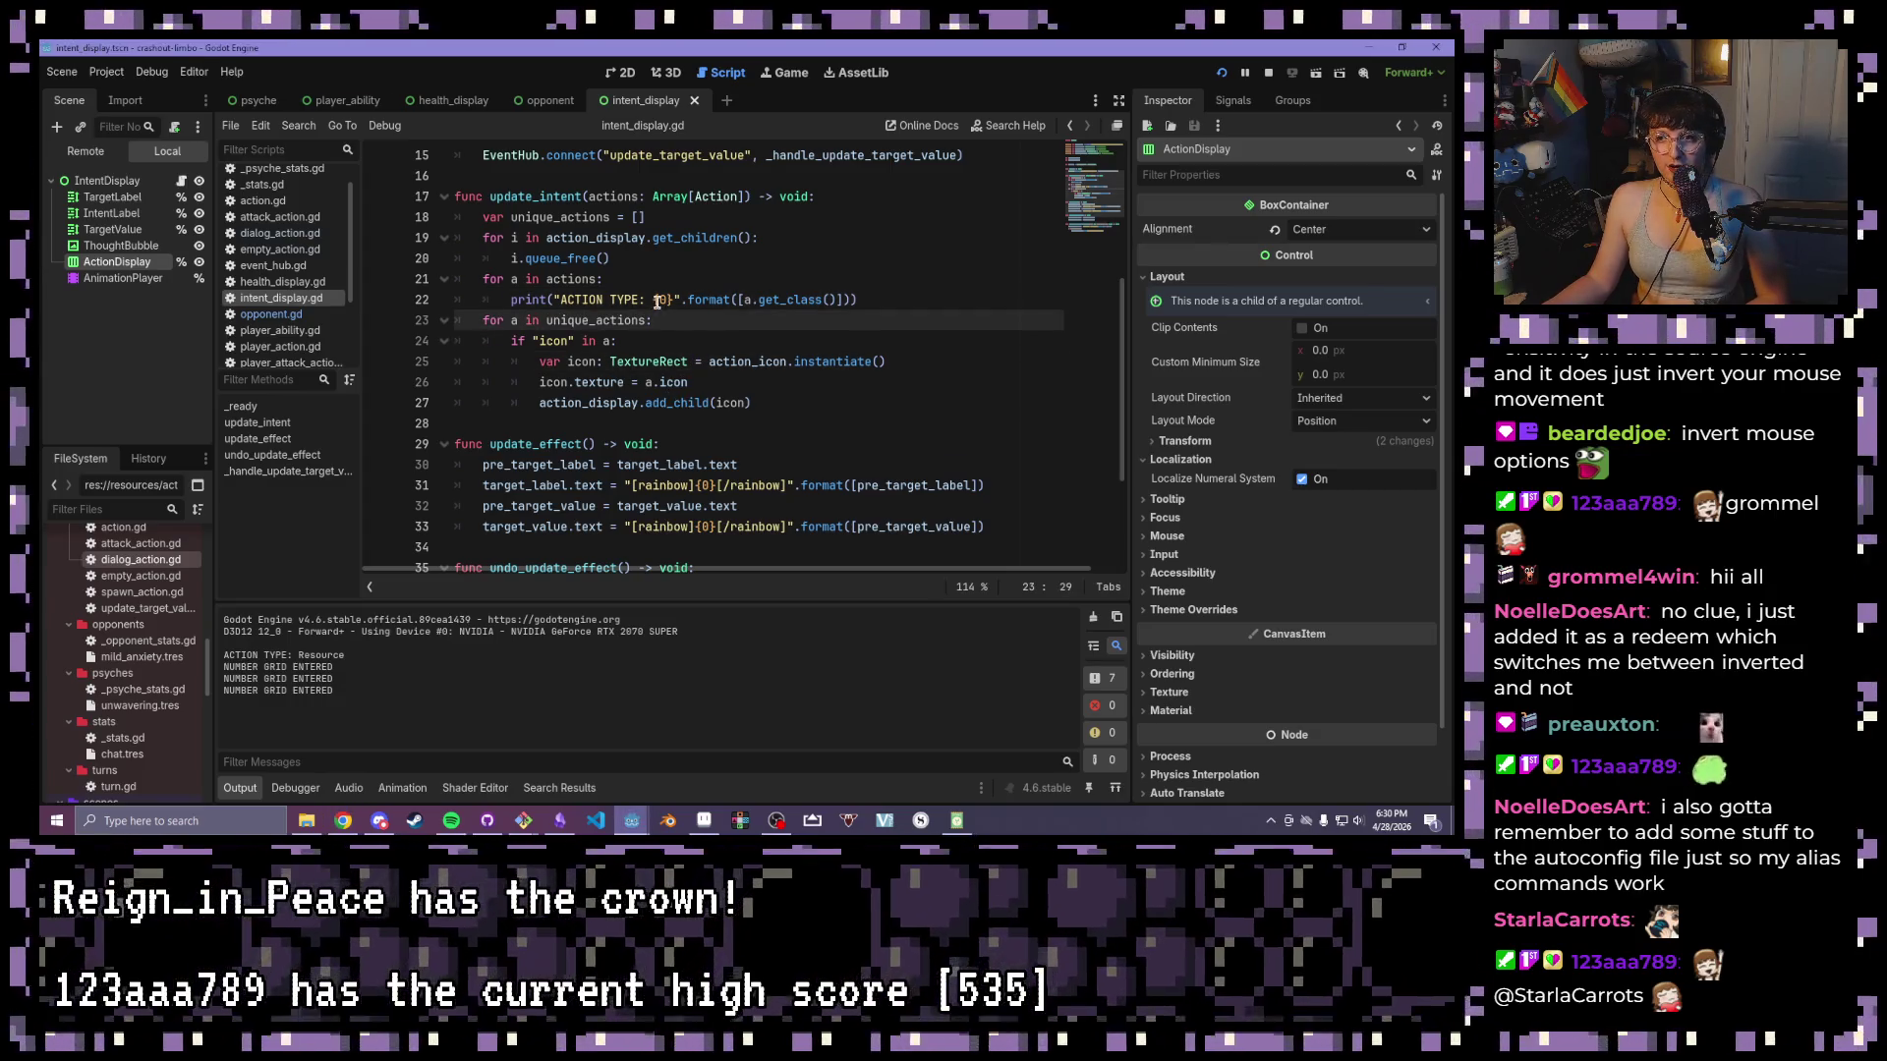
{"action": "left_click", "coordinate": [658, 299]}
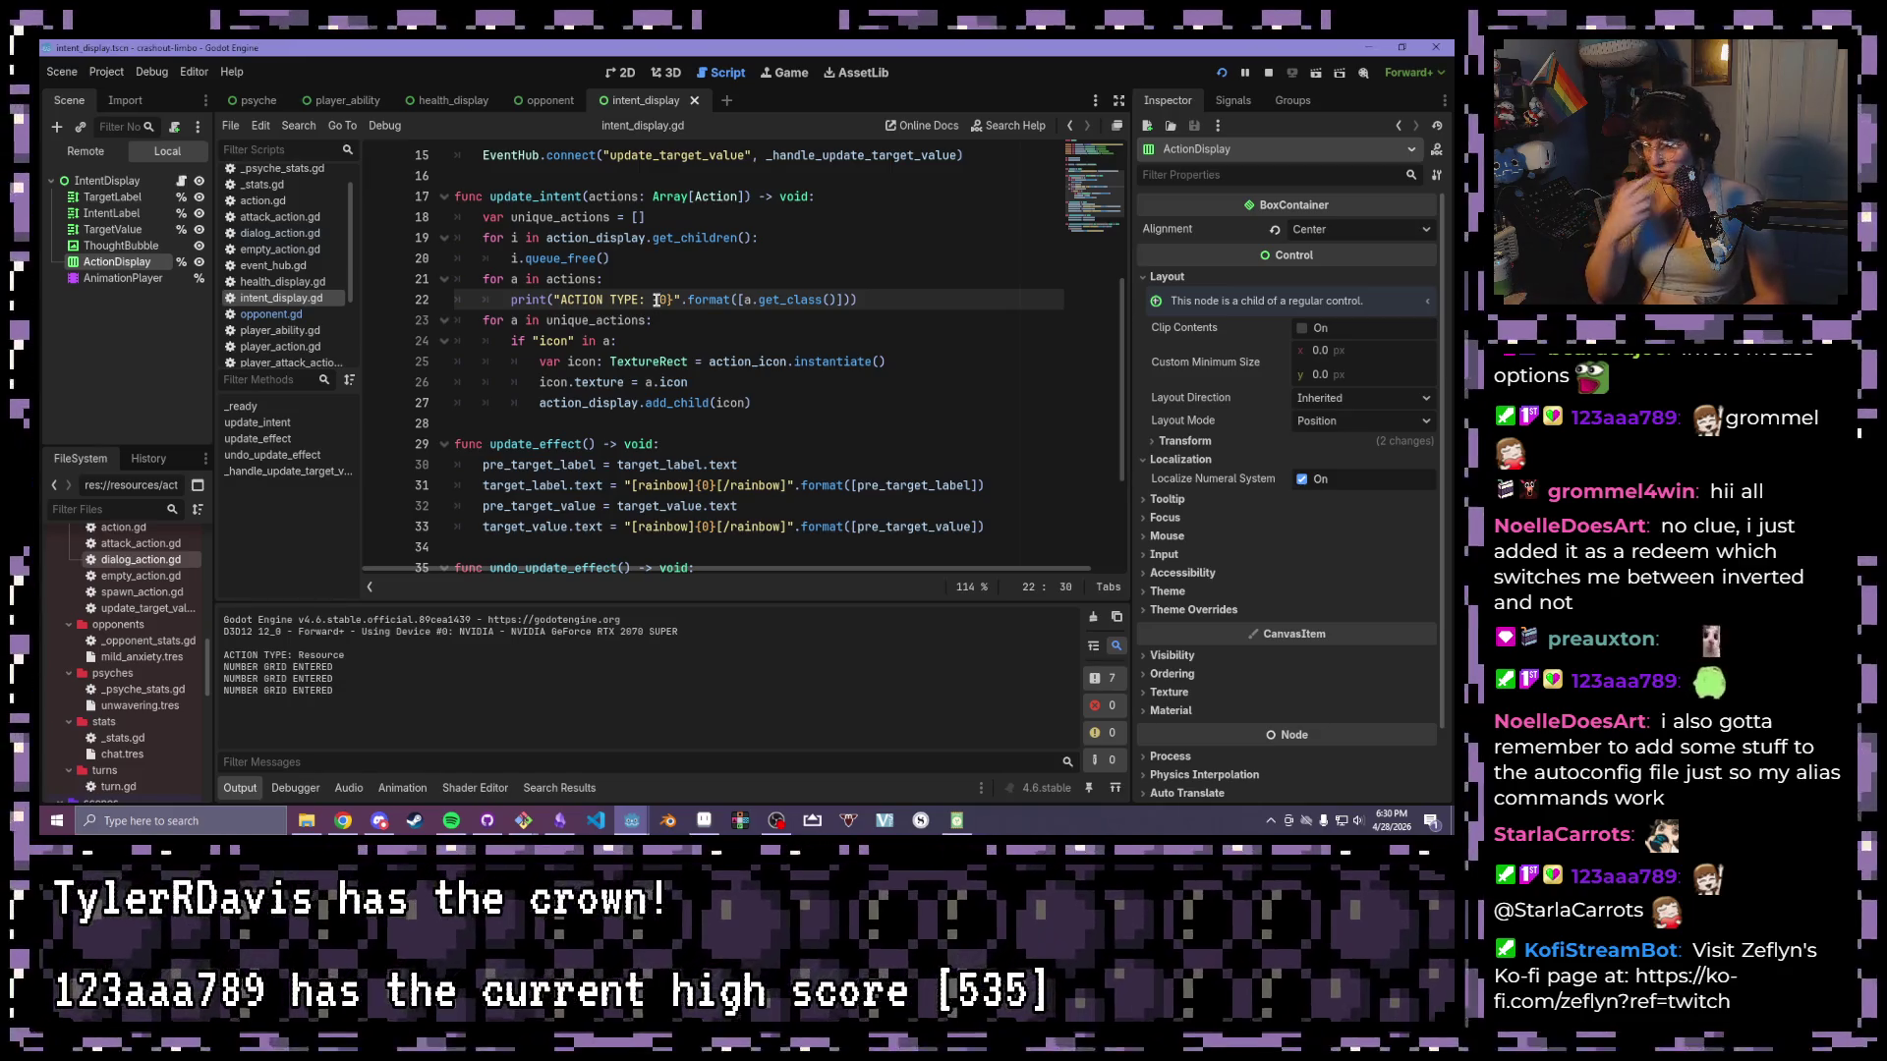
{"action": "left_click", "coordinate": [934, 293]}
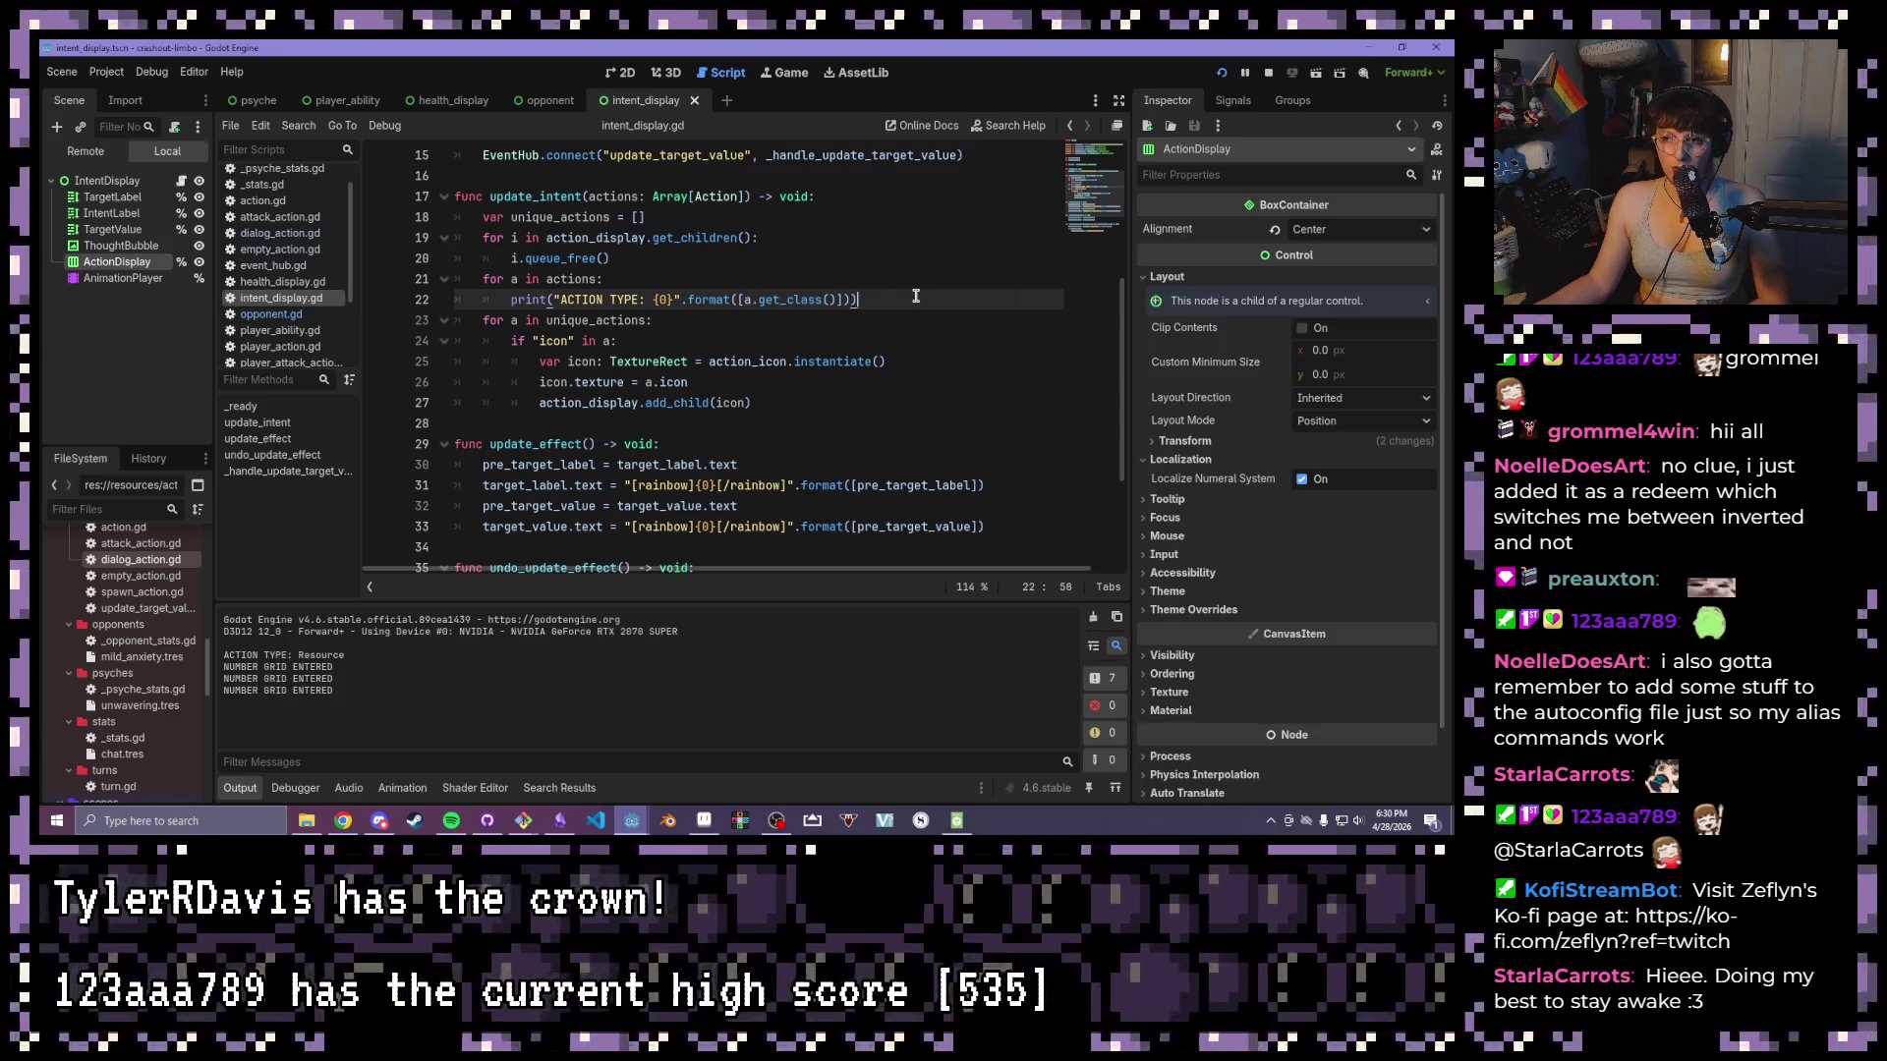
{"action": "left_click", "coordinate": [894, 271]}
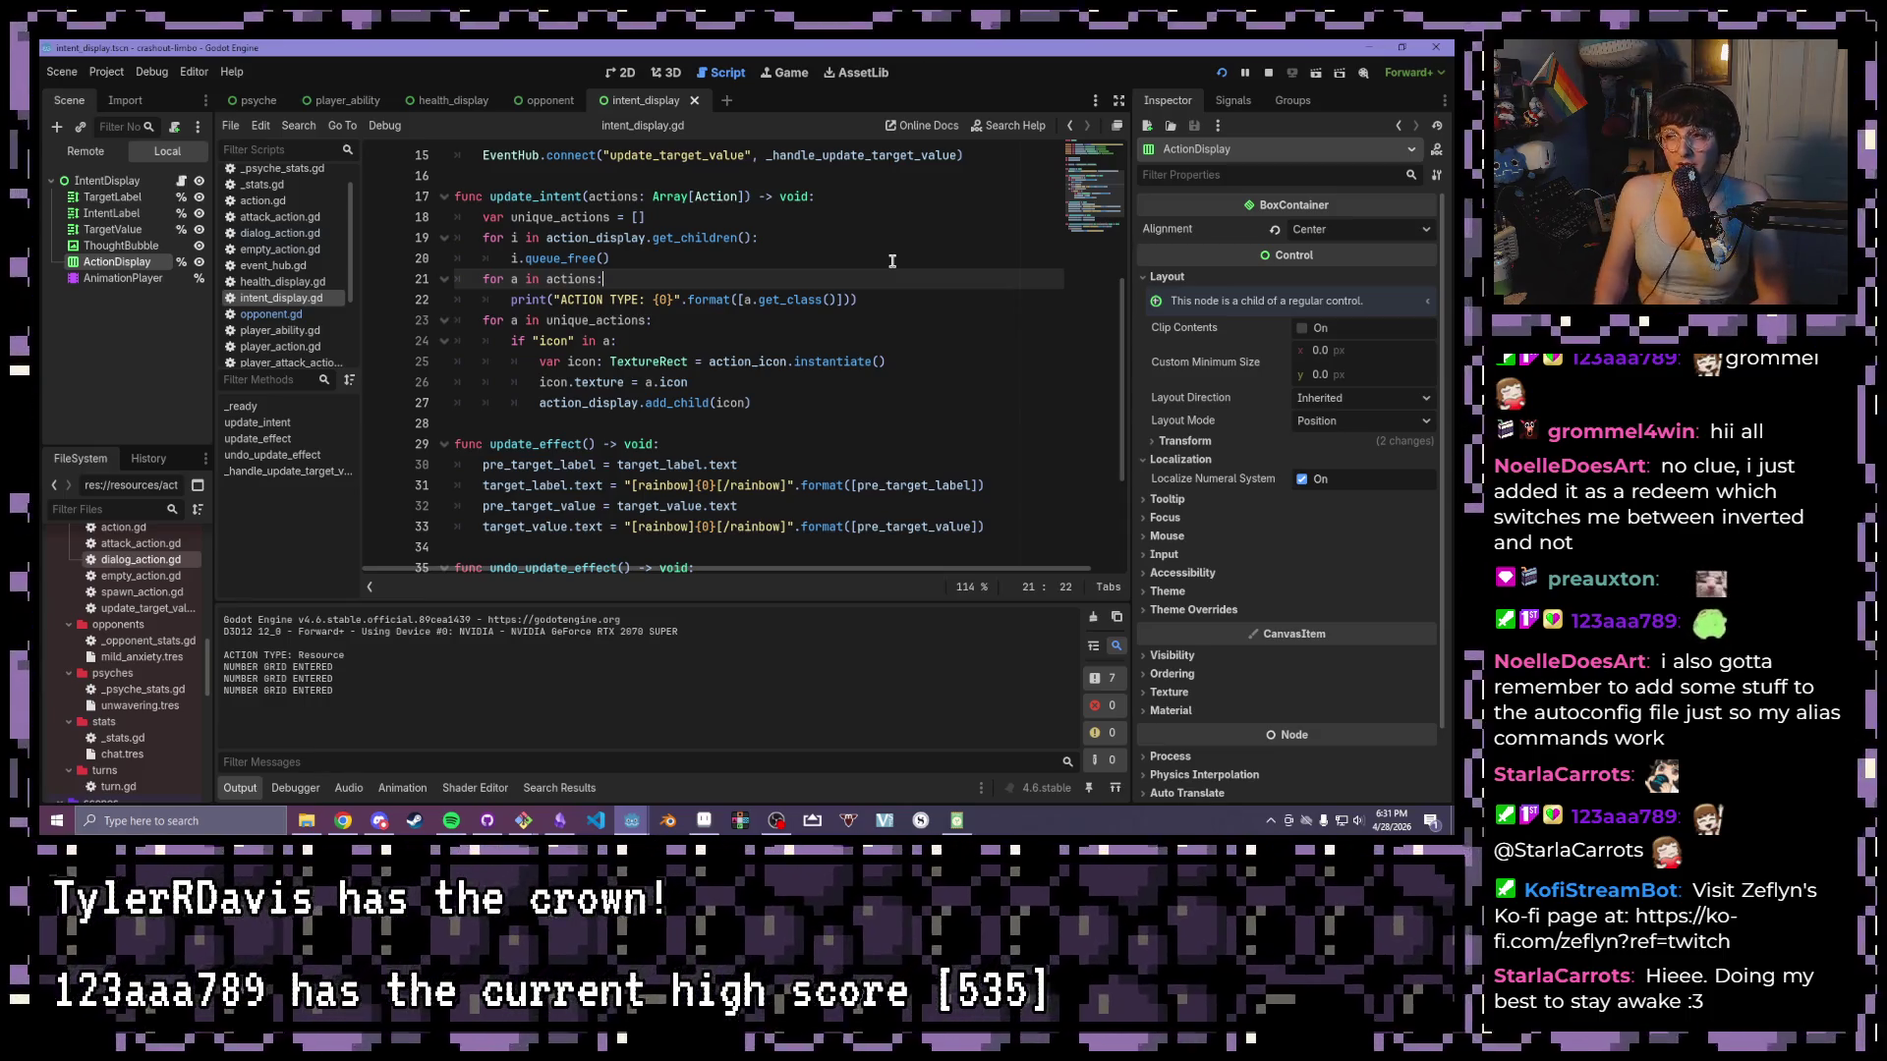
{"action": "left_click", "coordinate": [921, 300]}
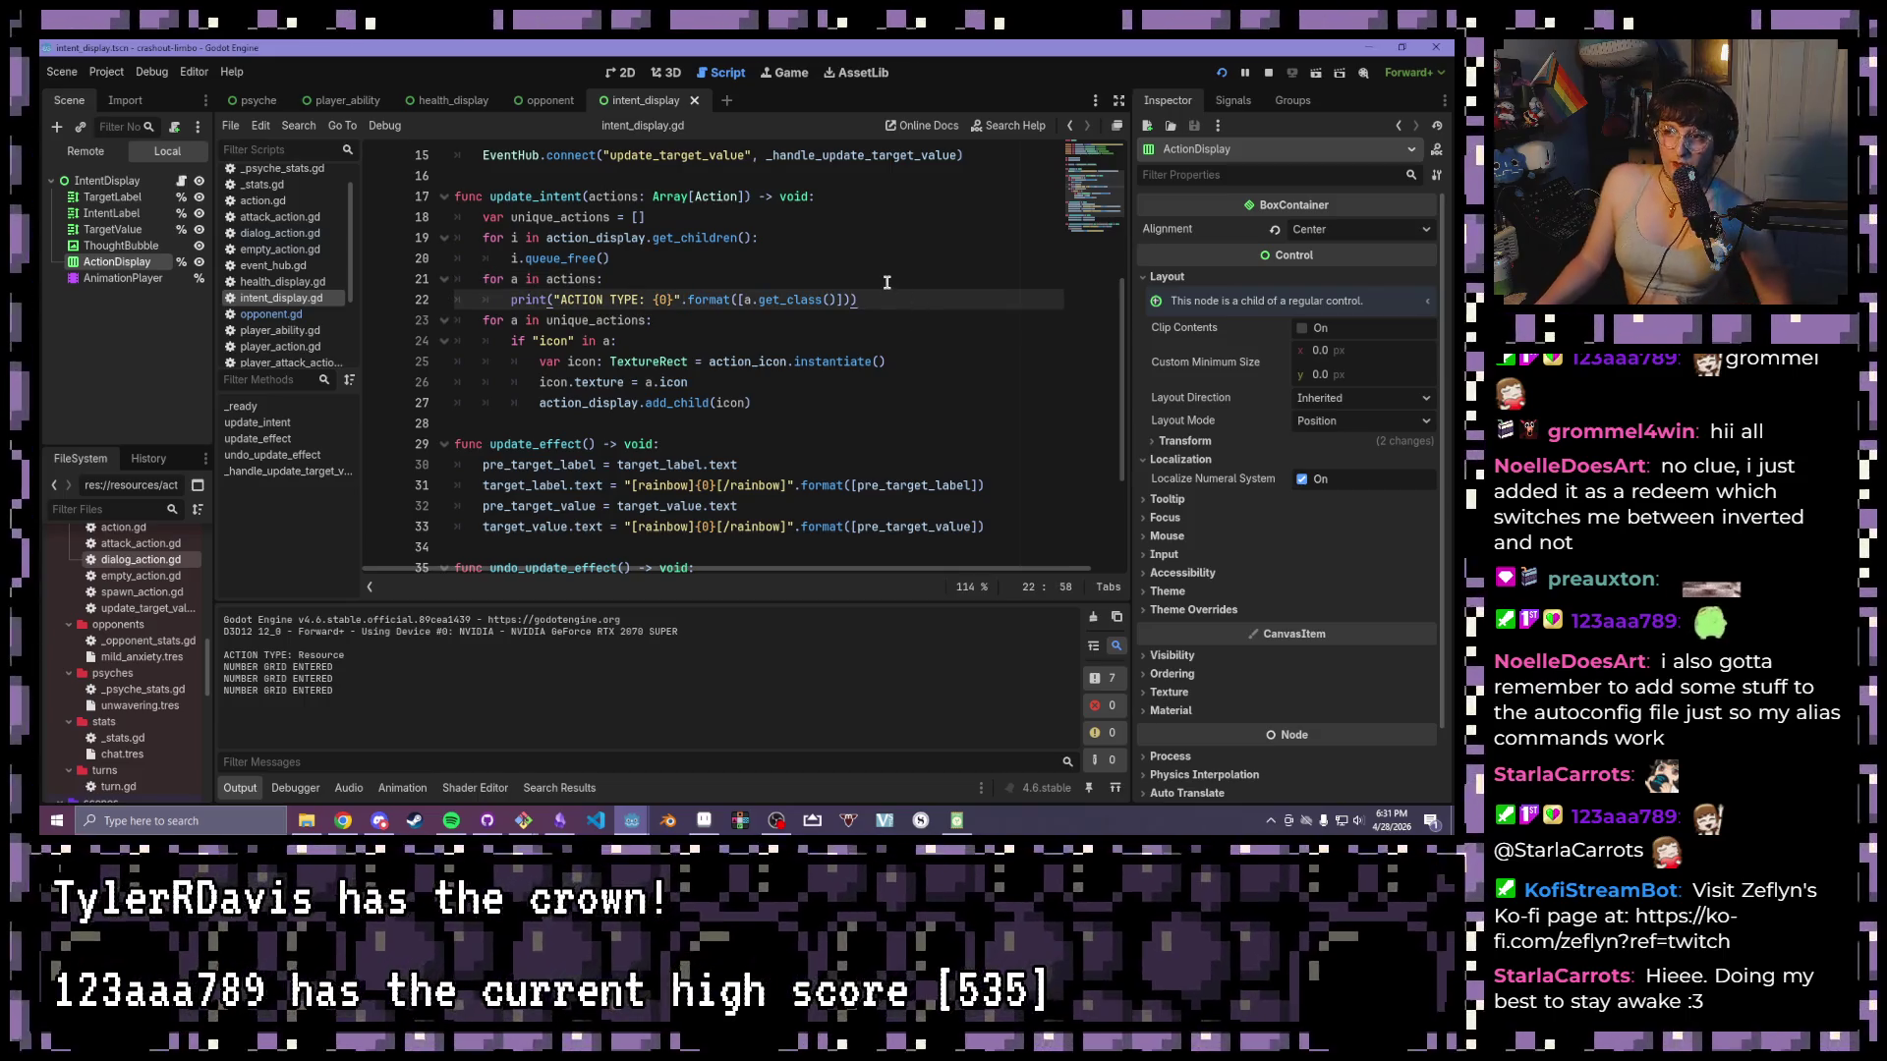
{"action": "left_click_drag", "start_coordinate": [894, 298], "coordinate": [483, 279]}
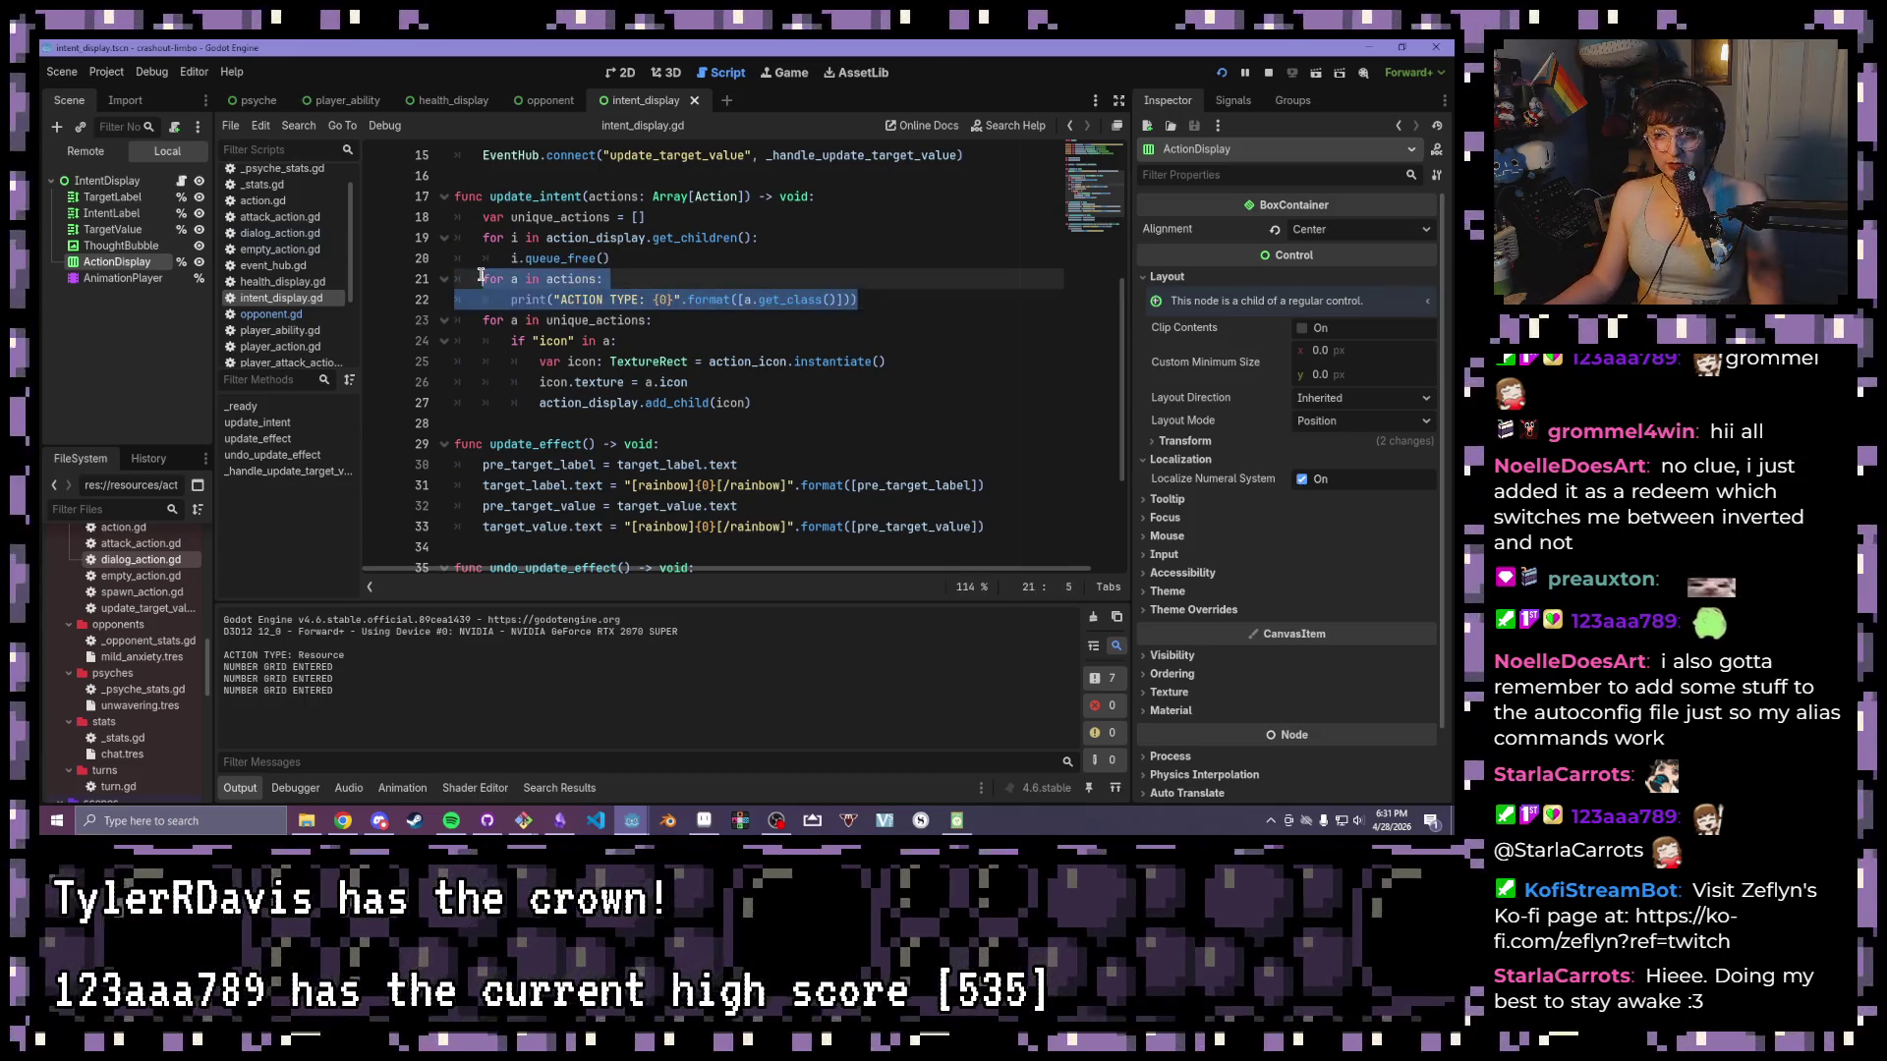
{"action": "left_click", "coordinate": [692, 288]}
{"action": "left_click", "coordinate": [704, 259]}
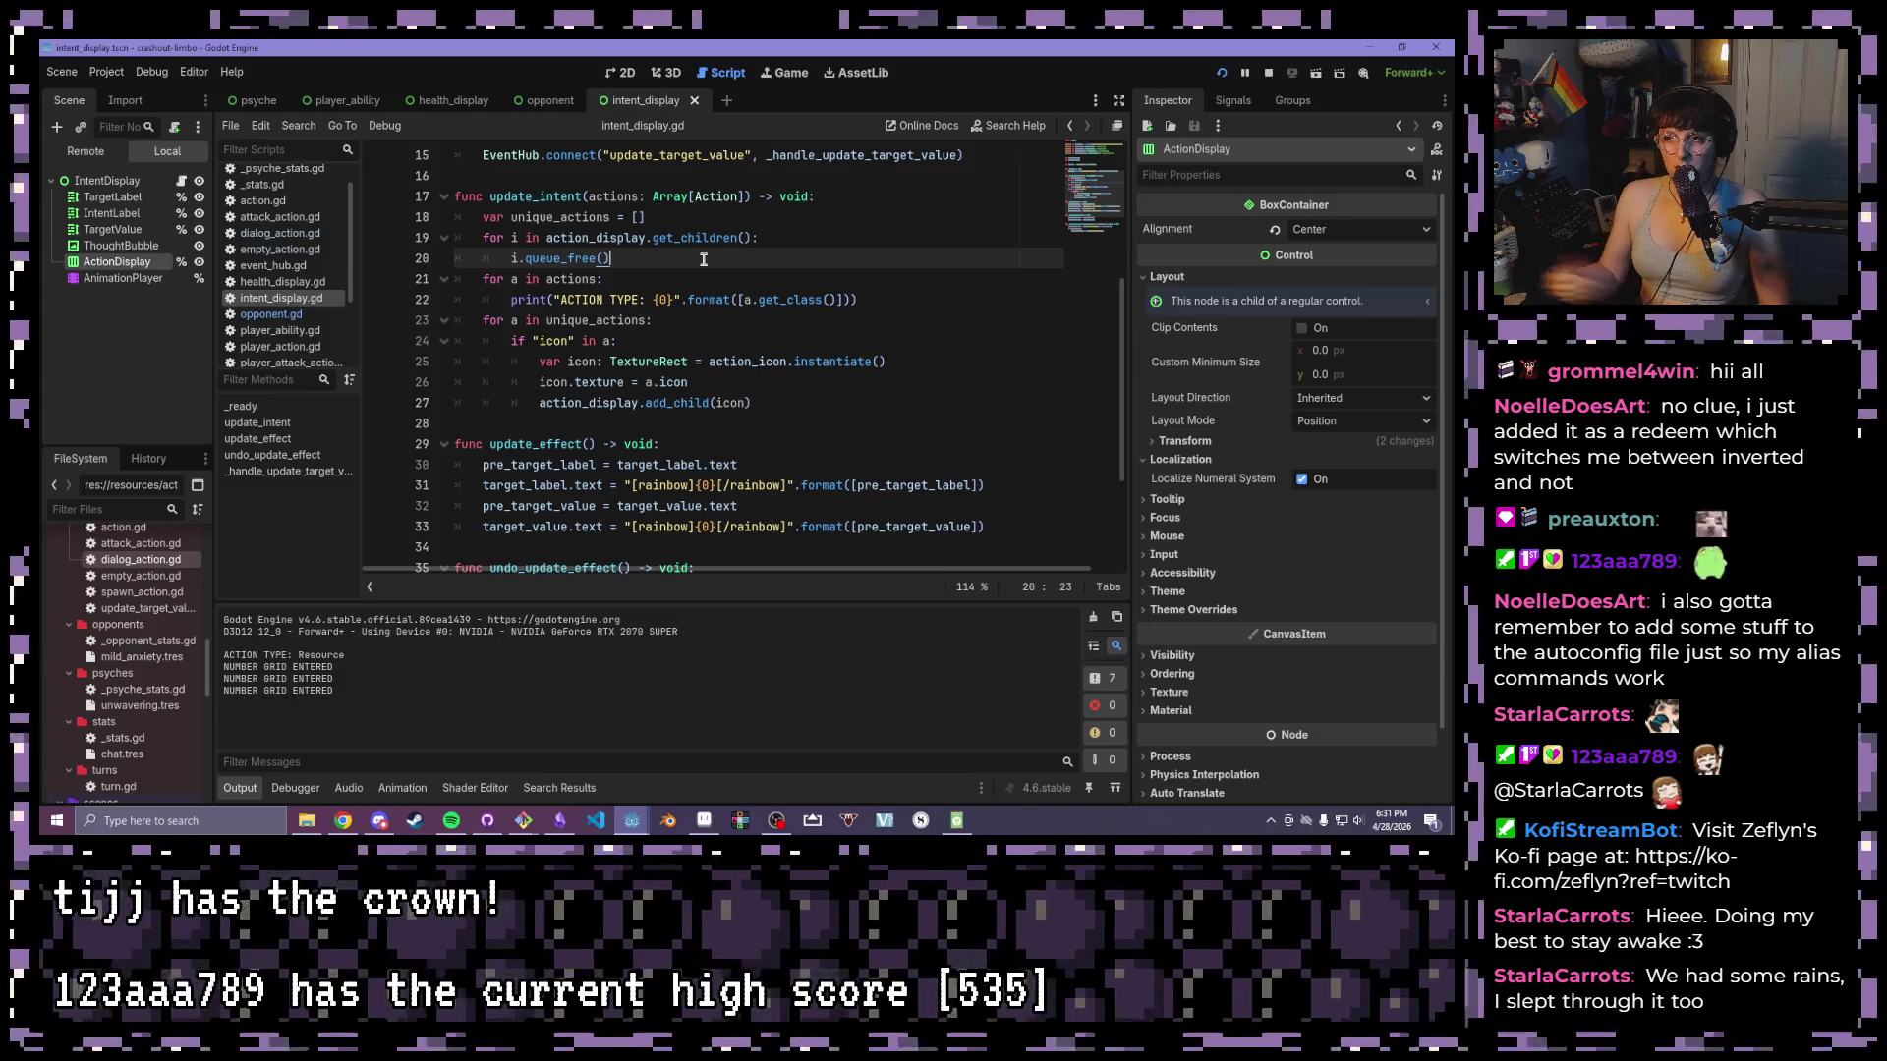
{"action": "left_click", "coordinate": [709, 216]}
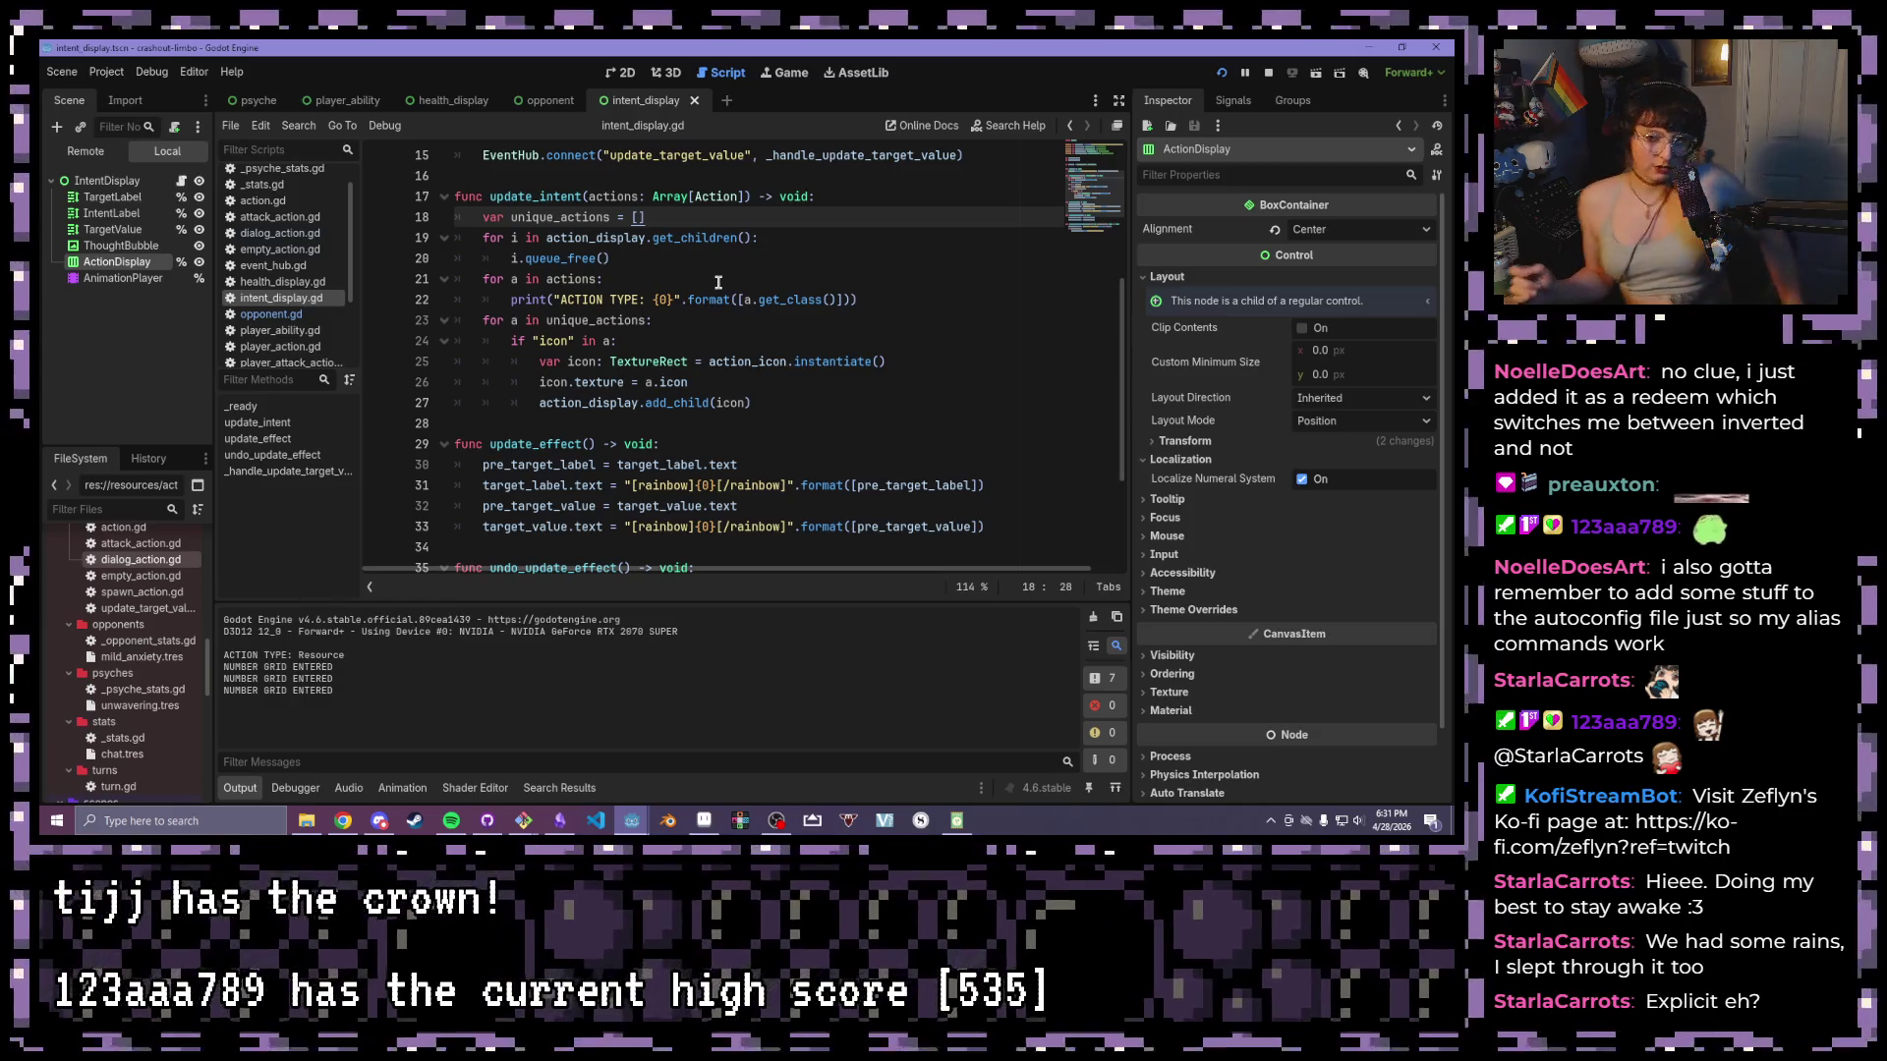
- Run the game and clear a three-cell chain, then the 8 and 4 pair, each summing to 12
{"action": "key", "text": "F5"}
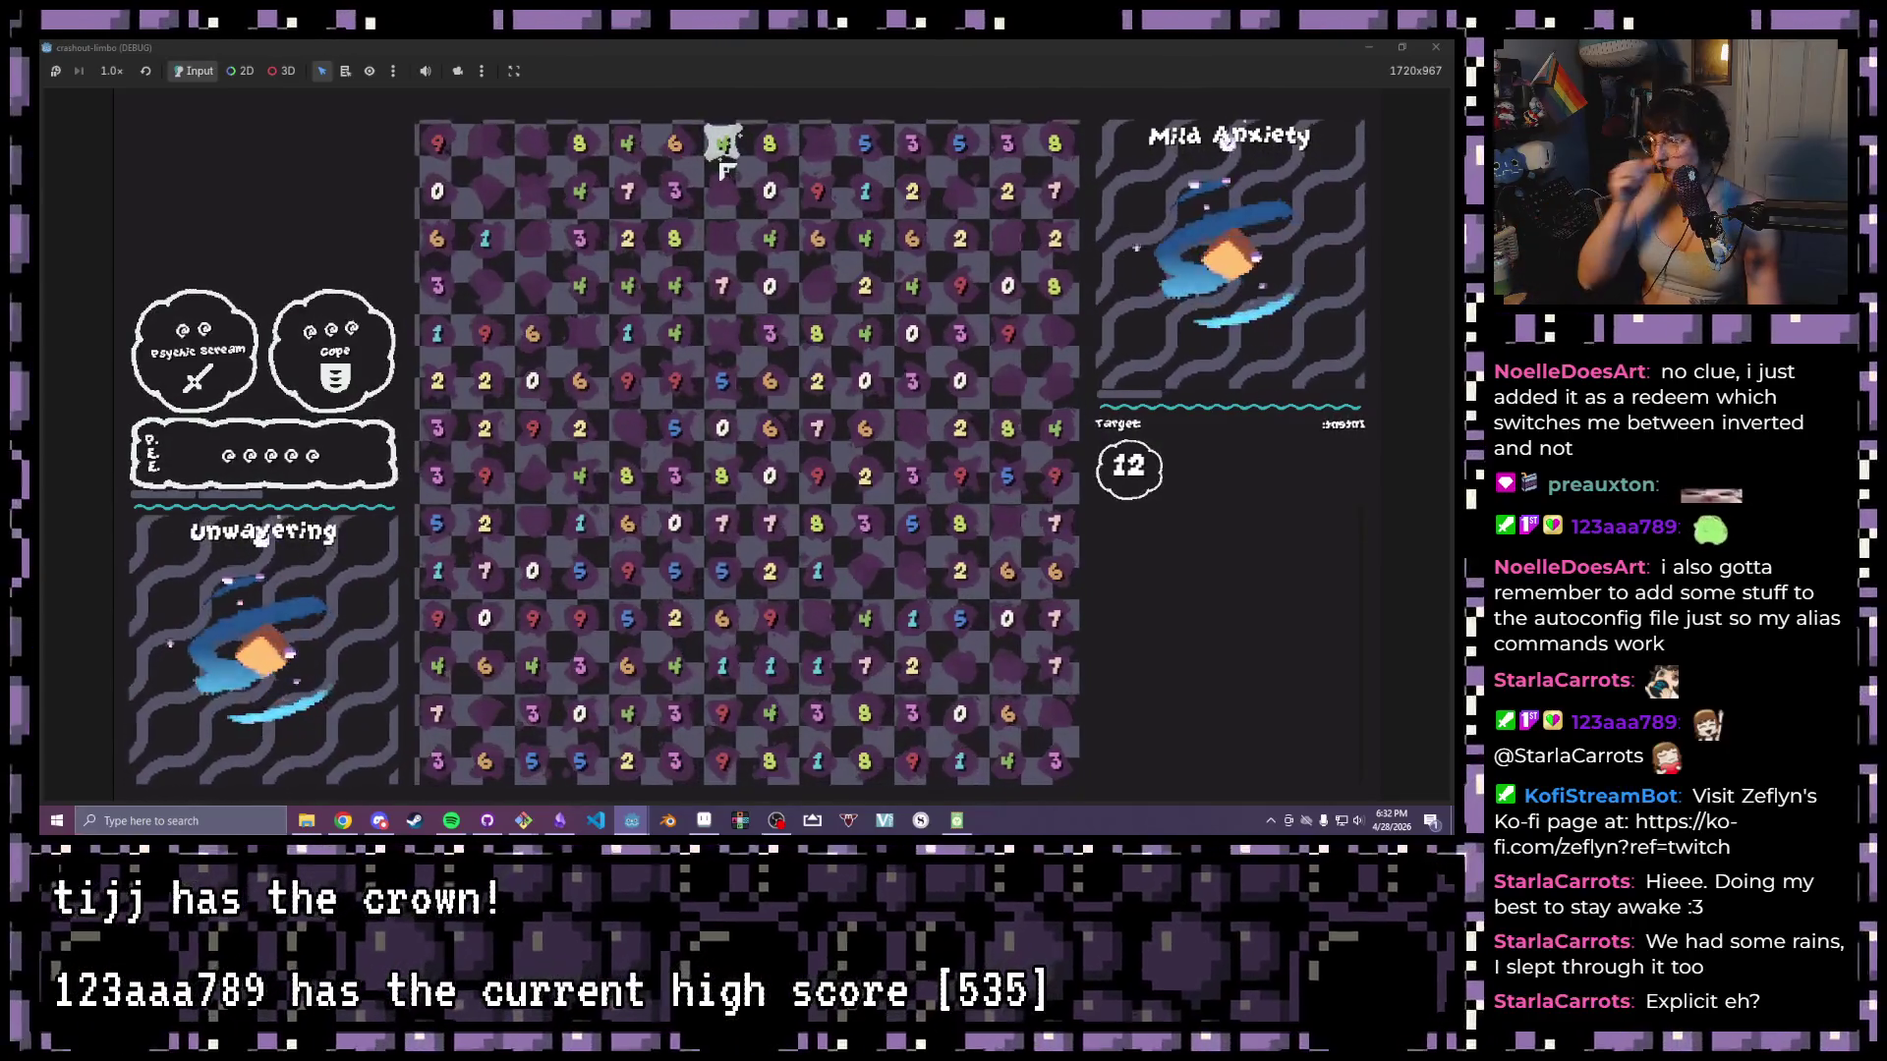
{"action": "left_click_drag", "start_coordinate": [532, 333], "coordinate": [580, 381]}
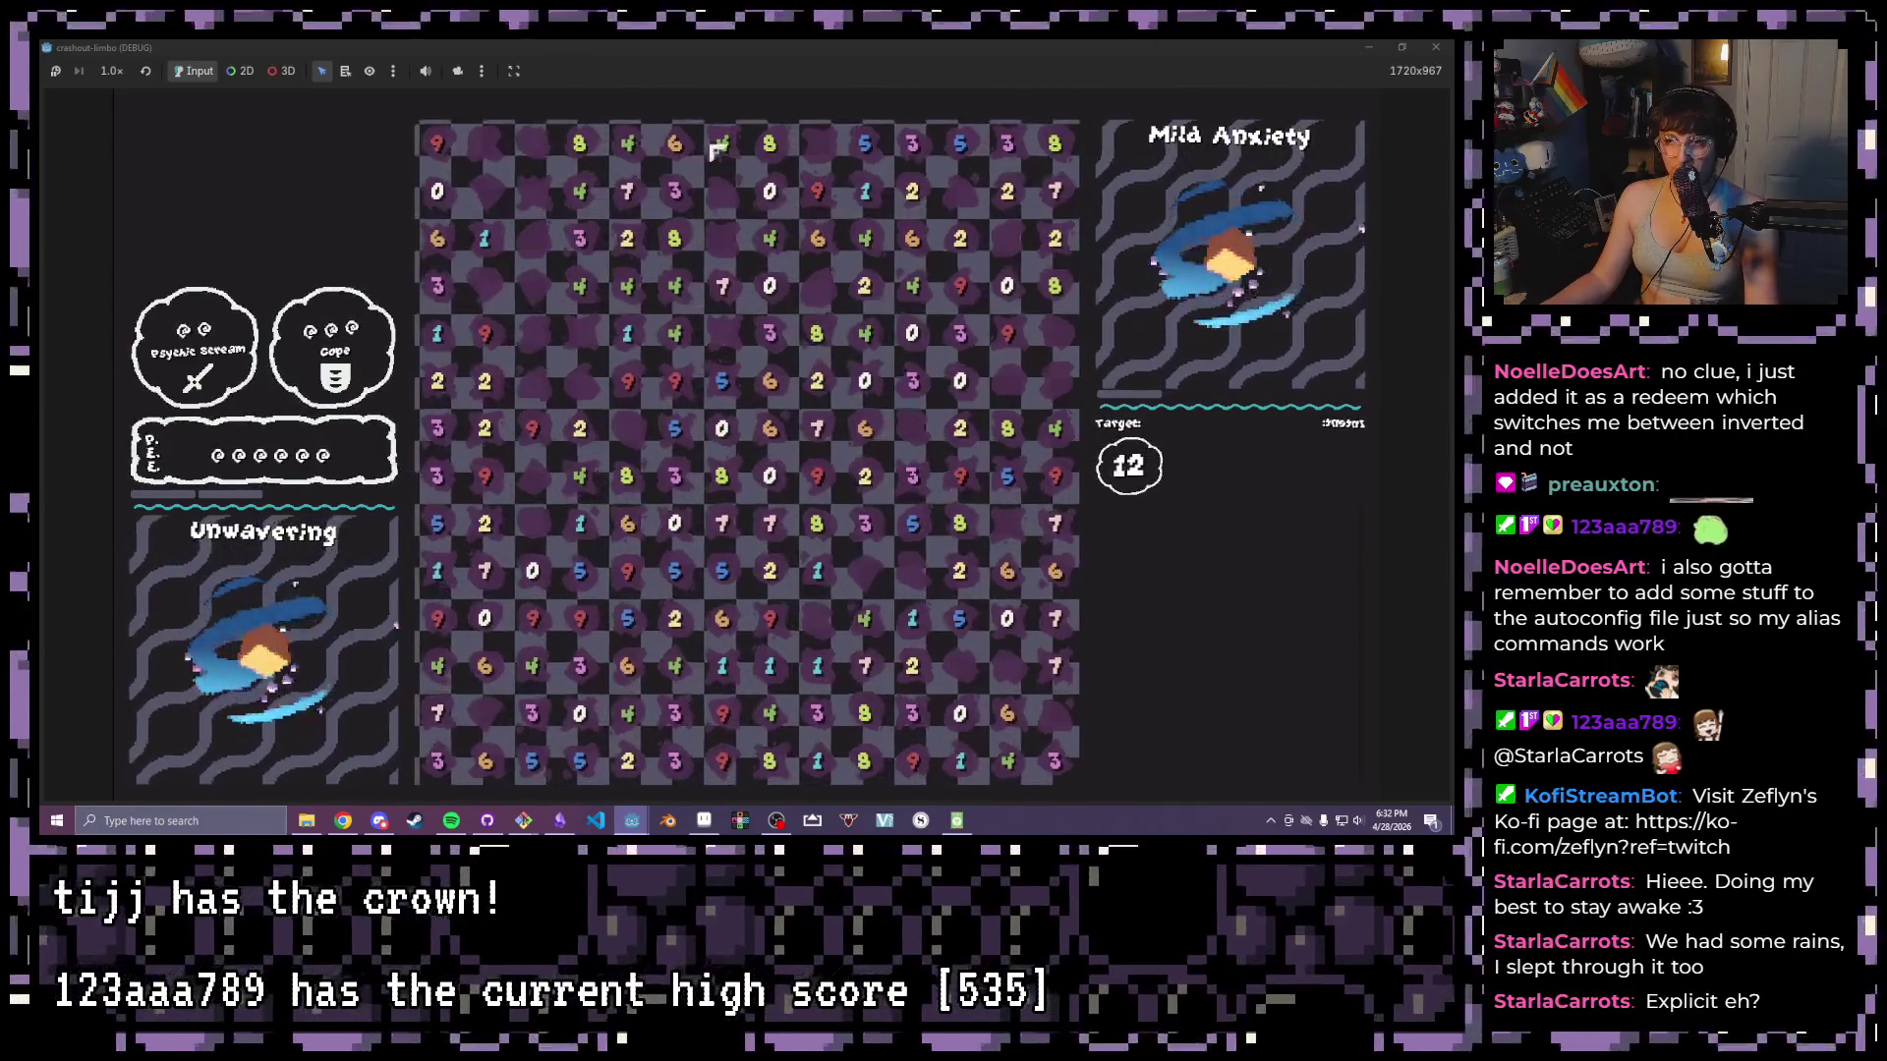
{"action": "left_click", "coordinate": [676, 239]}
{"action": "left_click", "coordinate": [675, 285]}
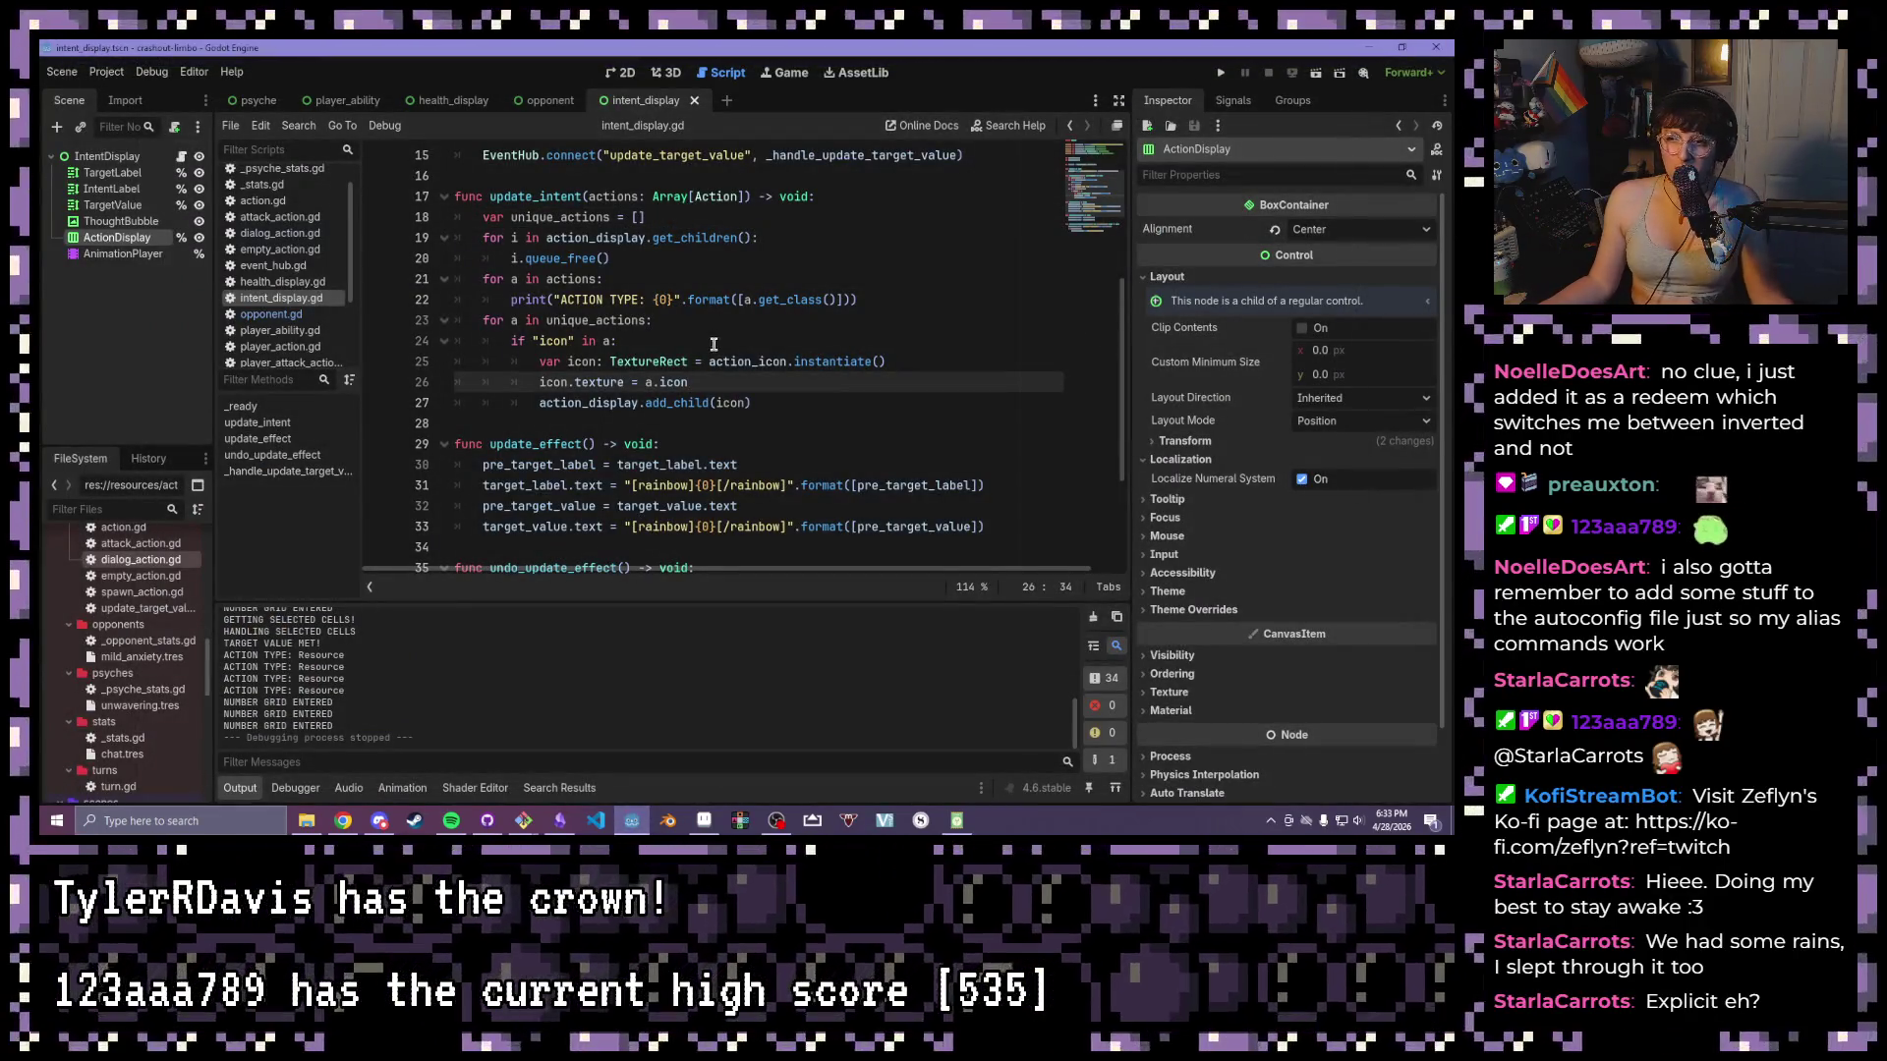
- Review the update_intent variables and the a.icon reference on line 26
{"action": "left_click", "coordinate": [839, 462]}
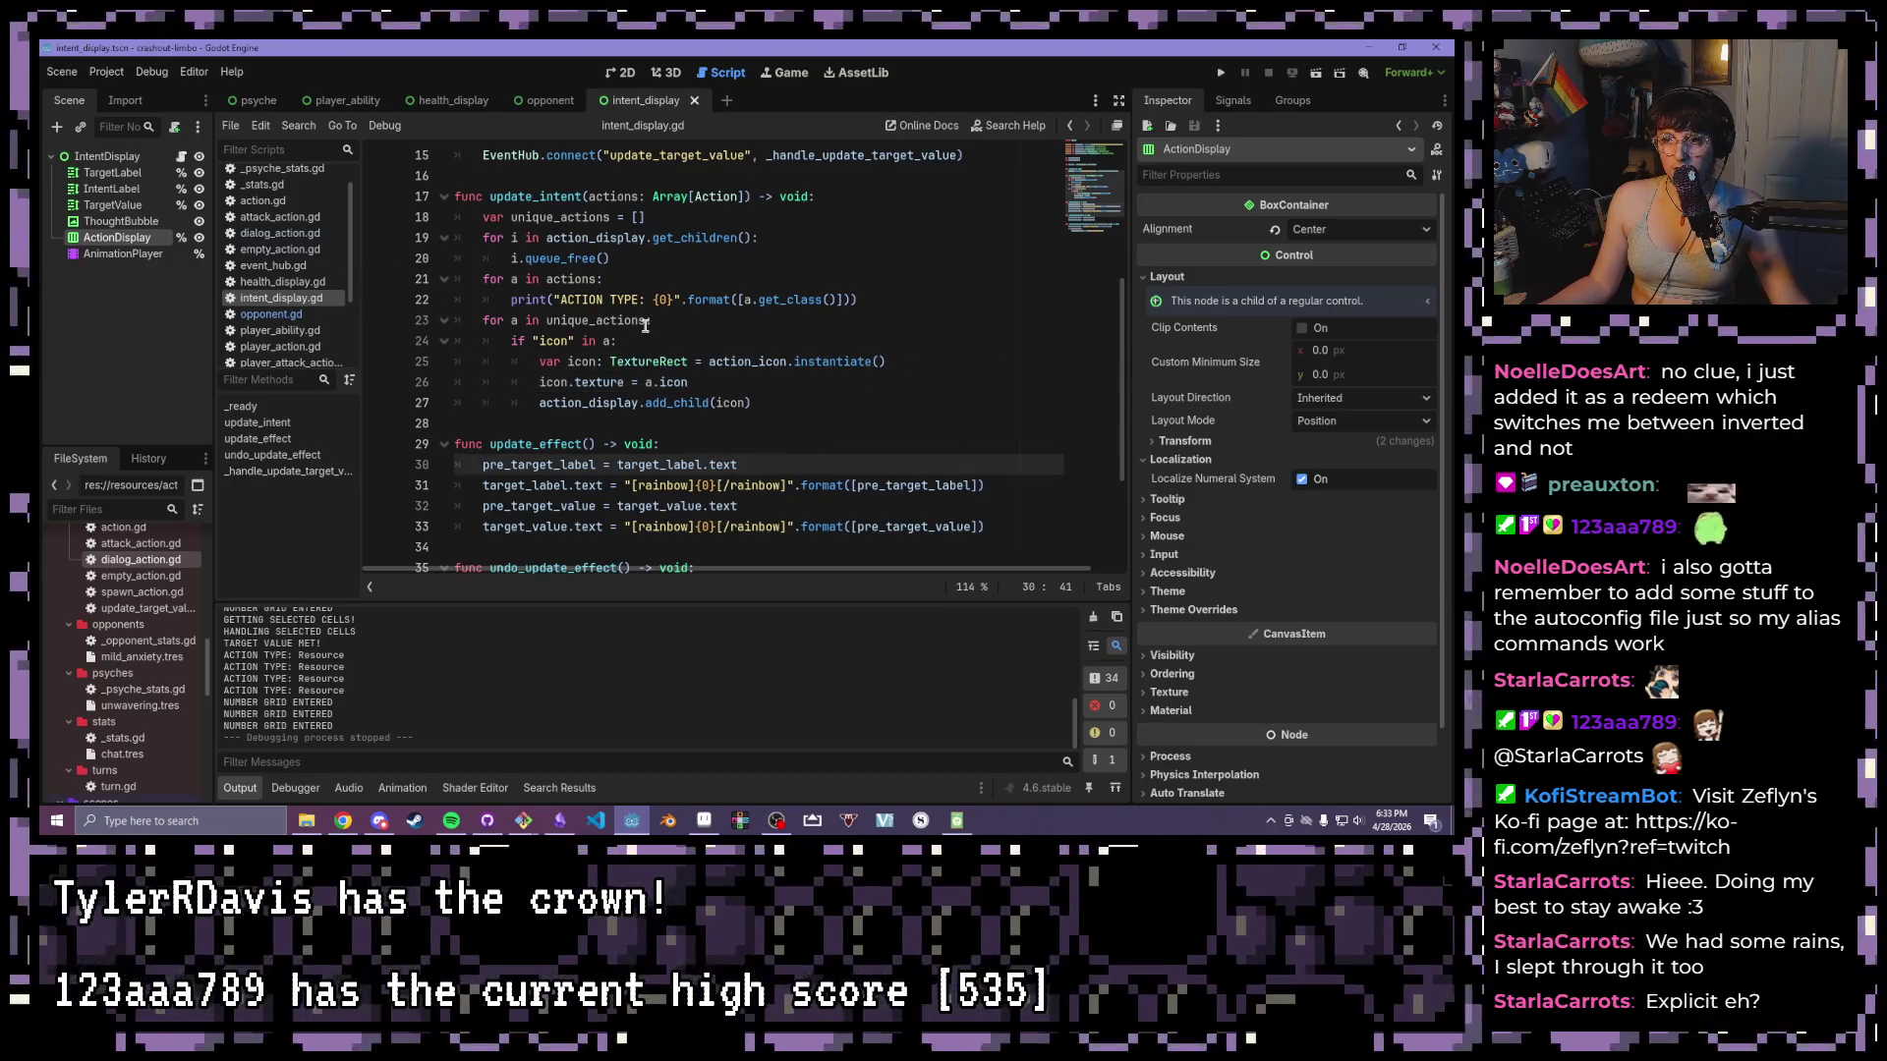
{"action": "scroll", "coordinate": [649, 327], "scroll_direction": "up", "scroll_amount": 2}
{"action": "scroll", "coordinate": [650, 327], "scroll_direction": "up", "scroll_amount": 1}
{"action": "left_click_drag", "start_coordinate": [651, 403], "coordinate": [479, 403]}
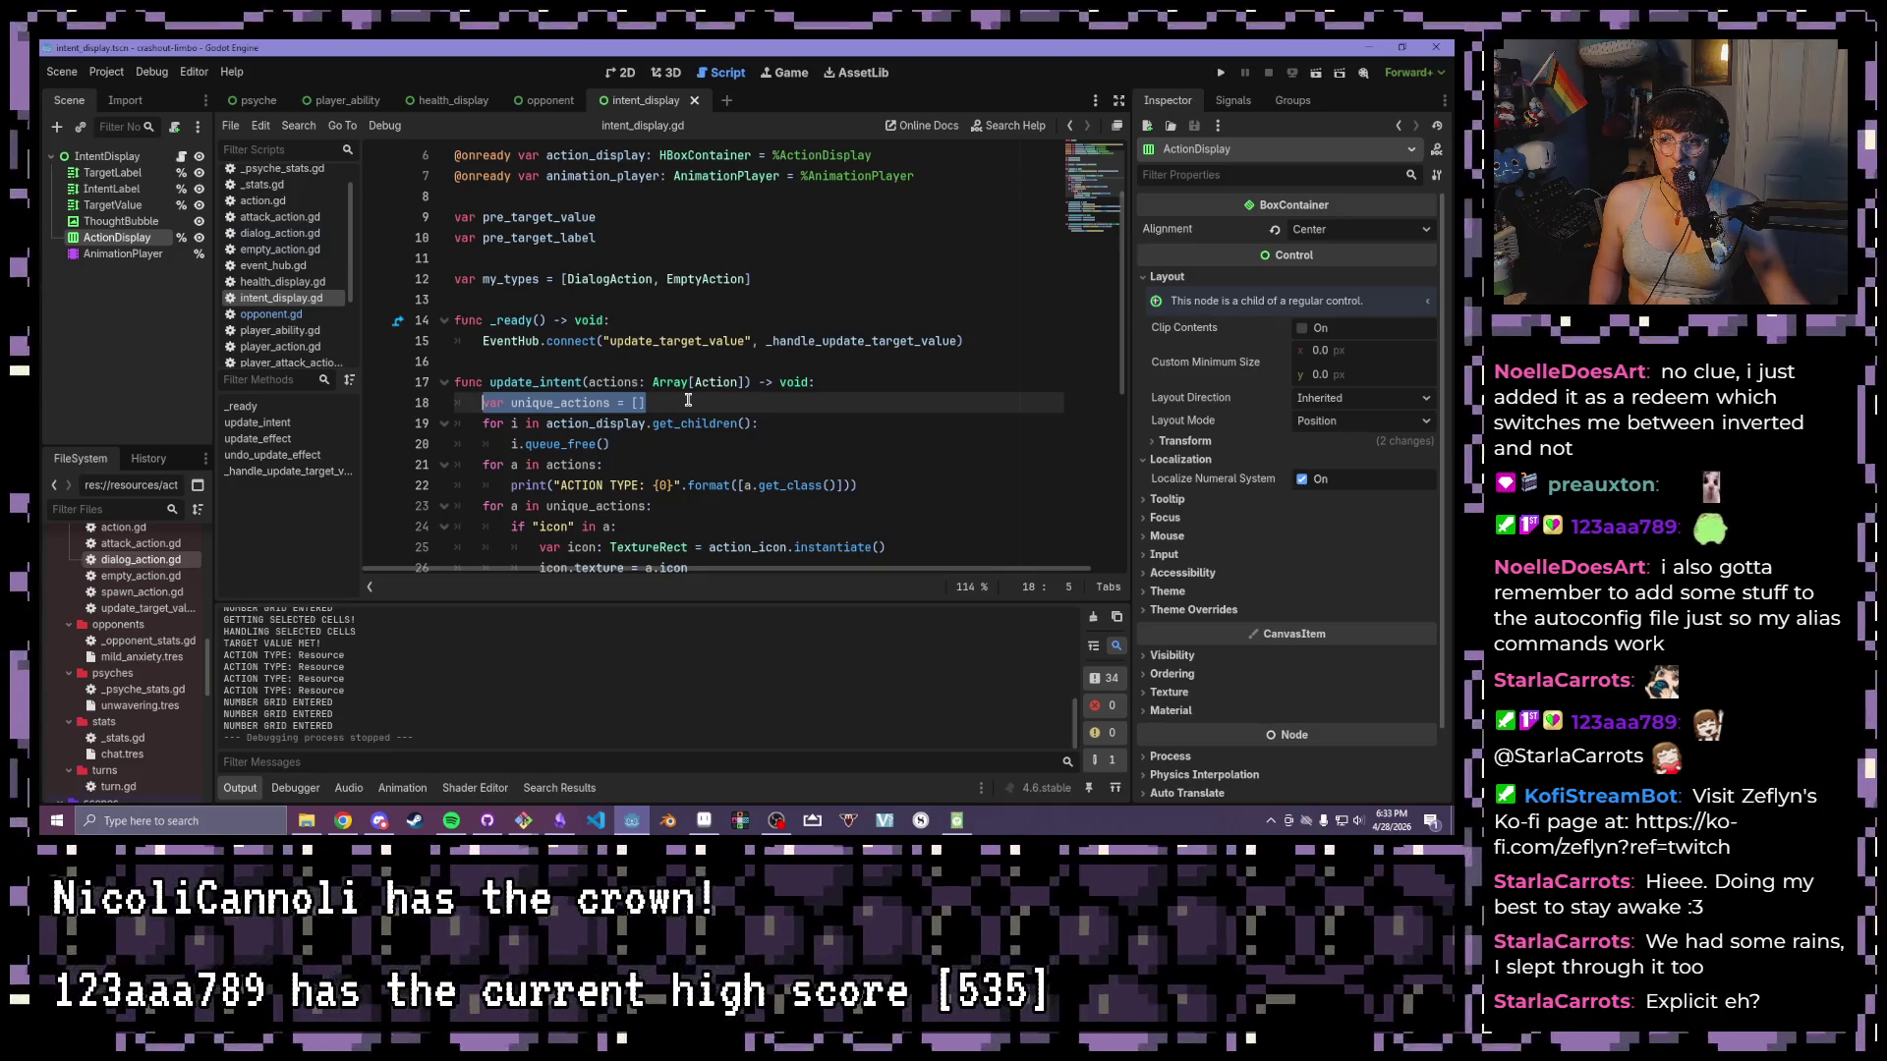
{"action": "scroll", "coordinate": [720, 388], "scroll_direction": "down", "scroll_amount": 1}
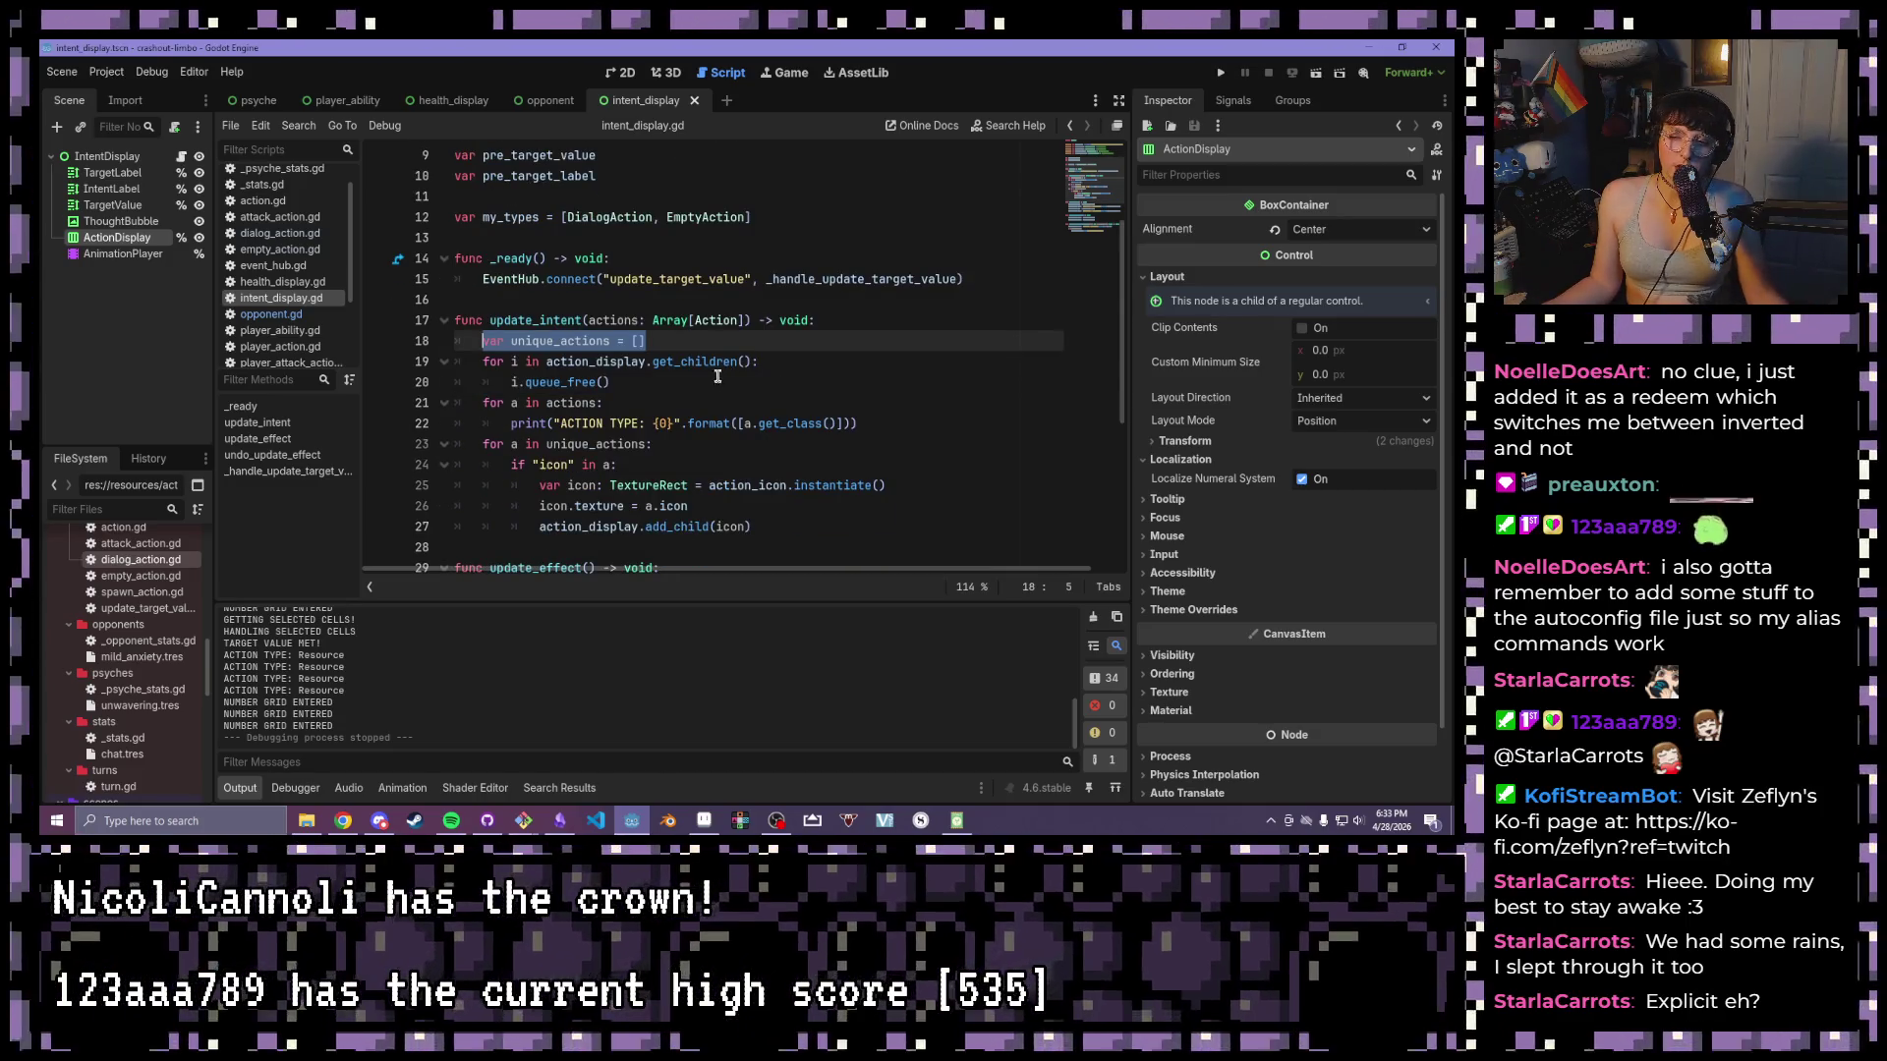
{"action": "left_click", "coordinate": [731, 504]}
{"action": "left_click", "coordinate": [644, 507], "text": "shift"}
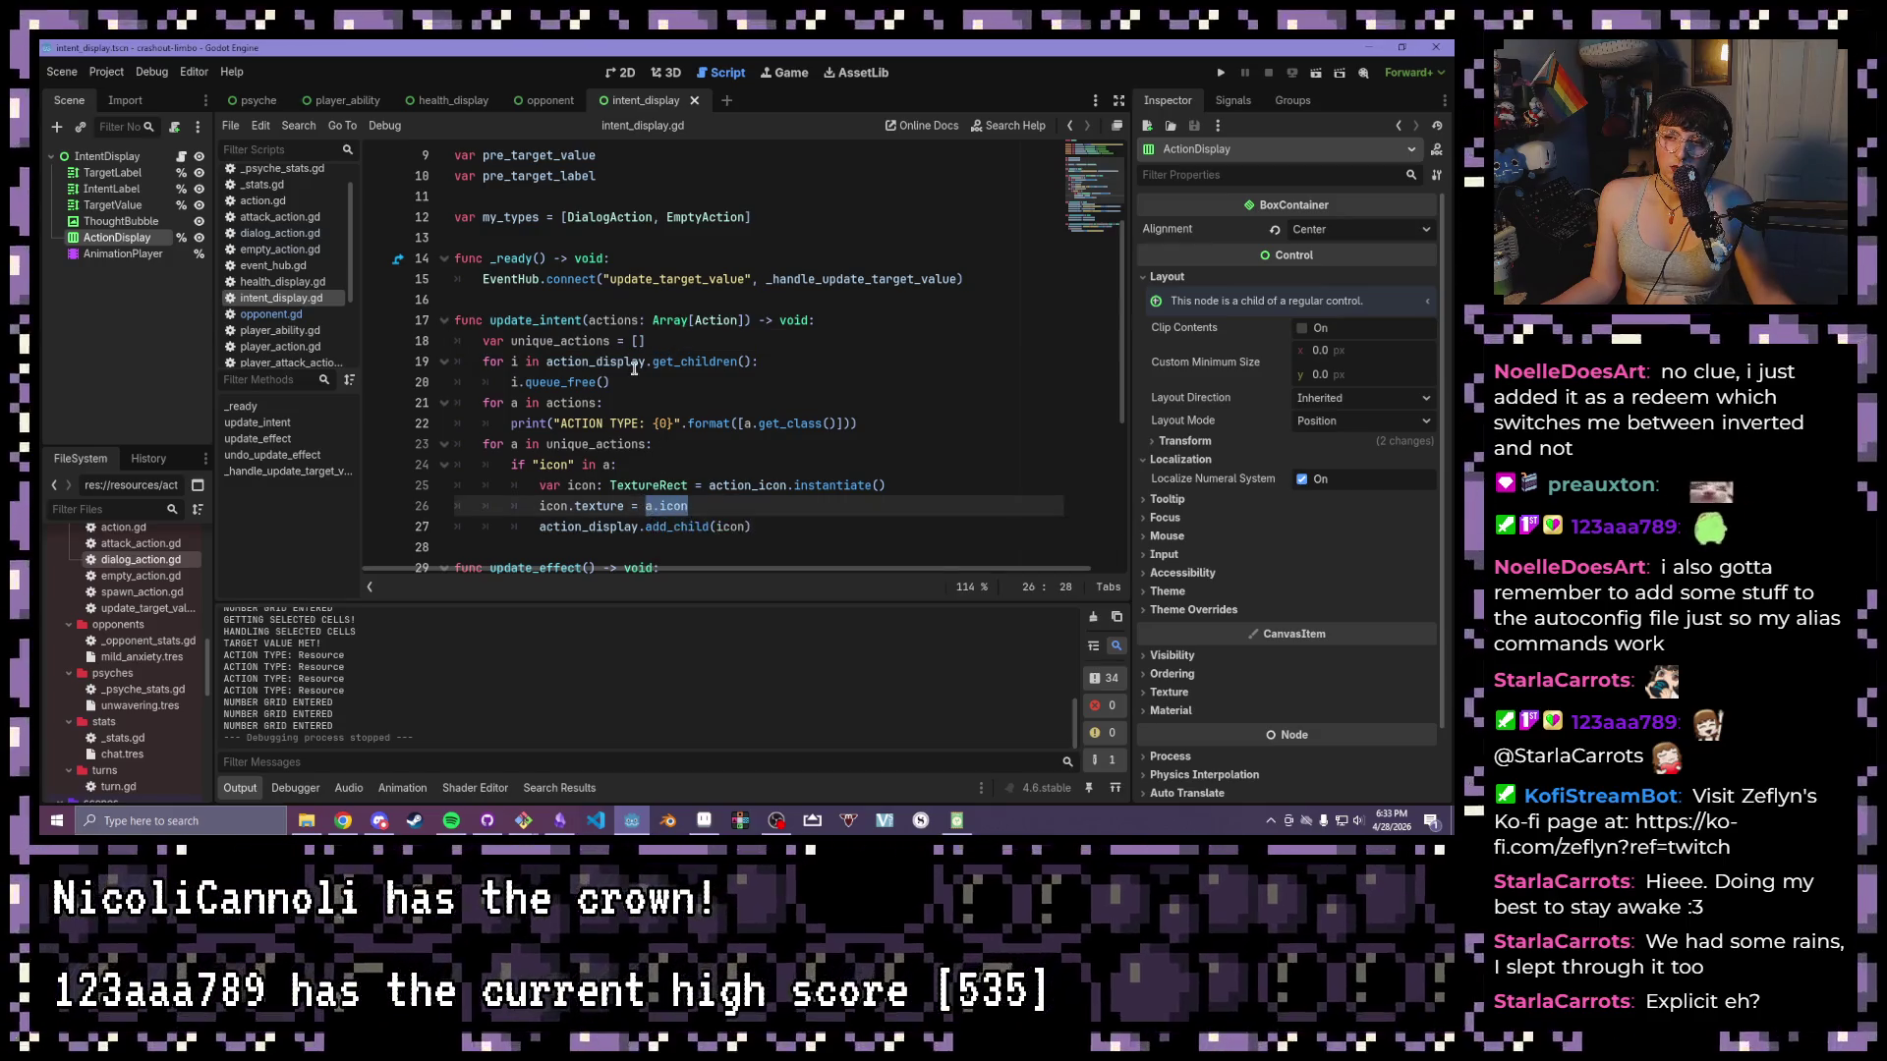
- Replace the ACTION TYPE print on line 22 with the start of 'if unique_actions.an'
{"action": "mouse_move", "coordinate": [634, 368]}
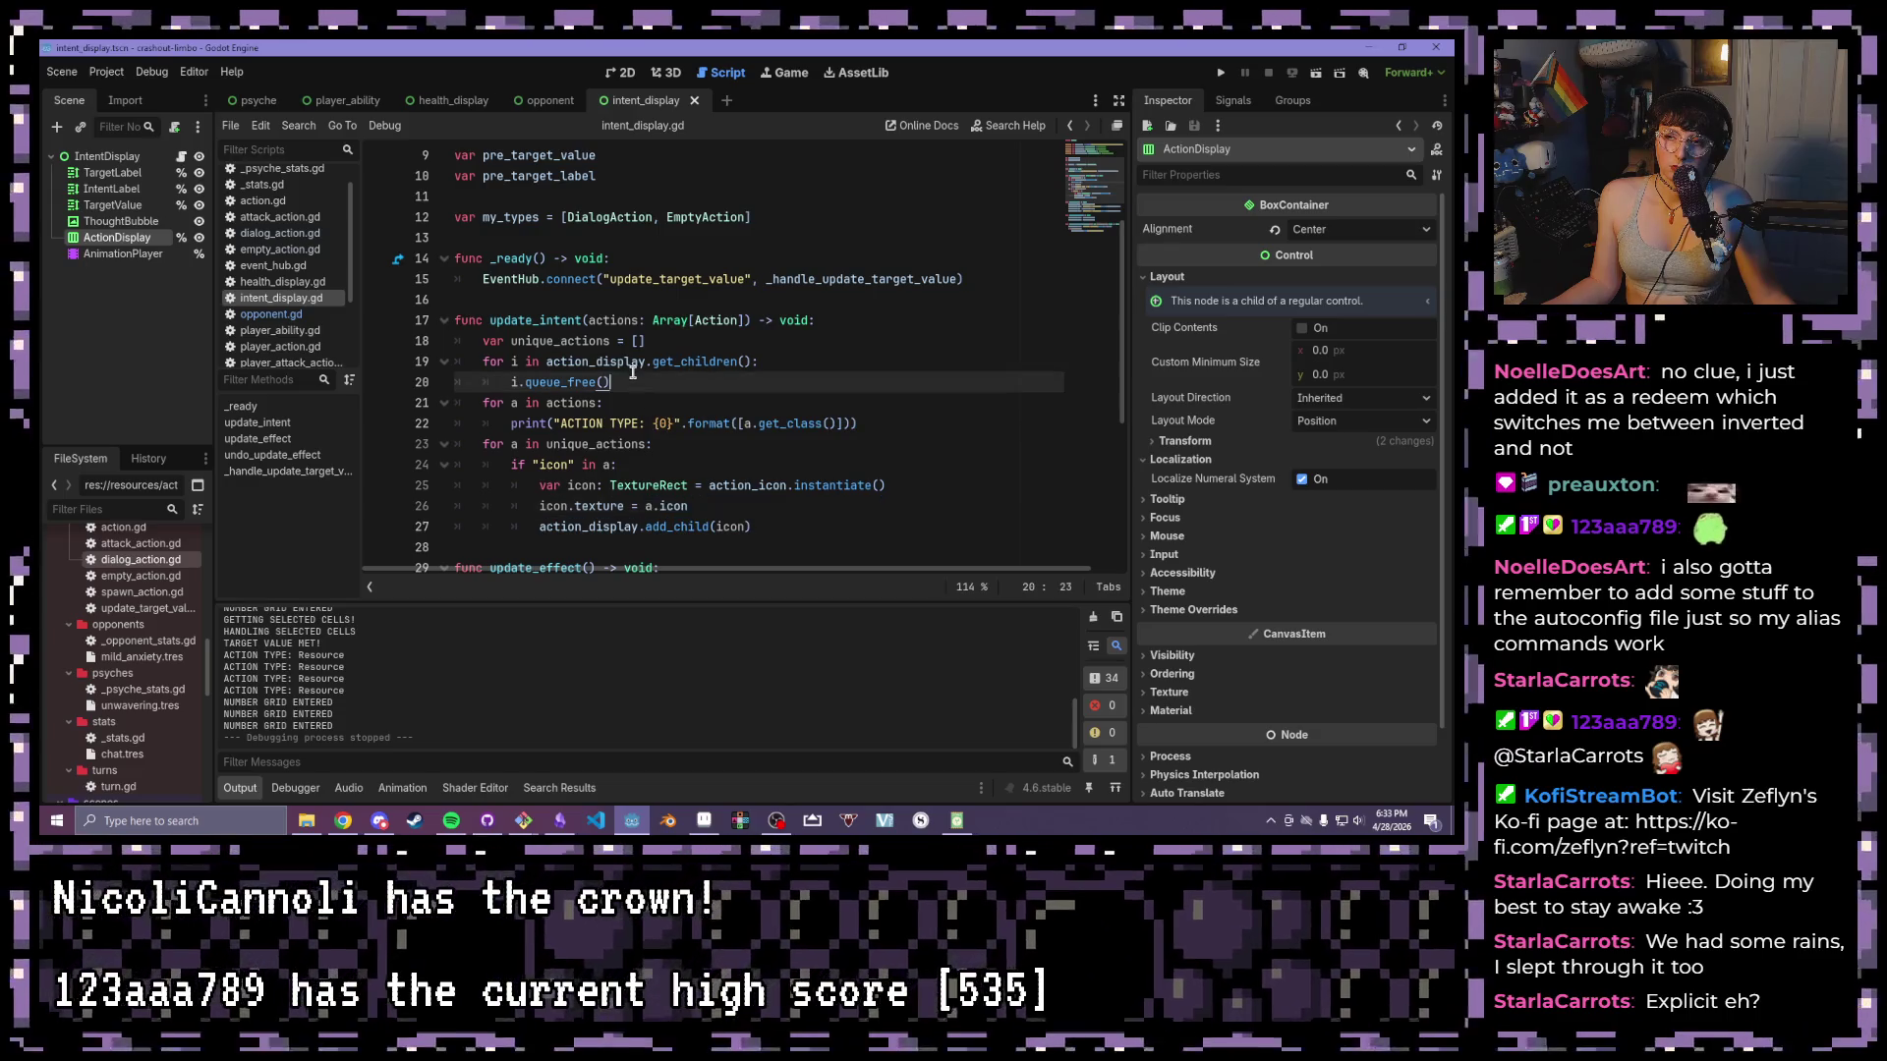
{"action": "left_click_drag", "start_coordinate": [897, 424], "coordinate": [518, 417]}
{"action": "left_click_drag", "start_coordinate": [902, 423], "coordinate": [497, 428]}
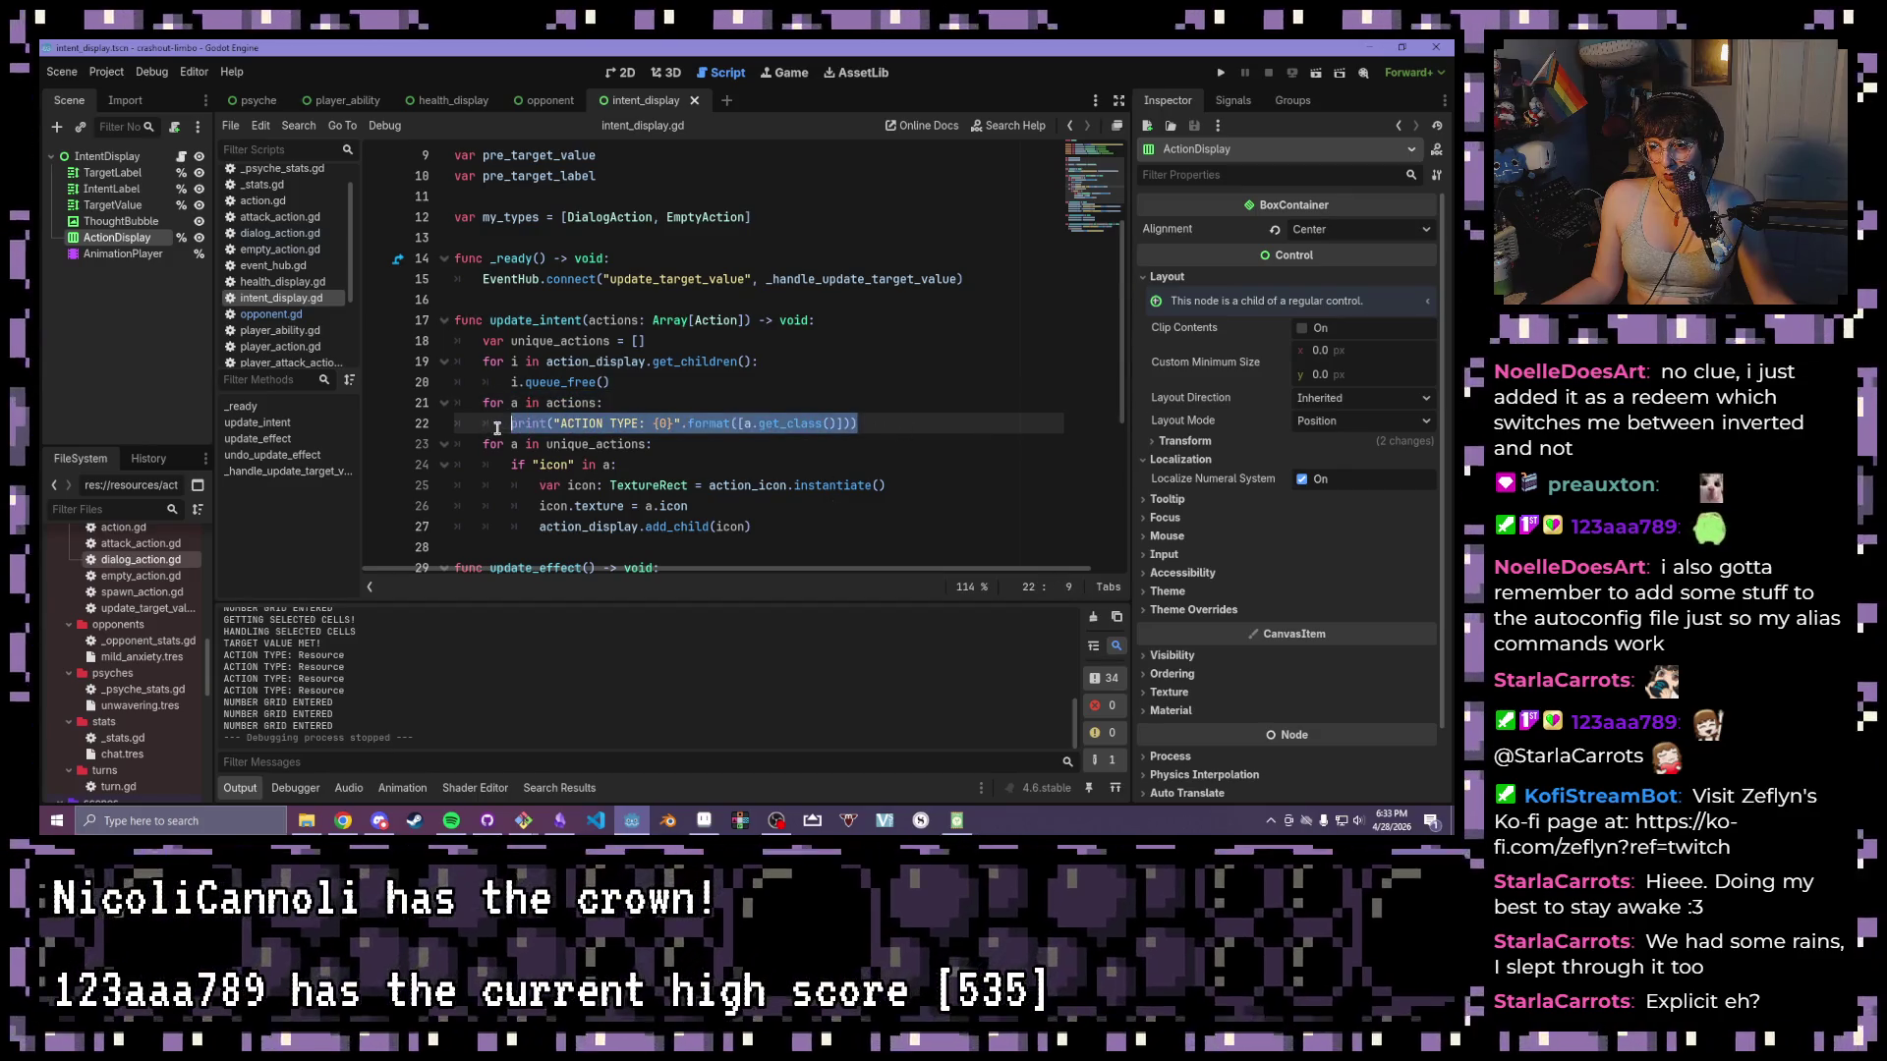
{"action": "type", "text": "if un"}
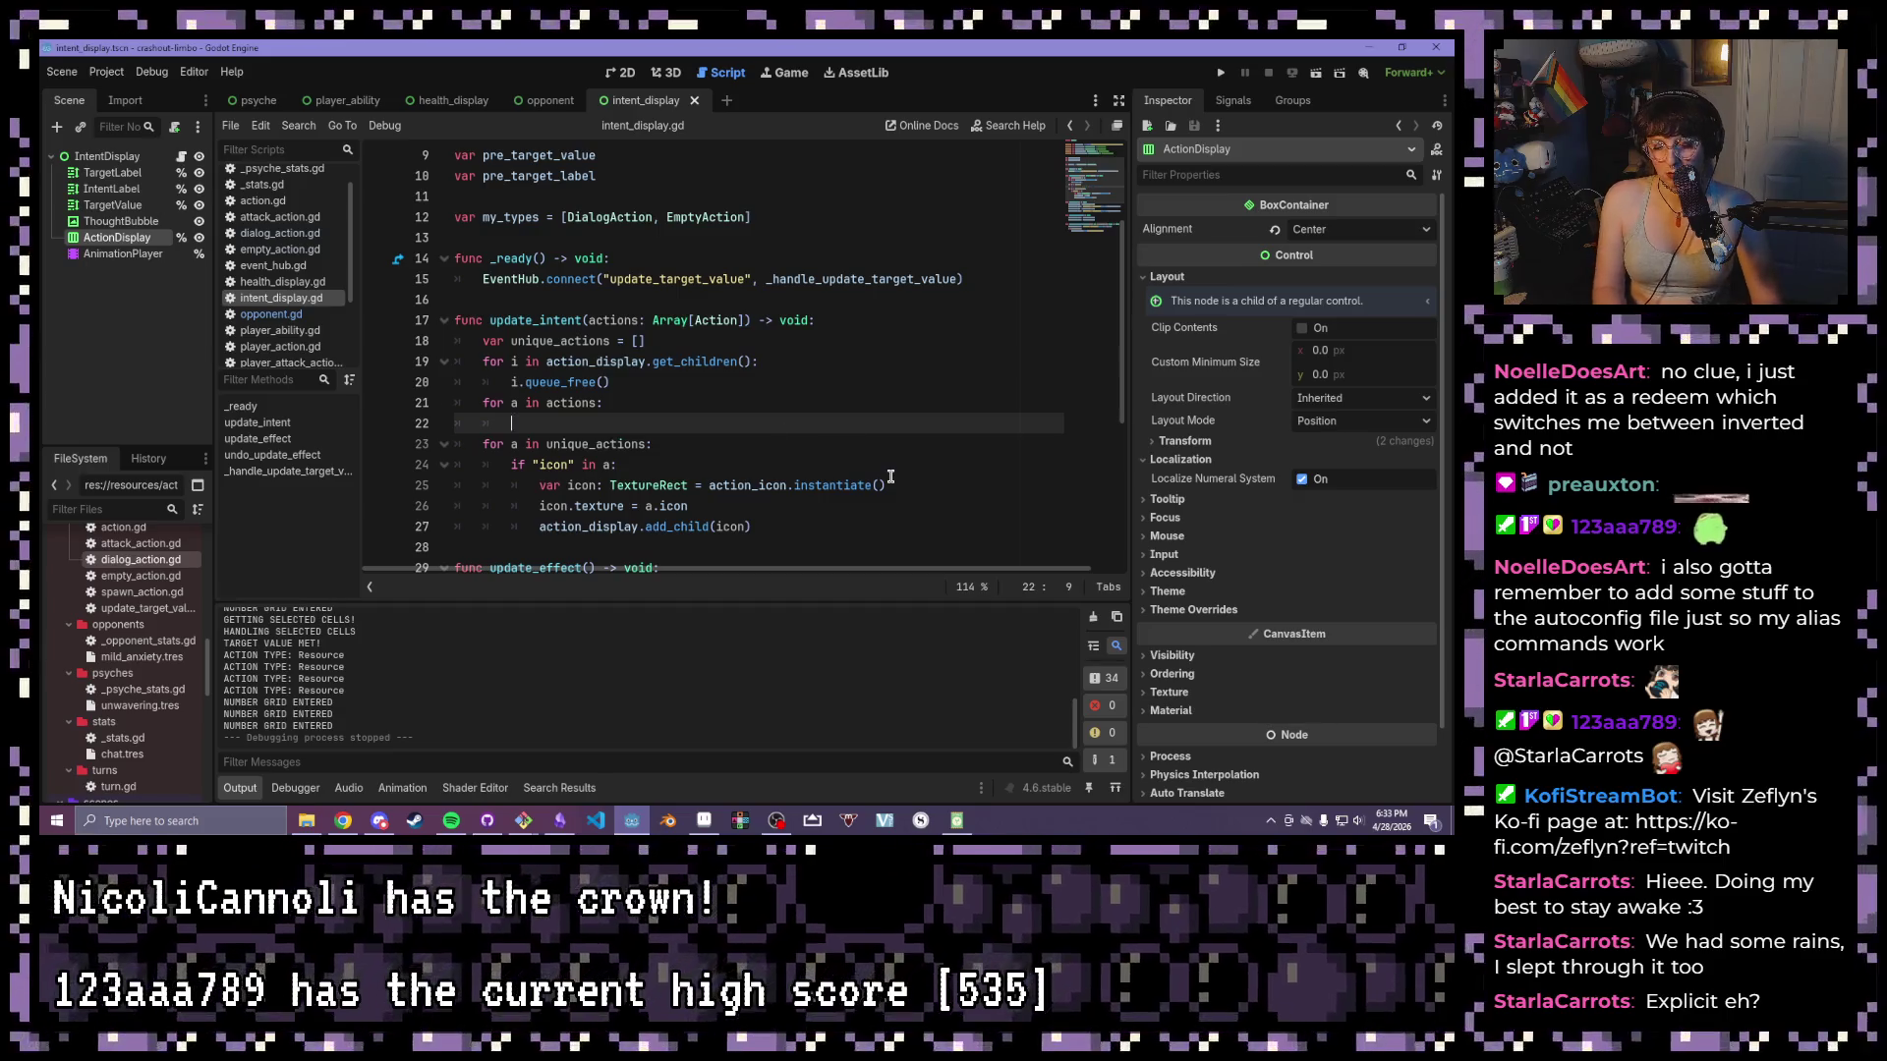
{"action": "type", "text": "ique_actions.an"}
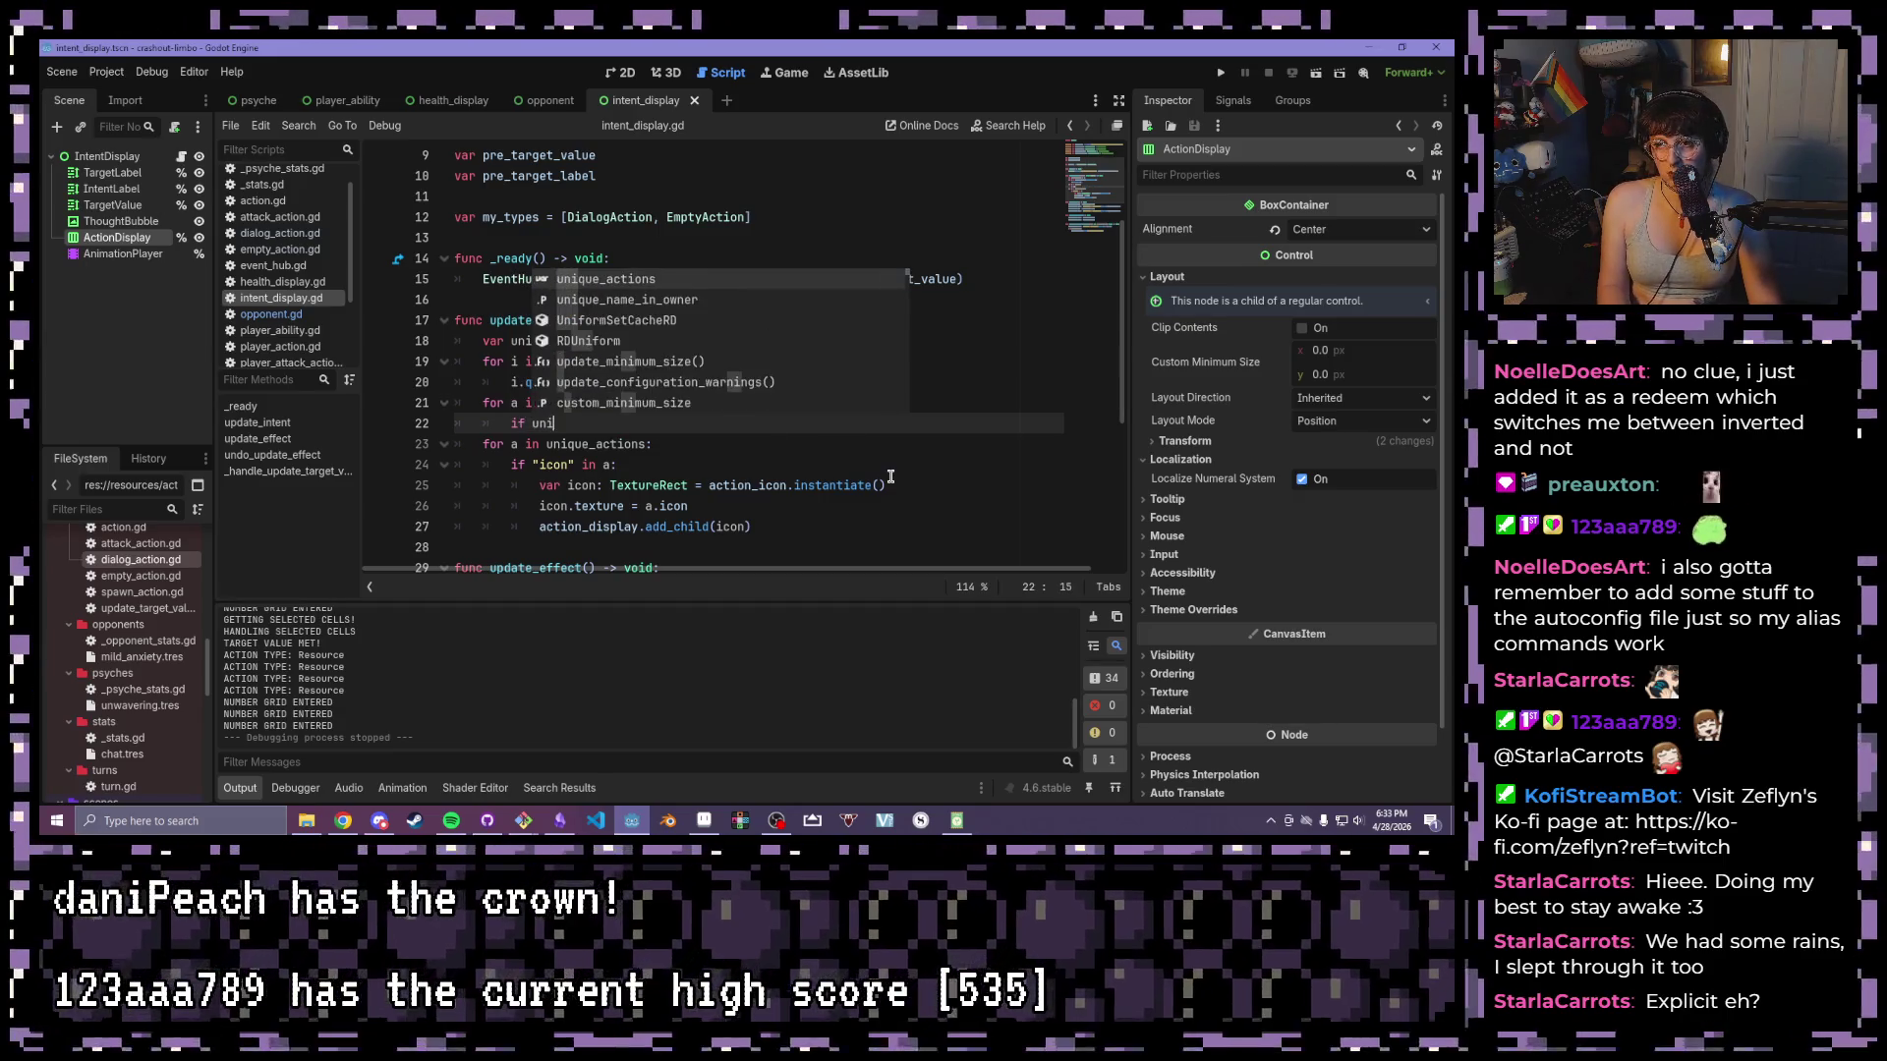
- Complete line 22 as 'if unique_actions.any(func(x): return x.icon == a.icon)'
{"action": "key", "text": "Return"}
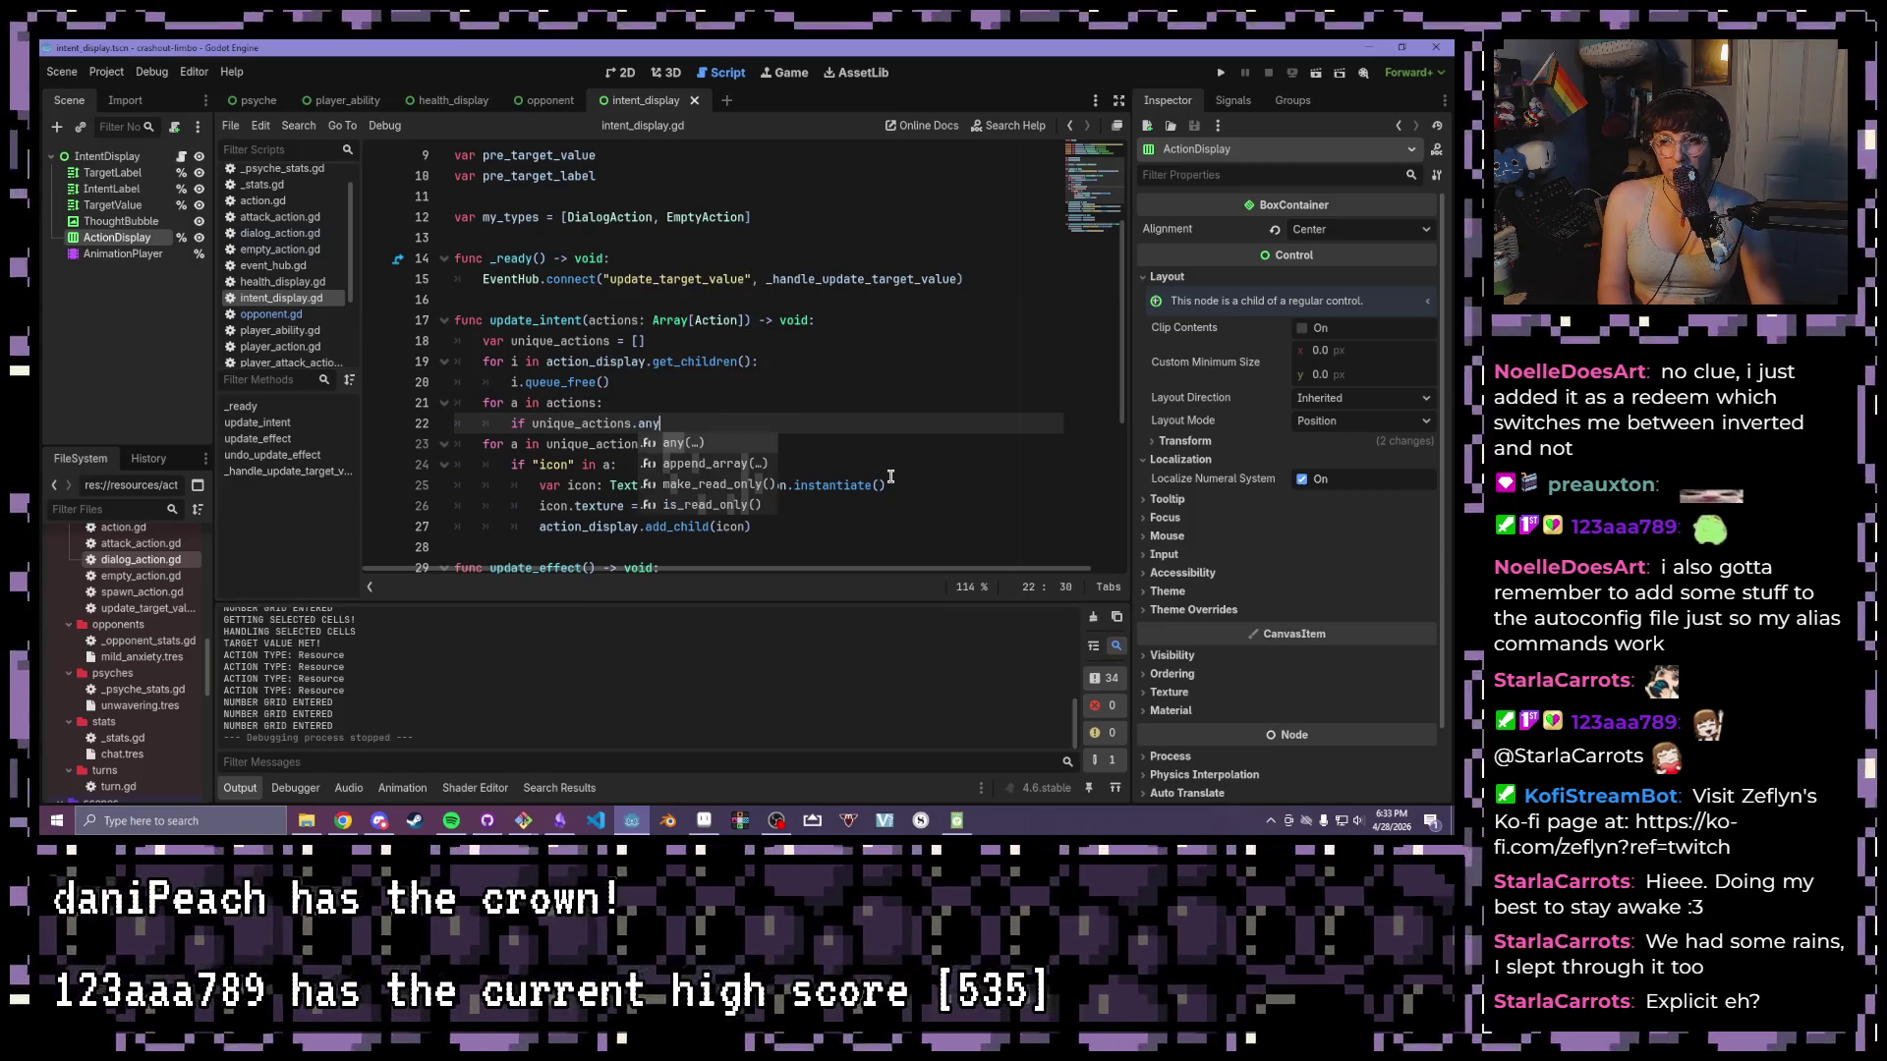
{"action": "type", "text": "func("}
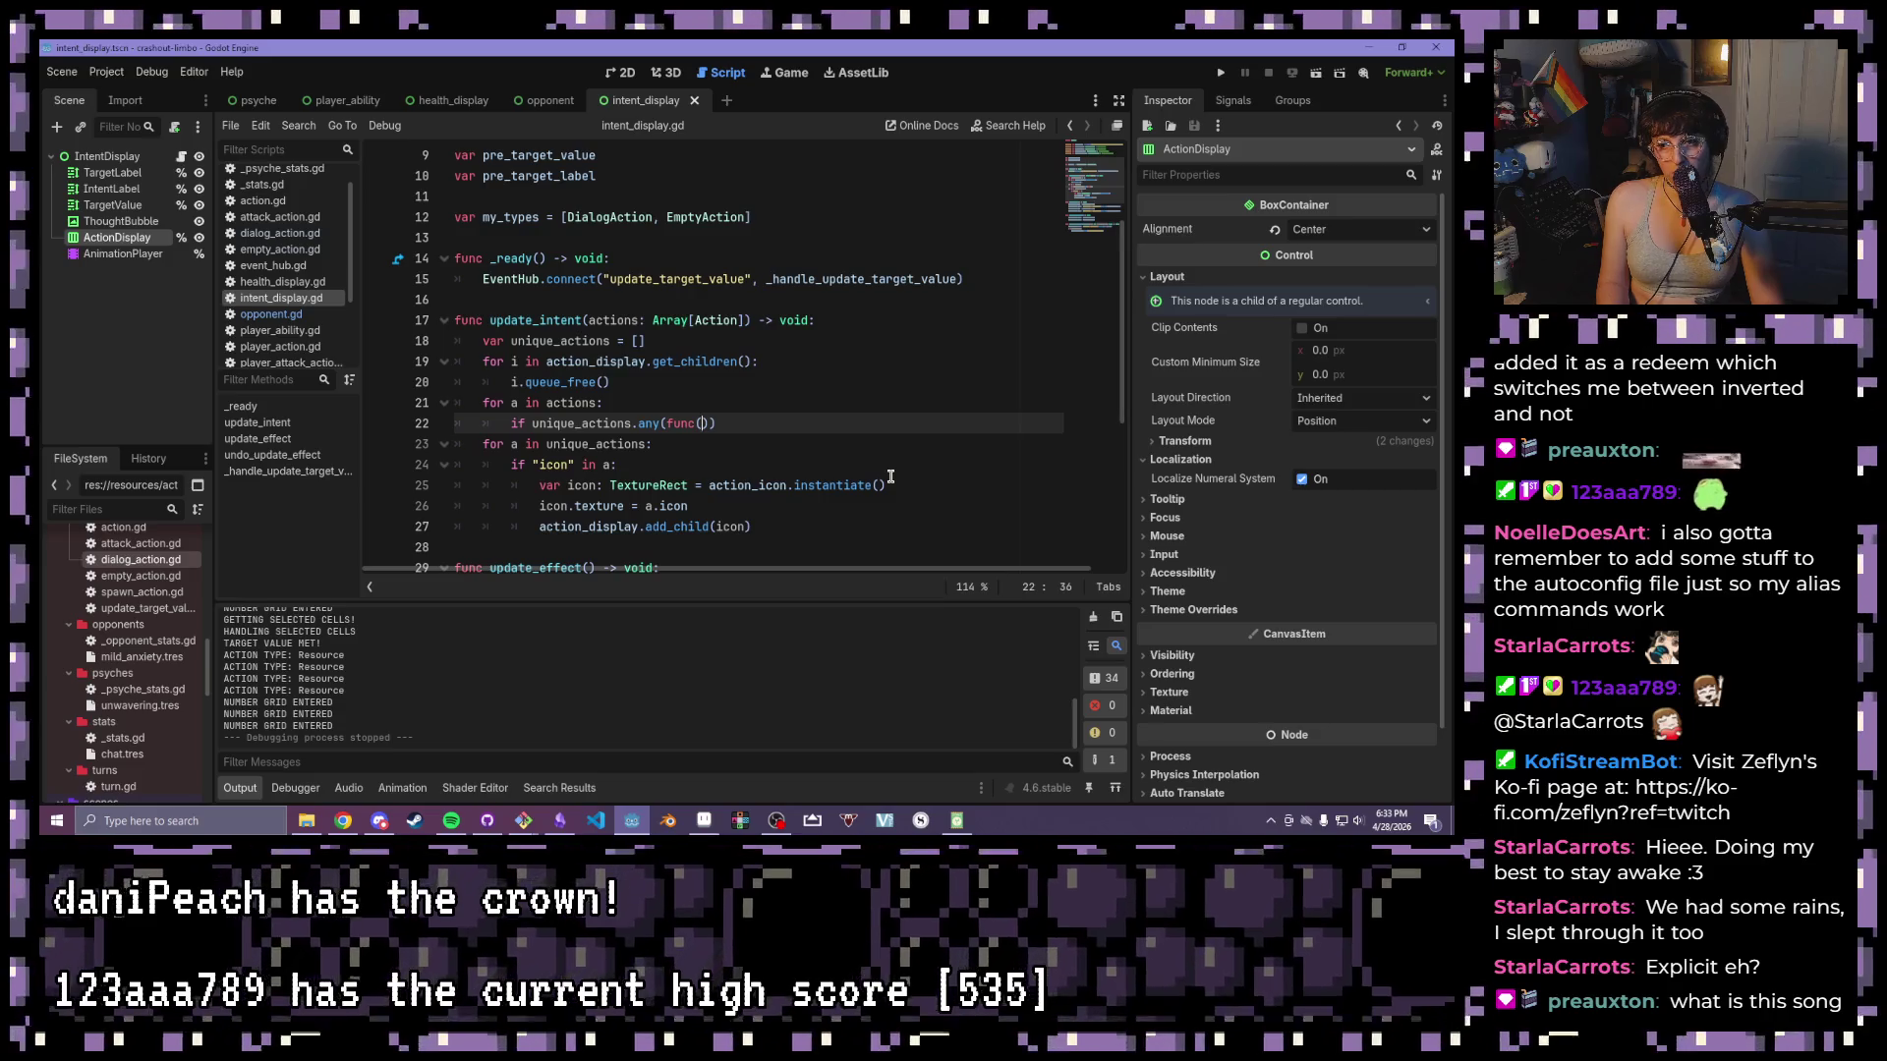
{"action": "type", "text": "x): return"}
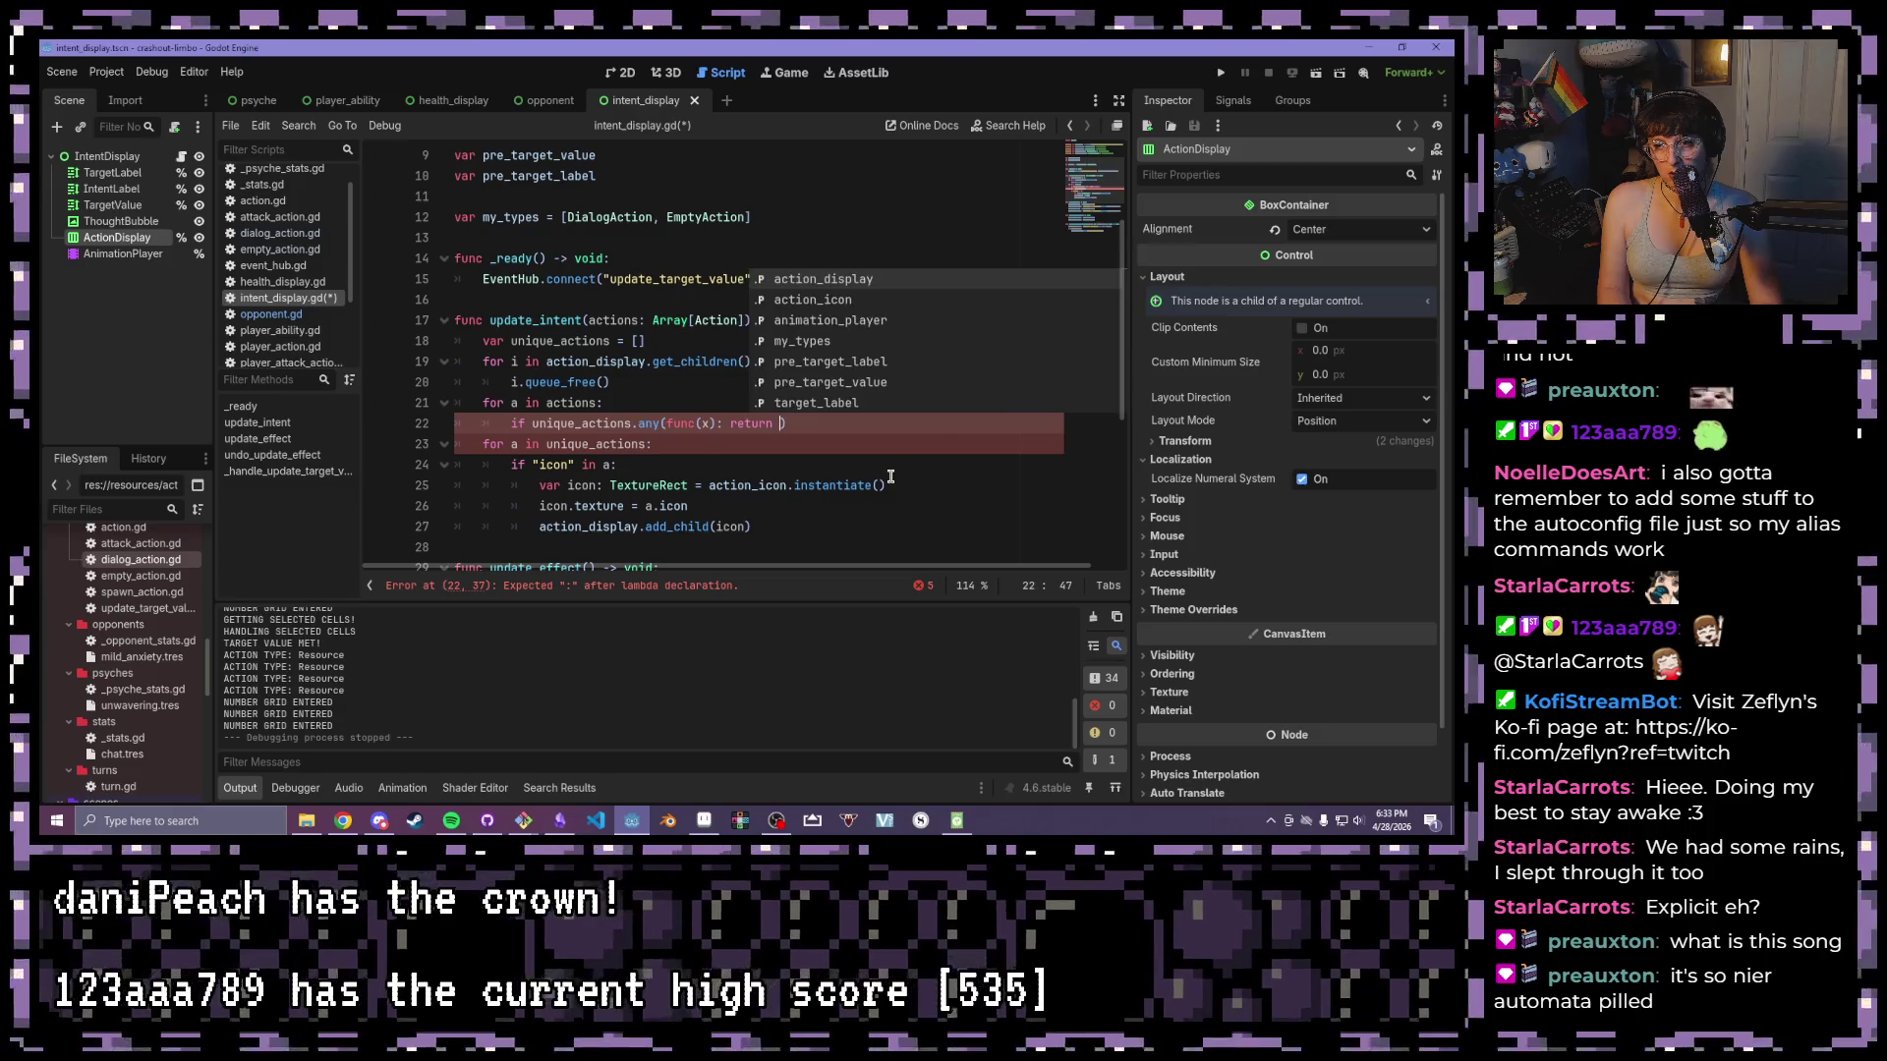
{"action": "type", "text": " x.icon"}
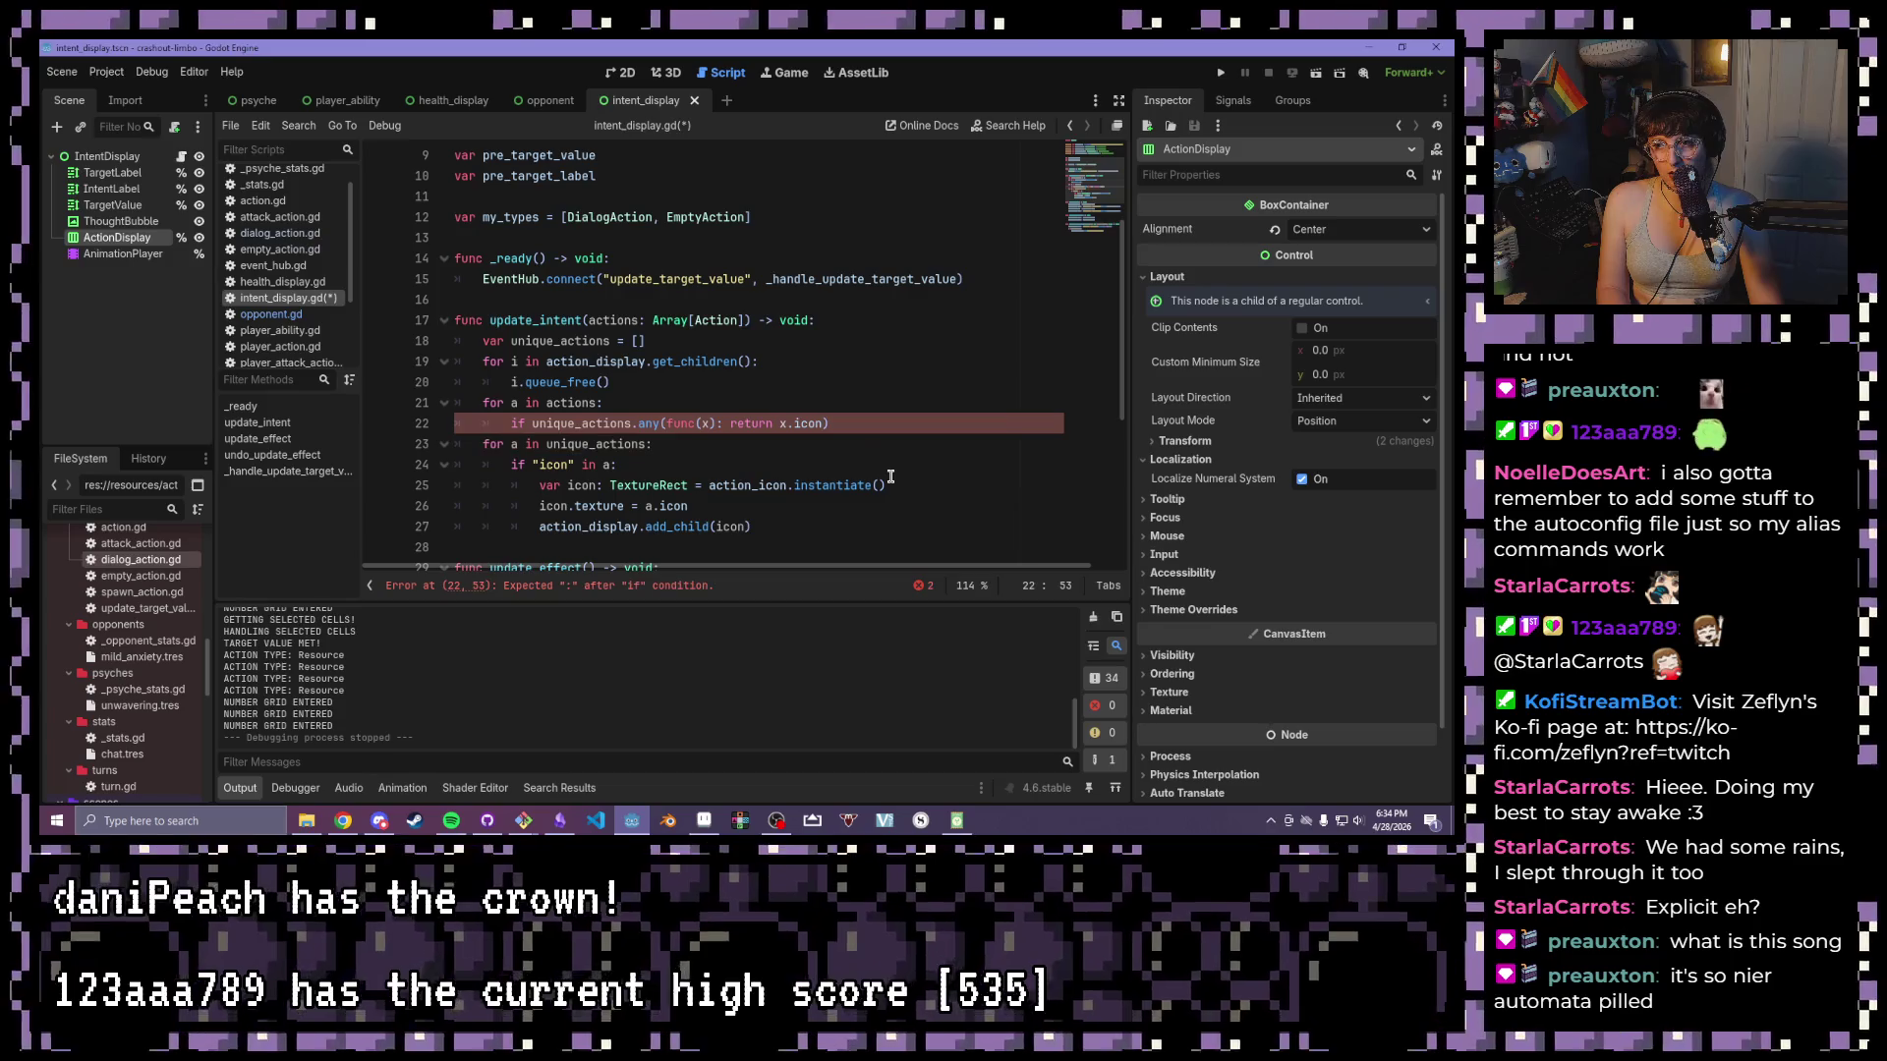
{"action": "type", "text": " =="}
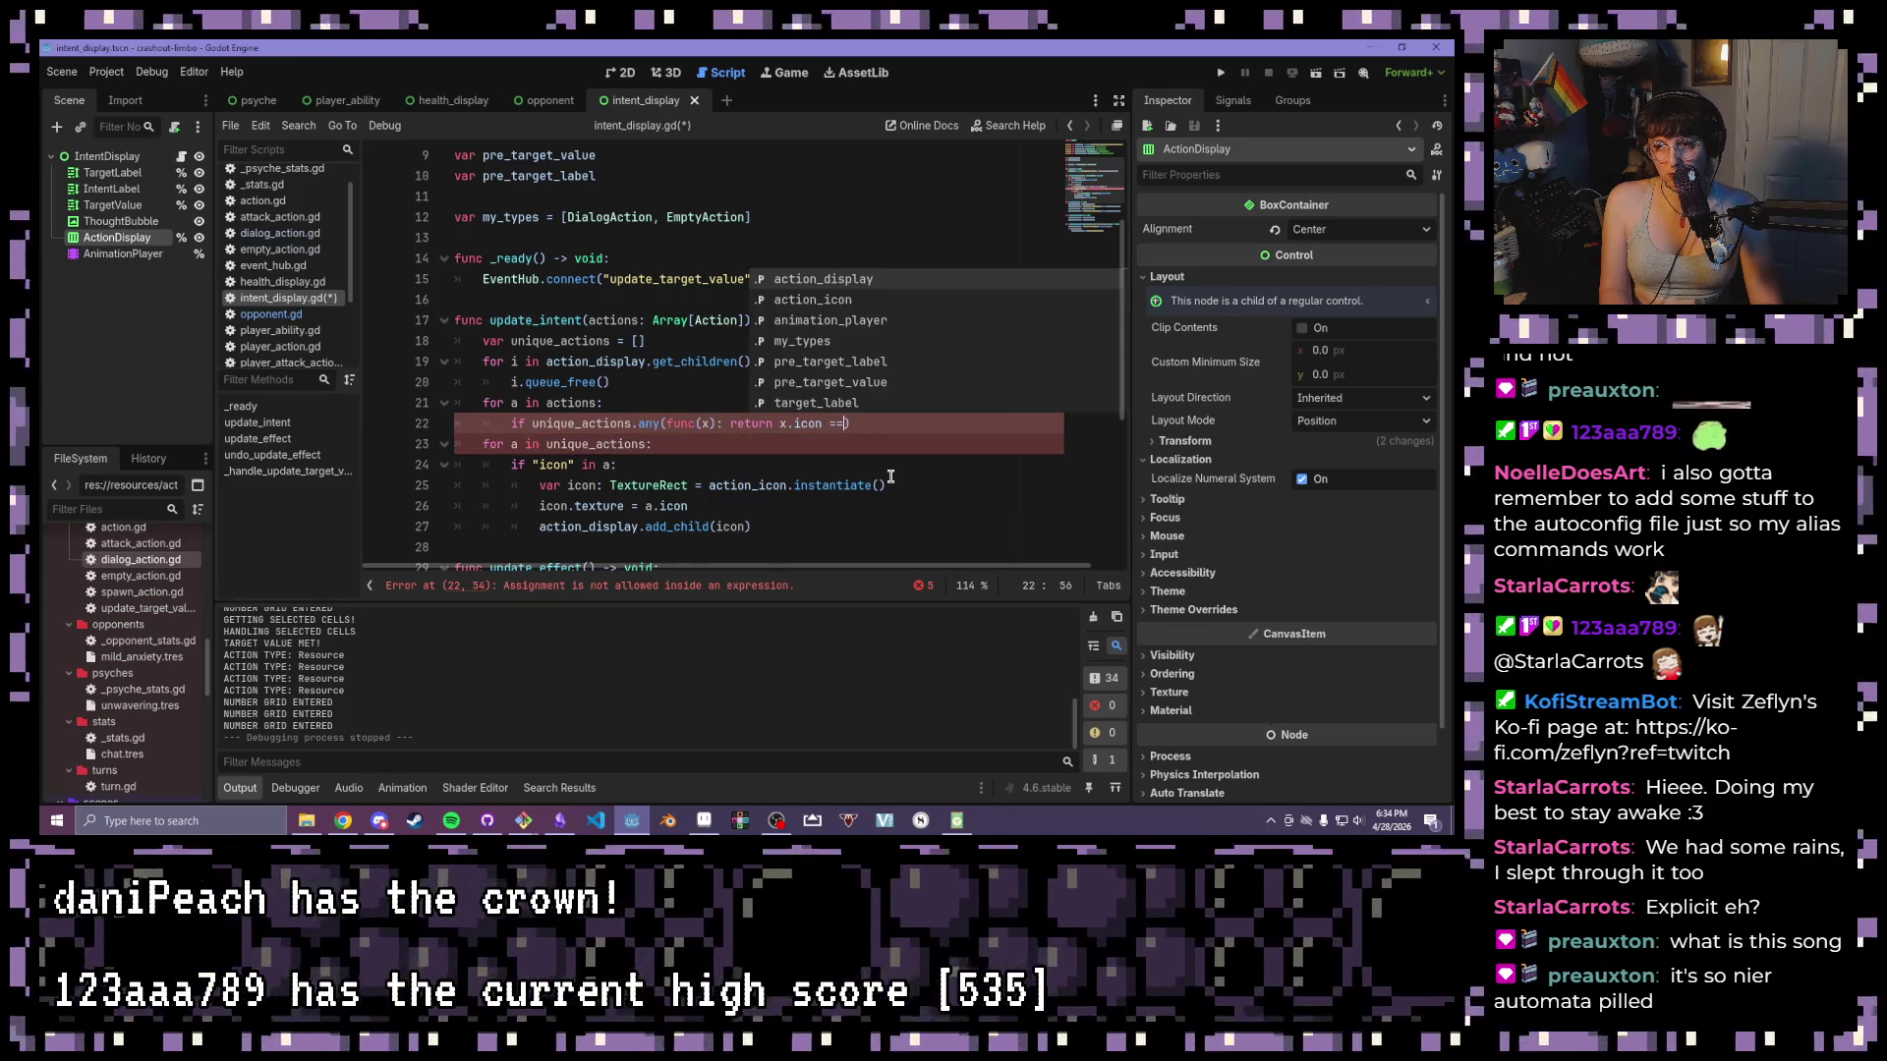
{"action": "type", "text": " a.con"}
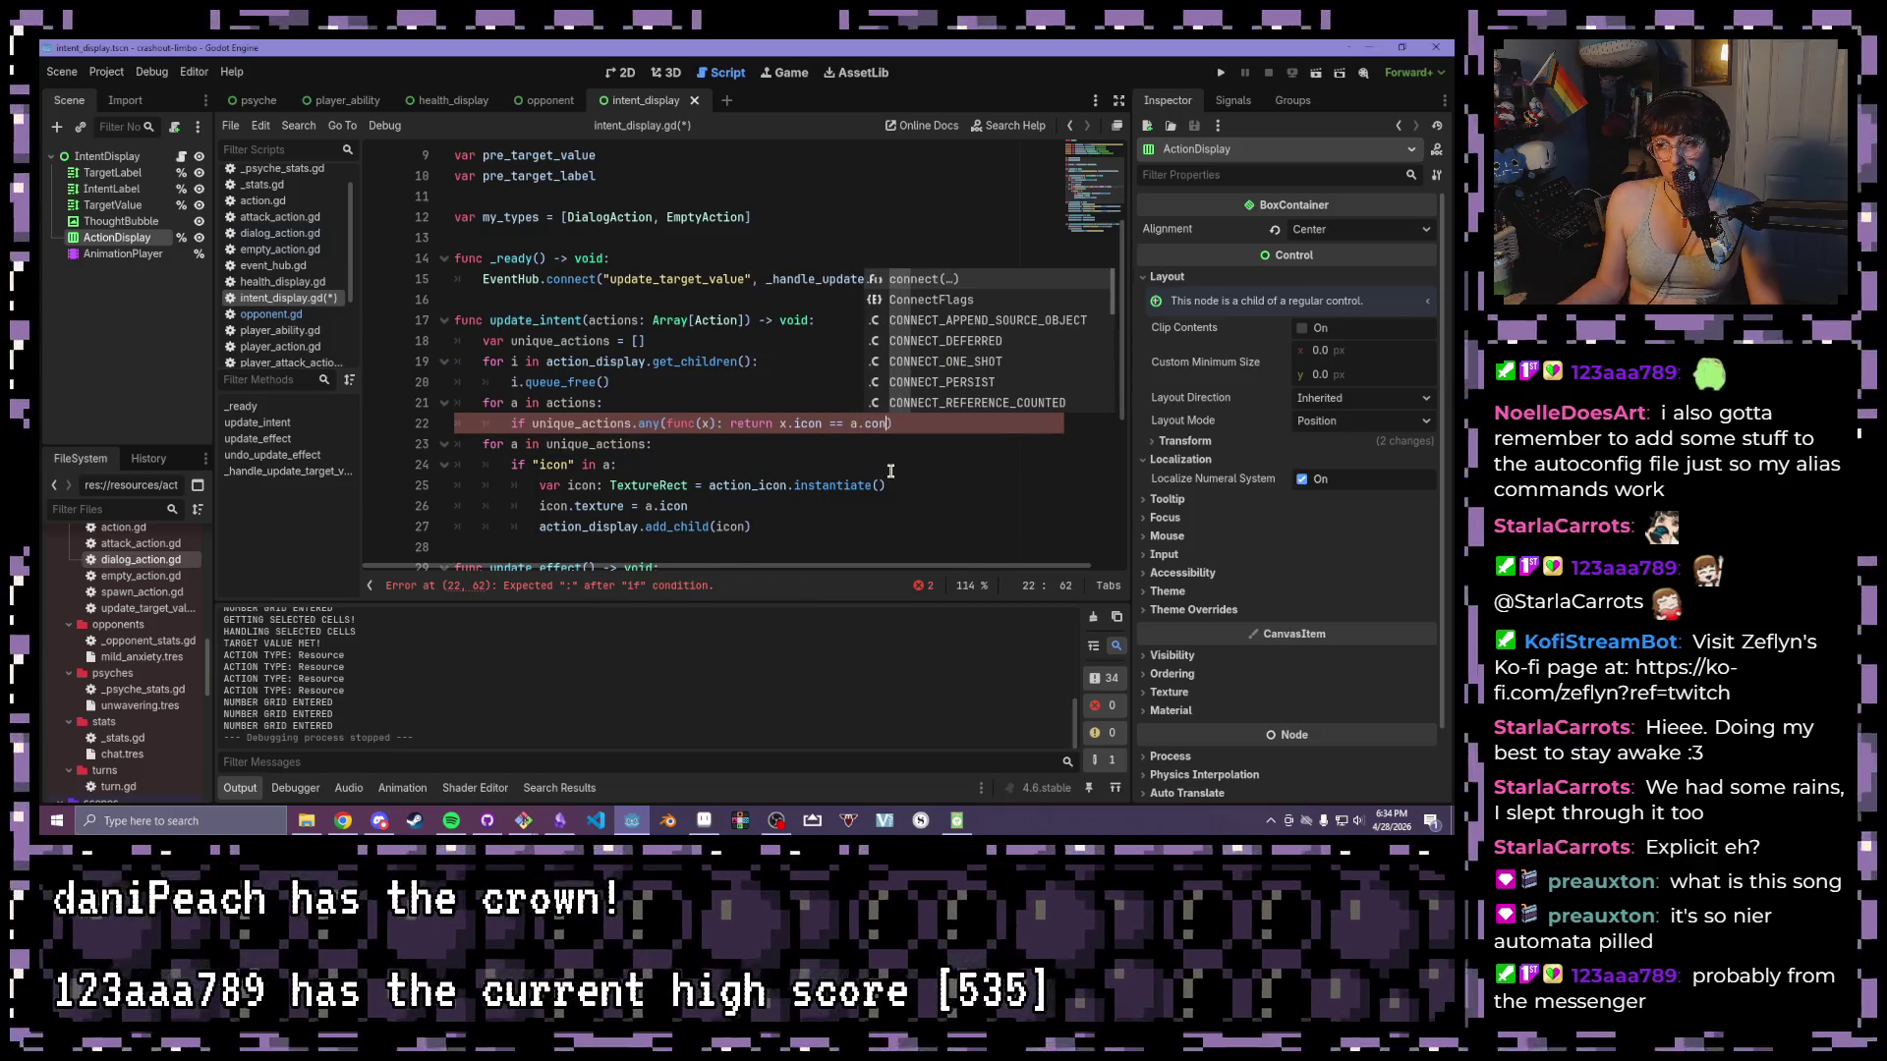
{"action": "left_click", "coordinate": [867, 425]}
{"action": "type", "text": "i"}
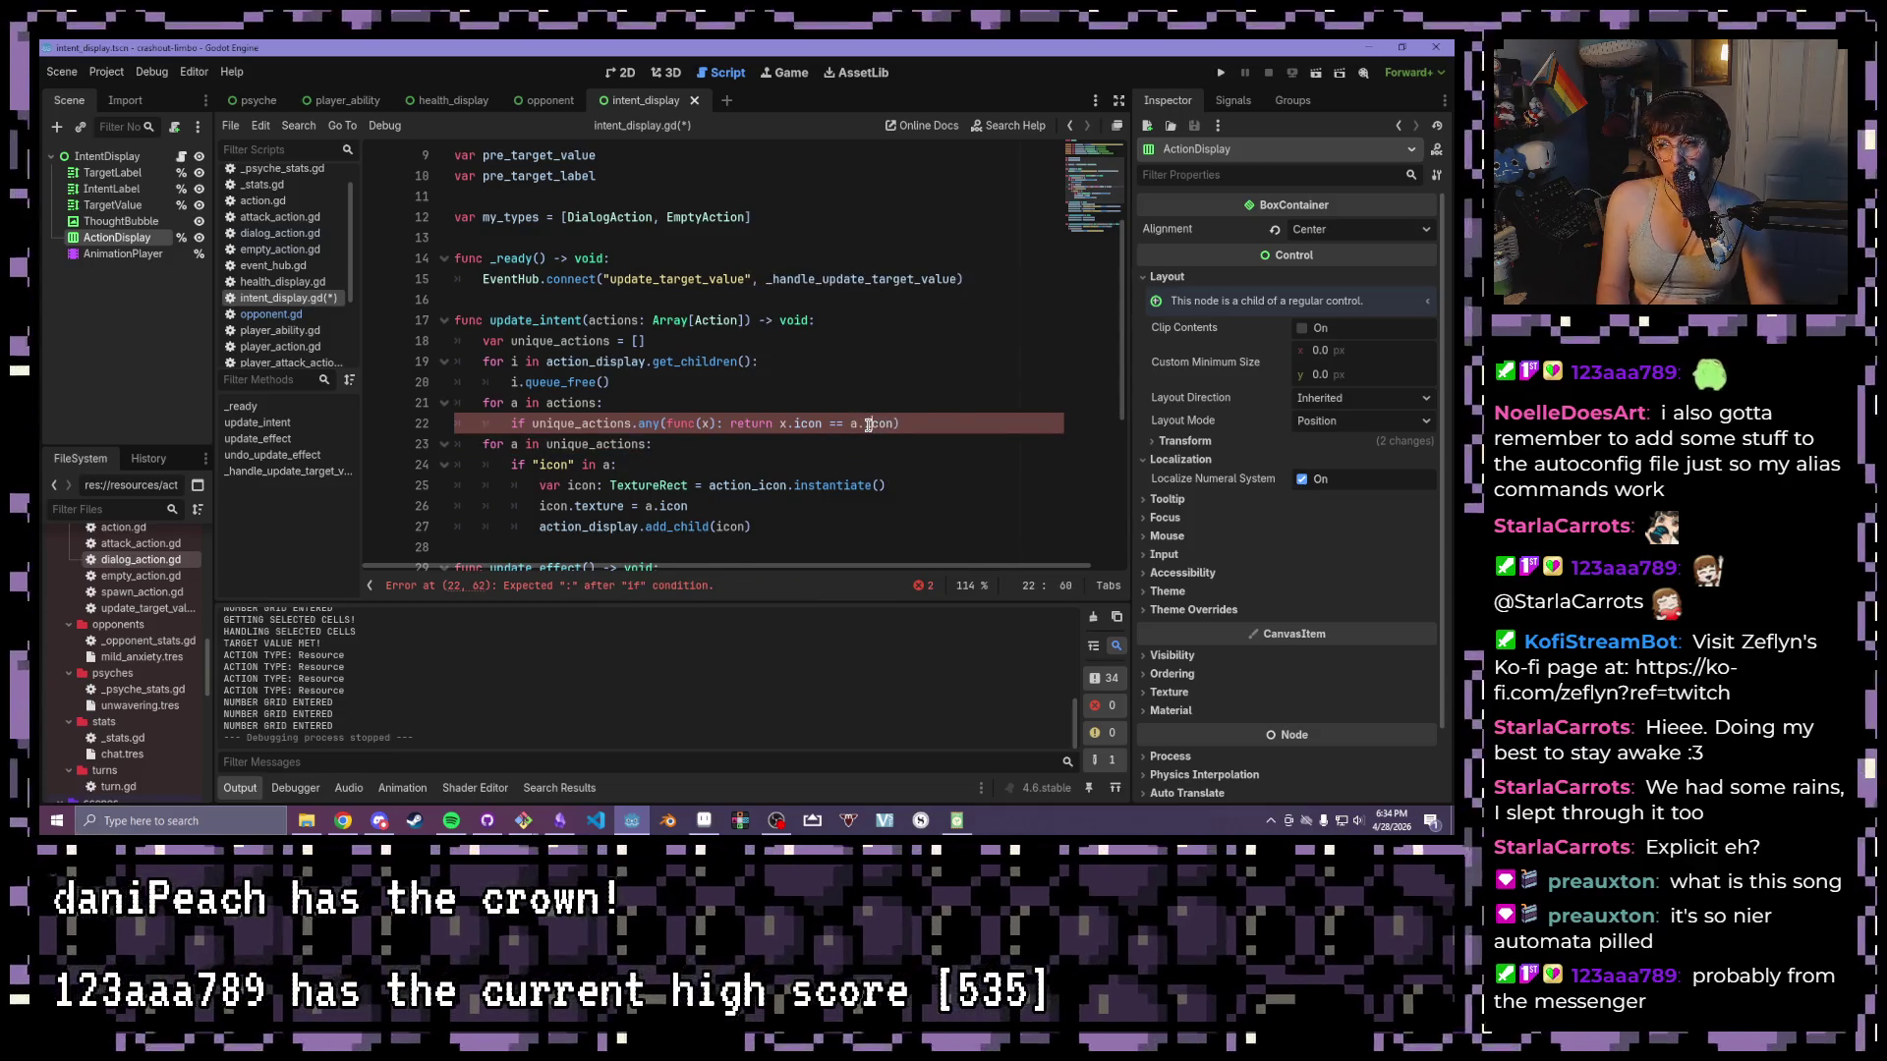
{"action": "key", "text": "Escape"}
{"action": "key", "text": "Down"}
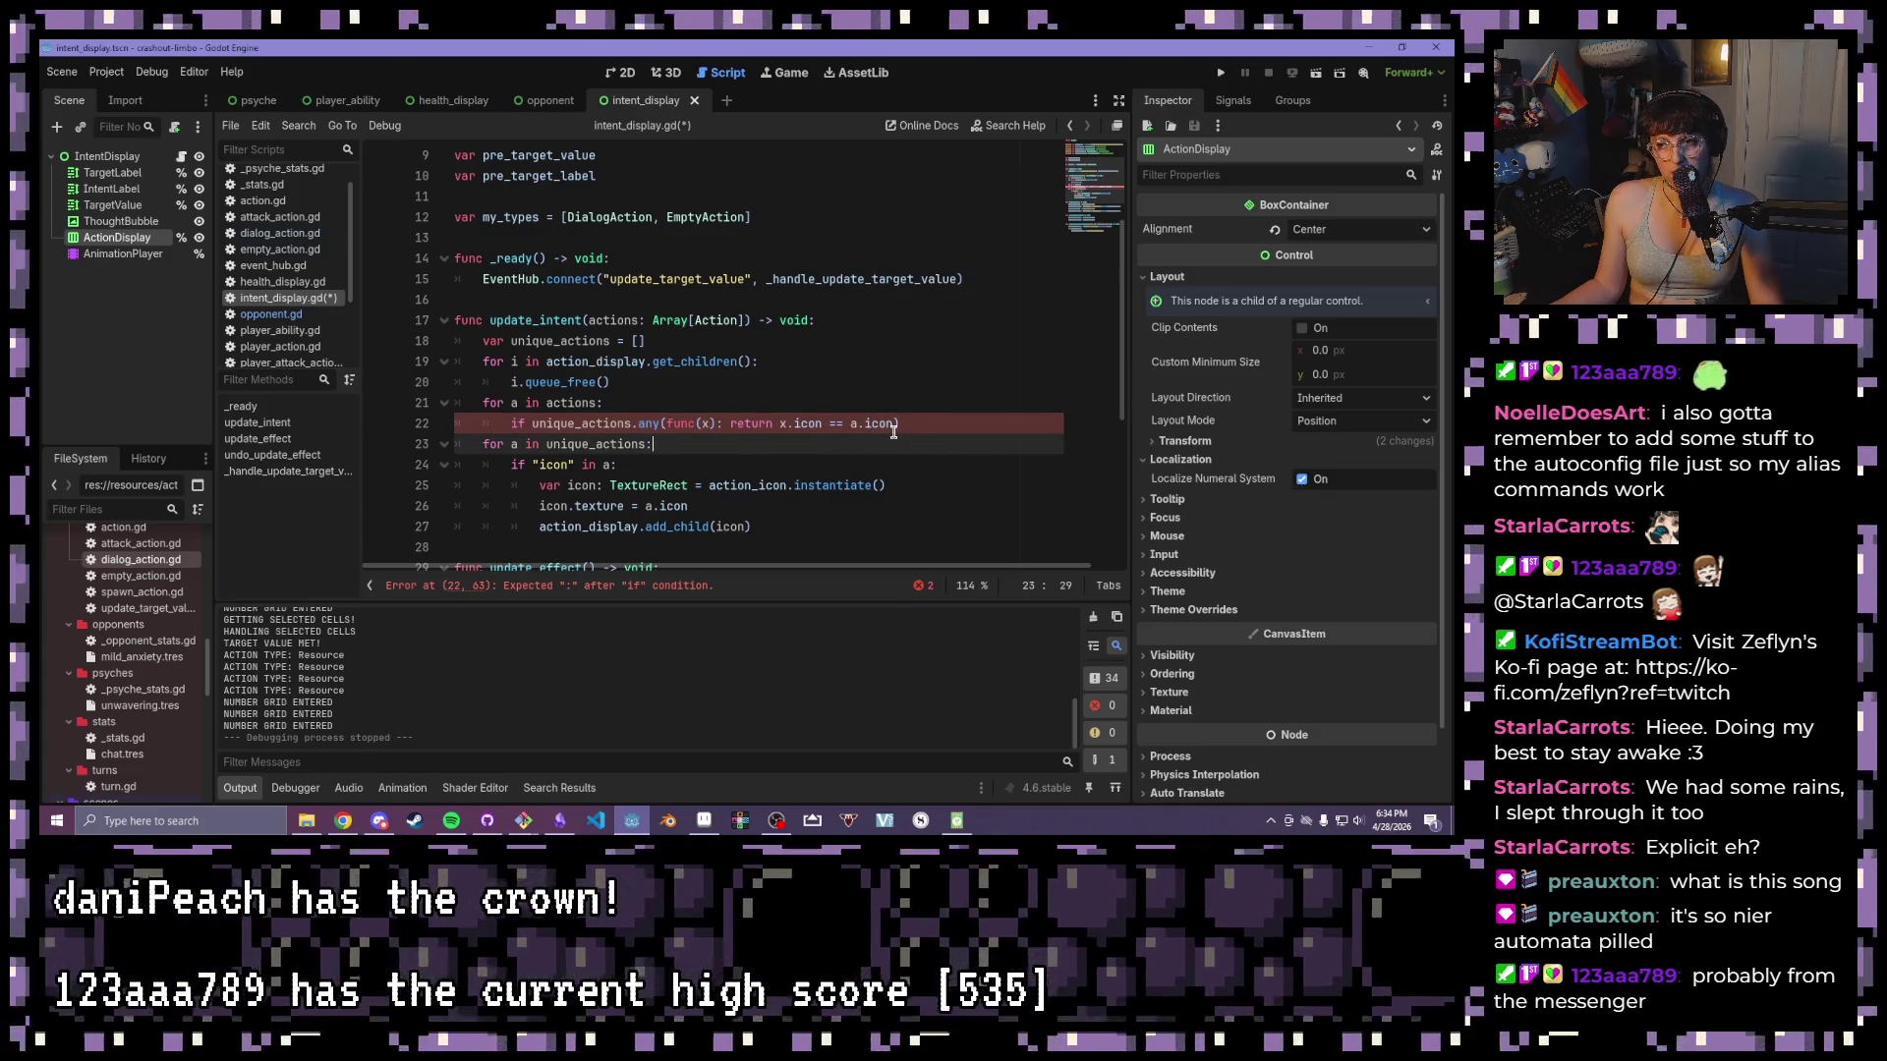
- Negate the condition with 'not', add a colon, and append 'unique_actions.append(a)' underneath
{"action": "left_click", "coordinate": [594, 424]}
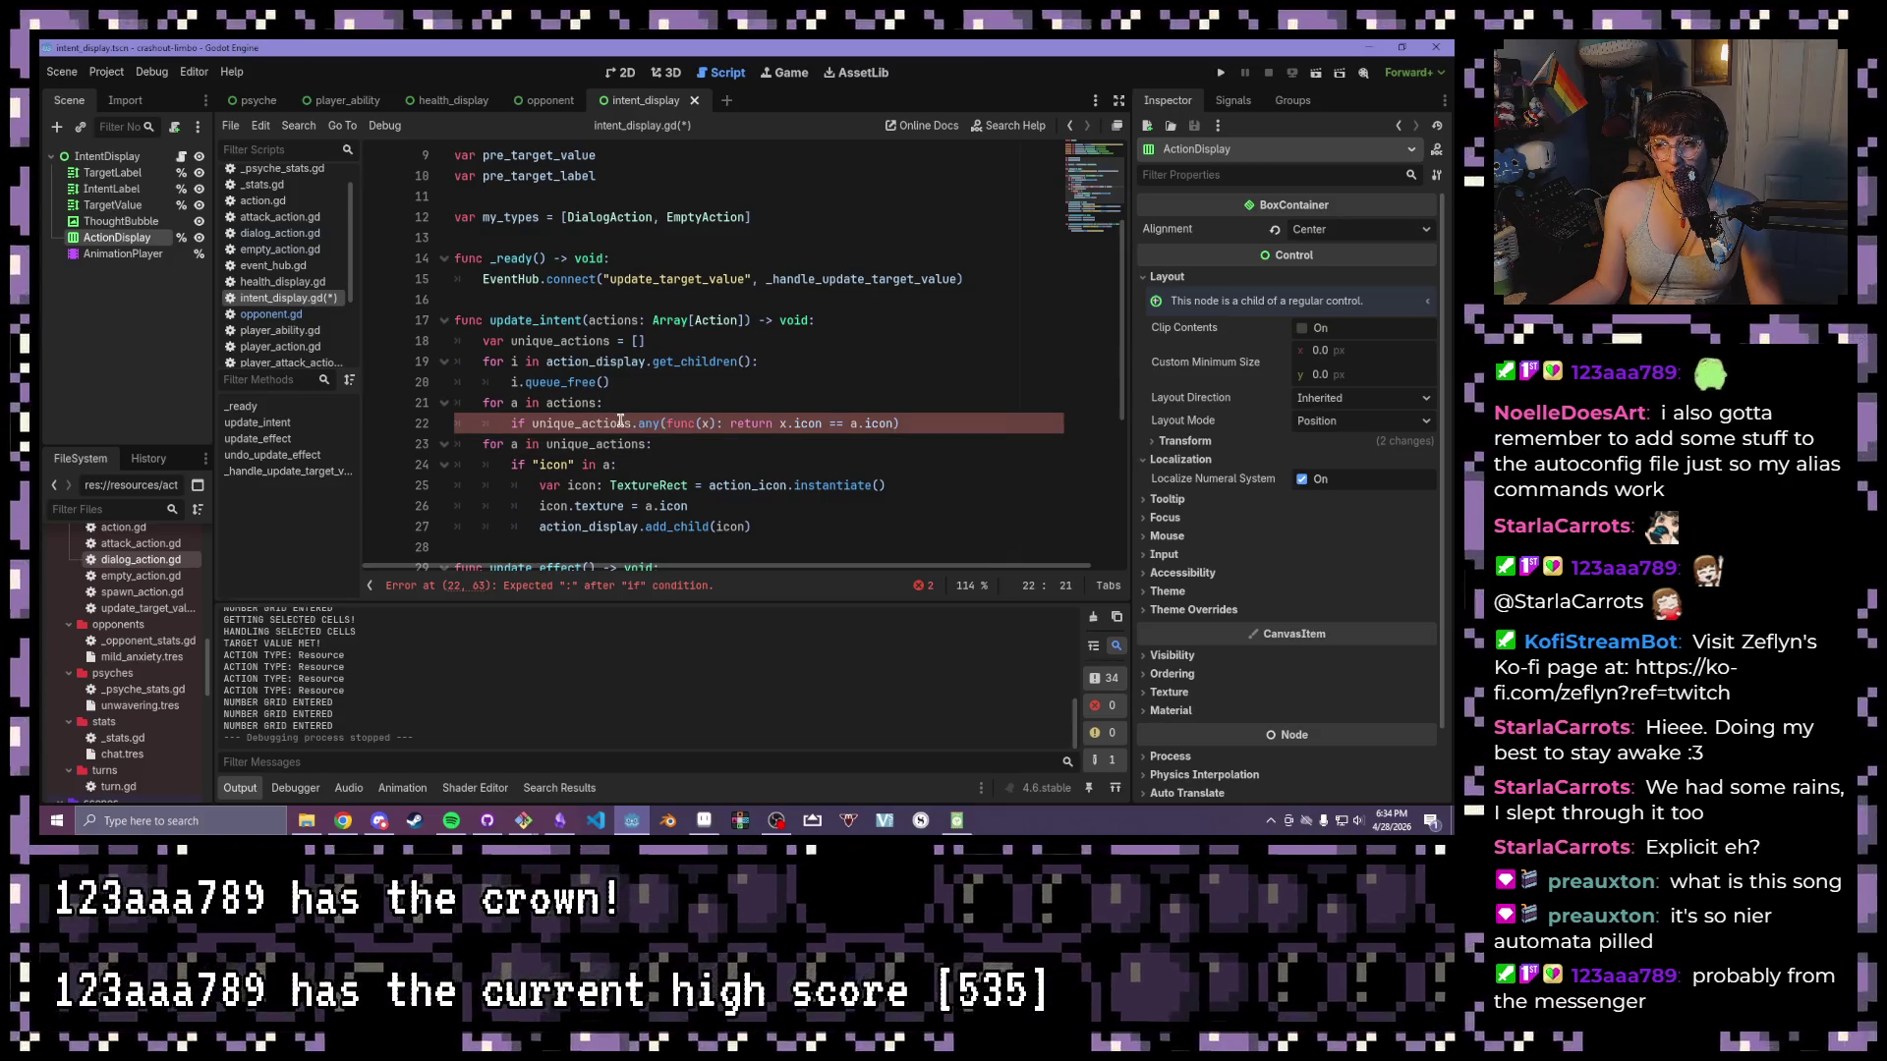
{"action": "left_click", "coordinate": [524, 424]}
{"action": "type", "text": "not"}
{"action": "left_click", "coordinate": [977, 419]}
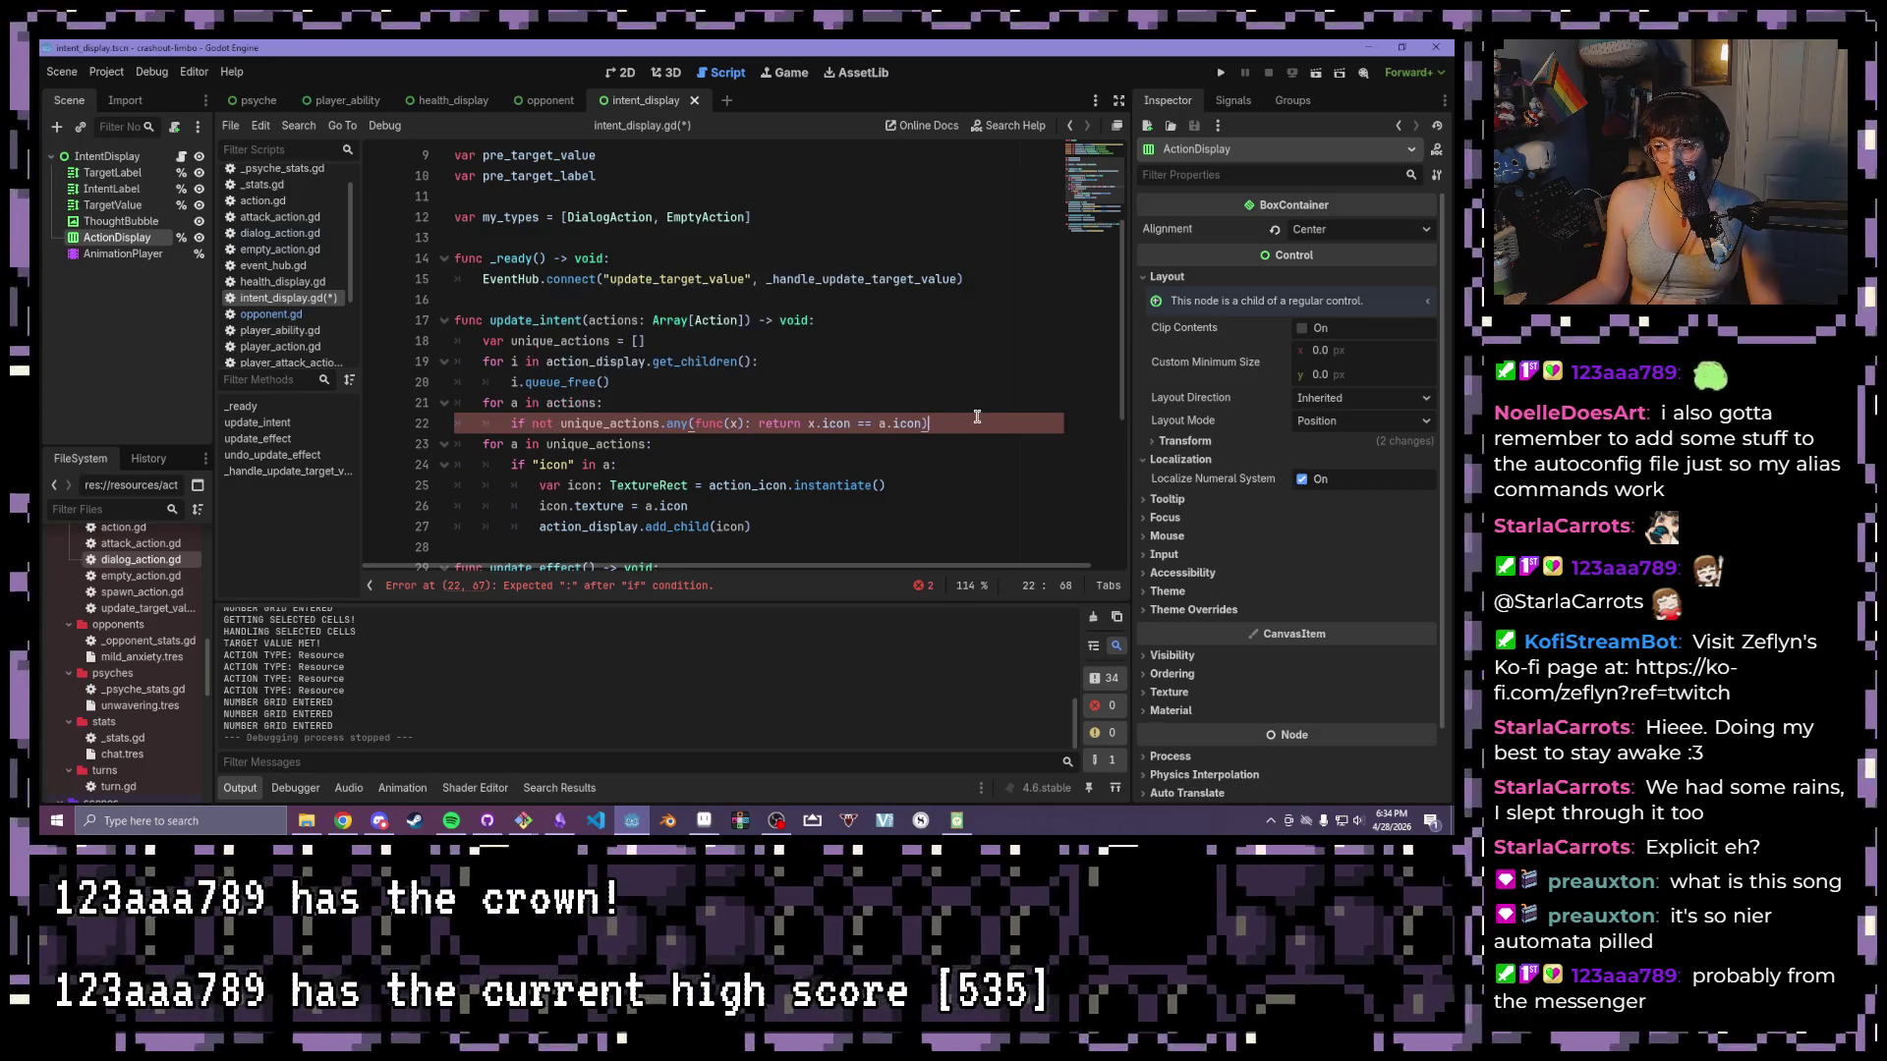
{"action": "type", "text": ":"}
{"action": "key", "text": "Return"}
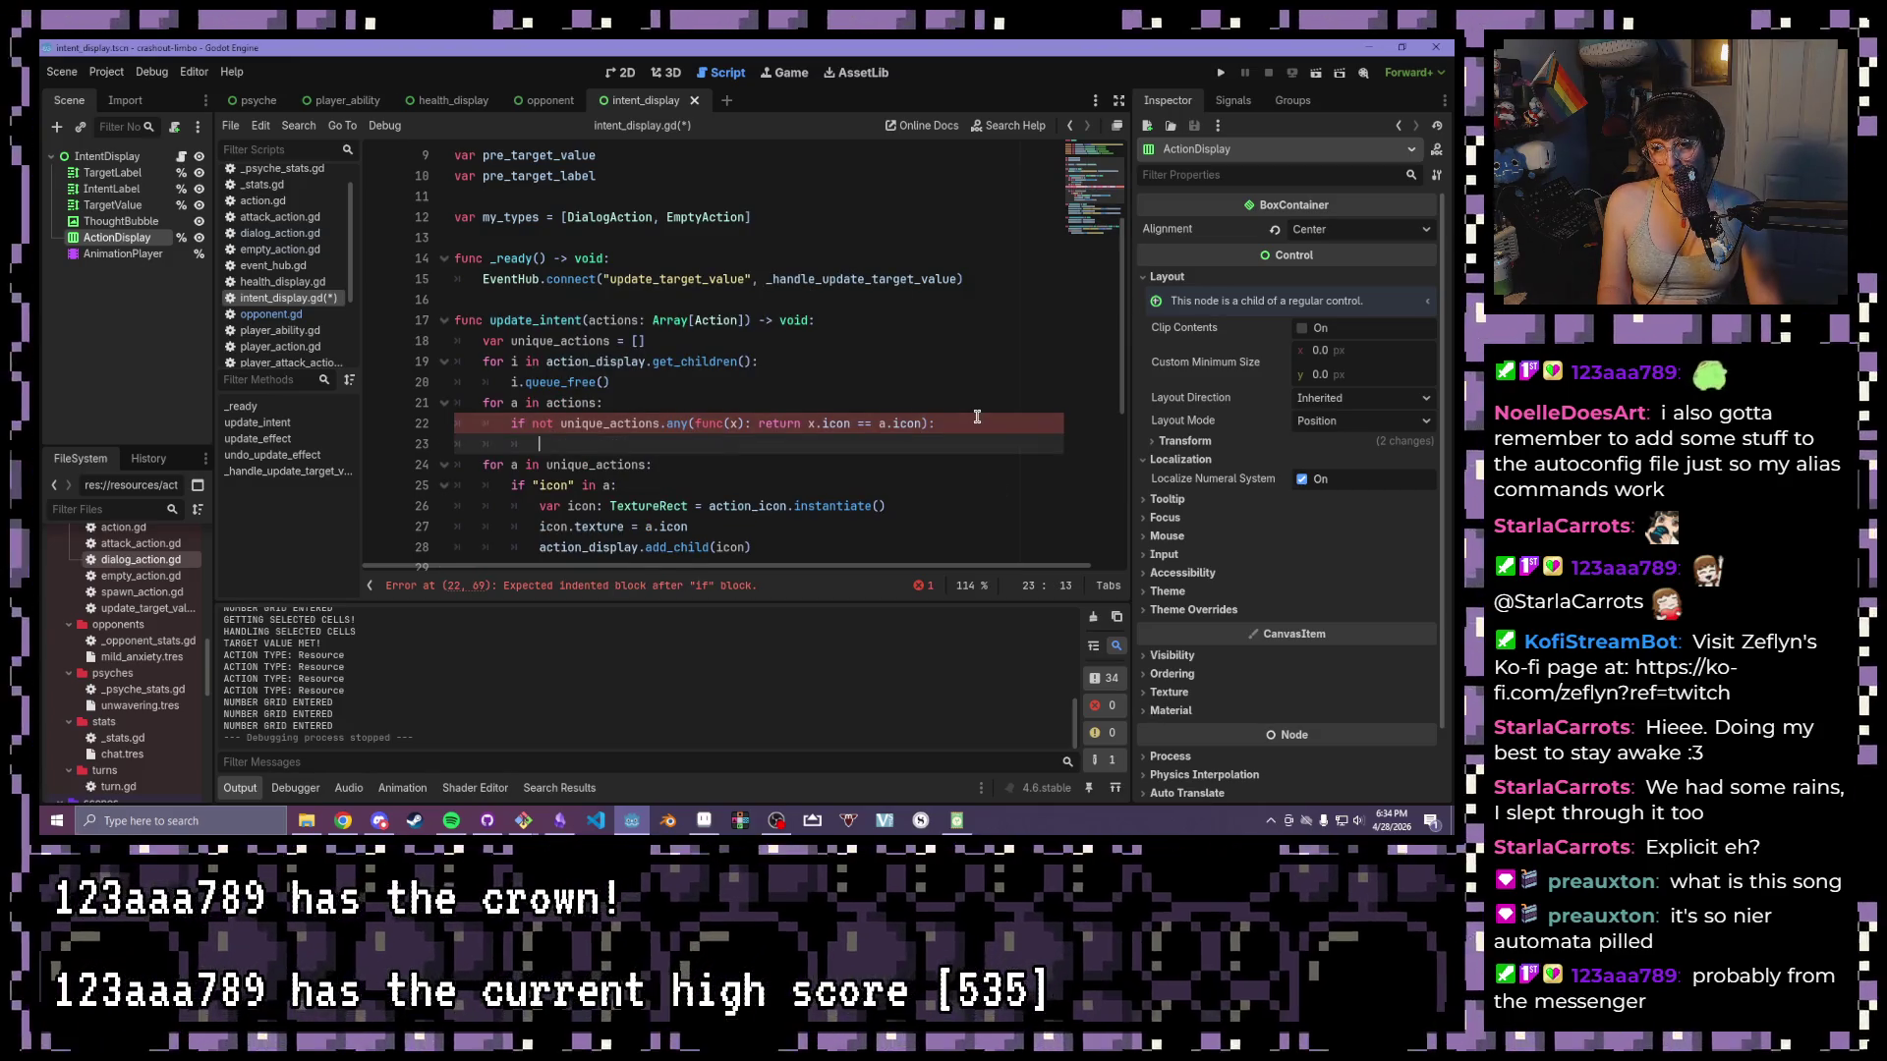
{"action": "type", "text": "un"}
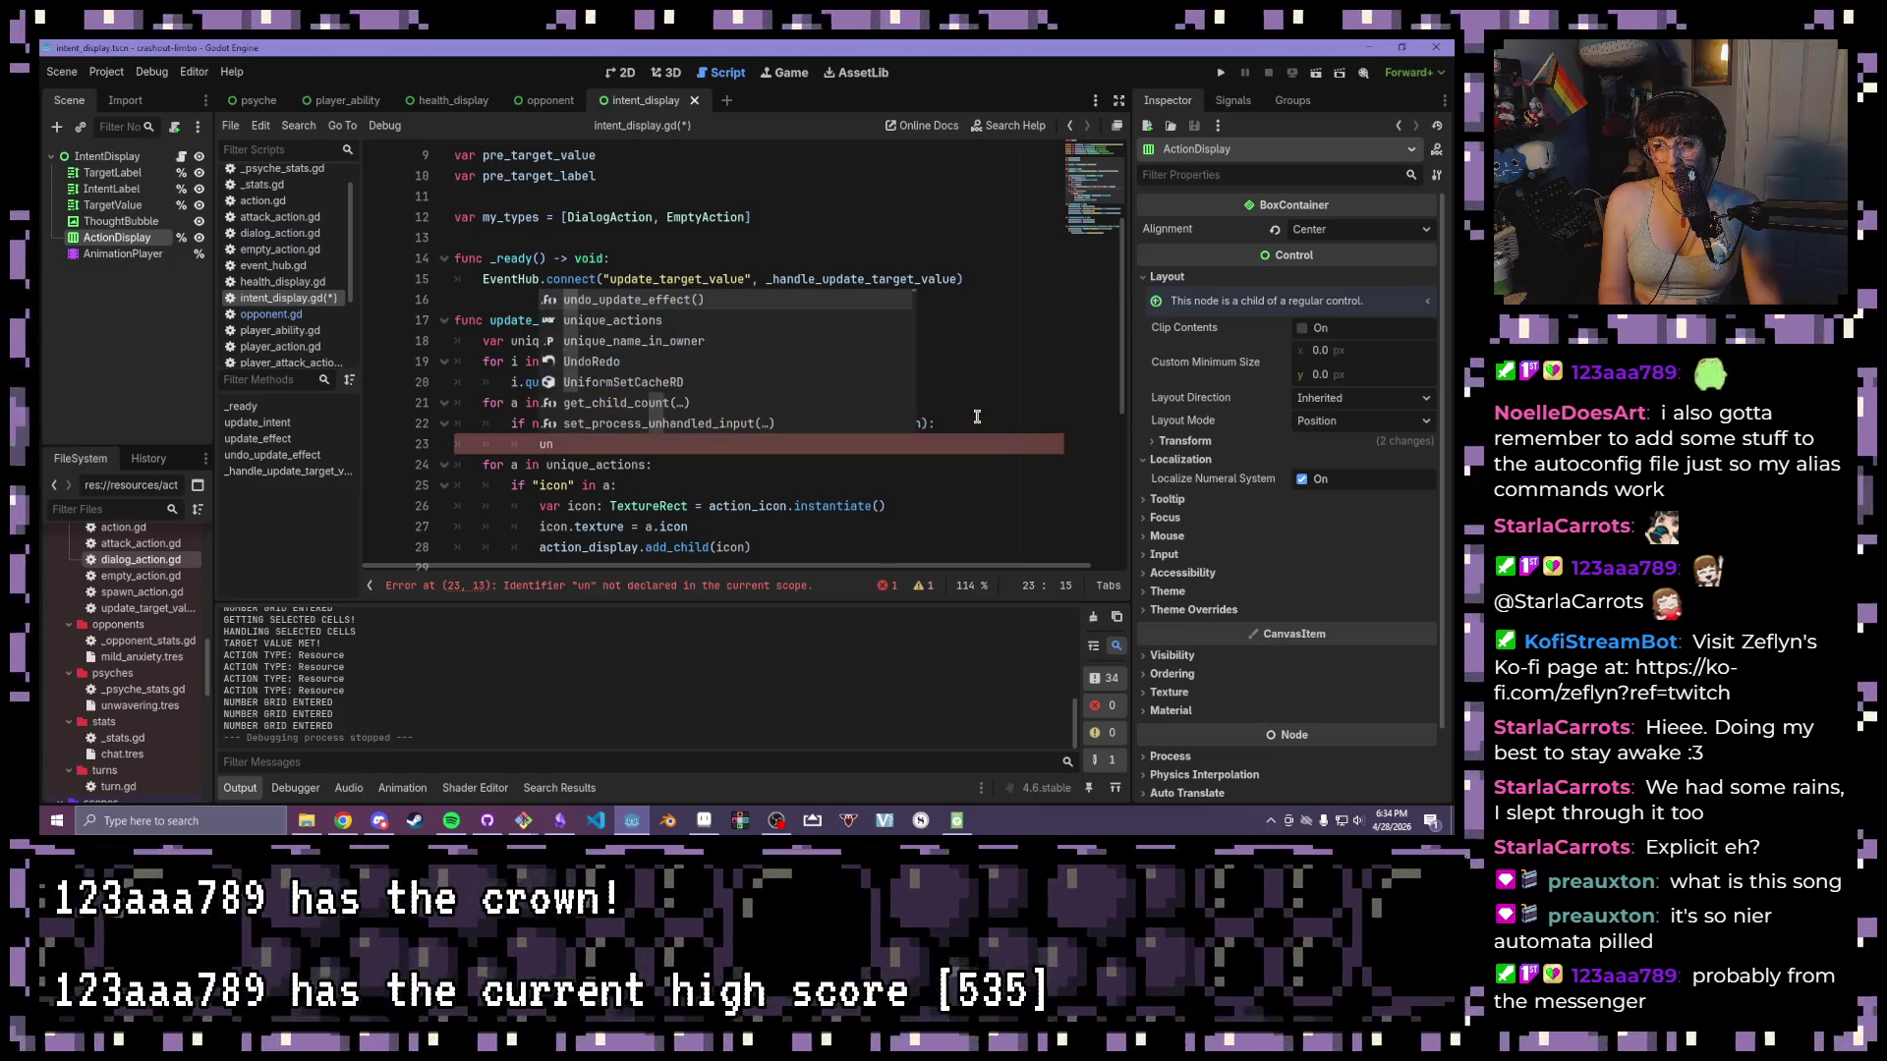
{"action": "key", "text": "Down"}
{"action": "key", "text": "Return"}
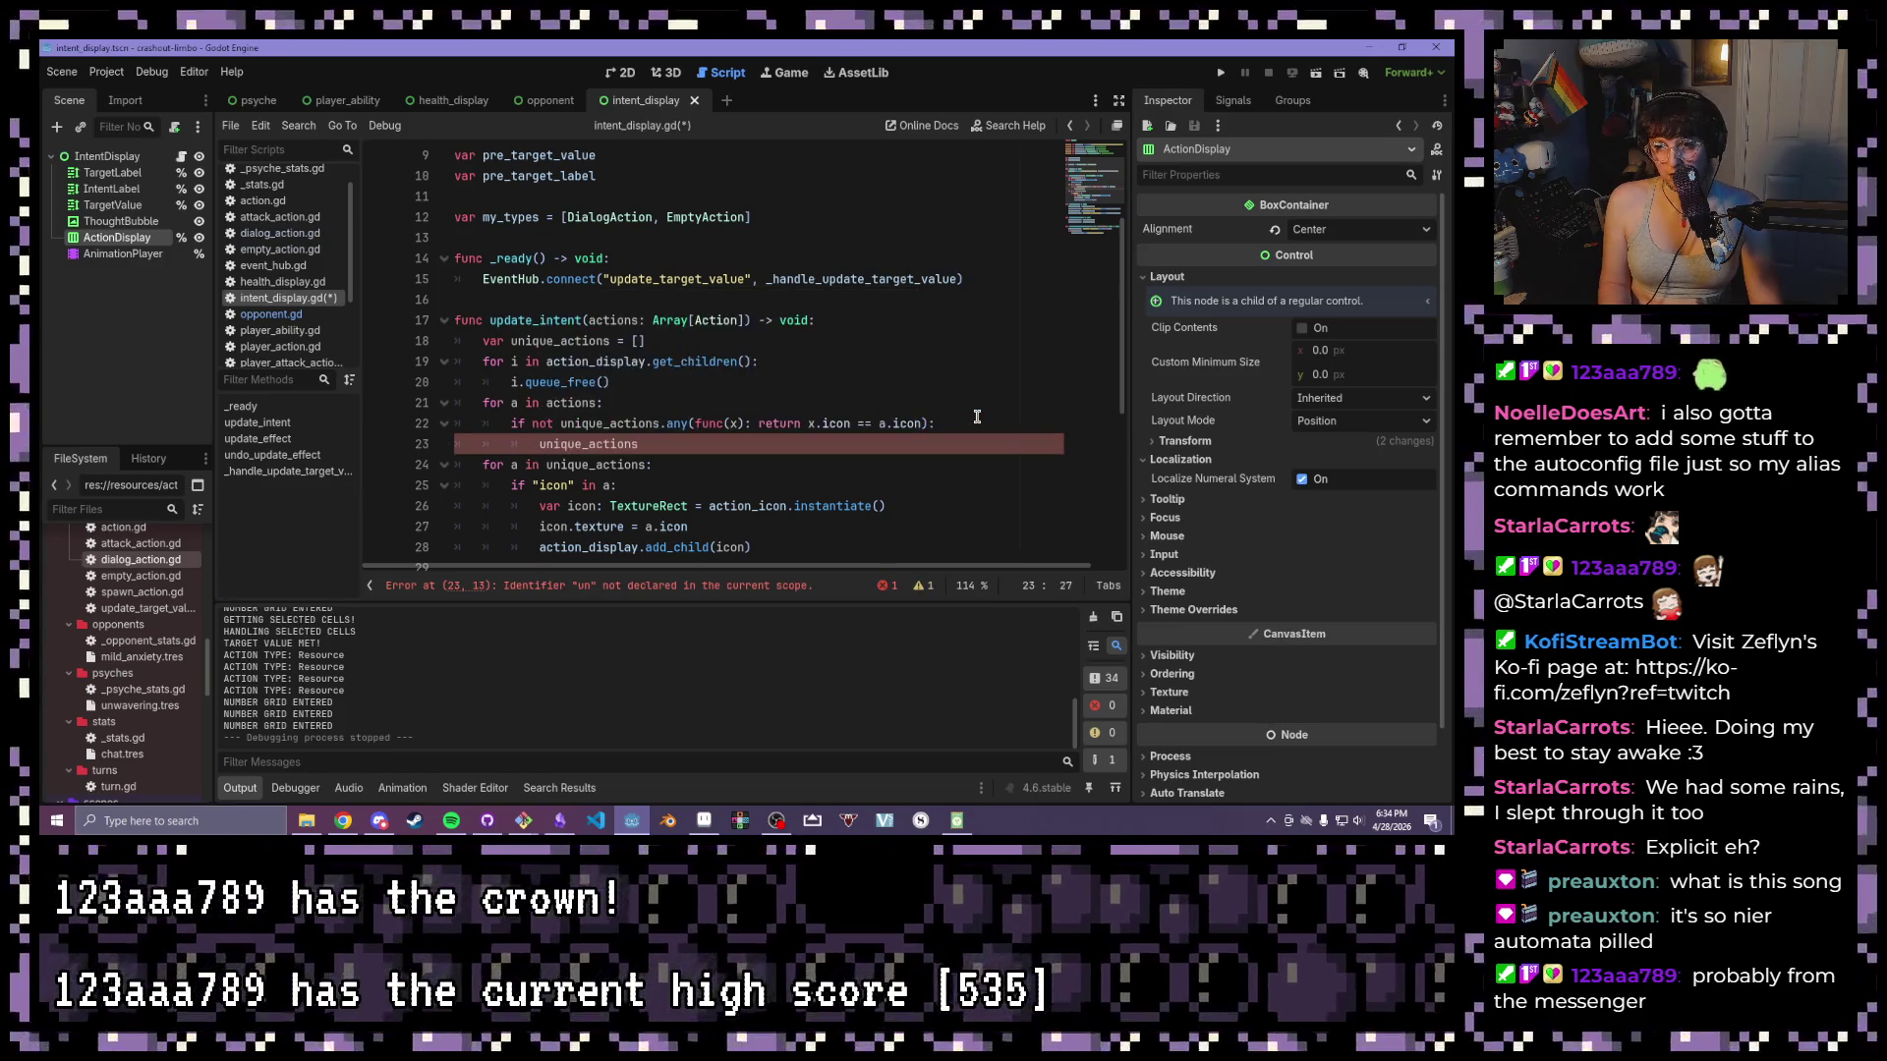
{"action": "type", "text": "ppend(a"}
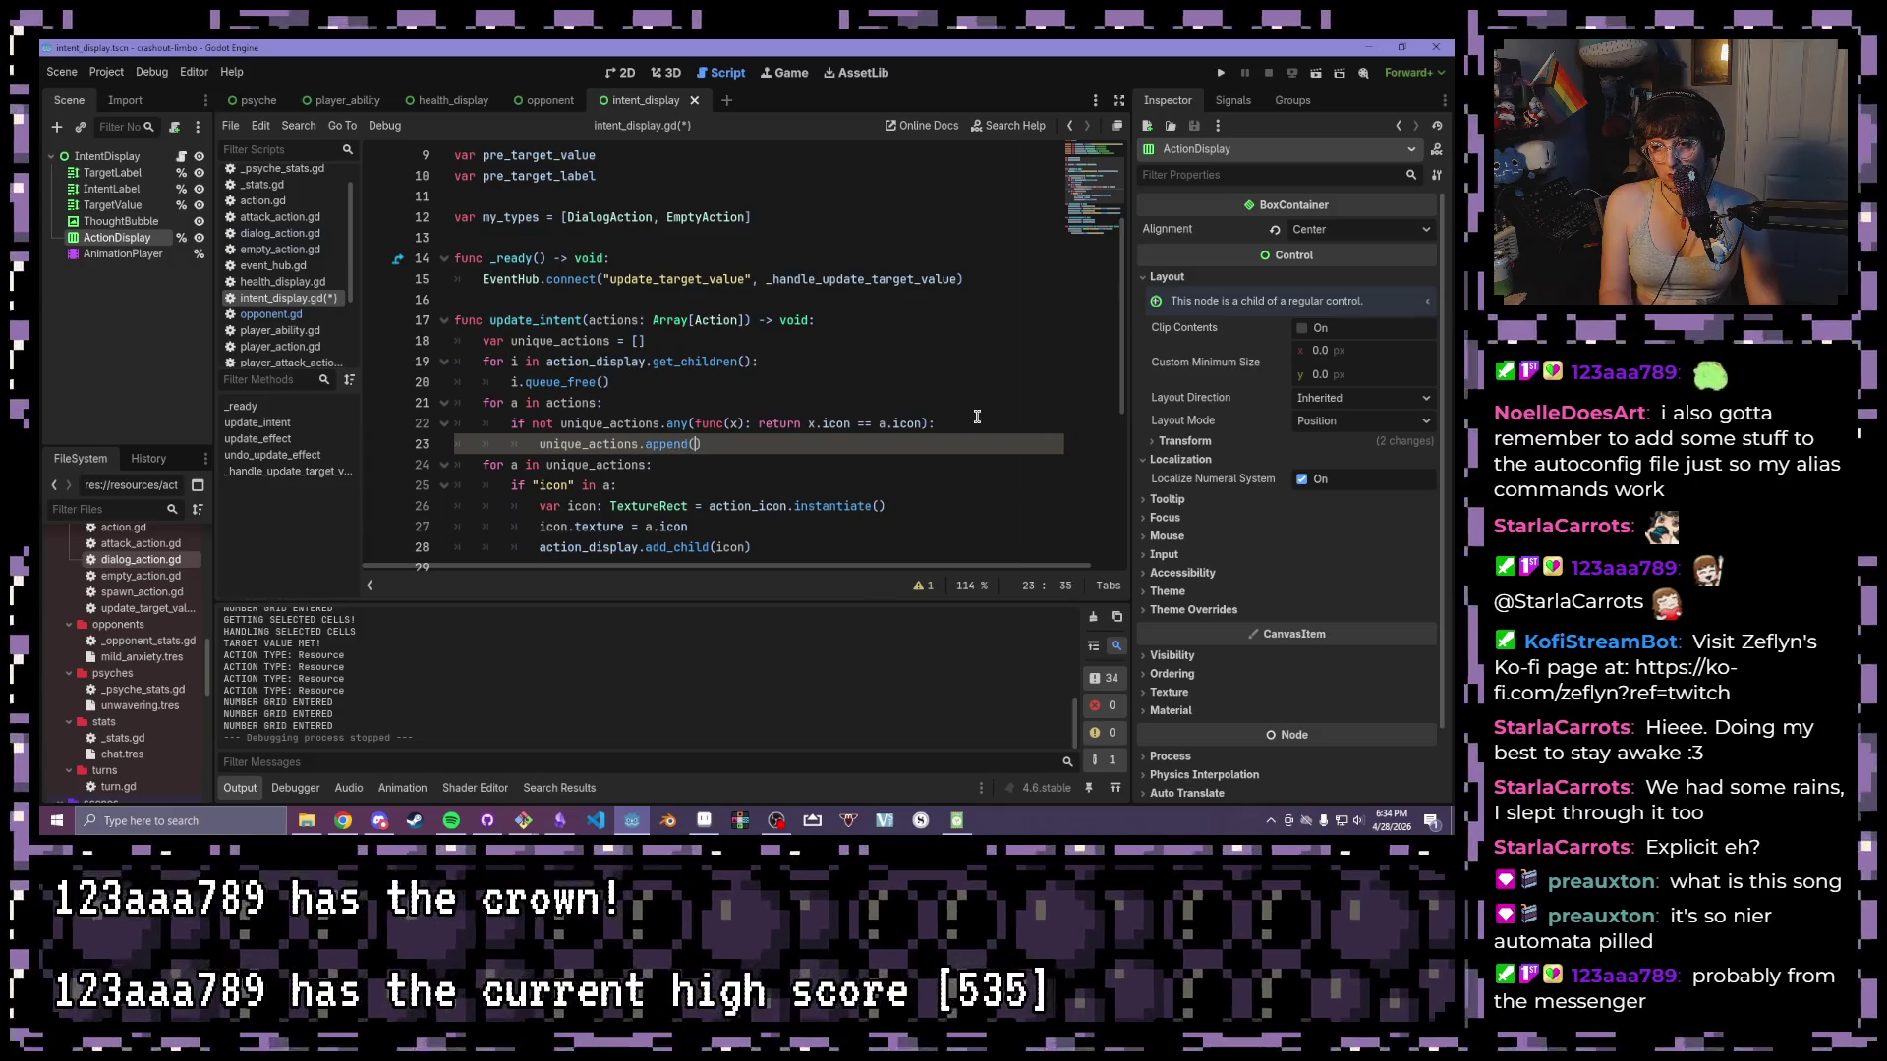
{"action": "type", "text": ")"}
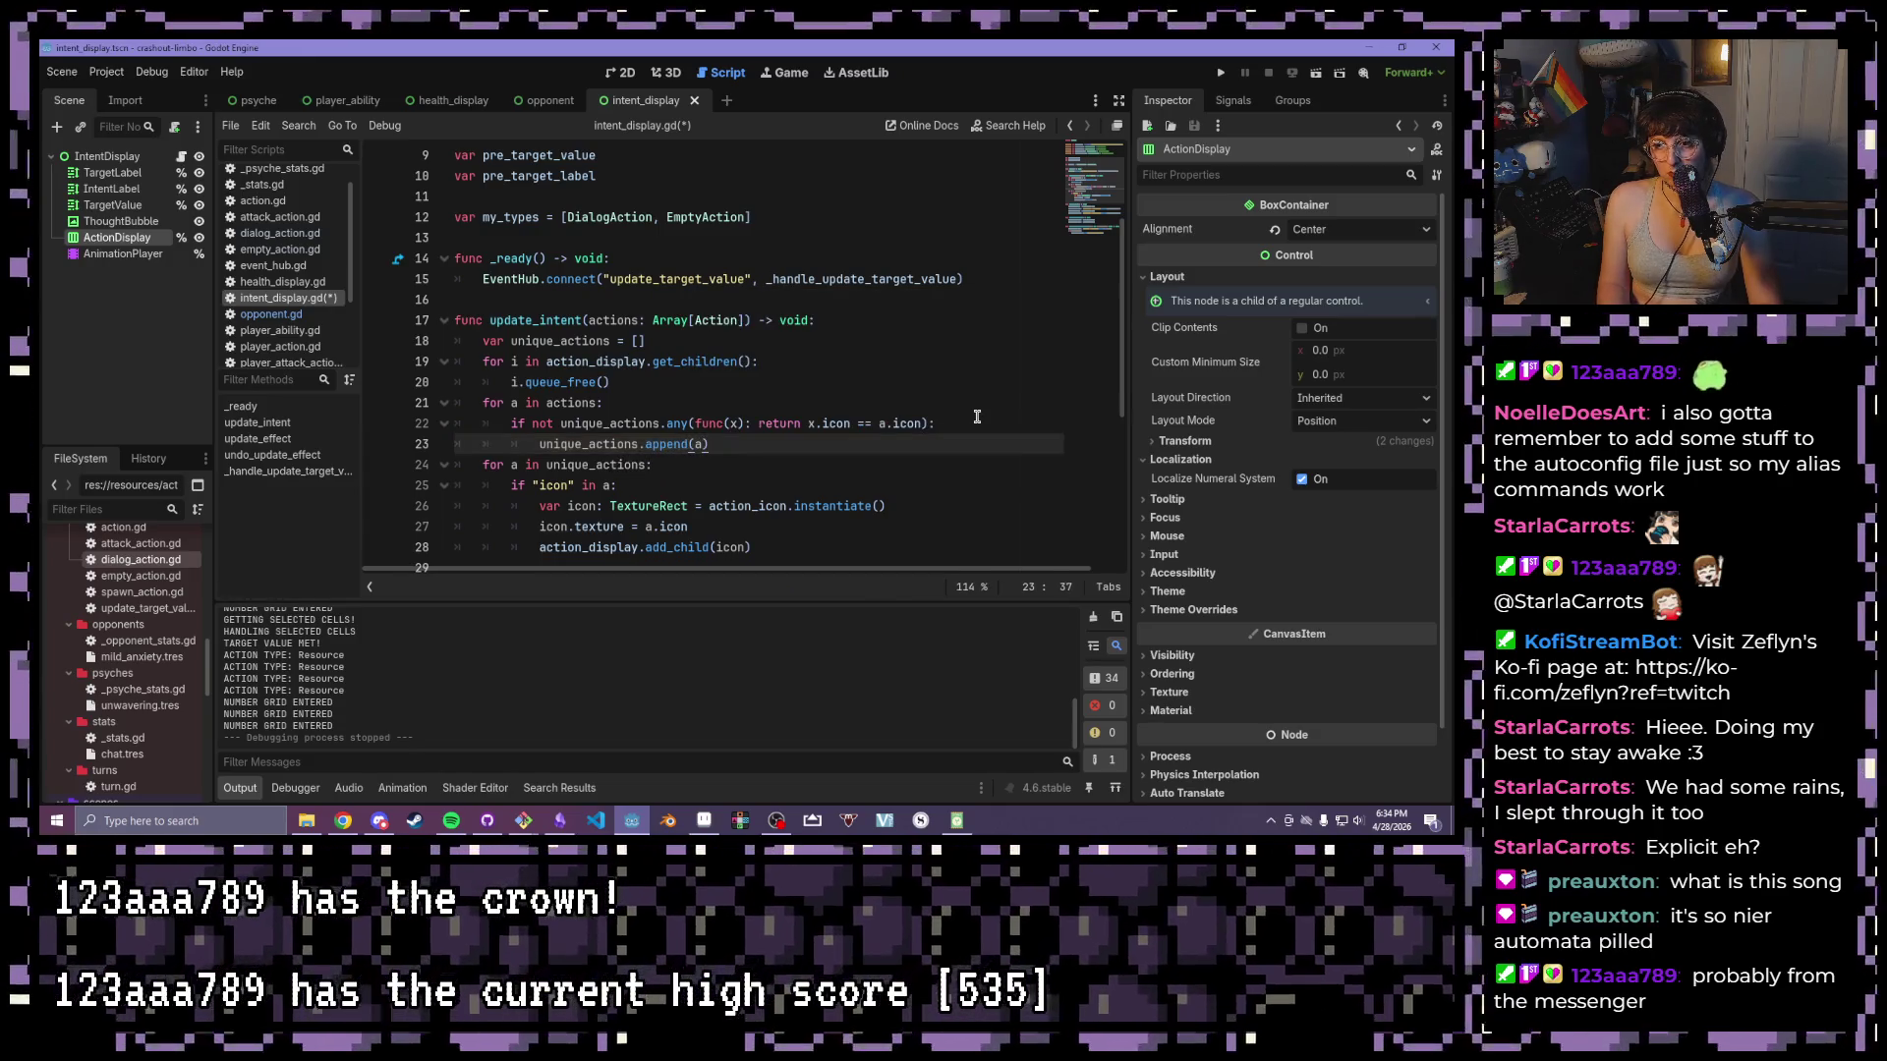
- Save intent_display.gd and test-run the game, then stop it
{"action": "key", "text": "ctrl+s"}
{"action": "left_click", "coordinate": [1221, 71]}
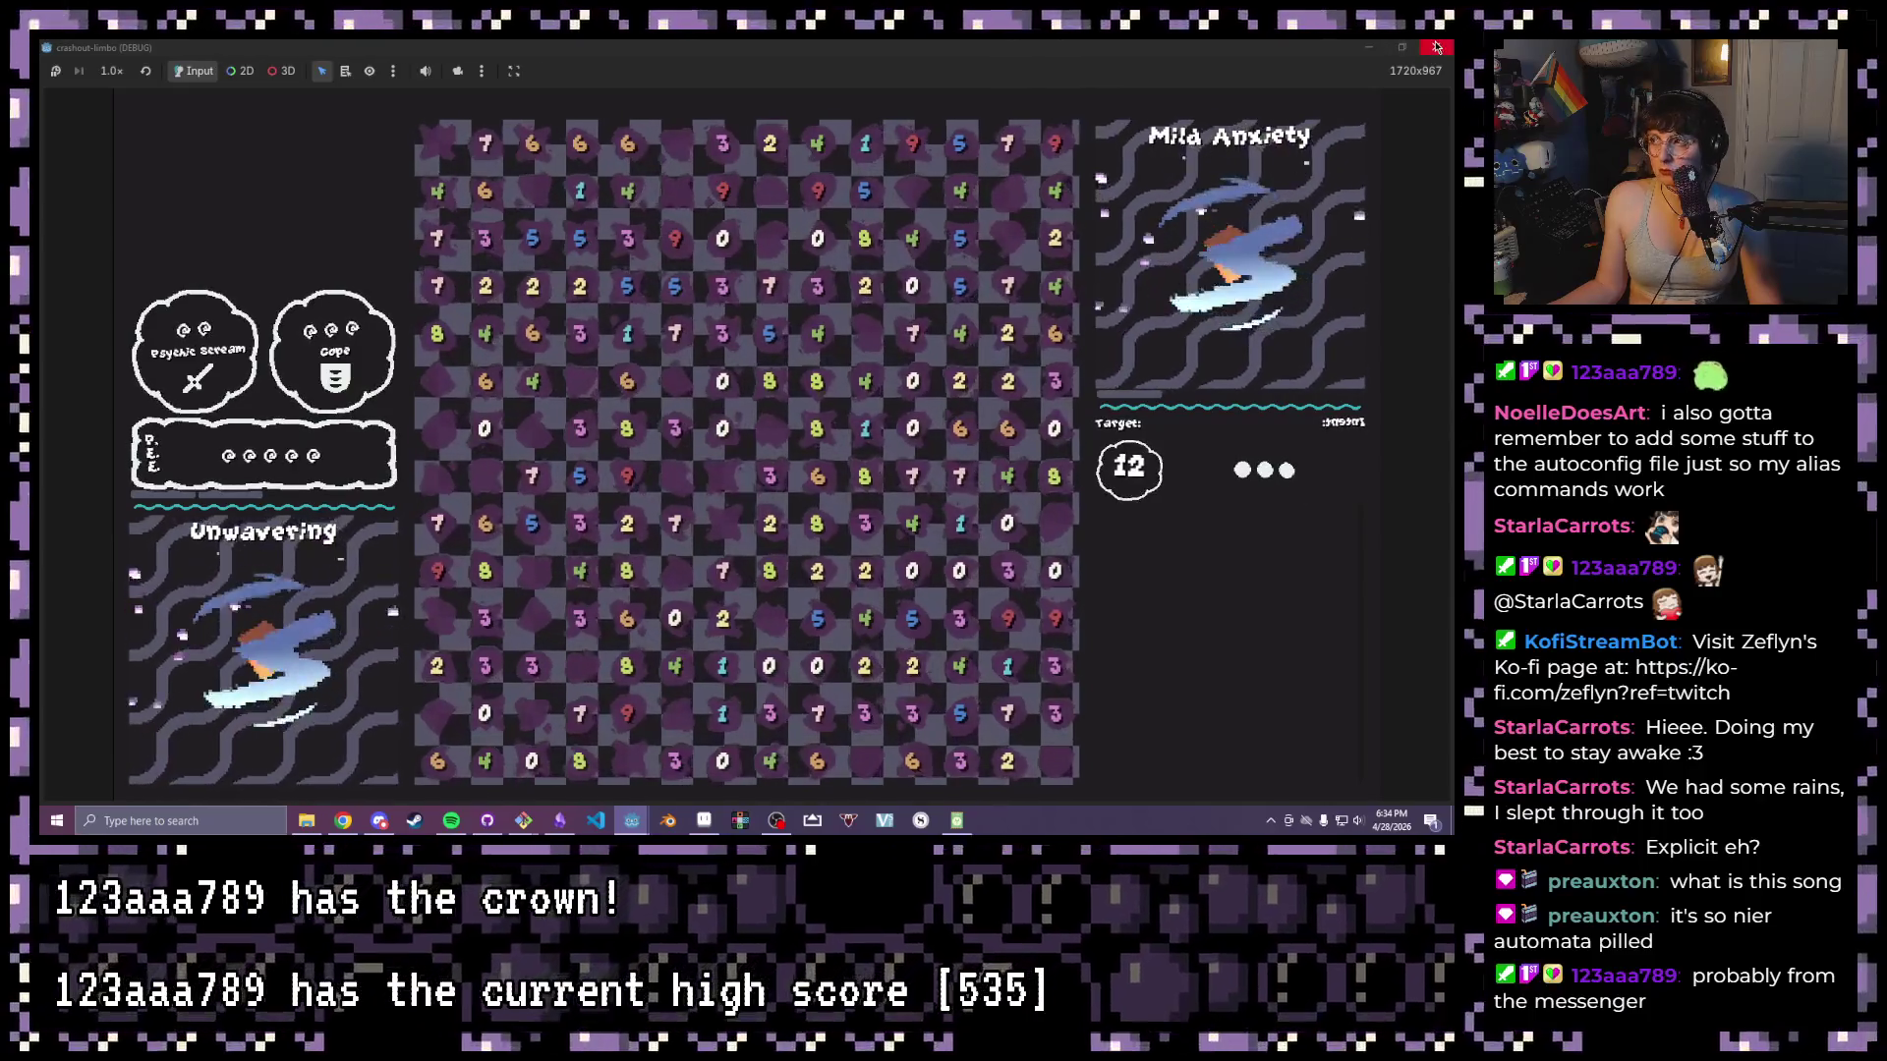
{"action": "key", "text": "F8"}
{"action": "left_click", "coordinate": [587, 444]}
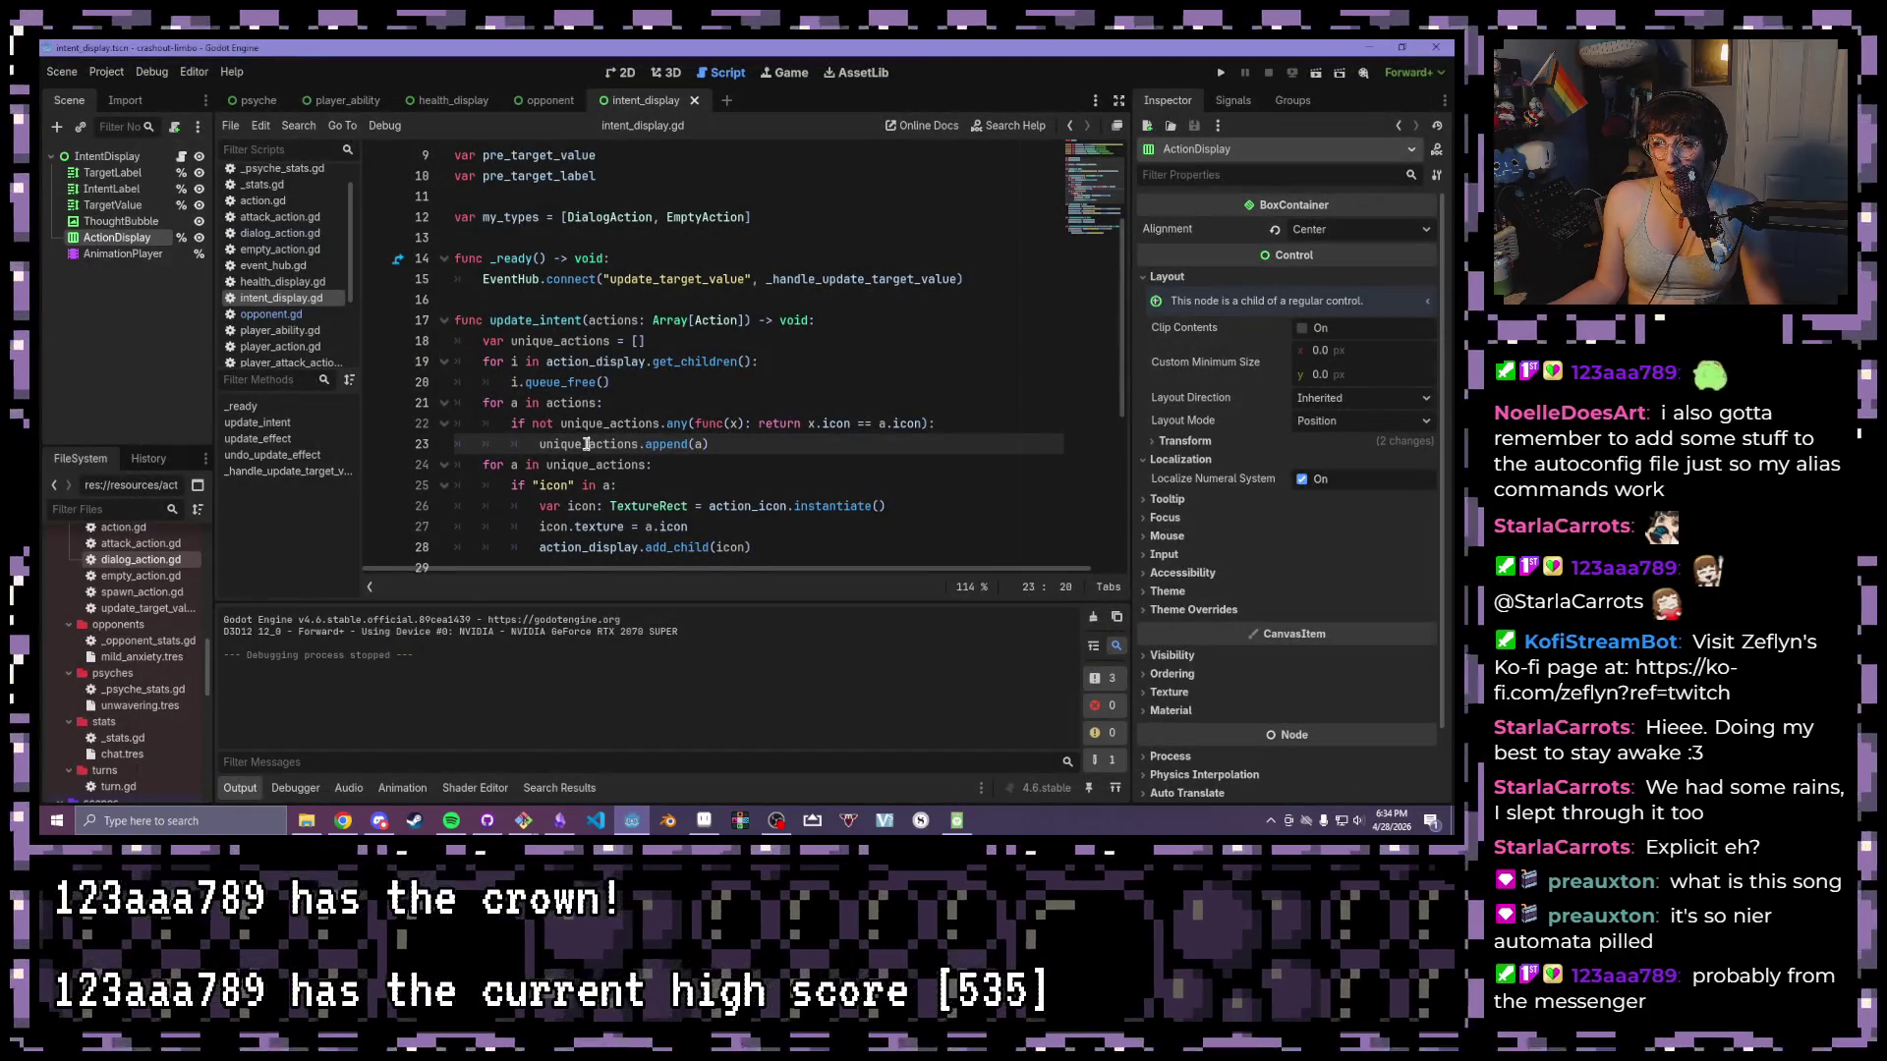
- Add a DialogAction with message 'Tee-hee' to mild_anxiety's first turn and test-run it
{"action": "left_click", "coordinate": [143, 656]}
{"action": "left_click", "coordinate": [1359, 301]}
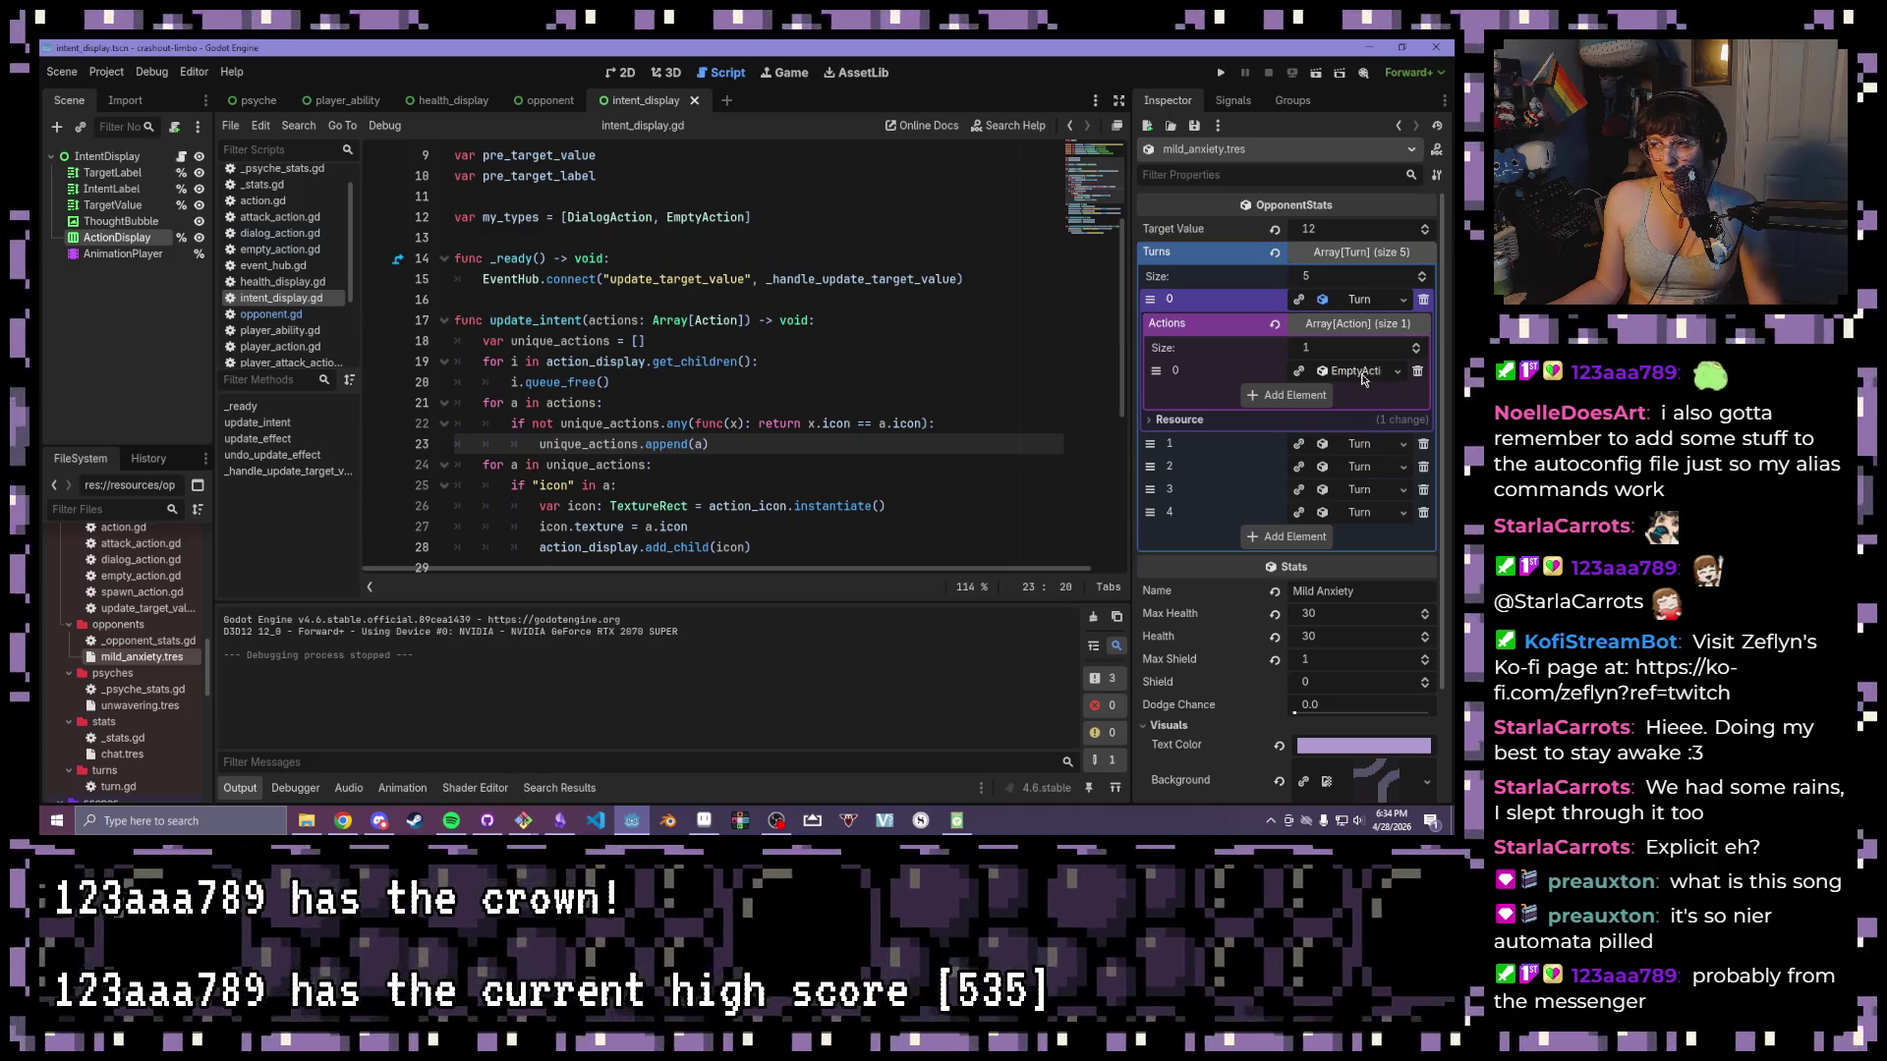
{"action": "left_click", "coordinate": [1305, 403]}
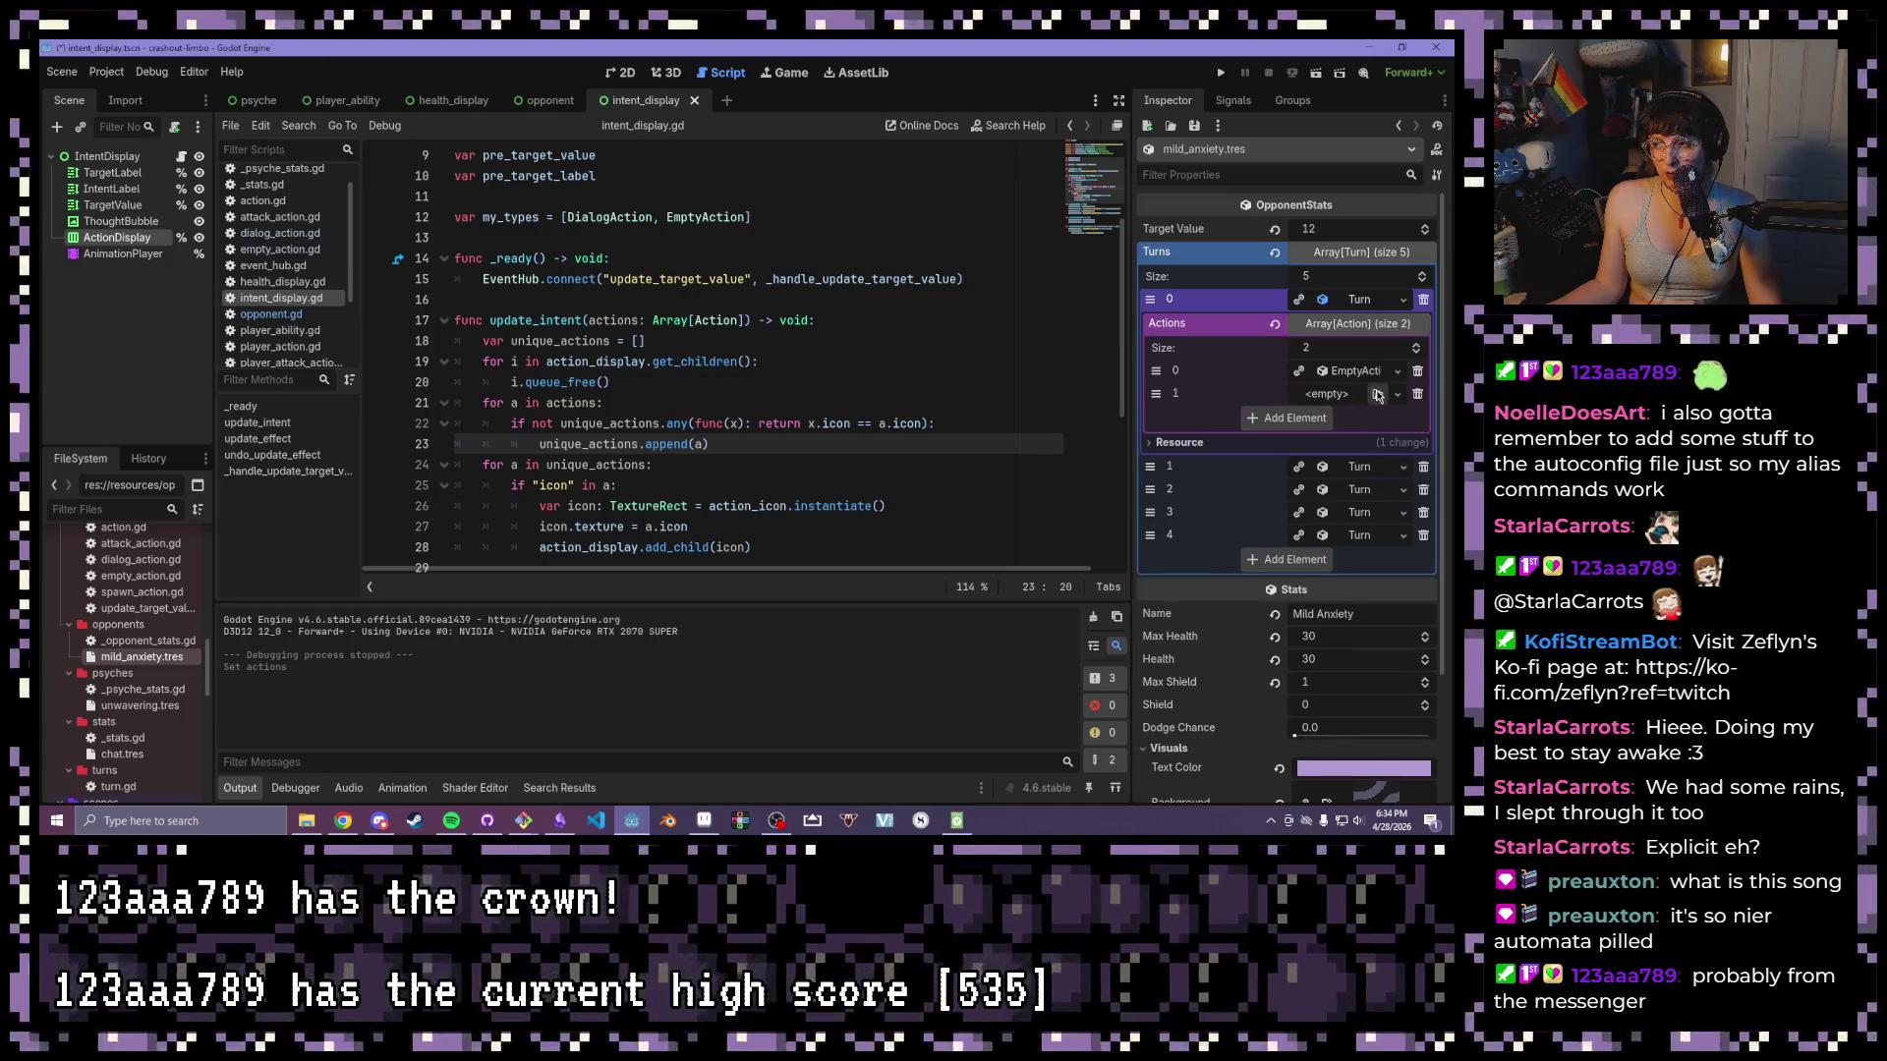
{"action": "left_click", "coordinate": [1341, 399]}
{"action": "left_click", "coordinate": [1296, 457]}
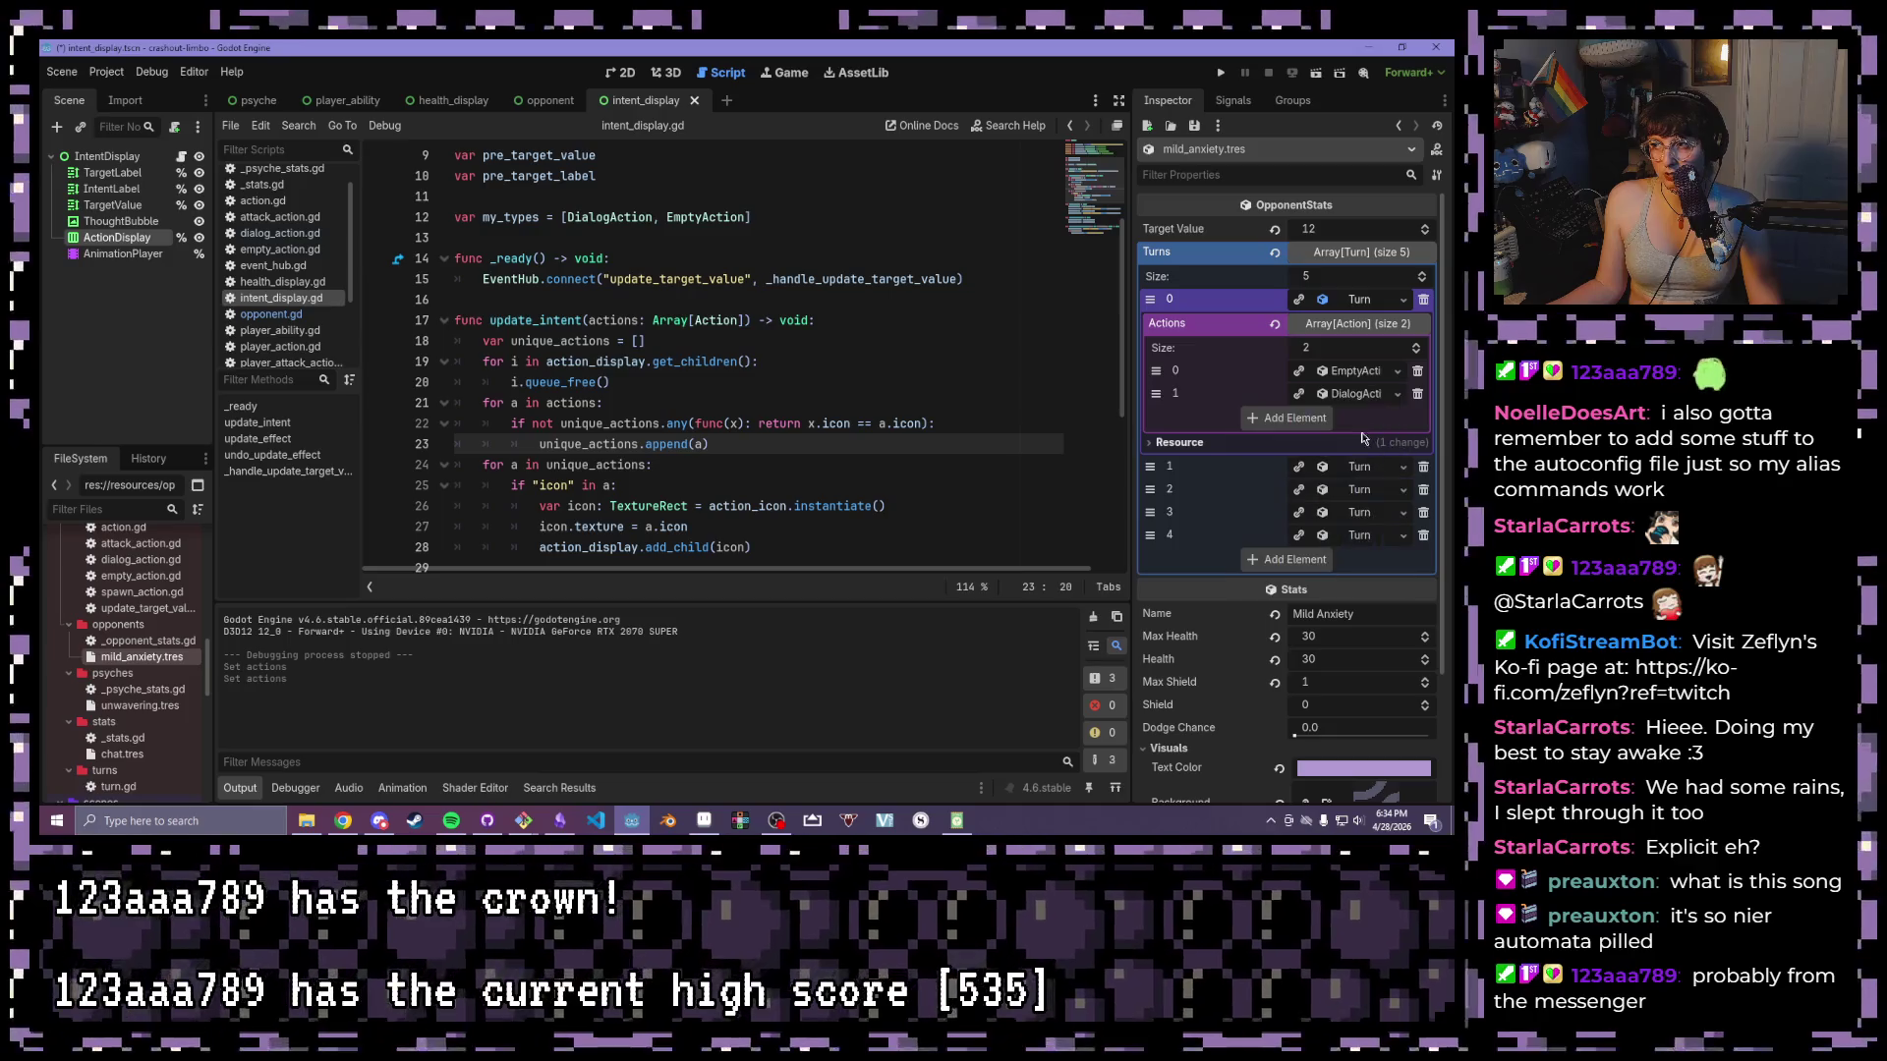
{"action": "left_click", "coordinate": [1349, 397]}
{"action": "left_click", "coordinate": [1342, 422]}
{"action": "type", "text": "Tee-hee"}
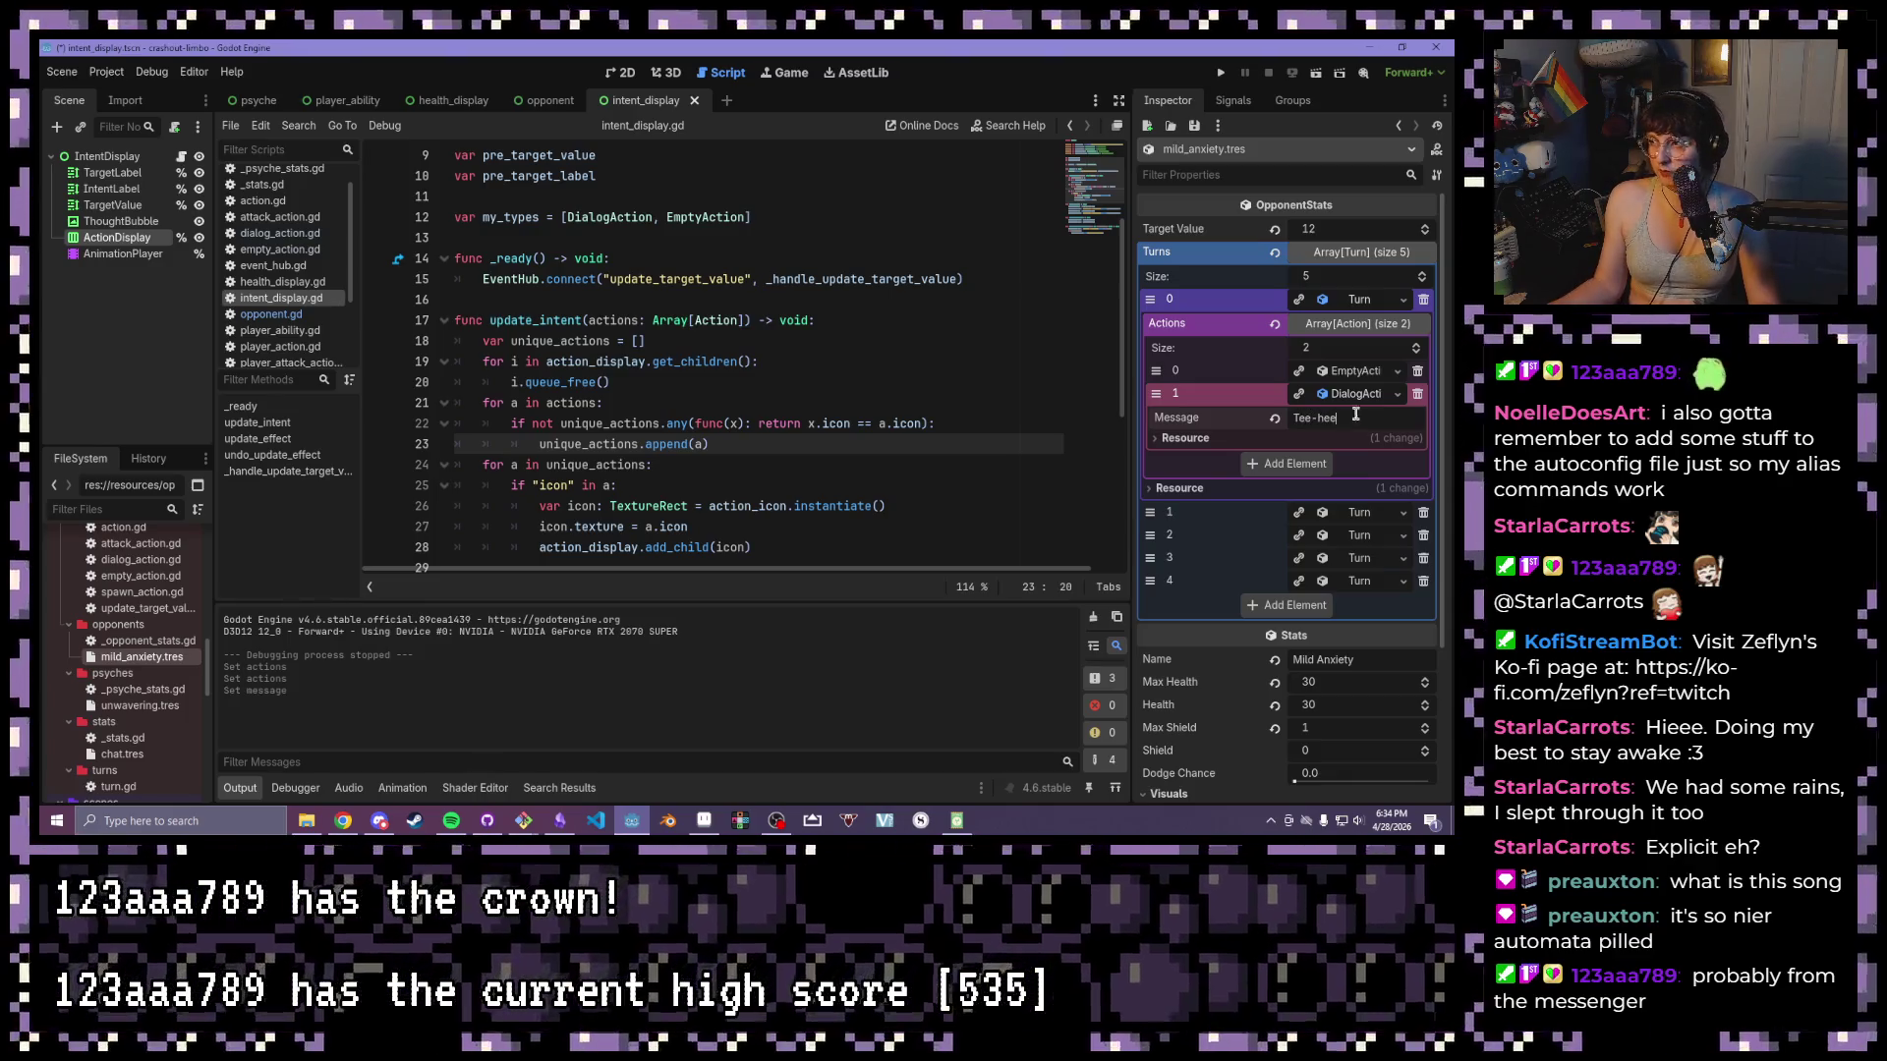
{"action": "left_click", "coordinate": [1222, 75]}
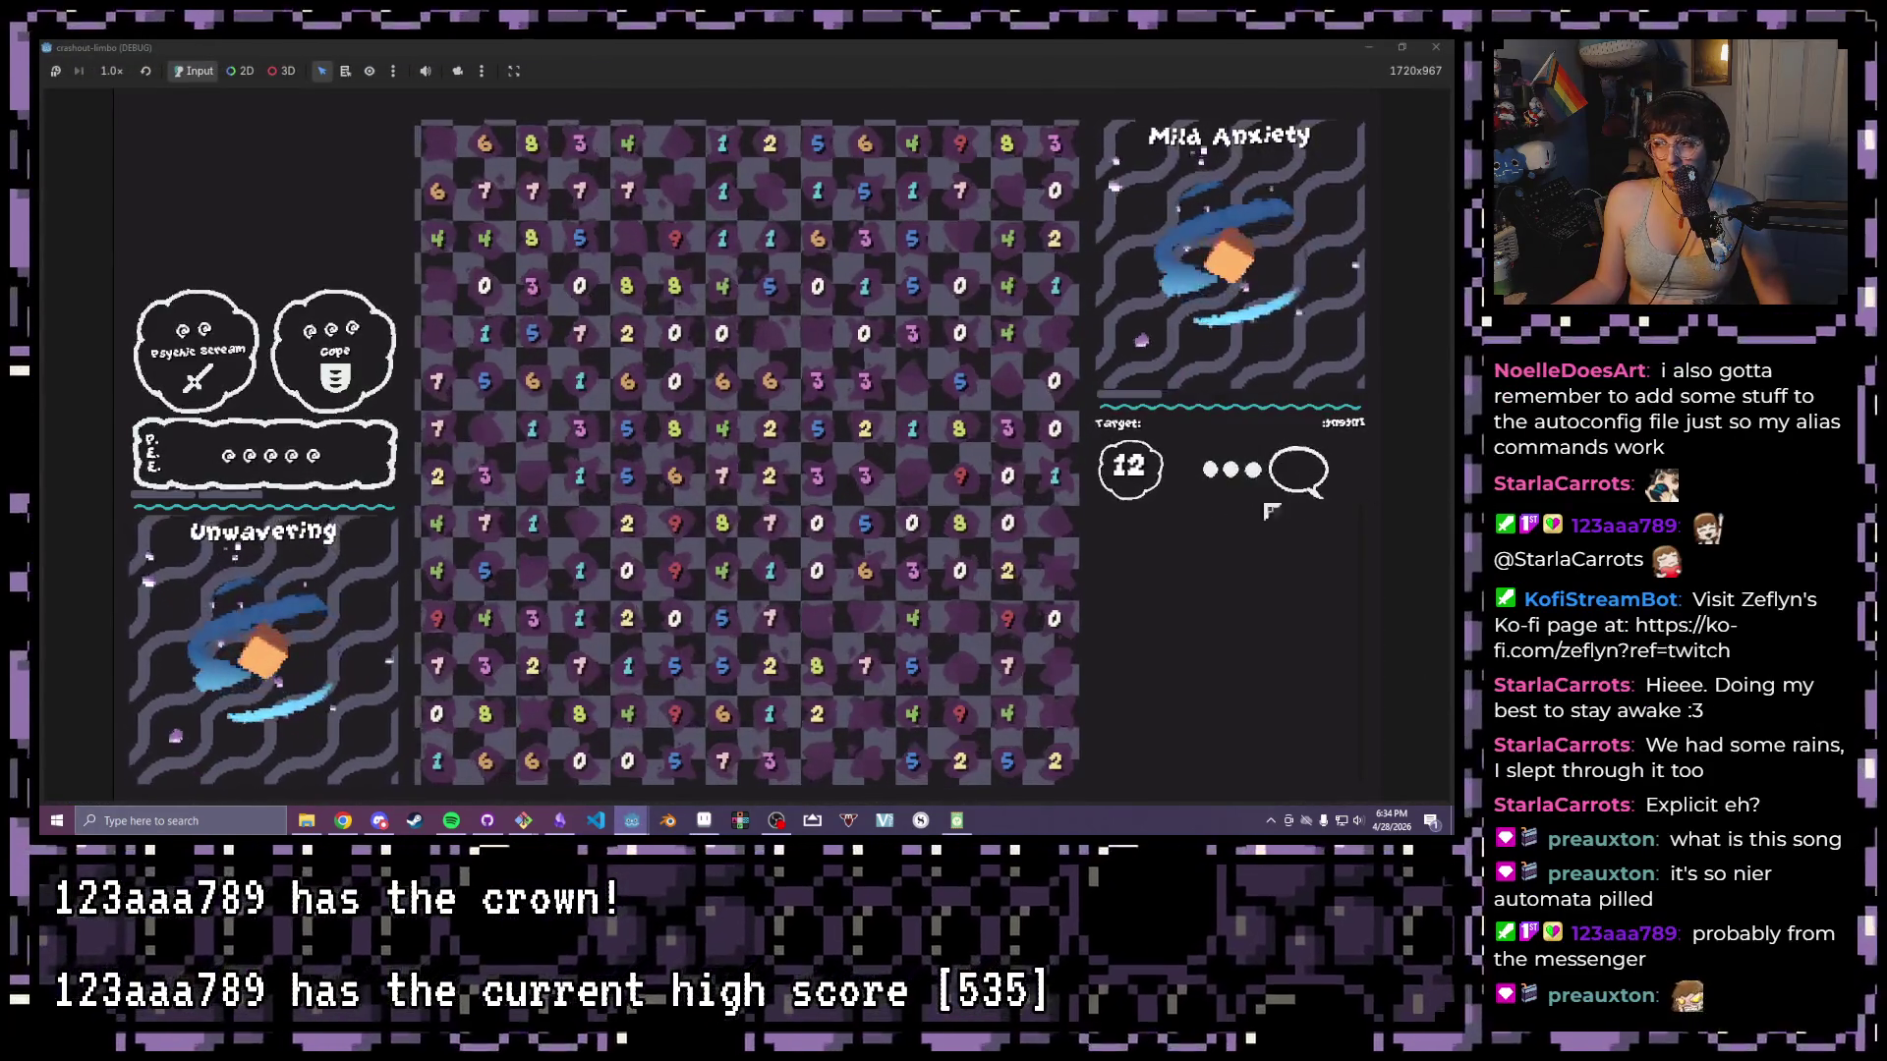
{"action": "key", "text": "F8"}
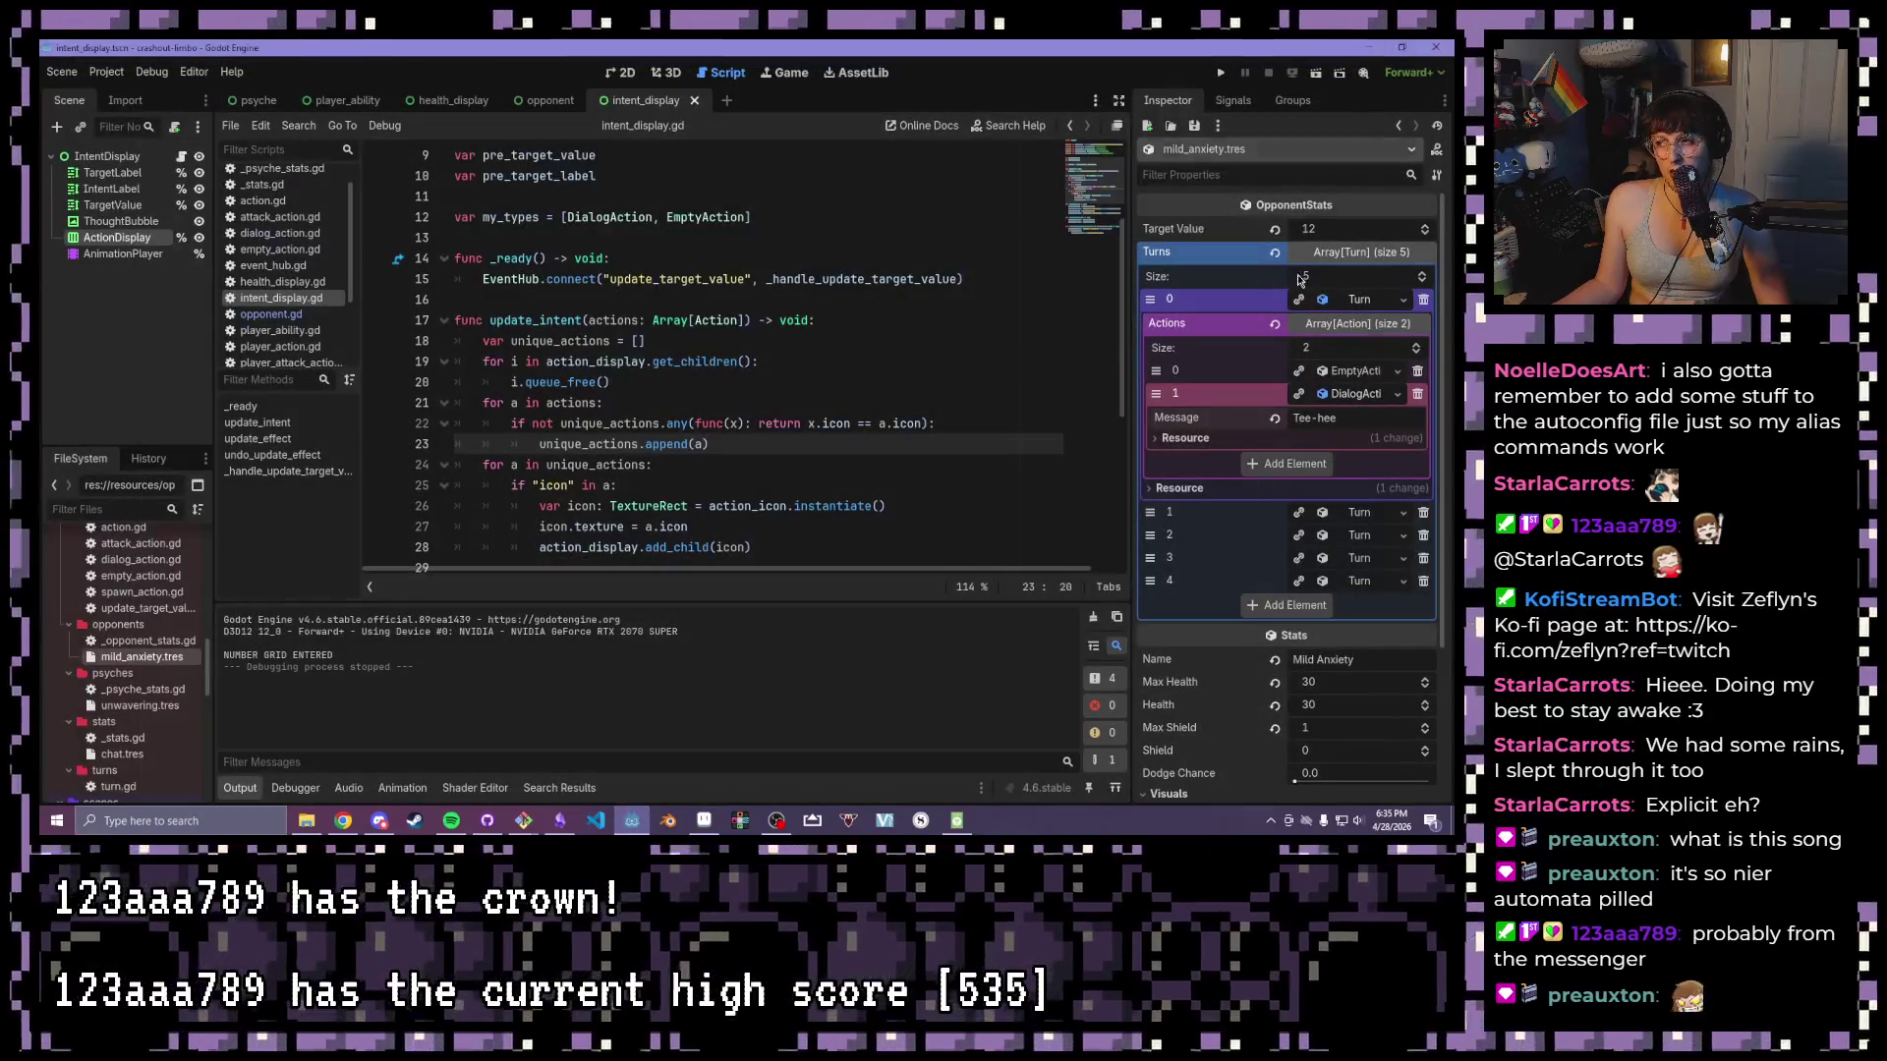
- Append an EmptyAction to the first turn's actions and run the game again
{"action": "left_click", "coordinate": [1298, 463]}
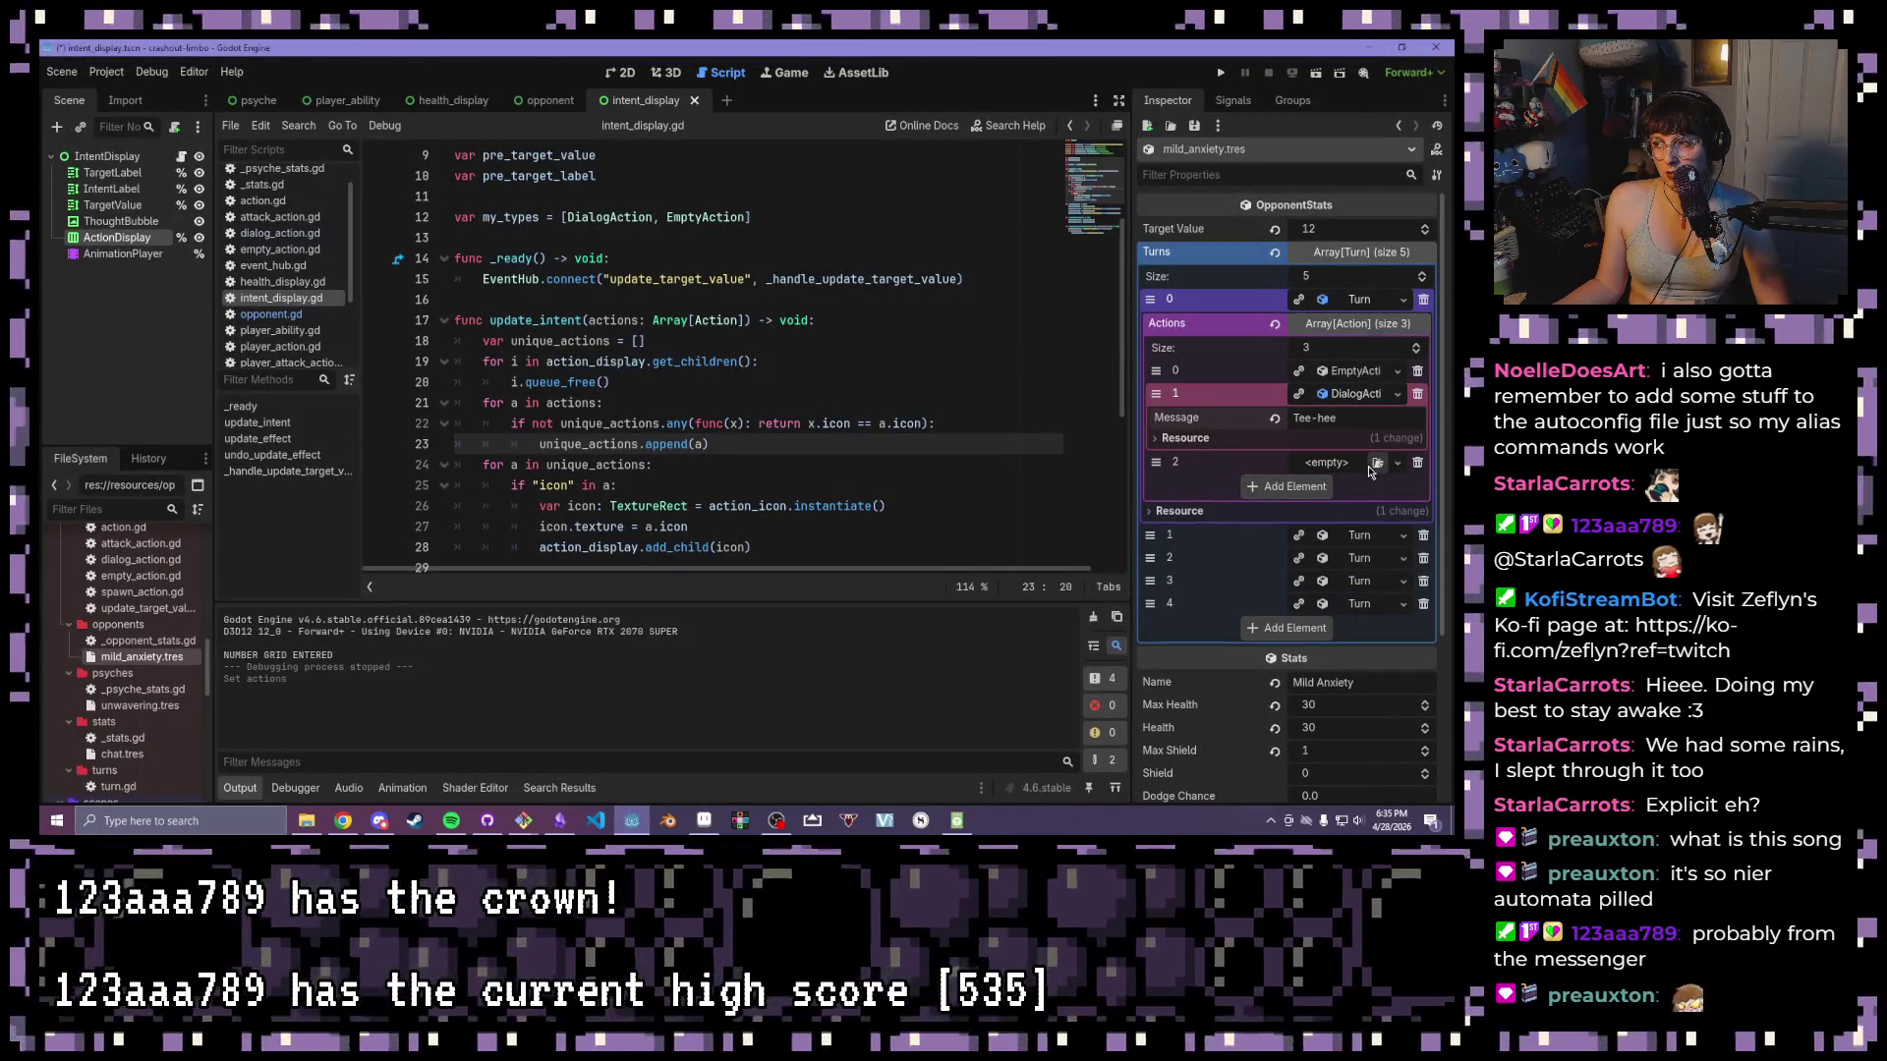
{"action": "left_click", "coordinate": [1397, 463]}
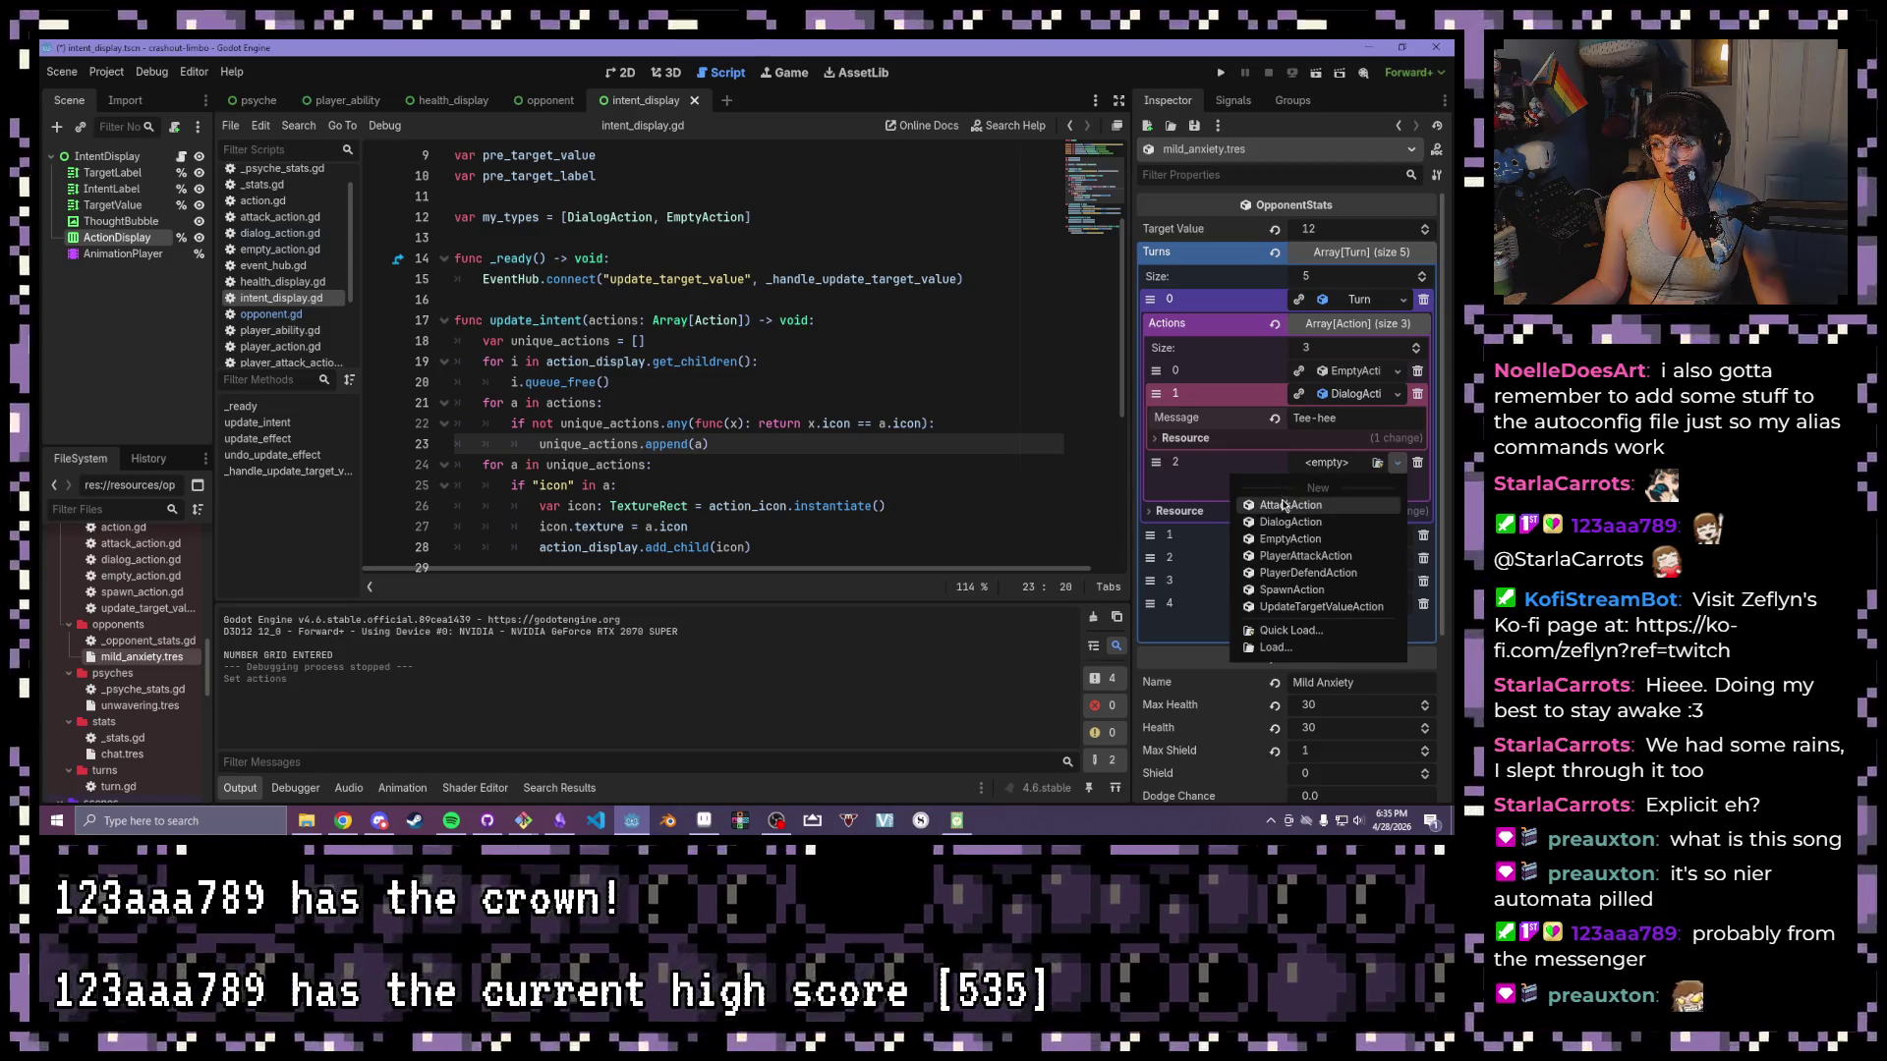
{"action": "left_click", "coordinate": [1287, 540]}
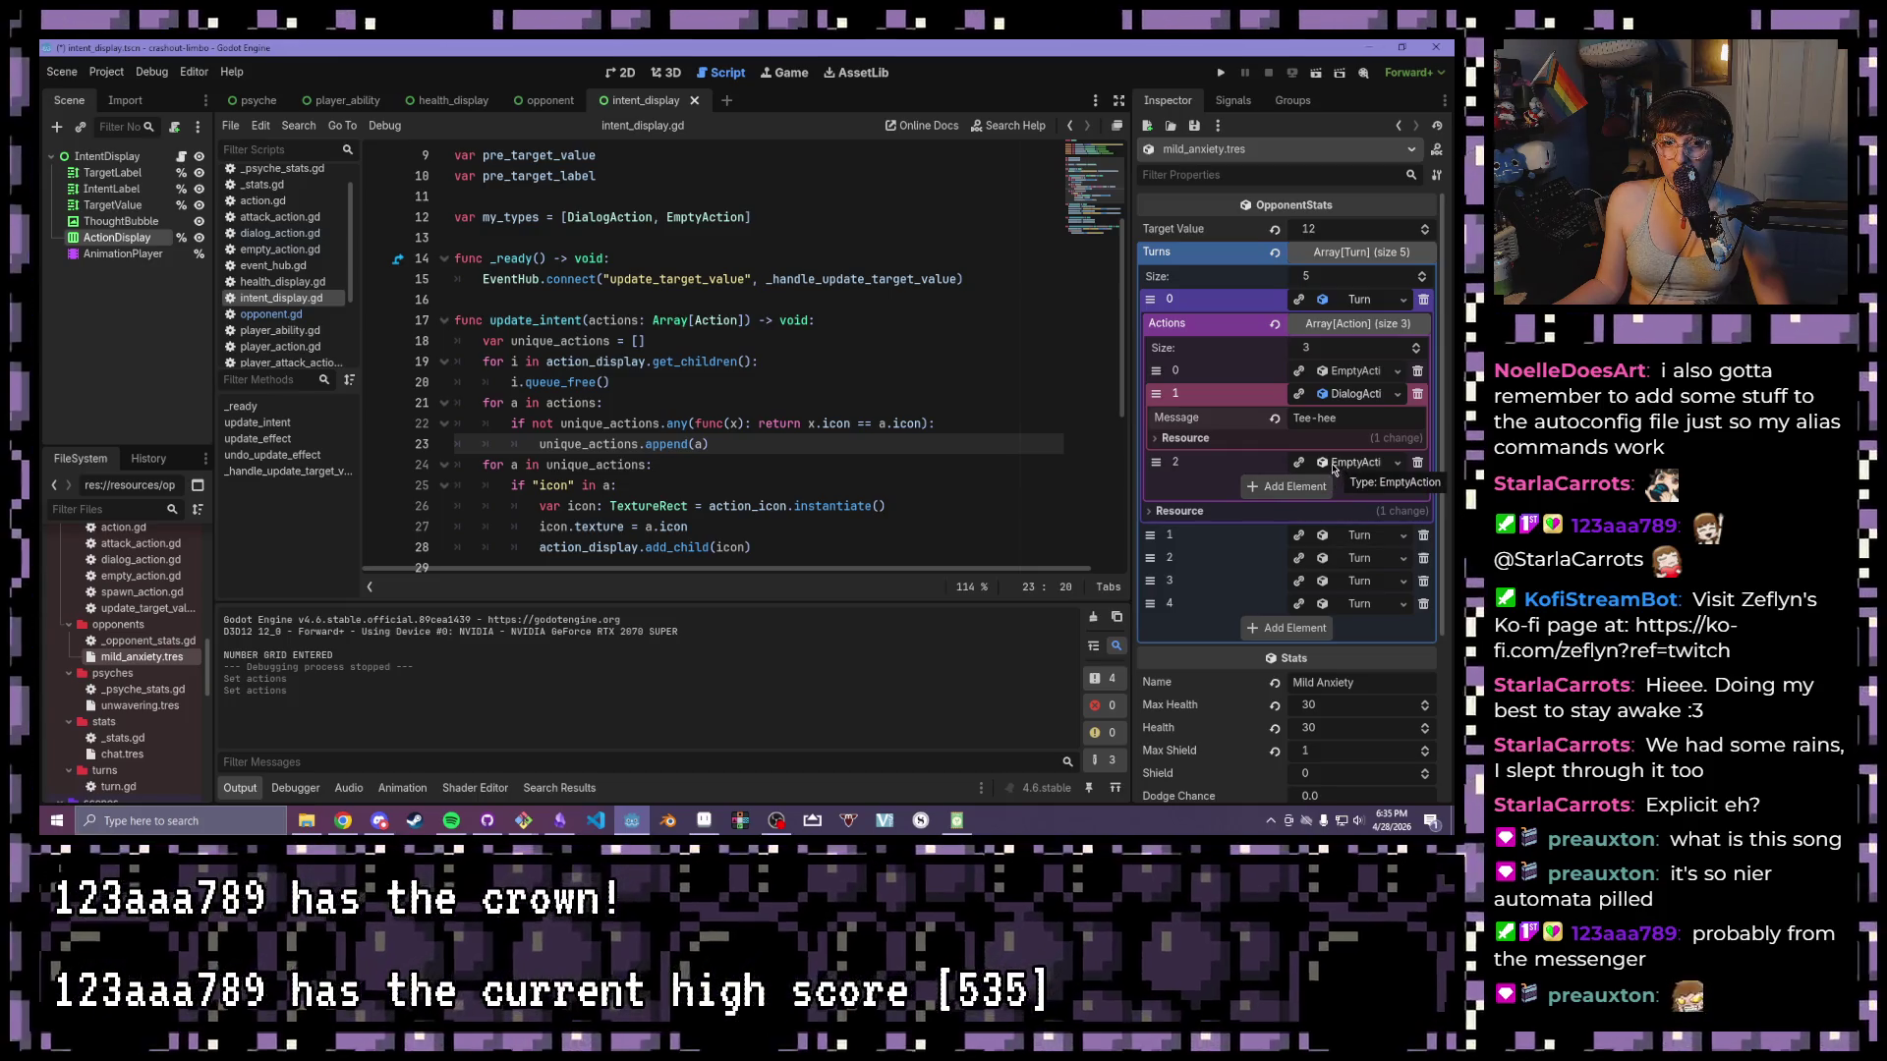
{"action": "left_click", "coordinate": [1221, 72]}
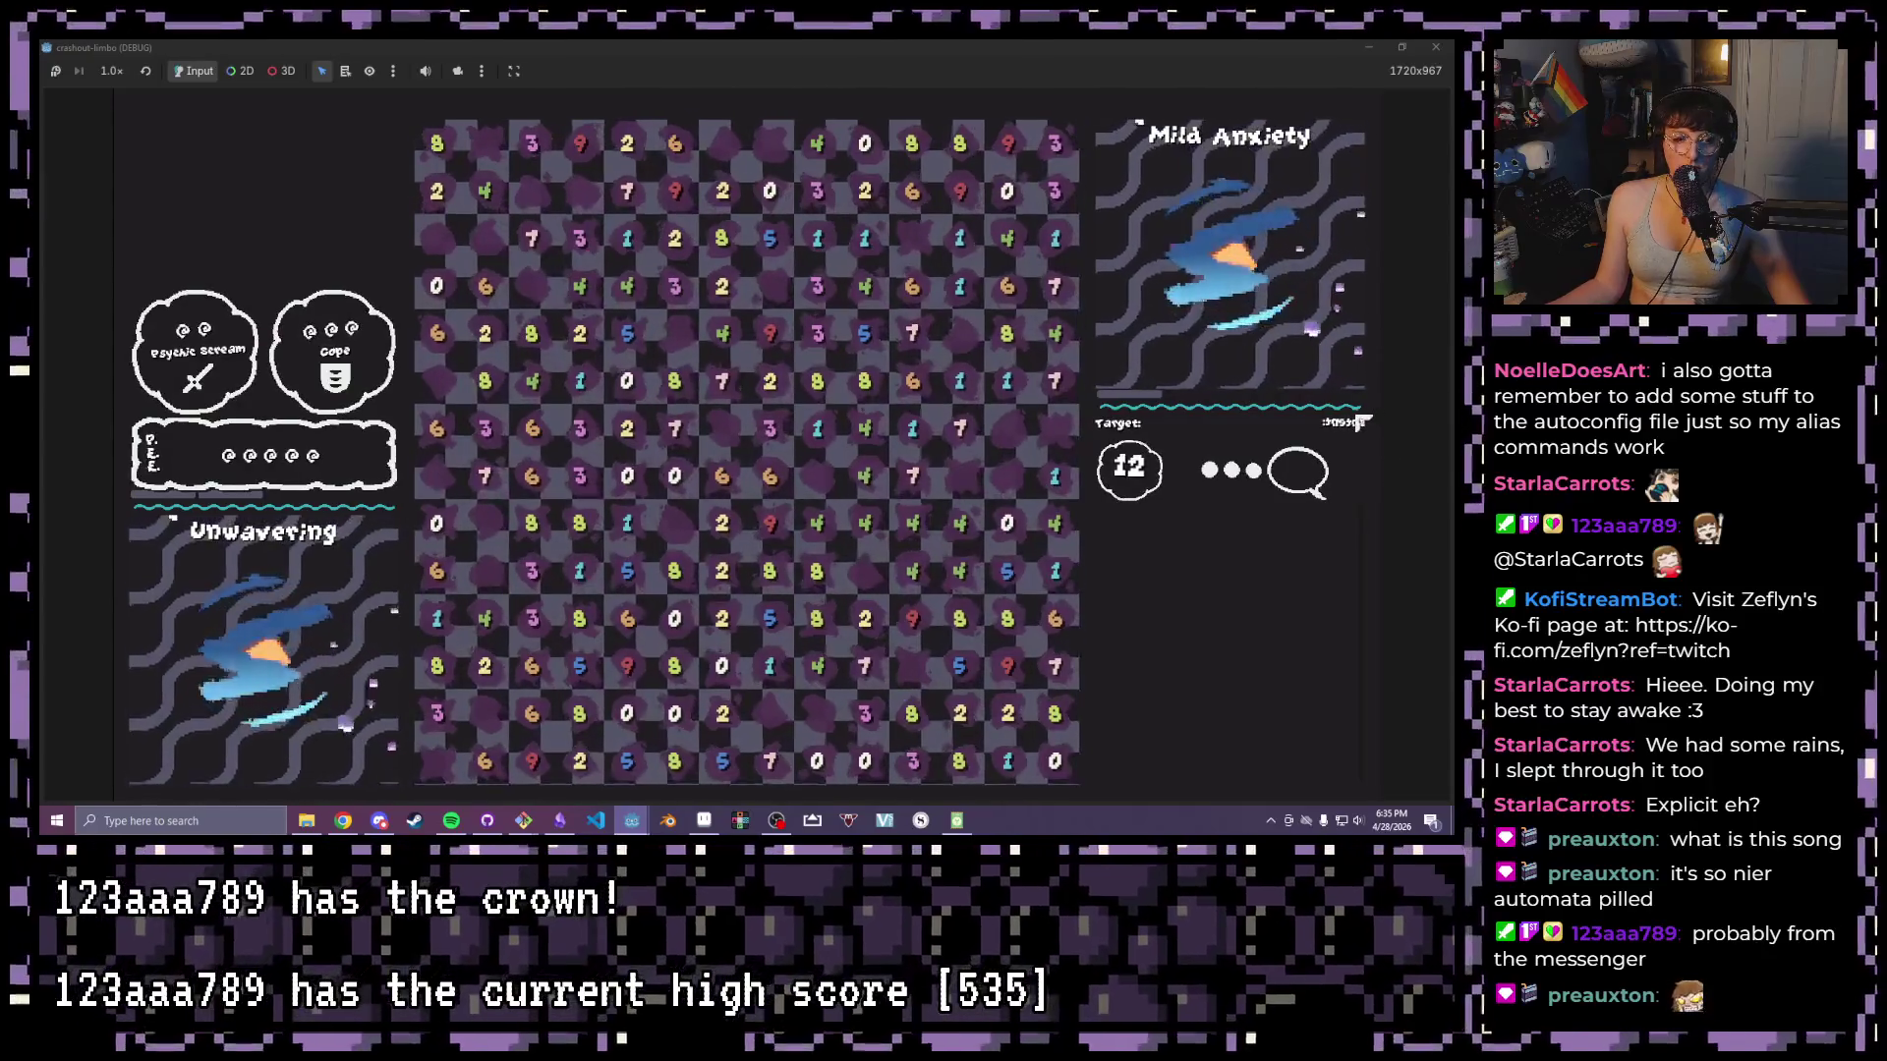
- Close the game and delete both EmptyAction elements from the first turn
{"action": "left_click", "coordinate": [1450, 46]}
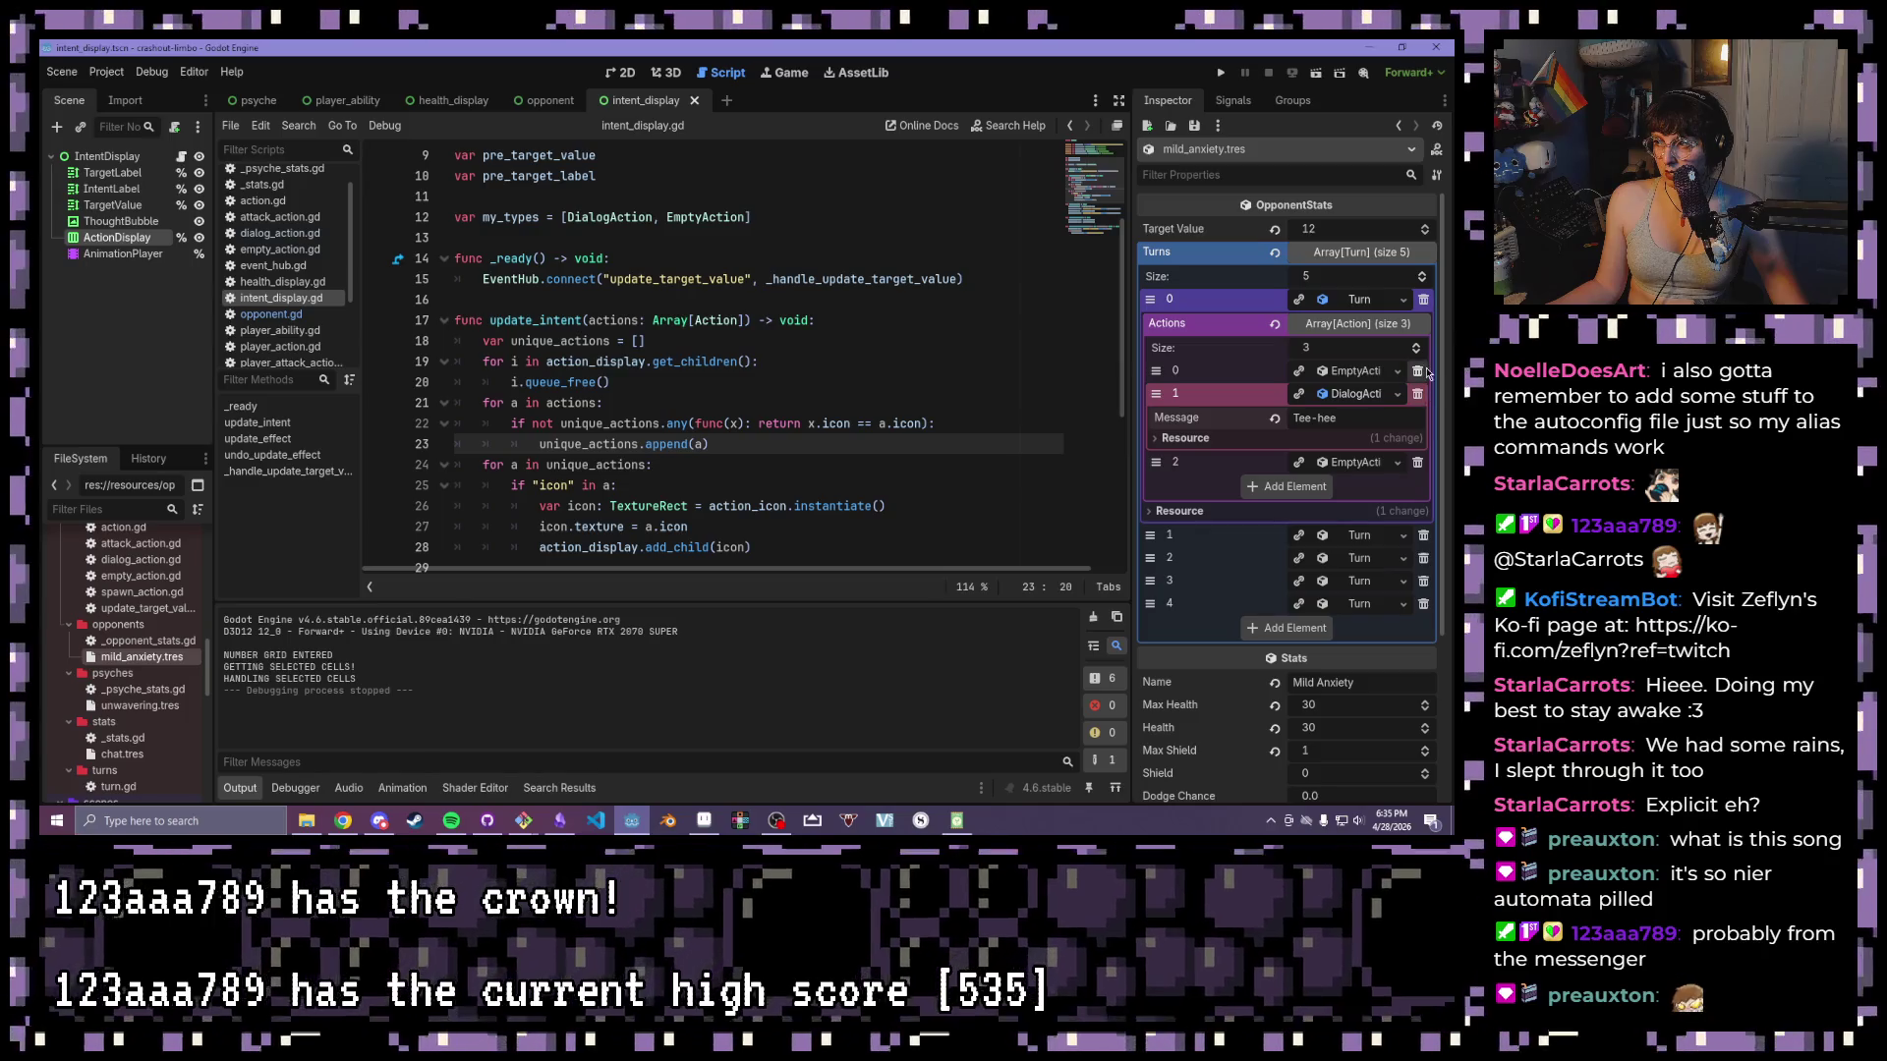
{"action": "left_click", "coordinate": [1418, 372]}
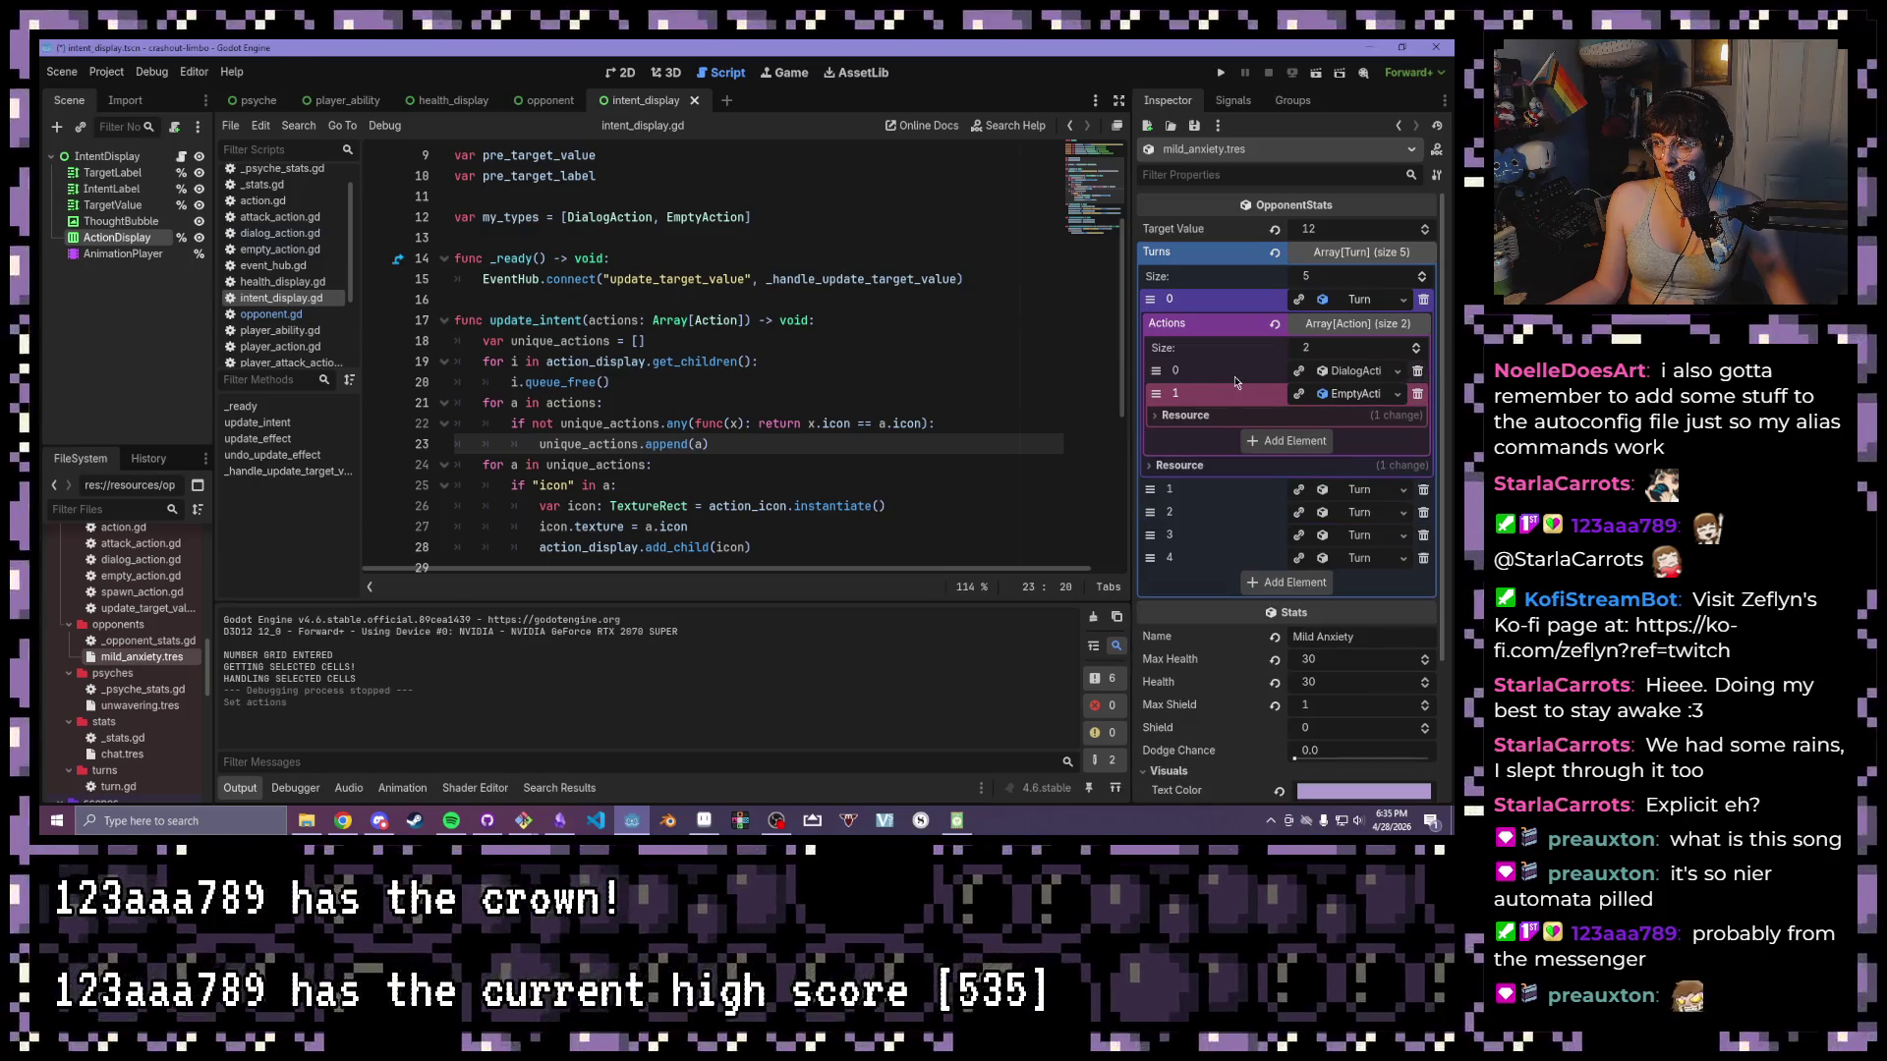
{"action": "left_click", "coordinate": [1417, 394]}
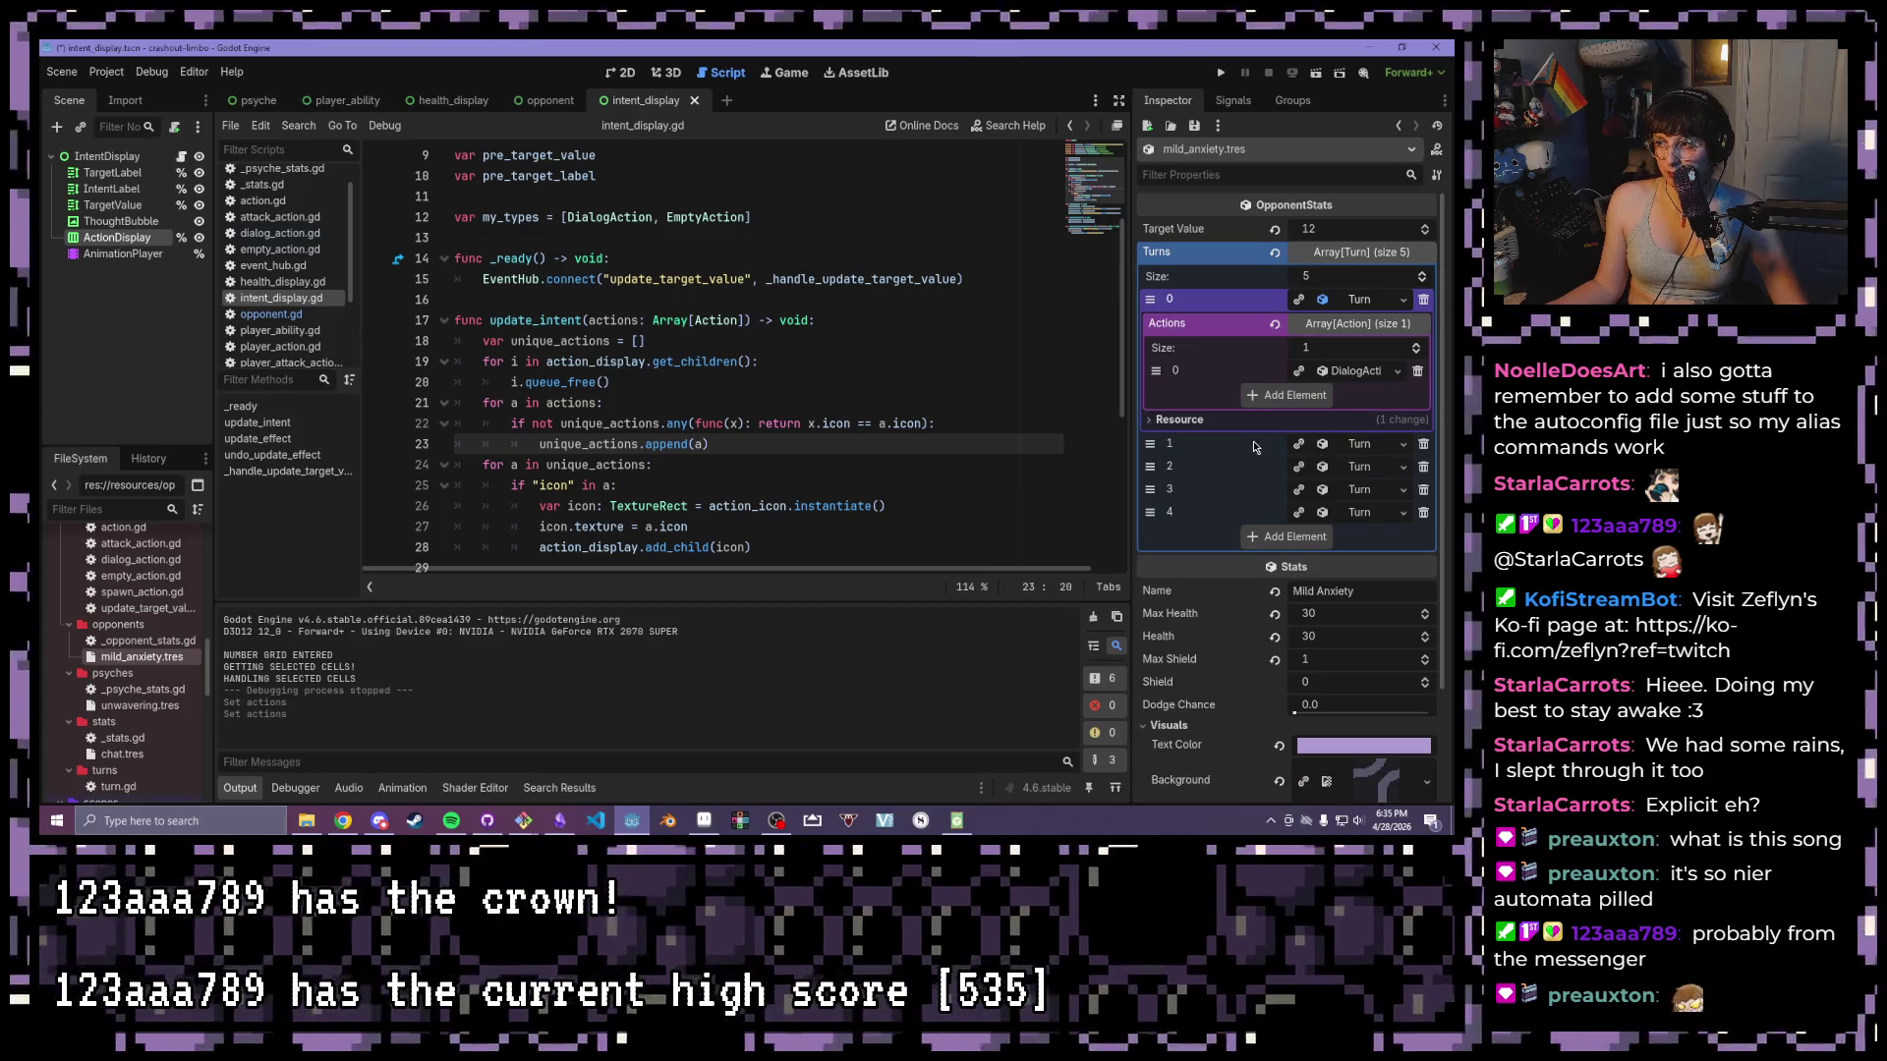
- Expand Turns 2 to view its four actions, then relaunch the game
{"action": "left_click", "coordinate": [1365, 470]}
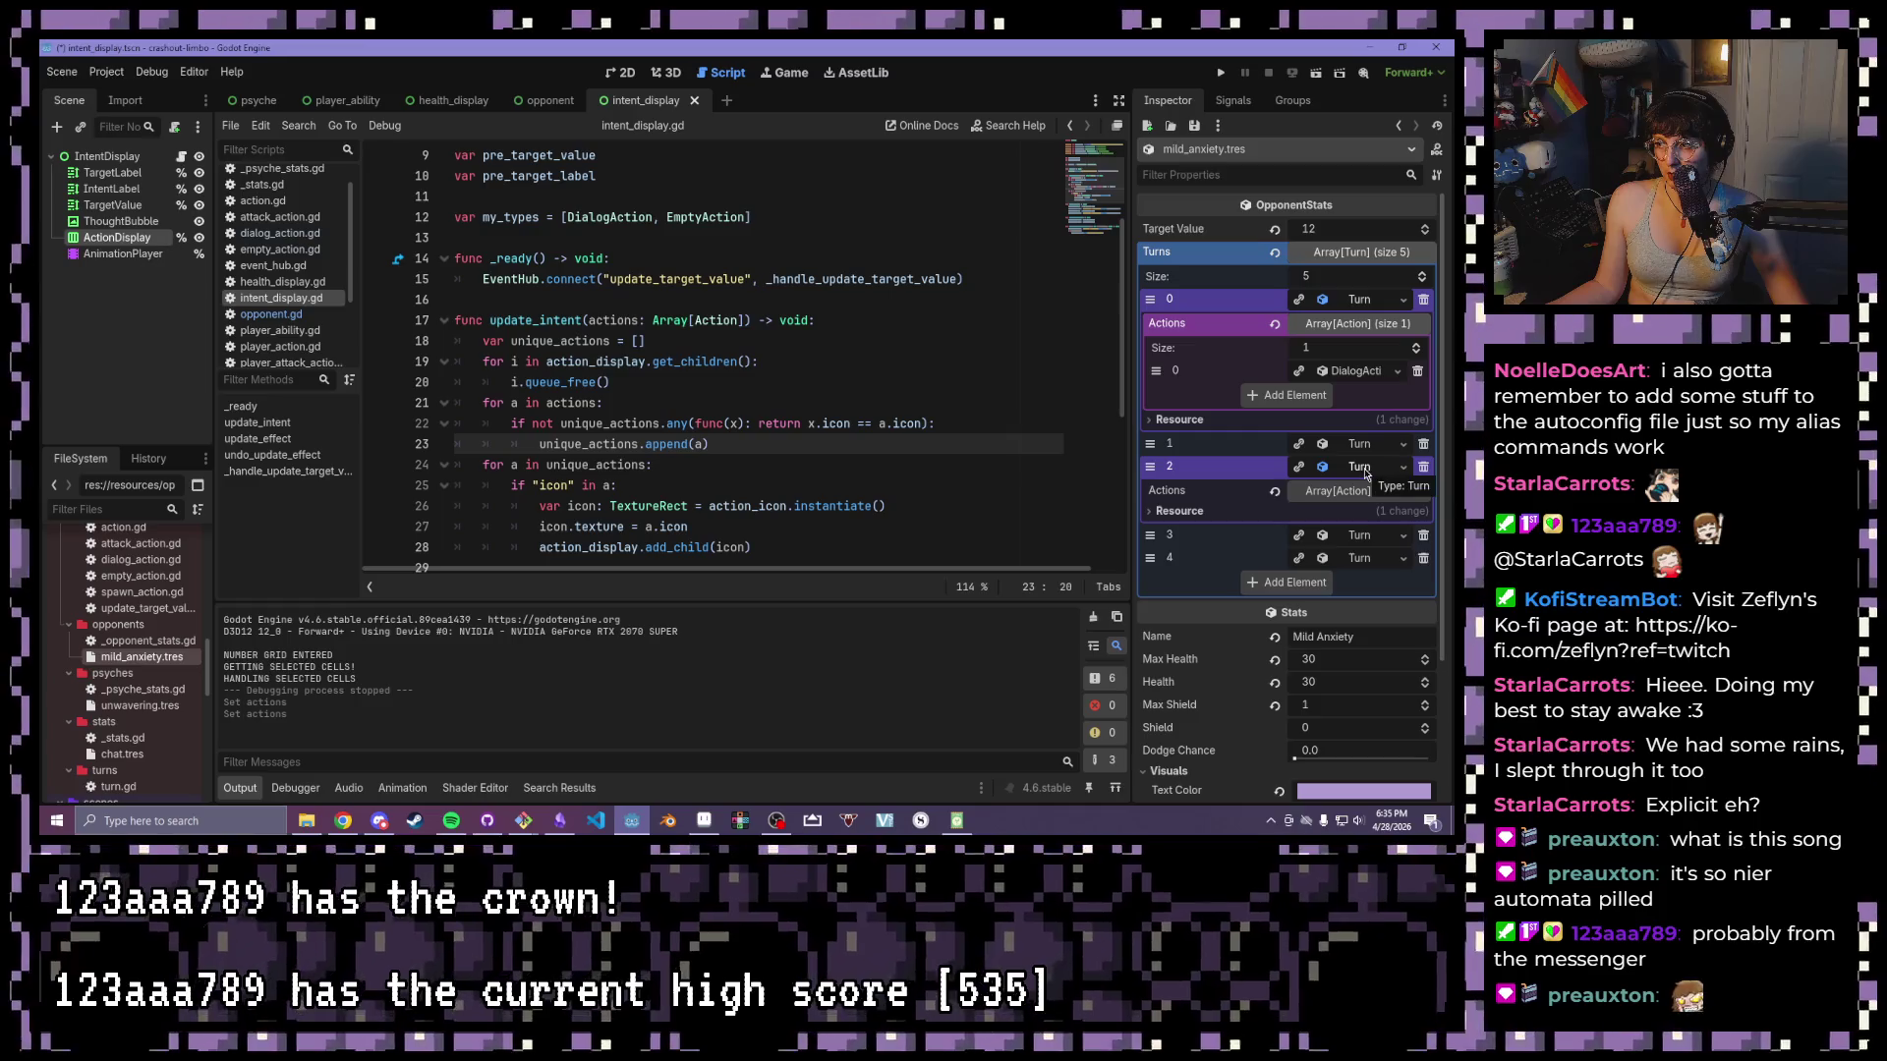
{"action": "left_click", "coordinate": [1347, 496]}
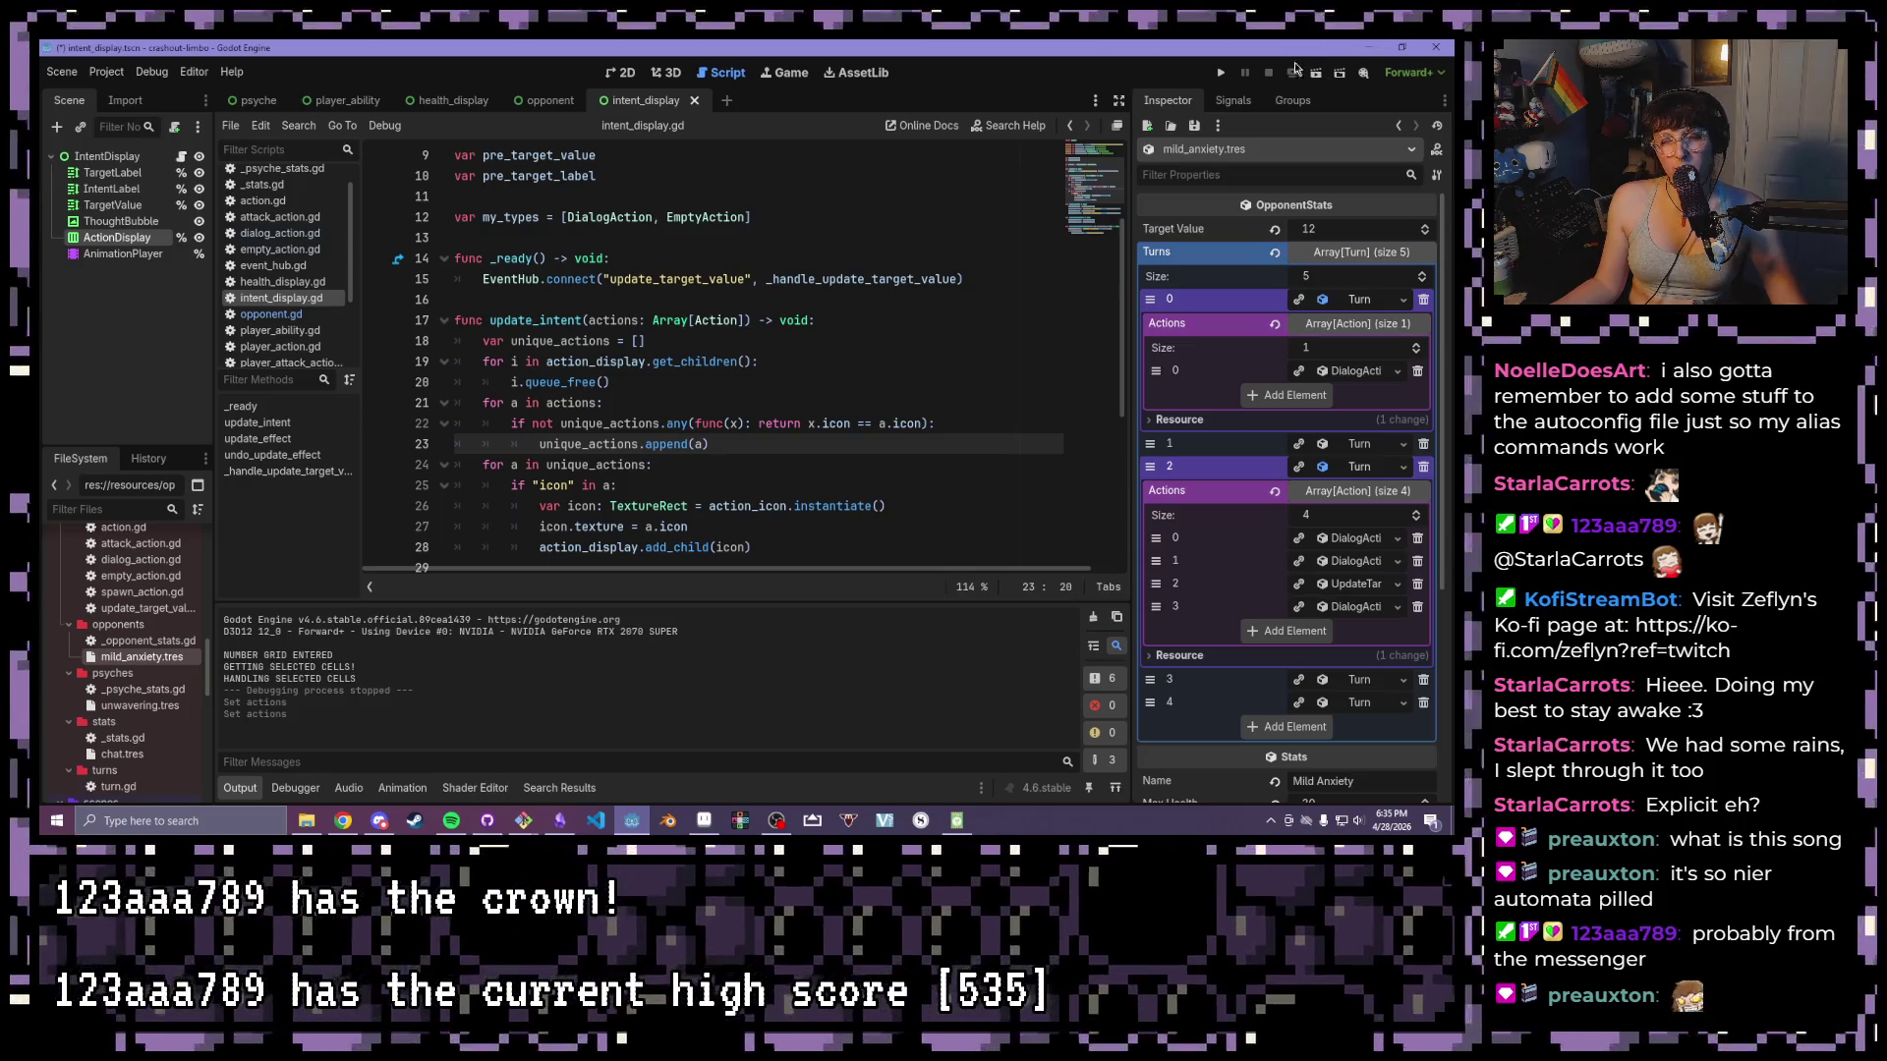
{"action": "left_click", "coordinate": [1222, 75]}
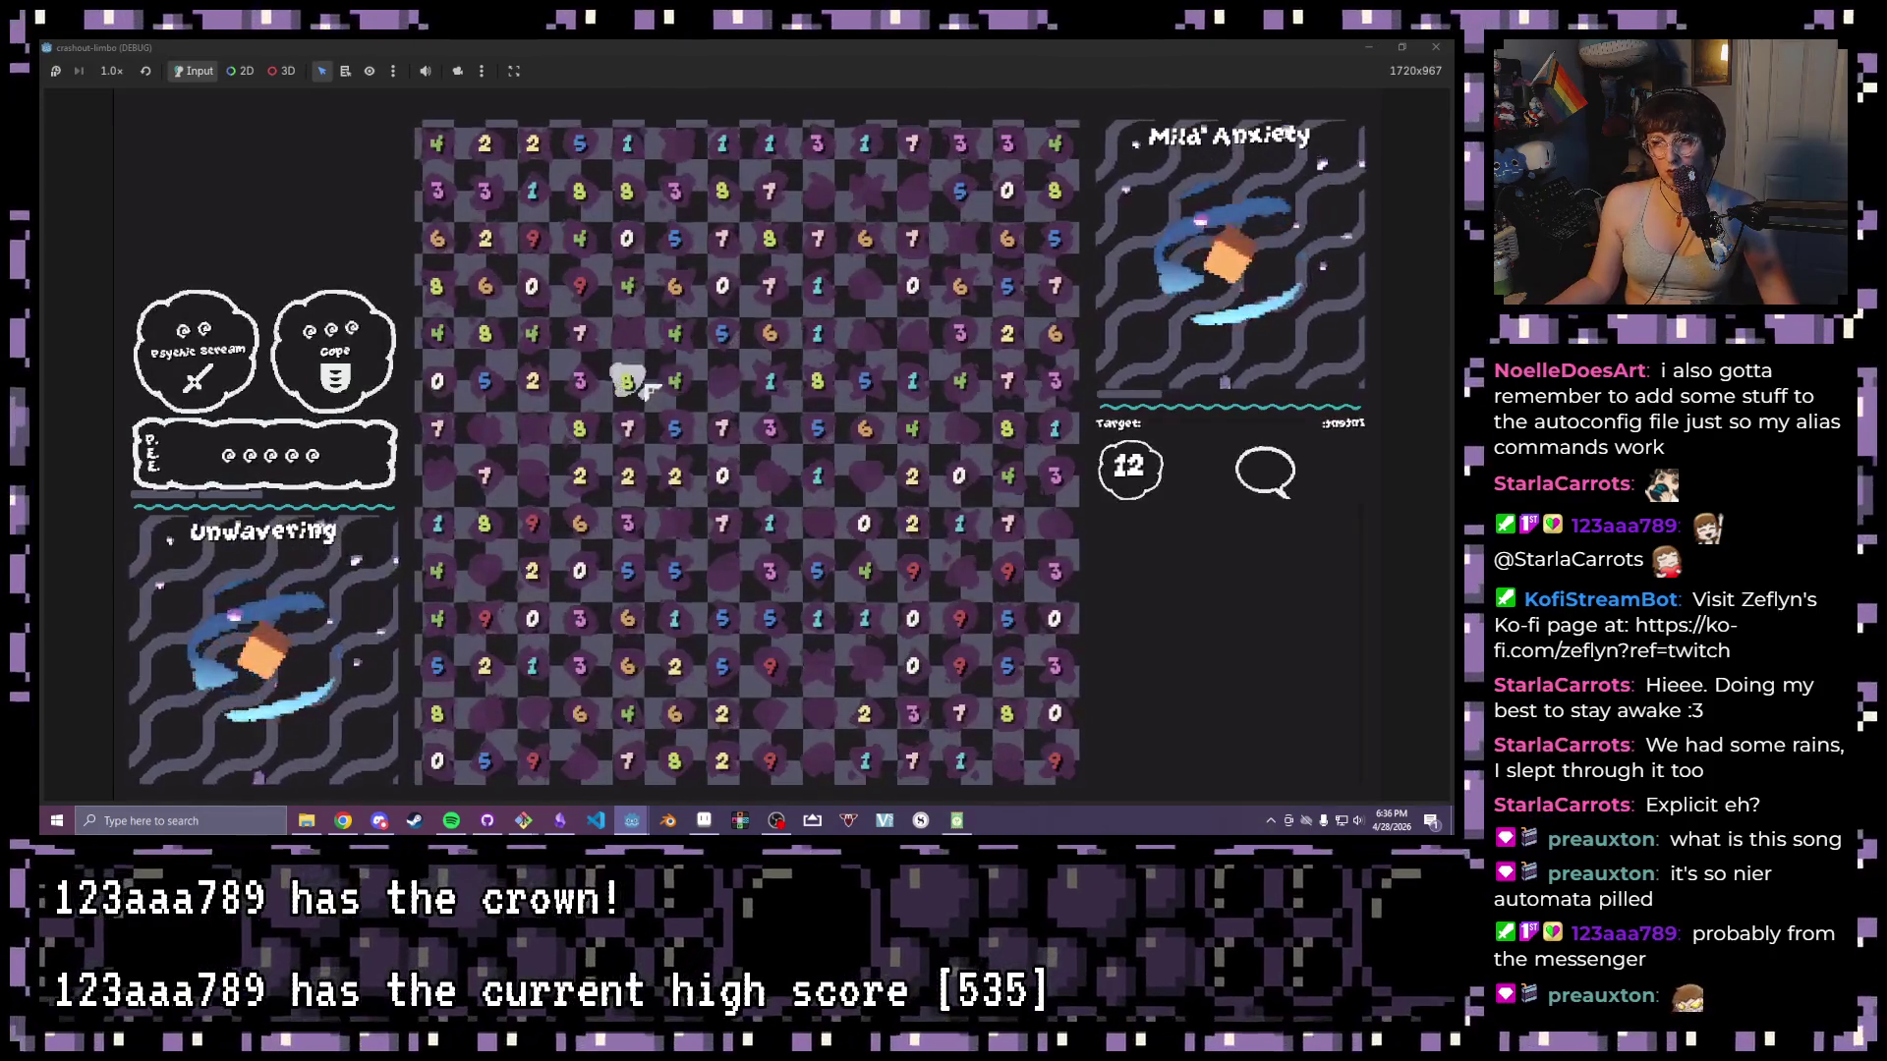
- Make two tile moves until the debugger halts at intent_display.gd line 22 on UpdateTargetValueAction
{"action": "left_click_drag", "start_coordinate": [626, 381], "coordinate": [674, 386]}
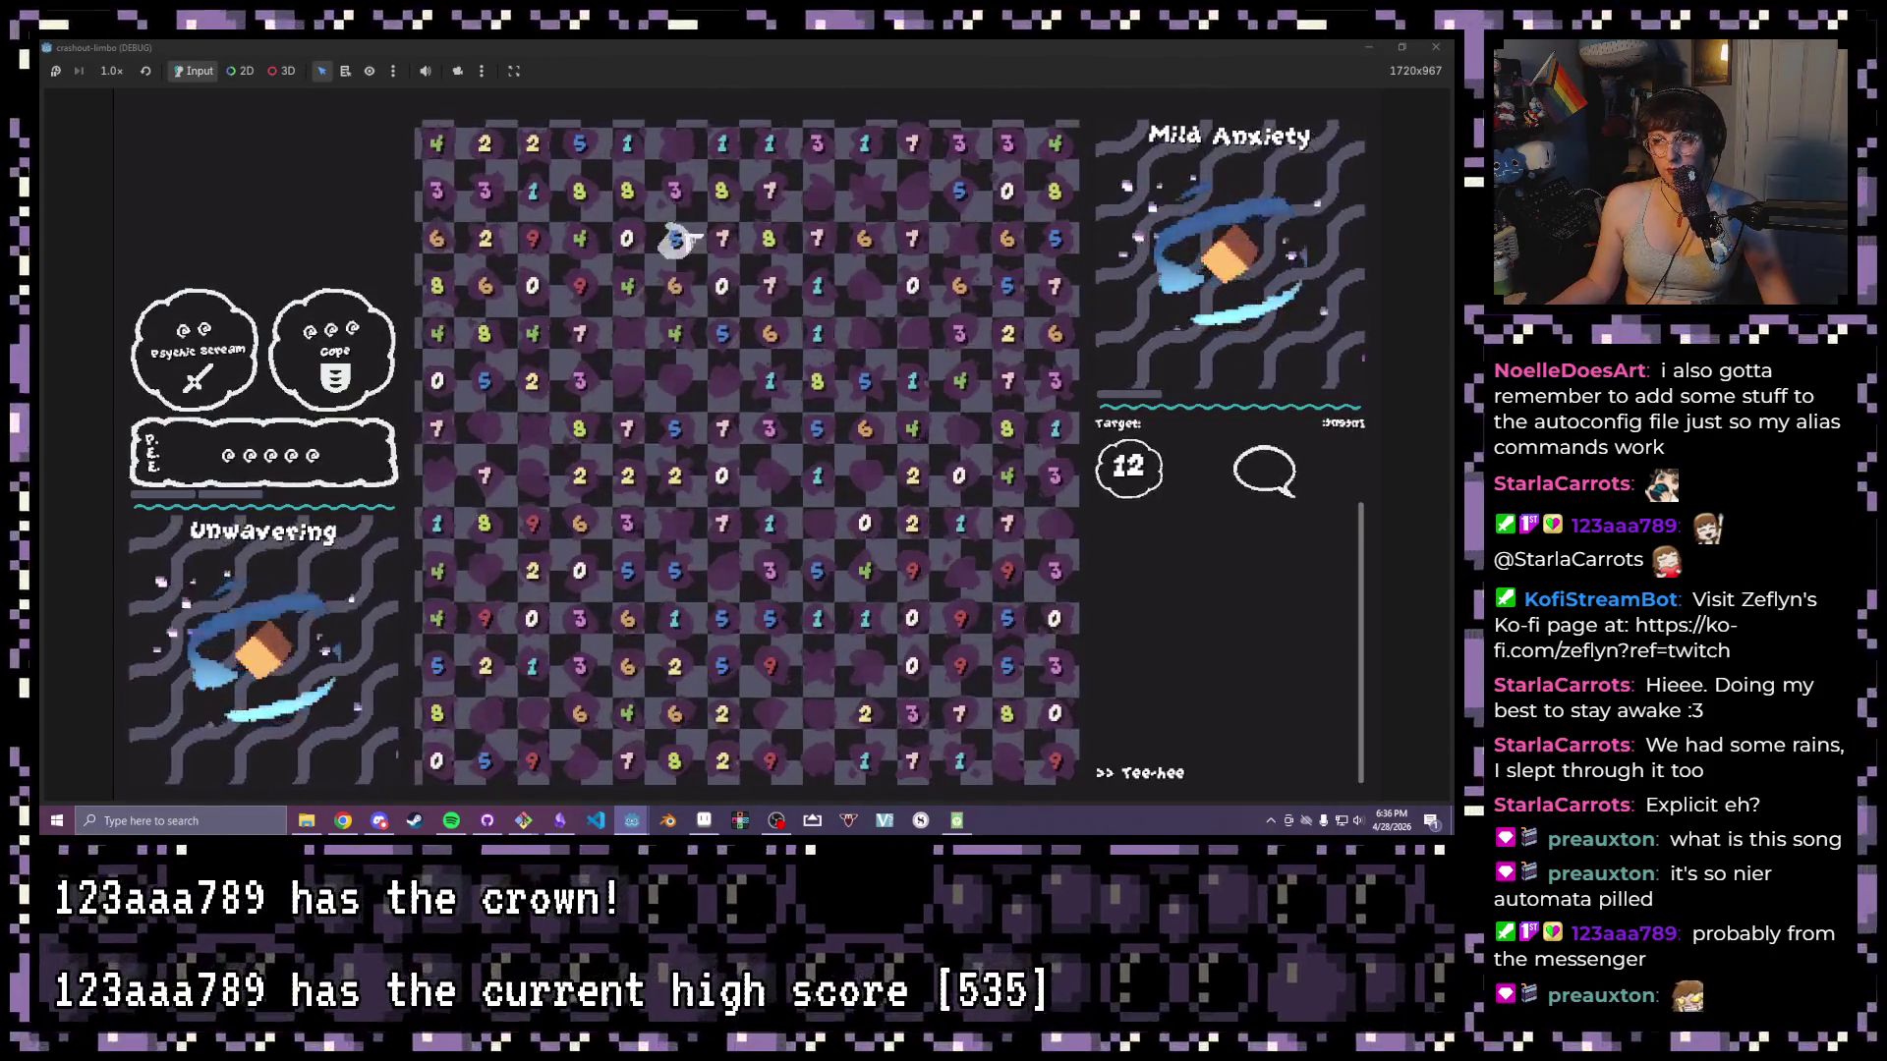
{"action": "left_click_drag", "start_coordinate": [629, 191], "coordinate": [674, 190]}
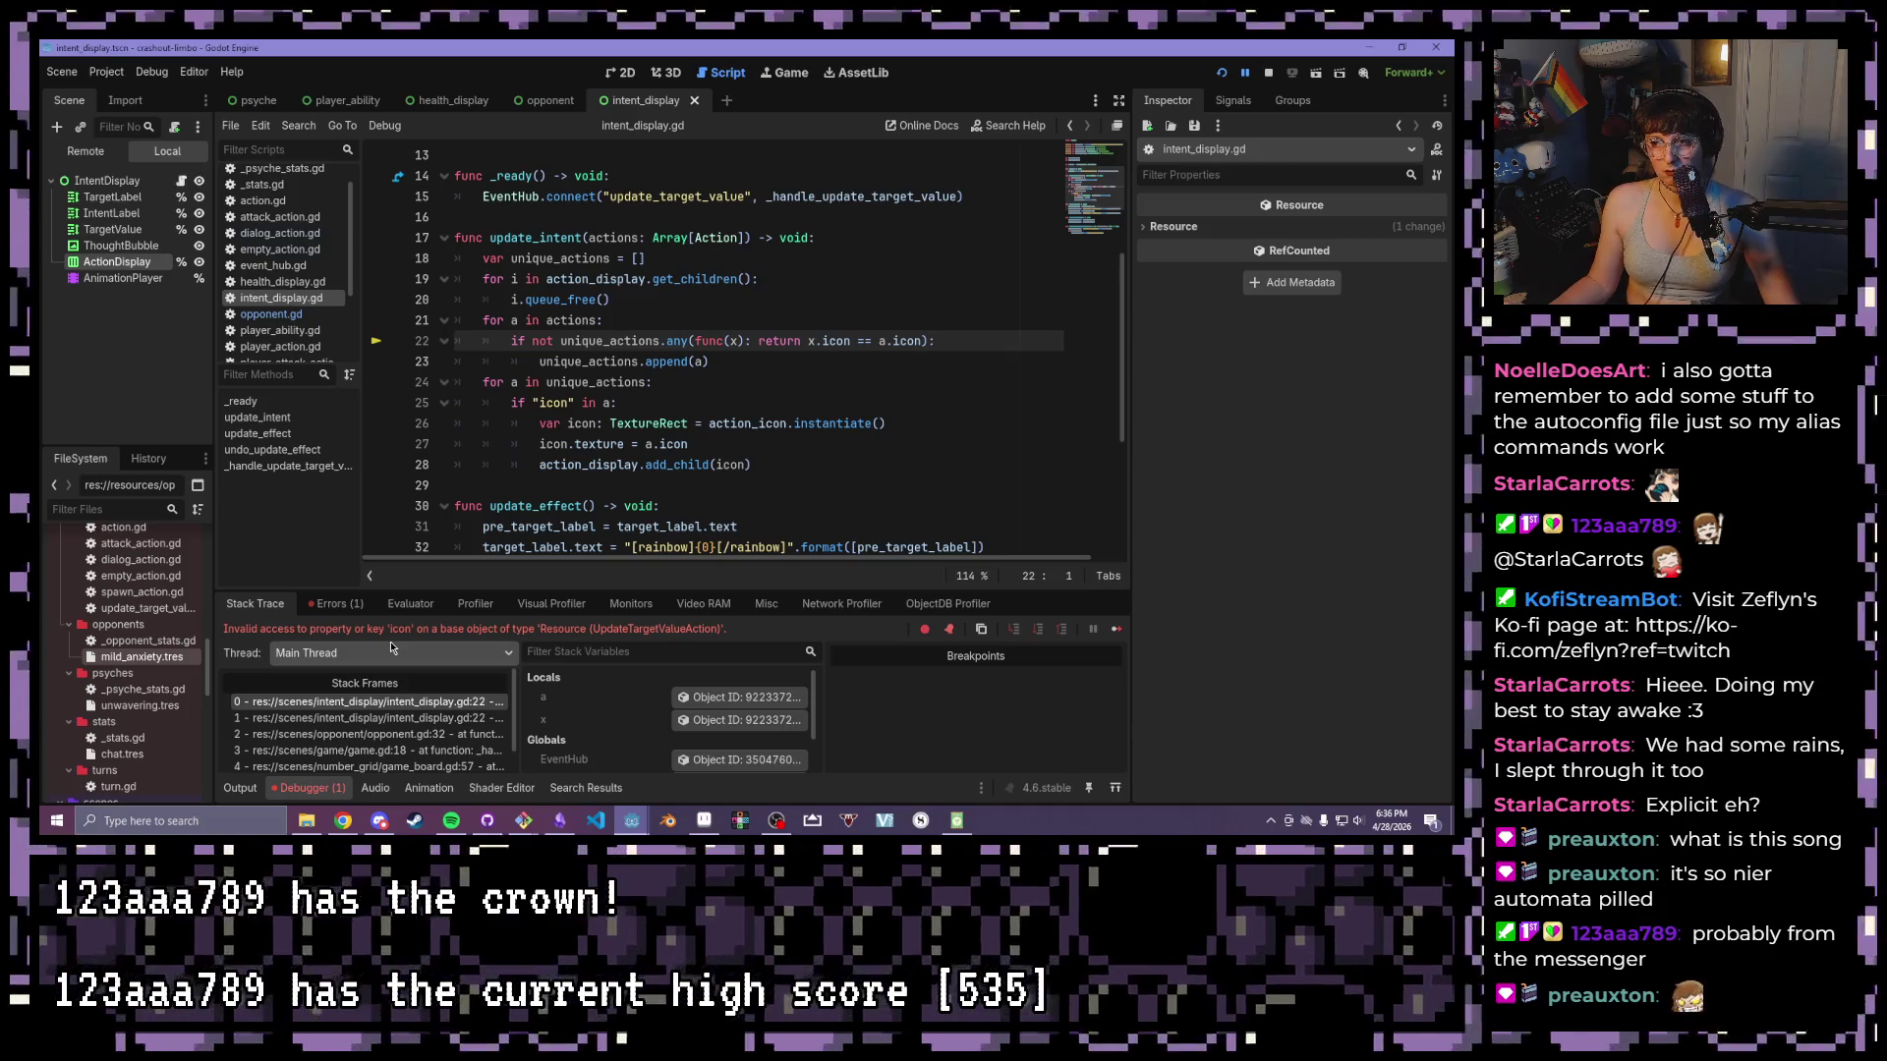
- Insert 'a.icon and' after 'if' on line 22 of intent_display.gd
{"action": "key", "text": "Left"}
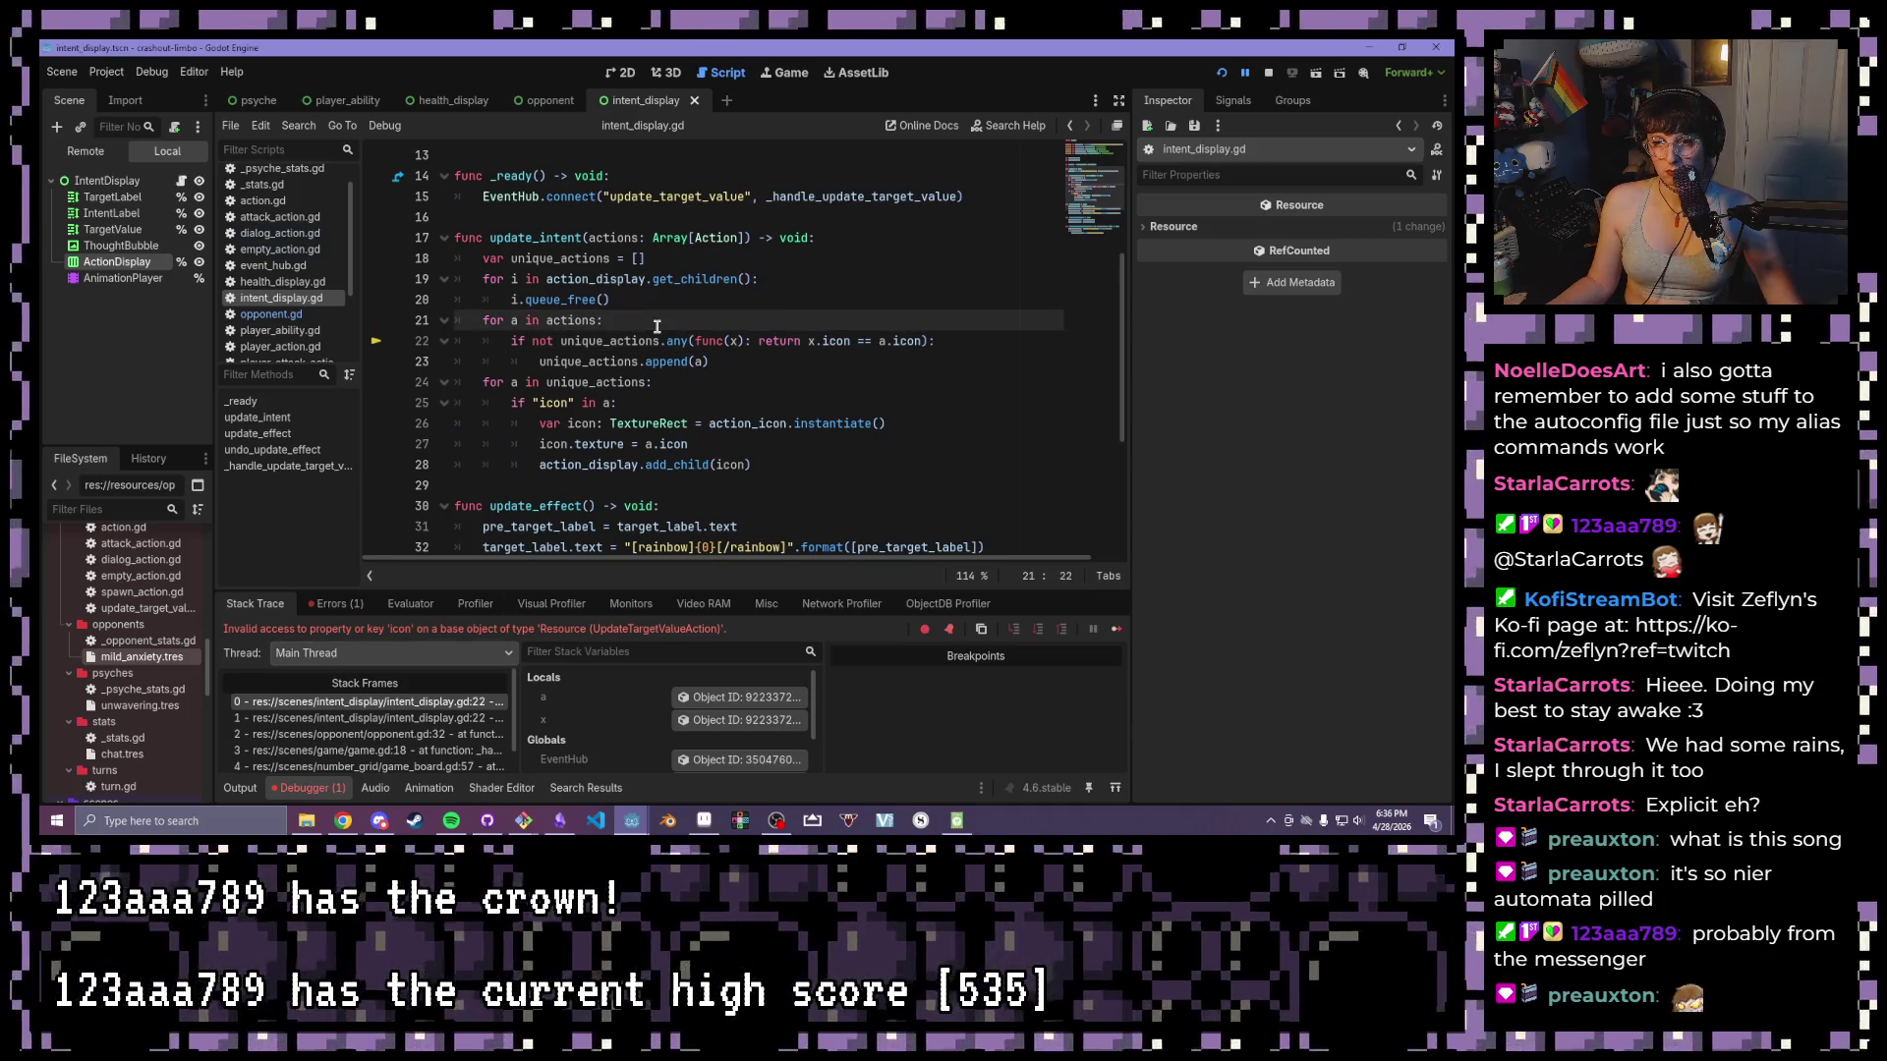
{"action": "left_click", "coordinate": [525, 343]}
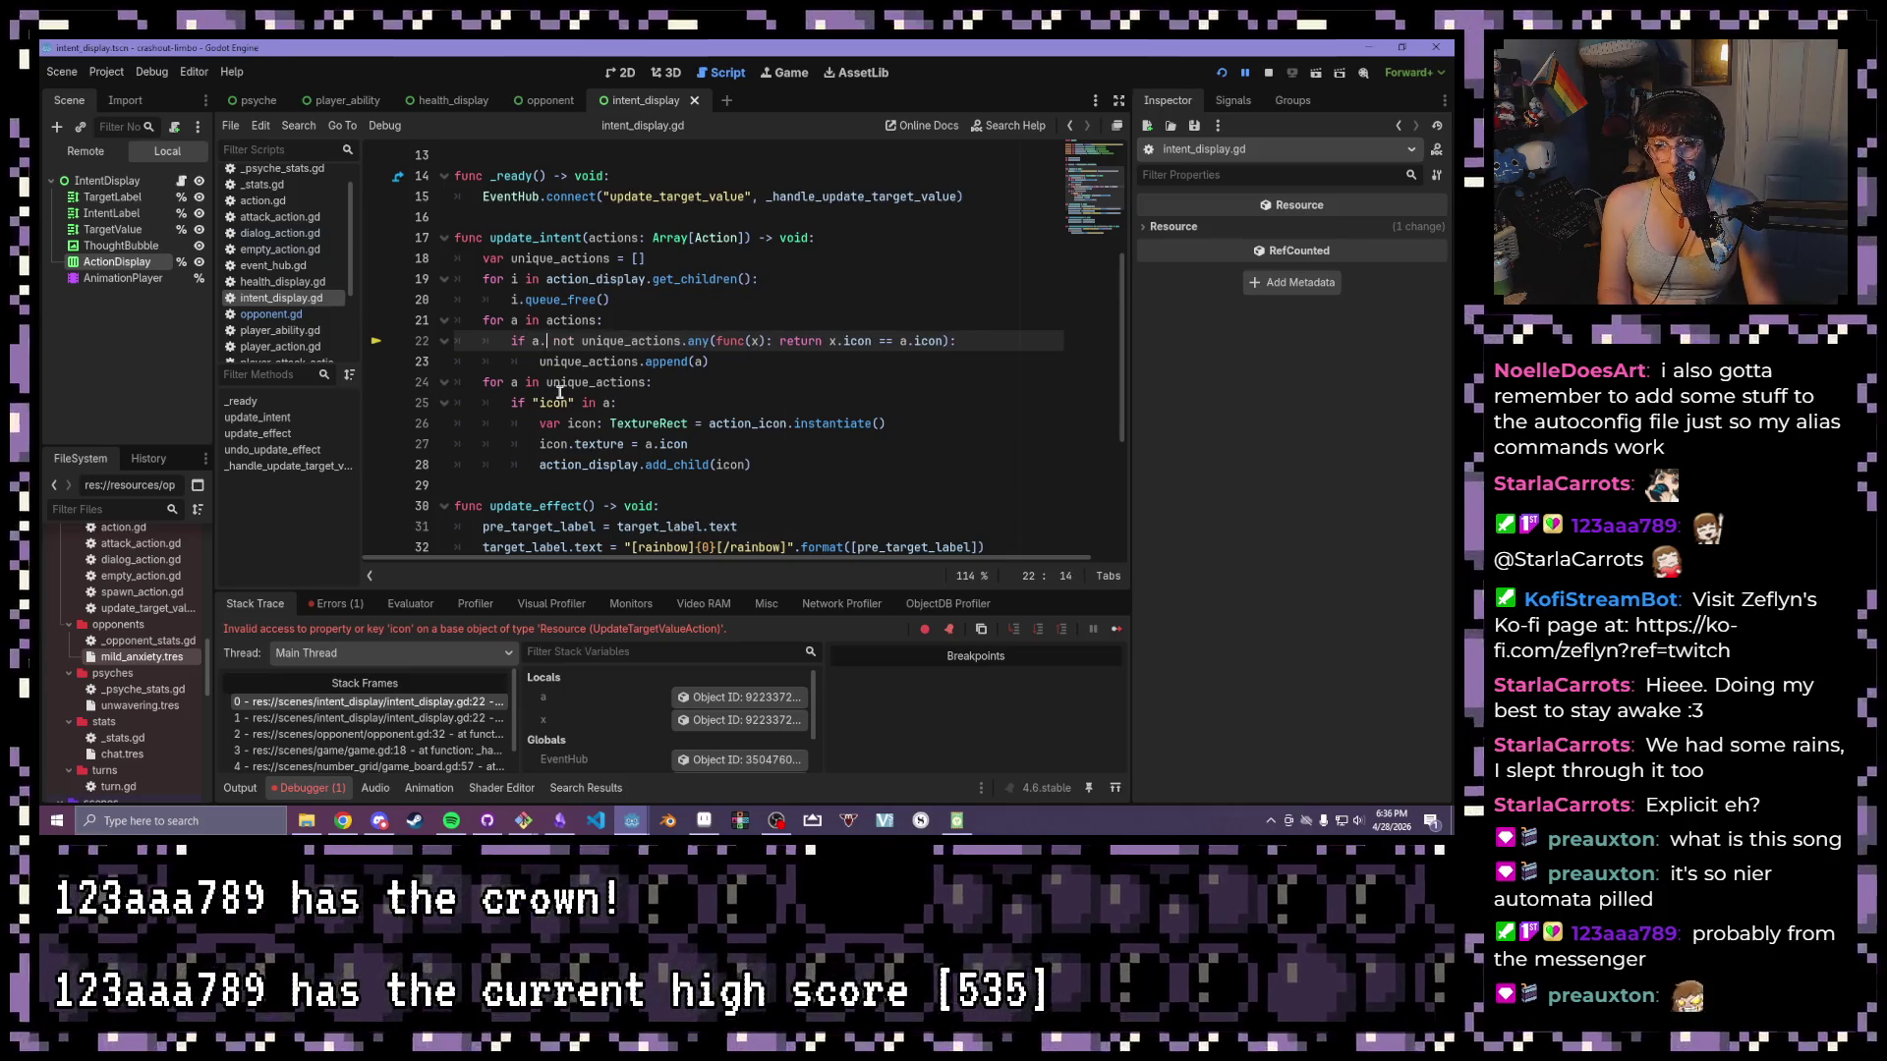
{"action": "type", "text": "a.icon and"}
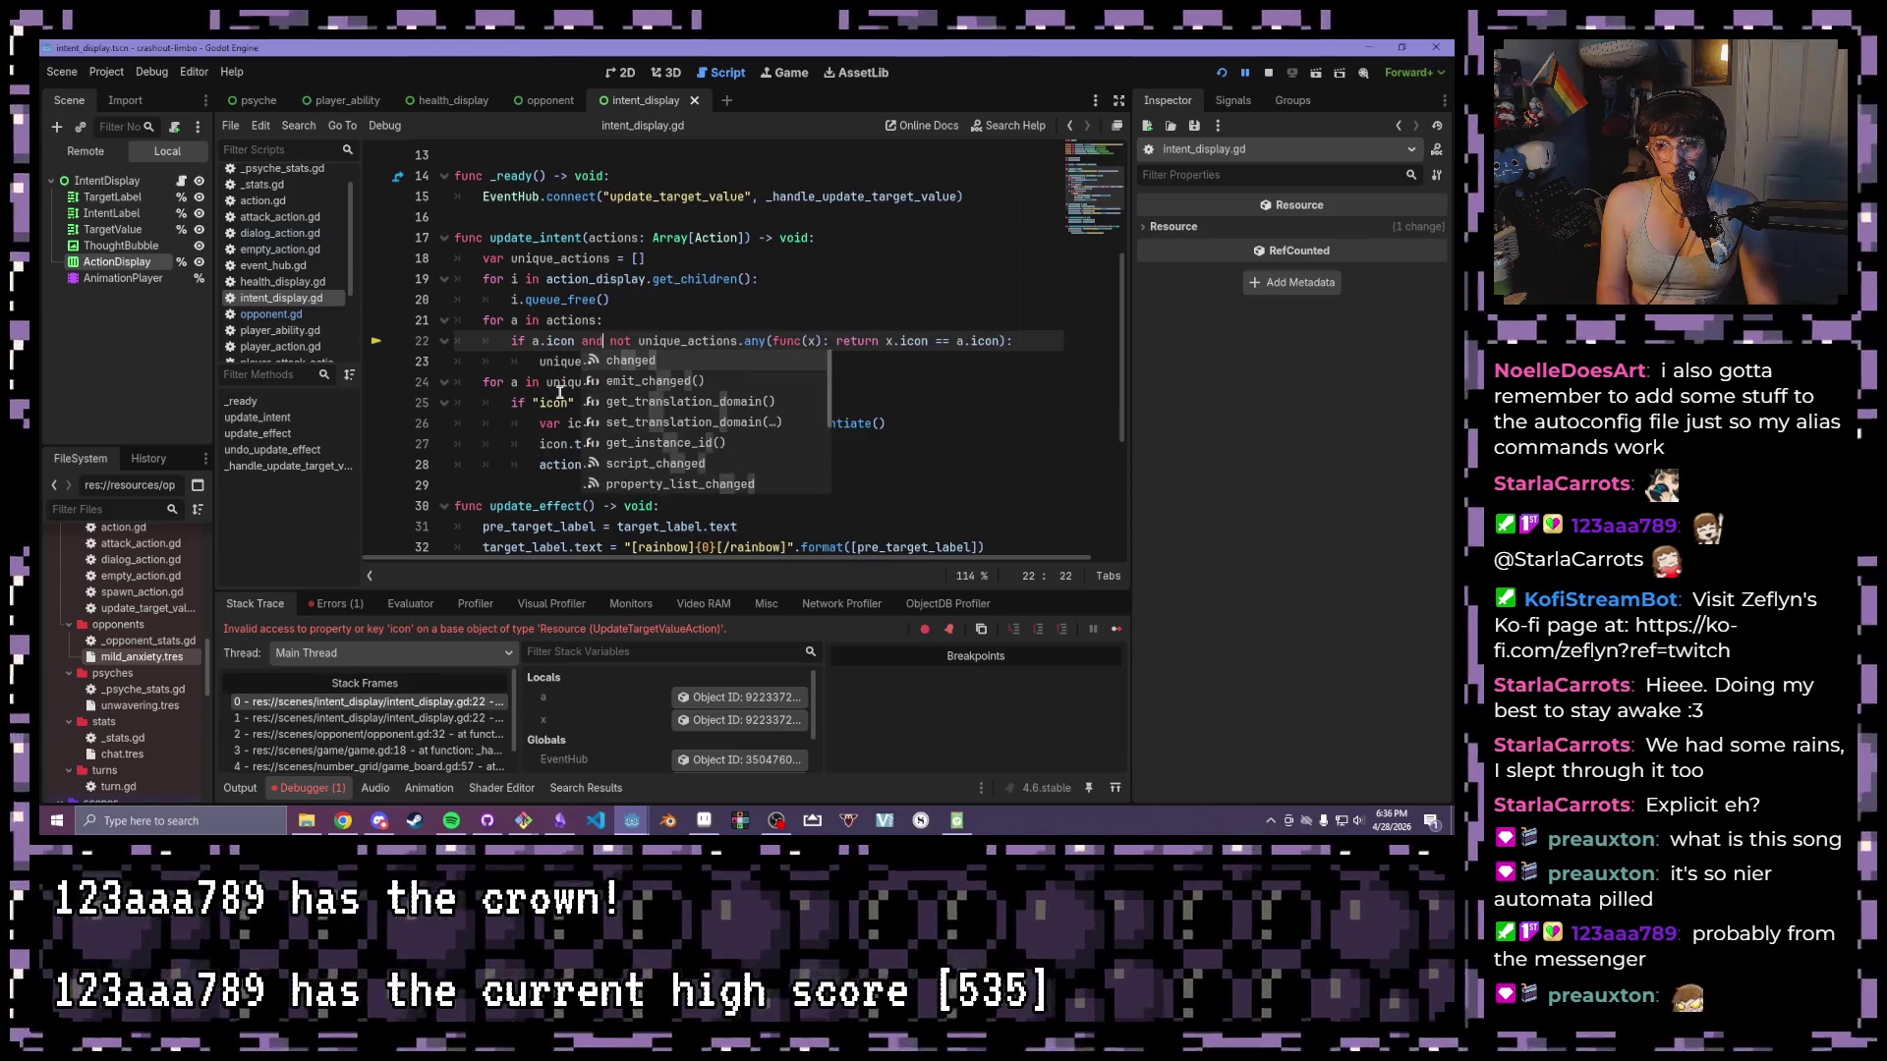
{"action": "left_click", "coordinate": [865, 279]}
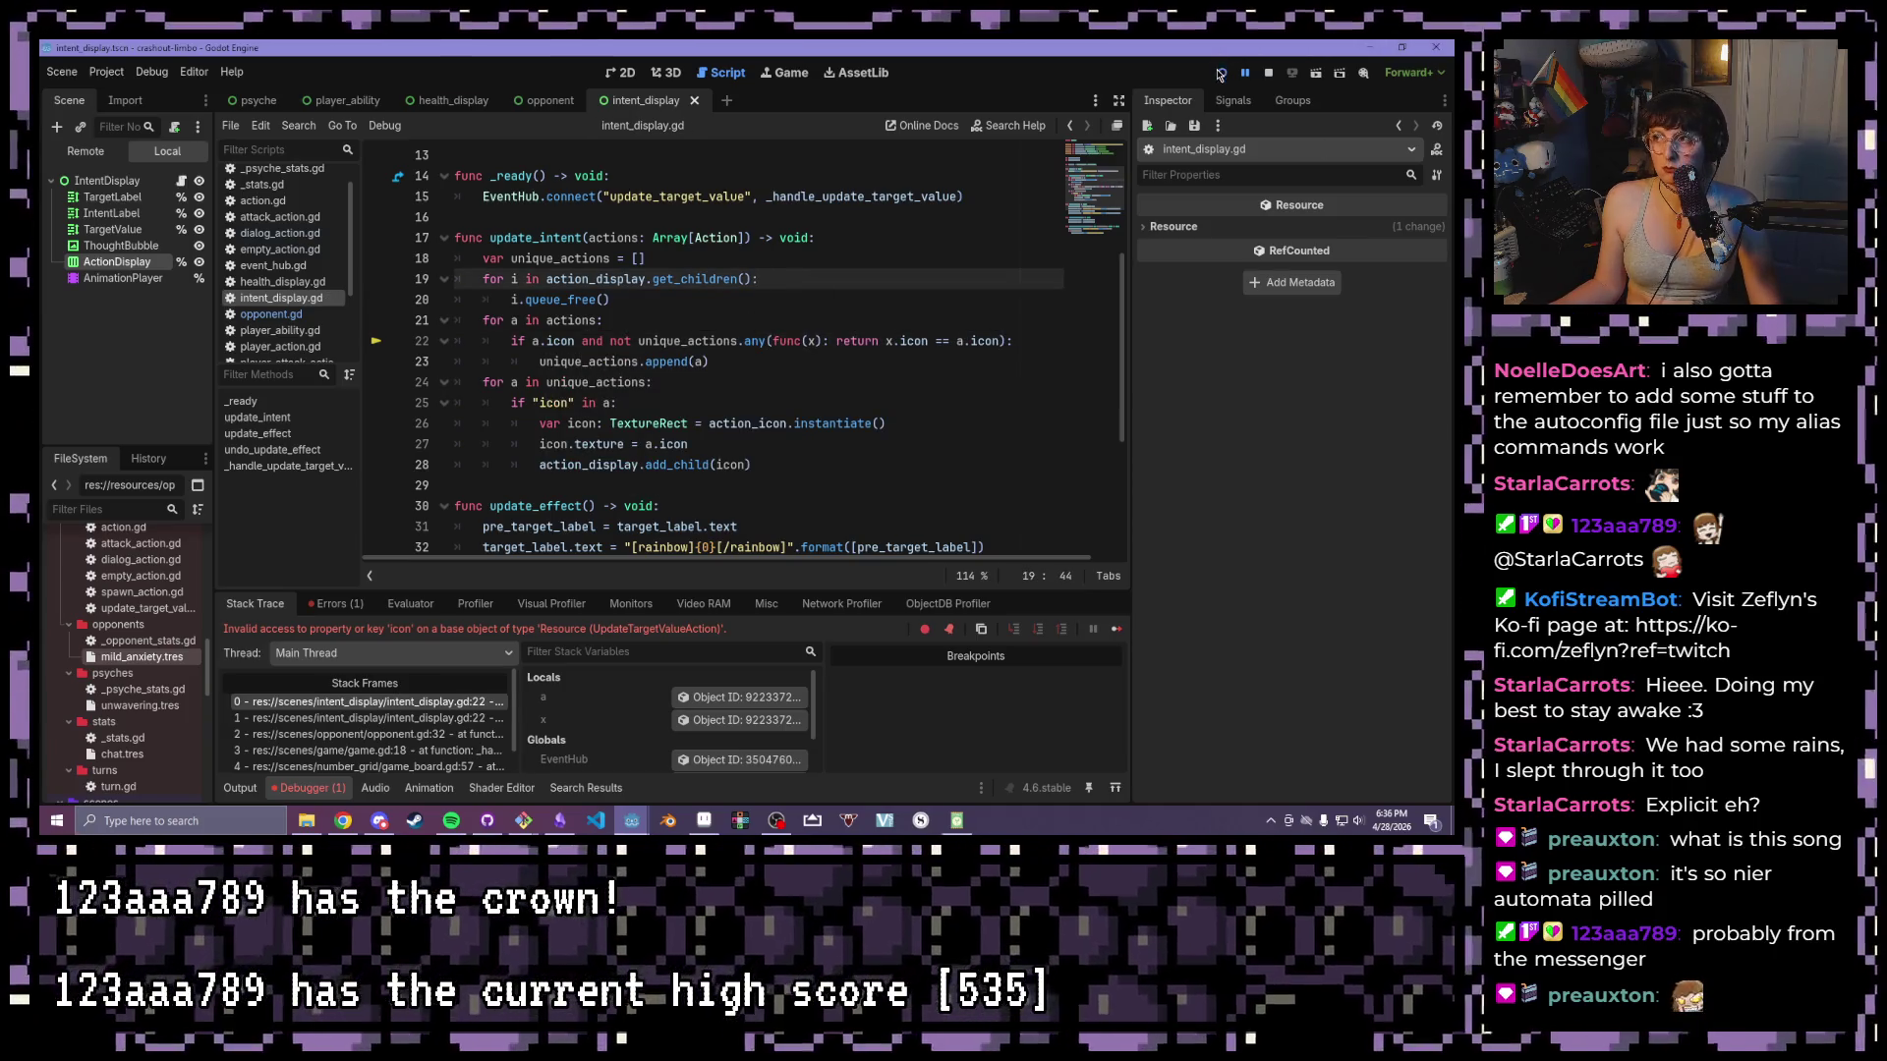
- Run the game and clear the 9 and 3 that sum to 12
{"action": "left_click", "coordinate": [1219, 72]}
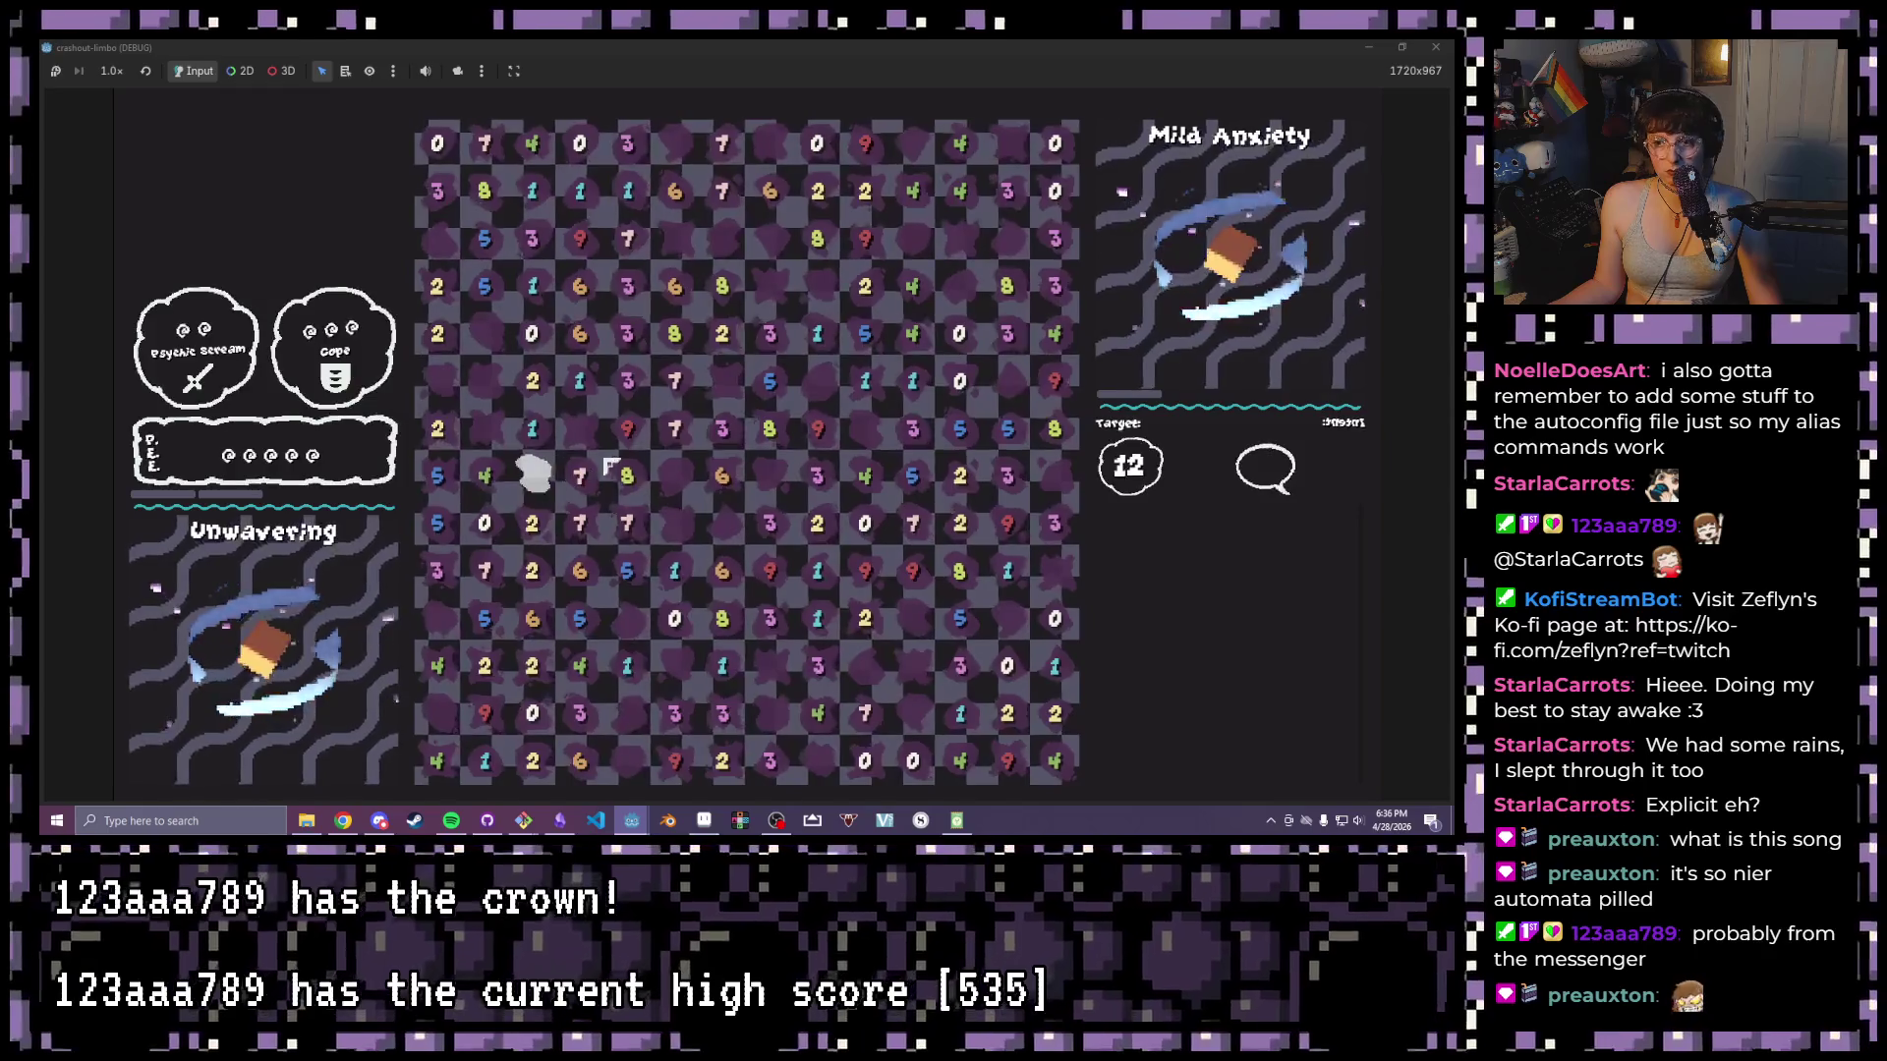
{"action": "left_click_drag", "start_coordinate": [627, 429], "coordinate": [627, 380]}
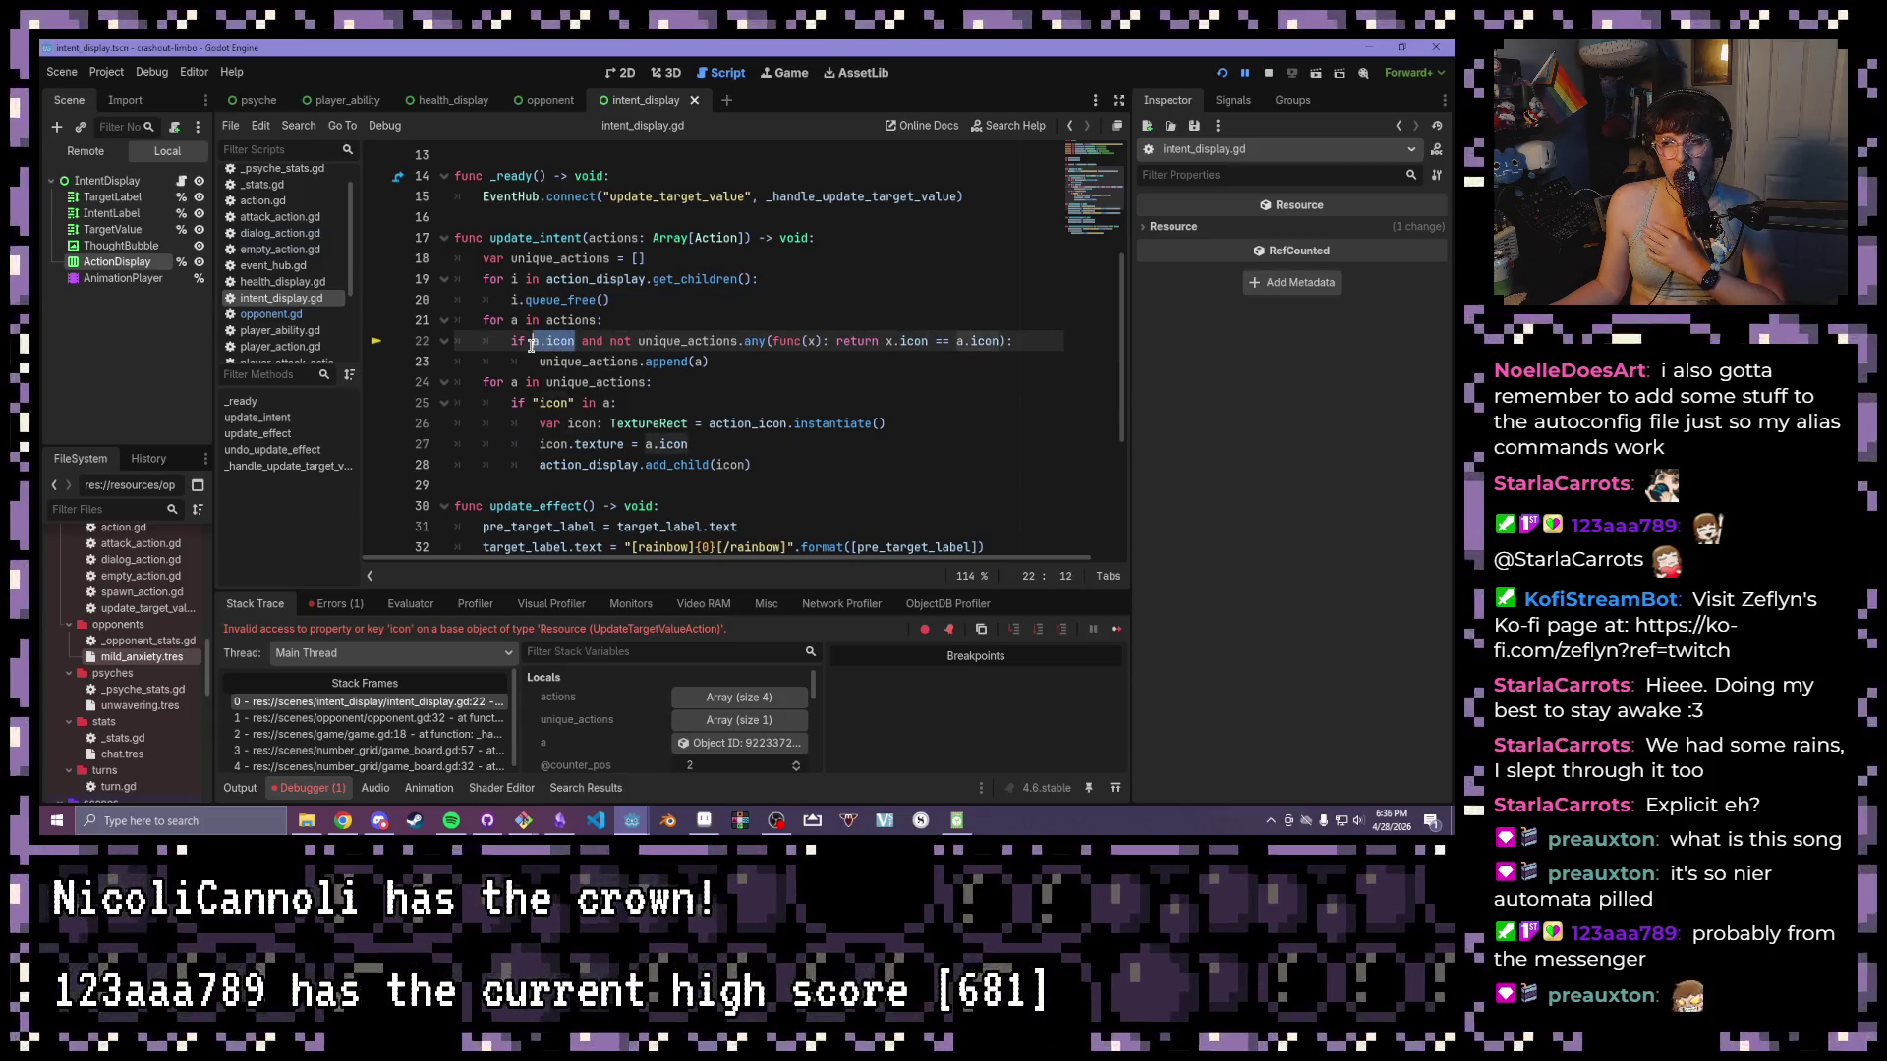
{"action": "mouse_move", "coordinate": [532, 345]}
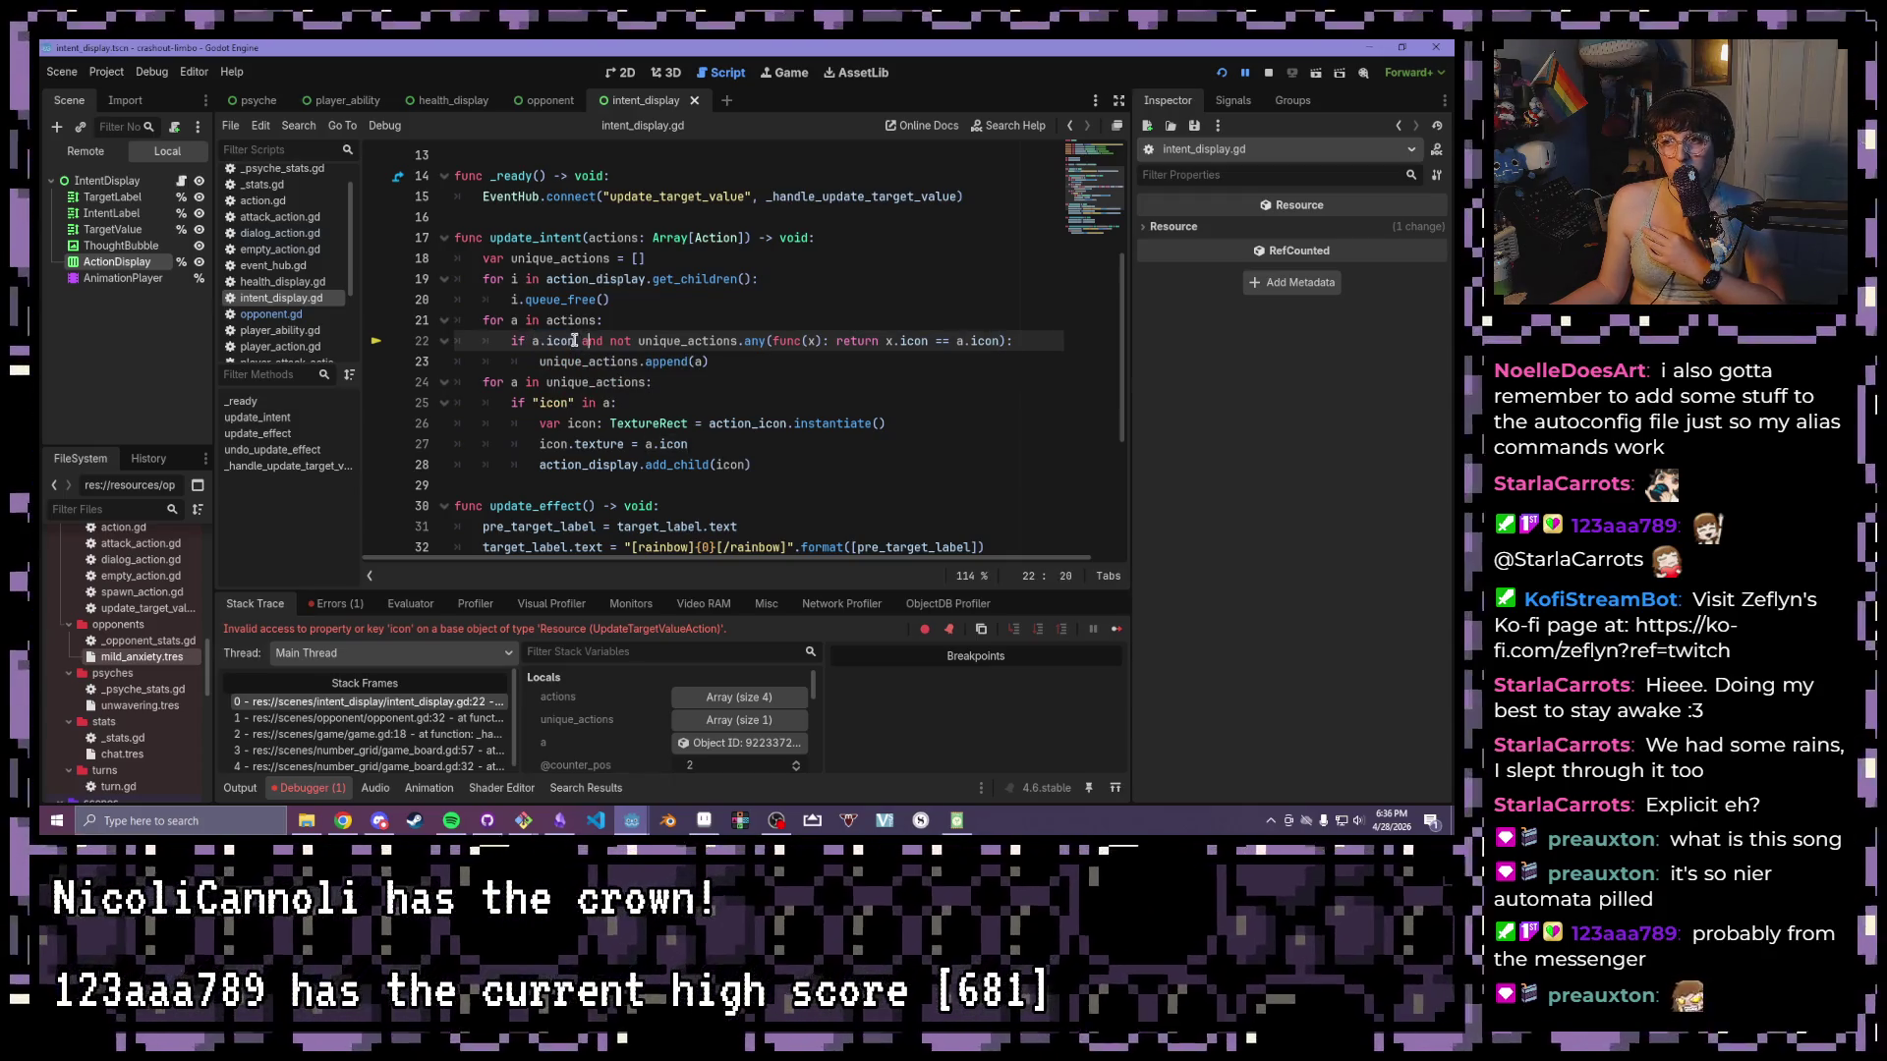
- Remove the 'a.icon and' condition from line 22 and save intent_display.gd
{"action": "mouse_move", "coordinate": [573, 346]}
{"action": "left_mouse_down"}
{"action": "mouse_move", "coordinate": [528, 351]}
{"action": "mouse_move", "coordinate": [575, 344]}
{"action": "left_mouse_up"}
{"action": "key", "text": "Delete"}
{"action": "key", "text": "Delete"}
{"action": "key", "text": "ctrl+Right"}
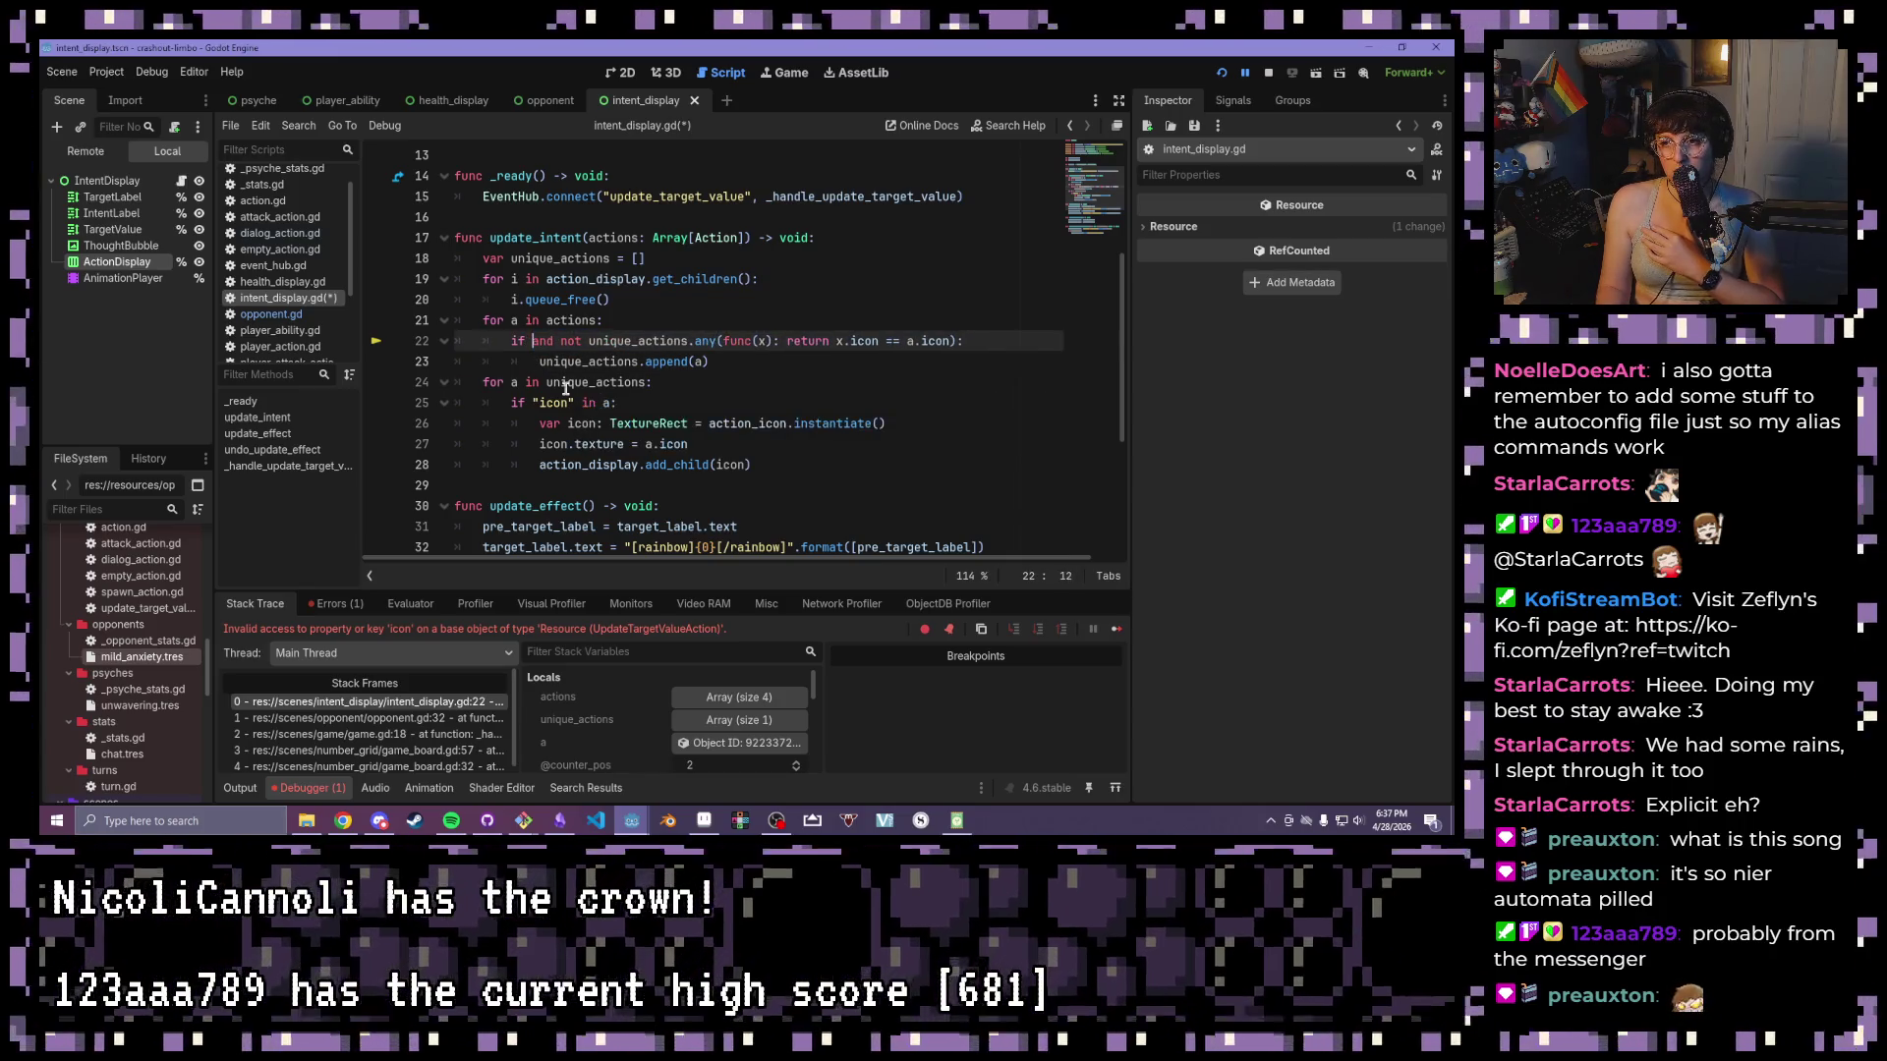
{"action": "key", "text": "Right"}
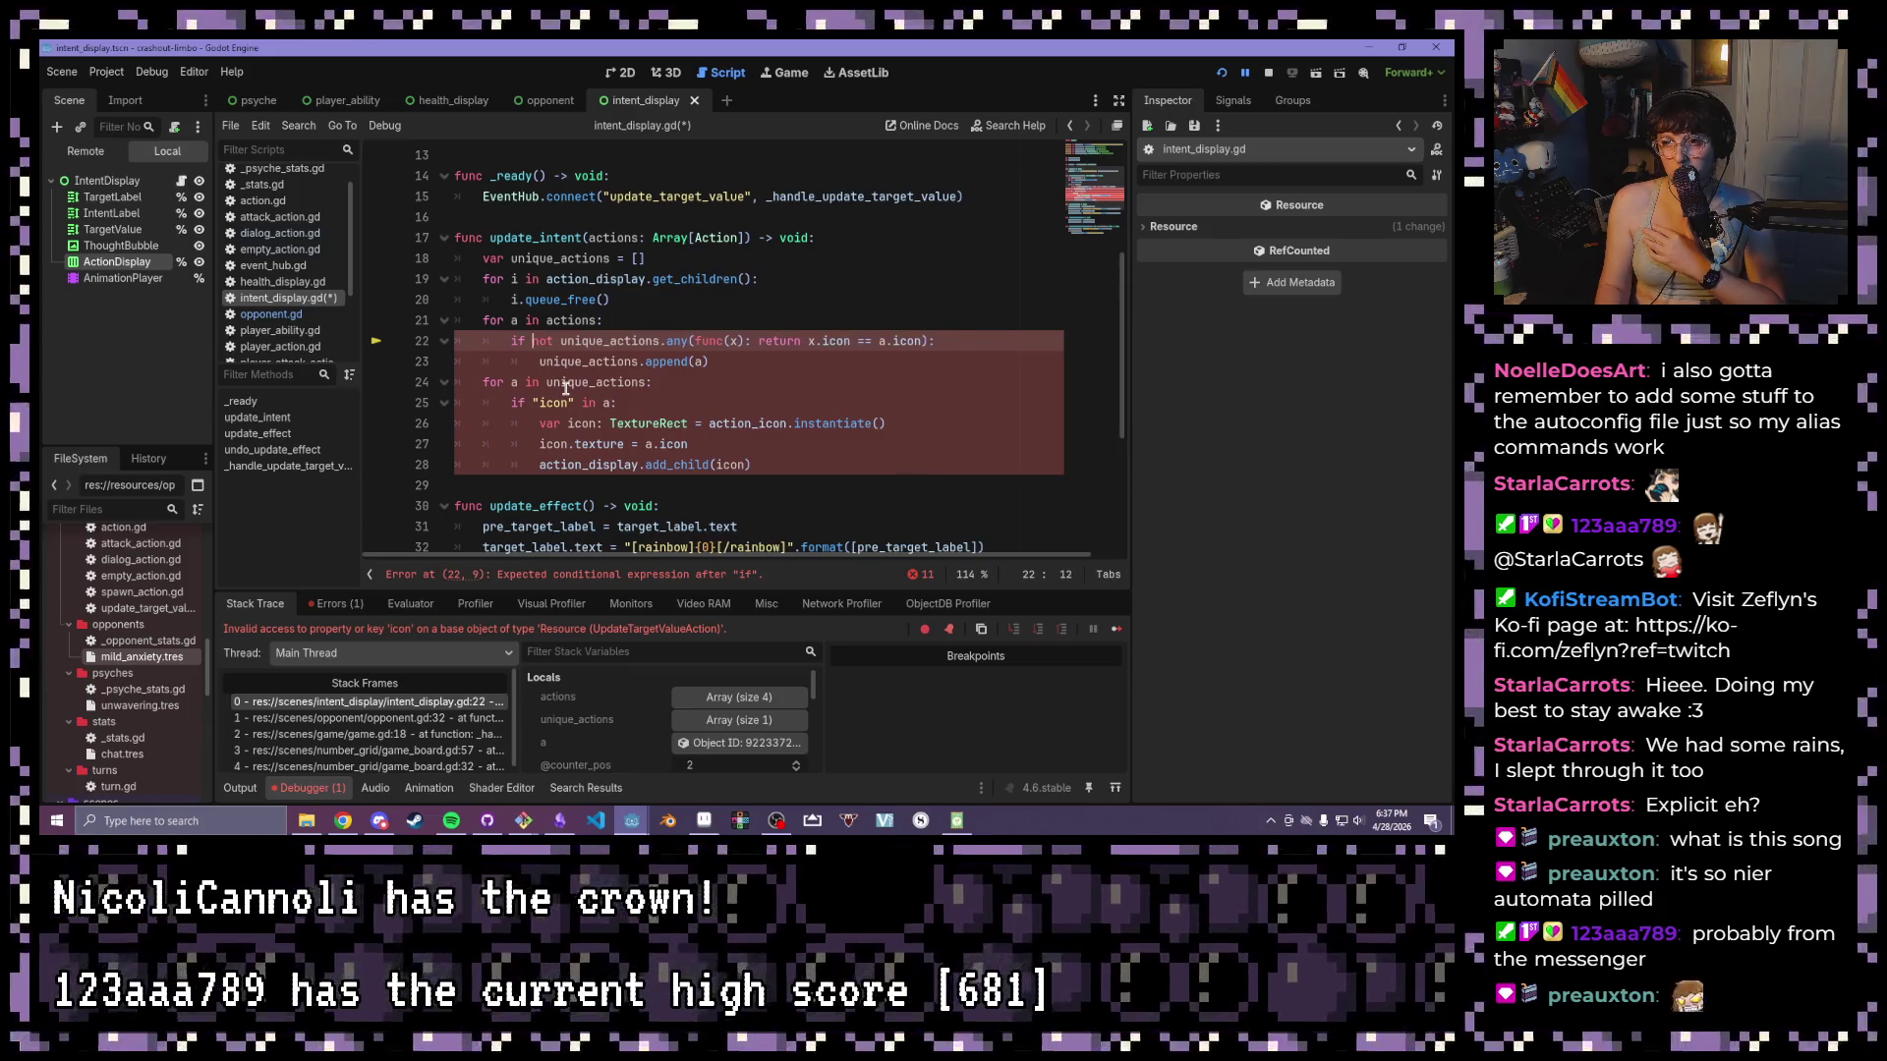
{"action": "key", "text": "BackSpace"}
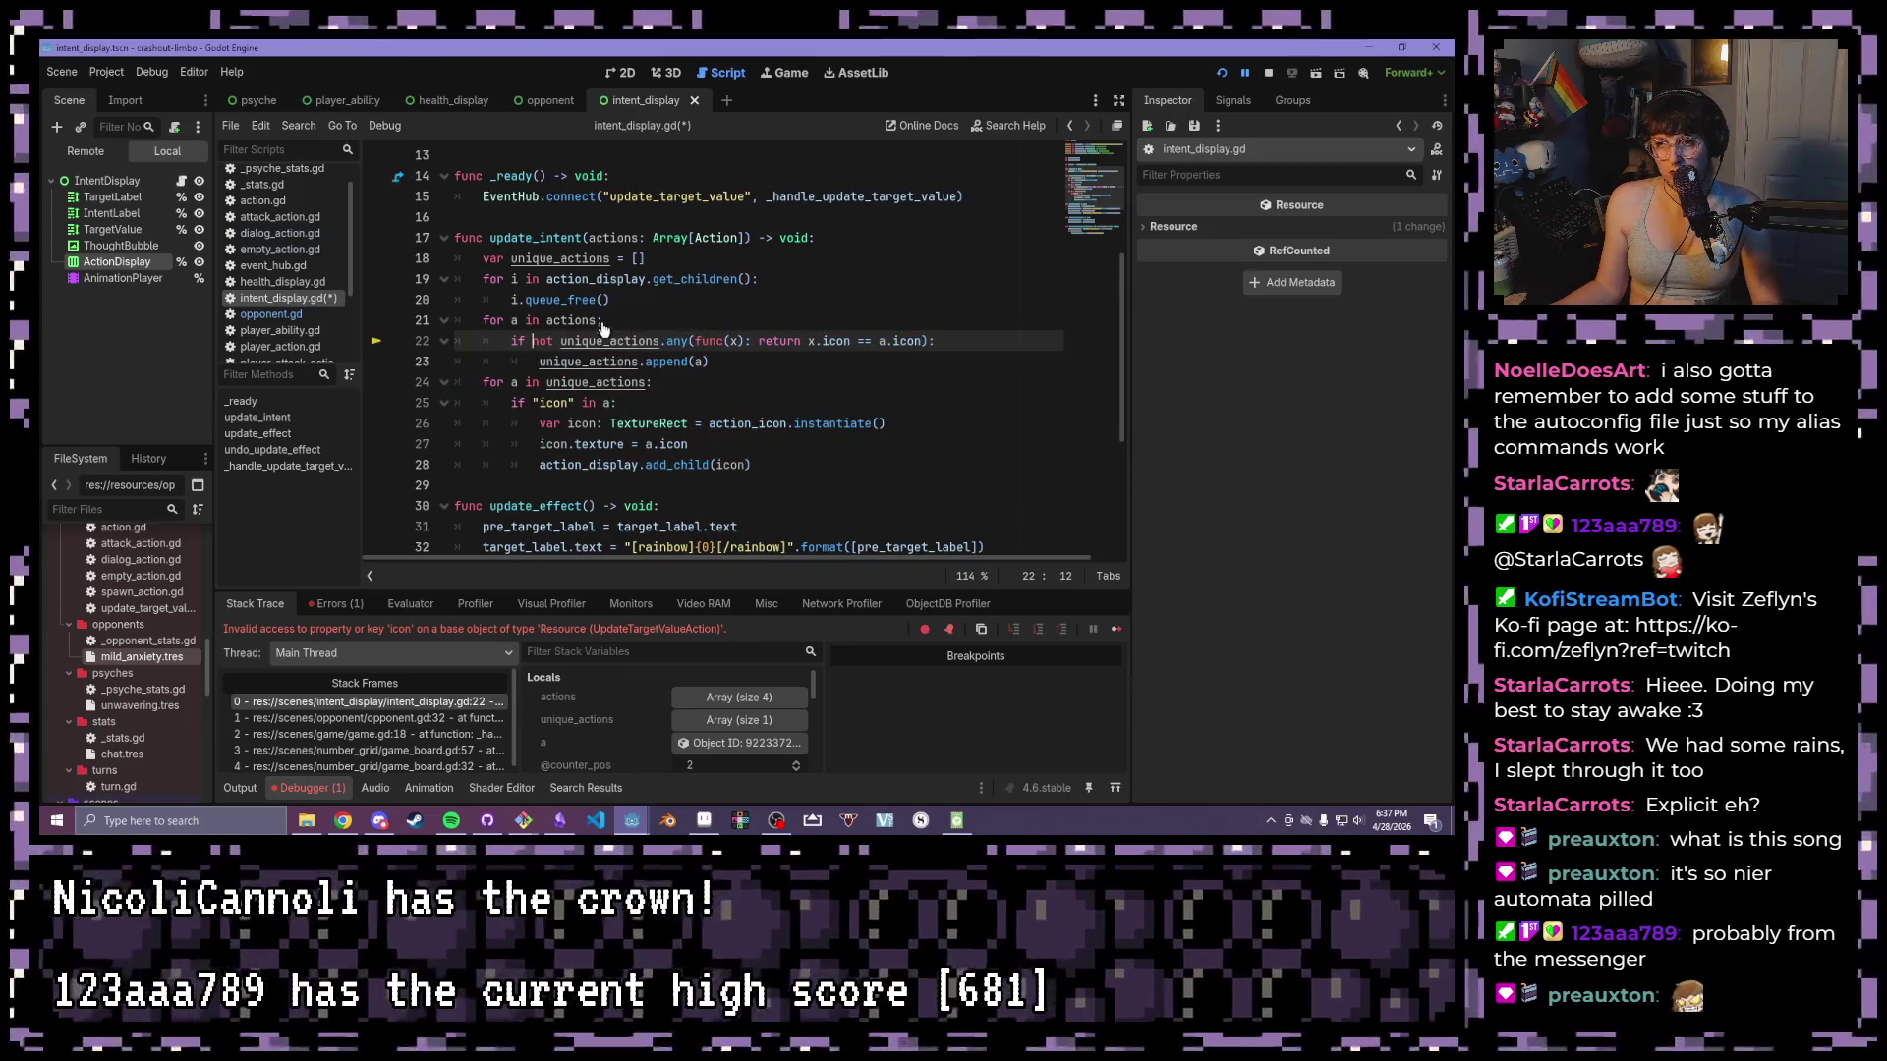
{"action": "left_click", "coordinate": [625, 320]}
{"action": "key", "text": "Return"}
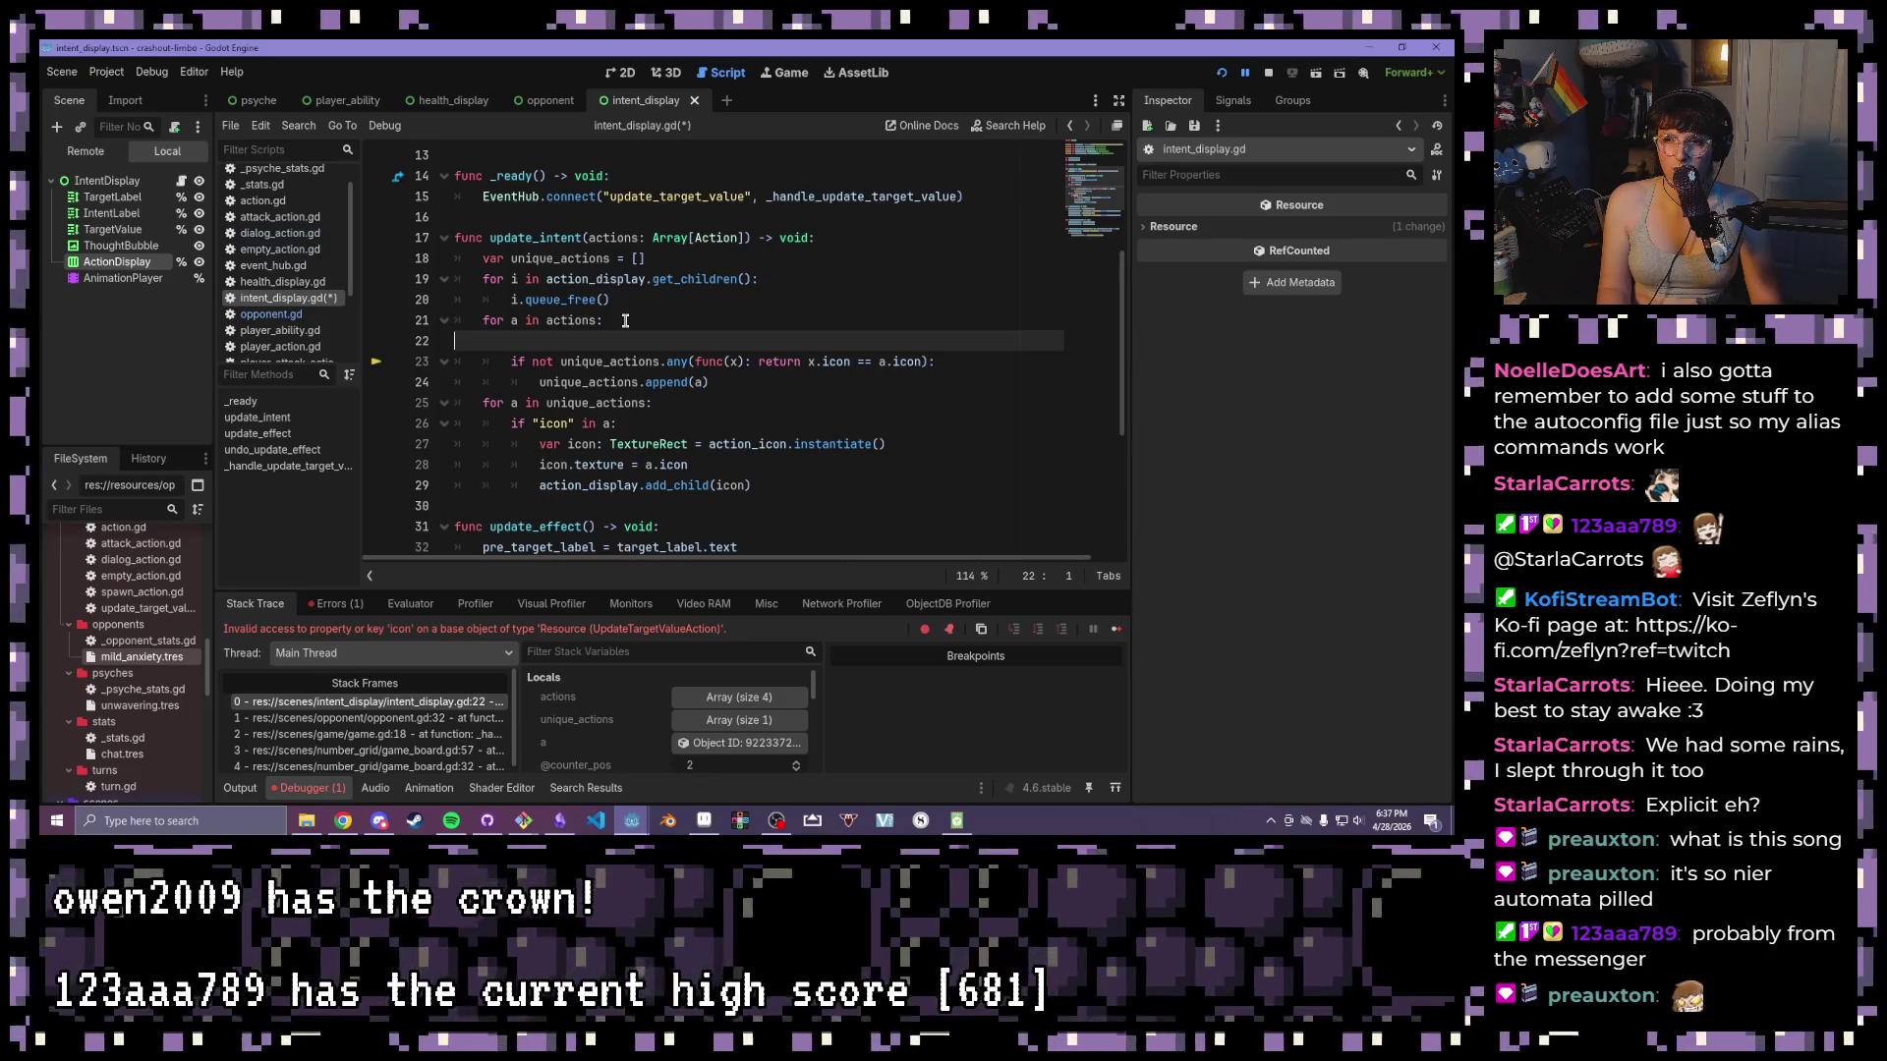
{"action": "key", "text": "BackSpace"}
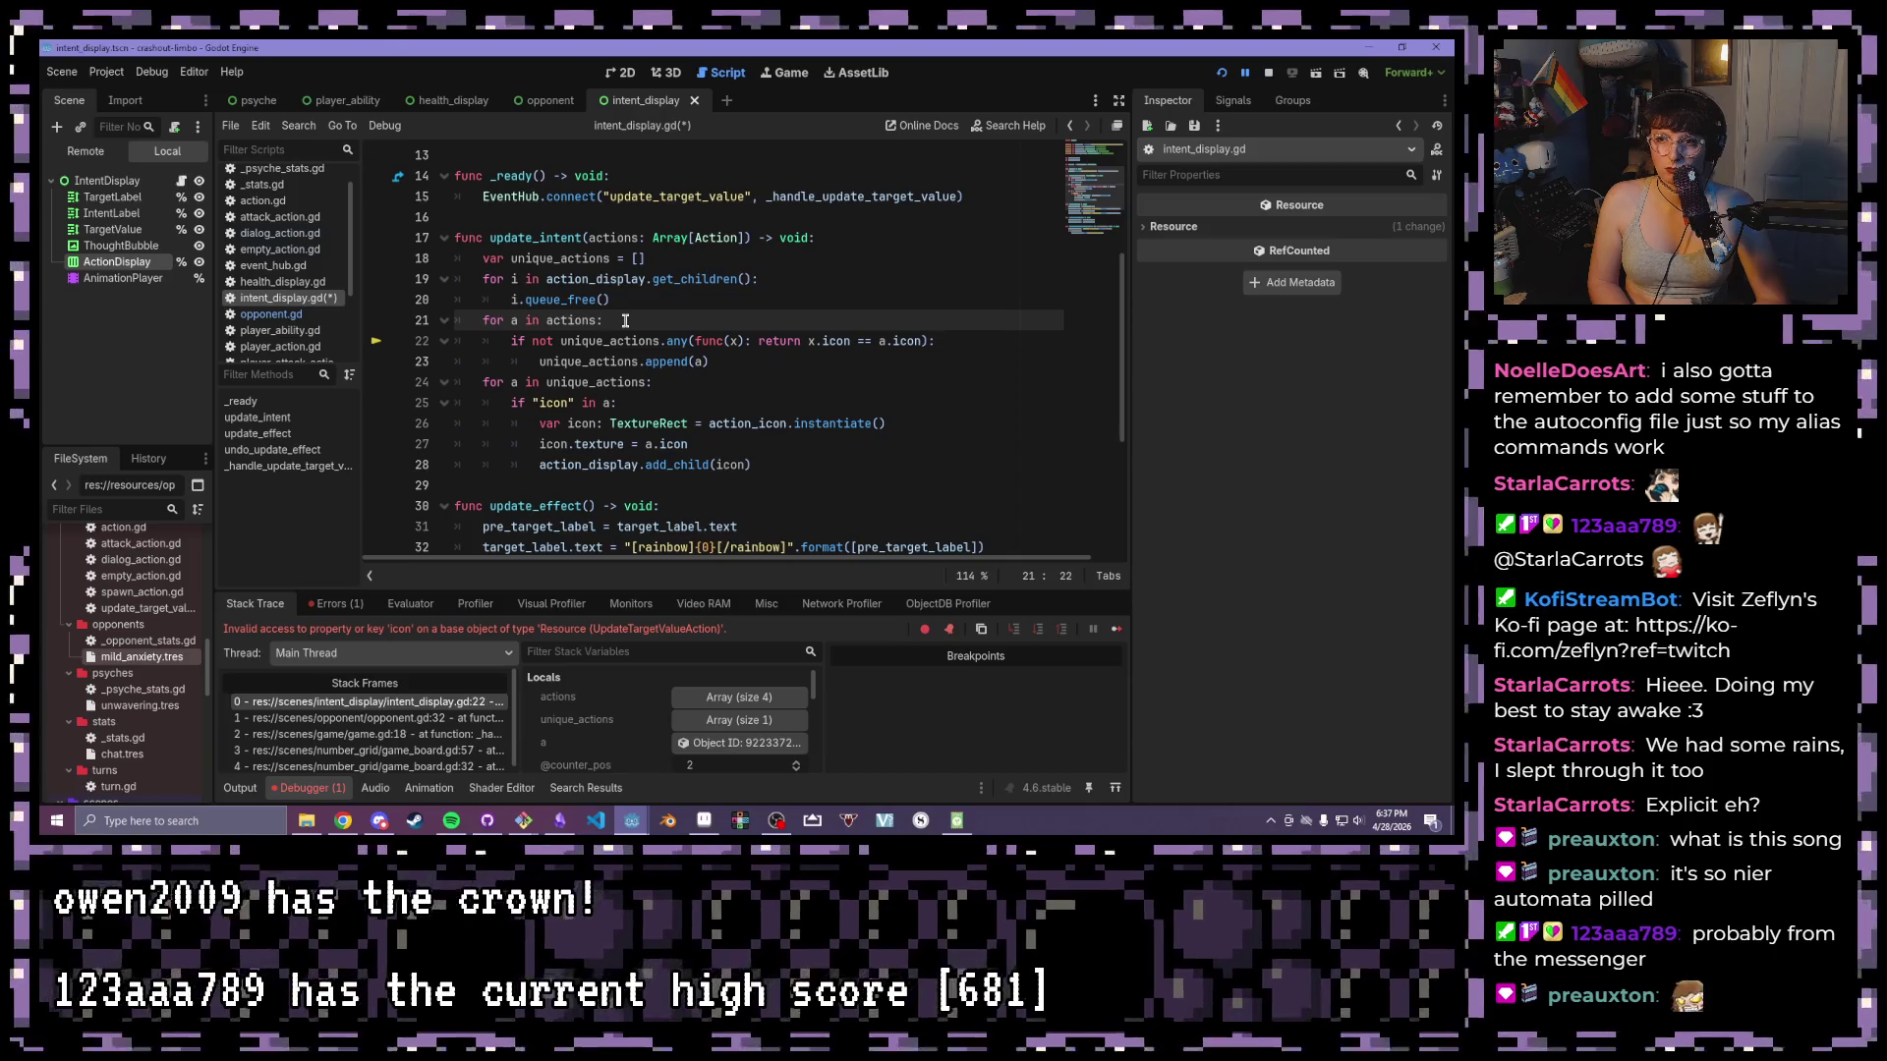
{"action": "key", "text": "ctrl+s"}
- Insert '"icon" in a and' after 'if' on line 22, then run with F5
{"action": "mouse_move", "coordinate": [525, 292]}
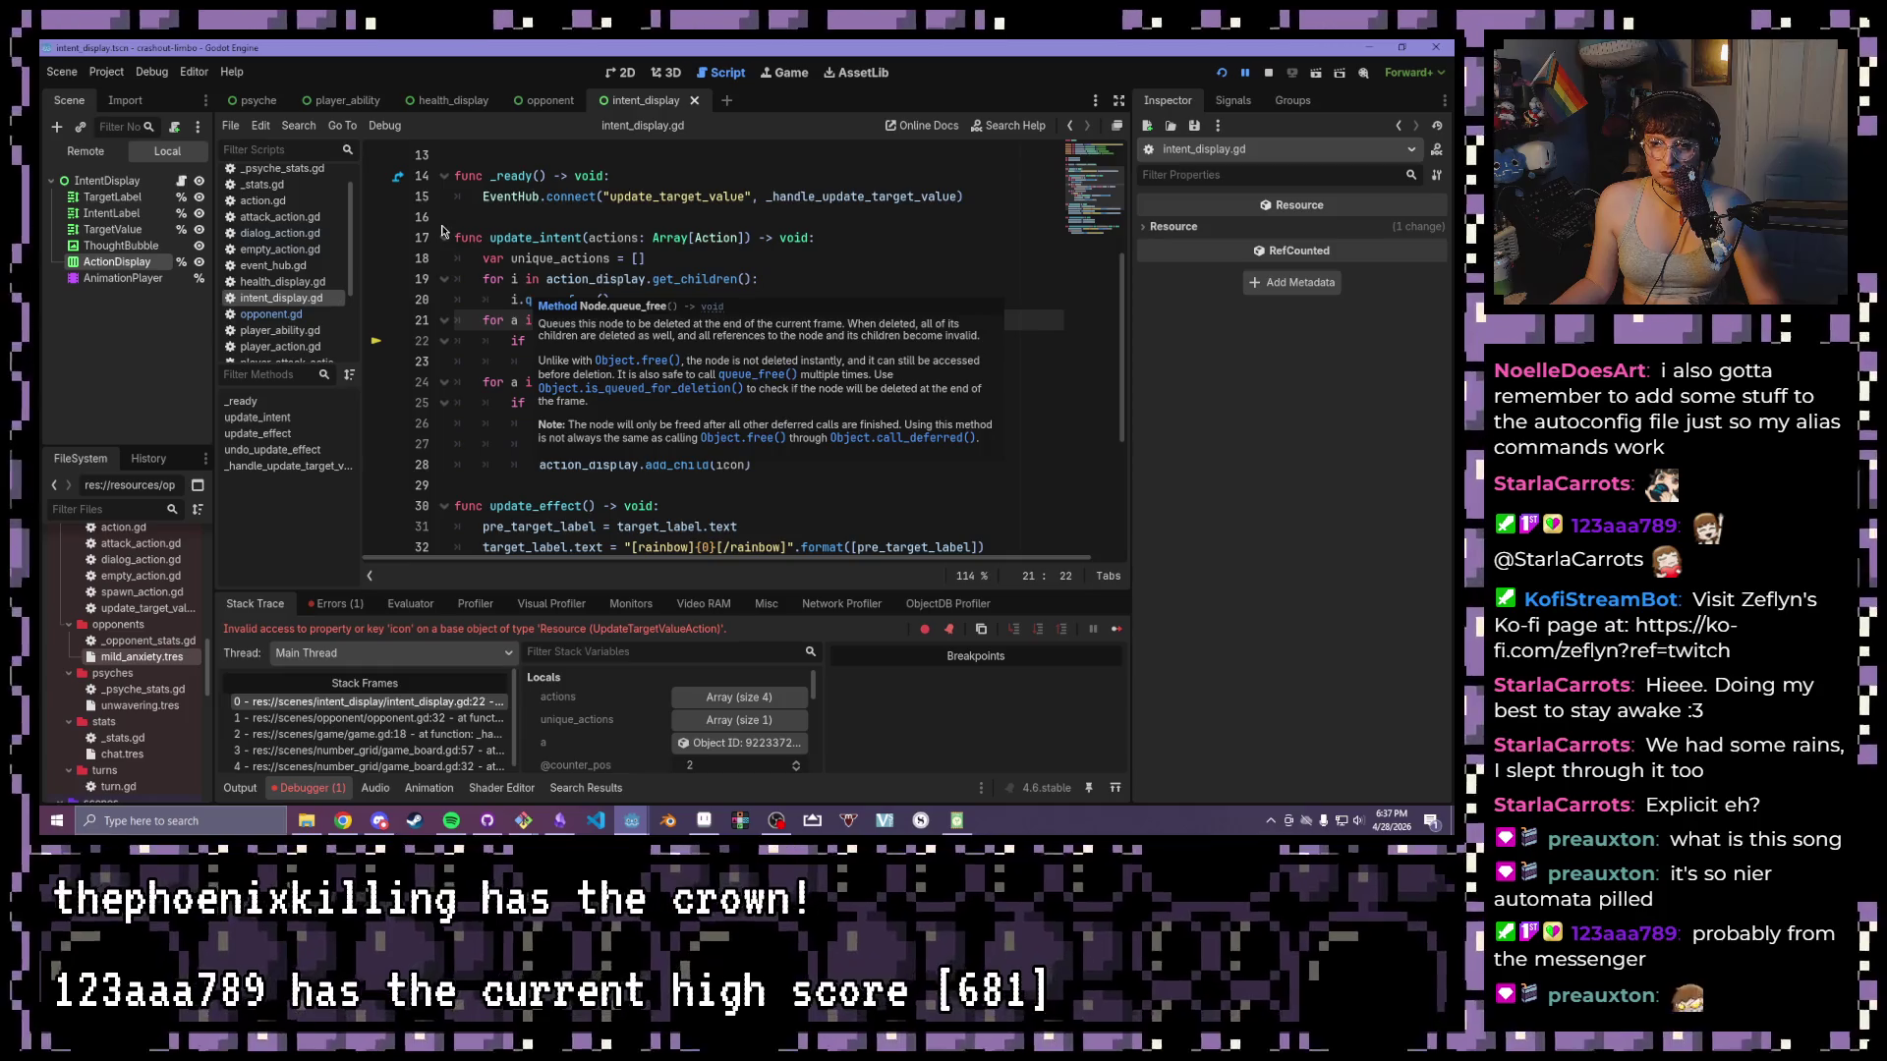
{"action": "left_click_drag", "start_coordinate": [511, 402], "coordinate": [655, 410]}
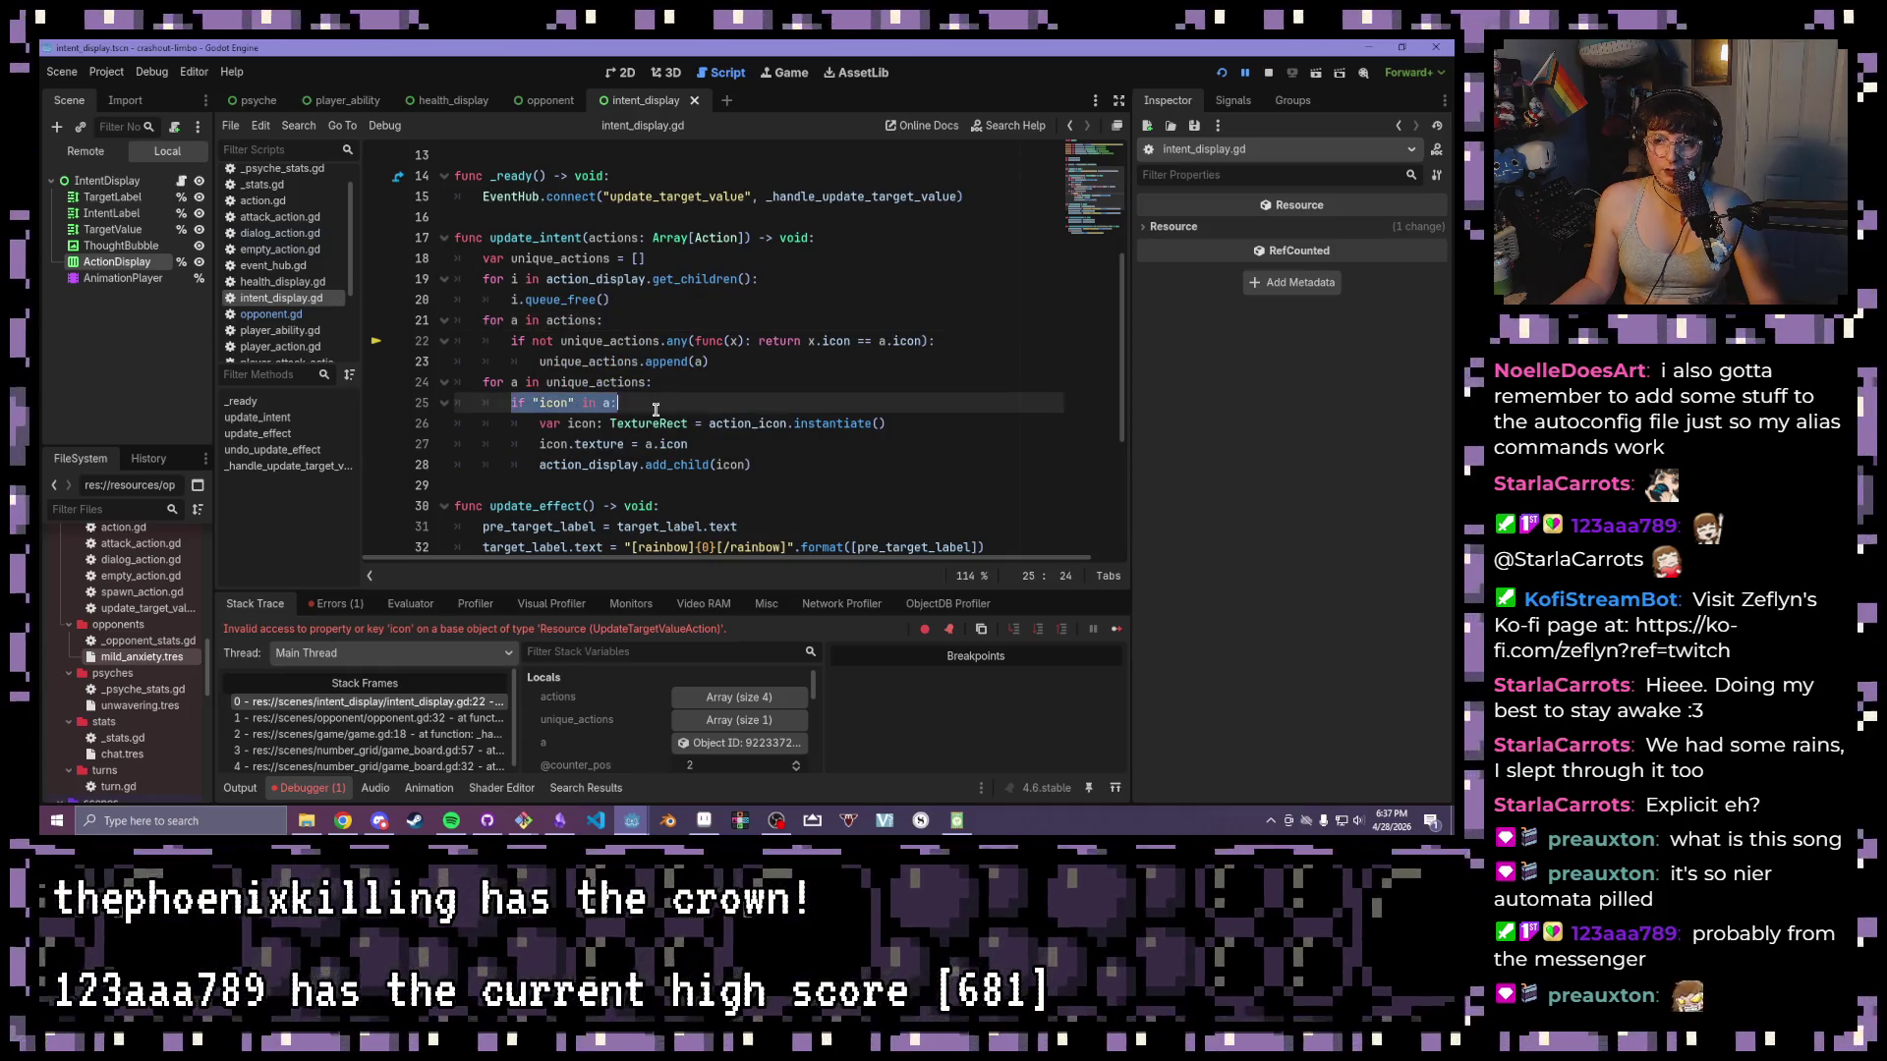
{"action": "left_click", "coordinate": [505, 321]}
{"action": "mouse_move", "coordinate": [604, 370]}
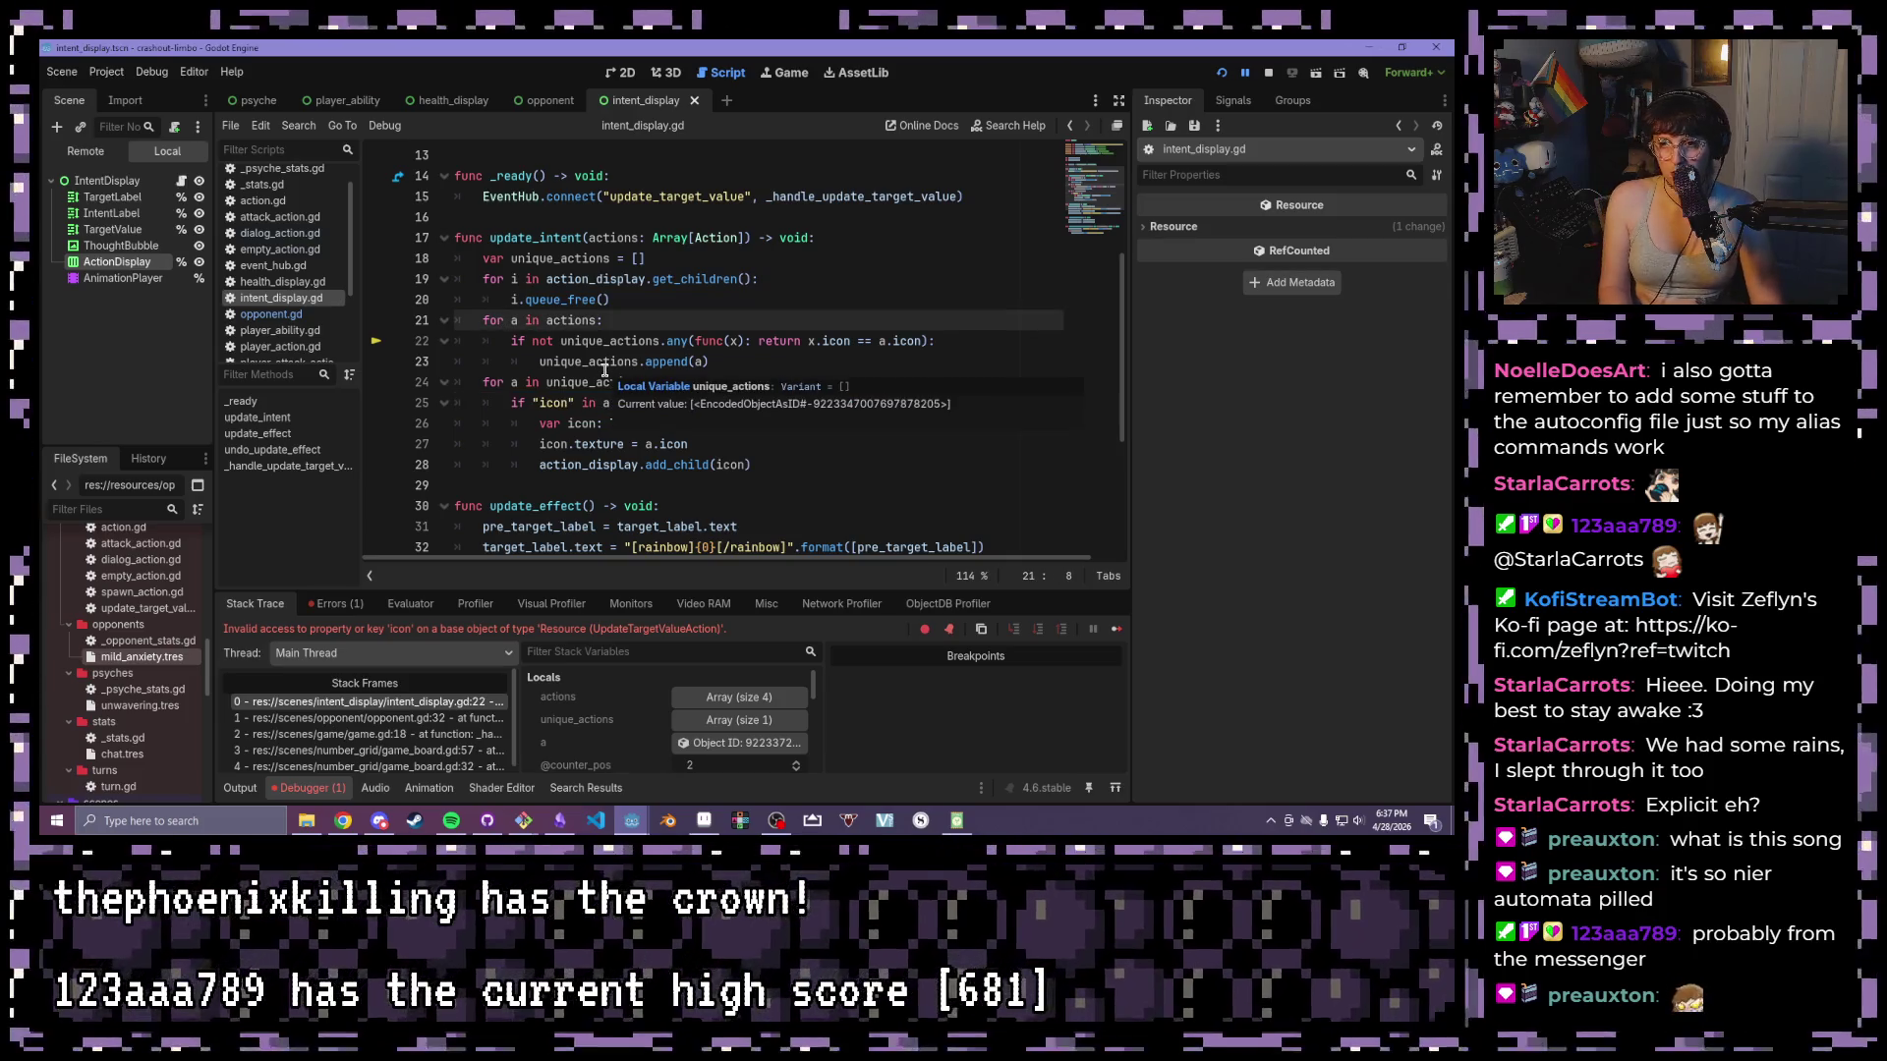
{"action": "left_click", "coordinate": [528, 341]}
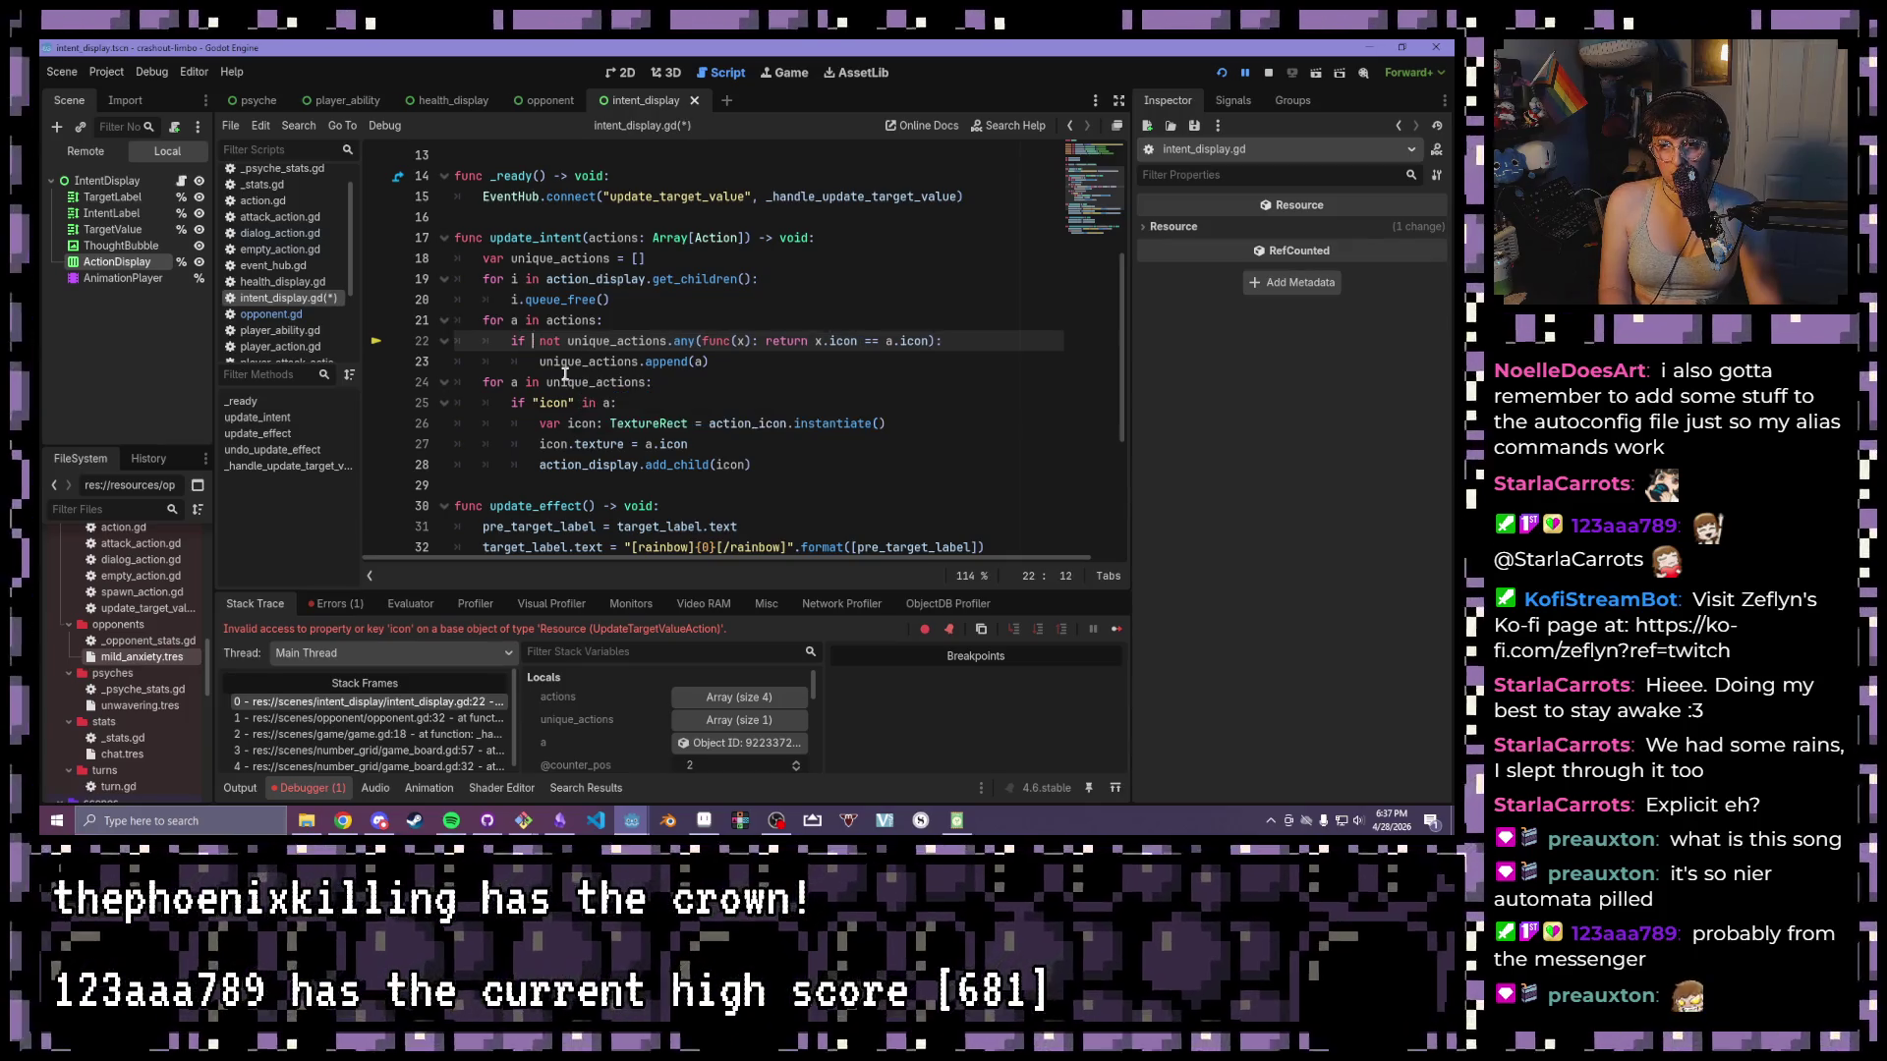
{"action": "type", "text": "\"icon\" "}
{"action": "type", "text": "in a"}
{"action": "type", "text": " and"}
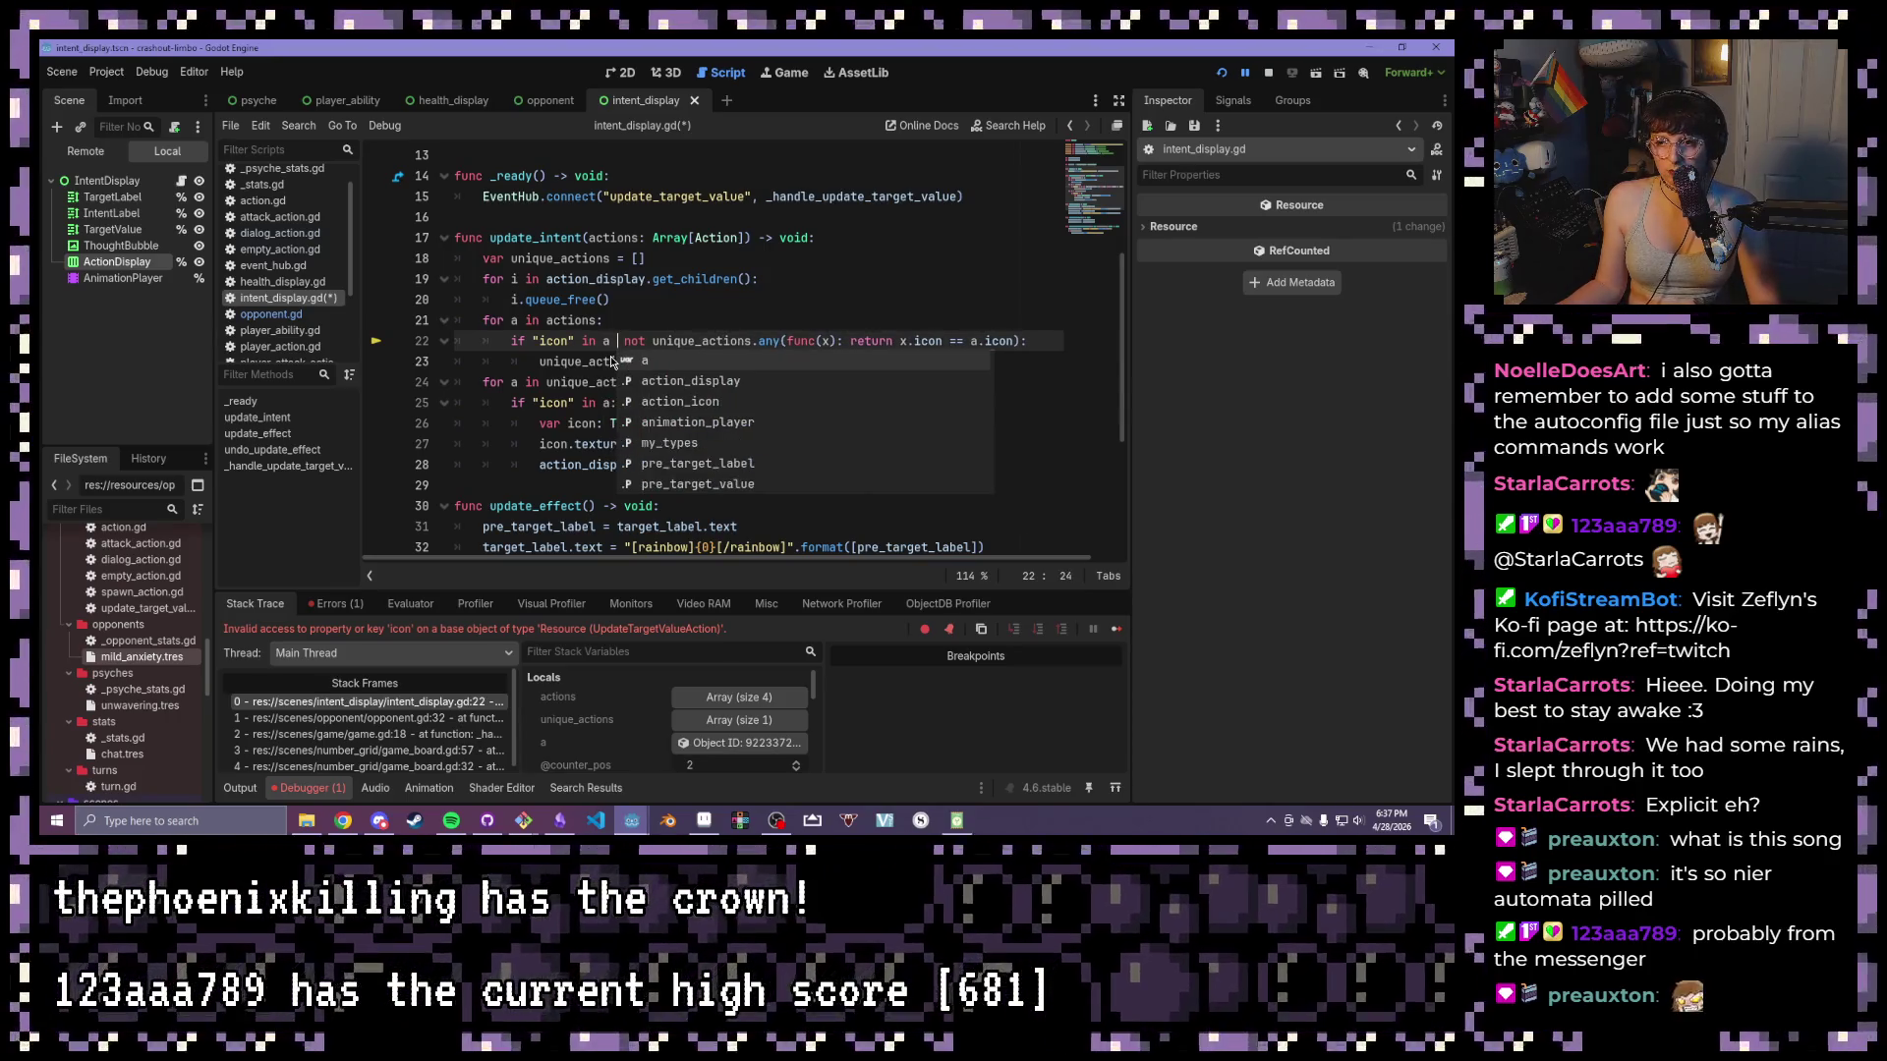
{"action": "key", "text": "F5"}
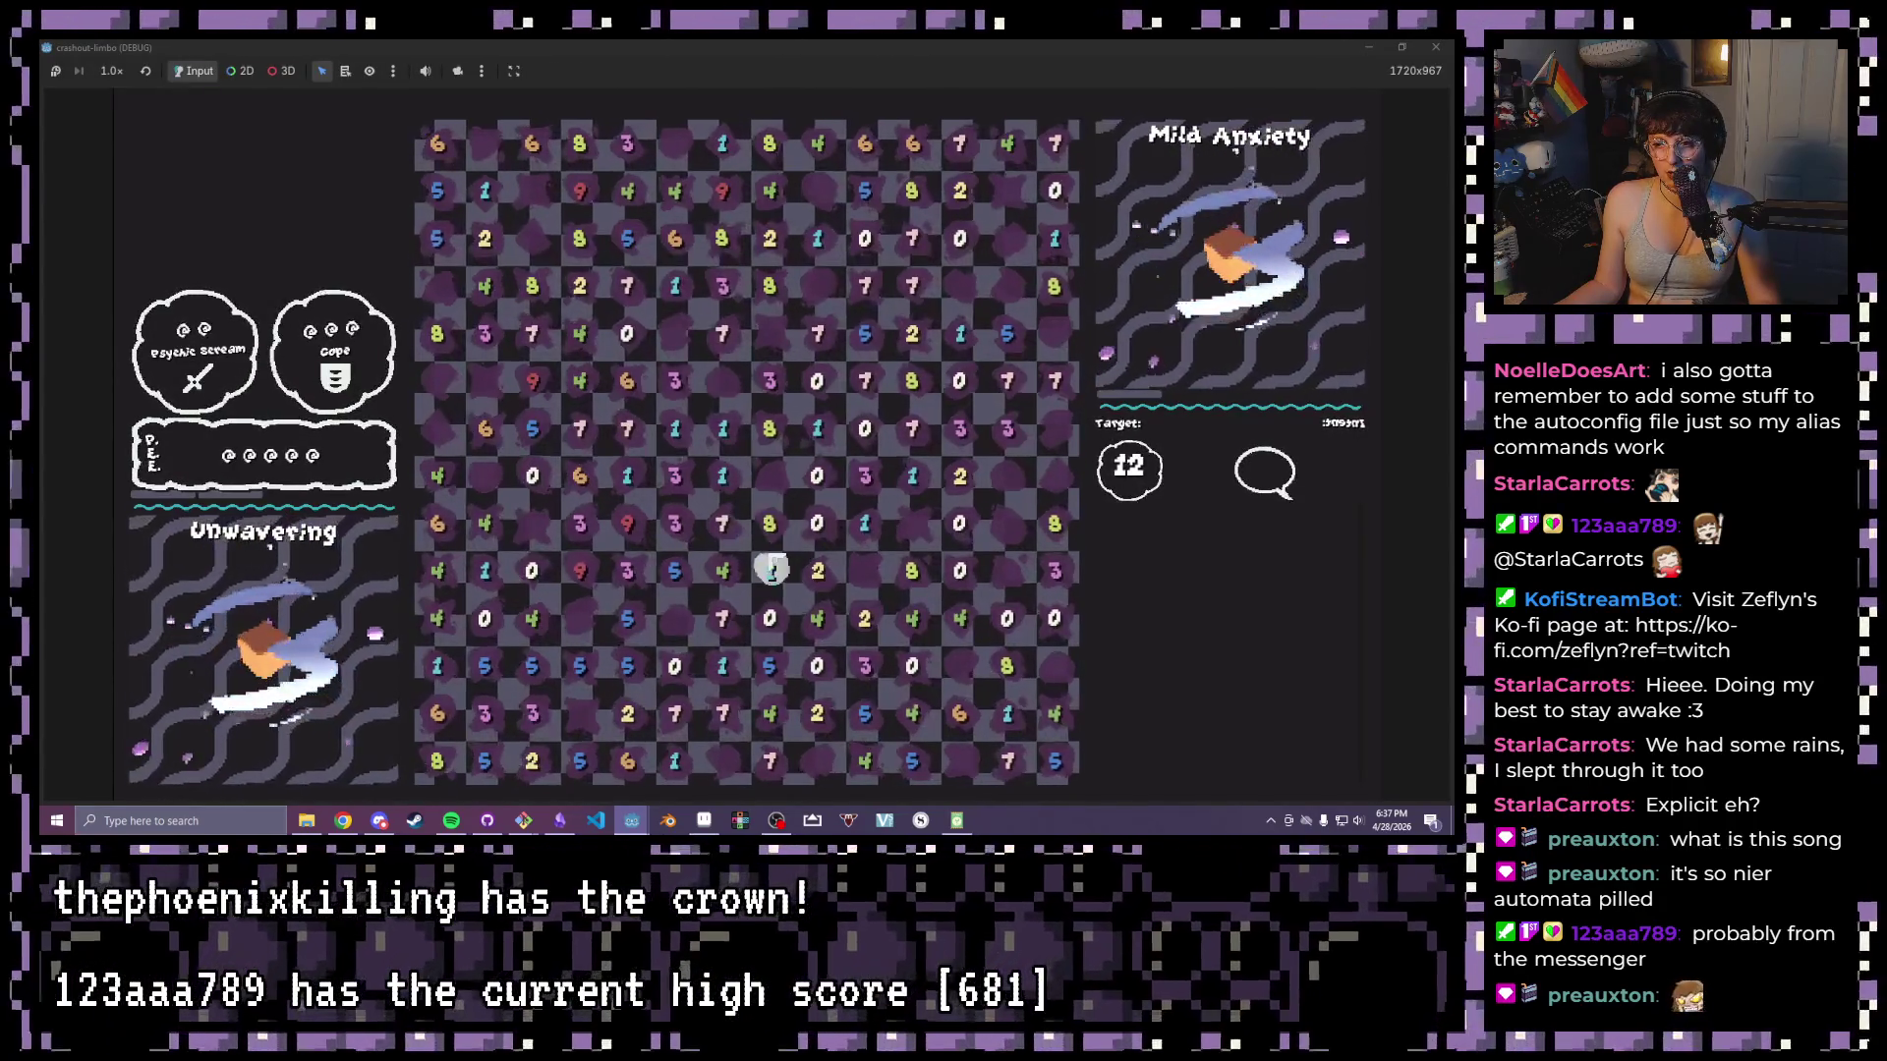
- Clear the 1-7-4 and 7-3-1-1 chains and the top-row 8 to reach turn 3, then stop
{"action": "left_click_drag", "start_coordinate": [722, 475], "coordinate": [737, 570]}
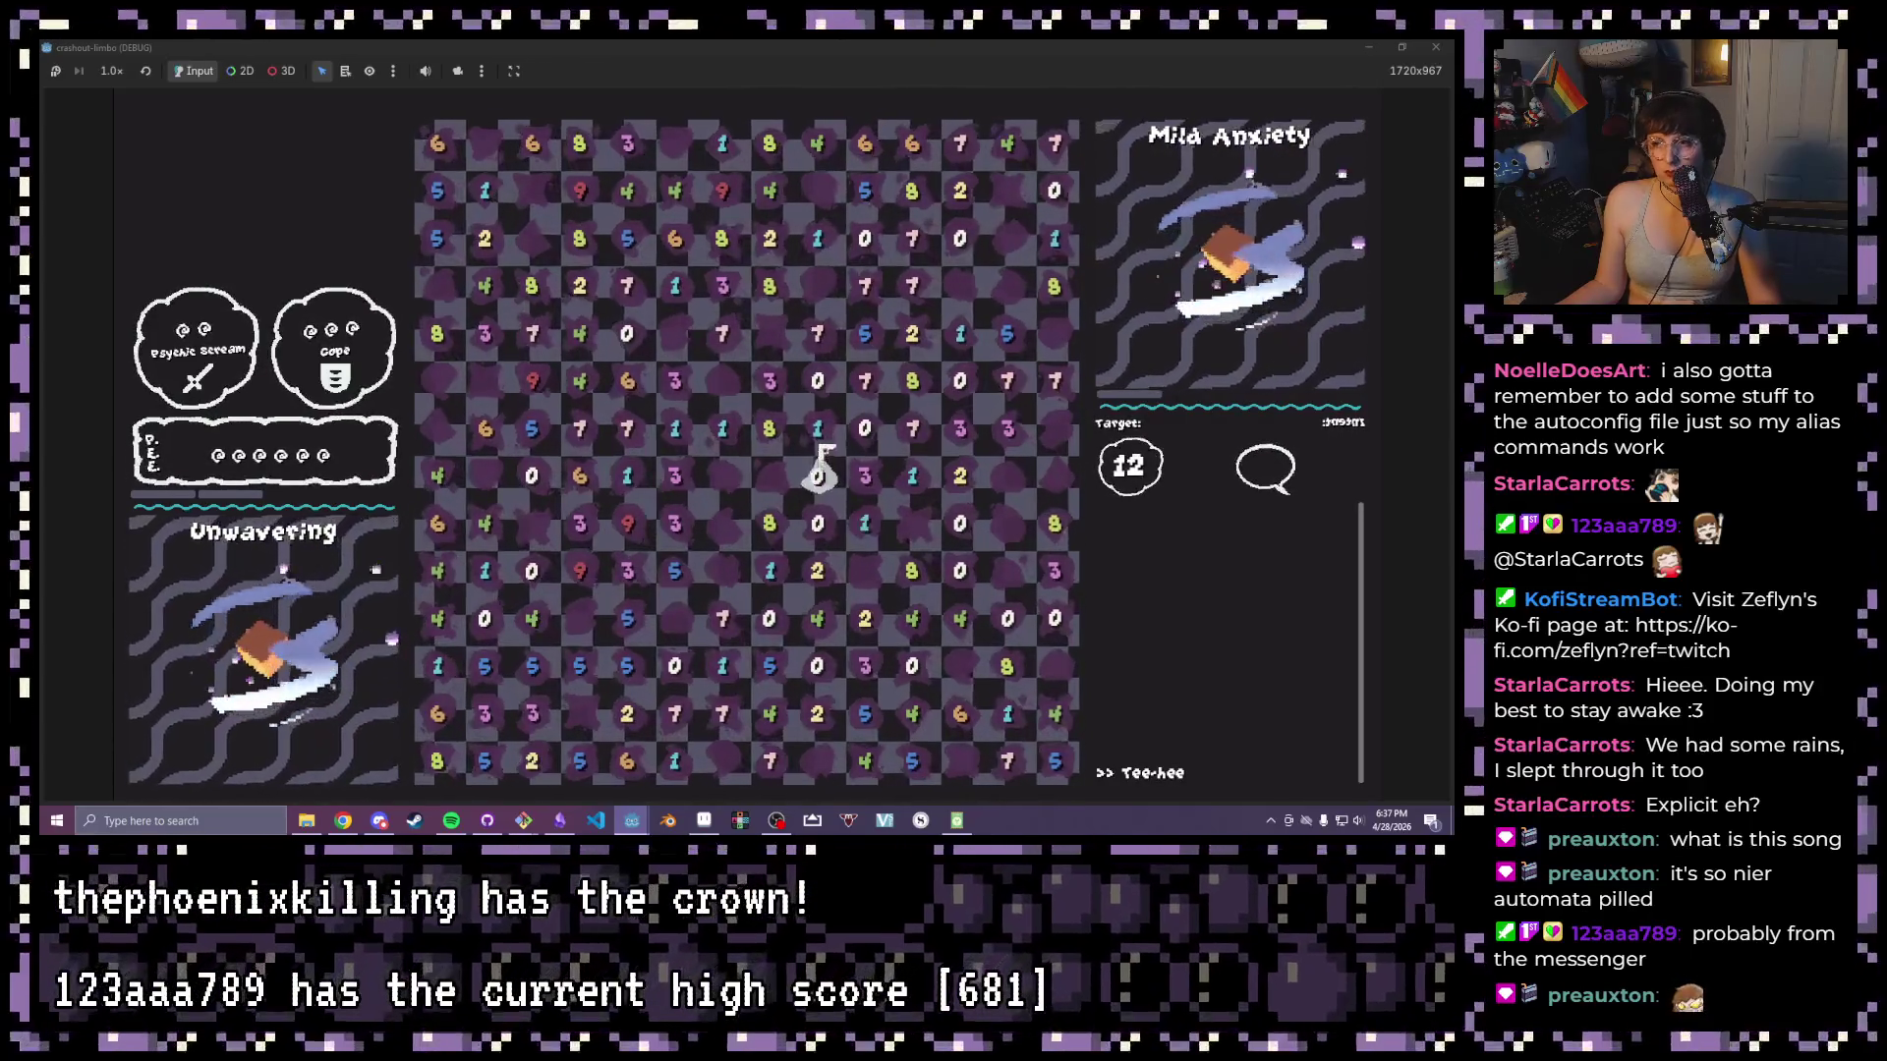
{"action": "mouse_move", "coordinate": [675, 428]}
{"action": "left_mouse_down"}
{"action": "mouse_move", "coordinate": [865, 429]}
{"action": "mouse_move", "coordinate": [772, 425]}
{"action": "mouse_move", "coordinate": [816, 434]}
{"action": "left_mouse_up"}
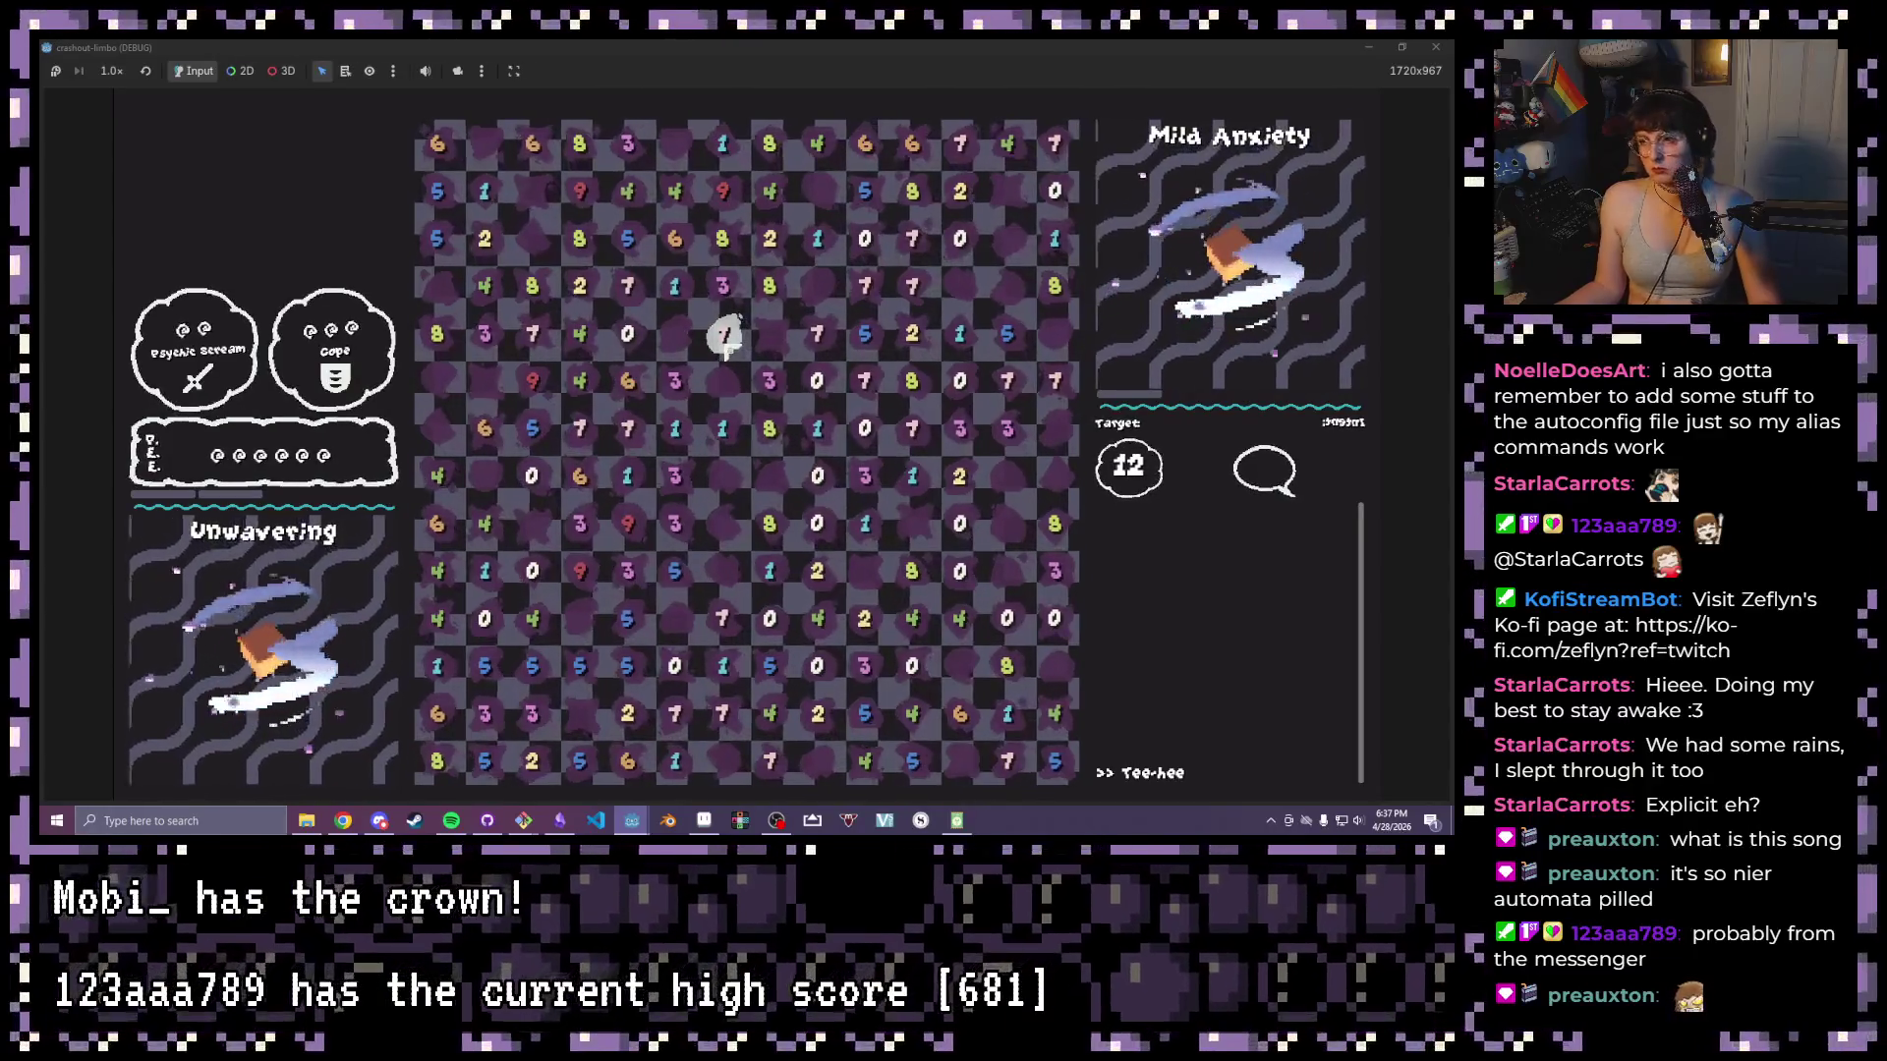
{"action": "mouse_move", "coordinate": [724, 337]}
{"action": "left_mouse_down"}
{"action": "mouse_move", "coordinate": [674, 393]}
{"action": "mouse_move", "coordinate": [696, 439]}
{"action": "left_mouse_up"}
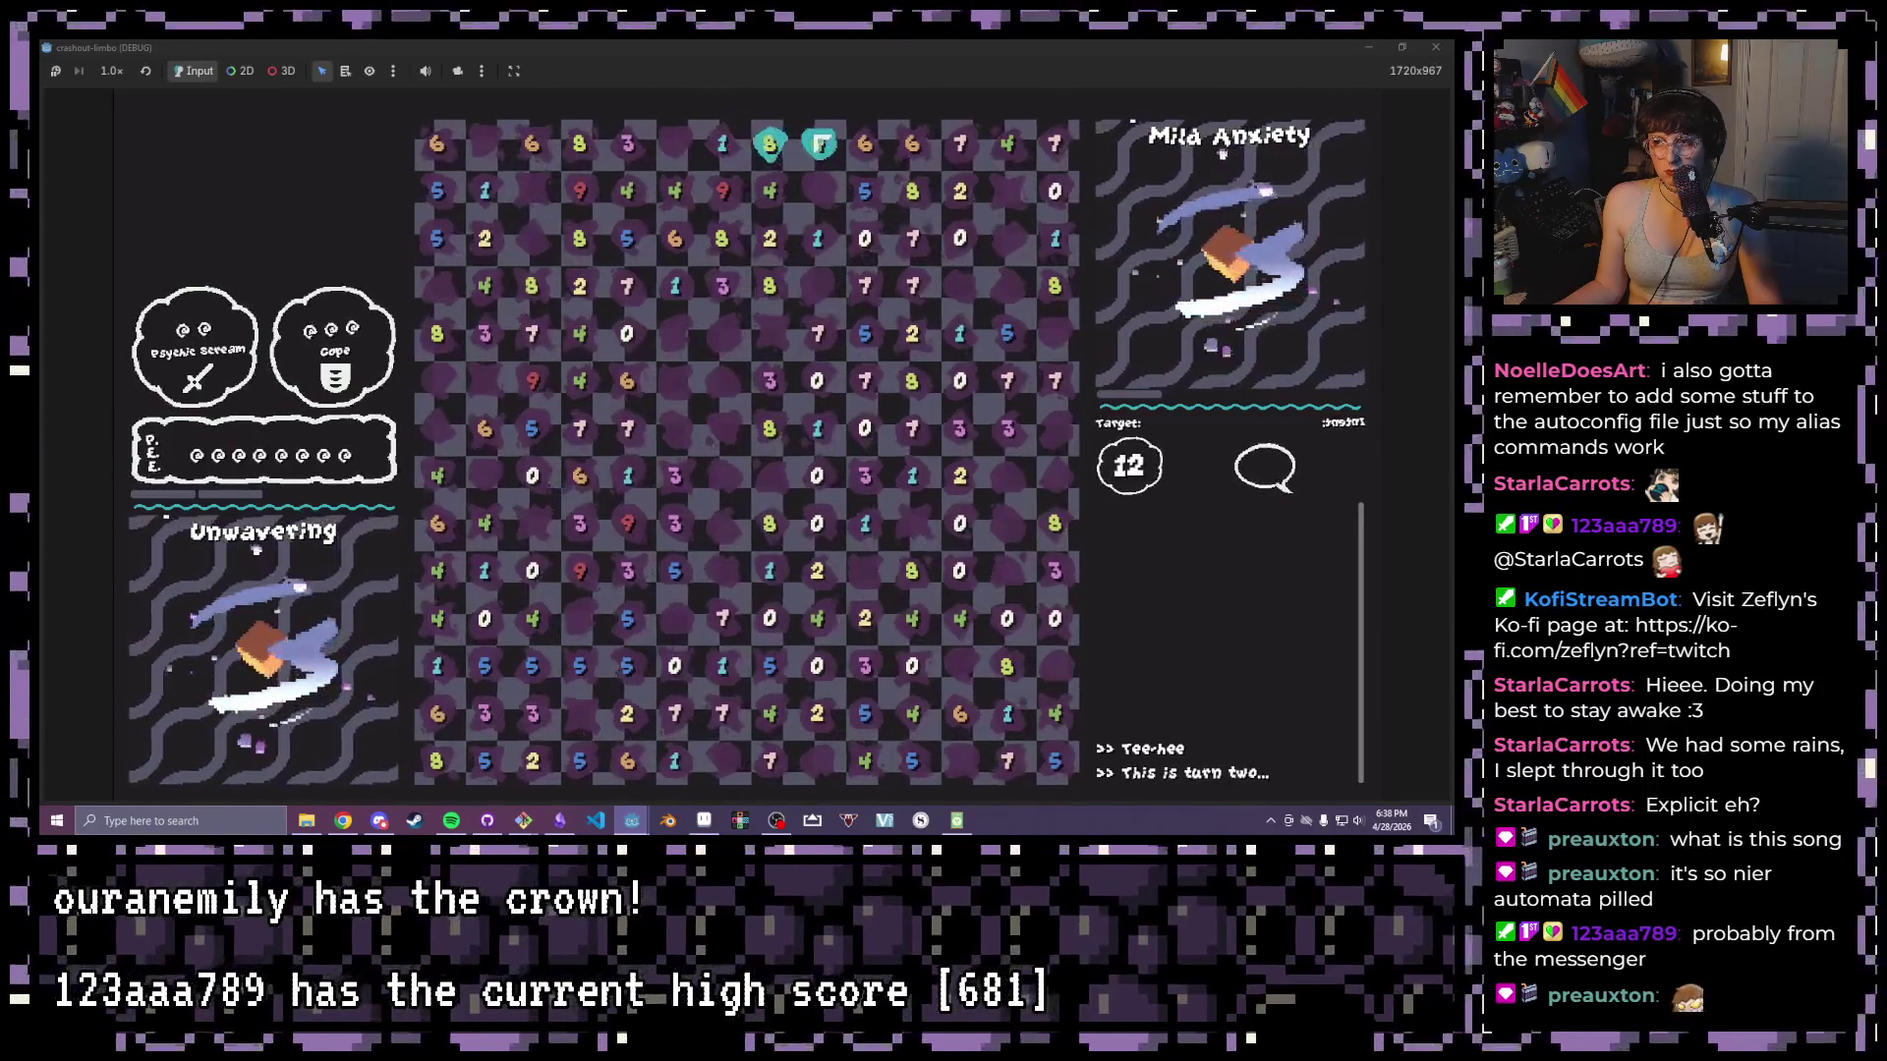
{"action": "left_click", "coordinate": [774, 145]}
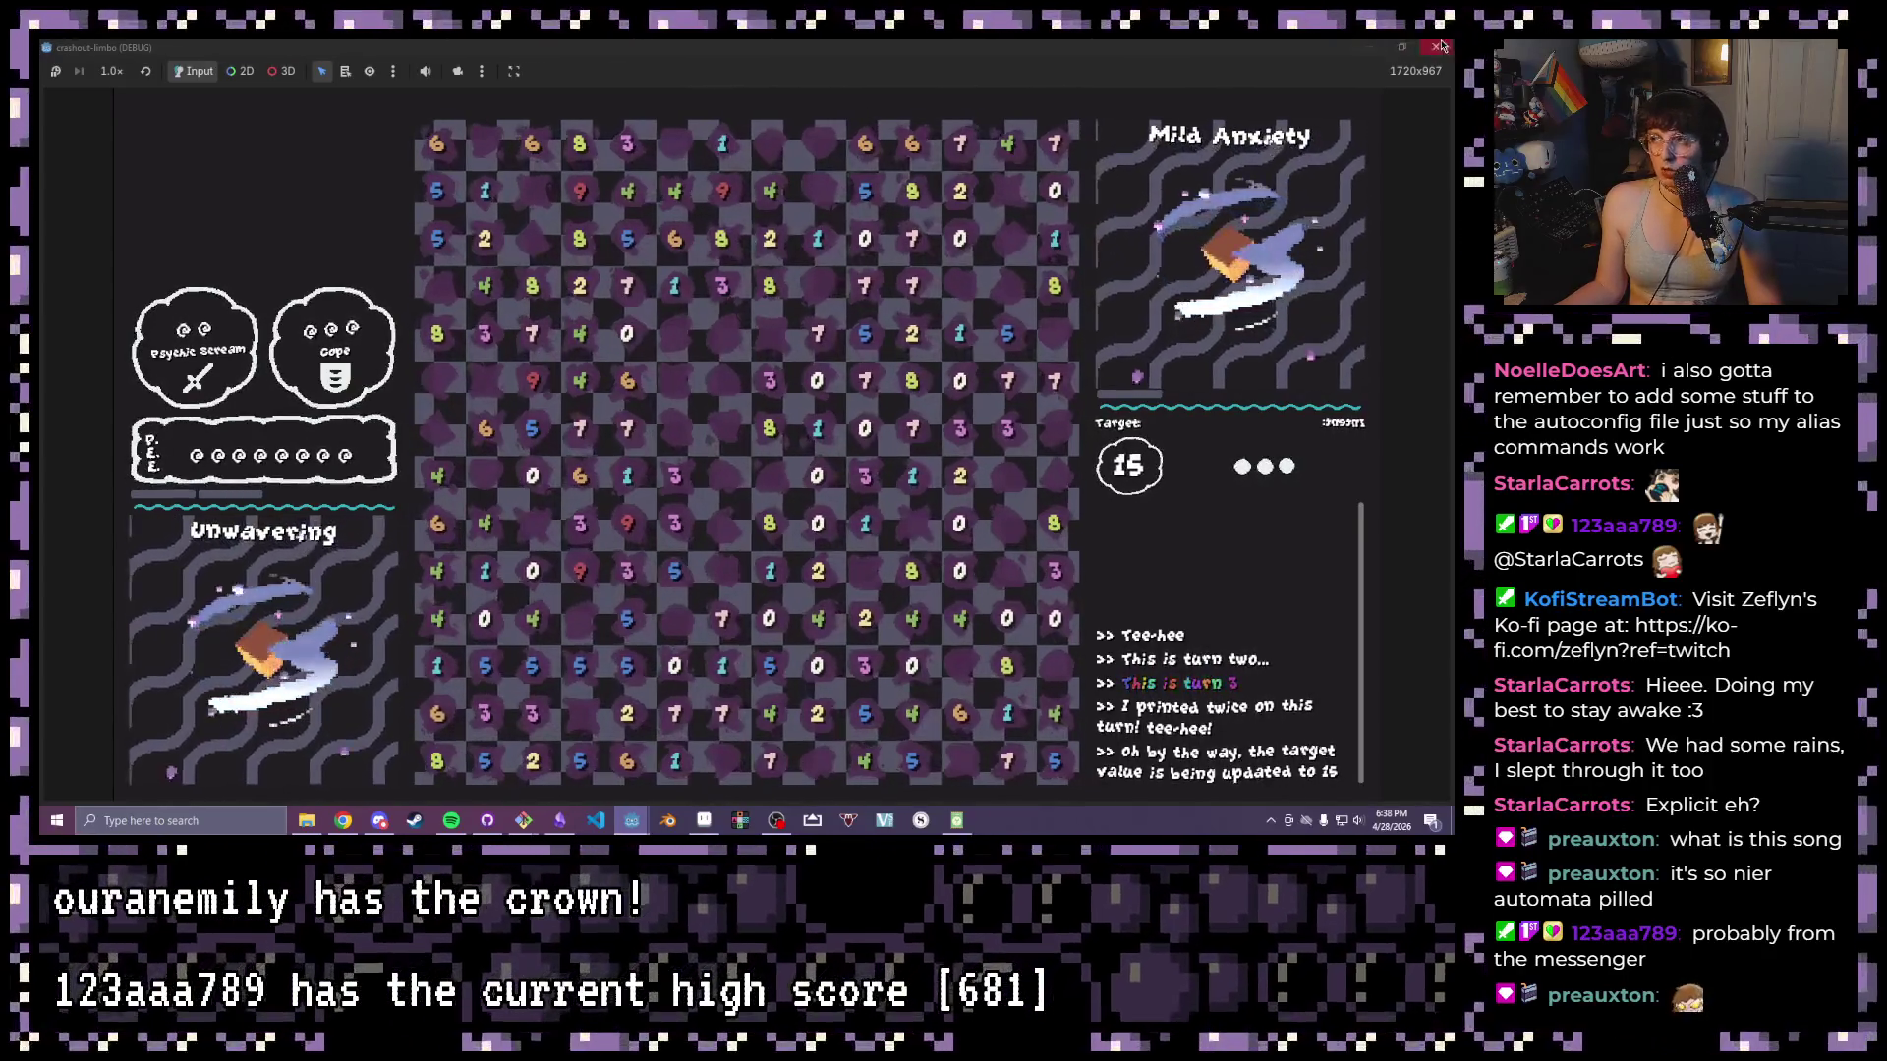
{"action": "key", "text": "F8"}
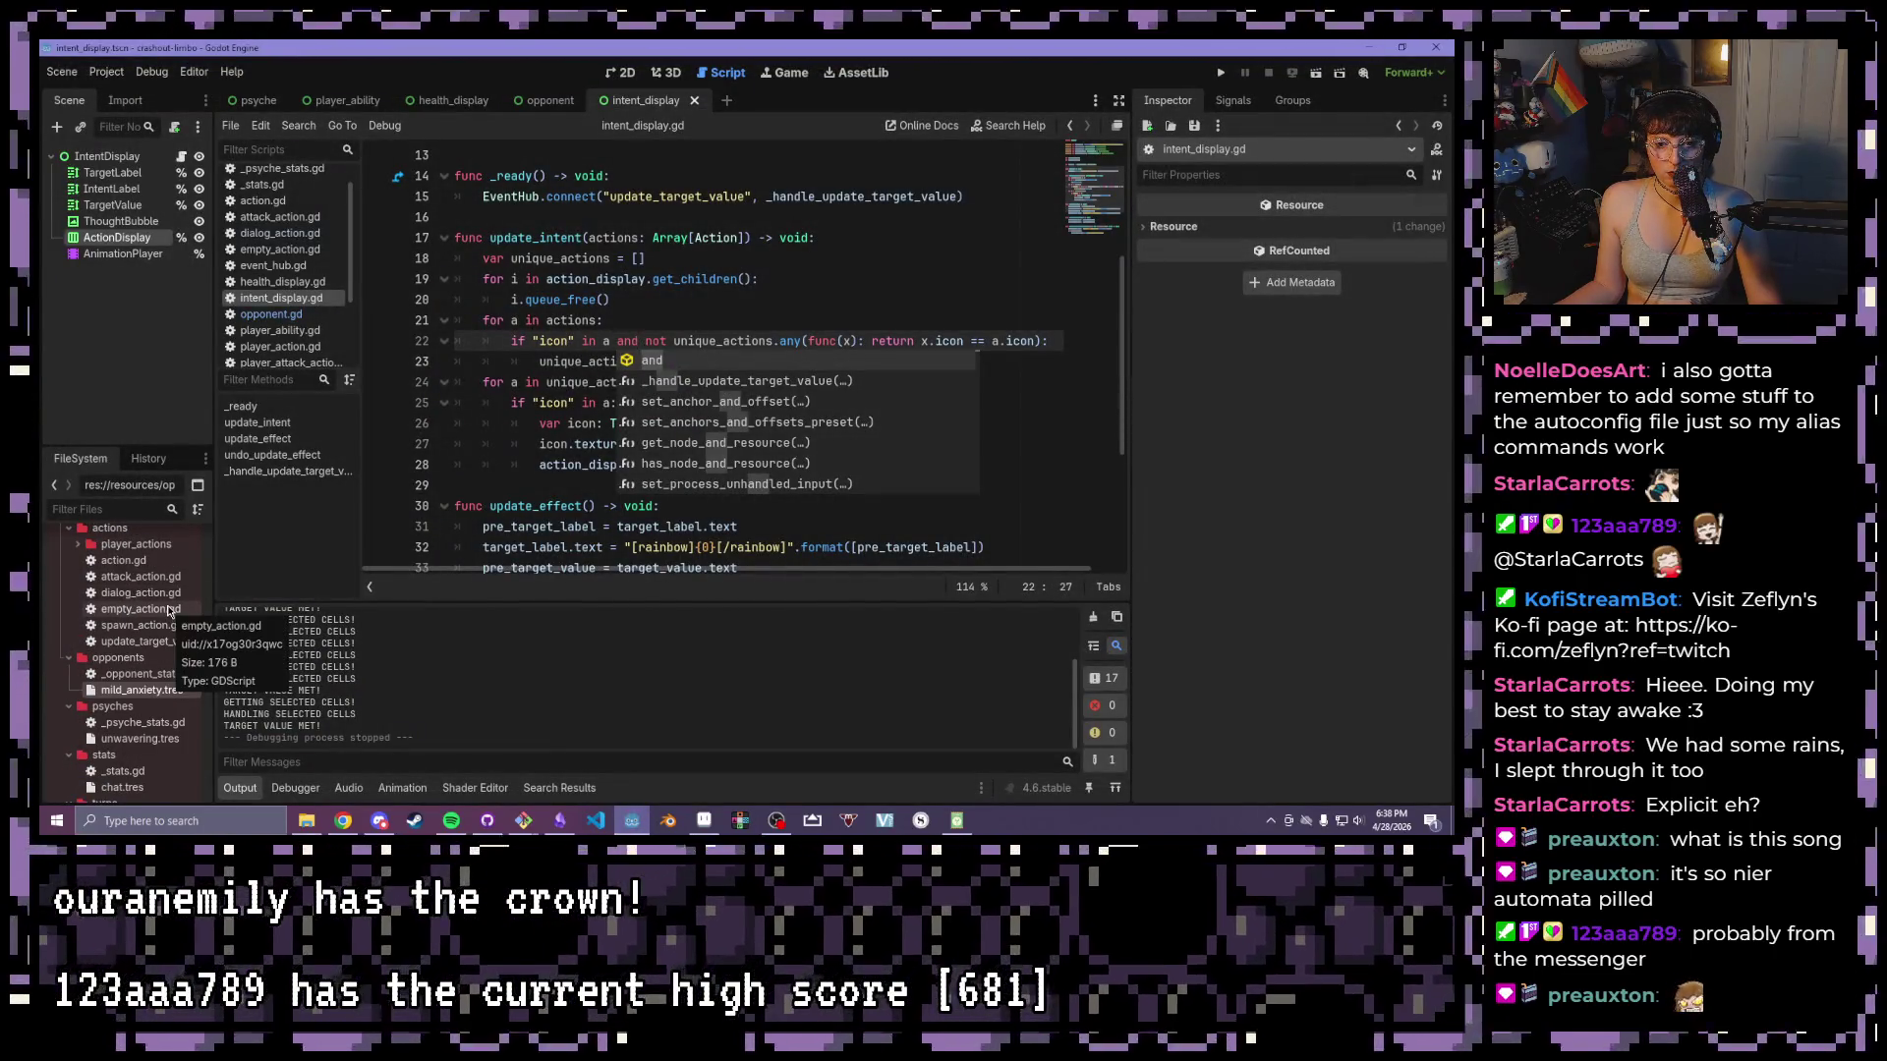
- Open update_target_value_action.gd and compare it with the base Action class in action.gd
{"action": "double_click", "coordinate": [105, 643]}
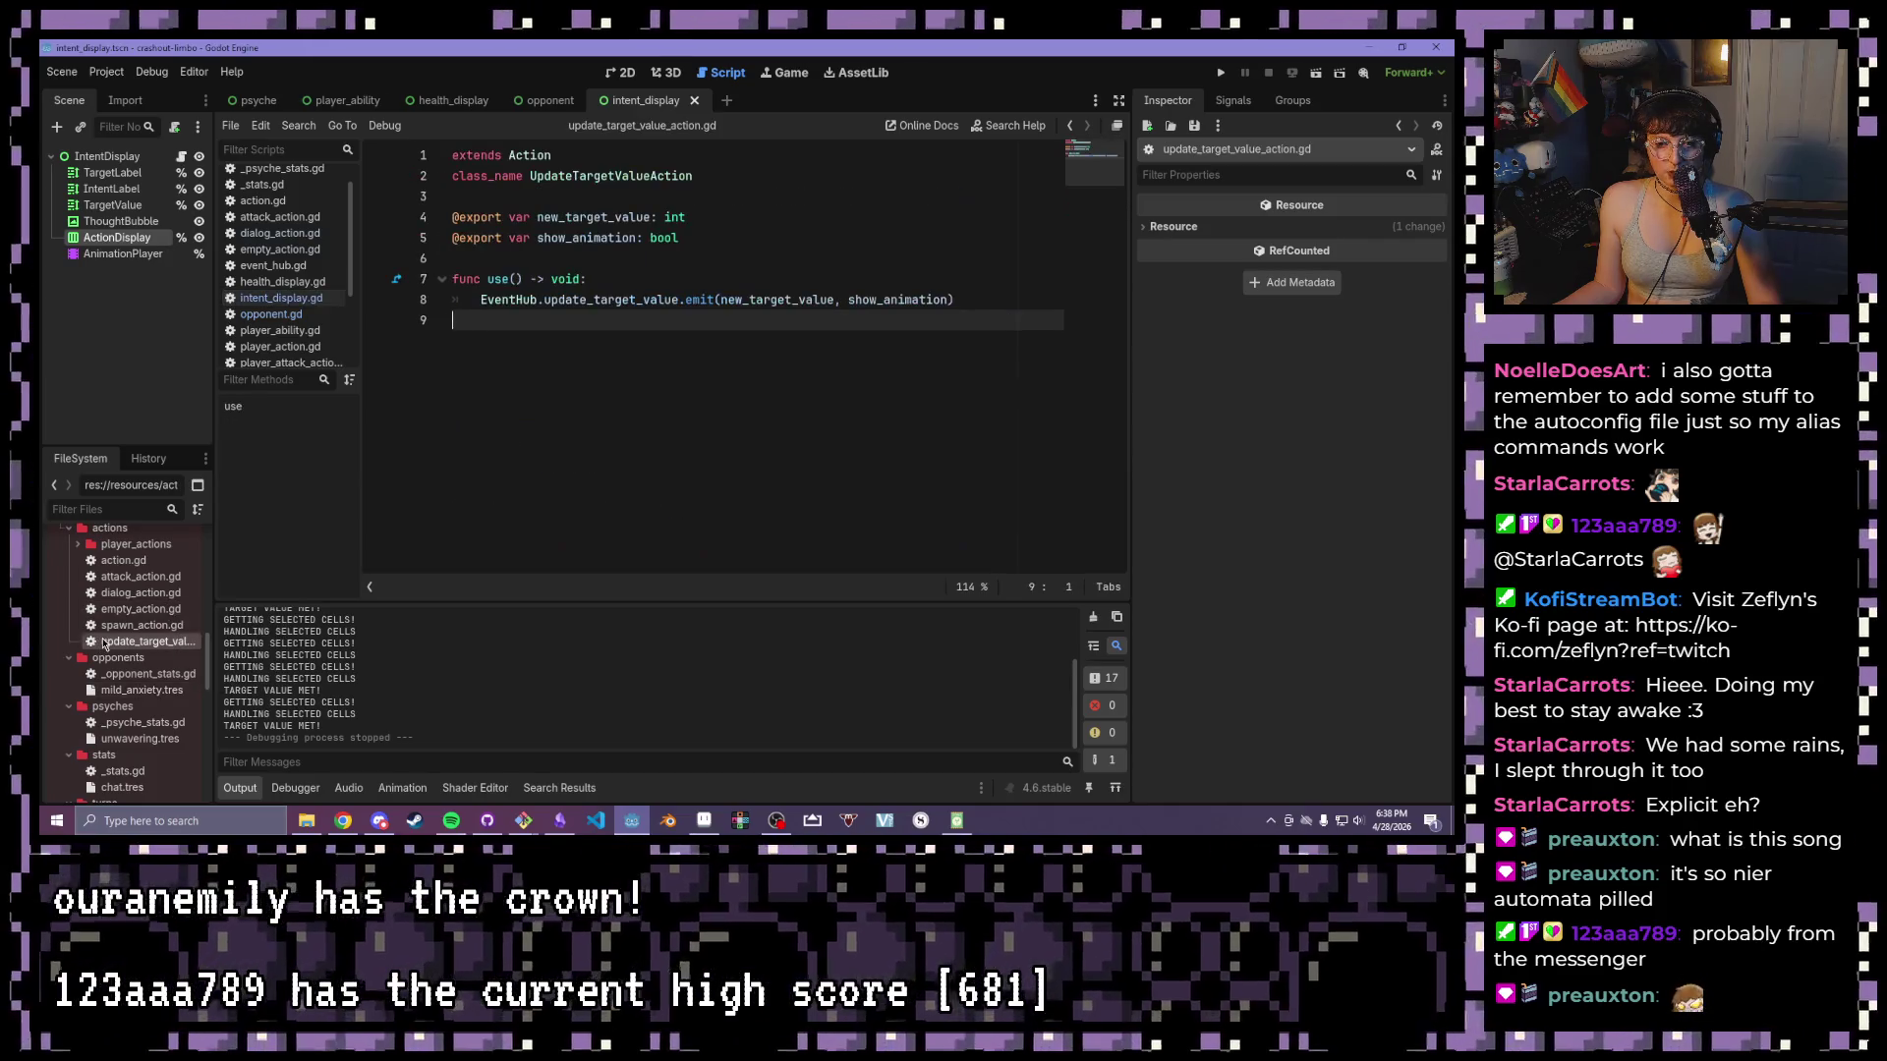
{"action": "double_click", "coordinate": [537, 177]}
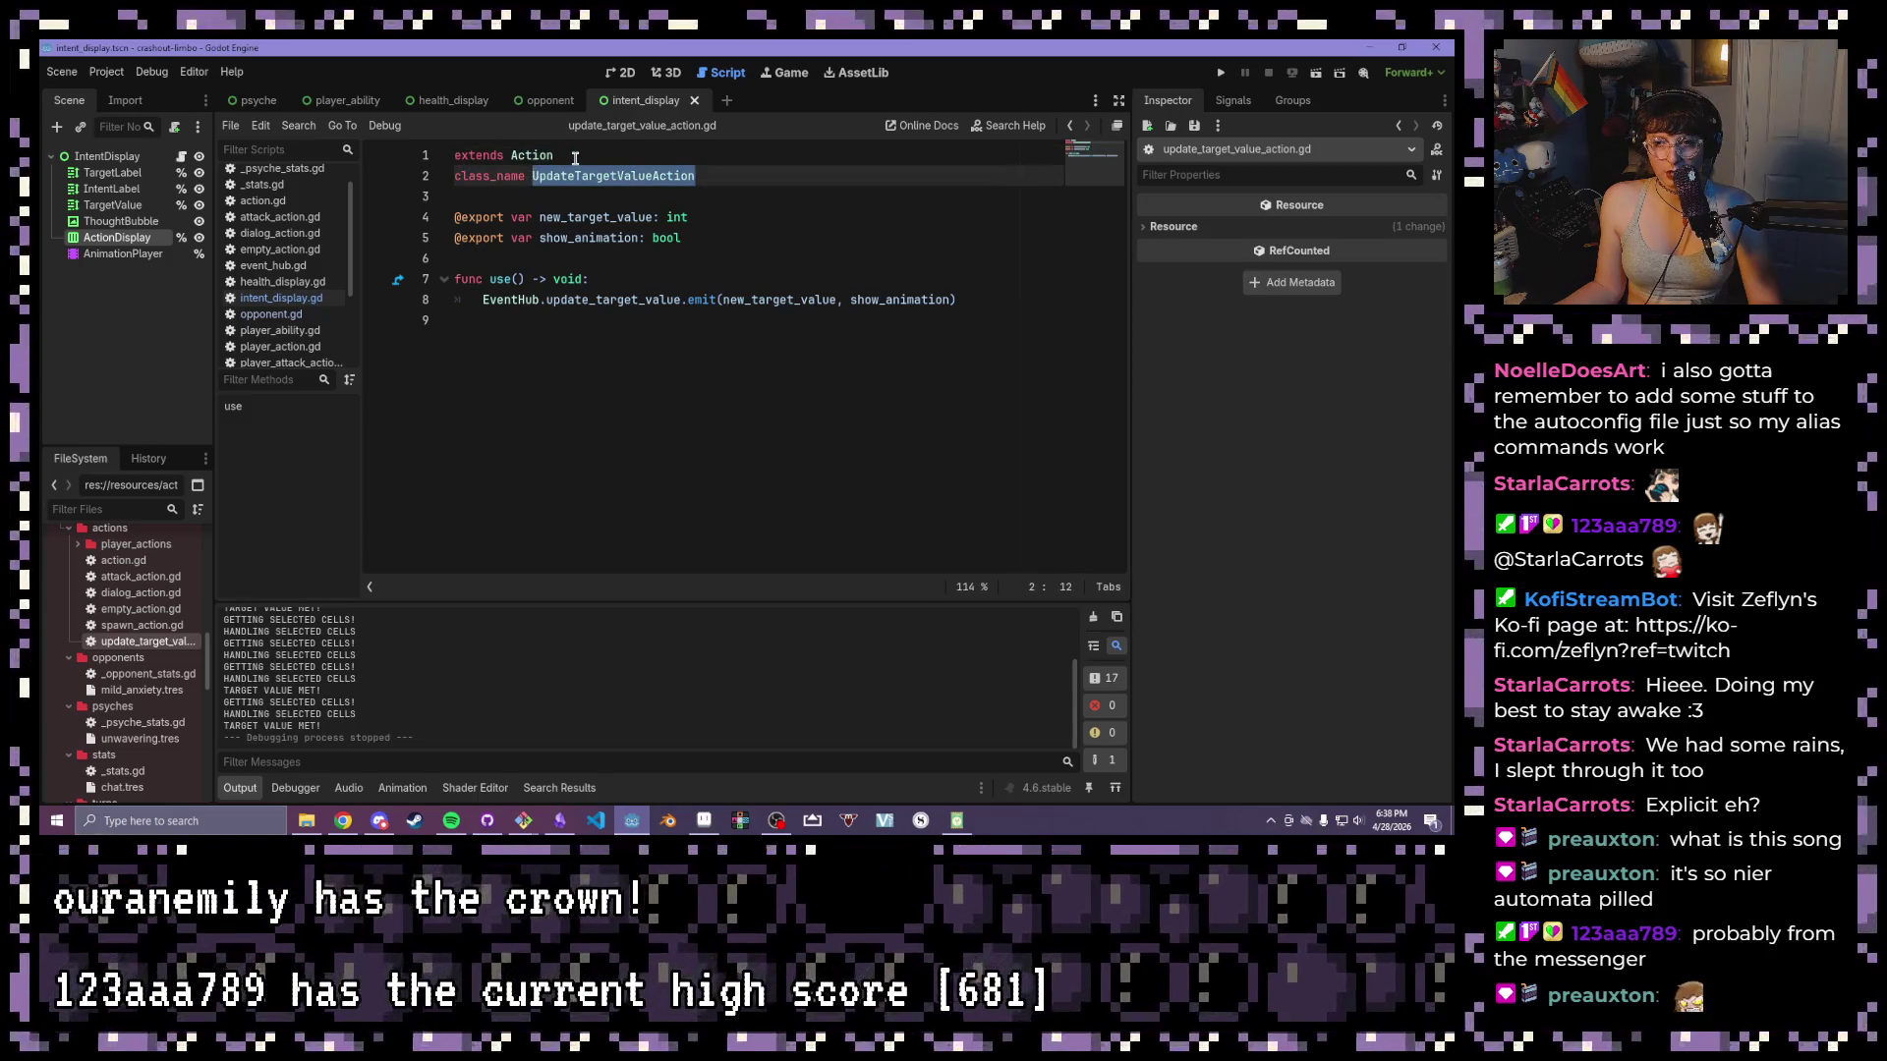
{"action": "left_click", "coordinate": [576, 158]}
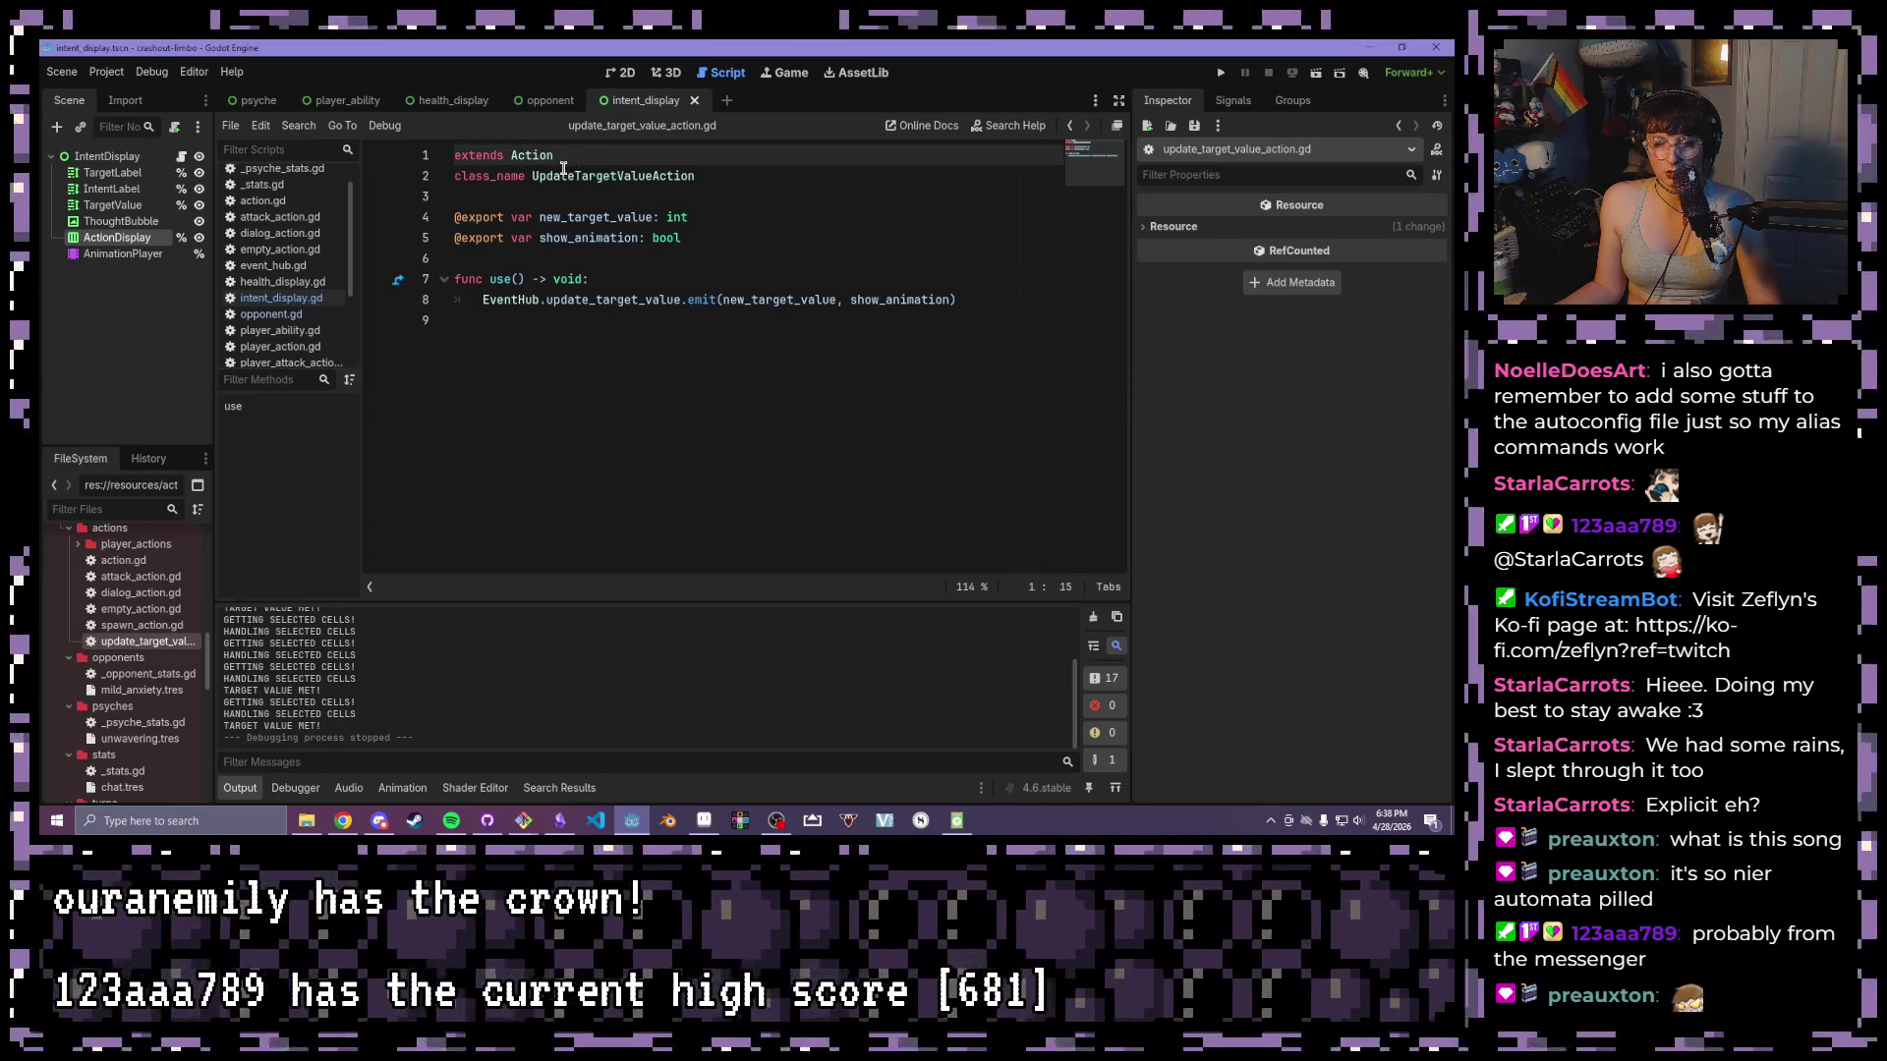
{"action": "double_click", "coordinate": [131, 561]}
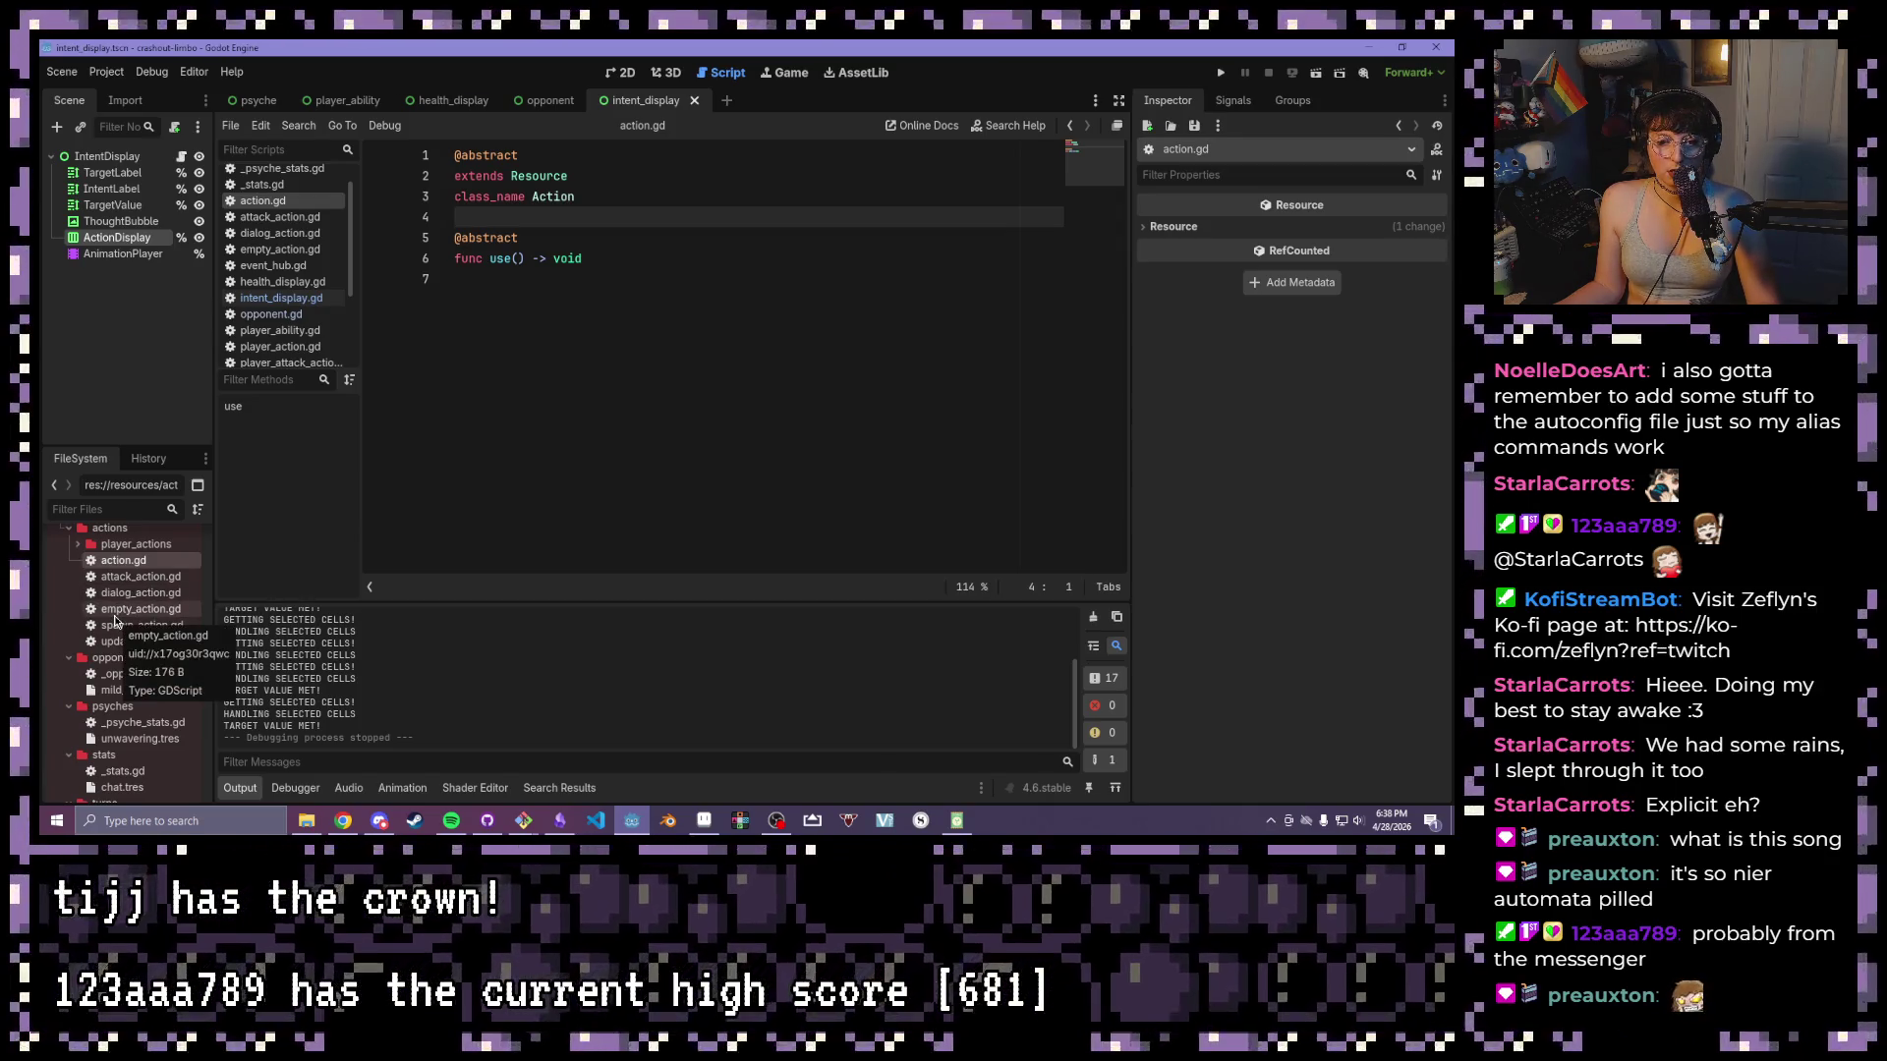
{"action": "left_click", "coordinate": [115, 615]}
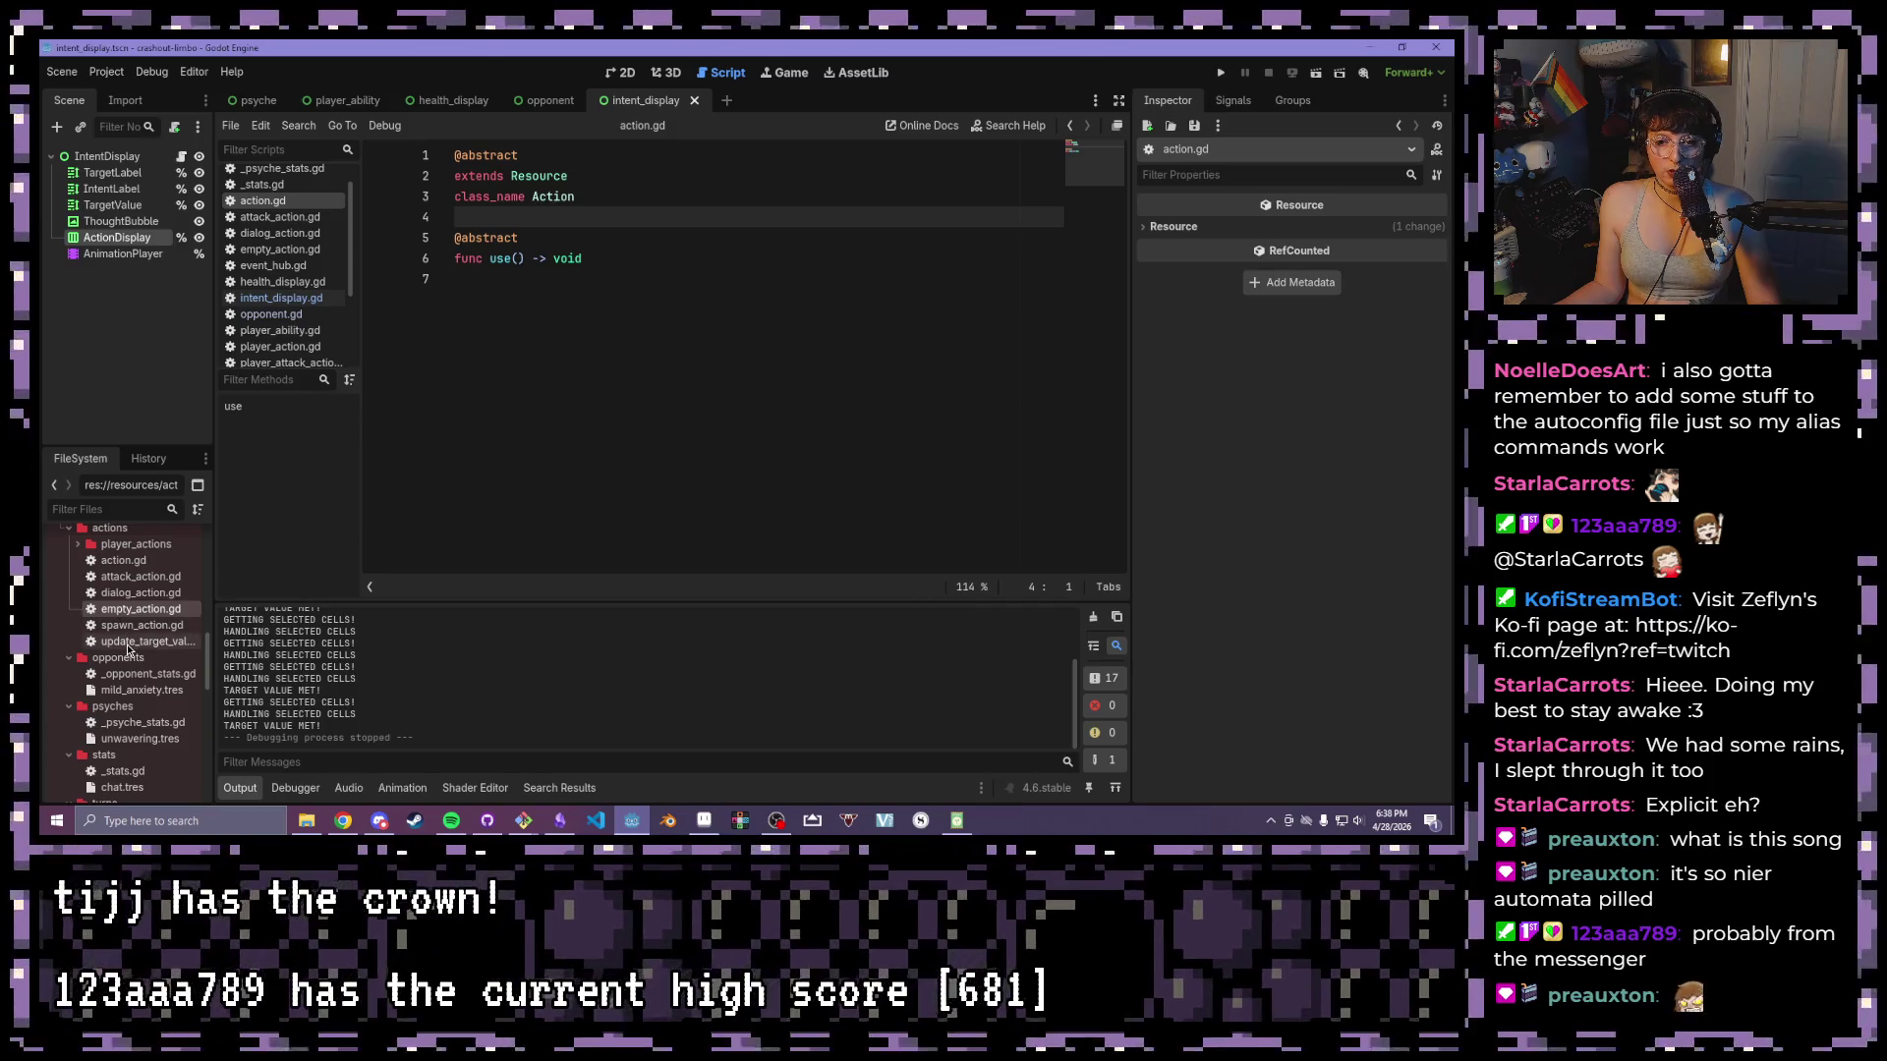
{"action": "double_click", "coordinate": [128, 644]}
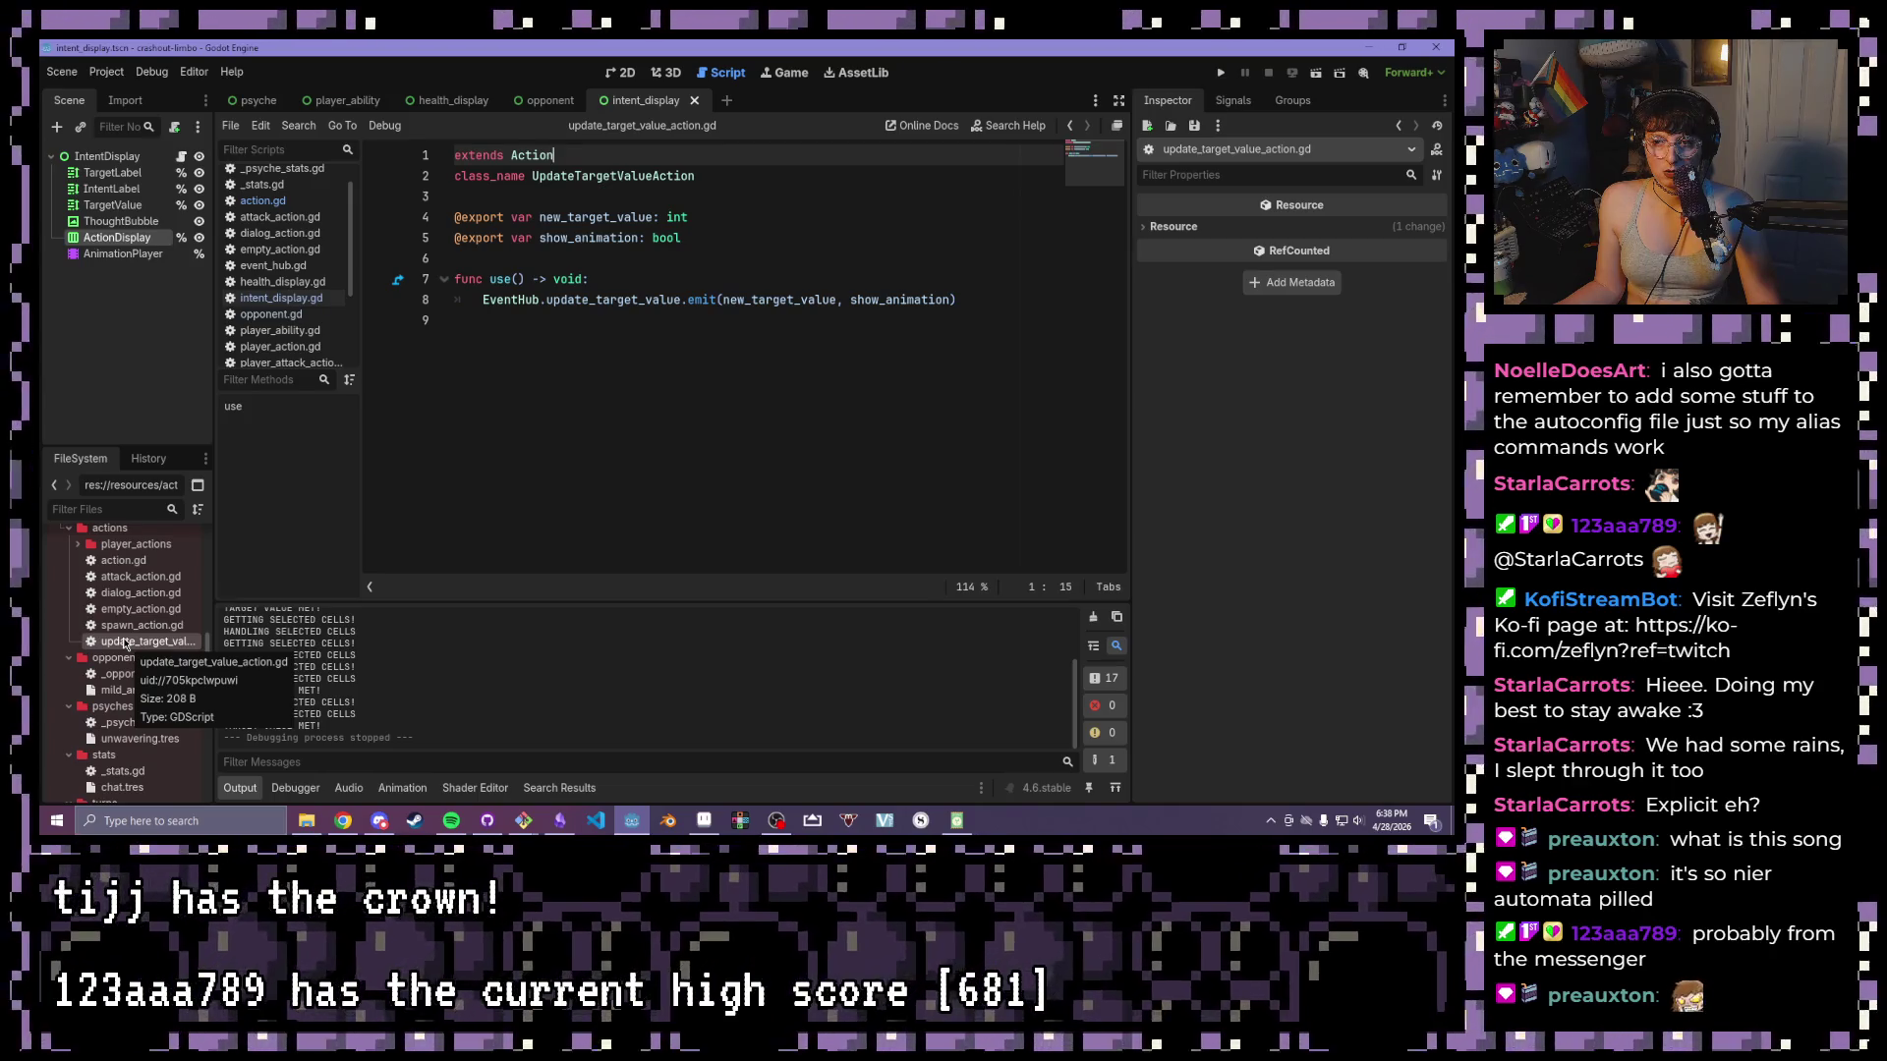
{"action": "left_click", "coordinate": [761, 196]}
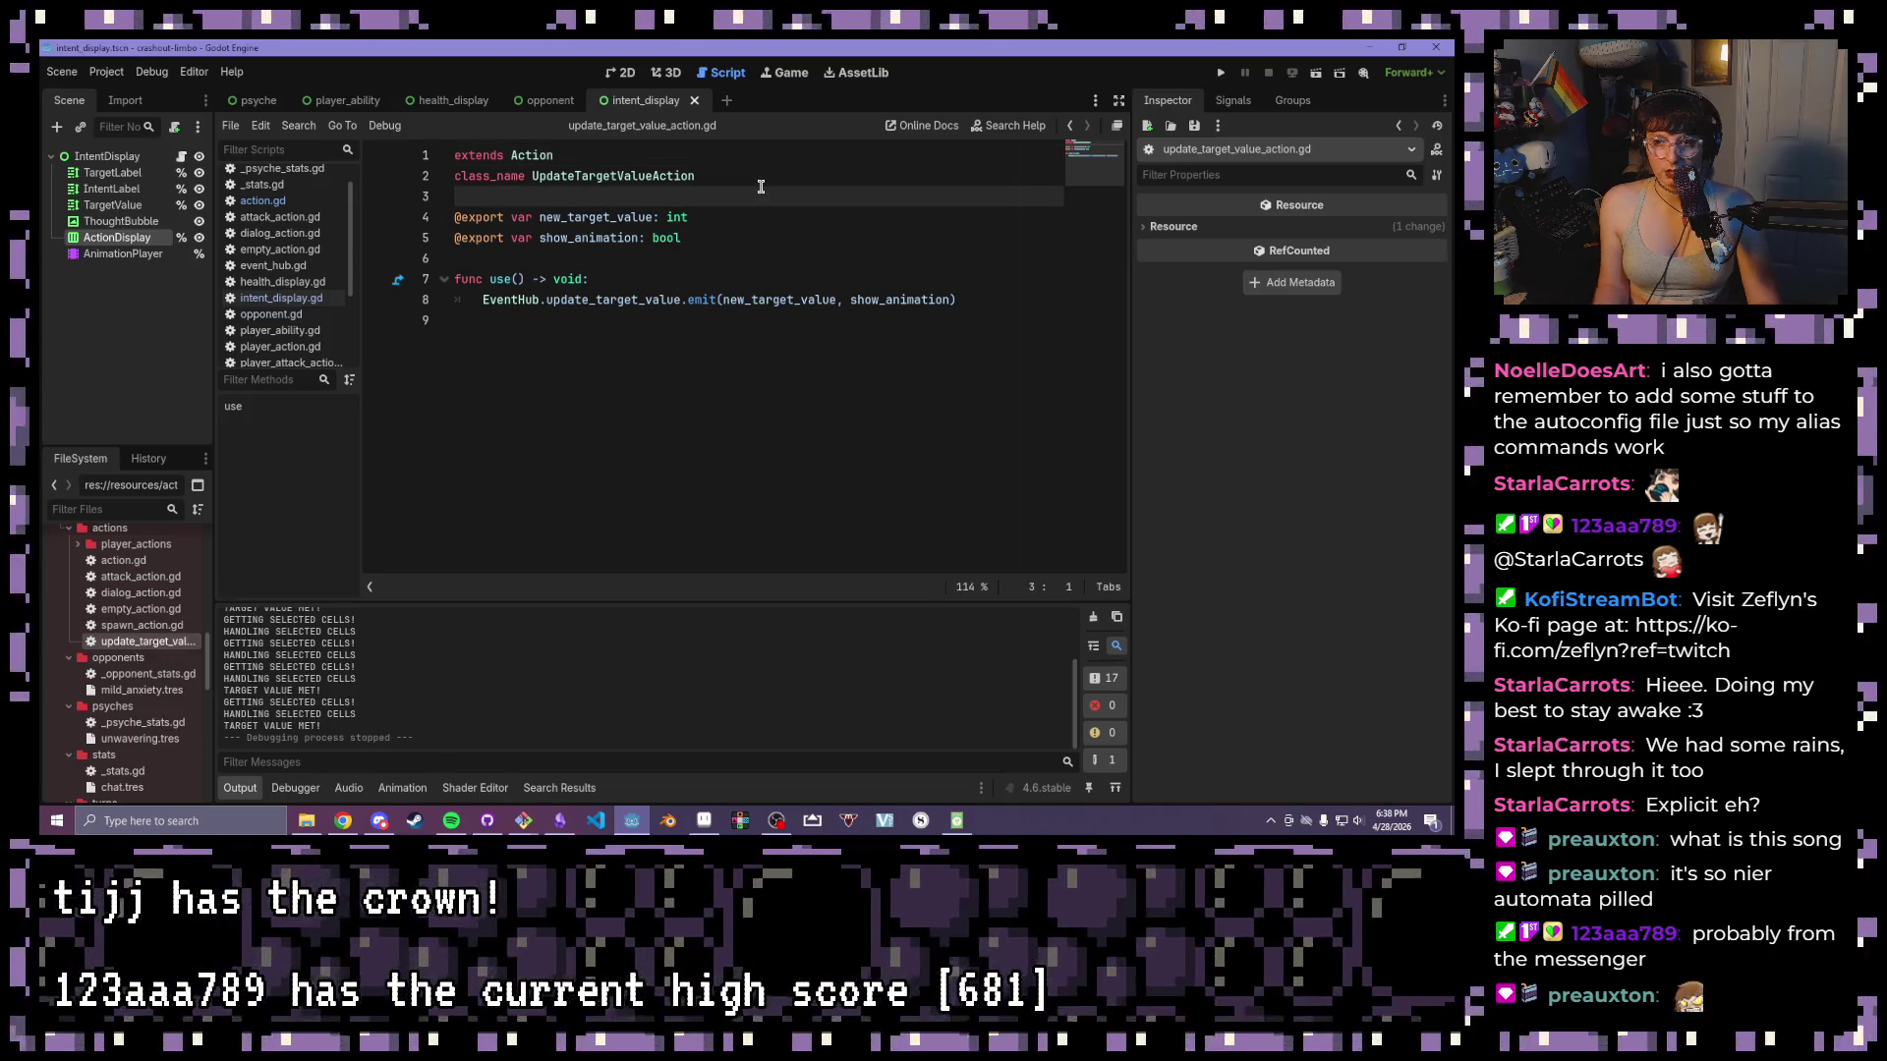
{"action": "key", "text": "Return"}
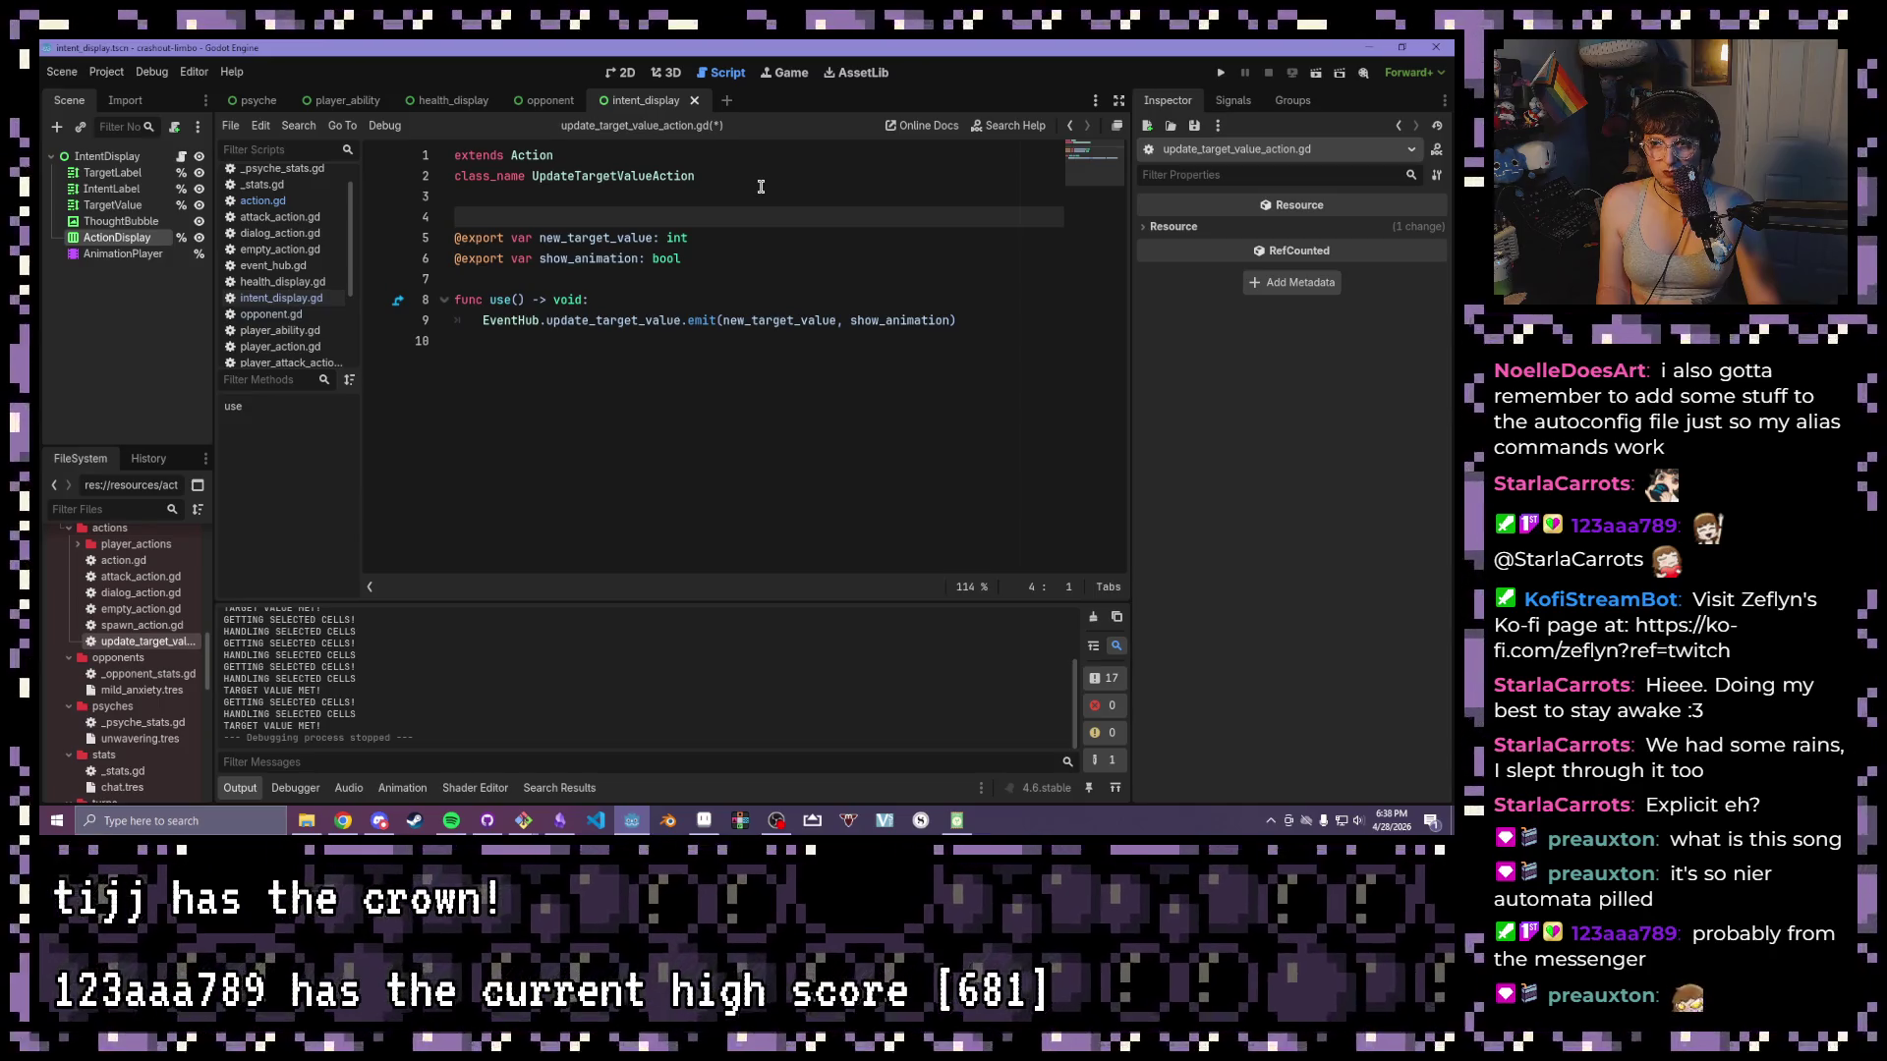
{"action": "type", "text": "@"}
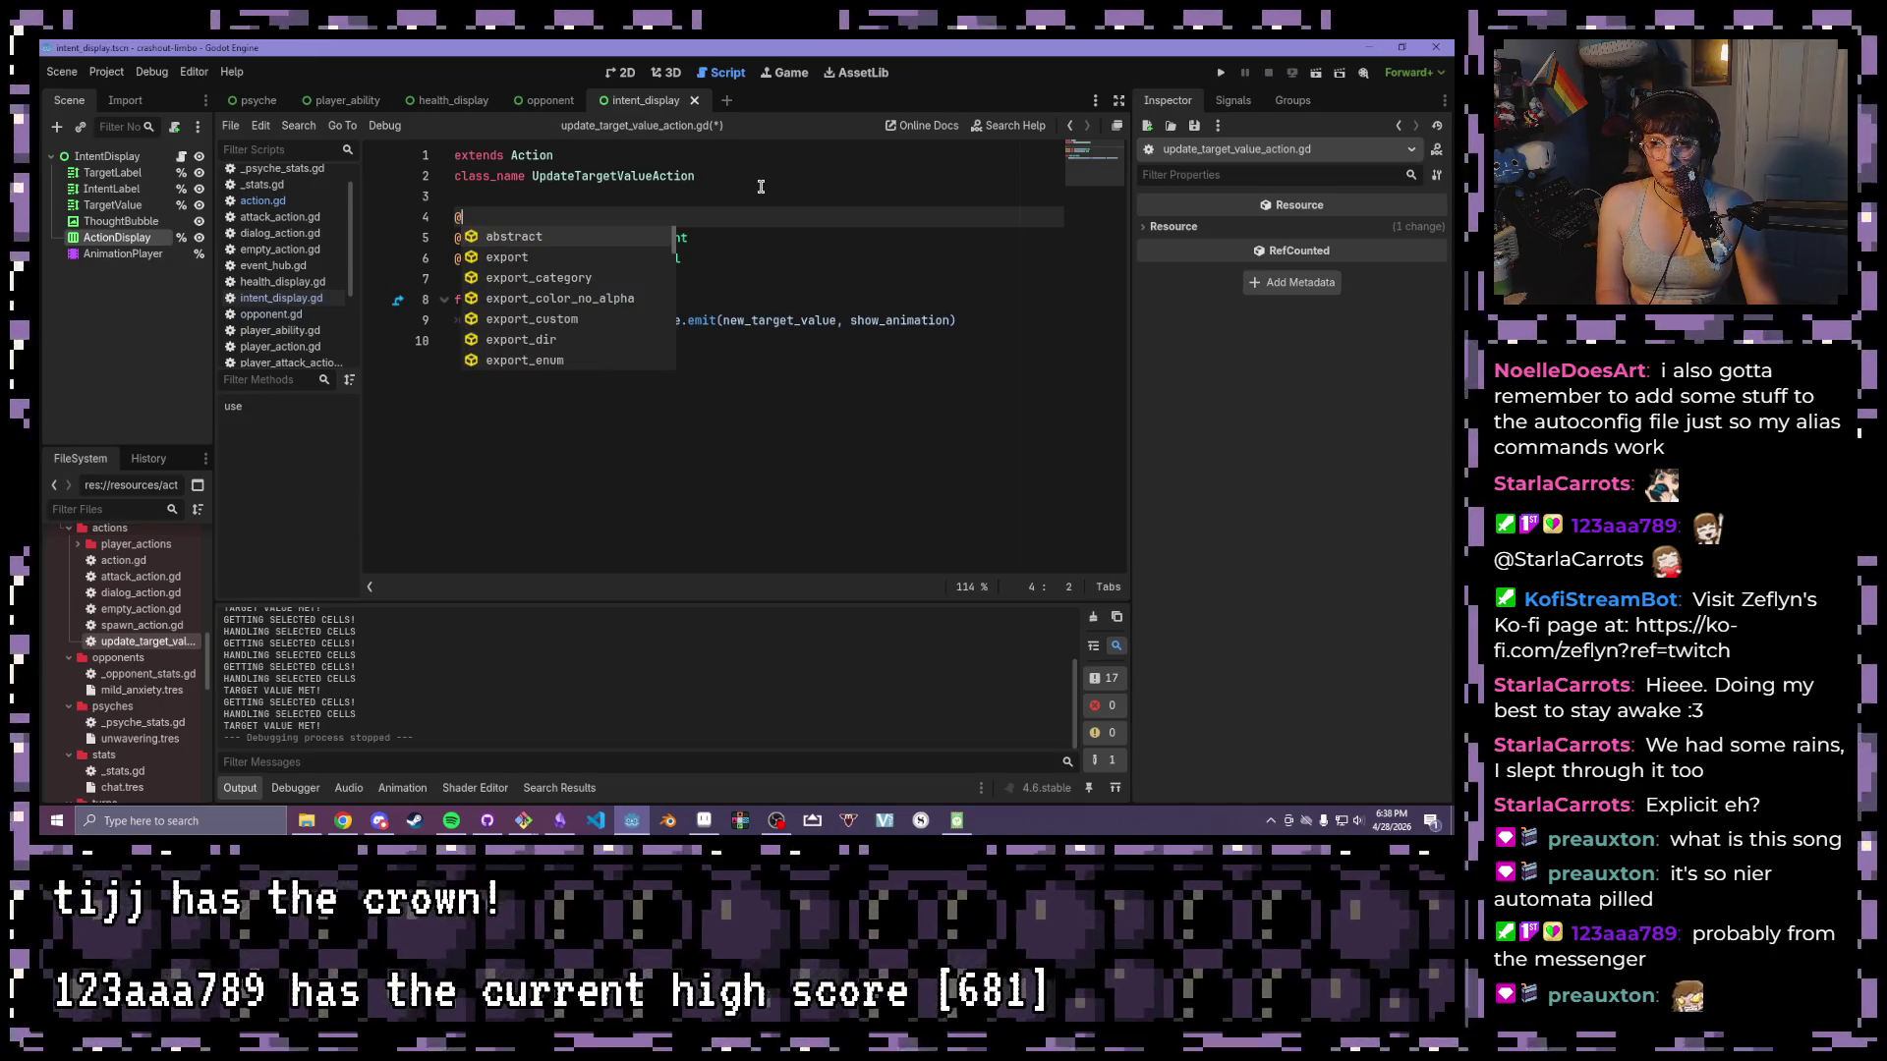
{"action": "type", "text": "expor"}
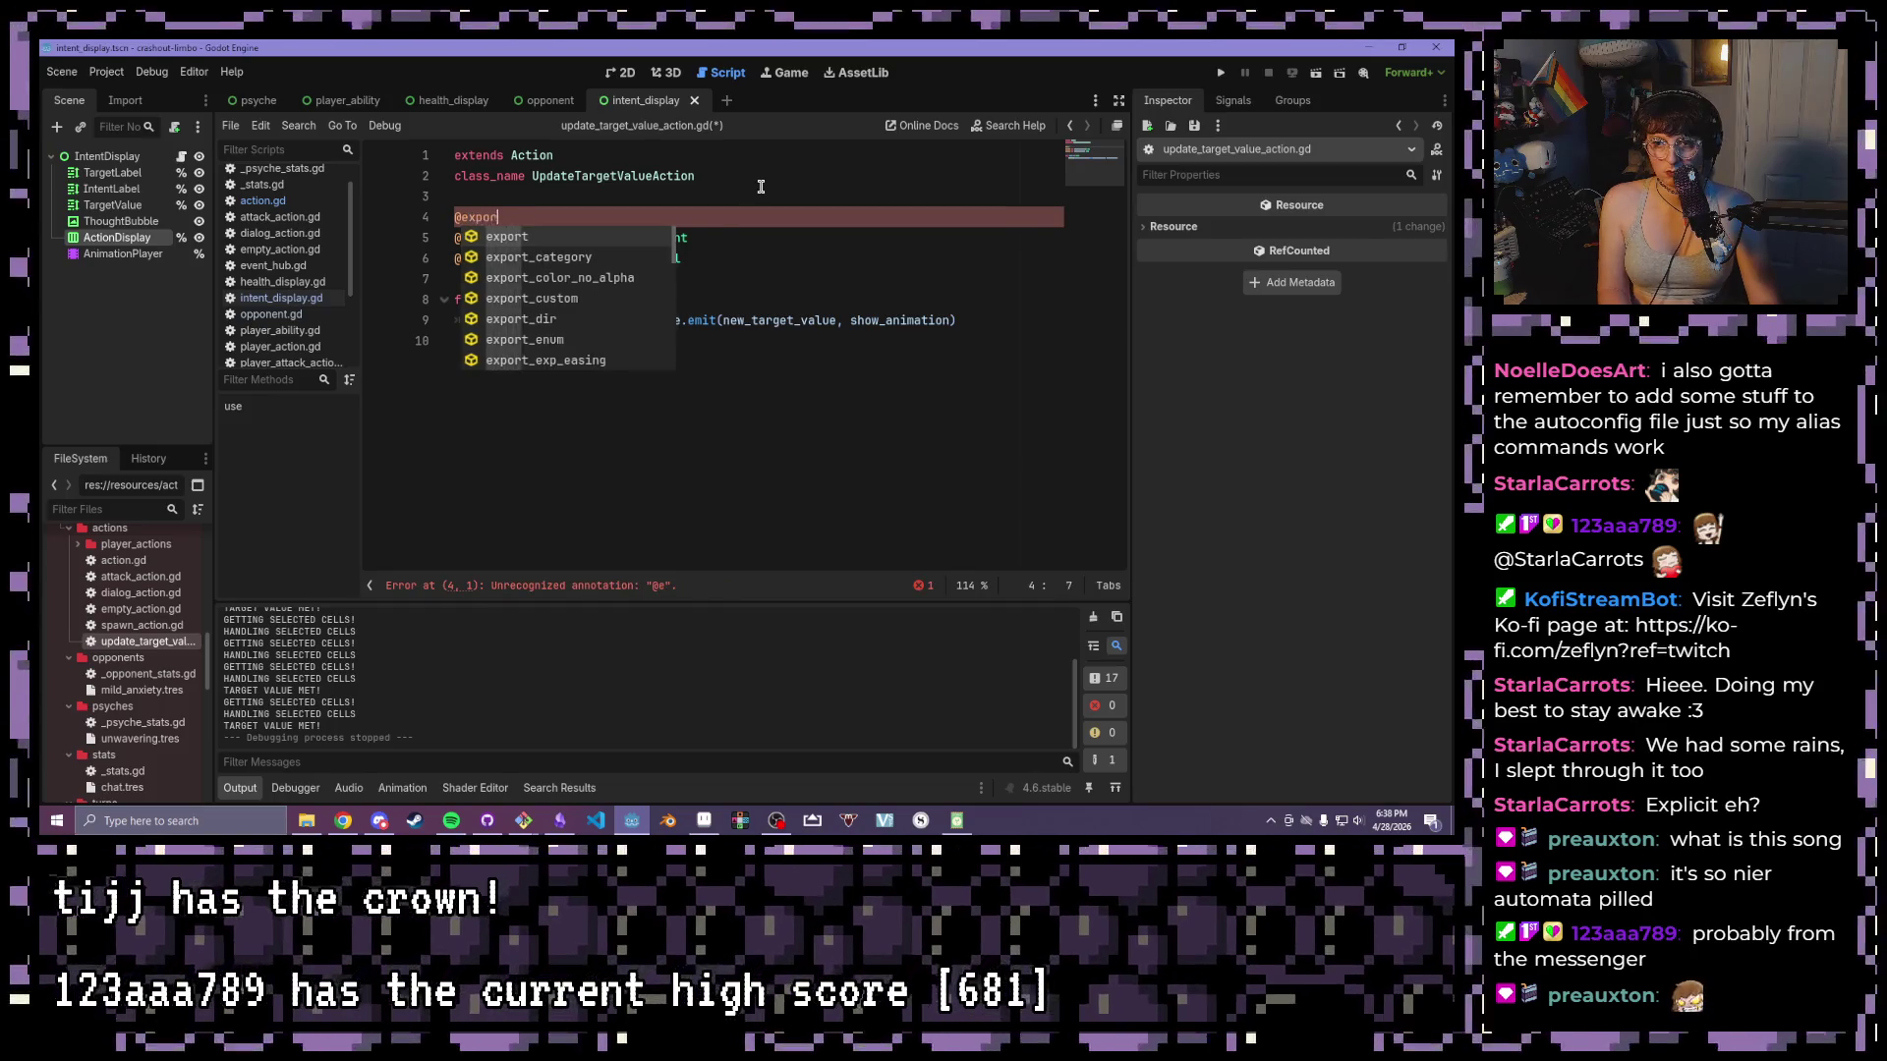
{"action": "type", "text": "t icon: Texture2D"}
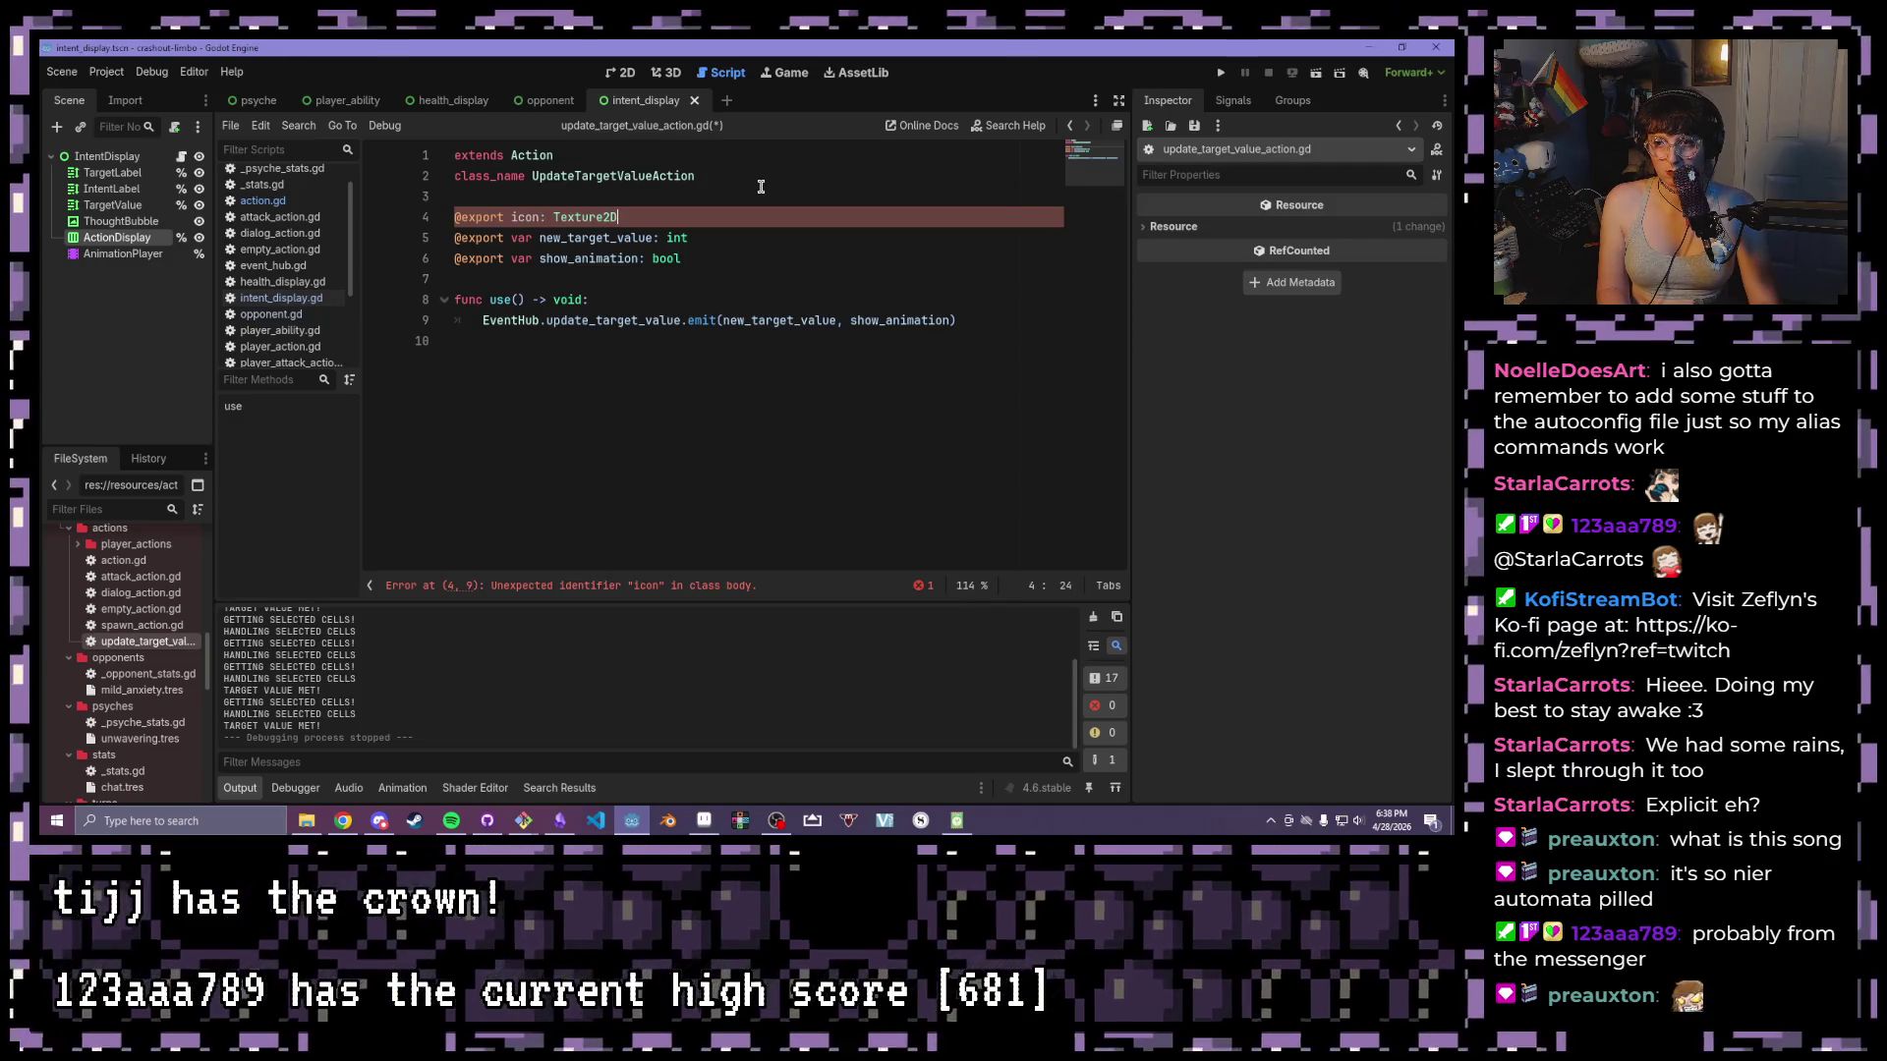
{"action": "key", "text": "ctrl+s"}
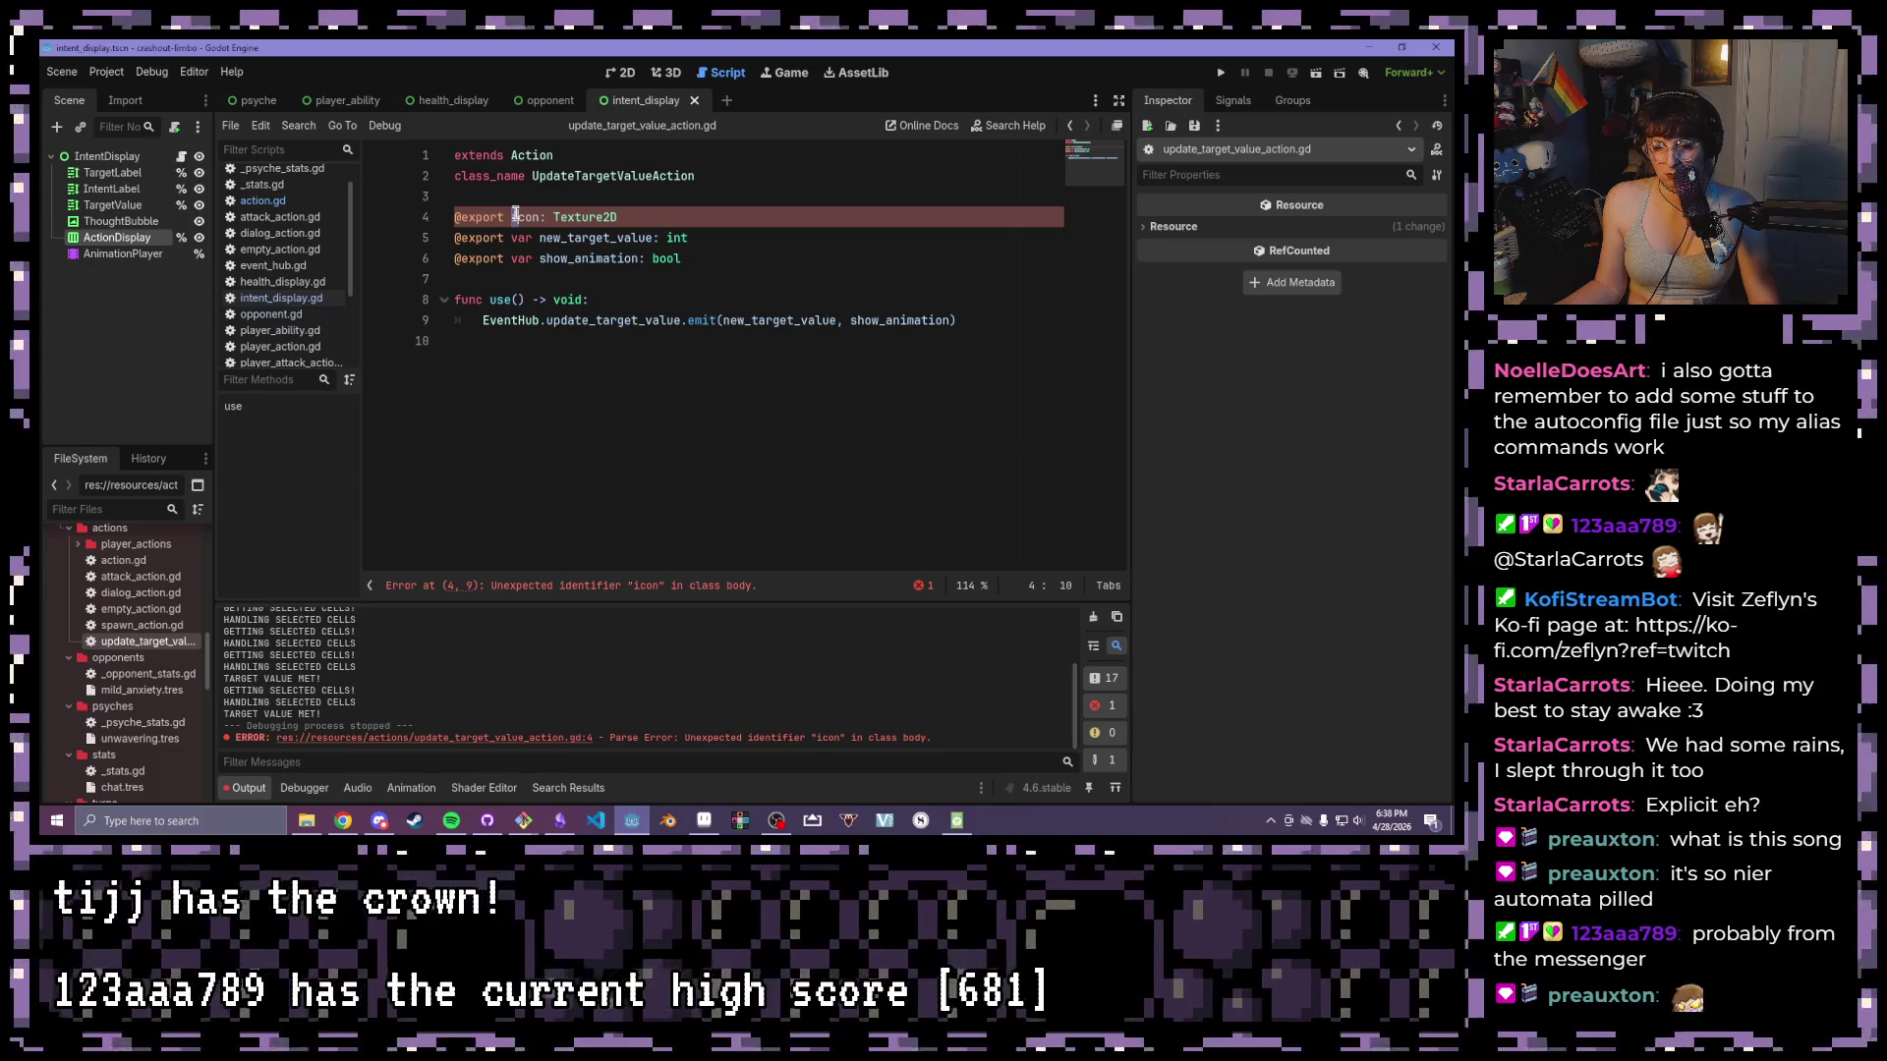
{"action": "type", "text": "var i"}
{"action": "left_click", "coordinate": [785, 241]}
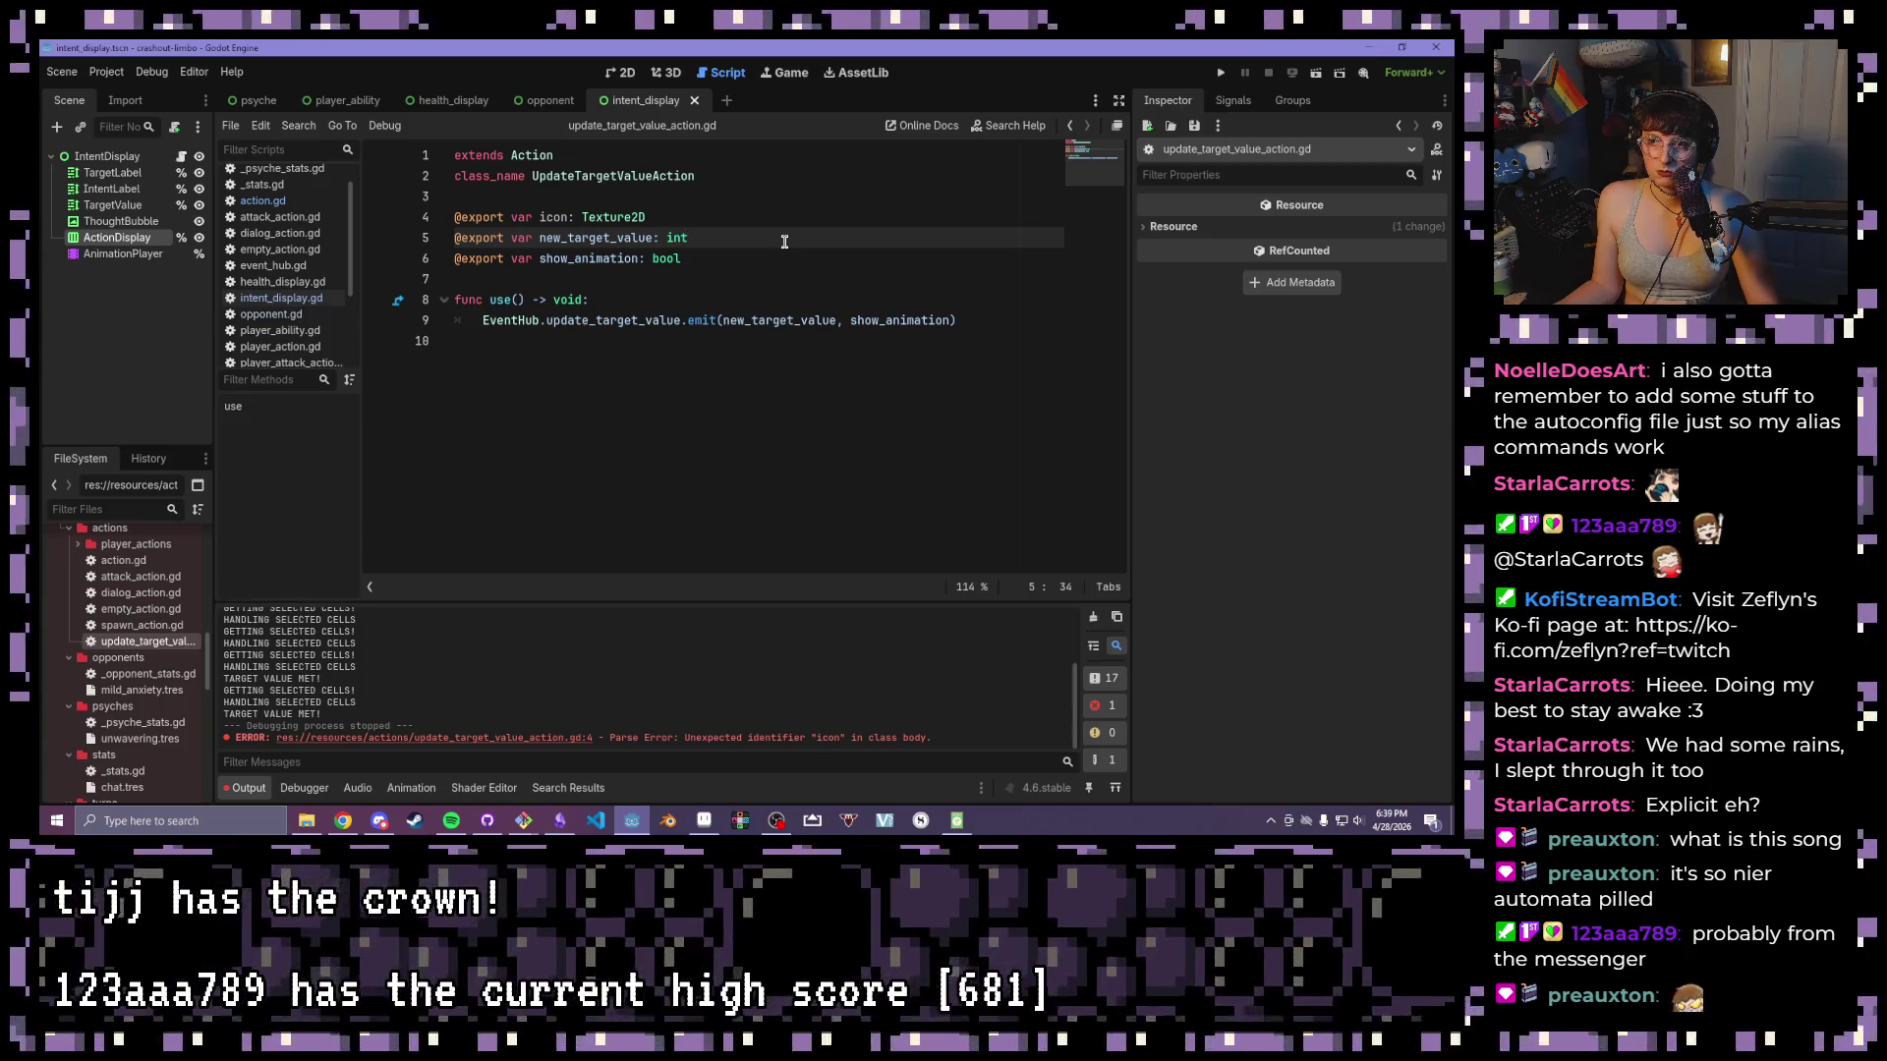
{"action": "left_click_drag", "start_coordinate": [626, 217], "coordinate": [553, 233]}
{"action": "left_click", "coordinate": [668, 214]}
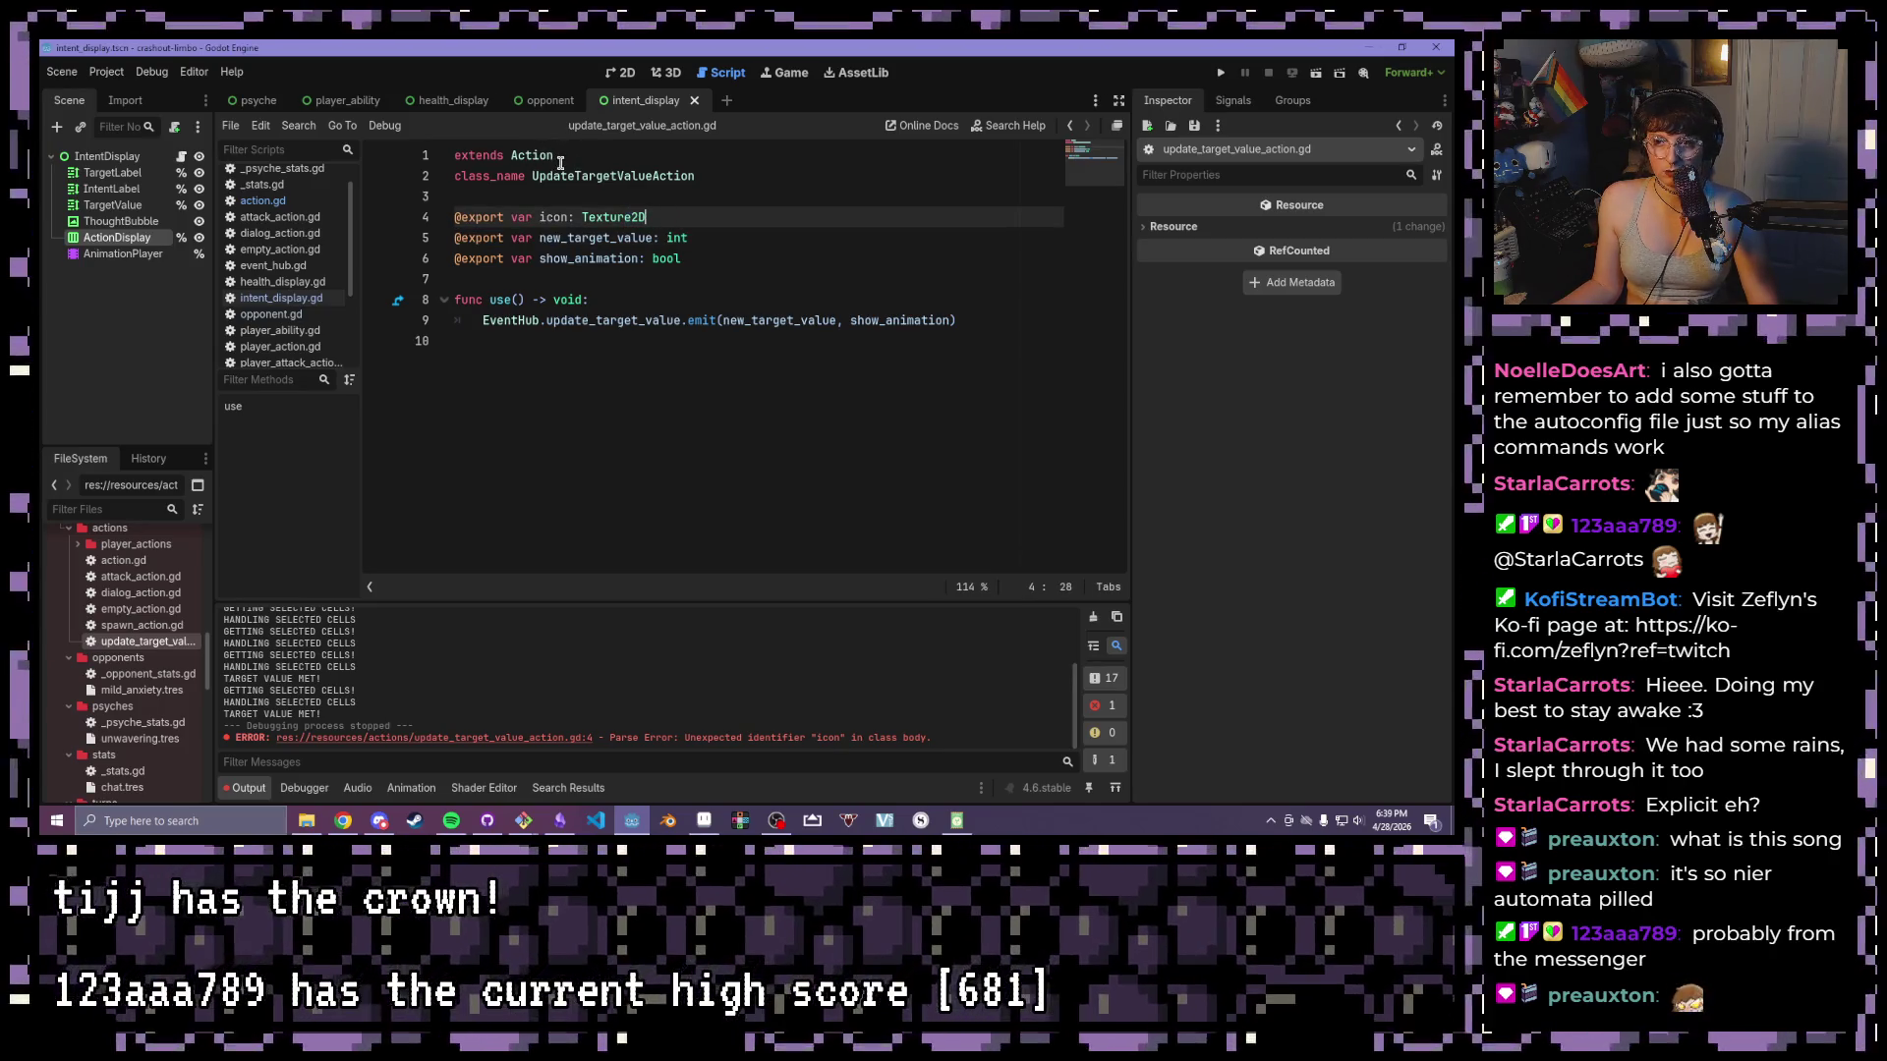
{"action": "key", "text": "F5"}
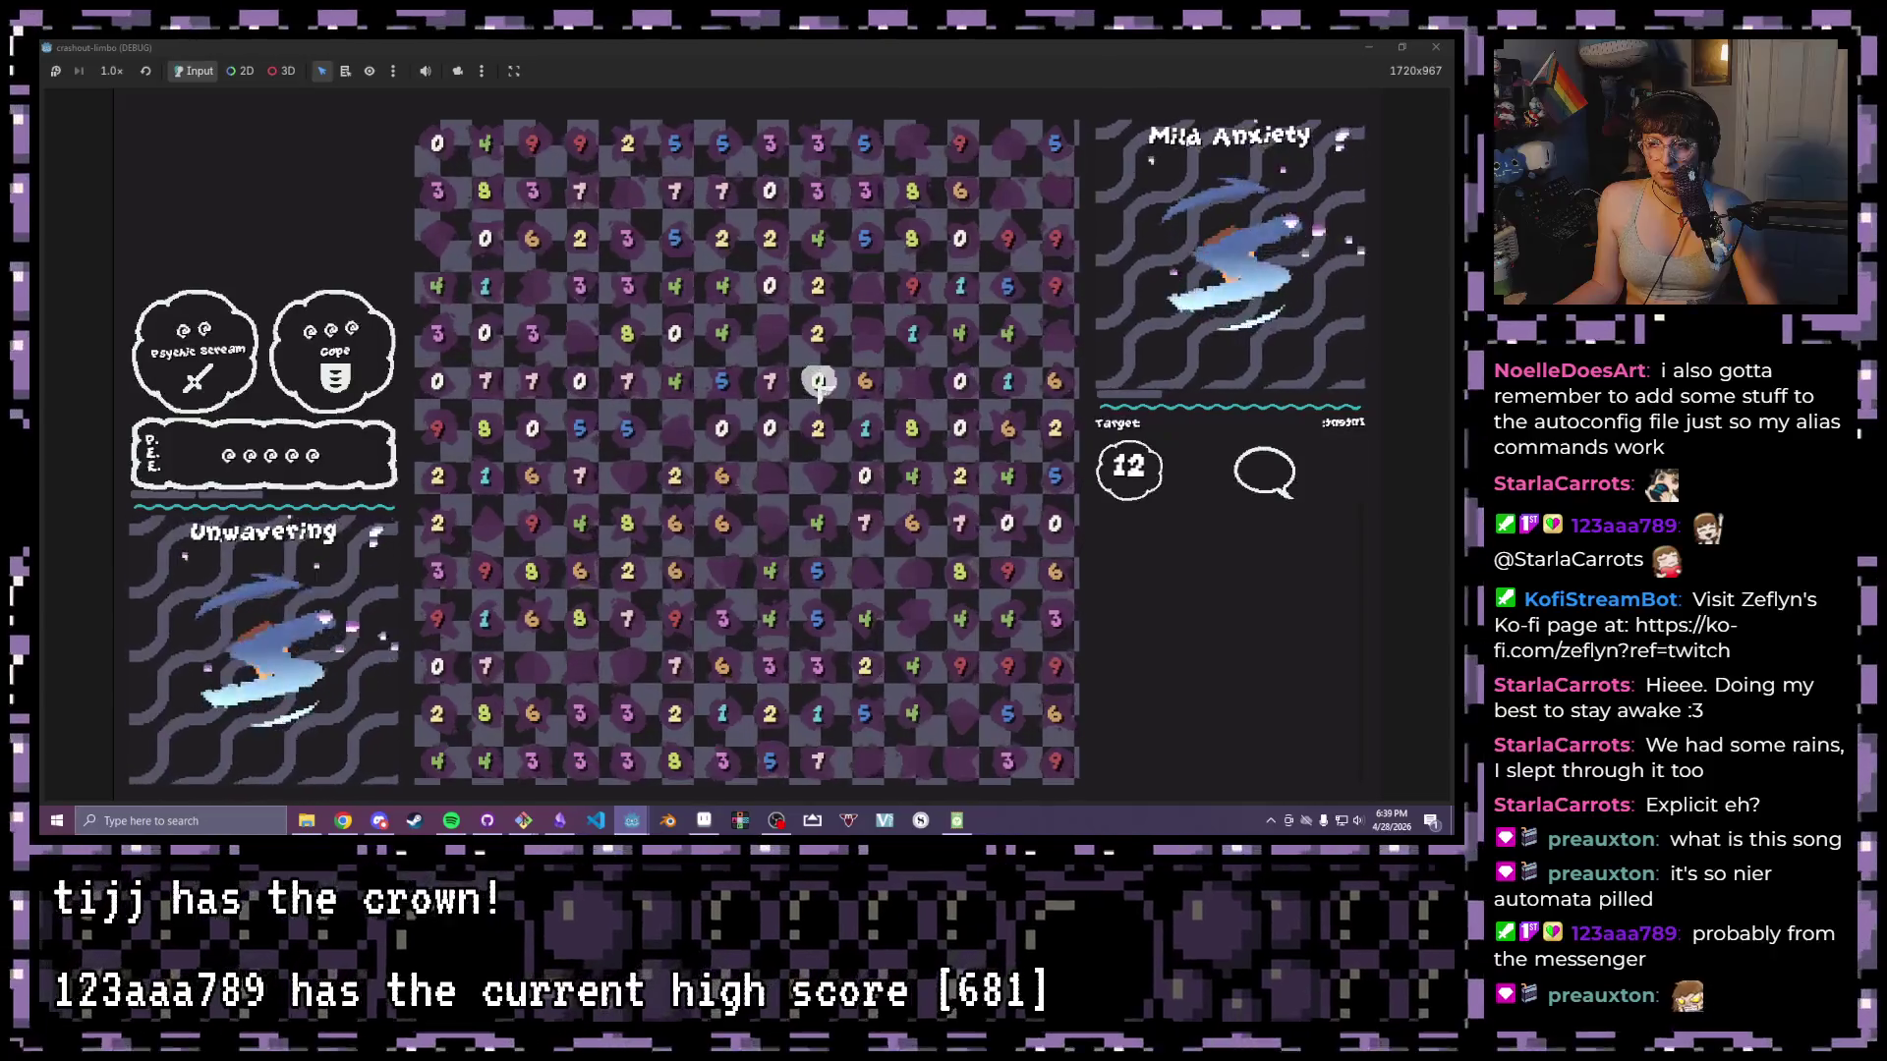
- Clear cells summing to 12 and reach turn 3's target 15, then stop the game
{"action": "left_click_drag", "start_coordinate": [914, 428], "coordinate": [912, 476]}
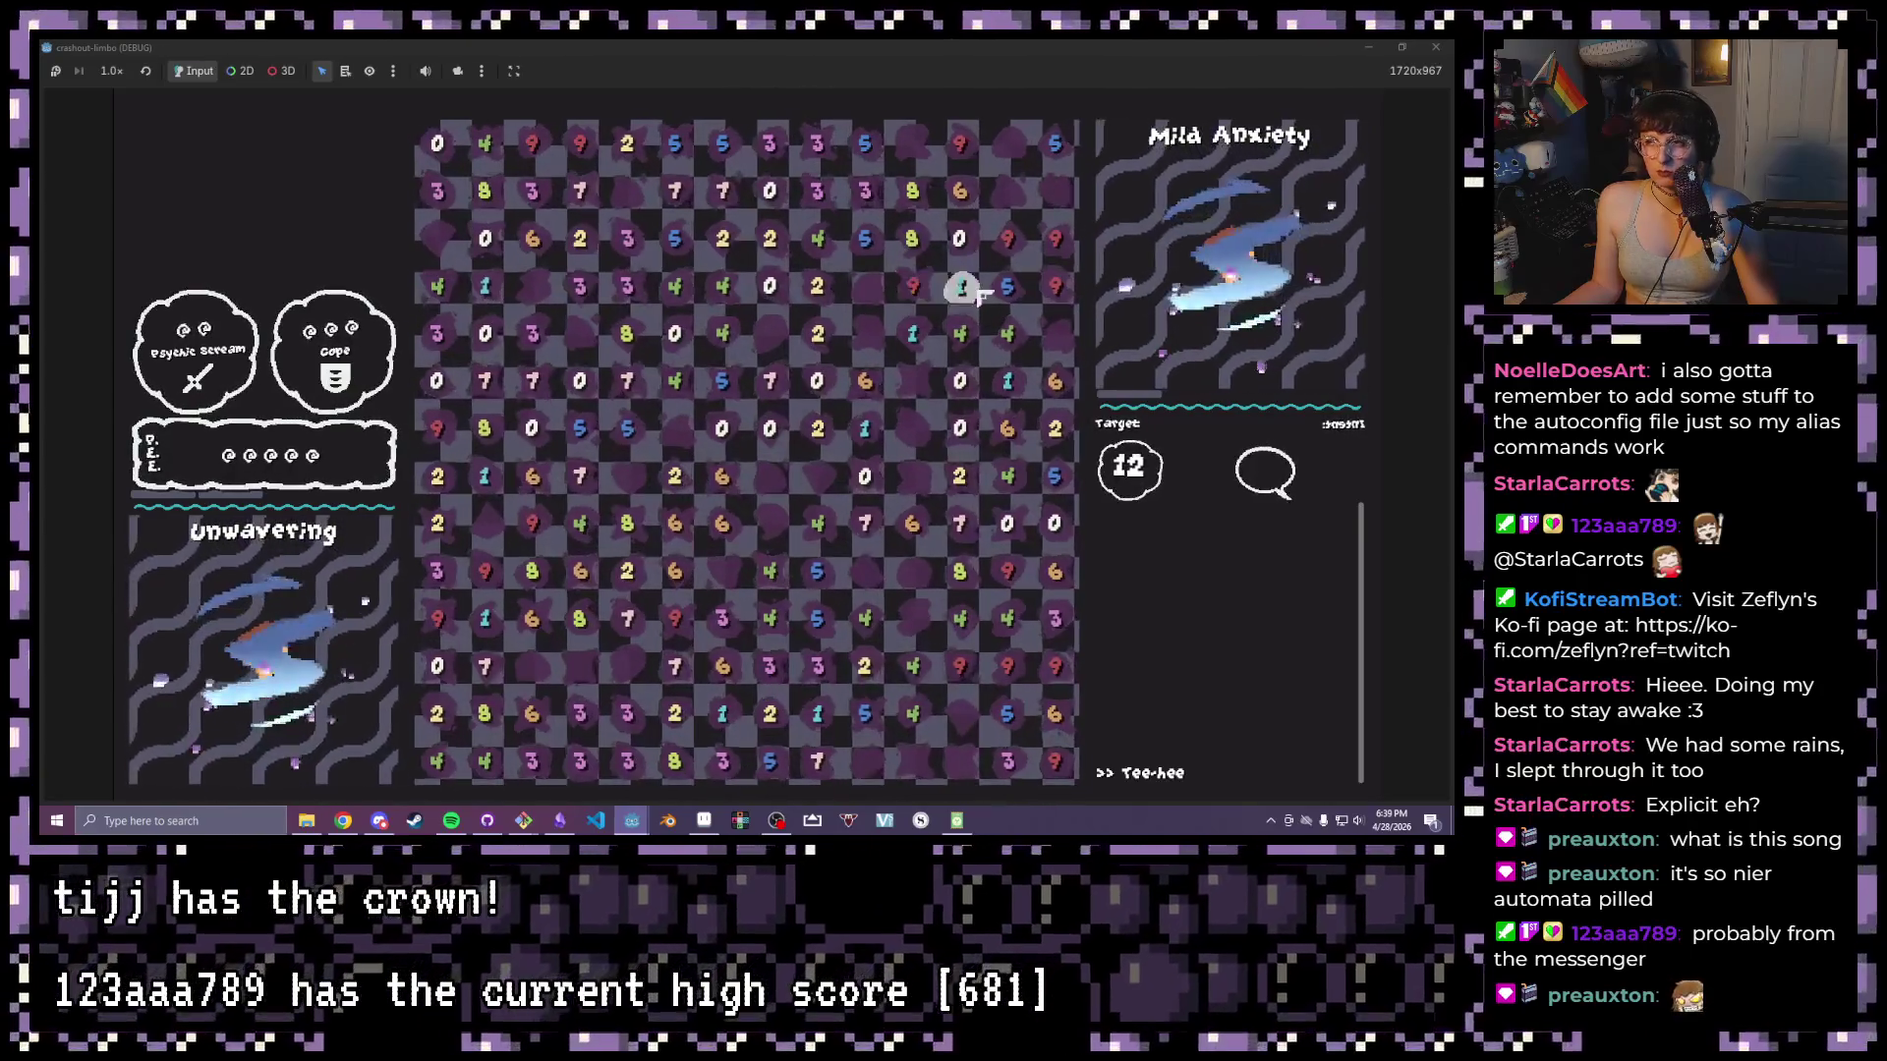
{"action": "left_click_drag", "start_coordinate": [914, 285], "coordinate": [816, 287]}
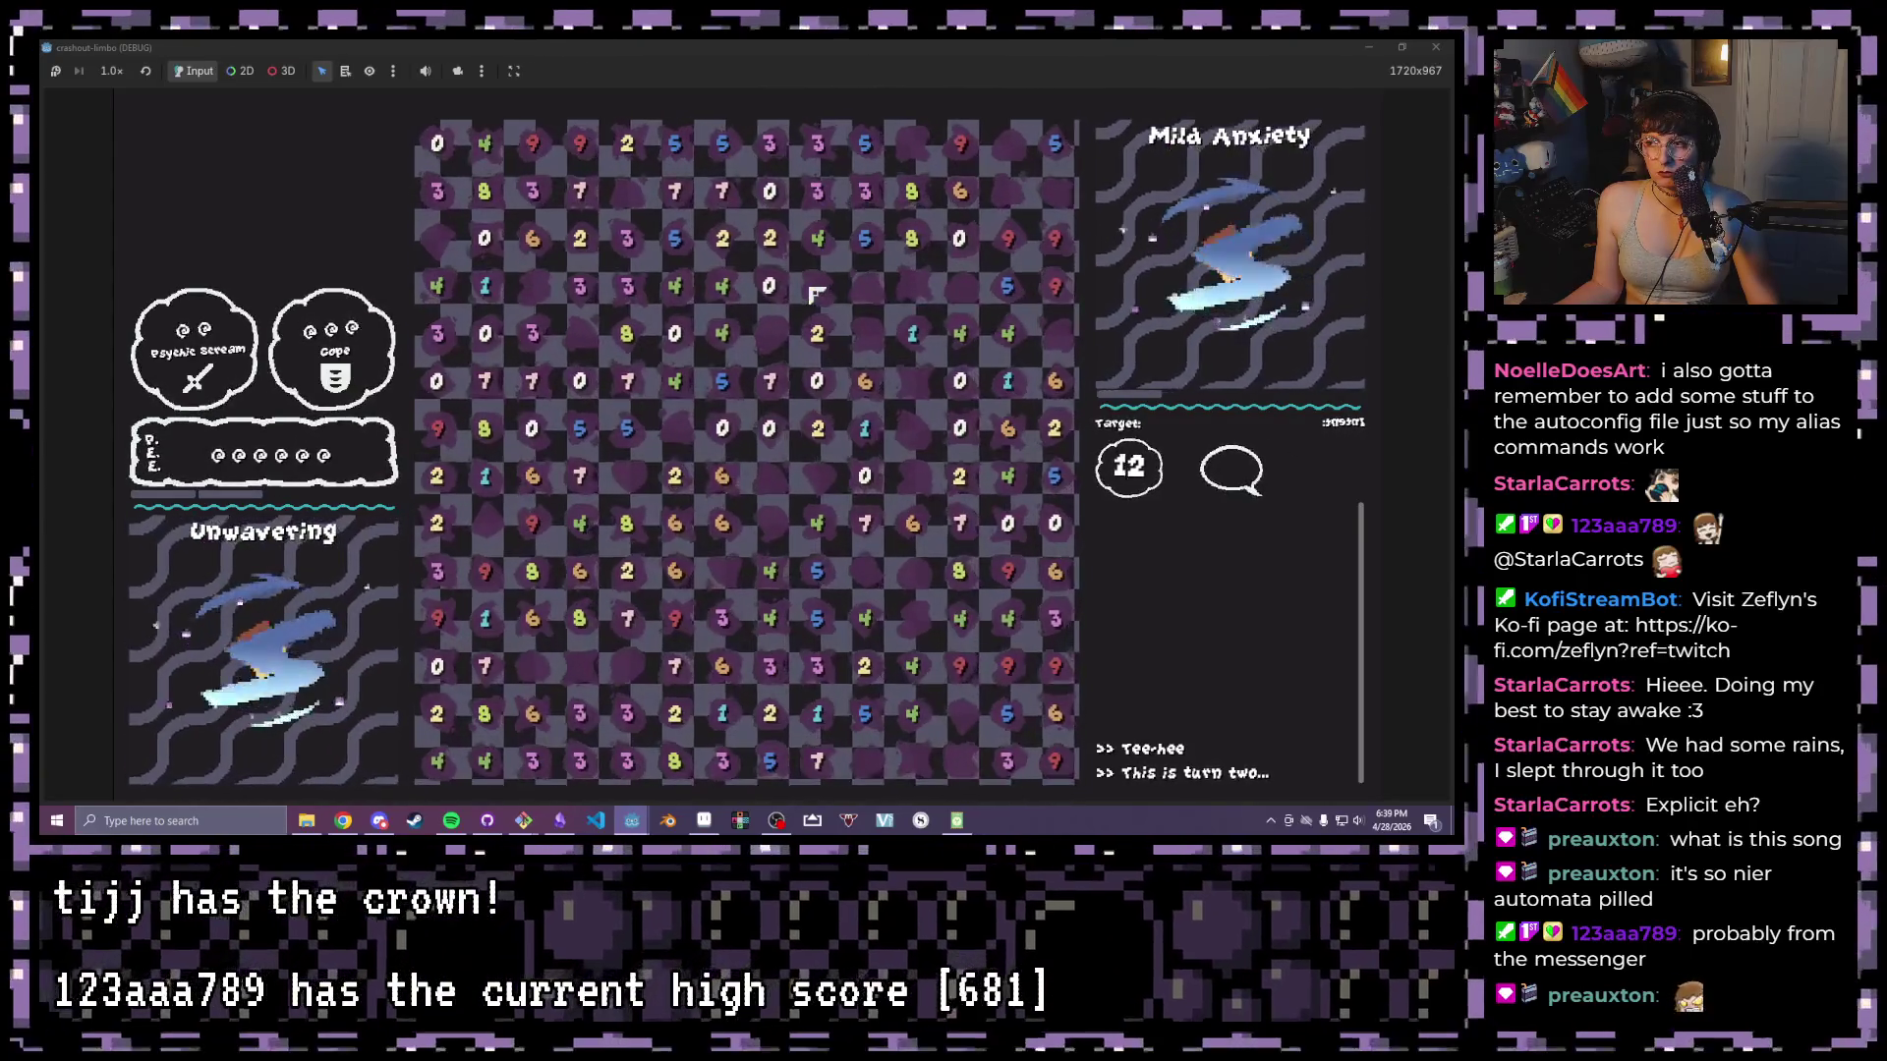
{"action": "left_click_drag", "start_coordinate": [817, 144], "coordinate": [817, 334]}
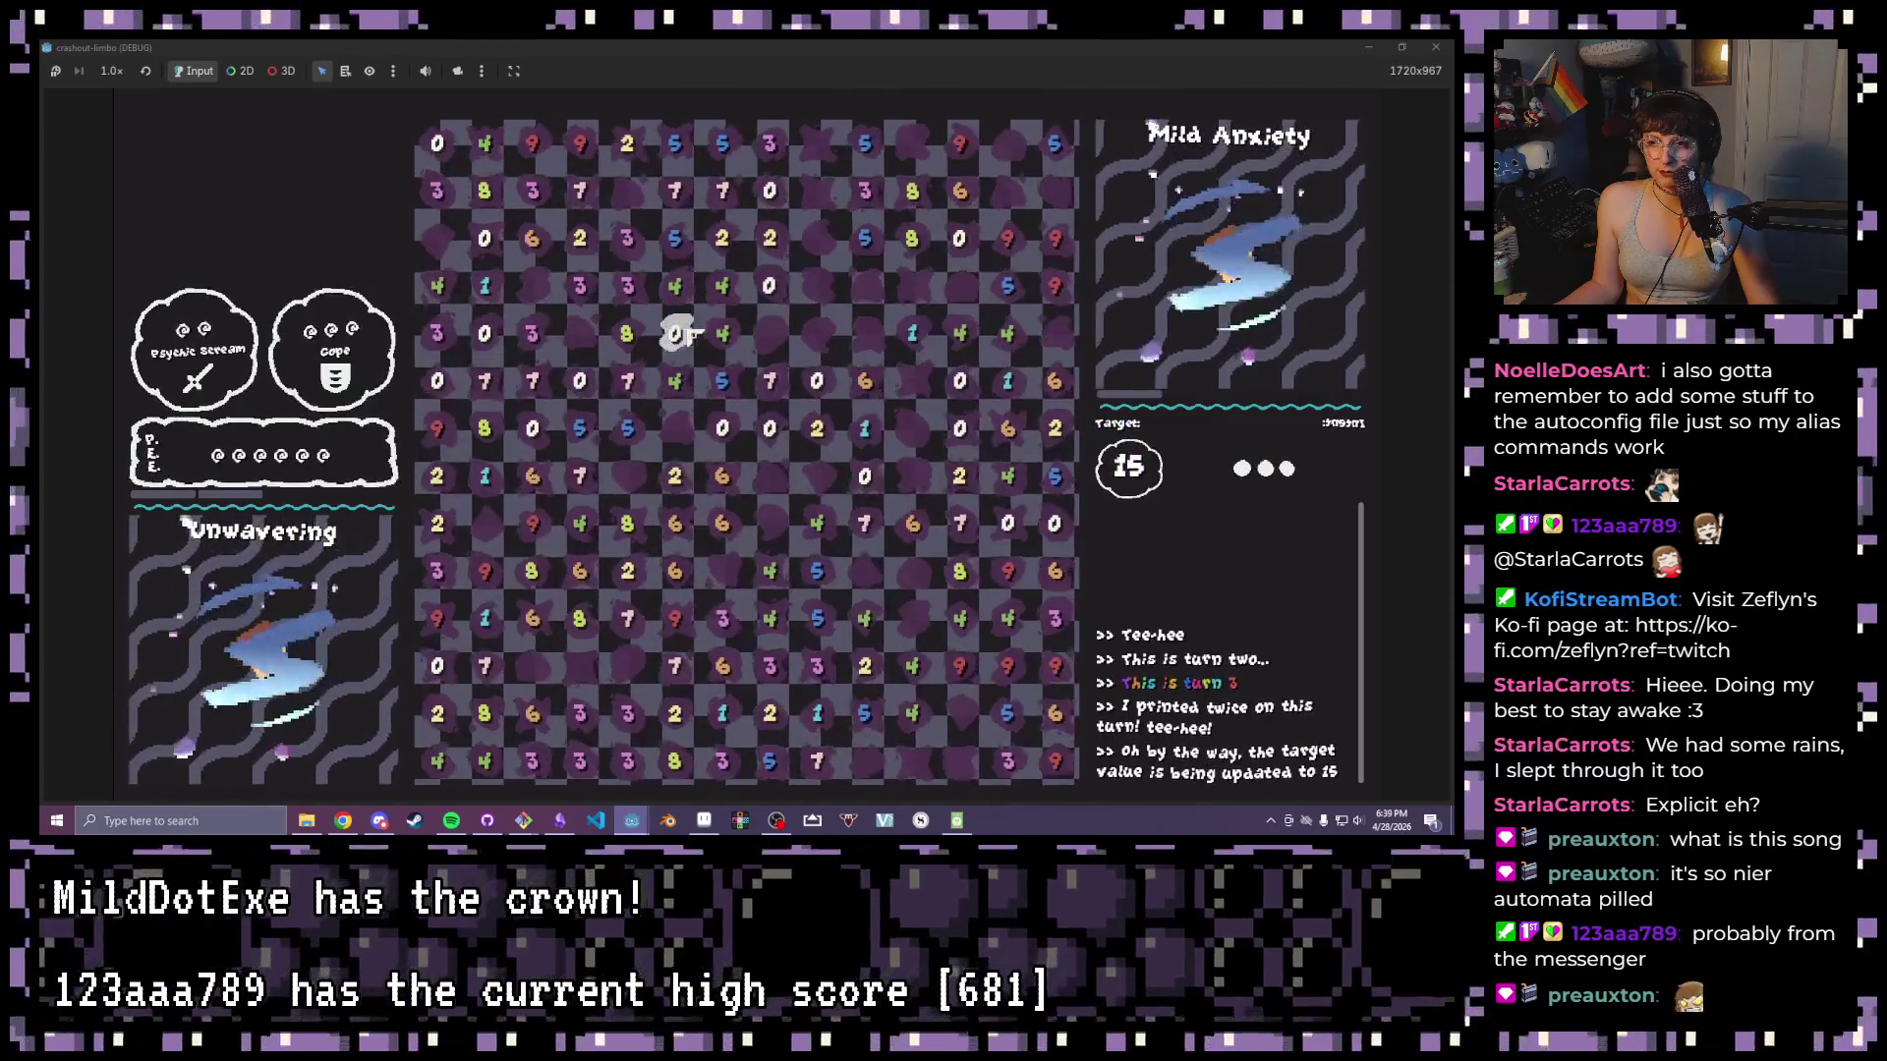
{"action": "left_click_drag", "start_coordinate": [627, 334], "coordinate": [749, 340]}
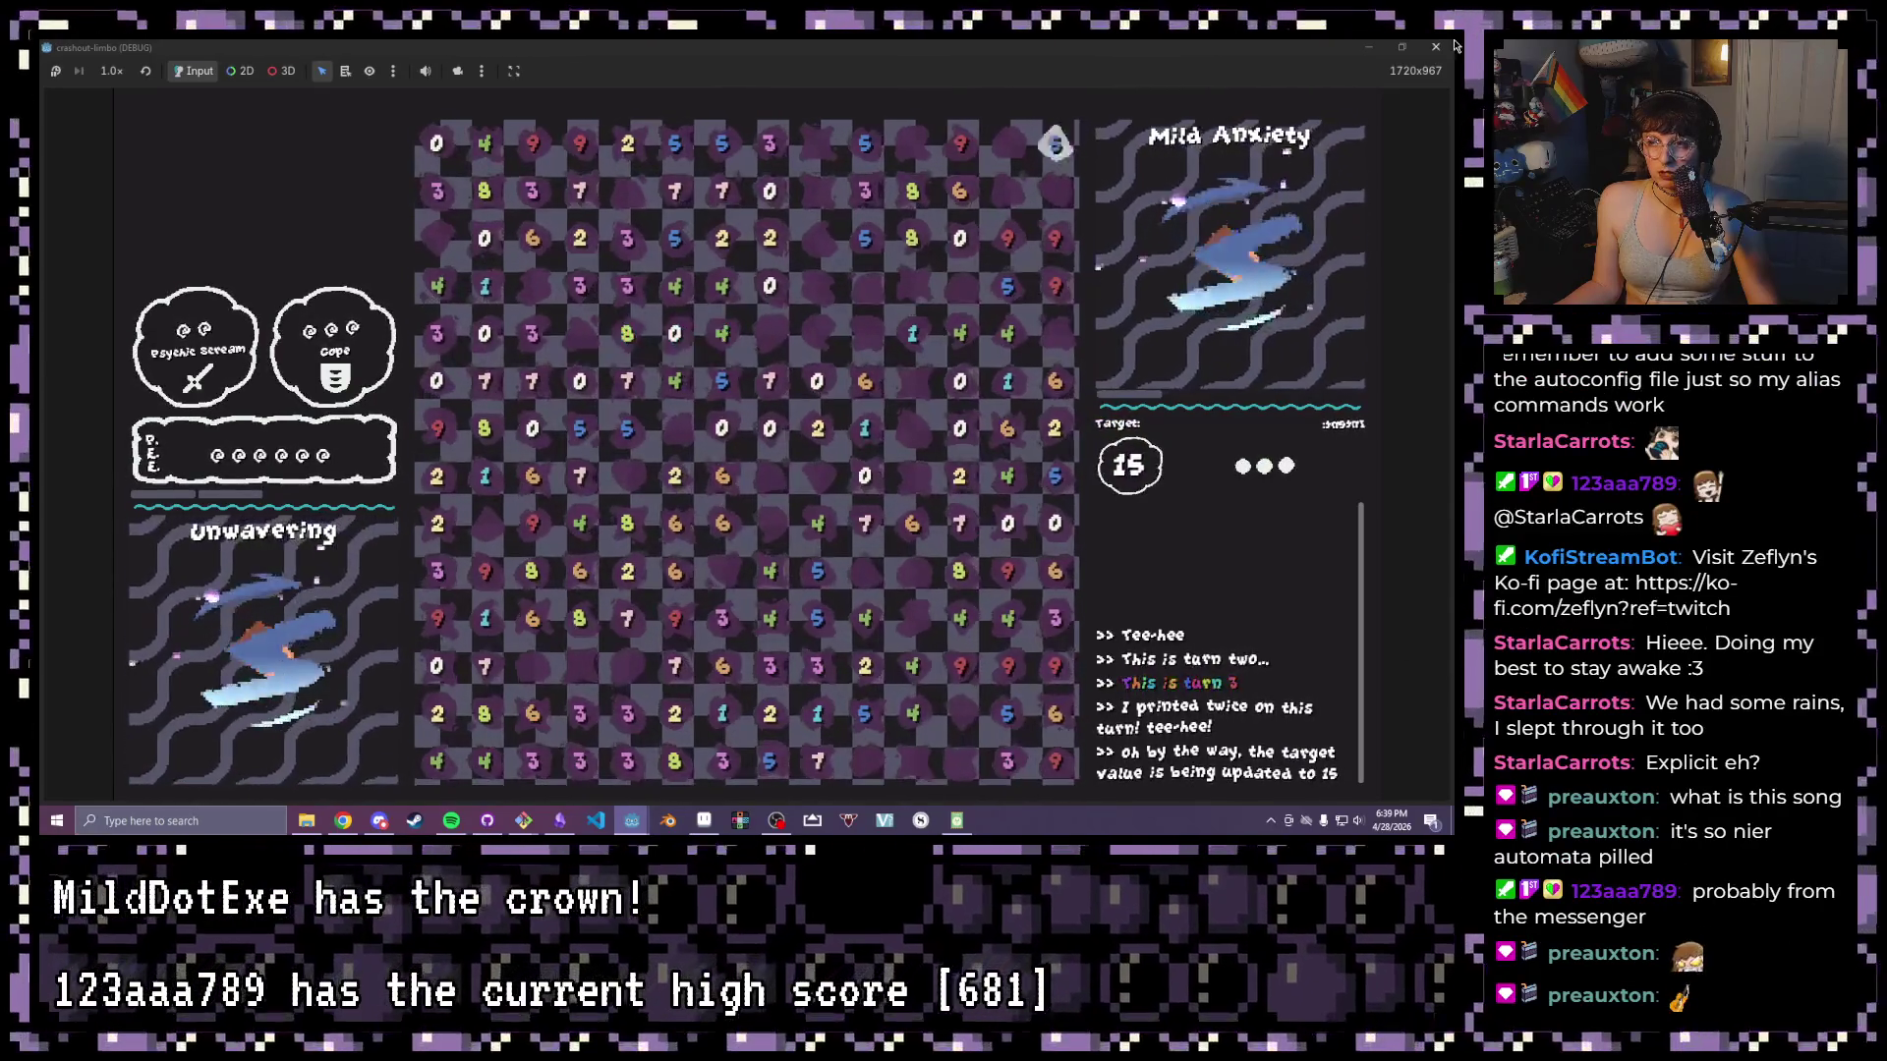
{"action": "key", "text": "F8"}
{"action": "left_click", "coordinate": [648, 217]}
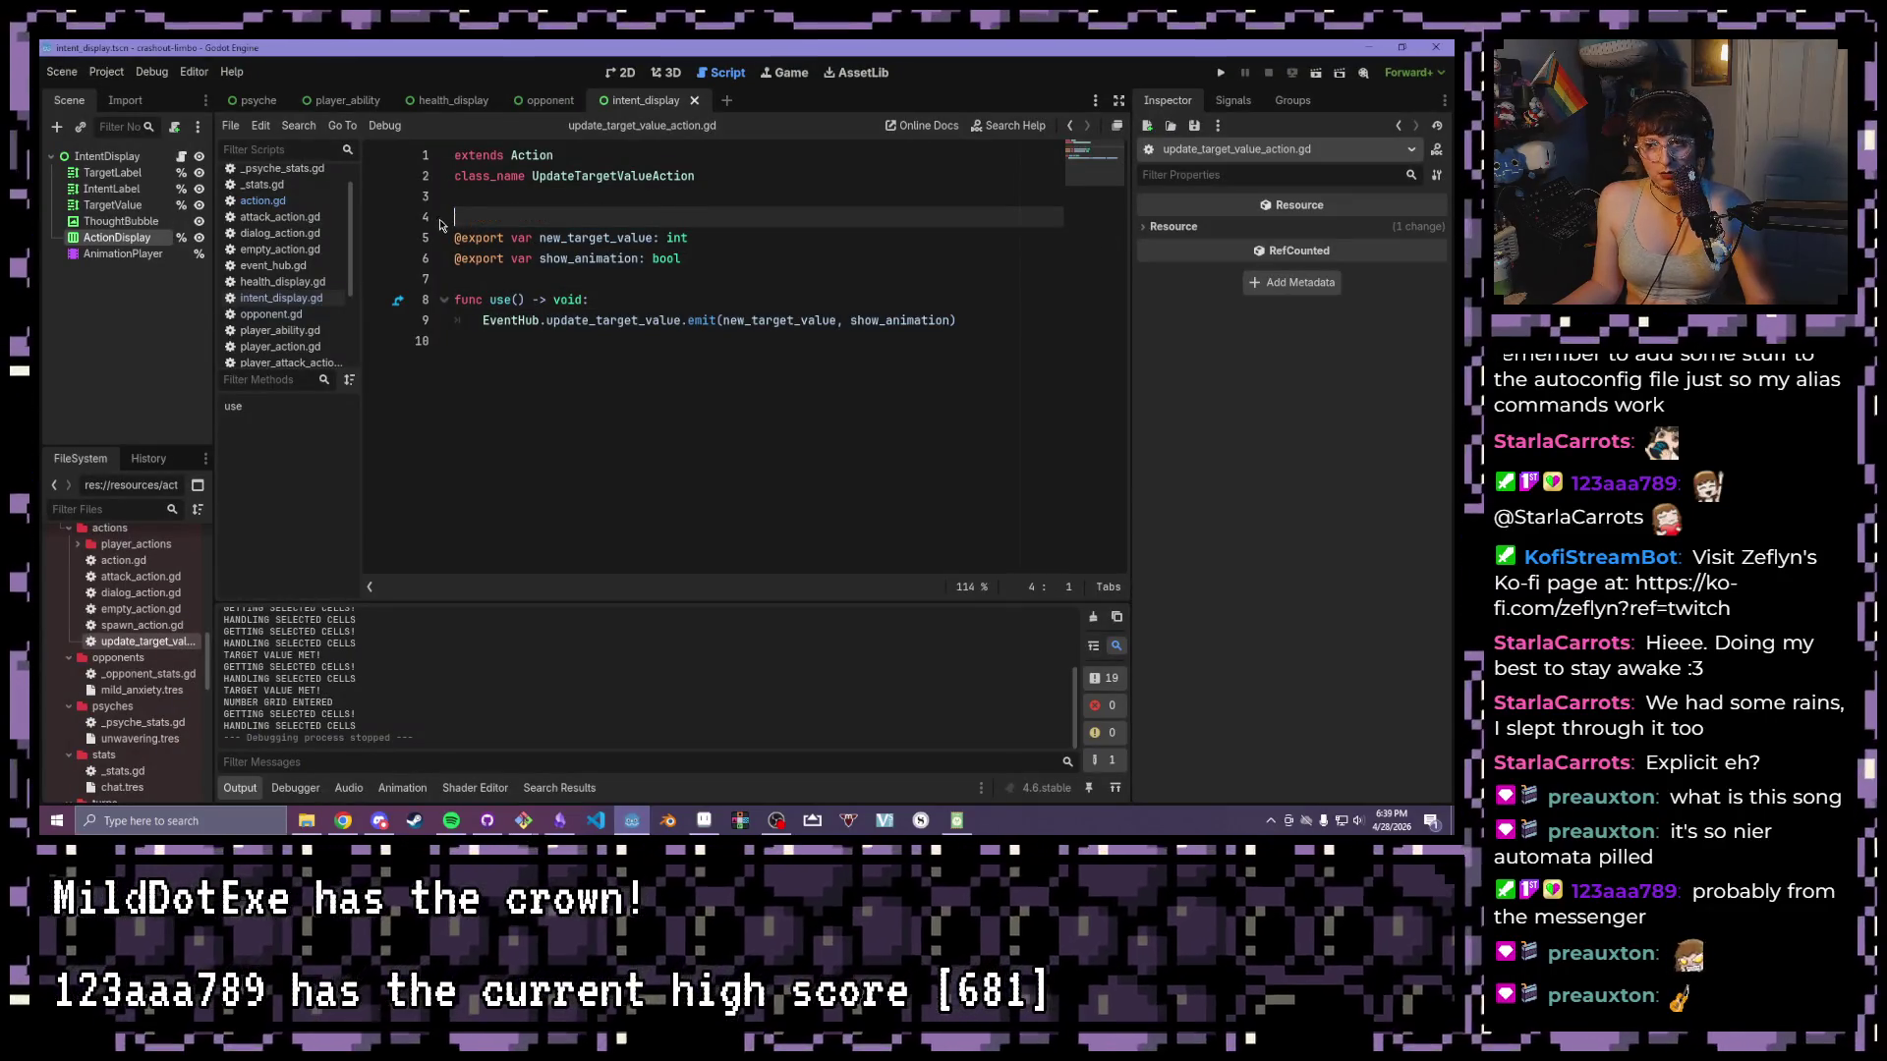
{"action": "key", "text": "BackSpace"}
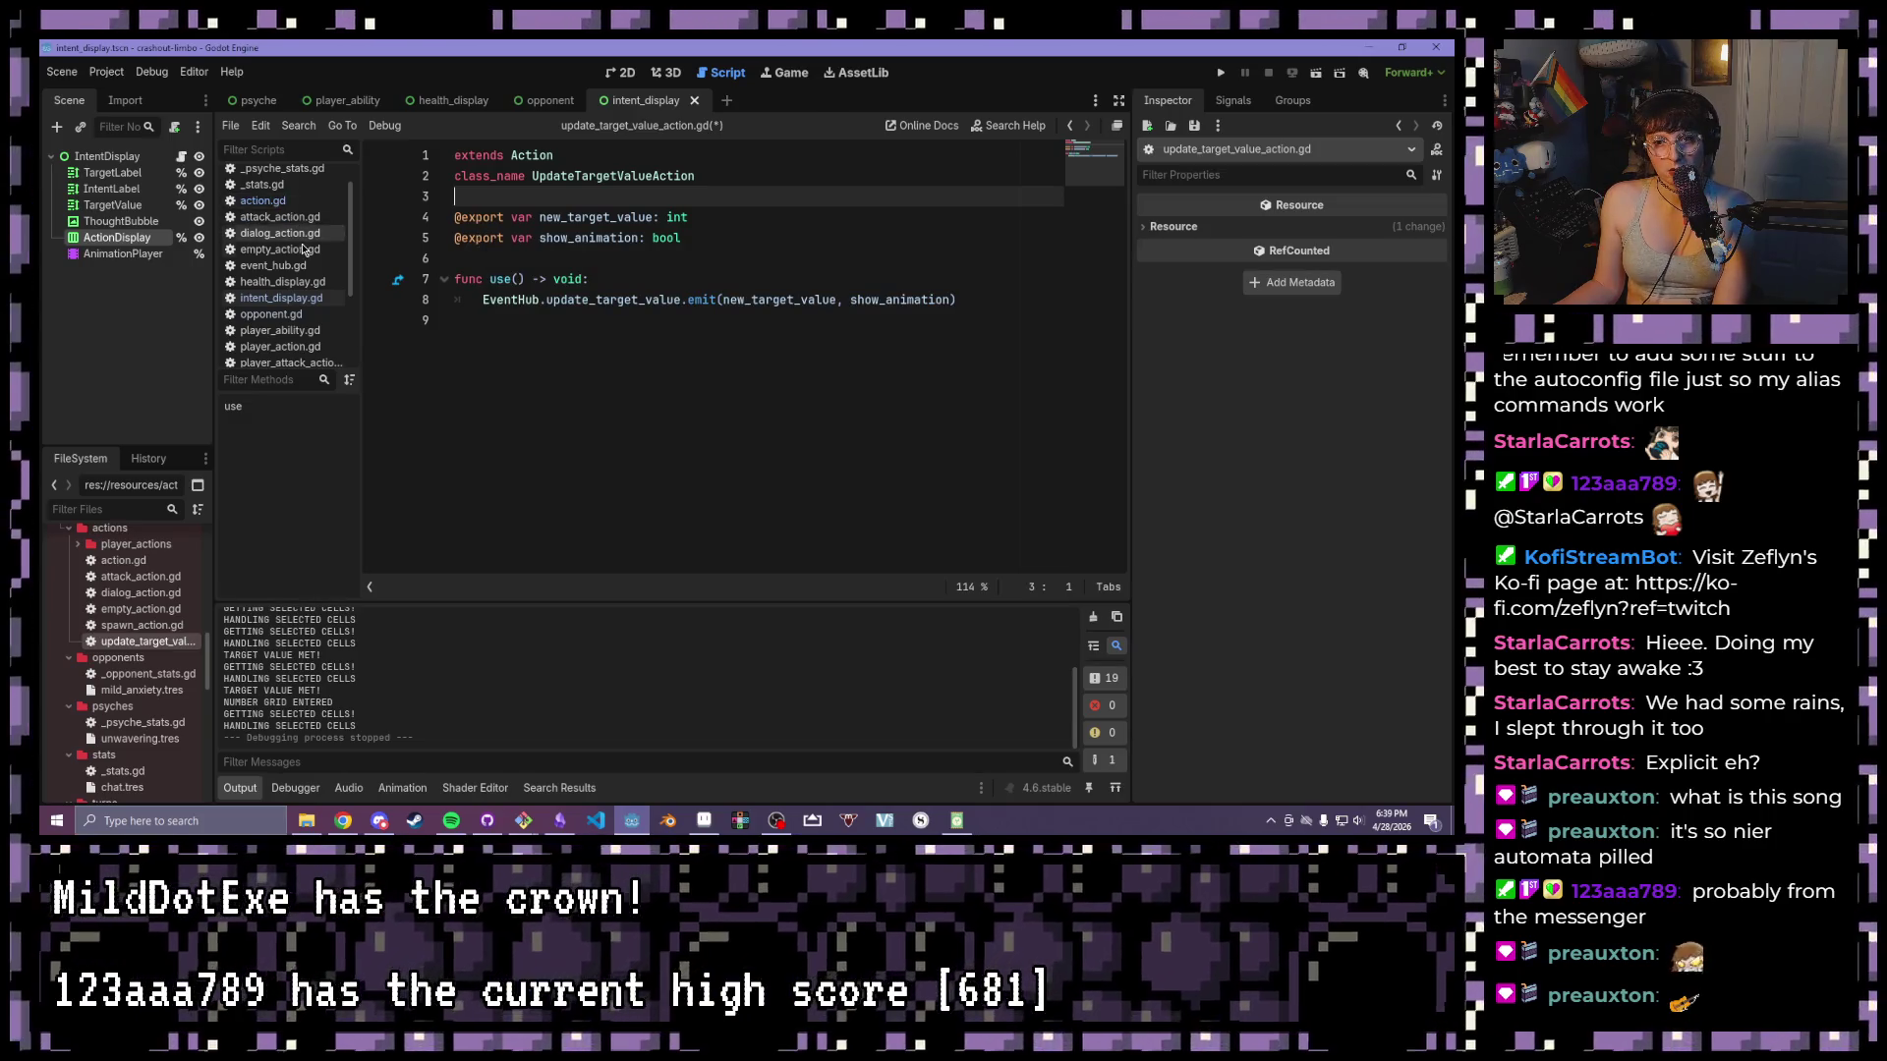
{"action": "scroll", "coordinate": [278, 255], "scroll_direction": "up", "scroll_amount": 1}
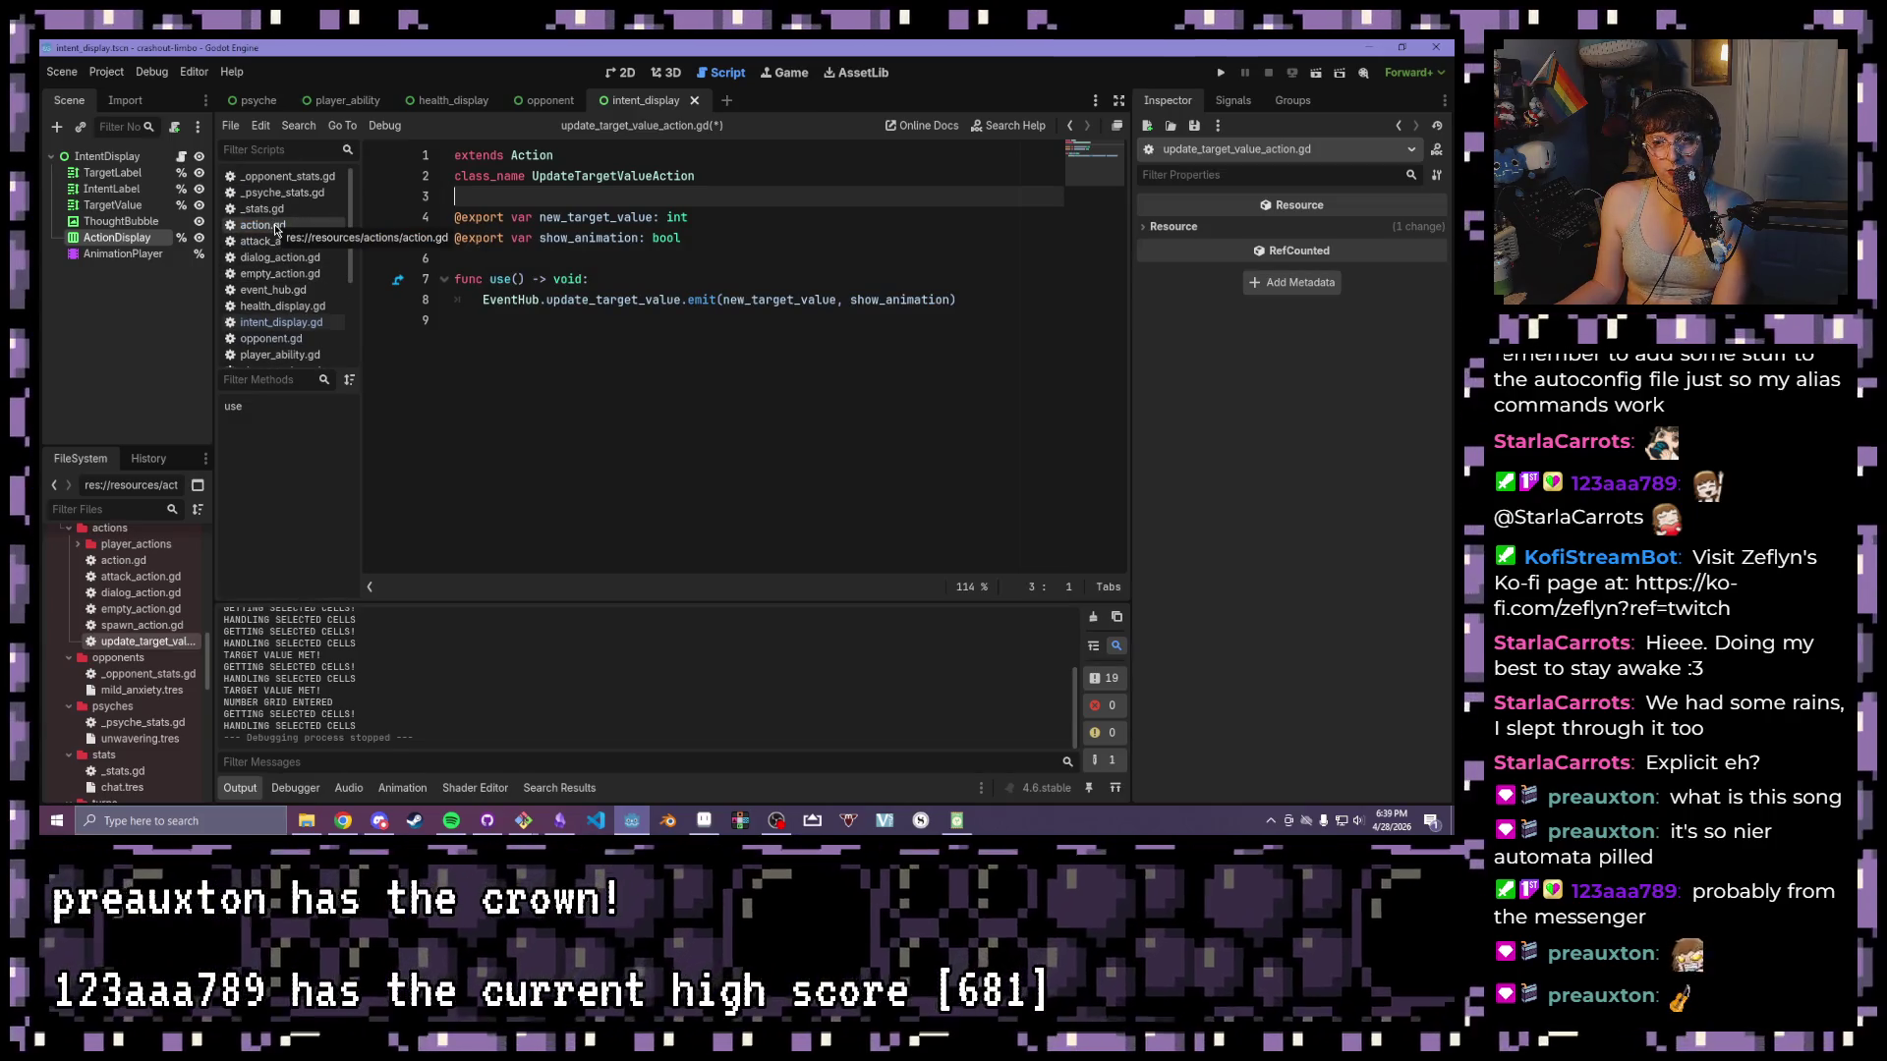
{"action": "double_click", "coordinate": [122, 560]}
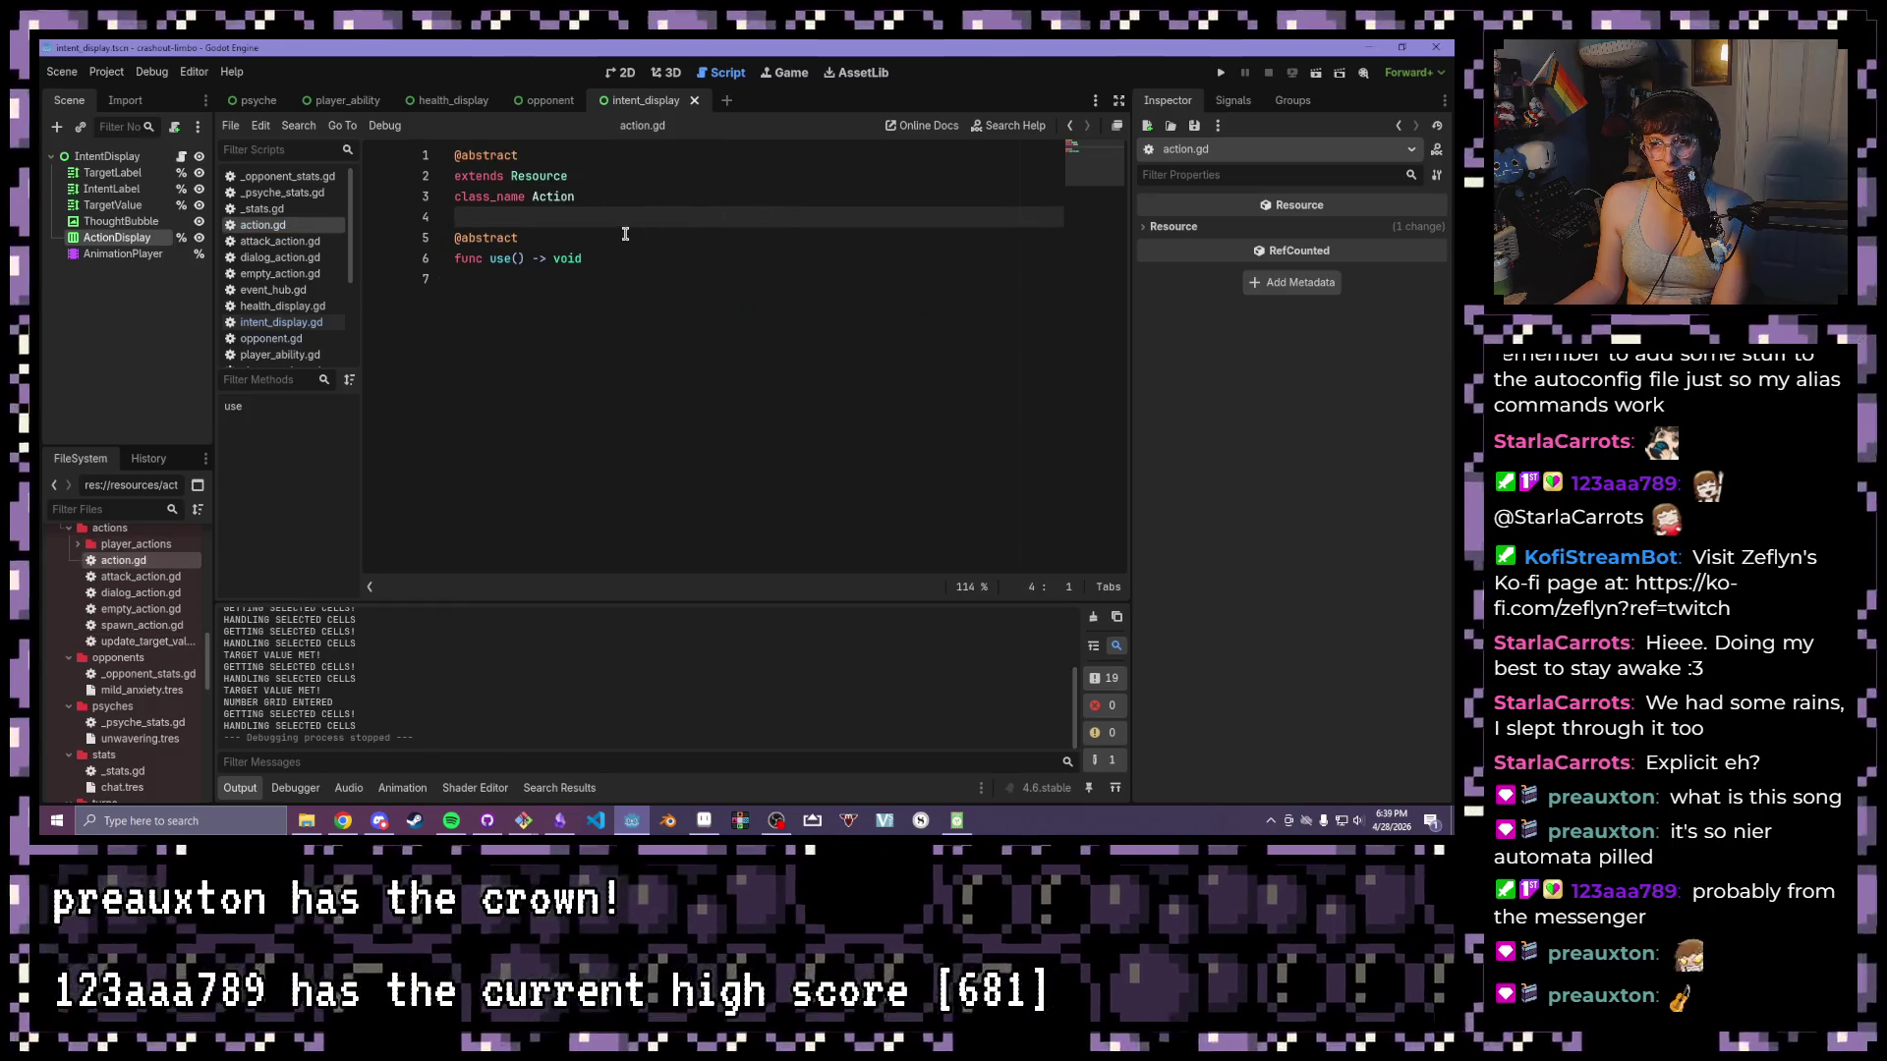
{"action": "key", "text": "Return"}
{"action": "key", "text": "Up"}
{"action": "key", "text": "Return"}
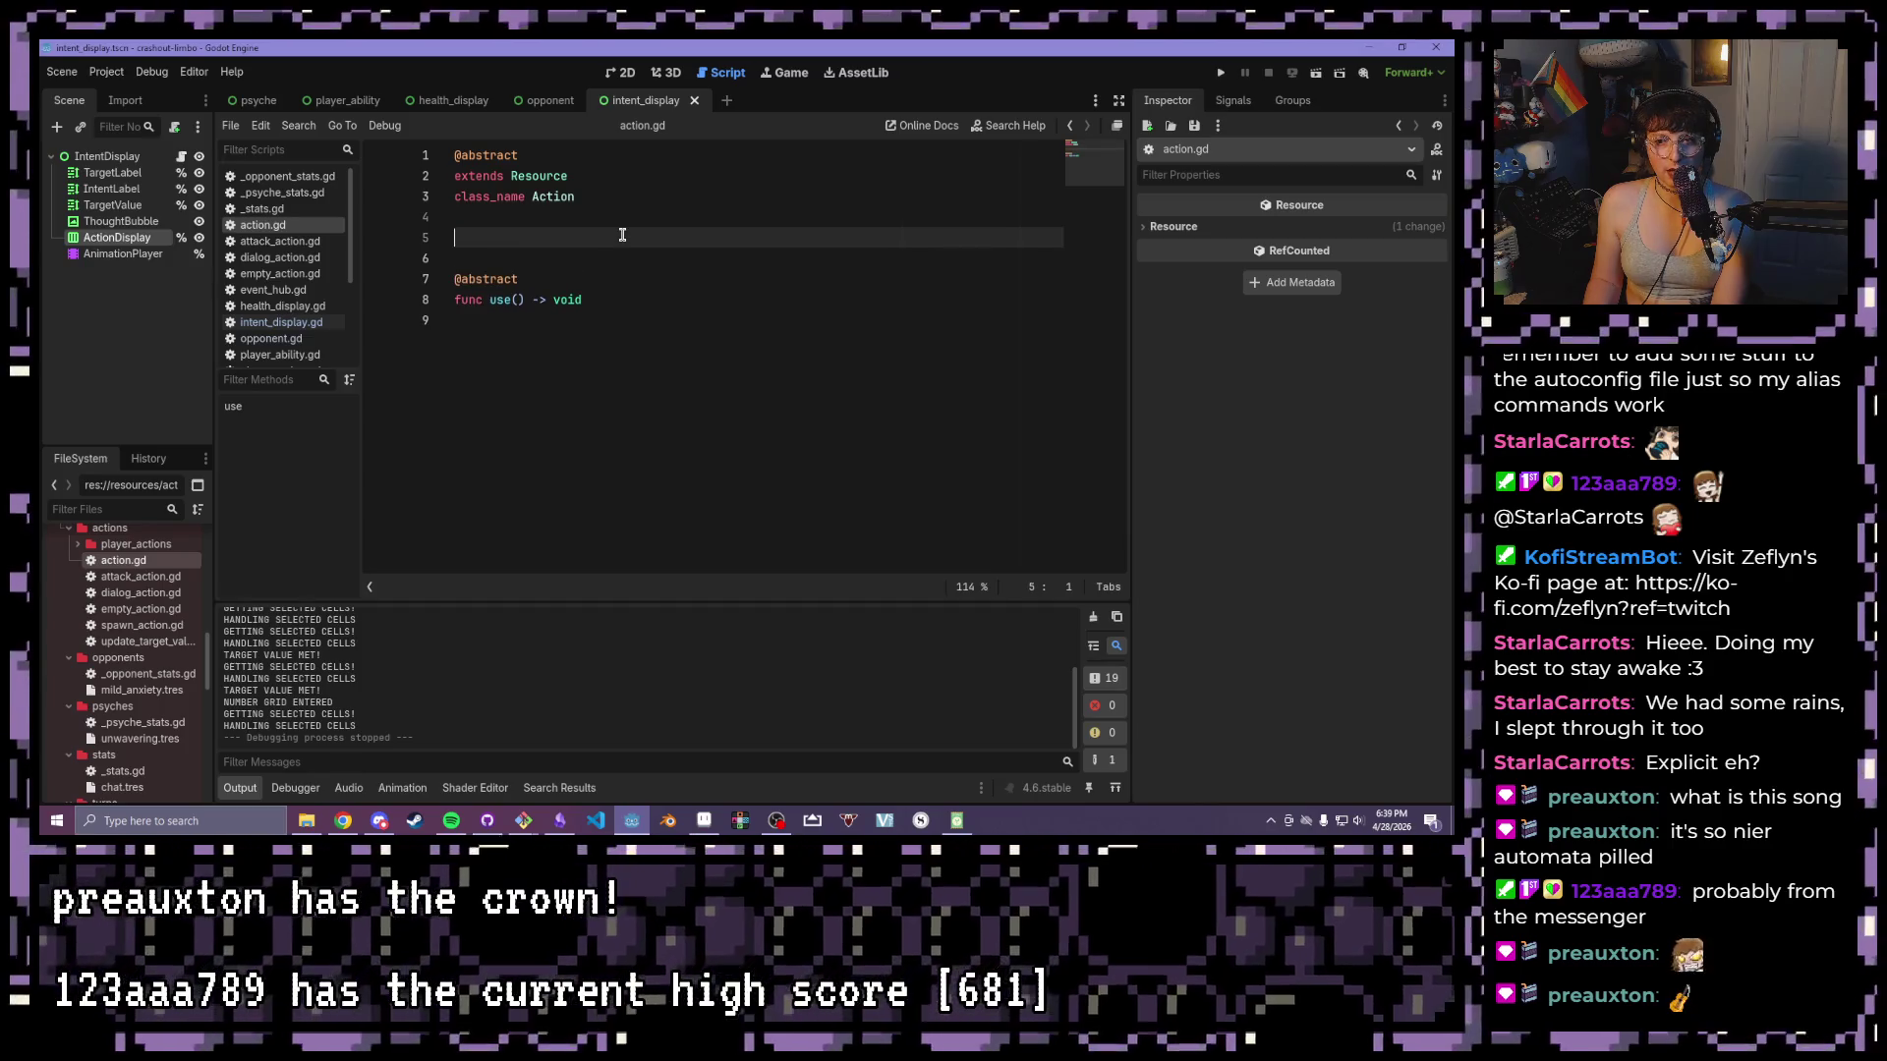
{"action": "type", "text": "@export var icon: Texture2D"}
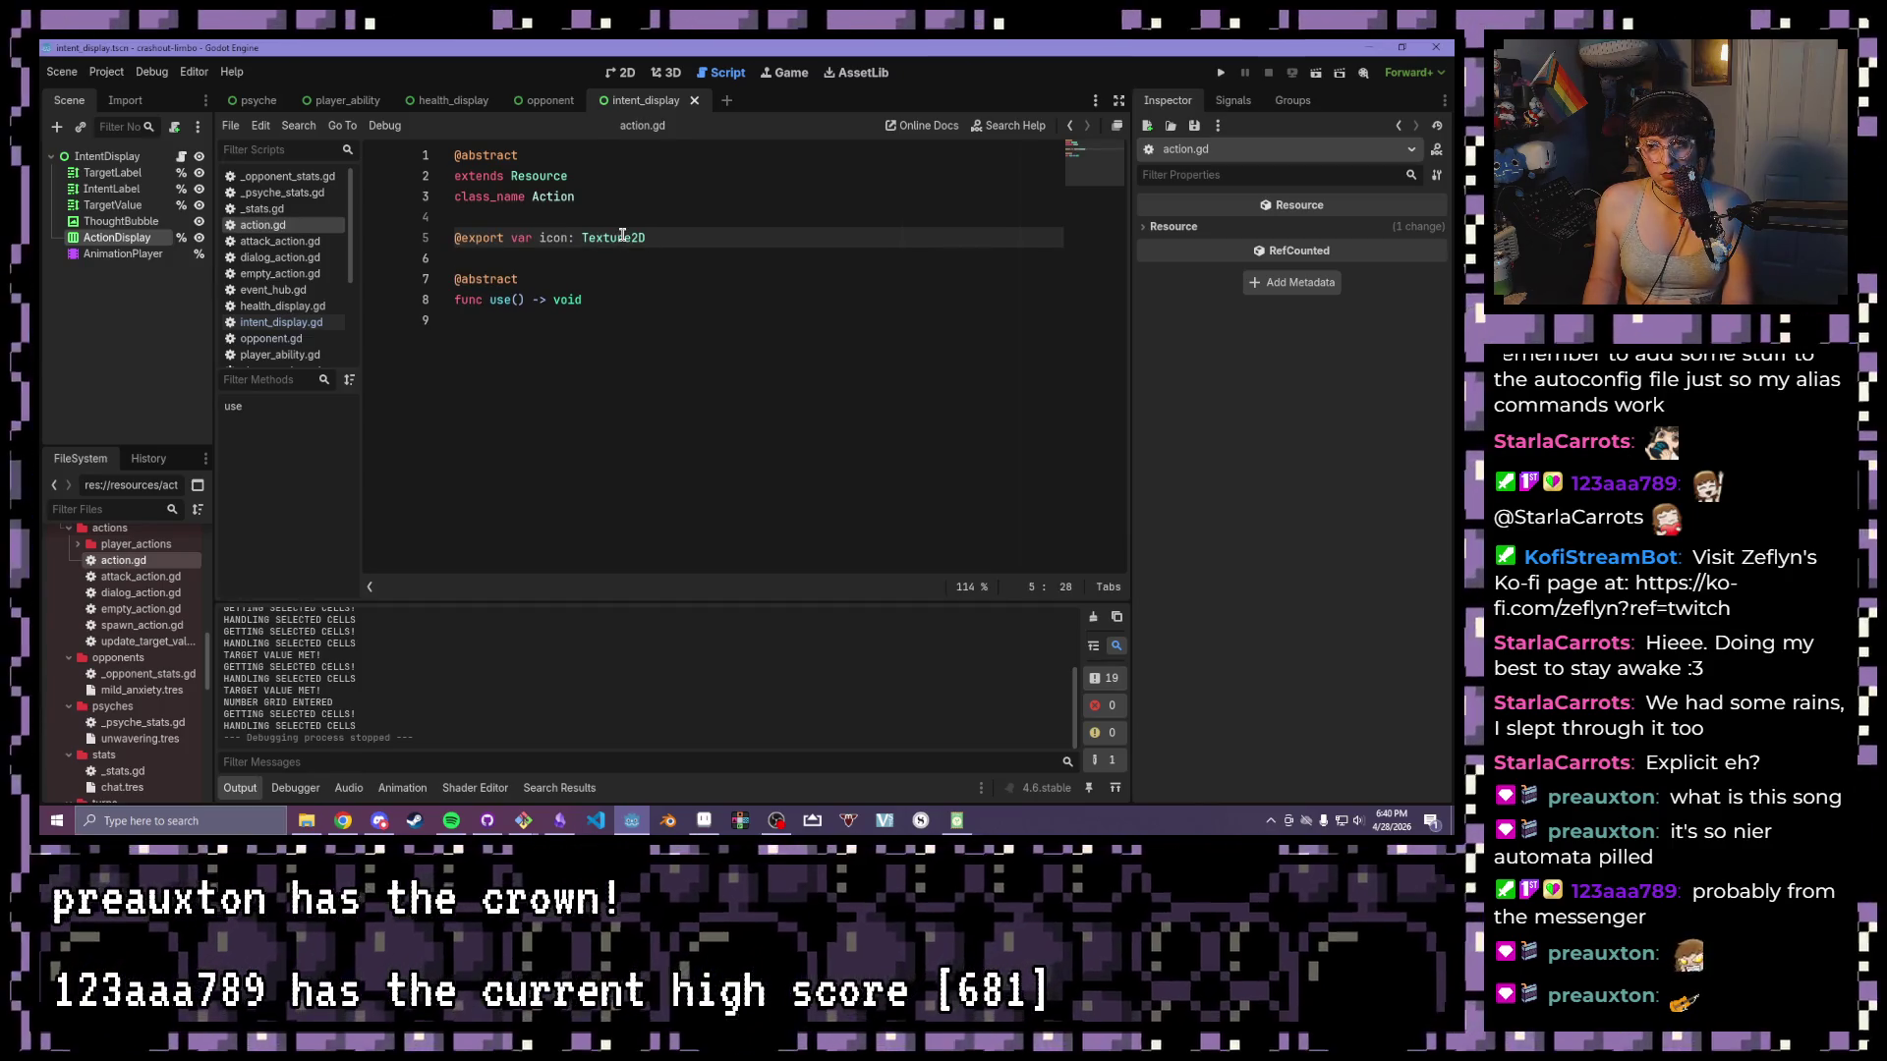
{"action": "left_click", "coordinate": [289, 245]}
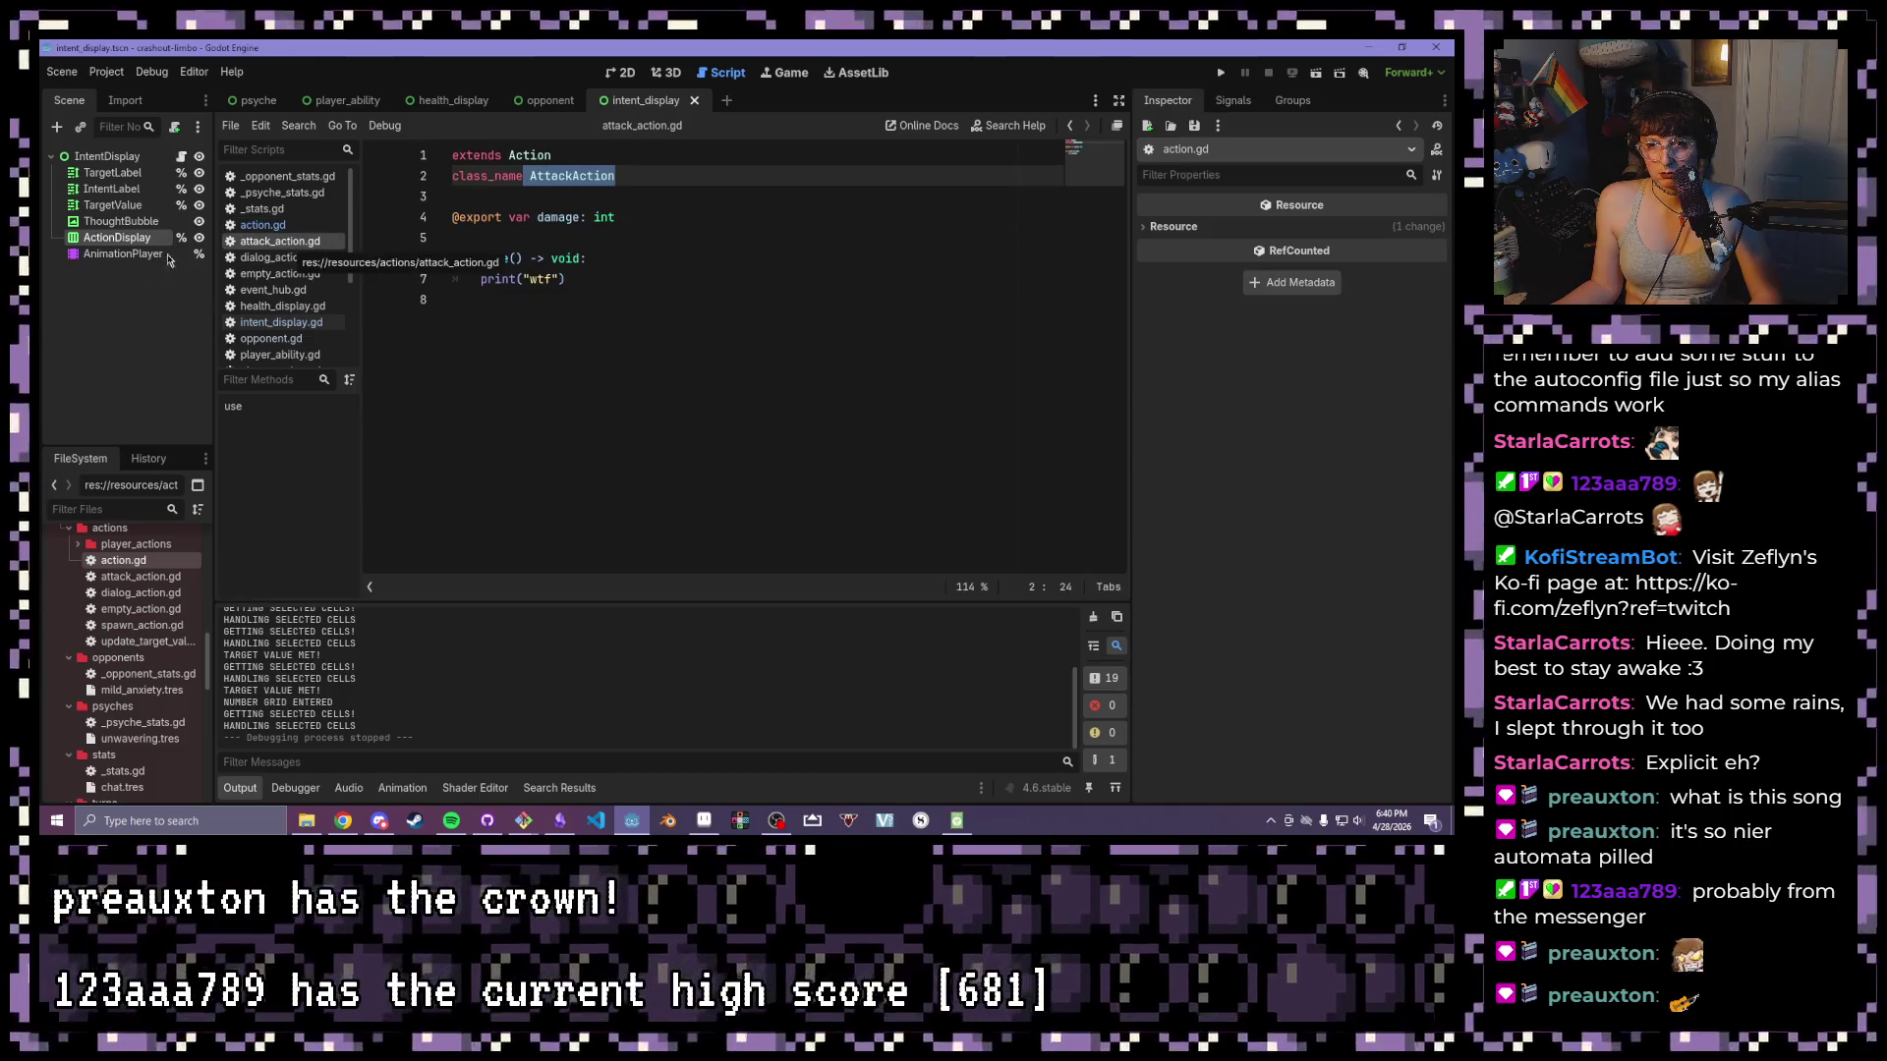
{"action": "double_click", "coordinate": [155, 641]}
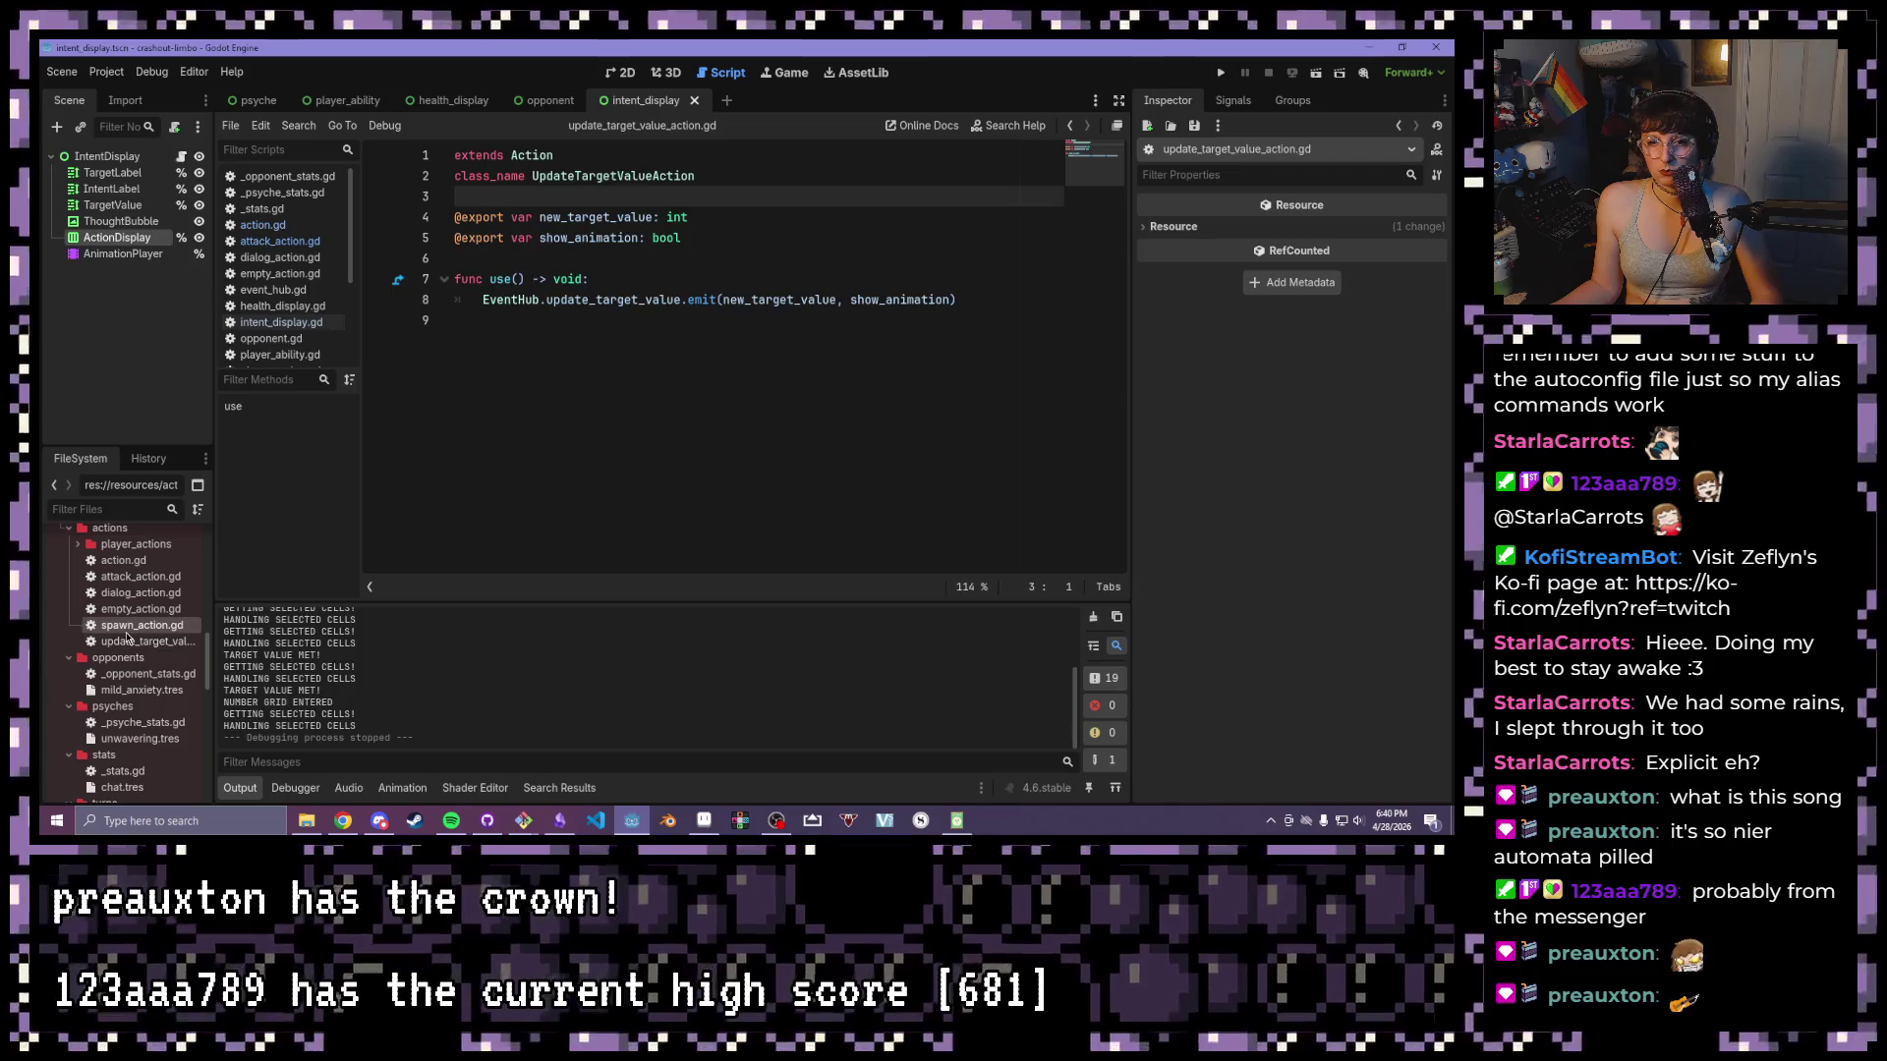
- Review the spawn, empty and dialog action scripts, then delete the icon line from action.gd
{"action": "double_click", "coordinate": [138, 625]}
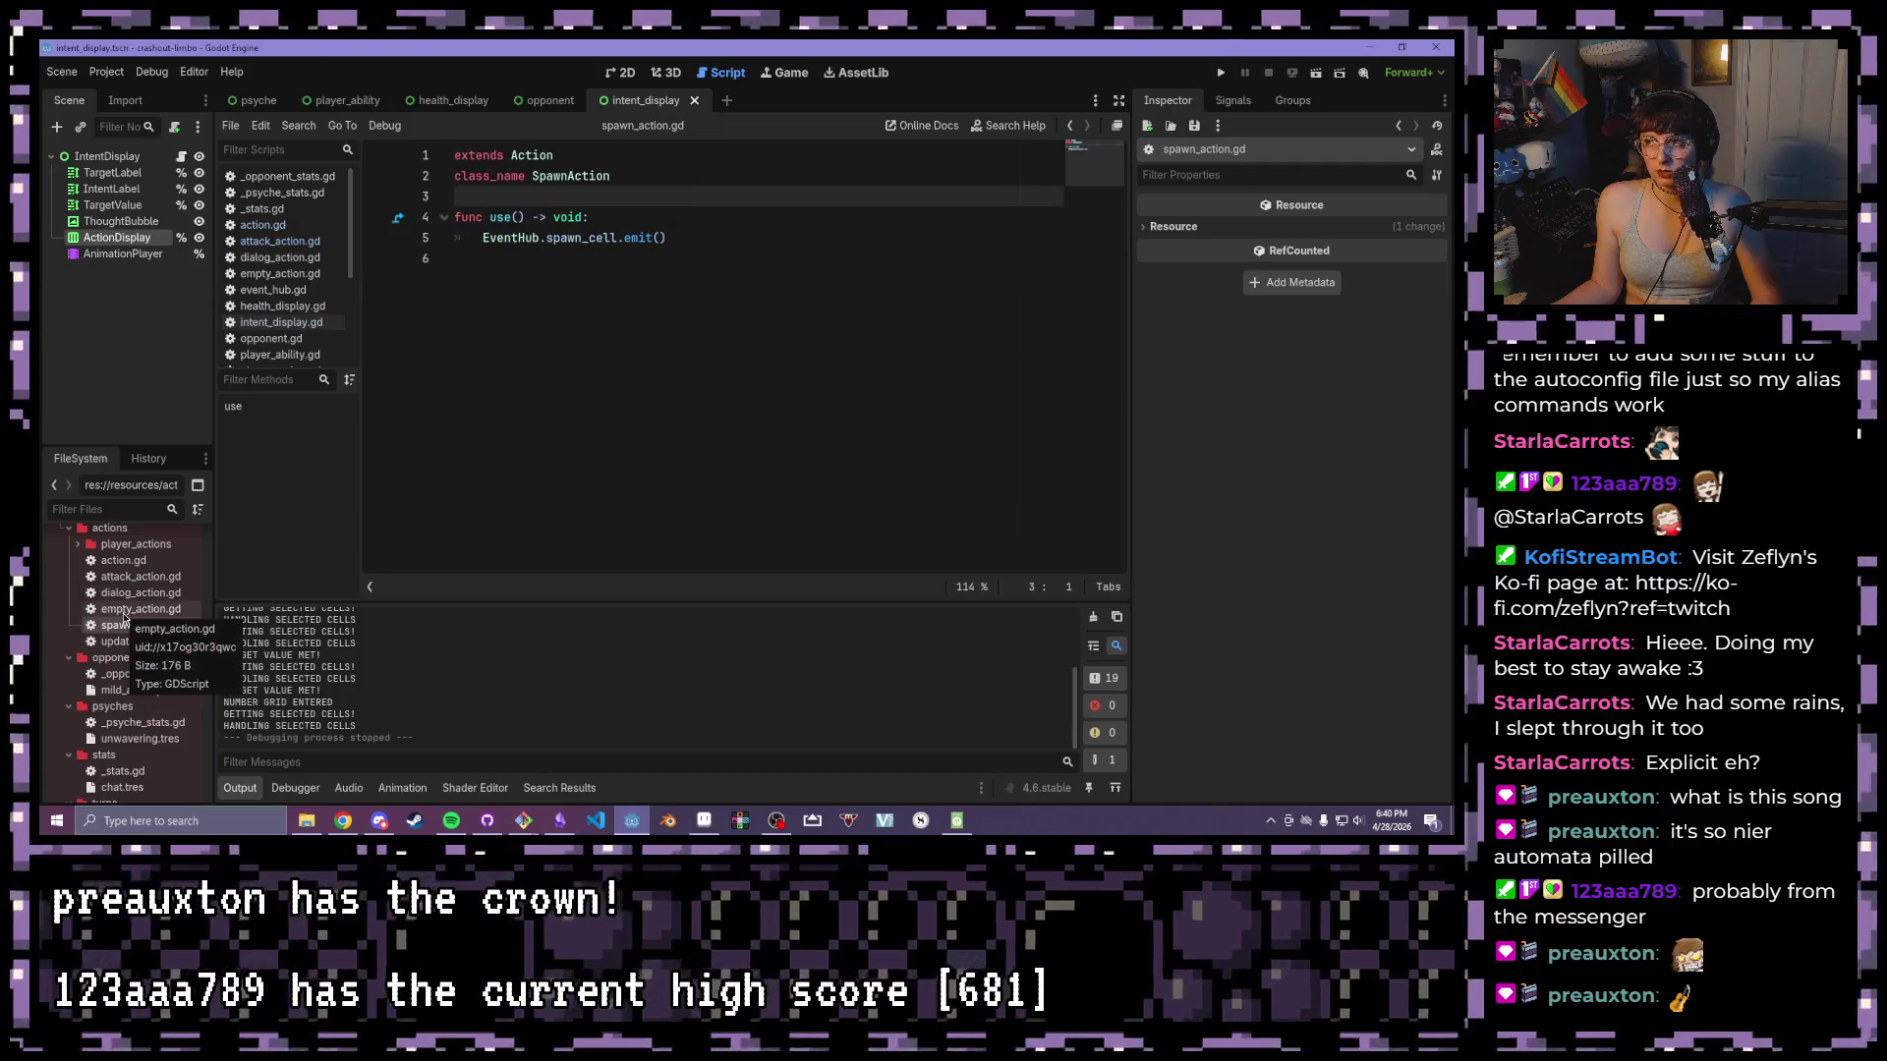
{"action": "double_click", "coordinate": [124, 611]}
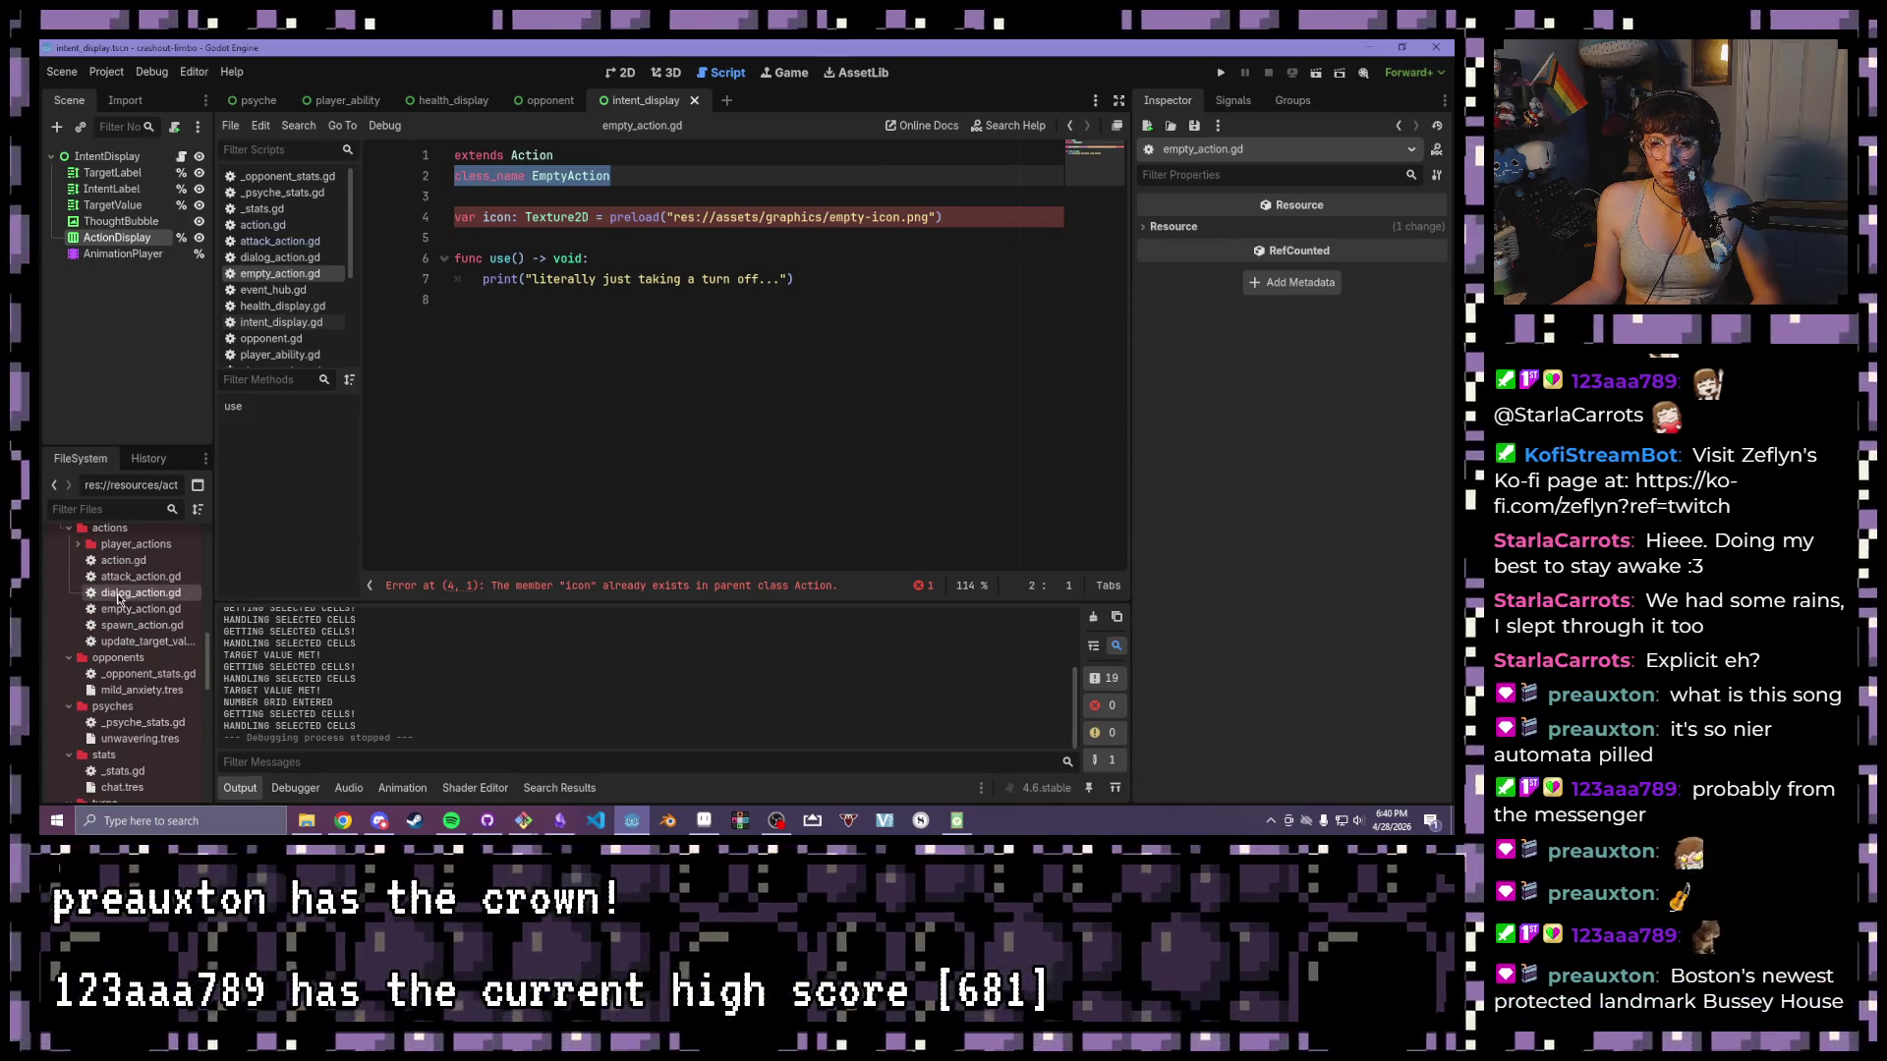
{"action": "double_click", "coordinate": [118, 594]}
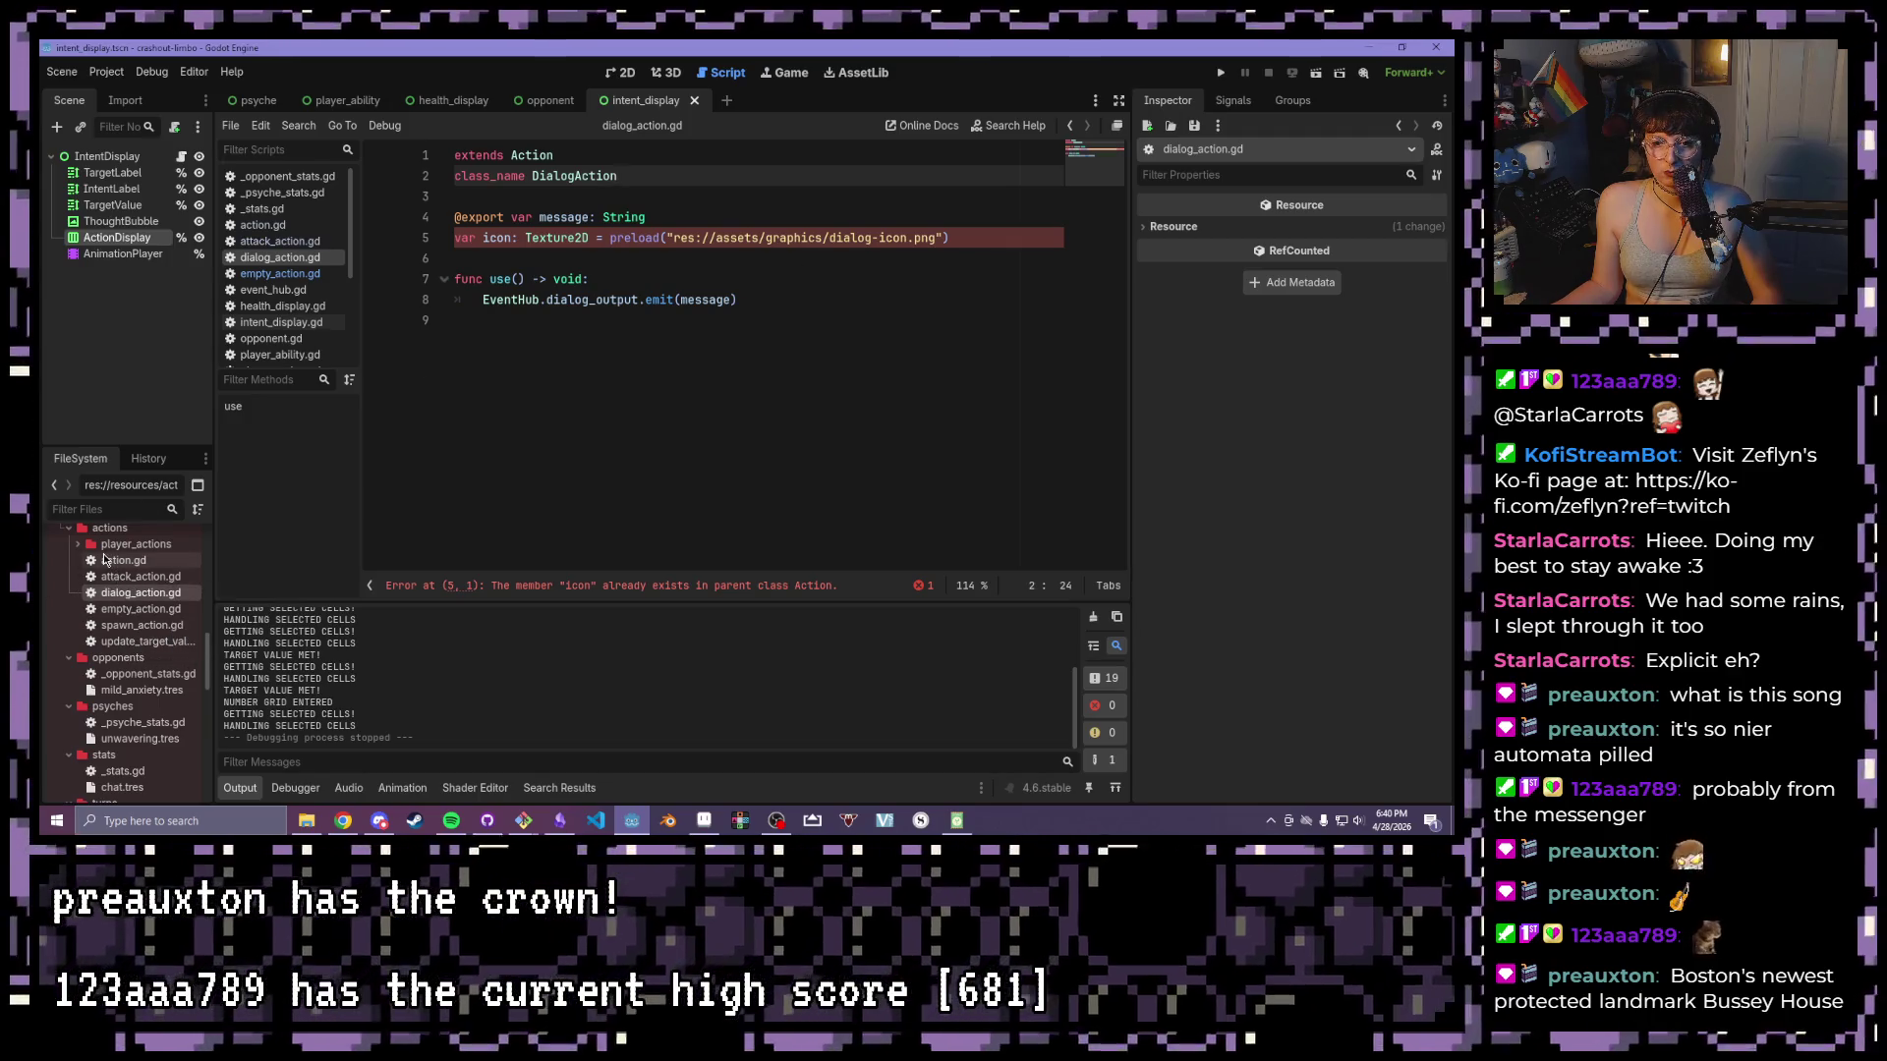
{"action": "left_click", "coordinate": [104, 558]}
{"action": "double_click", "coordinate": [104, 559]}
{"action": "key", "text": "shift+Home"}
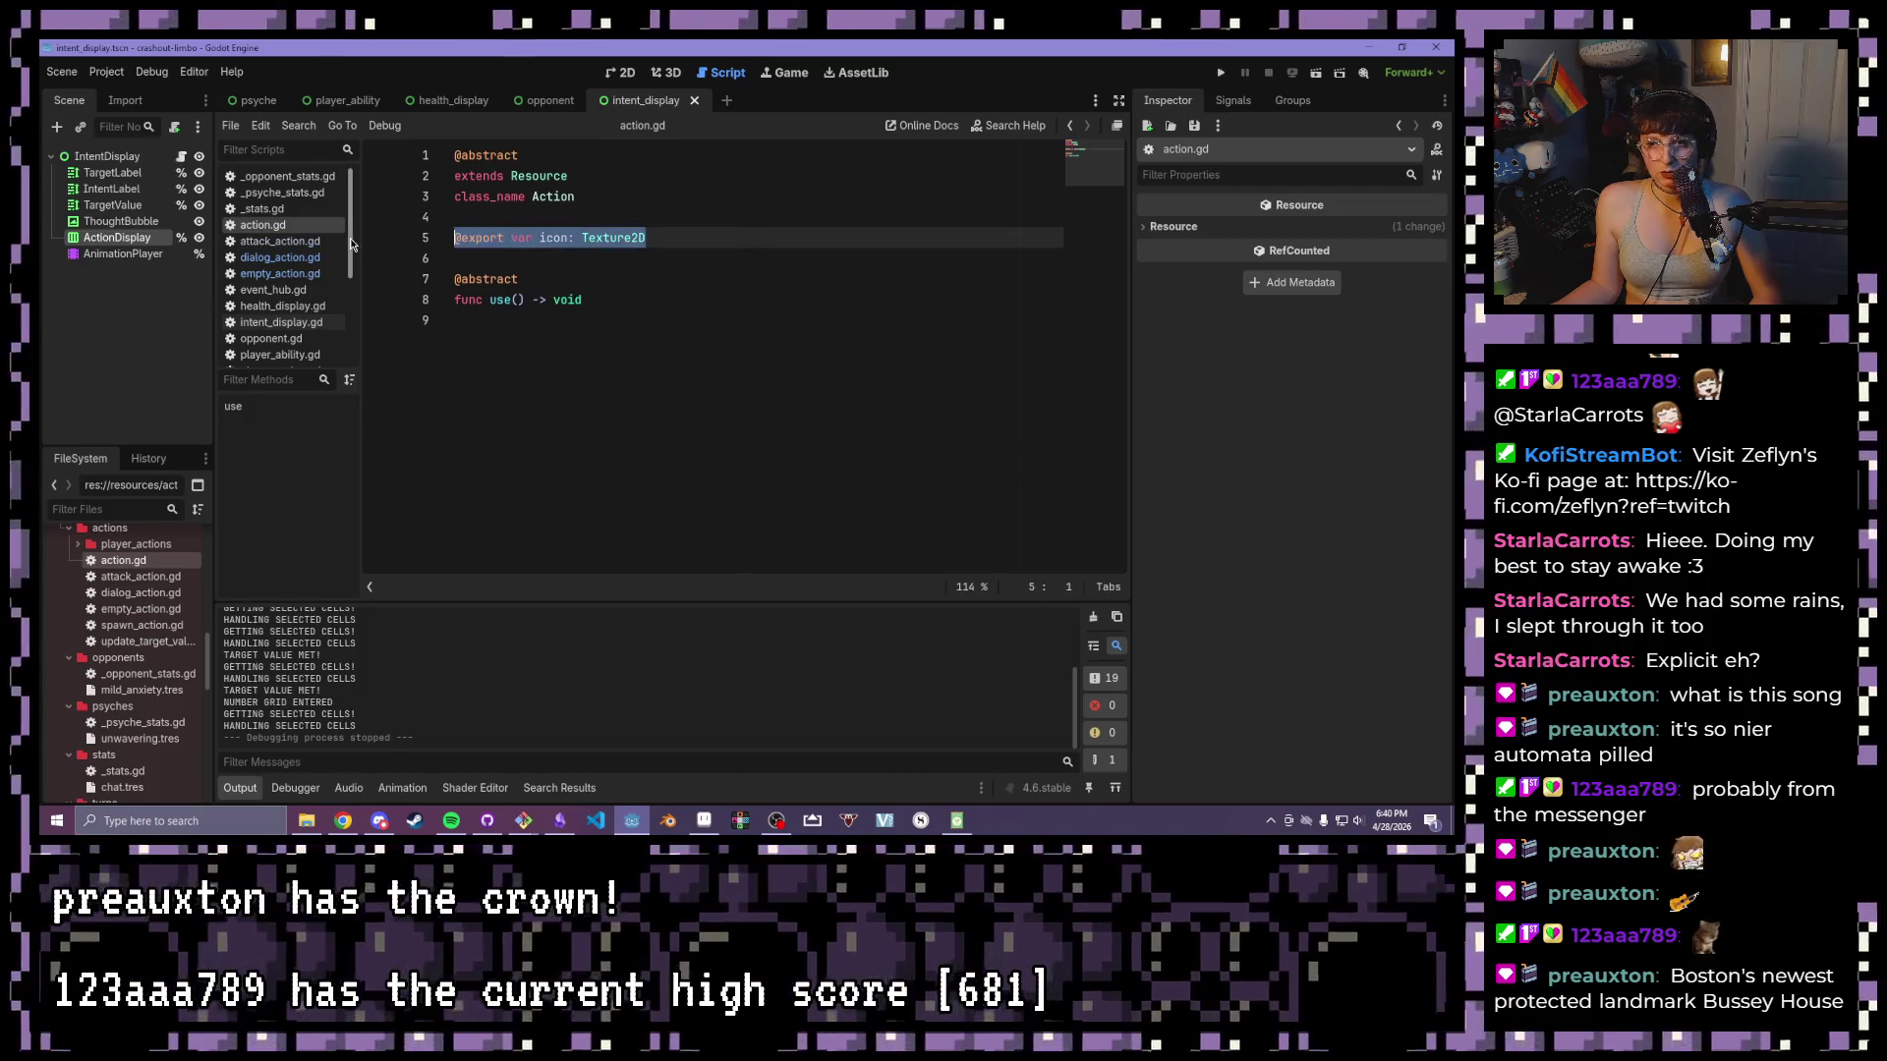
{"action": "key", "text": "BackSpace"}
{"action": "key", "text": "BackSpace"}
{"action": "key", "text": "BackSpace"}
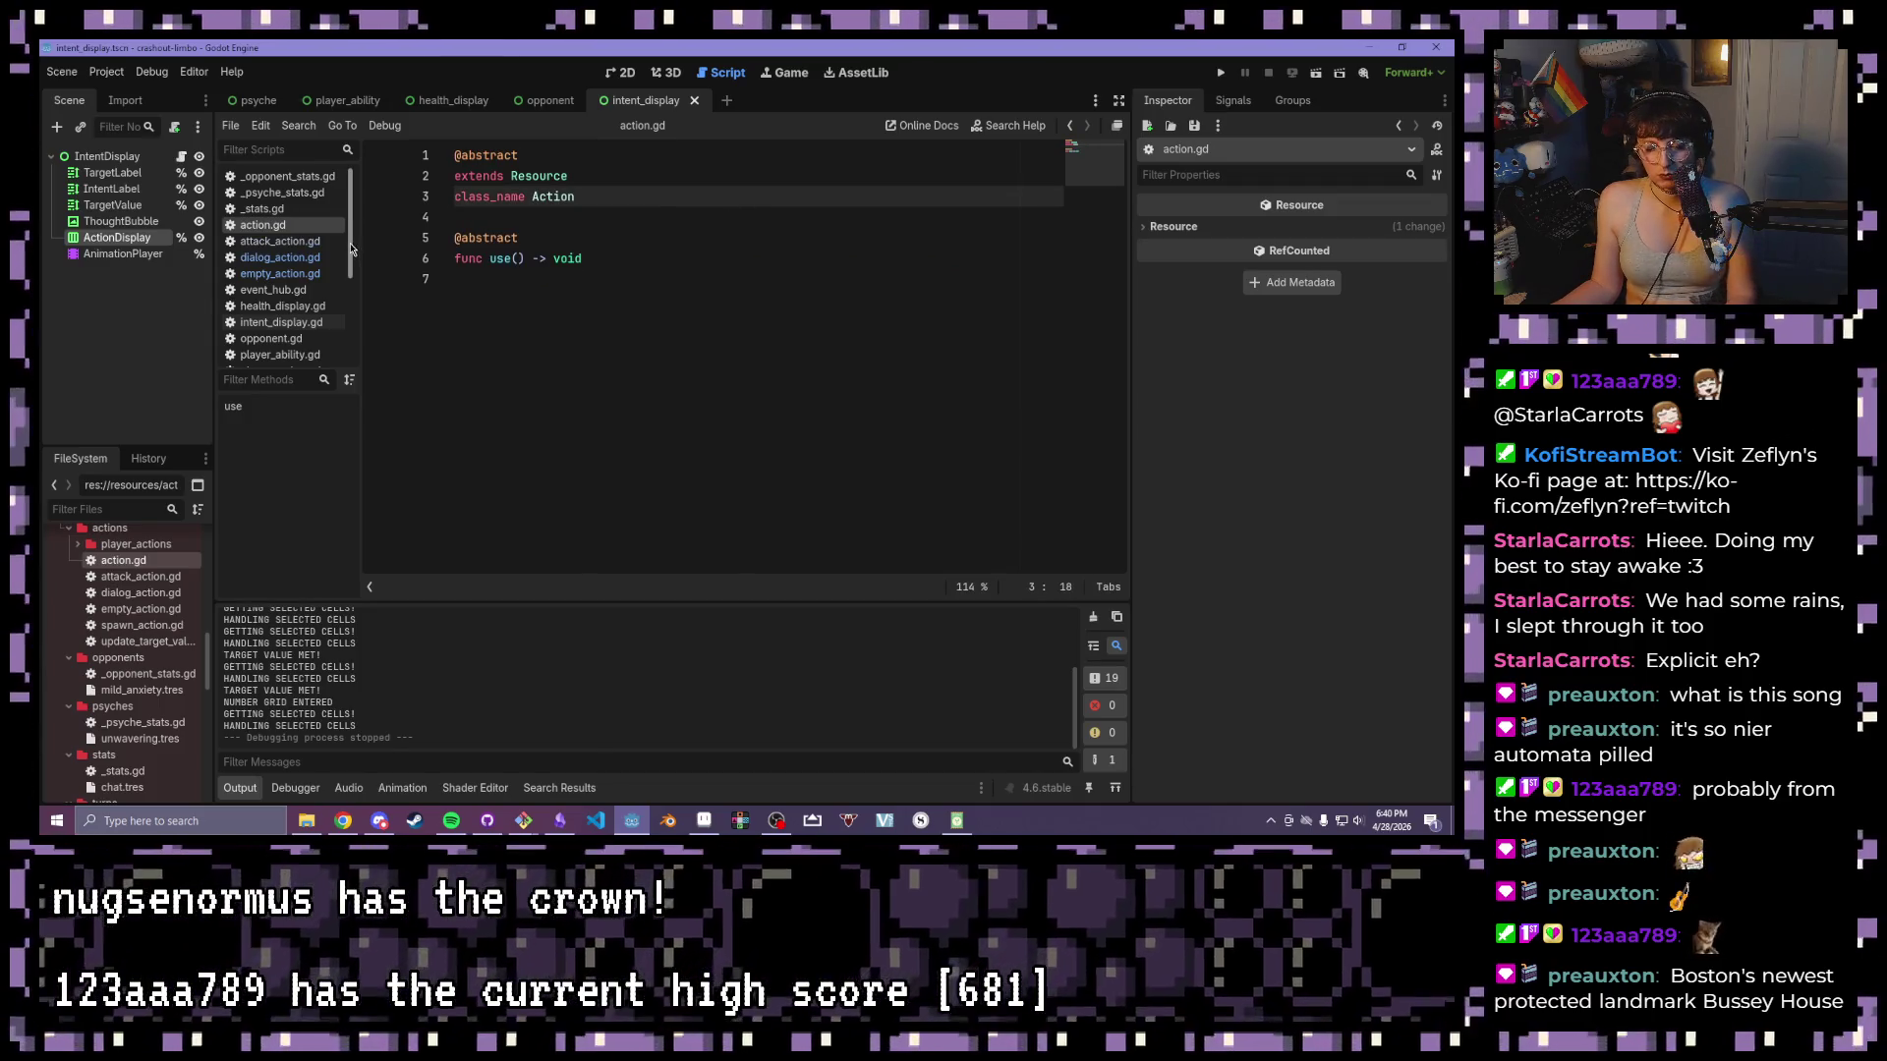
- Add 'var icon: Texture2D' to update_target_value_action.gd, save it, and run the game
{"action": "double_click", "coordinate": [138, 579]}
{"action": "double_click", "coordinate": [136, 595]}
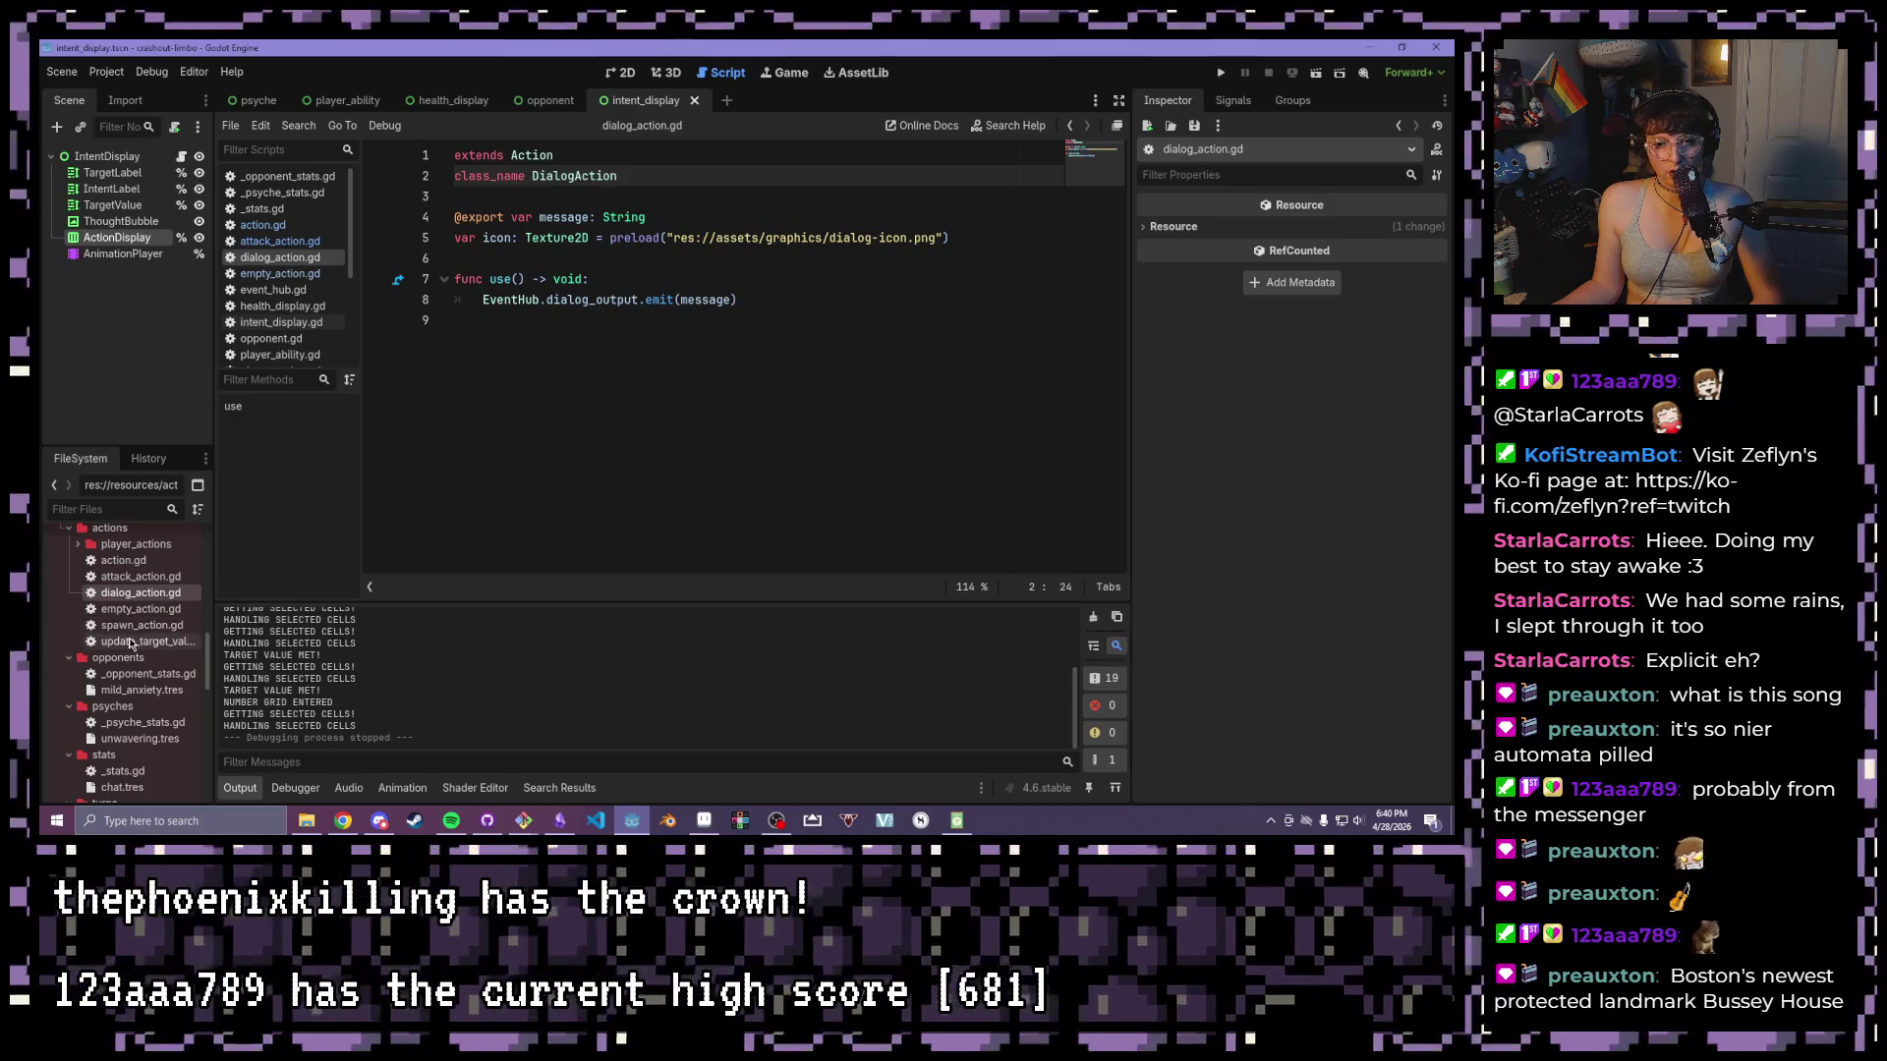
{"action": "double_click", "coordinate": [131, 640]}
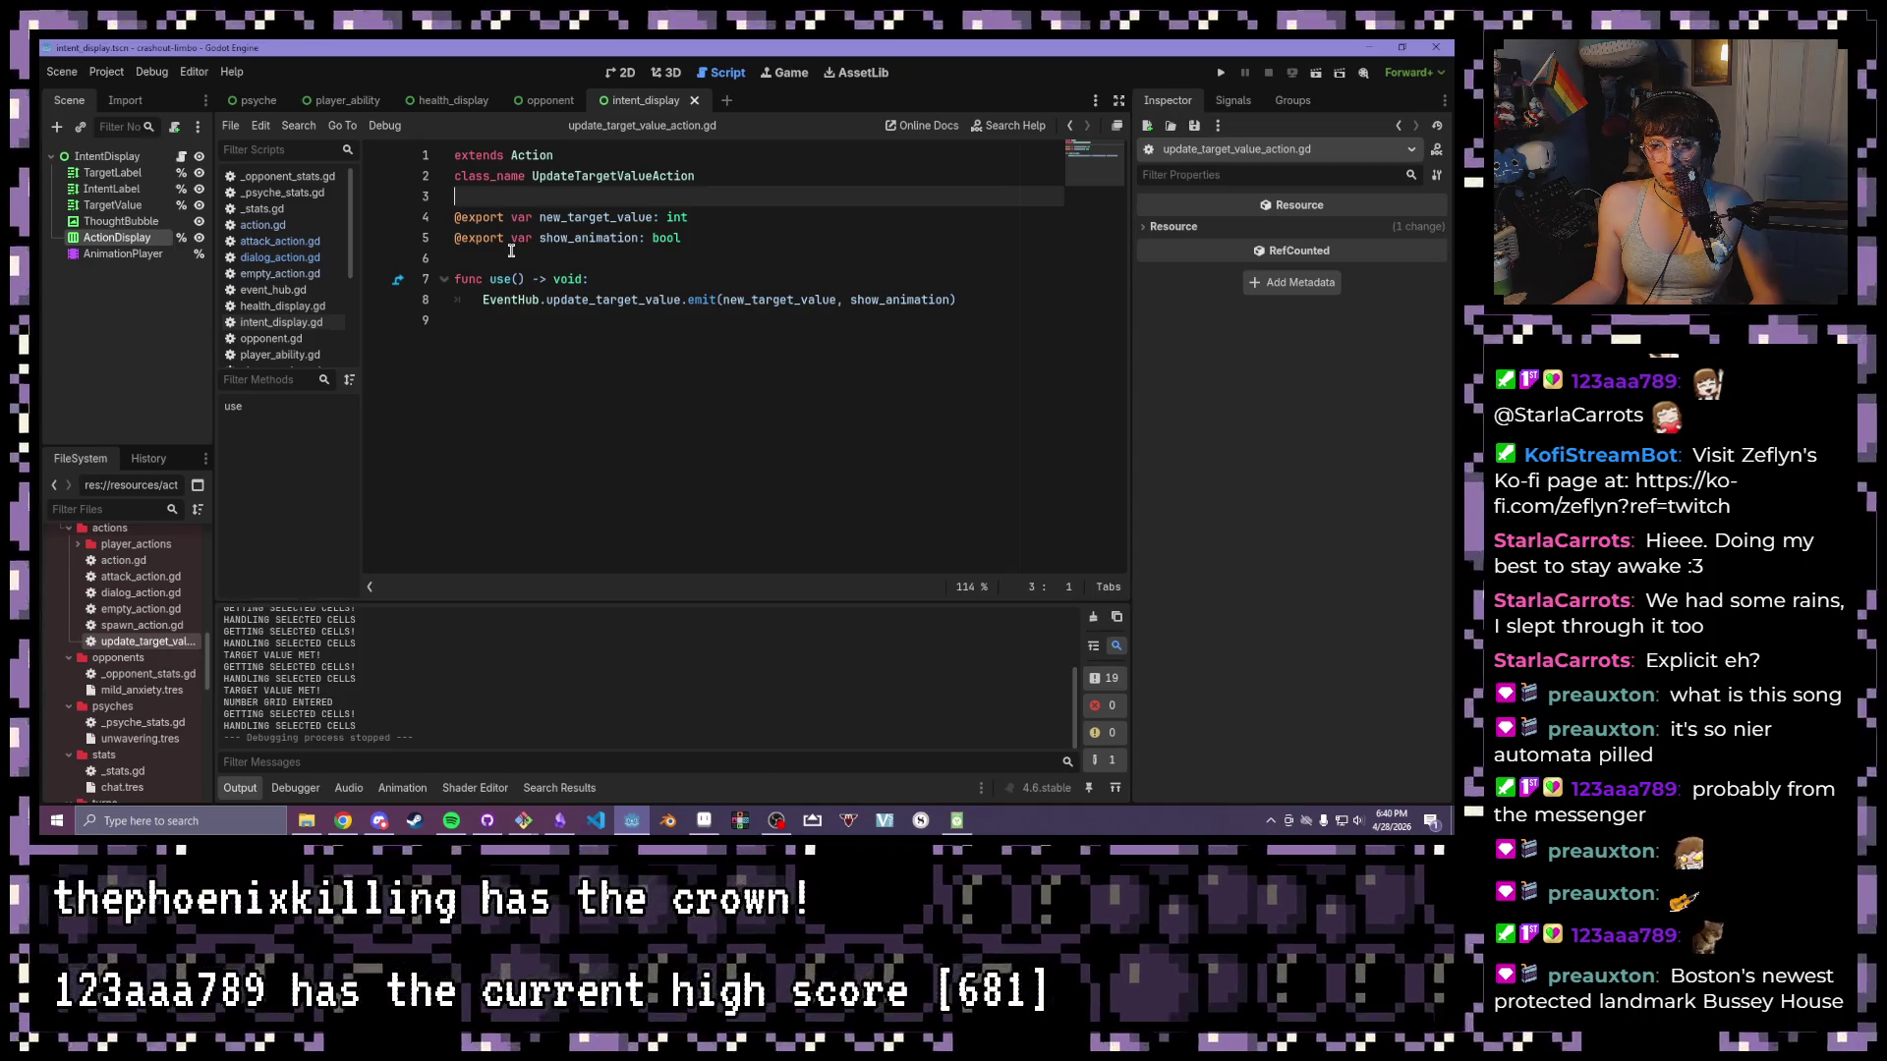
{"action": "key", "text": "Return"}
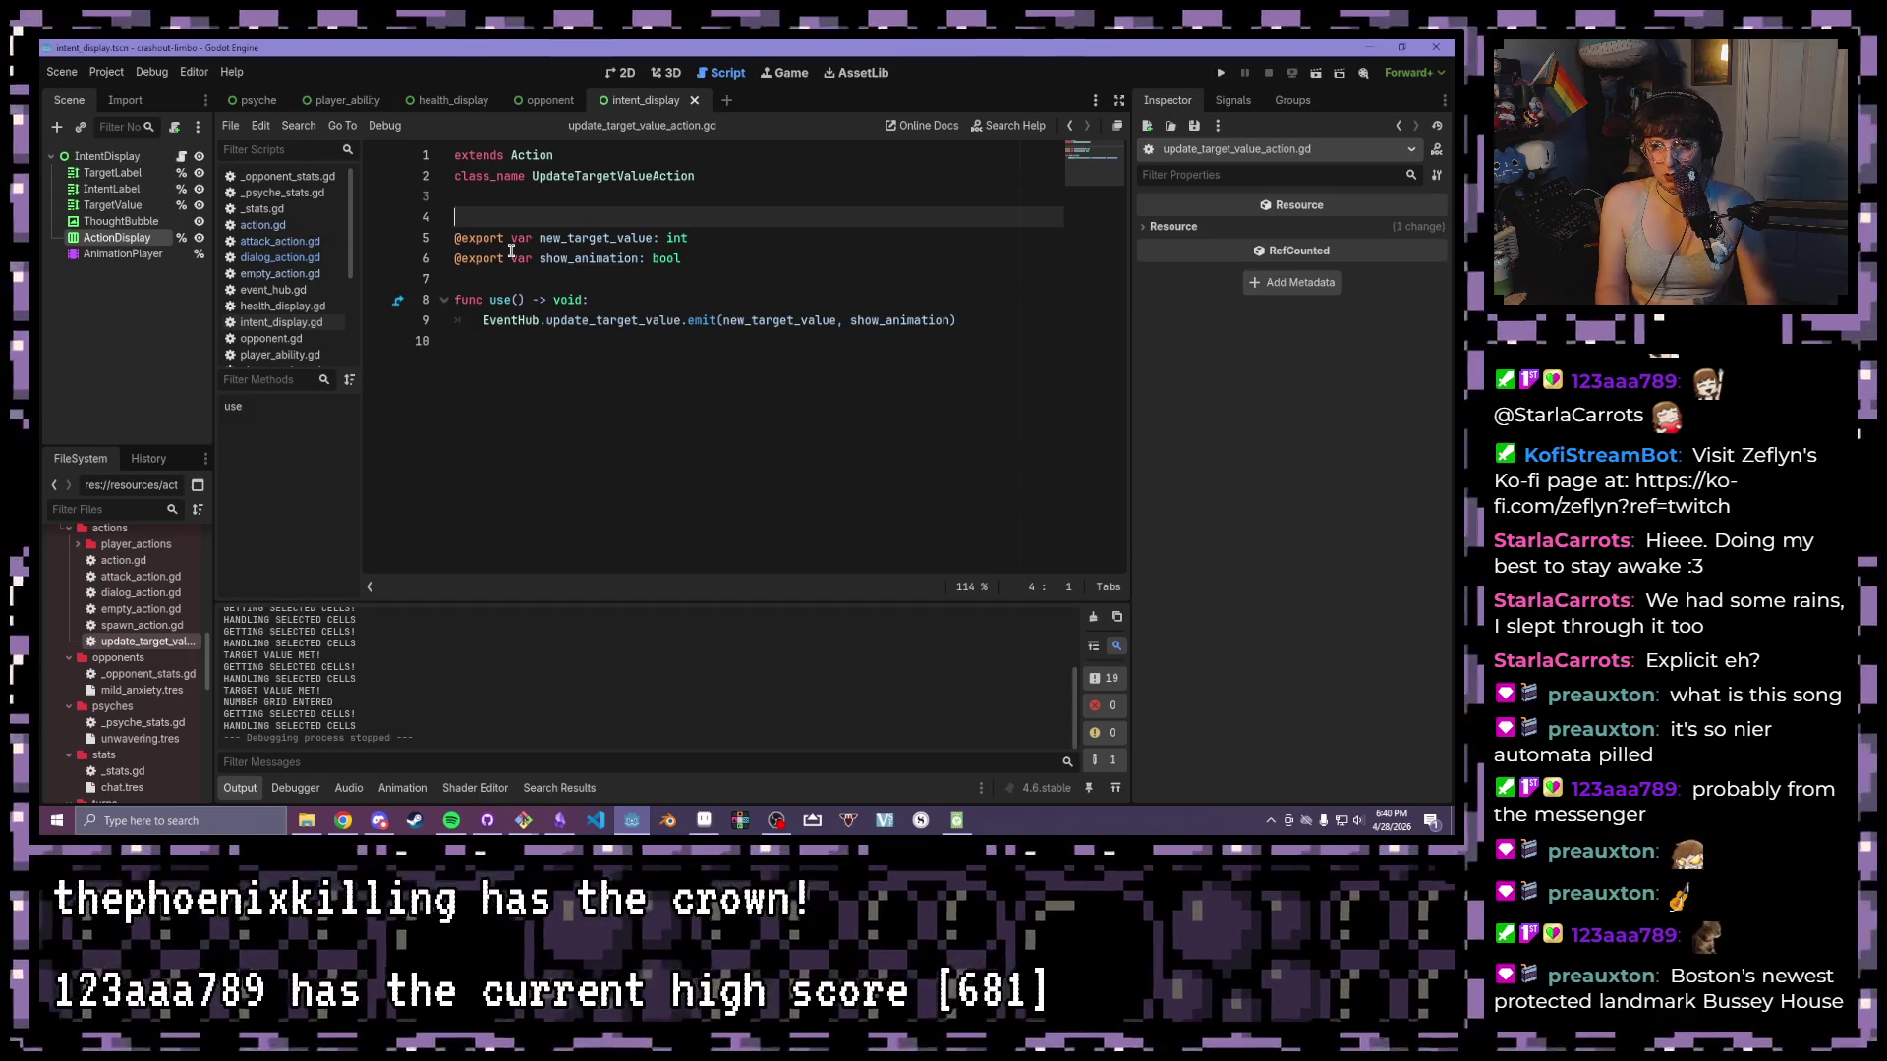
{"action": "key", "text": "BackSpace"}
{"action": "left_click", "coordinate": [771, 238]}
{"action": "key", "text": "Return"}
{"action": "type", "text": "var icon: Tex"}
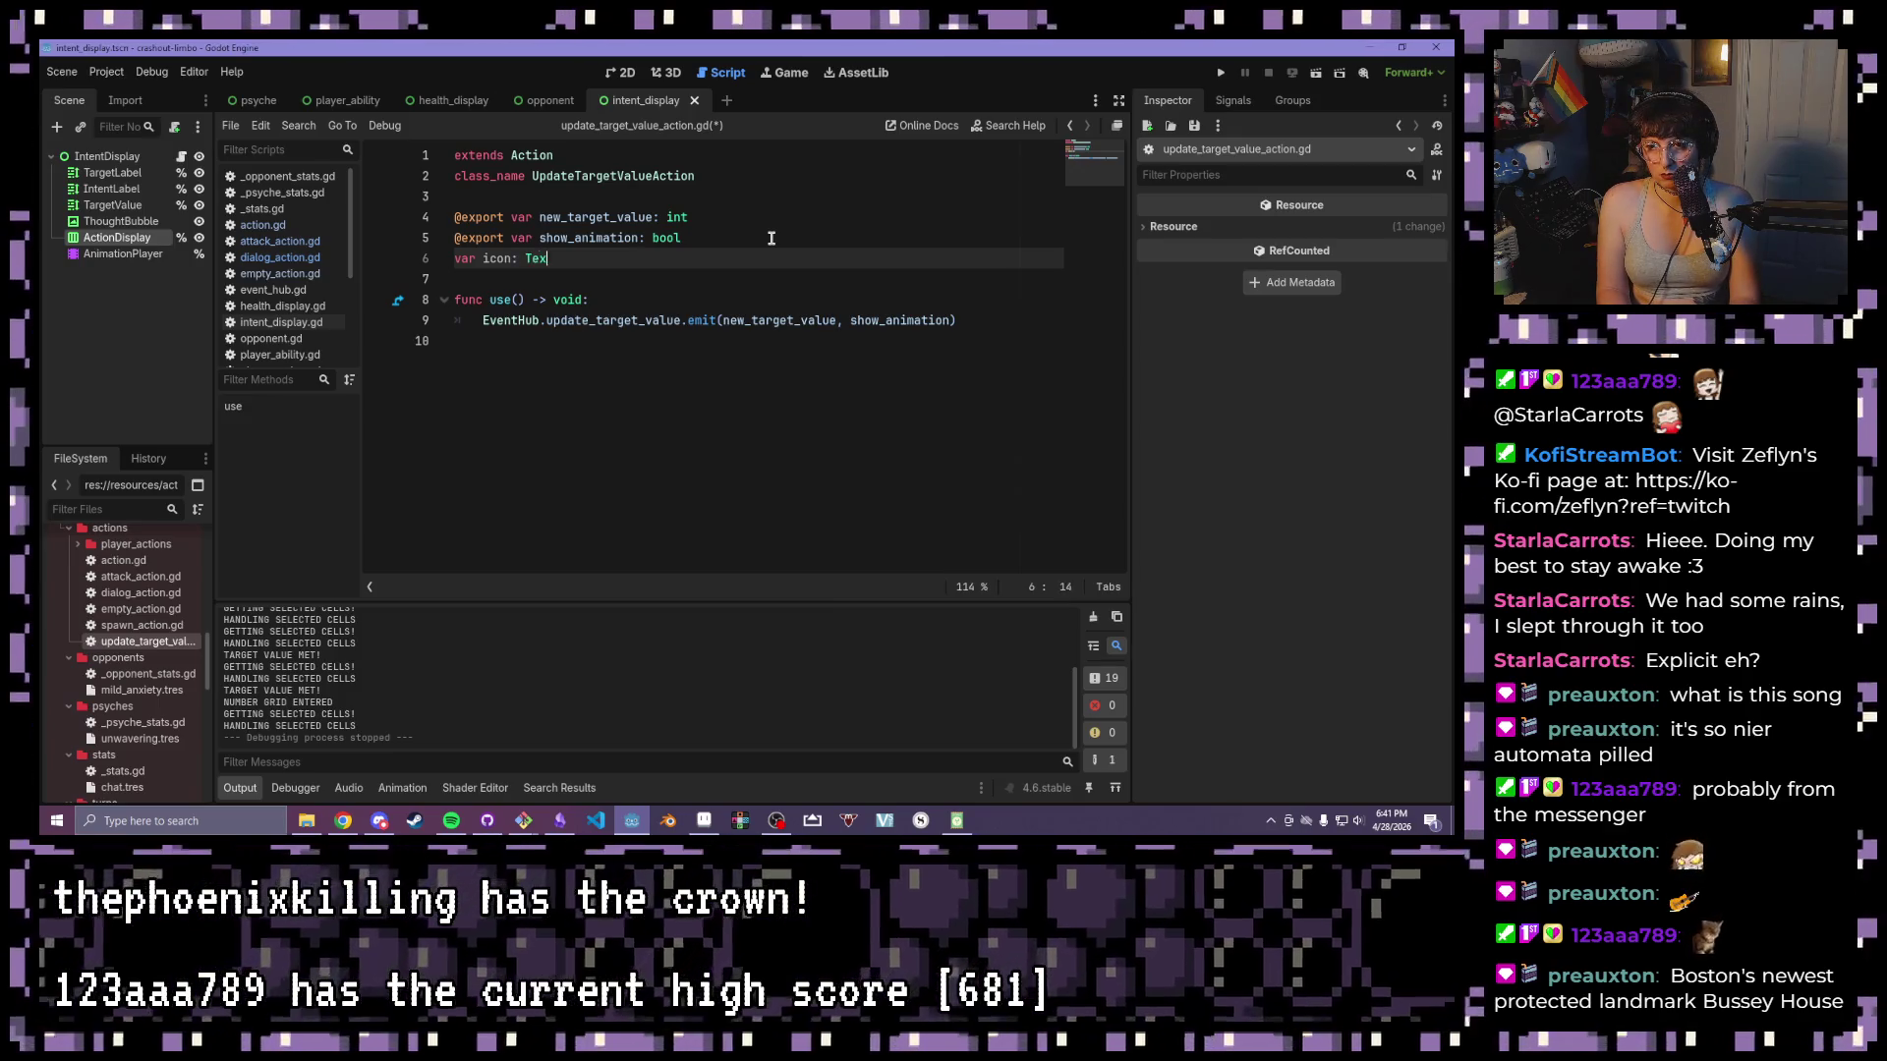
{"action": "type", "text": "ture2D"}
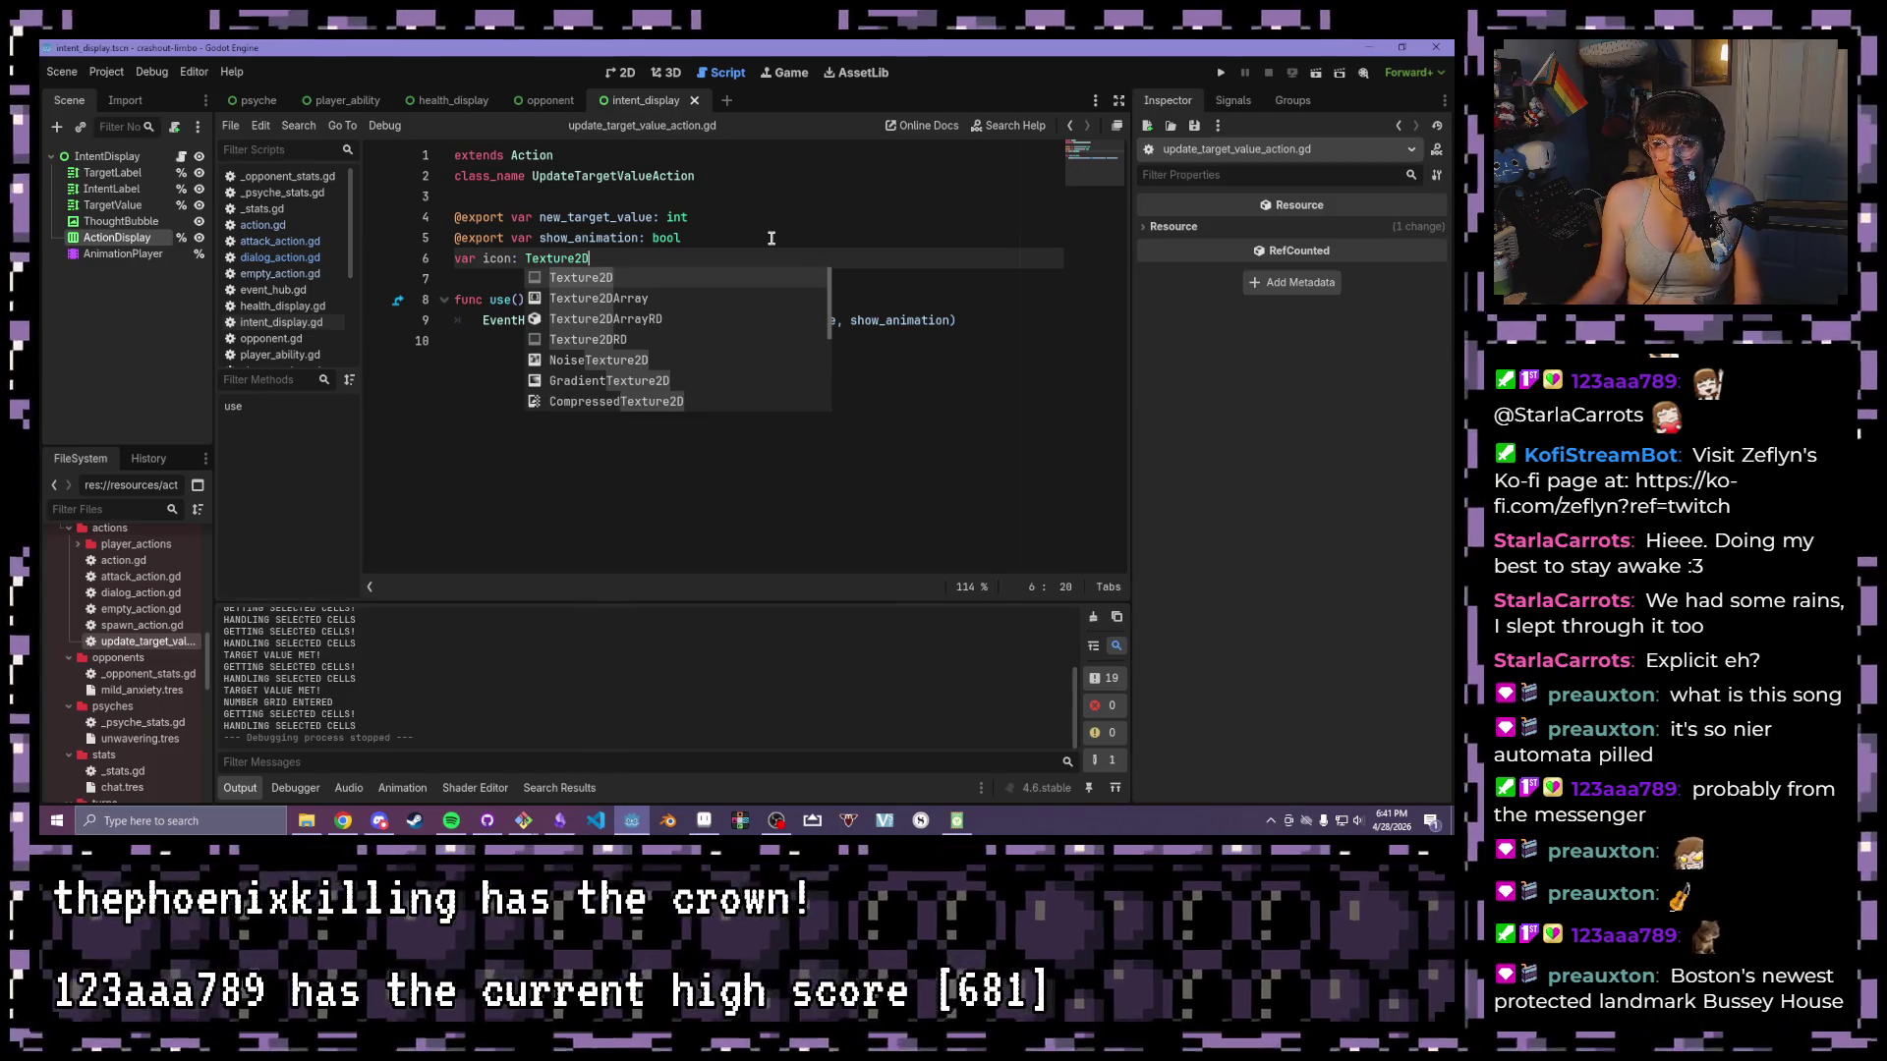
{"action": "key", "text": "ctrl+s"}
{"action": "left_click", "coordinate": [1221, 73]}
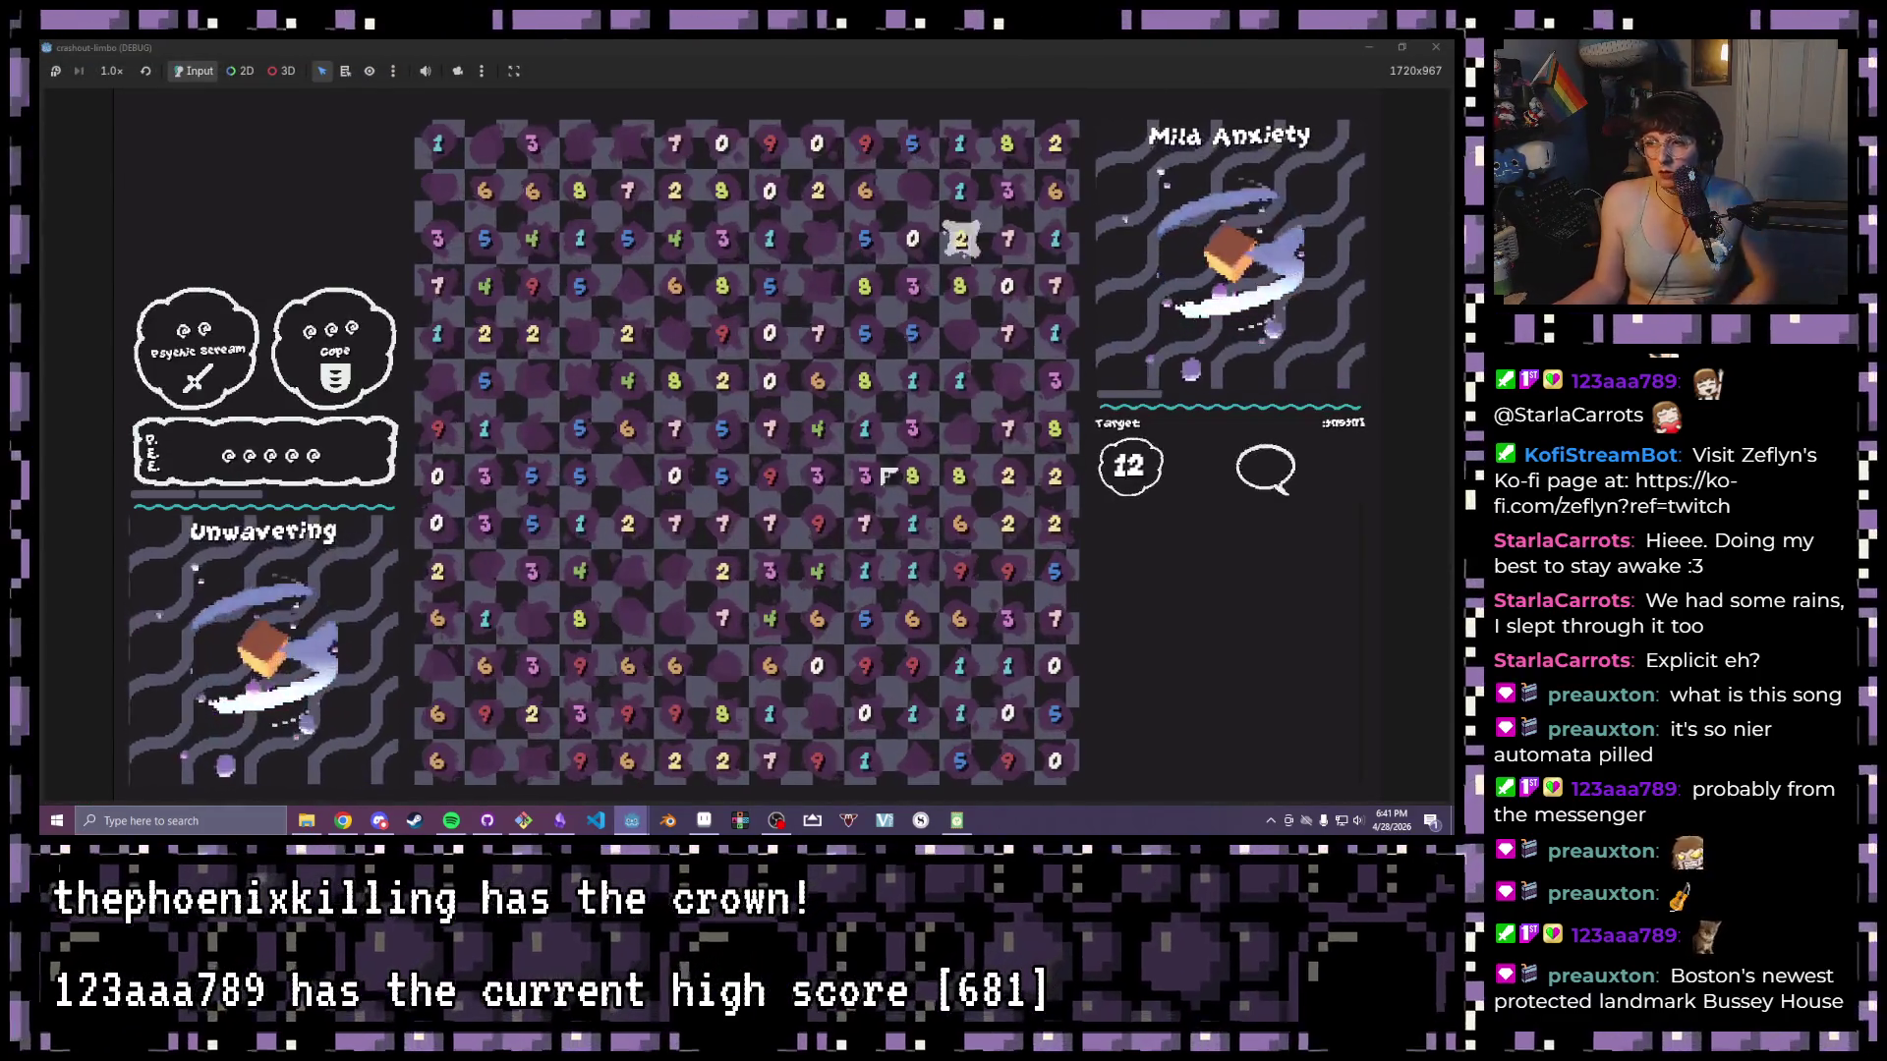
- Clear cell groups matching targets 12, 10 and 15 across several turns until Mild Anxiety disappears
{"action": "left_click_drag", "start_coordinate": [863, 478], "coordinate": [770, 476]}
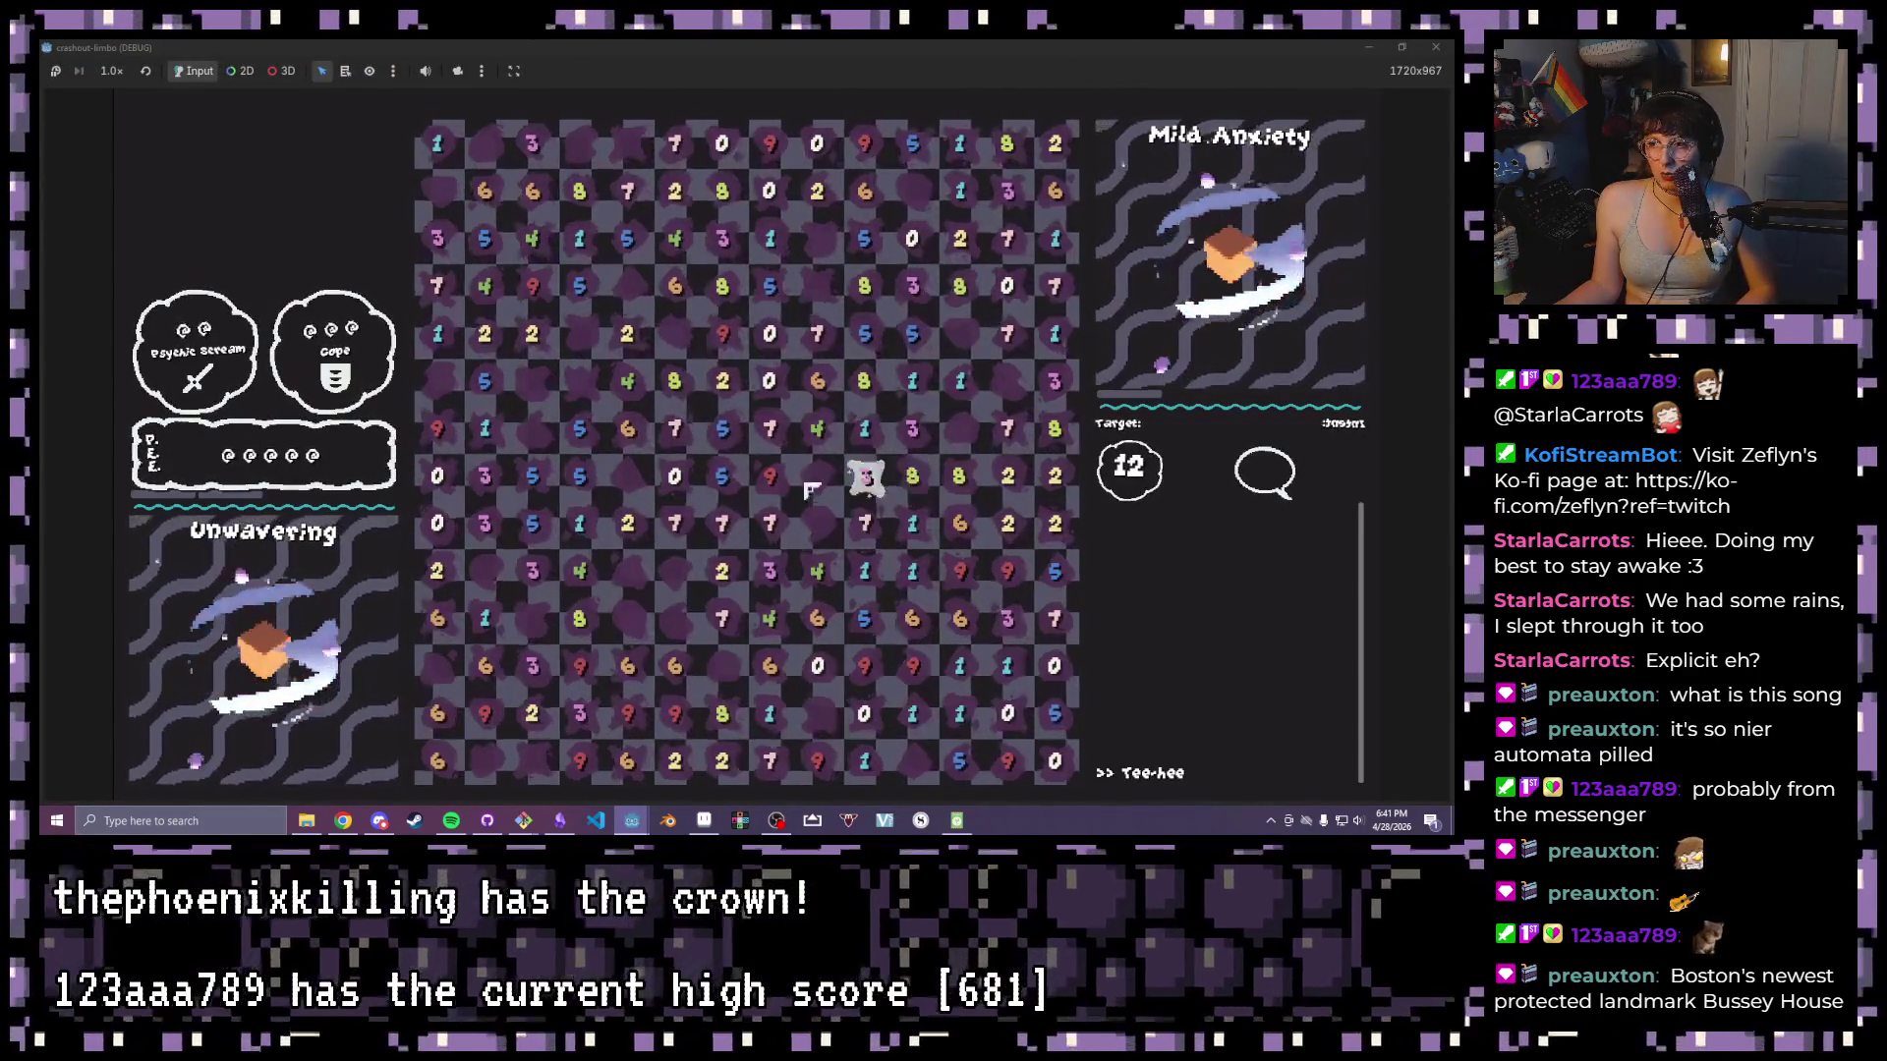
{"action": "mouse_move", "coordinate": [722, 382]}
{"action": "left_mouse_down"}
{"action": "mouse_move", "coordinate": [723, 428]}
{"action": "mouse_move", "coordinate": [913, 430]}
{"action": "left_mouse_up"}
{"action": "mouse_move", "coordinate": [437, 429]}
{"action": "left_mouse_down"}
{"action": "mouse_move", "coordinate": [580, 429]}
{"action": "mouse_move", "coordinate": [531, 476]}
{"action": "left_mouse_up"}
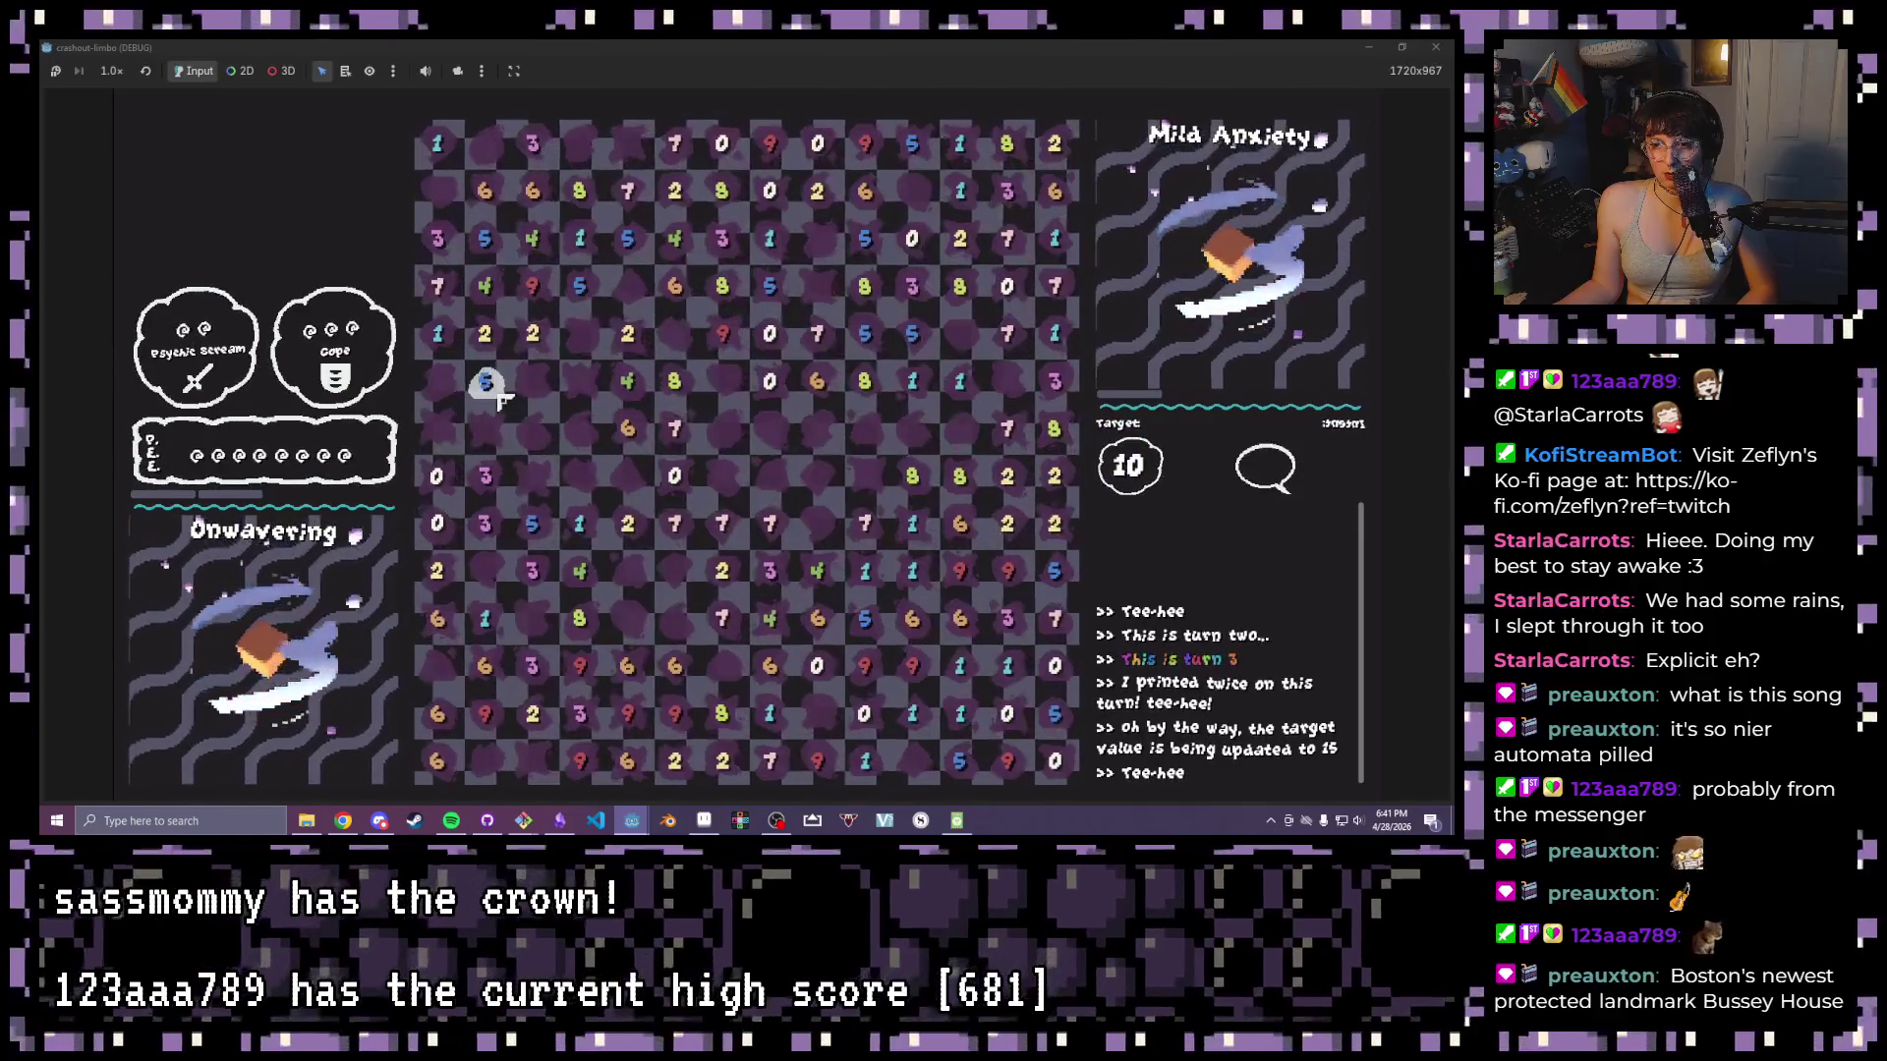
{"action": "left_click_drag", "start_coordinate": [485, 333], "coordinate": [484, 476]}
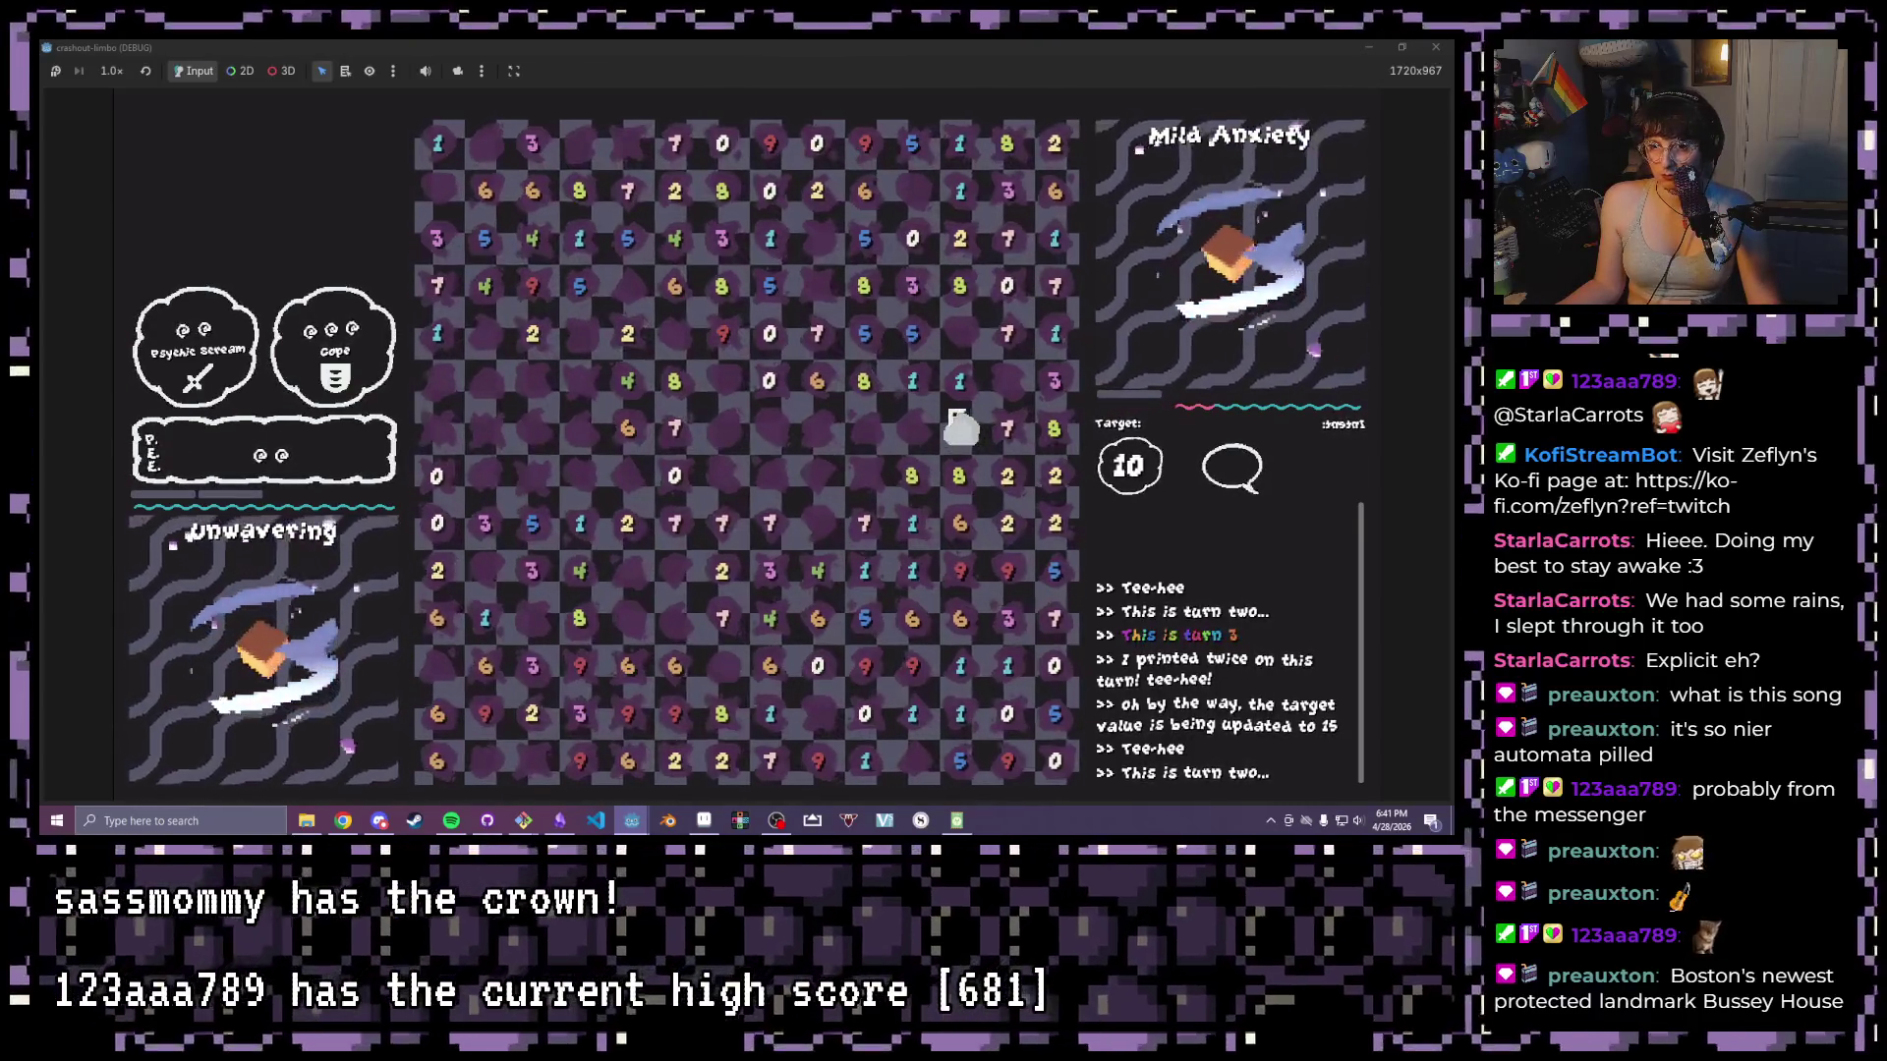
{"action": "left_click_drag", "start_coordinate": [865, 388], "coordinate": [957, 393]}
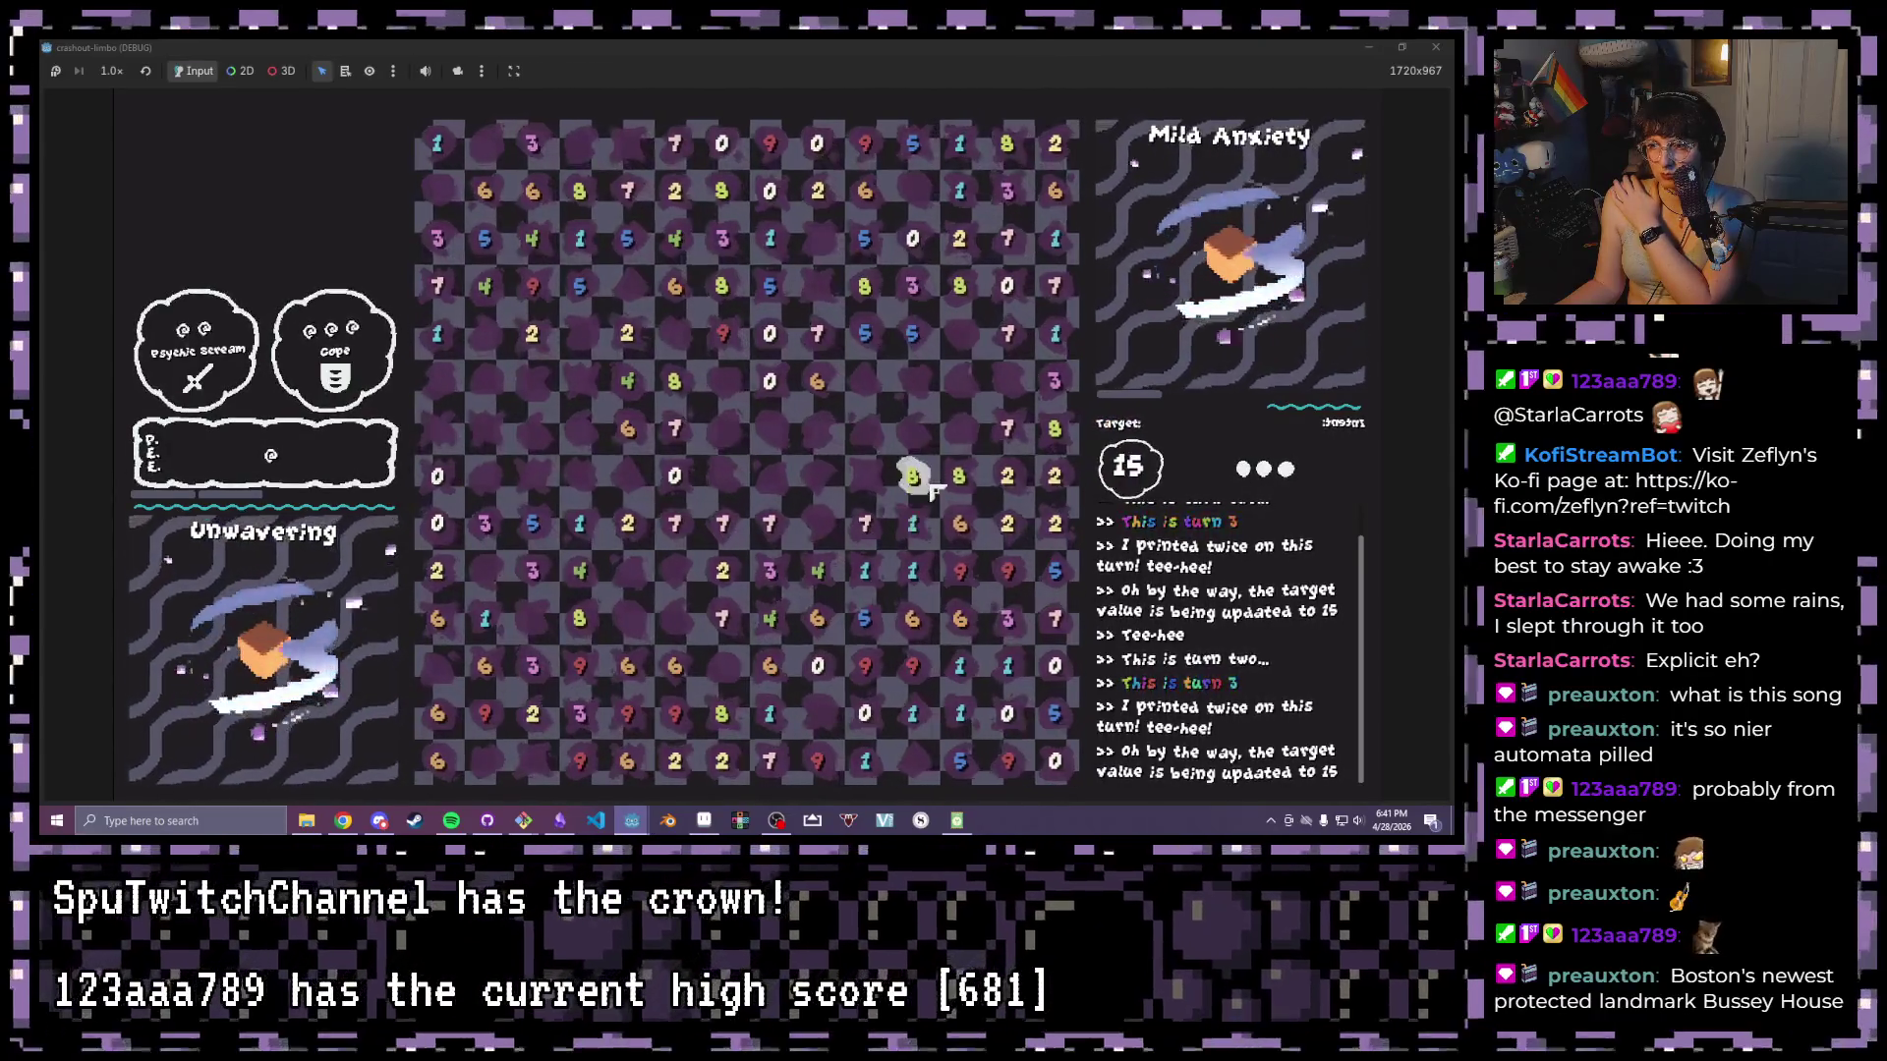
{"action": "left_click", "coordinate": [928, 486]}
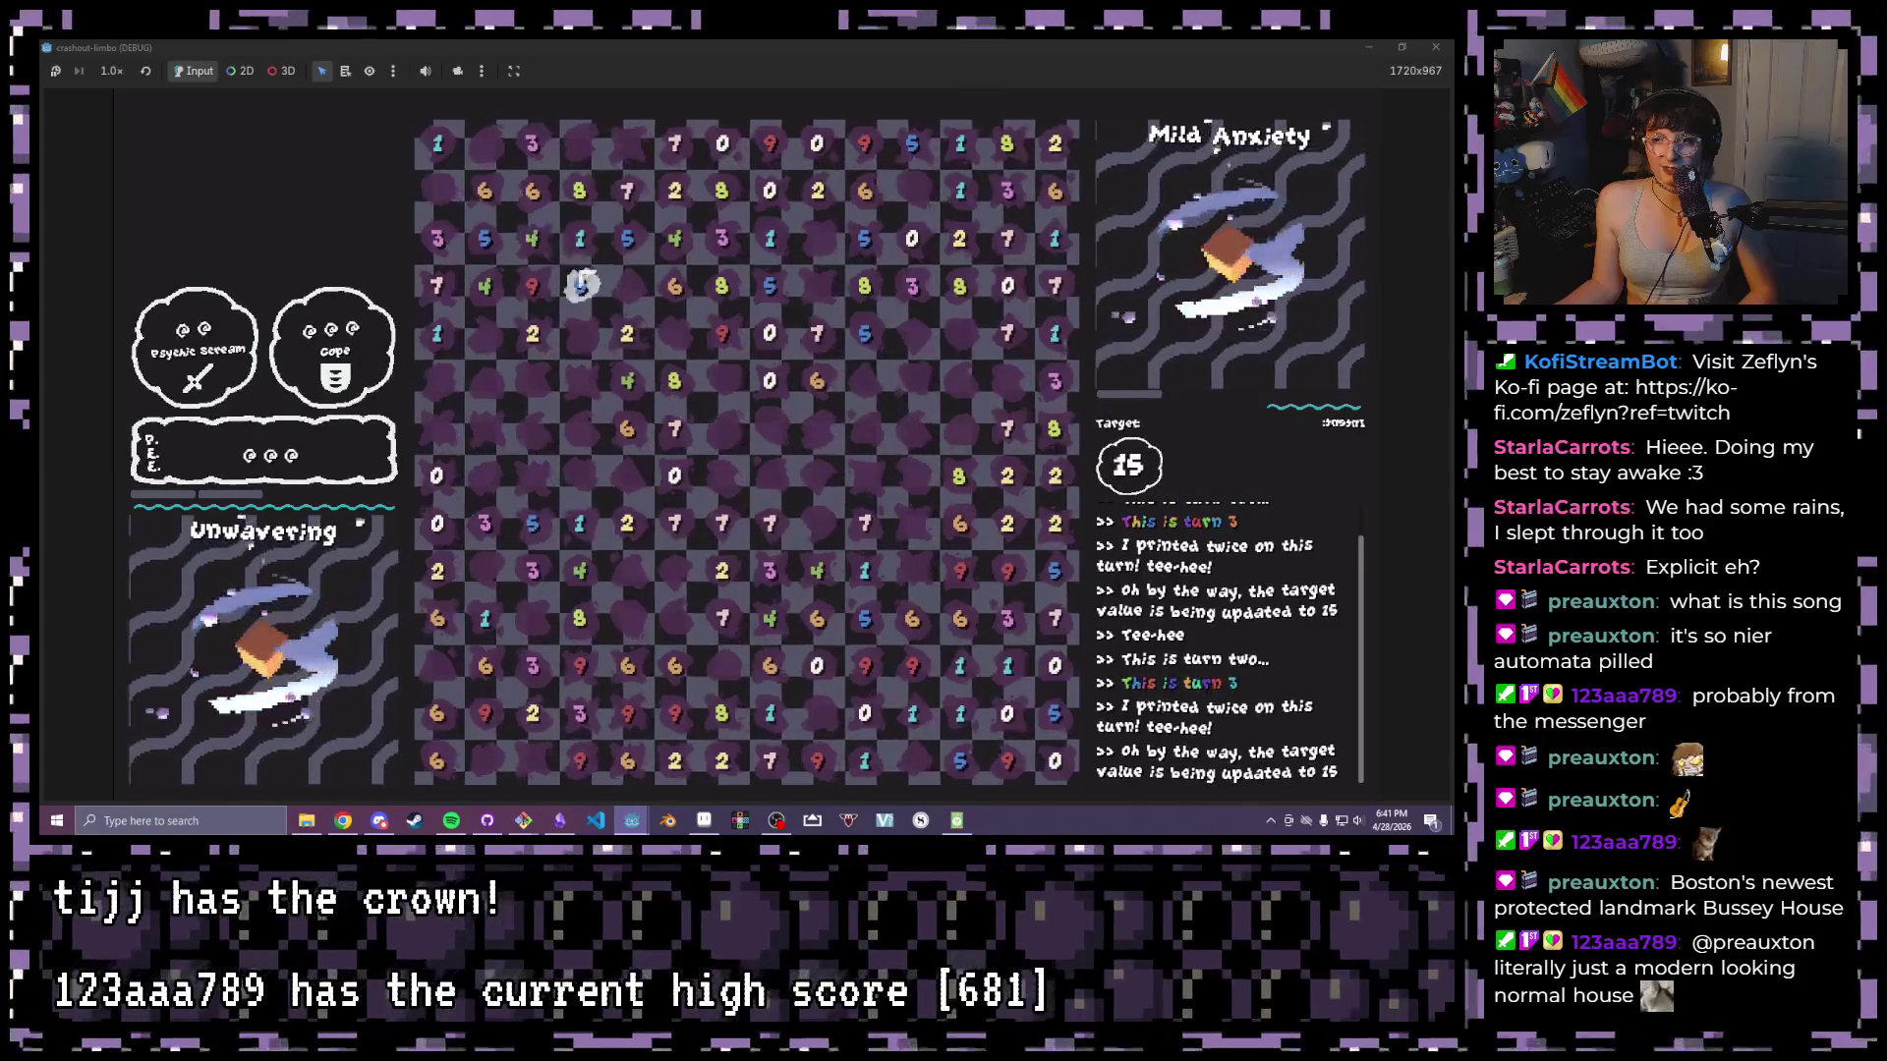
{"action": "left_click_drag", "start_coordinate": [532, 287], "coordinate": [531, 333]}
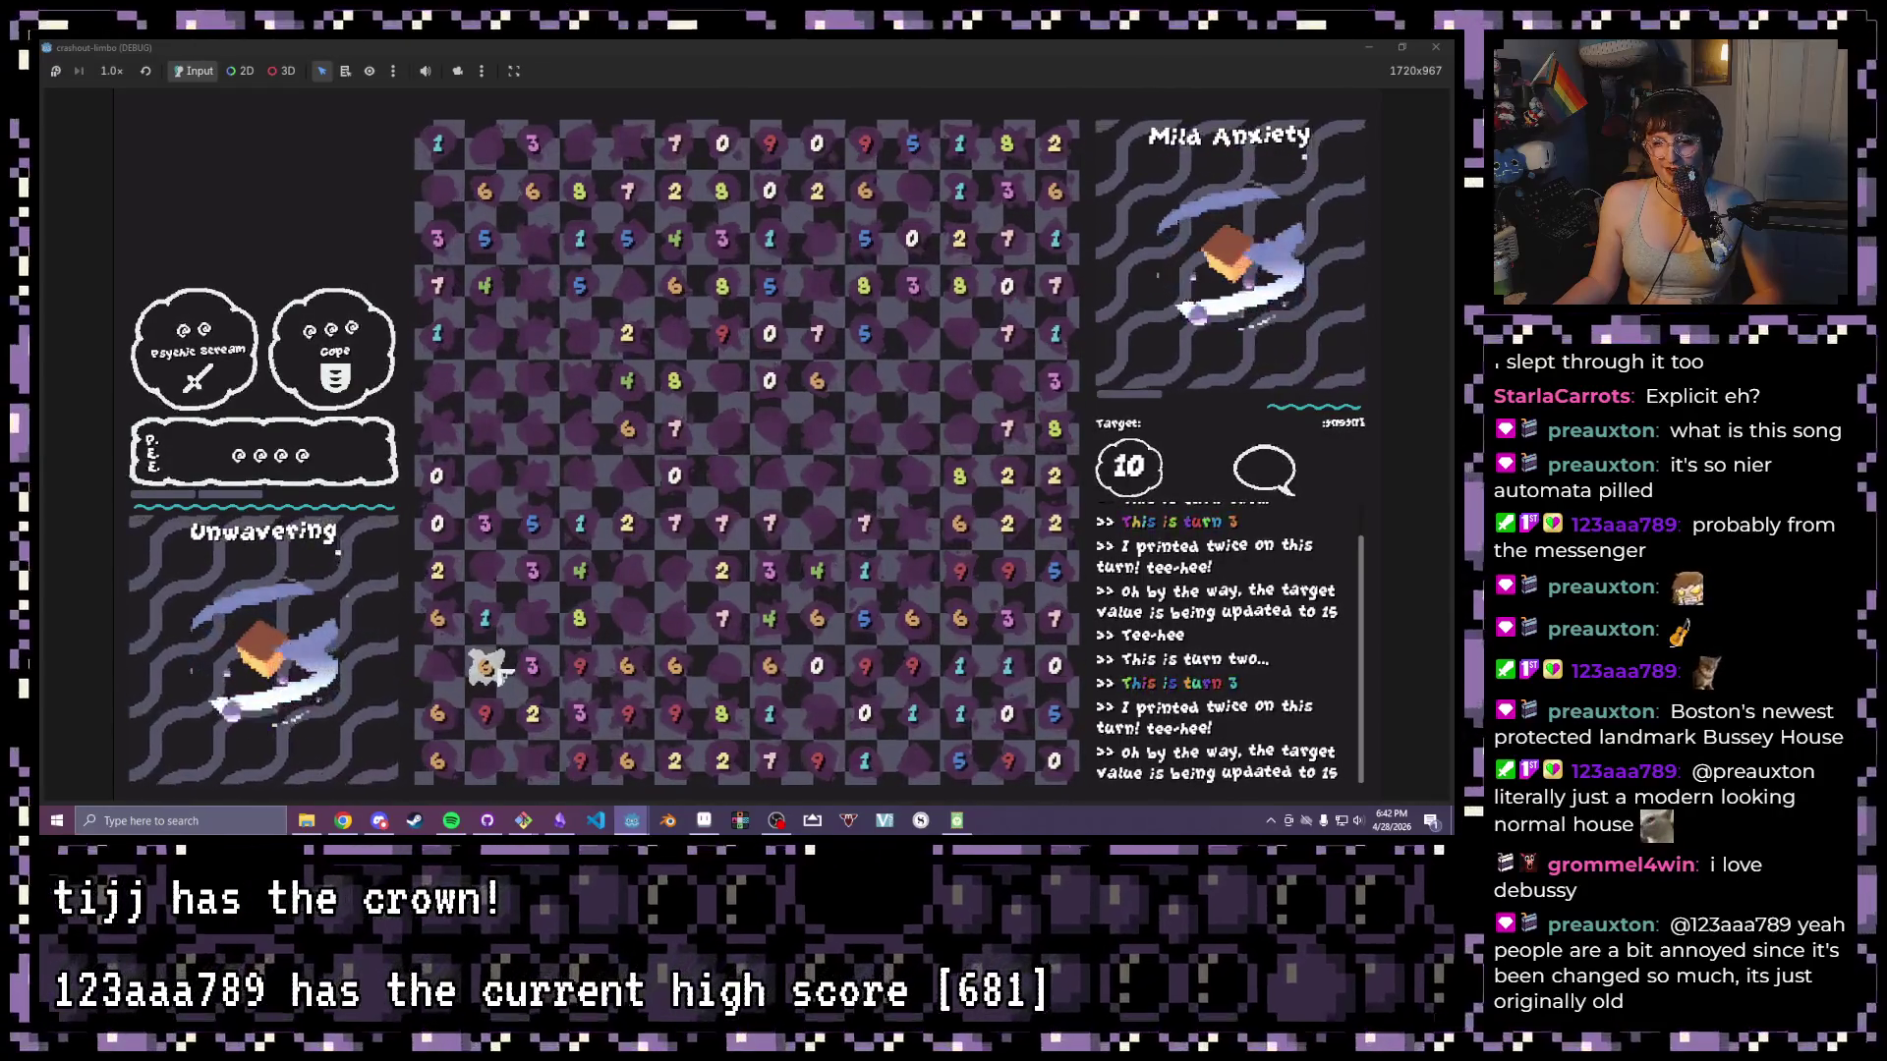
{"action": "left_click", "coordinate": [531, 669]}
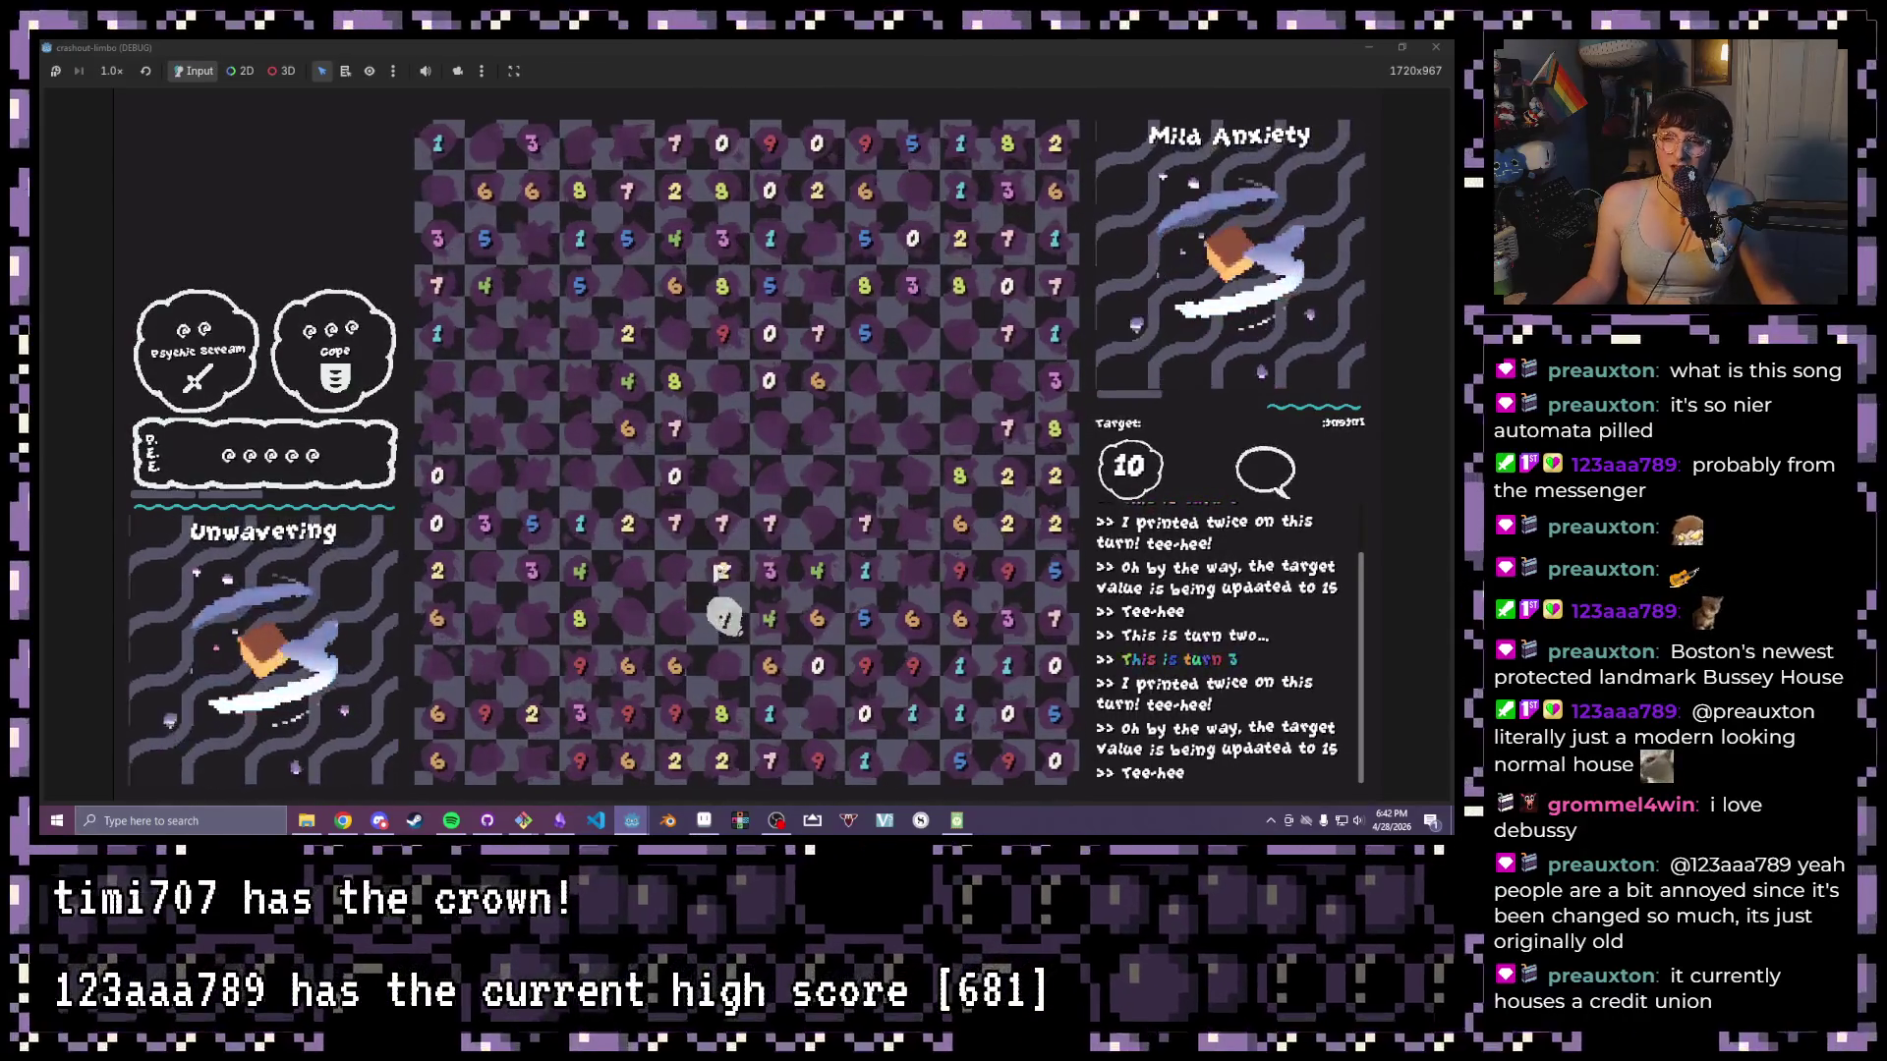
{"action": "left_click_drag", "start_coordinate": [674, 524], "coordinate": [581, 524]}
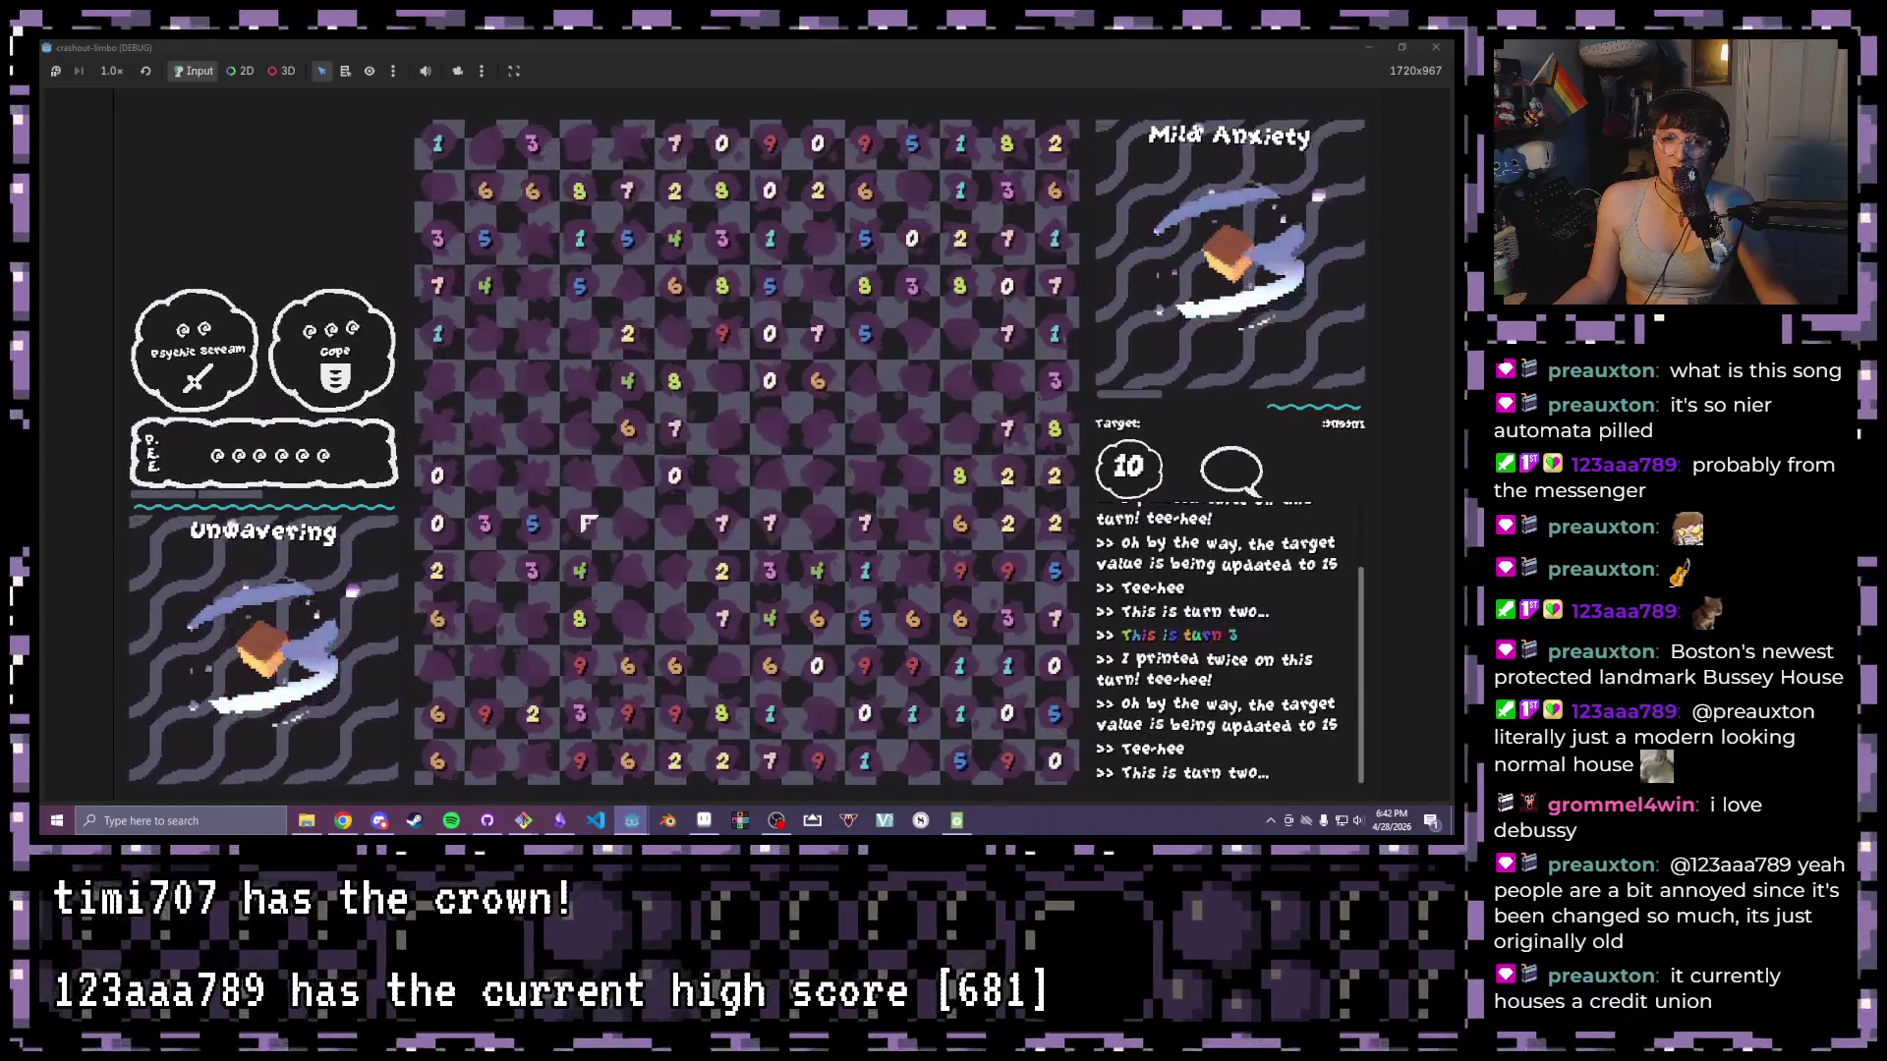
{"action": "left_click_drag", "start_coordinate": [627, 429], "coordinate": [627, 381]}
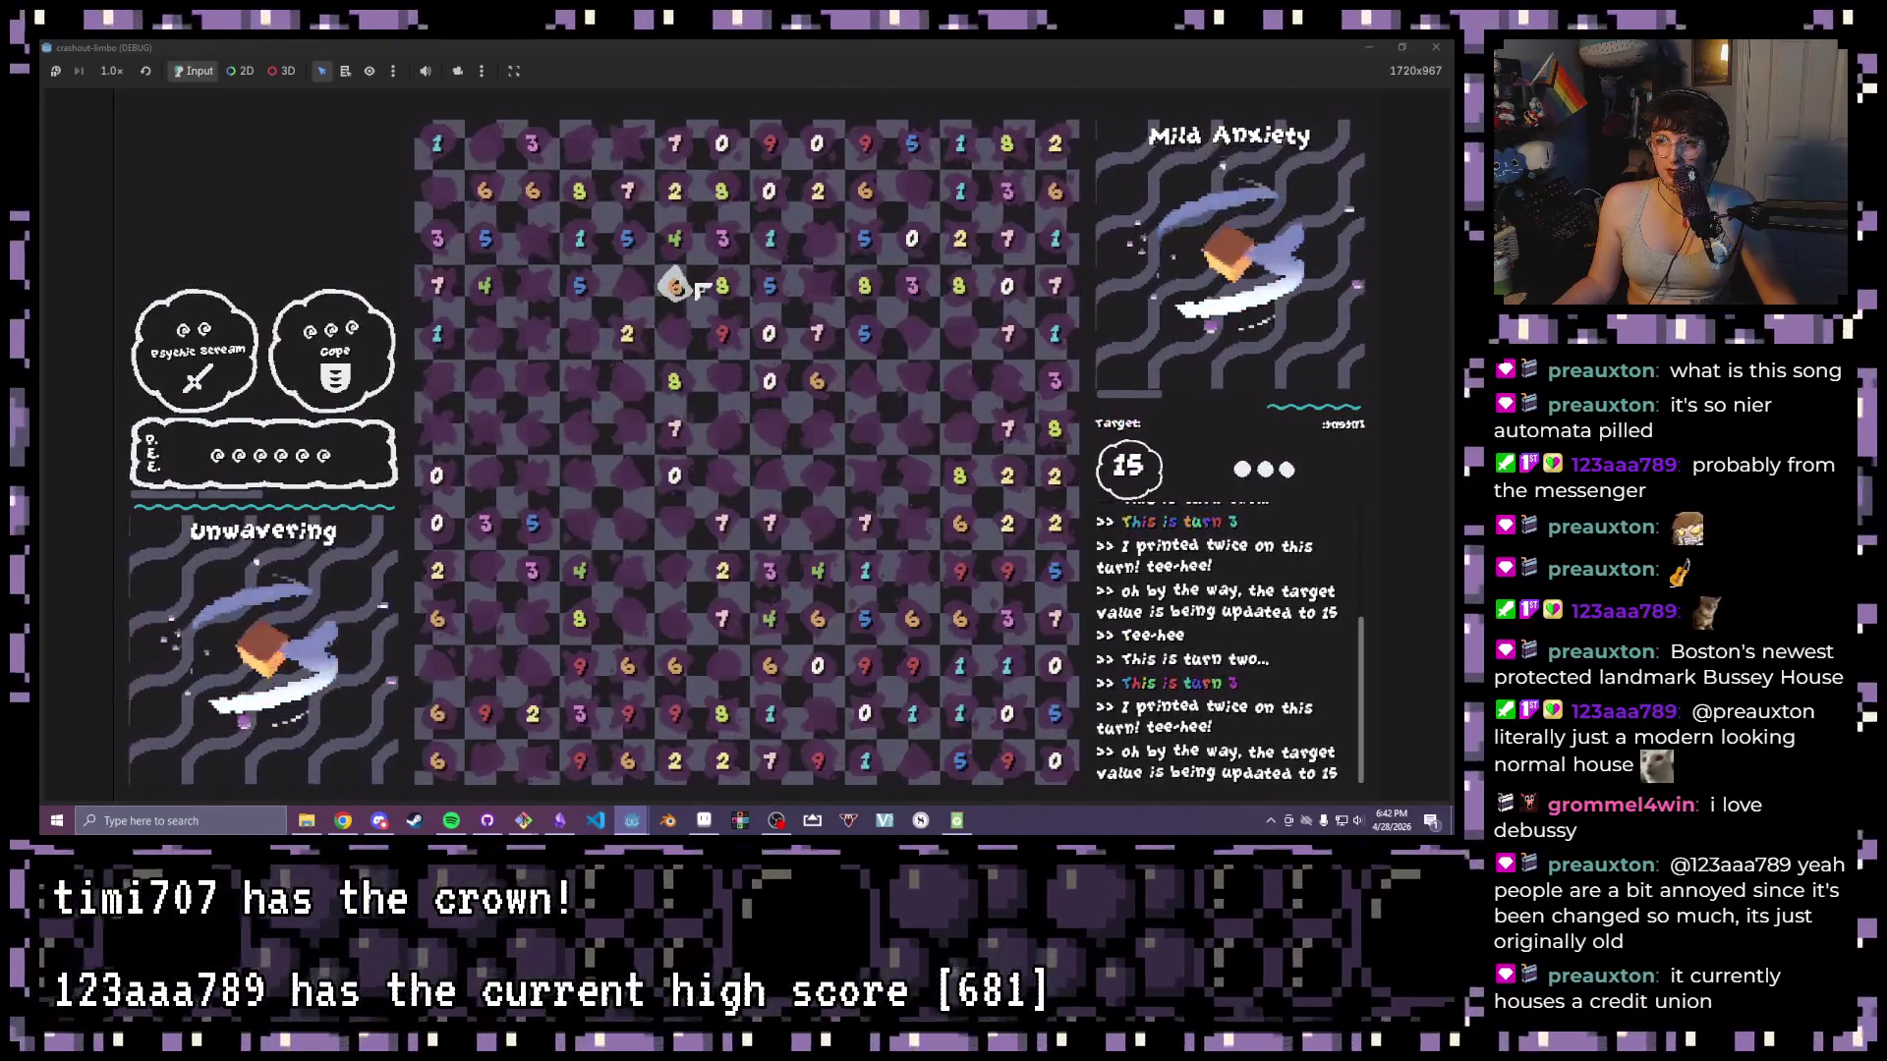
{"action": "left_click_drag", "start_coordinate": [674, 286], "coordinate": [485, 286]}
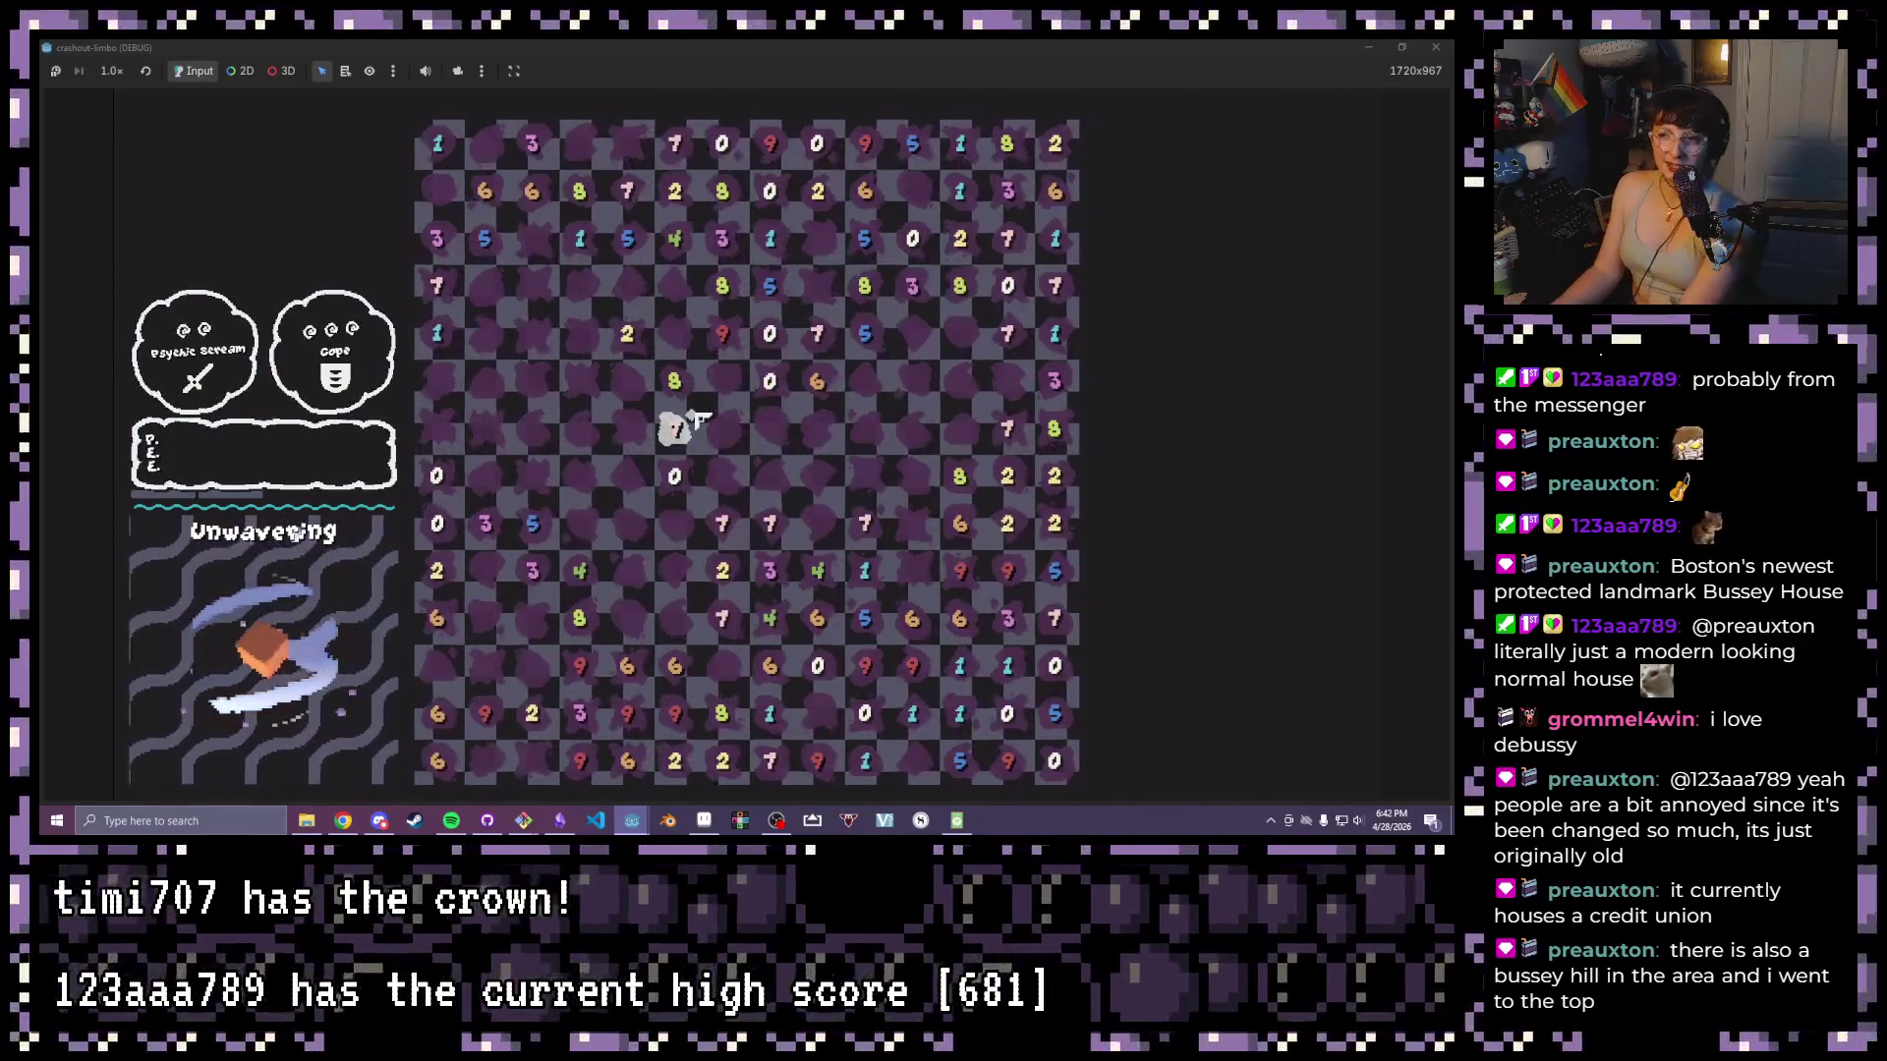
- Select cells in row two, then inspect the target-value check on line 16 of game.gd
{"action": "left_click_drag", "start_coordinate": [865, 192], "coordinate": [769, 192]}
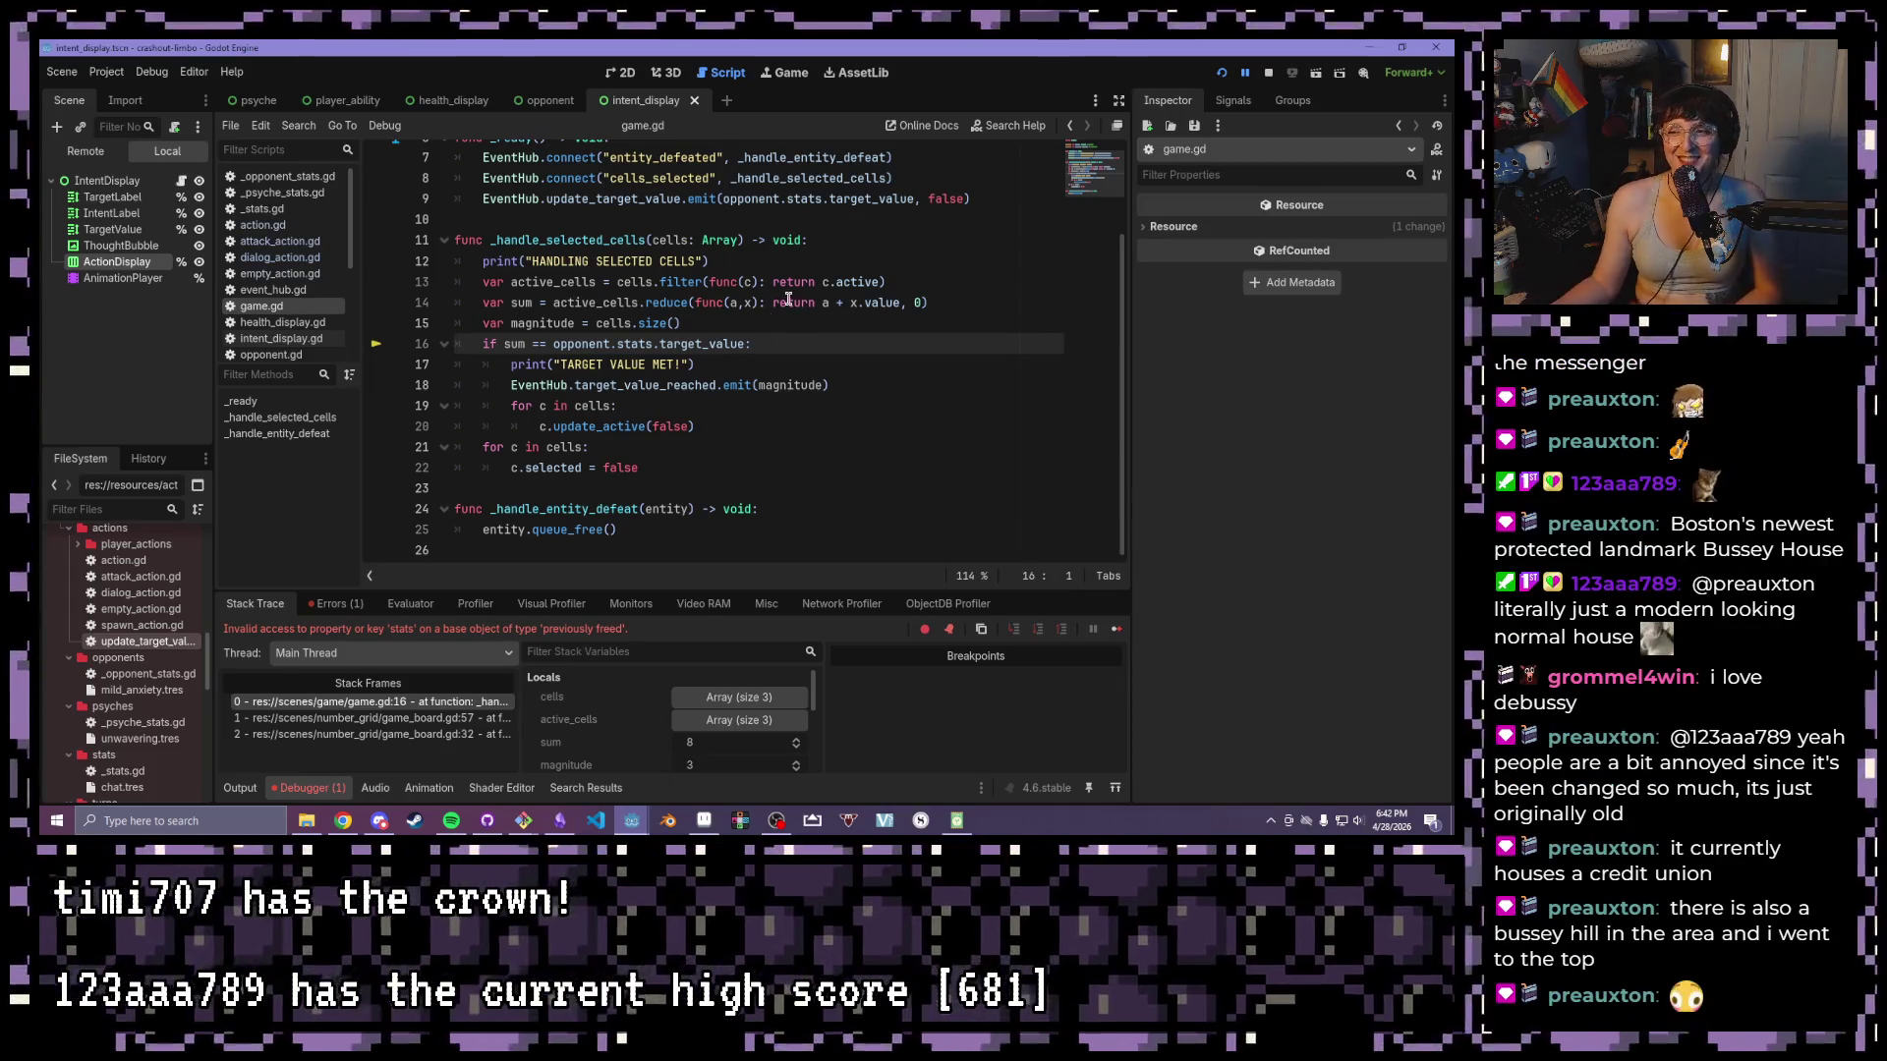
{"action": "scroll", "coordinate": [721, 174], "scroll_direction": "up", "scroll_amount": 1}
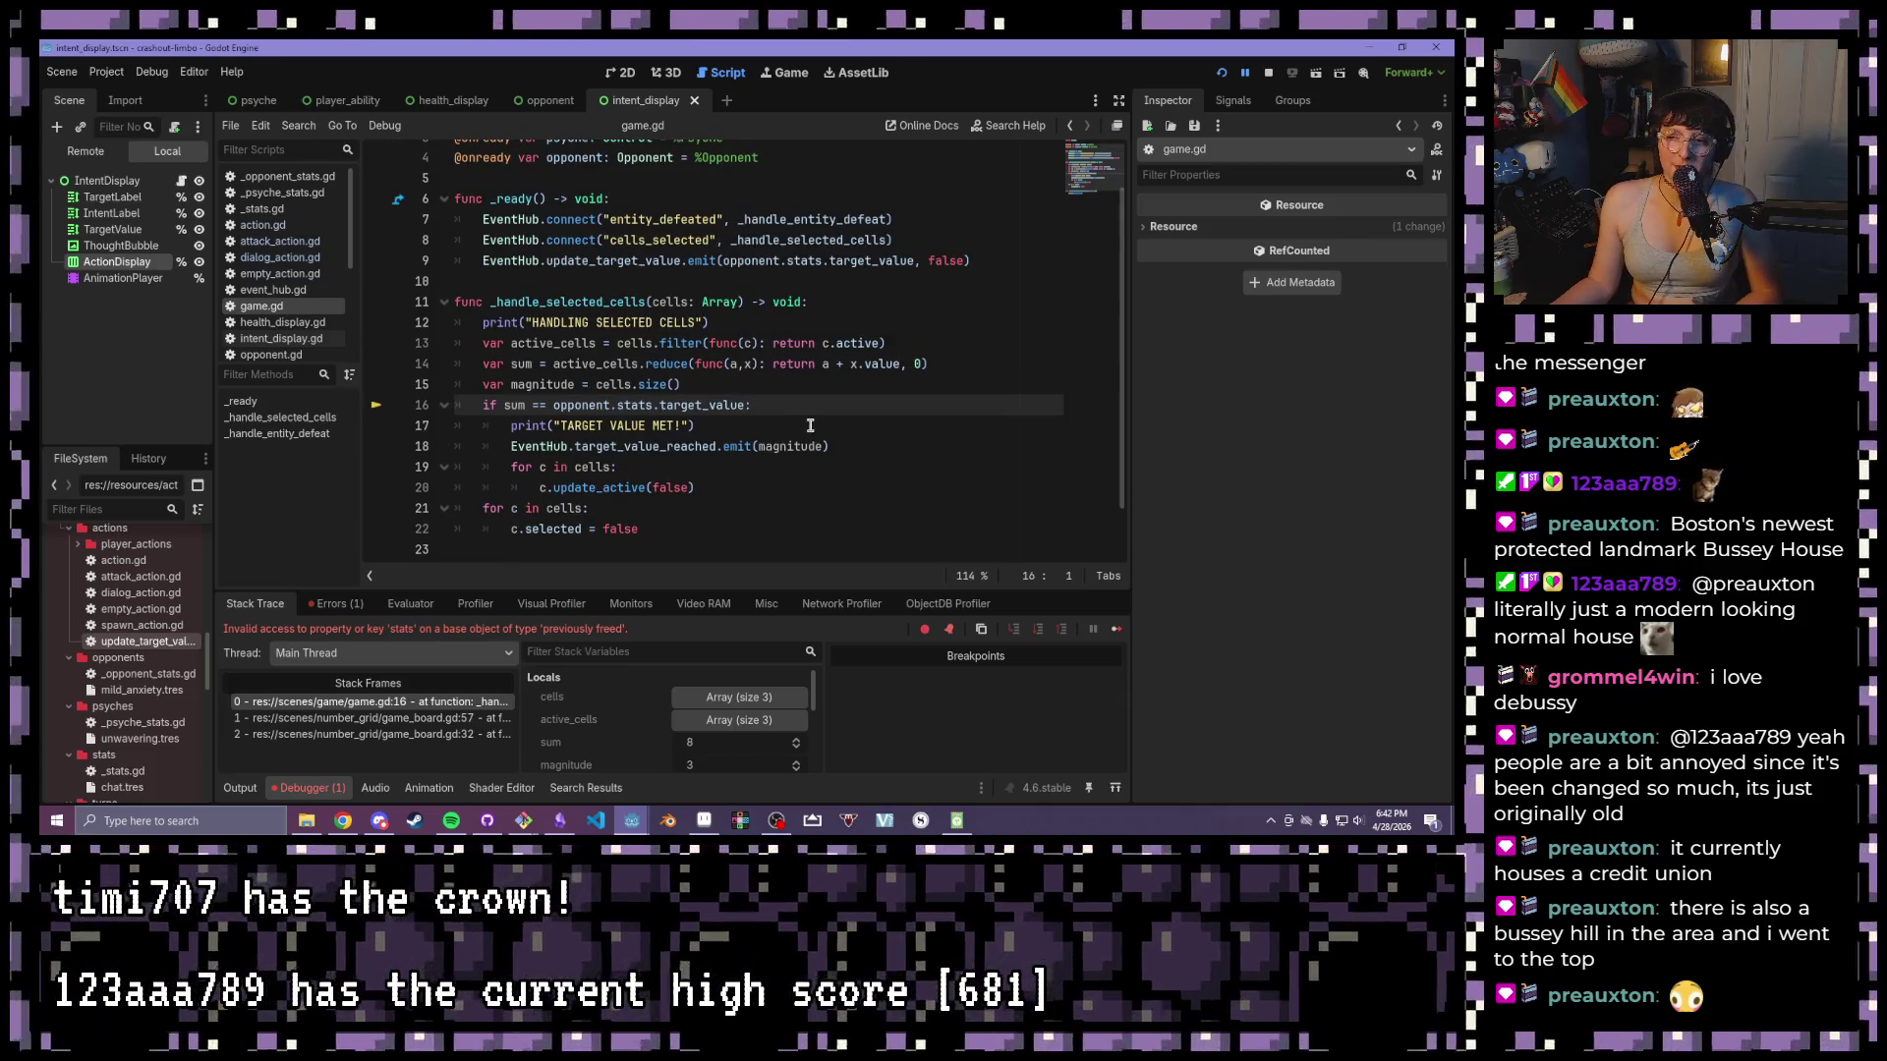
{"action": "left_click_drag", "start_coordinate": [779, 405], "coordinate": [465, 407]}
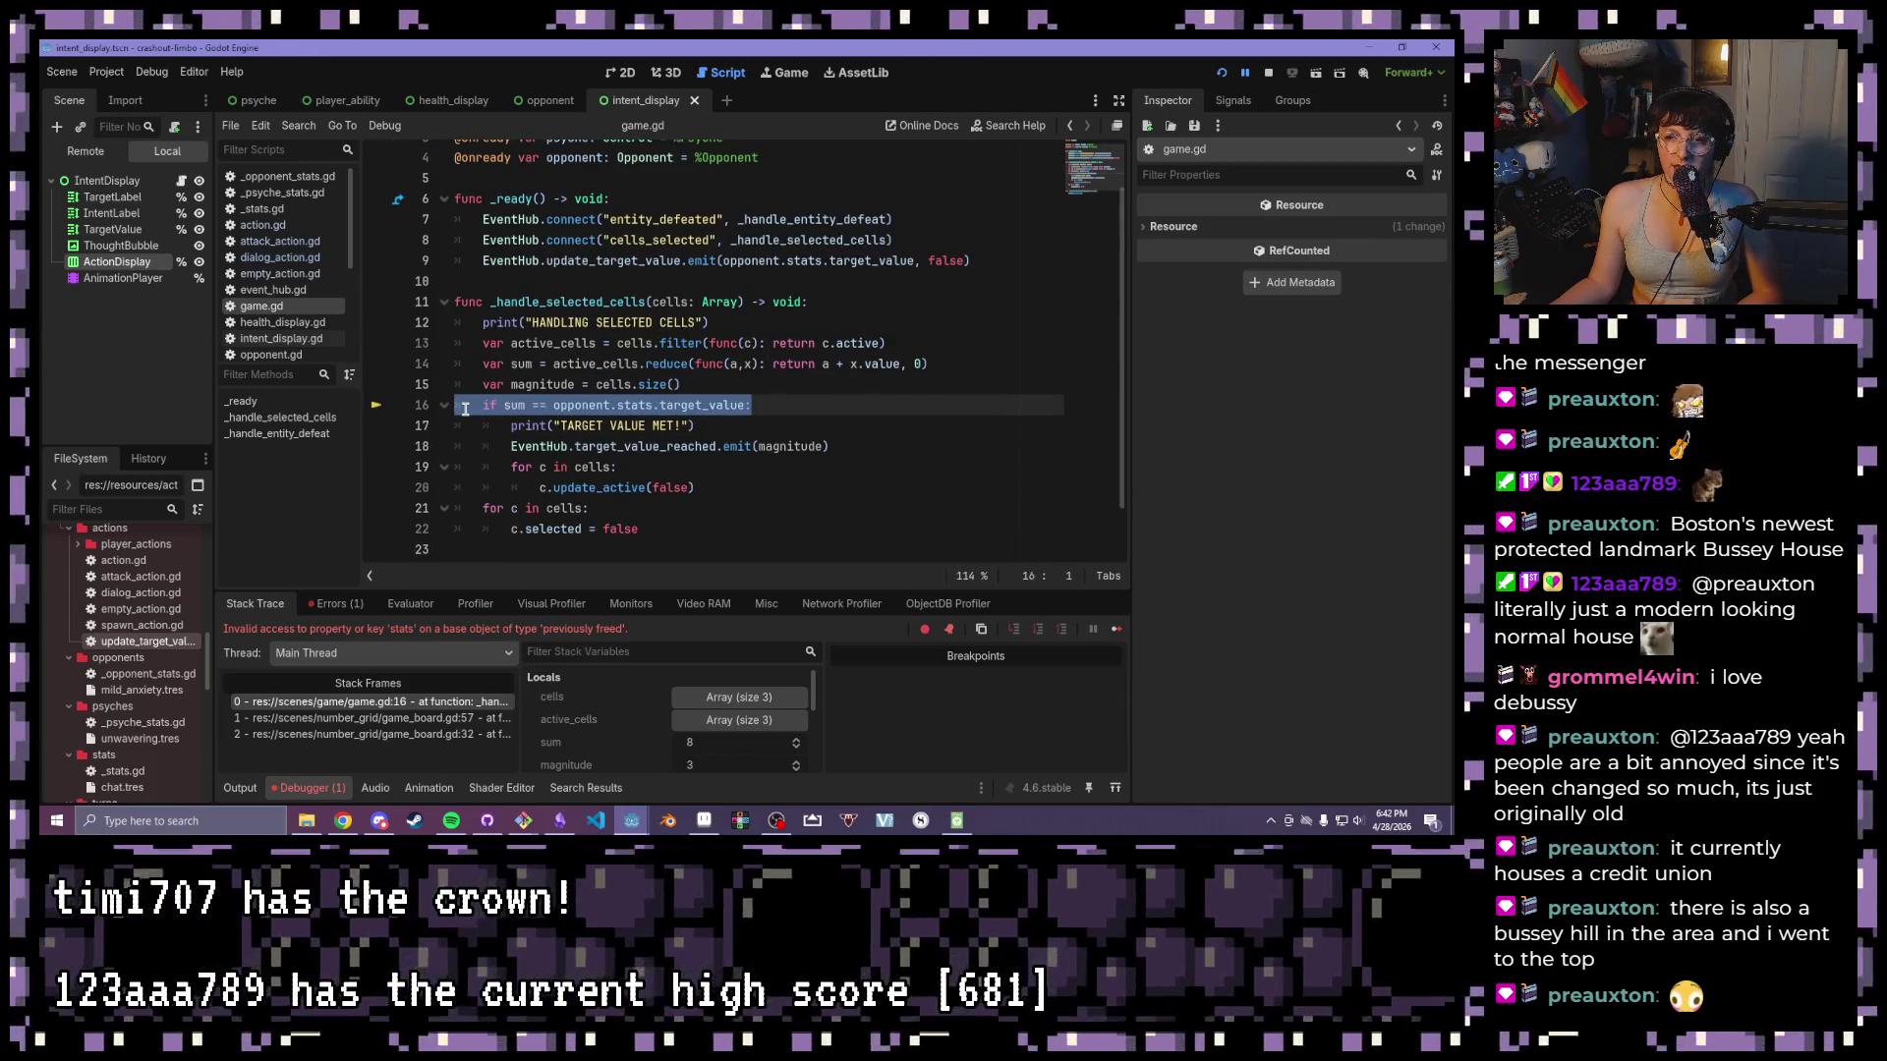
{"action": "left_click", "coordinate": [1054, 386]}
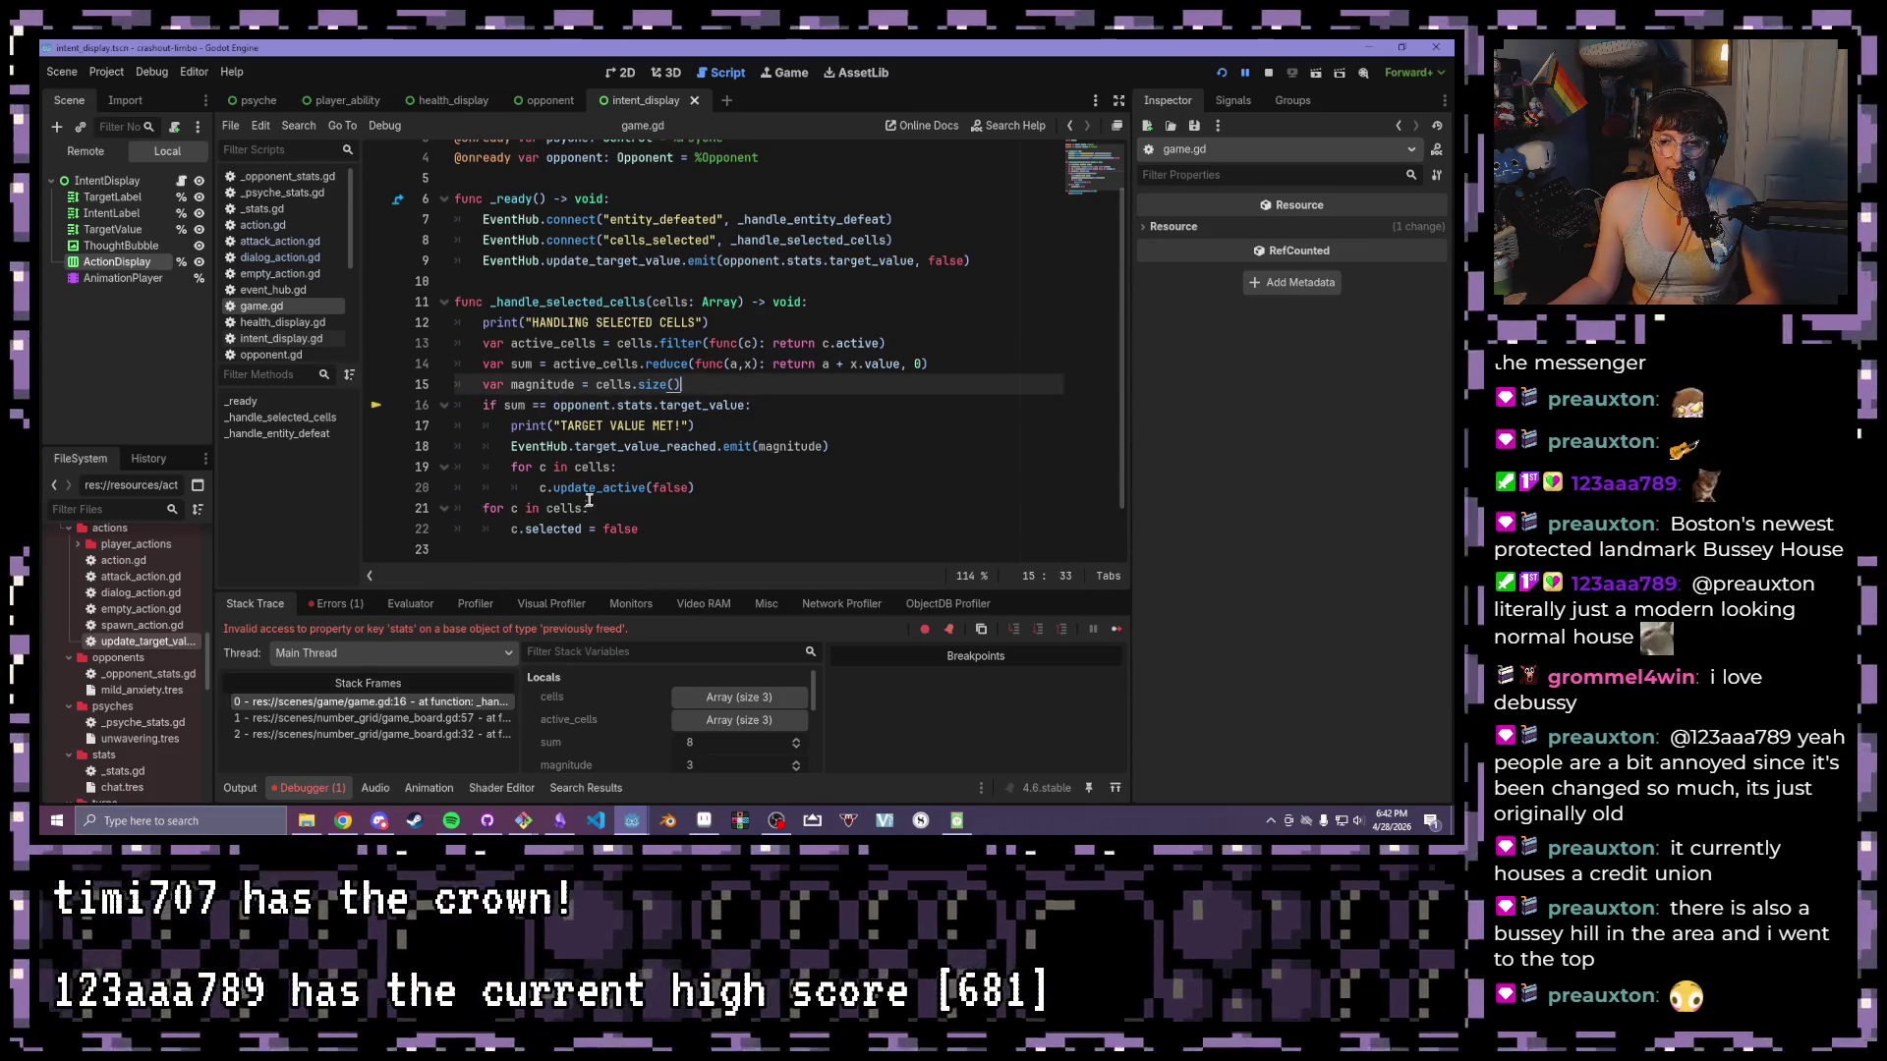
{"action": "left_click", "coordinate": [730, 278]}
- Stop the debug session, jump to the error from the Errors list, clear it, and glance at Obsidian
{"action": "left_click", "coordinate": [1268, 73]}
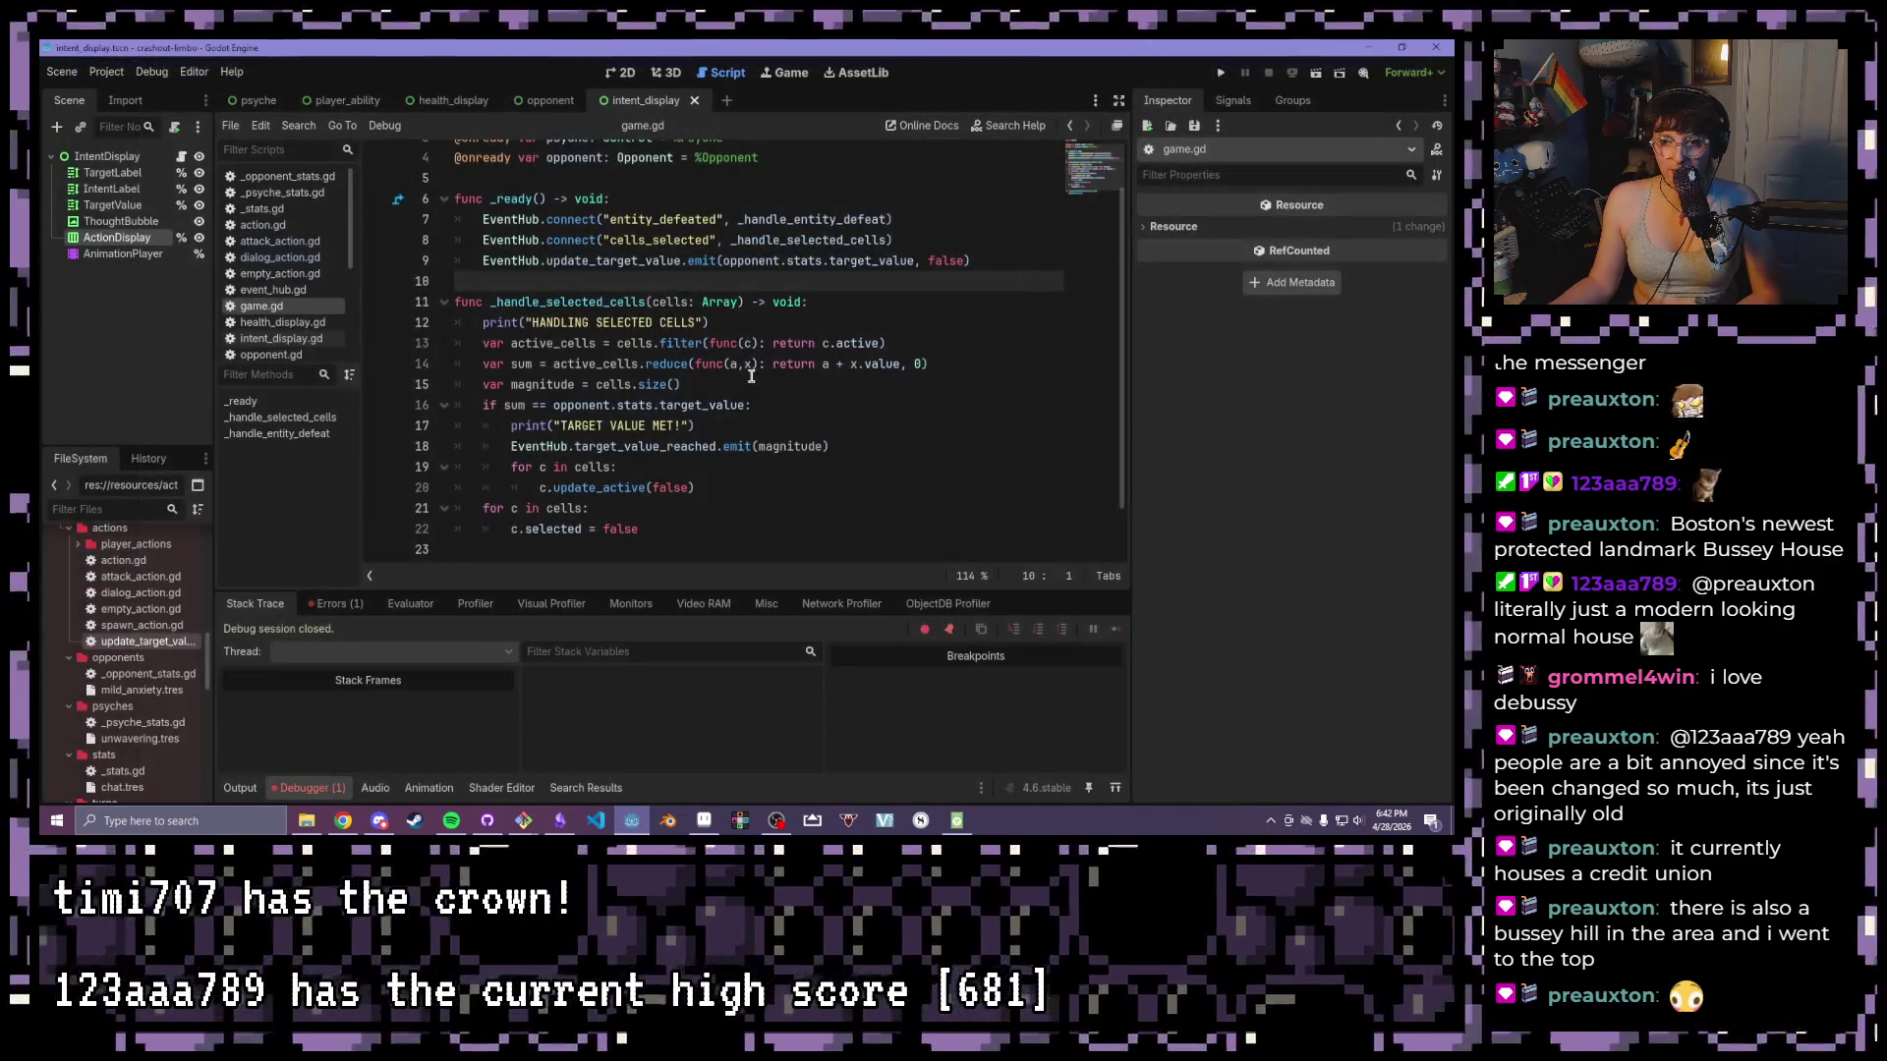
{"action": "left_click", "coordinate": [333, 792]}
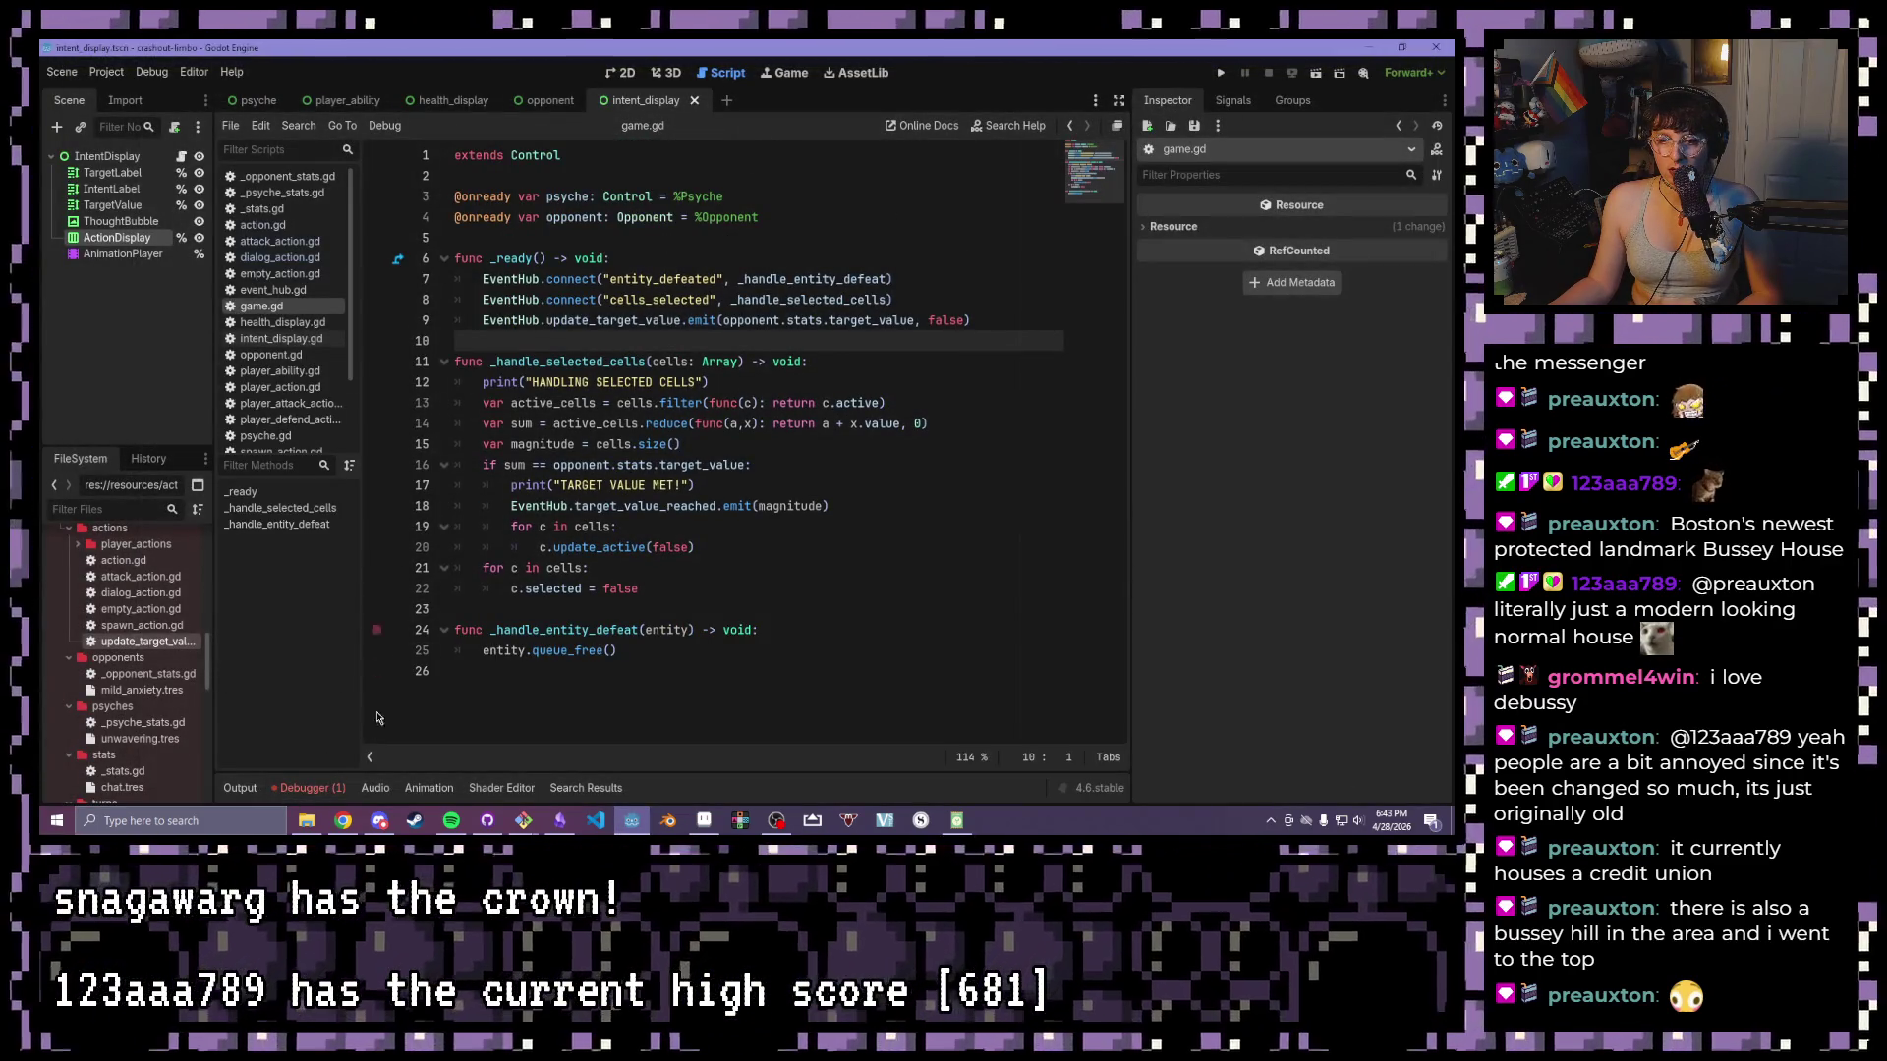
{"action": "left_click", "coordinate": [313, 790]}
{"action": "left_click", "coordinate": [339, 605]}
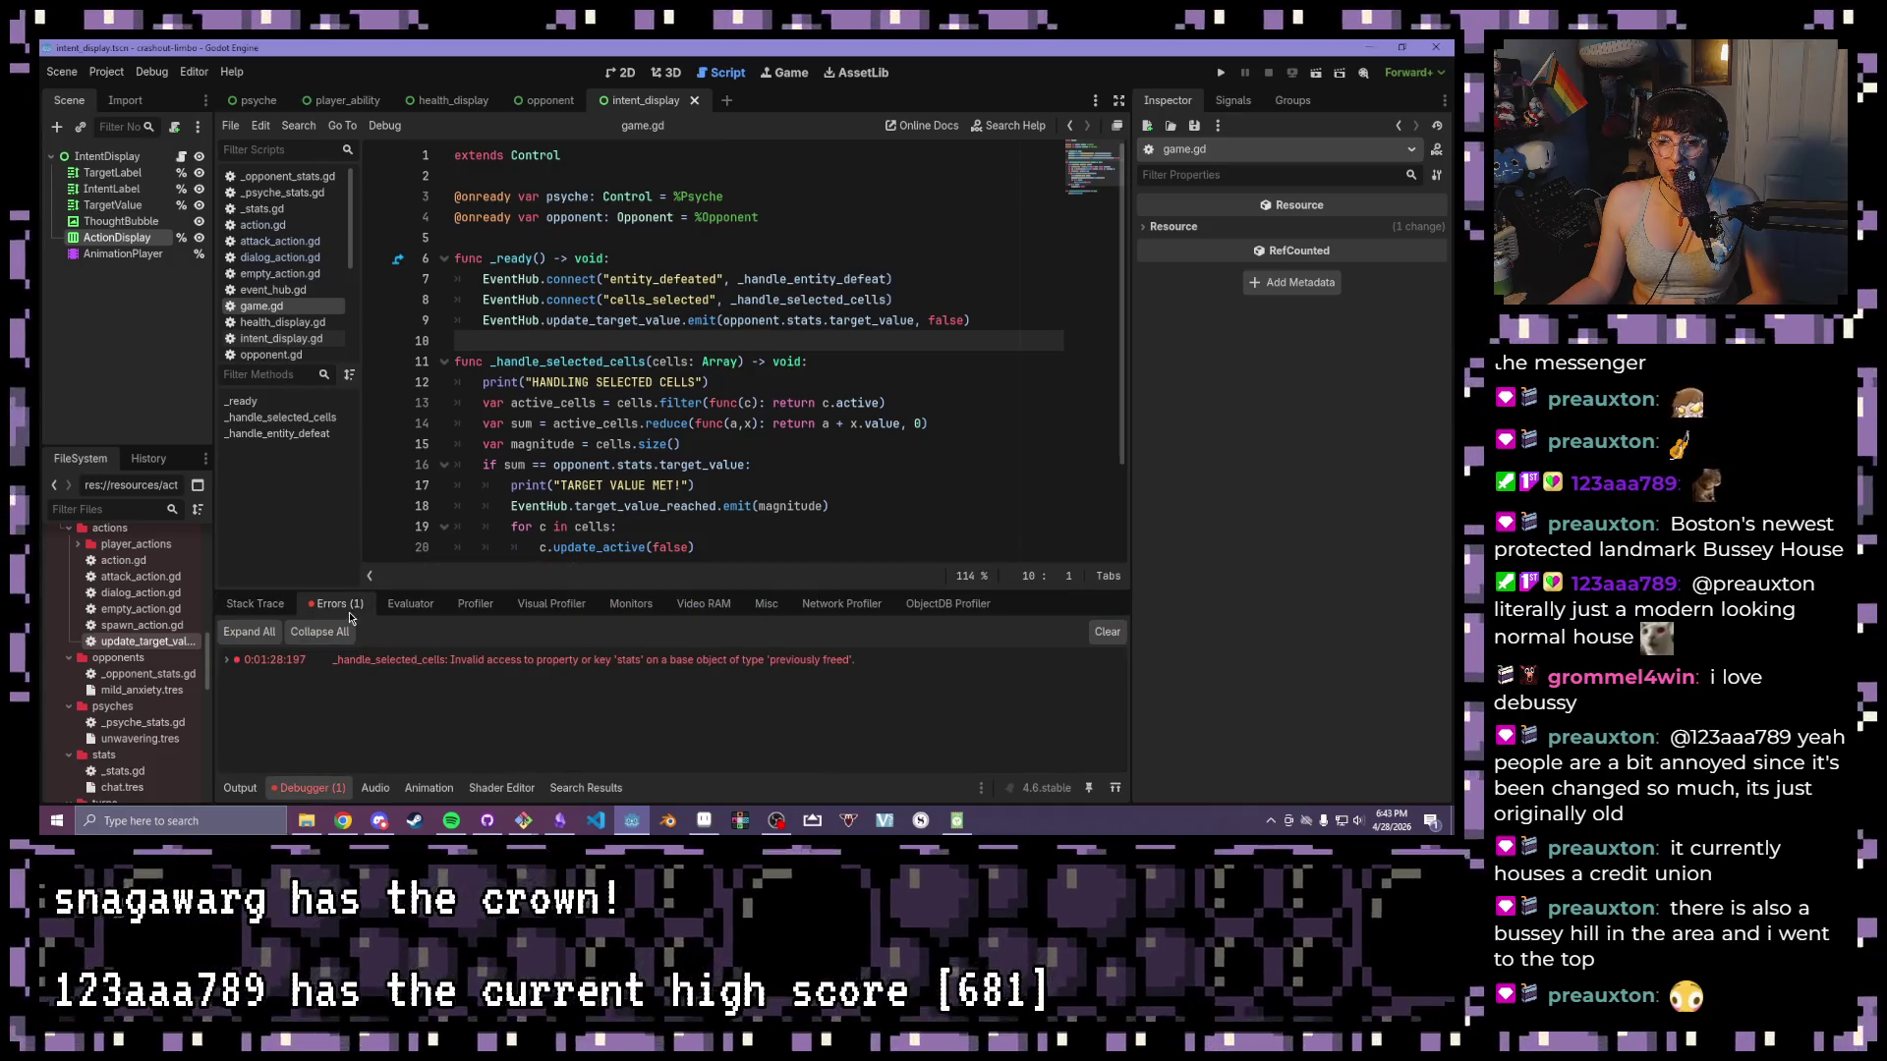
{"action": "left_click", "coordinate": [598, 664]}
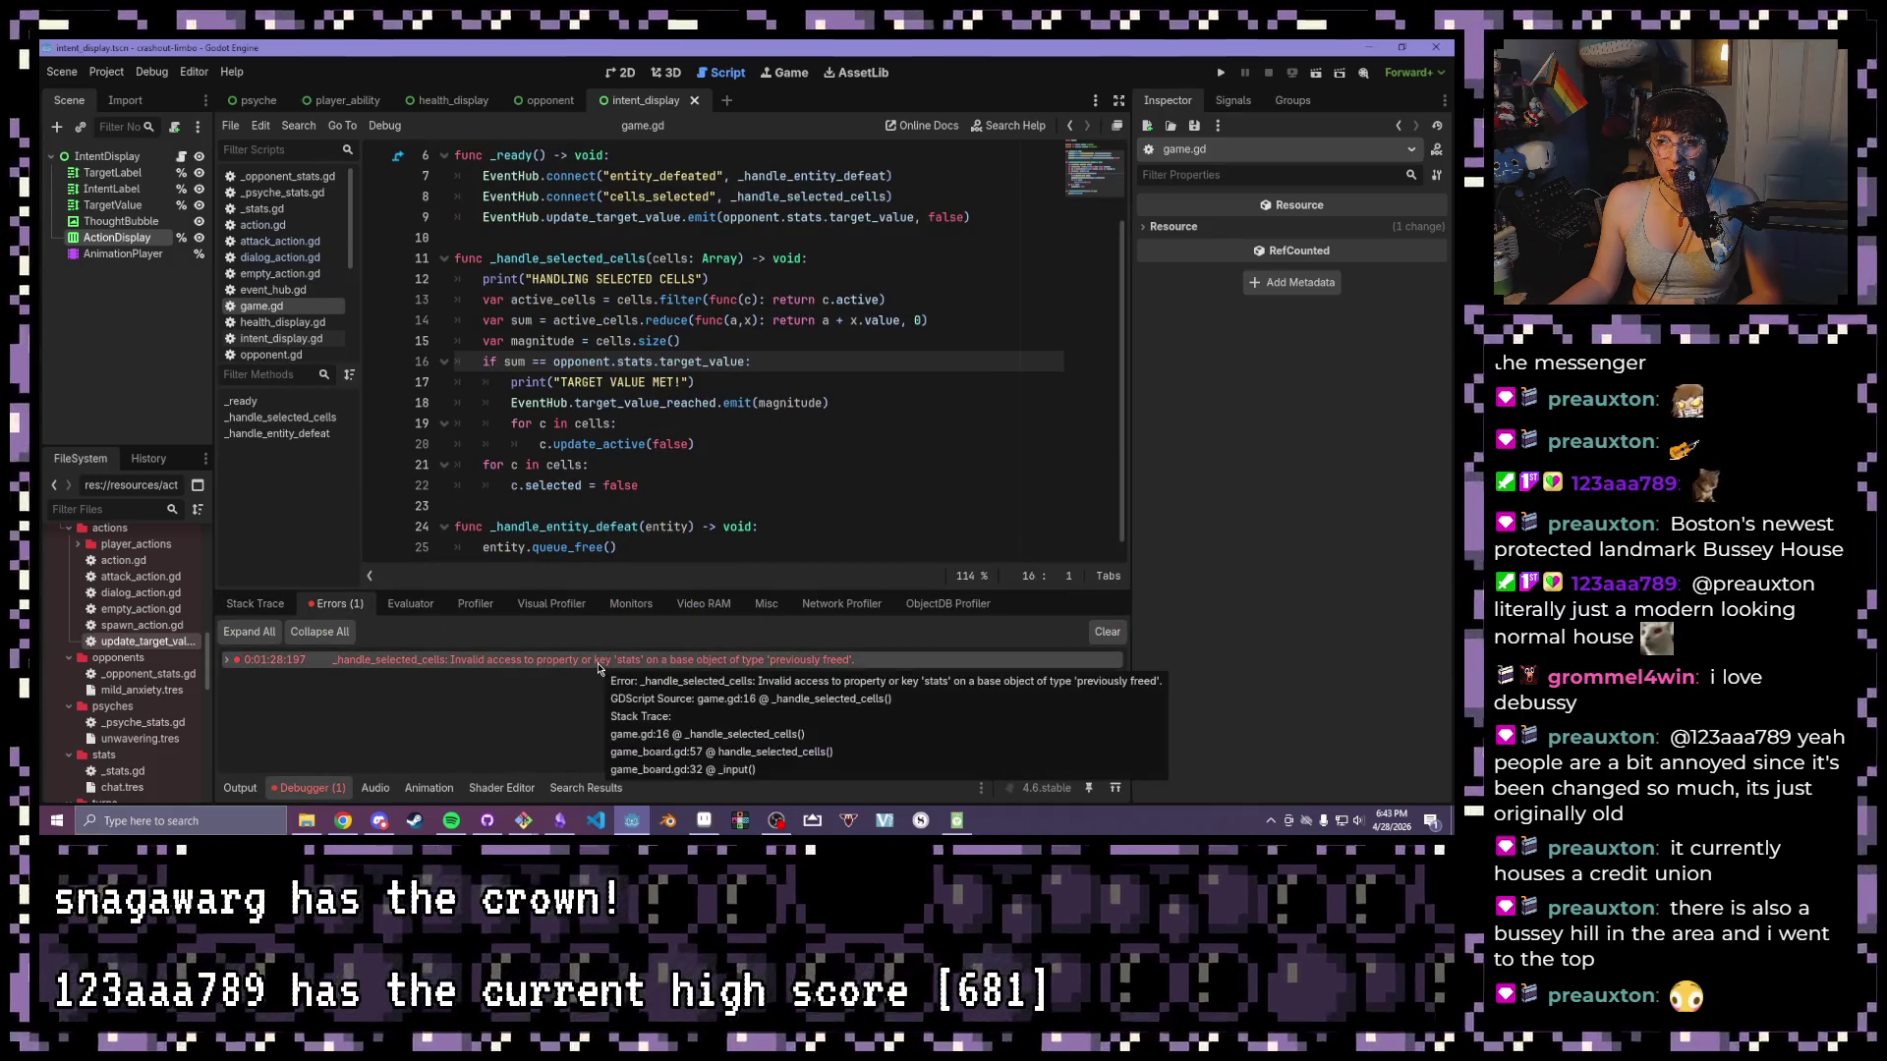
{"action": "left_click", "coordinate": [1107, 632]}
{"action": "left_click", "coordinate": [694, 279]}
{"action": "scroll", "coordinate": [973, 347], "scroll_direction": "up", "scroll_amount": 2}
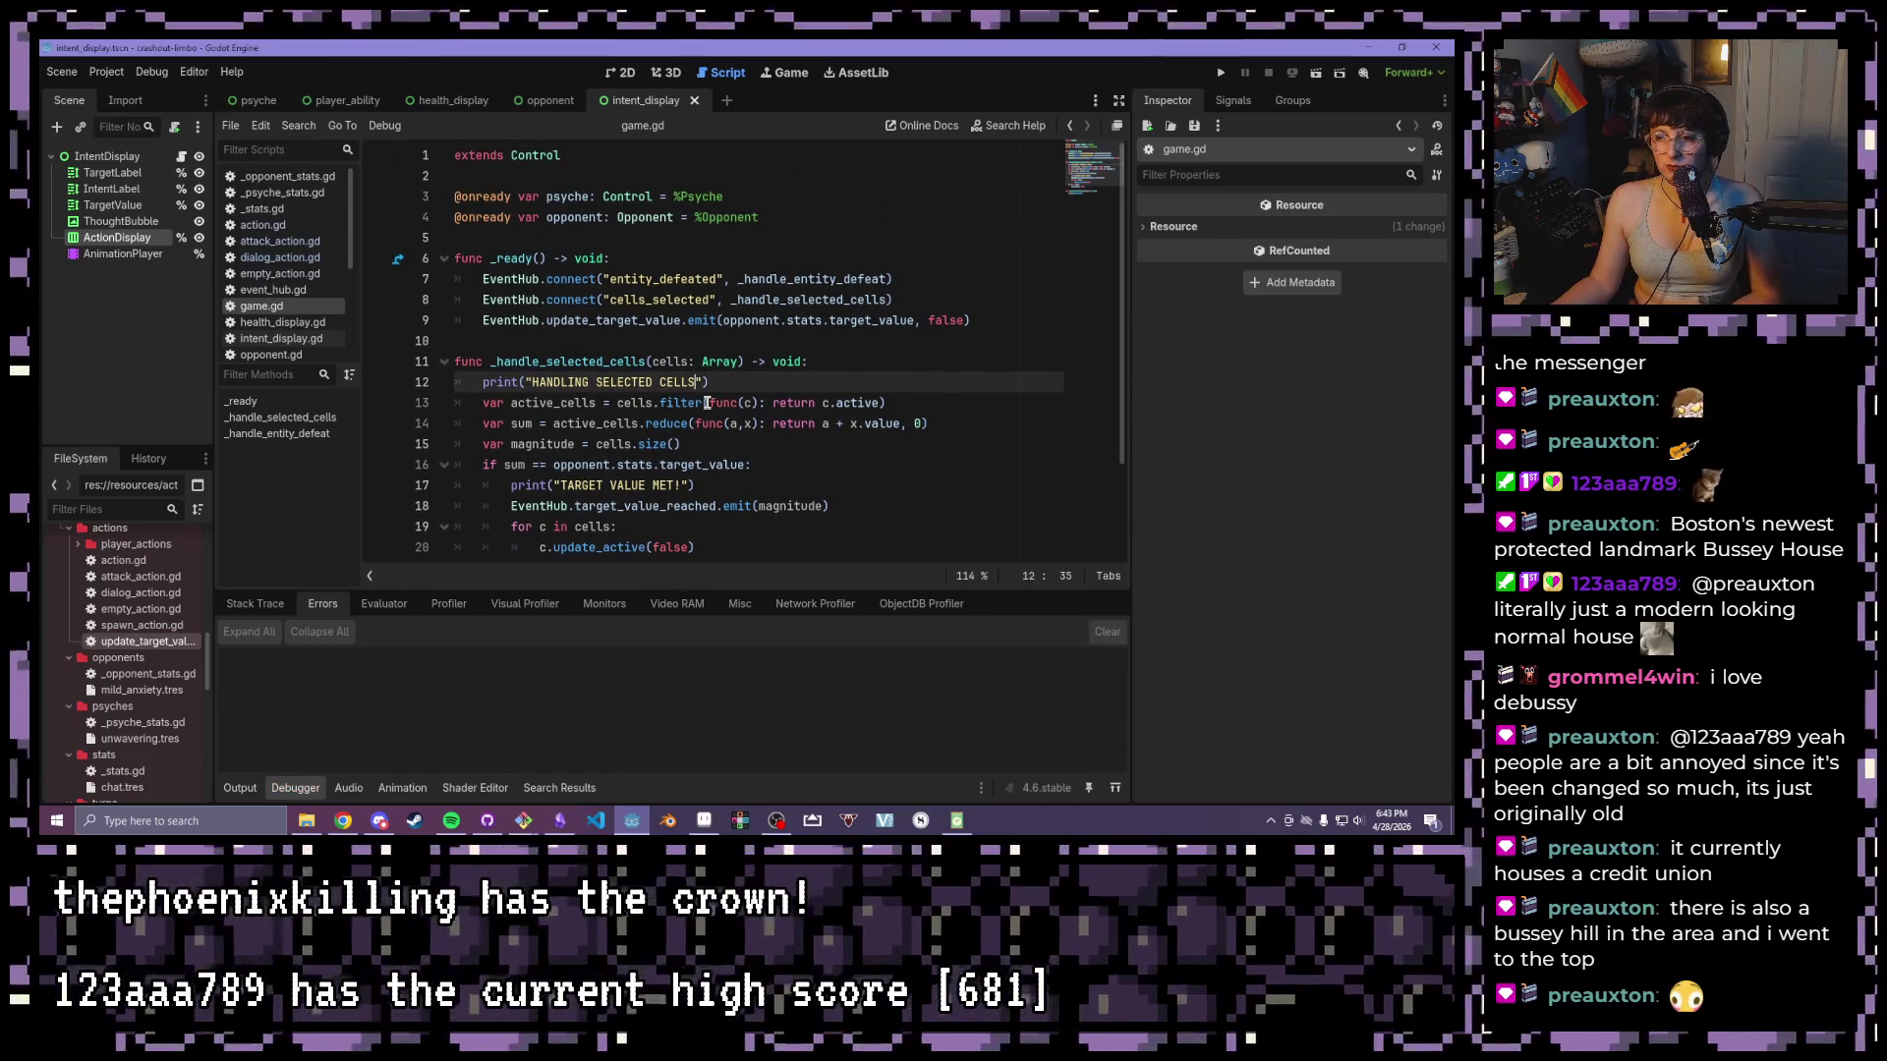
{"action": "left_click", "coordinate": [562, 826]}
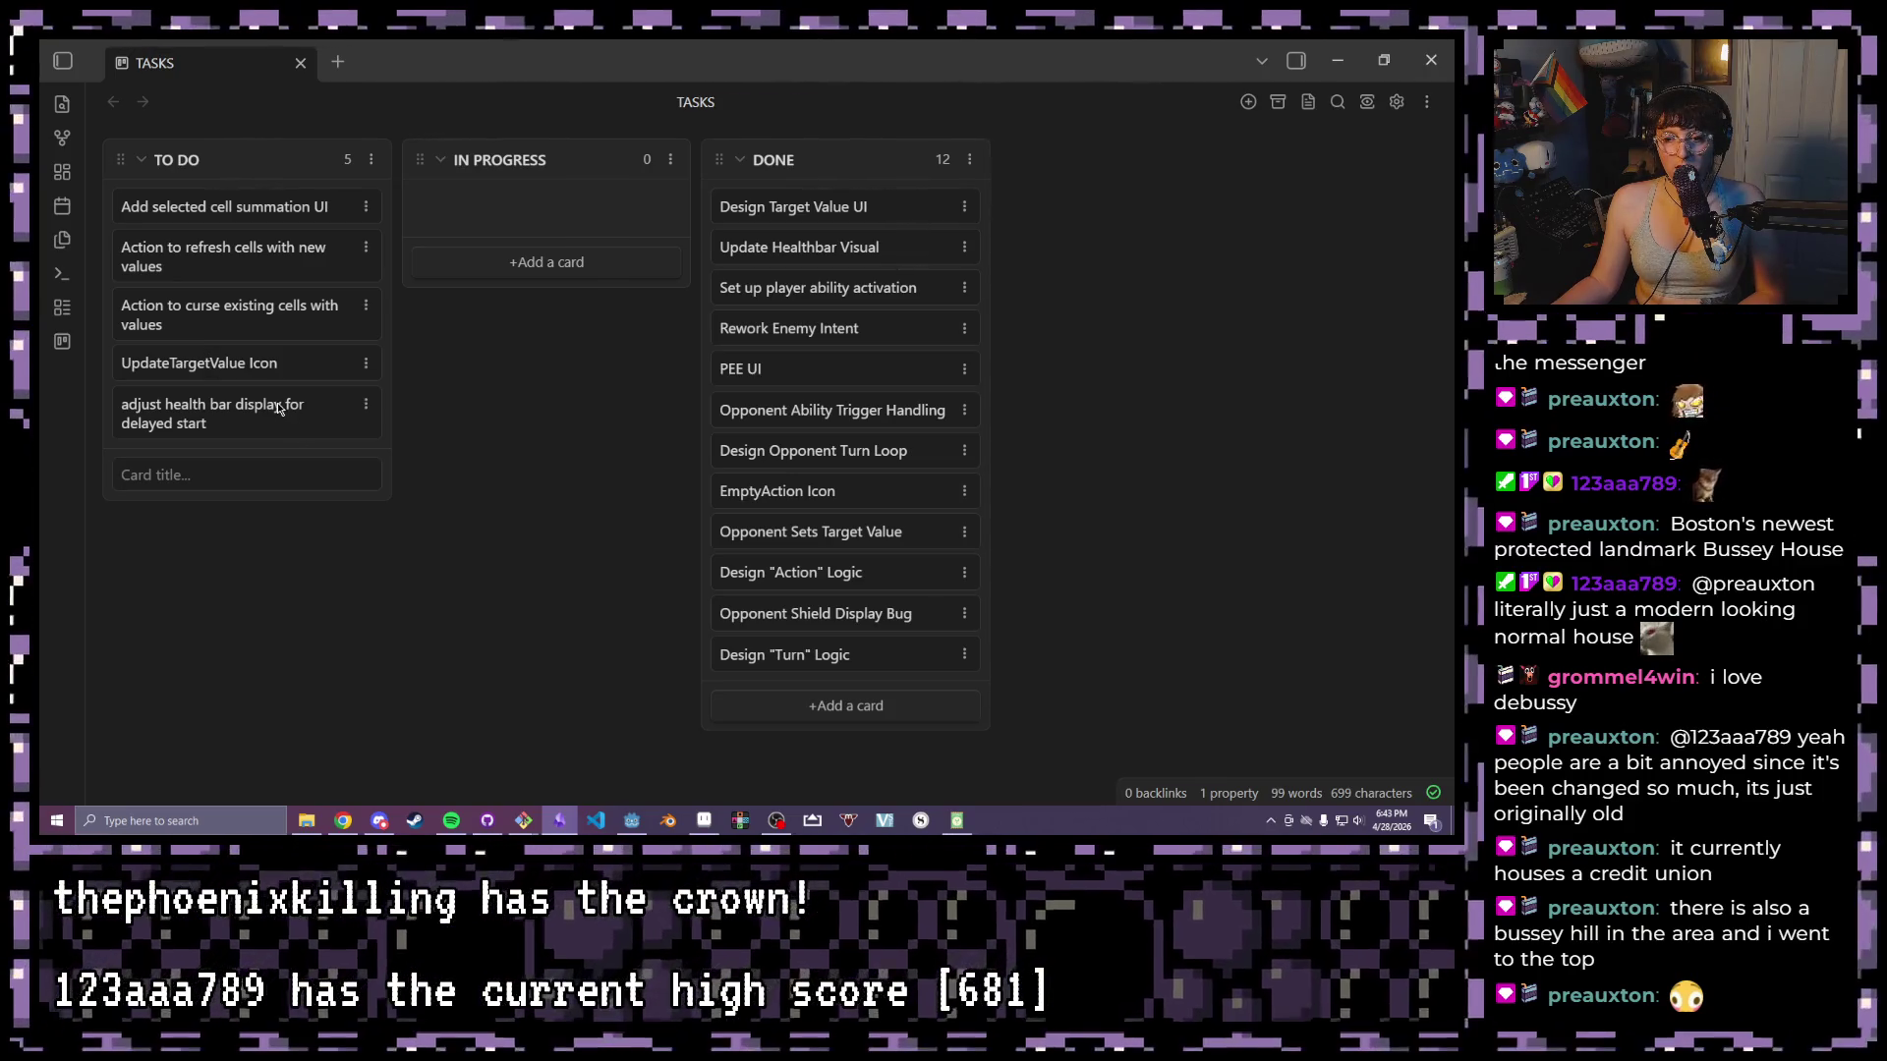
{"action": "left_click", "coordinate": [620, 835]}
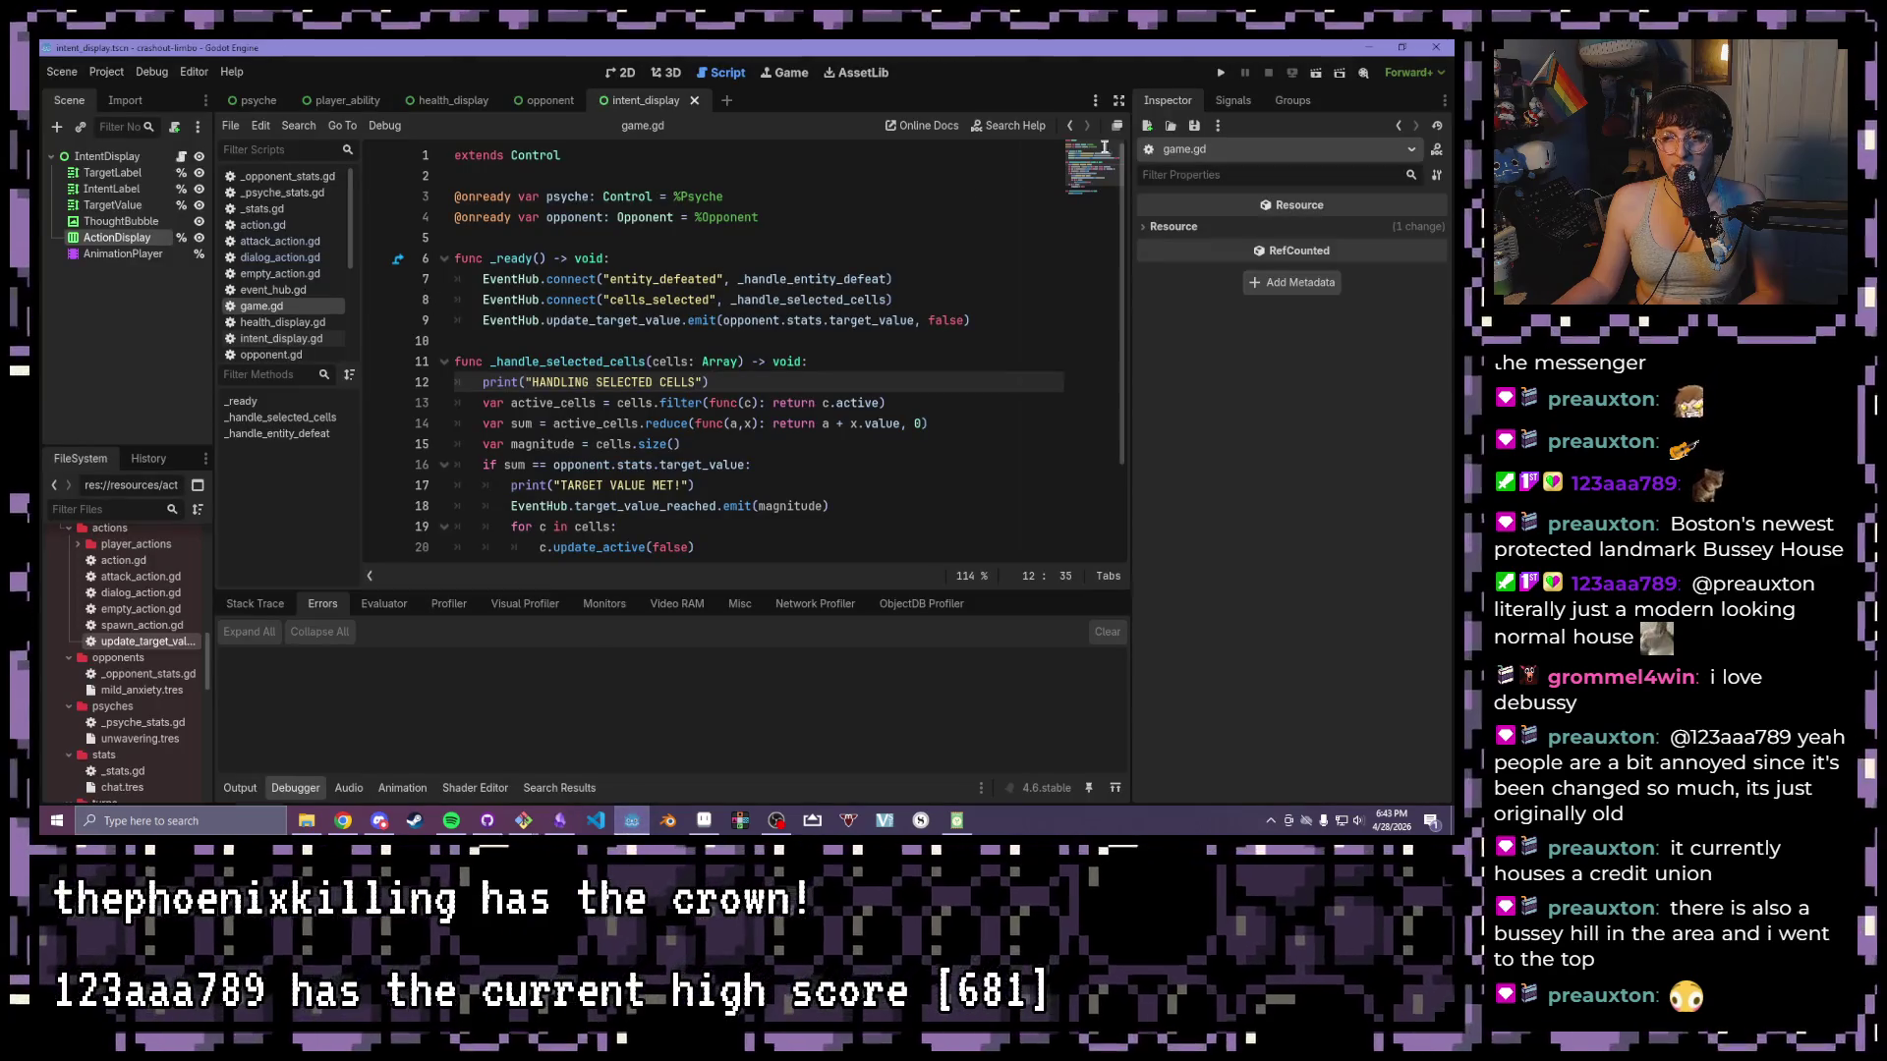
- Review empty_action.gd, dialog_action.gd, attack_action.gd, action.gd and _stats.gd from the Scripts list
{"action": "left_click", "coordinate": [744, 281]}
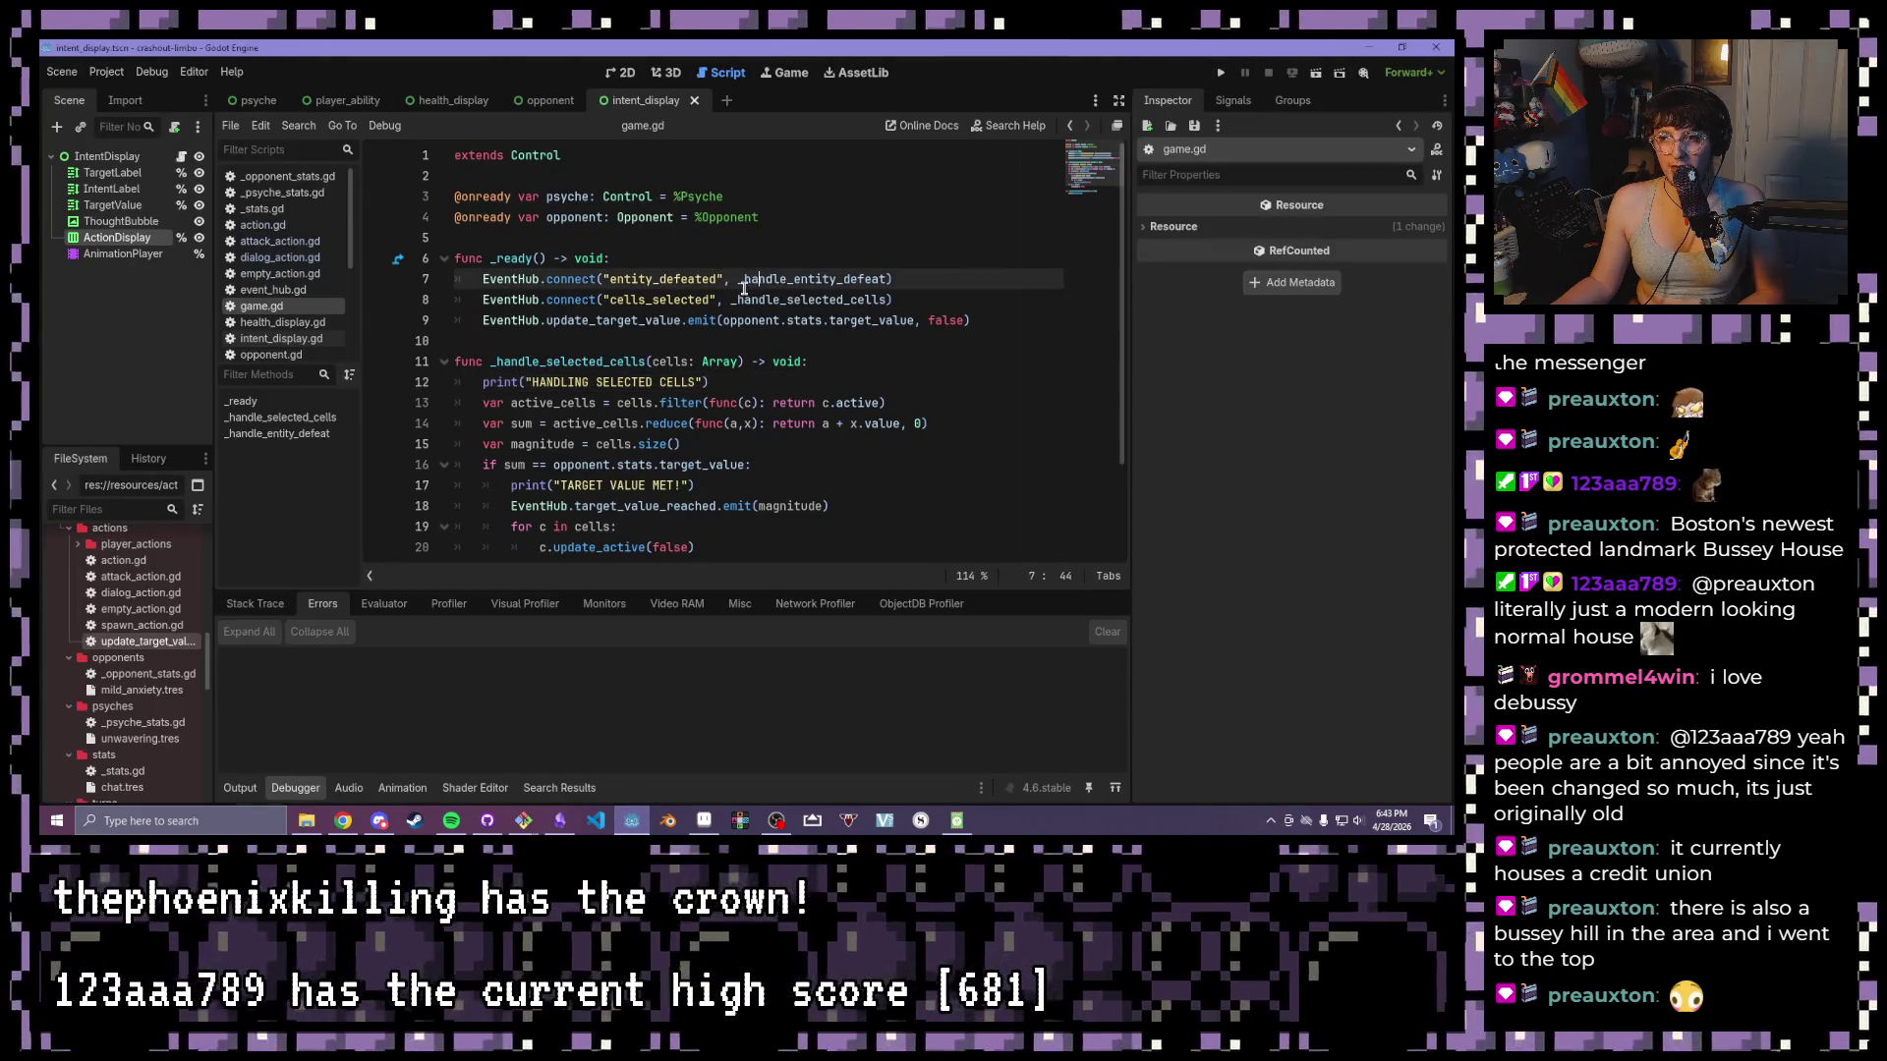
{"action": "scroll", "coordinate": [701, 257], "scroll_direction": "down", "scroll_amount": 2}
{"action": "scroll", "coordinate": [659, 271], "scroll_direction": "up", "scroll_amount": 2}
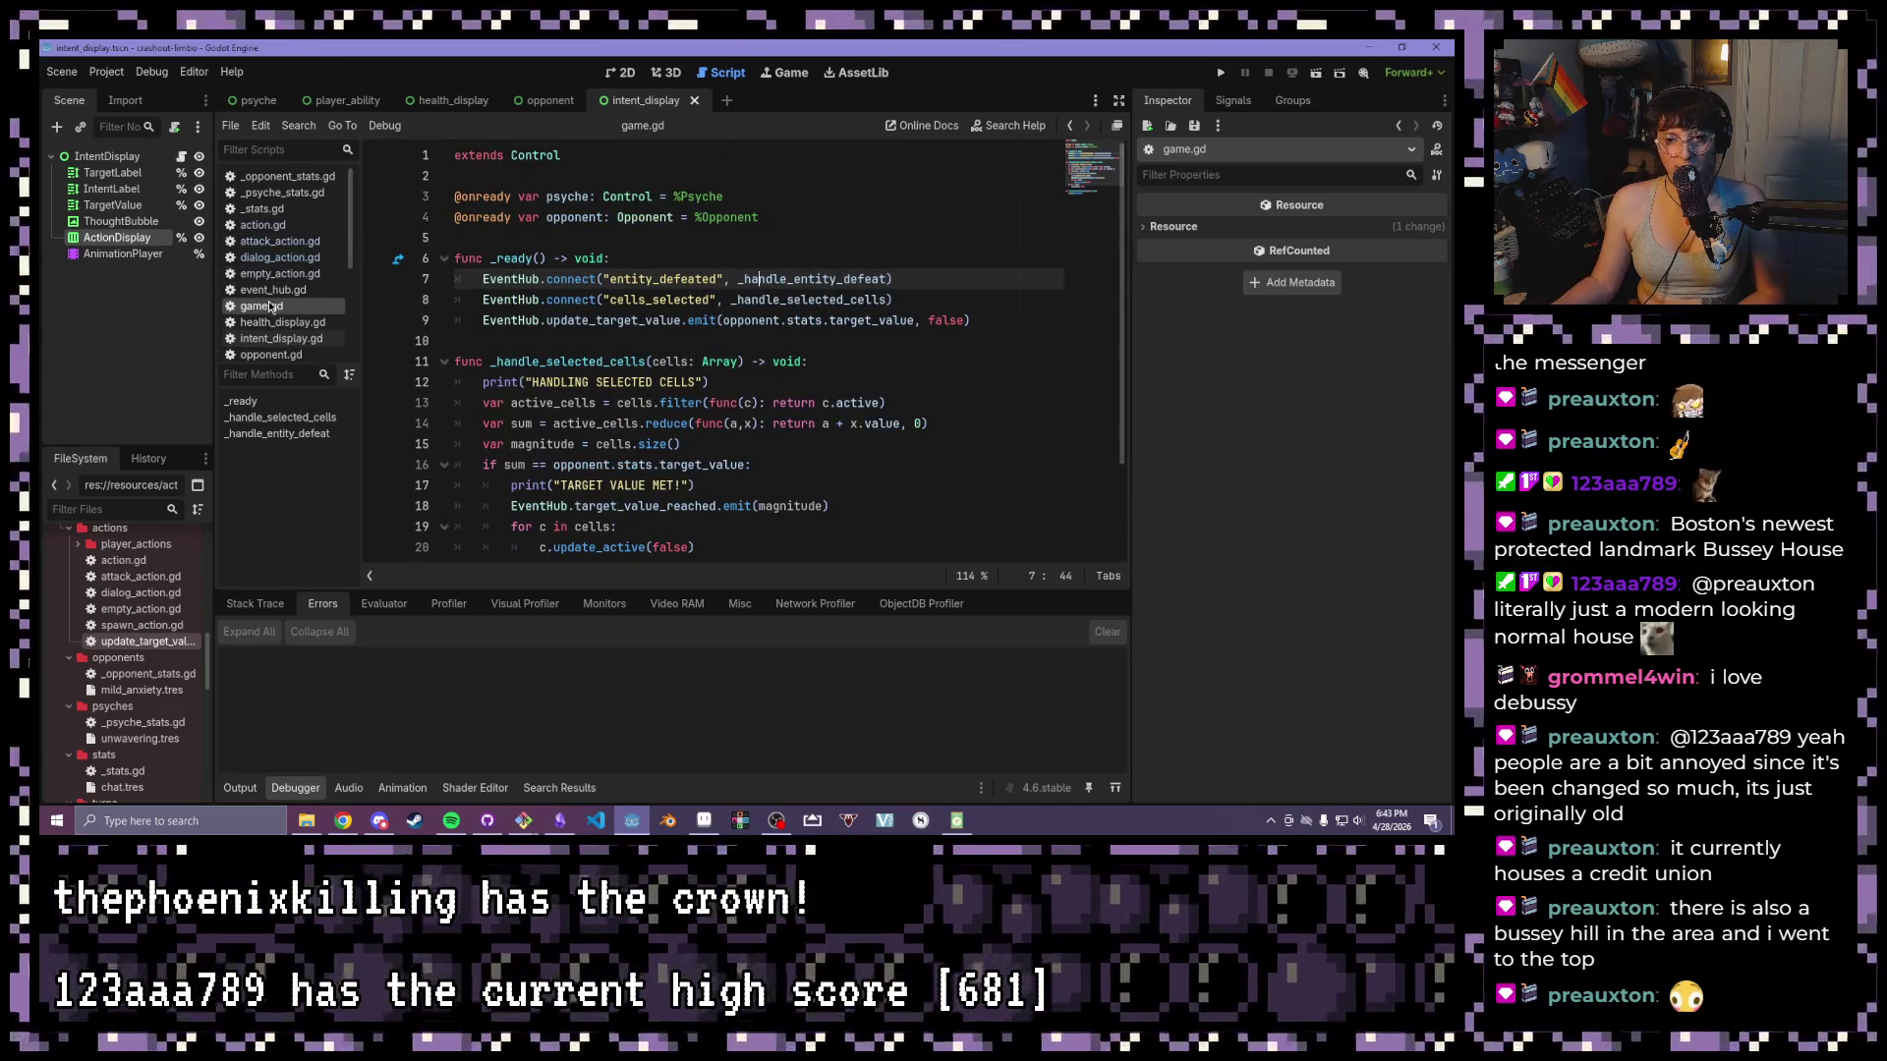
{"action": "left_click", "coordinate": [276, 276]}
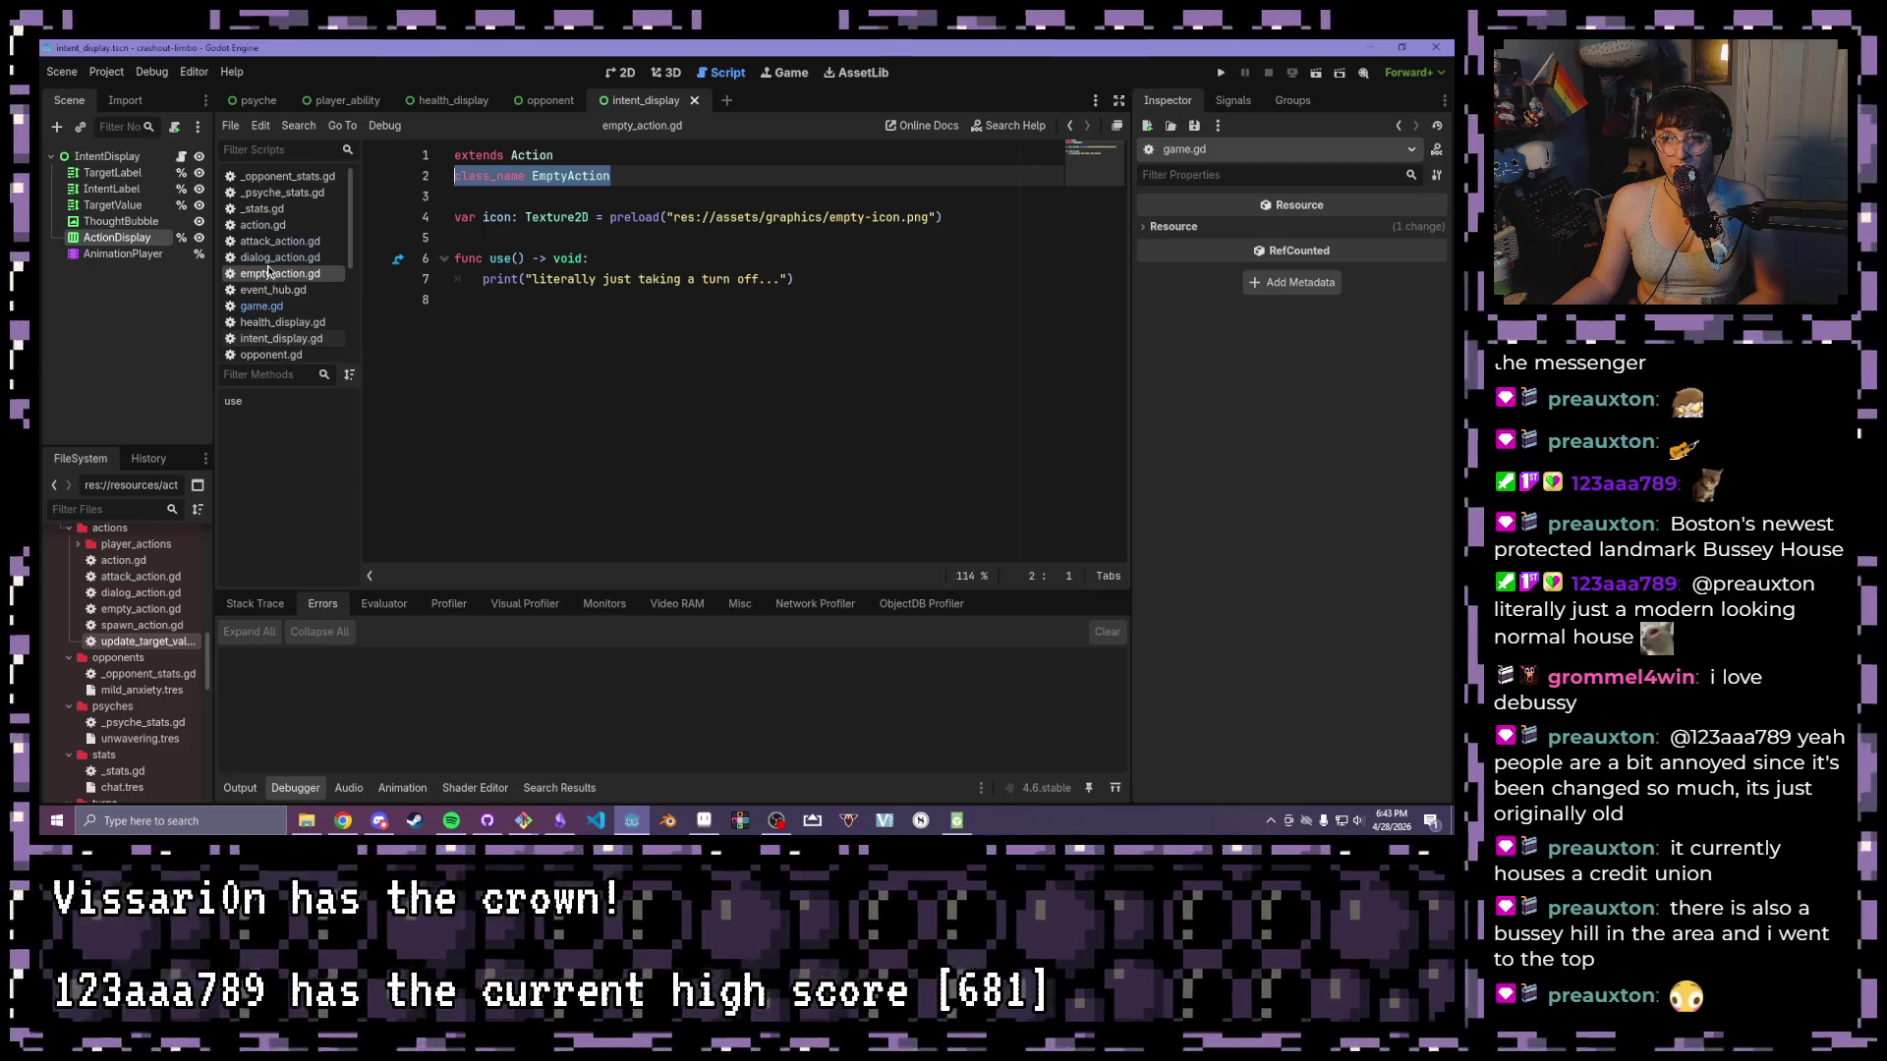
{"action": "left_click", "coordinate": [271, 258]}
{"action": "left_click", "coordinate": [272, 242]}
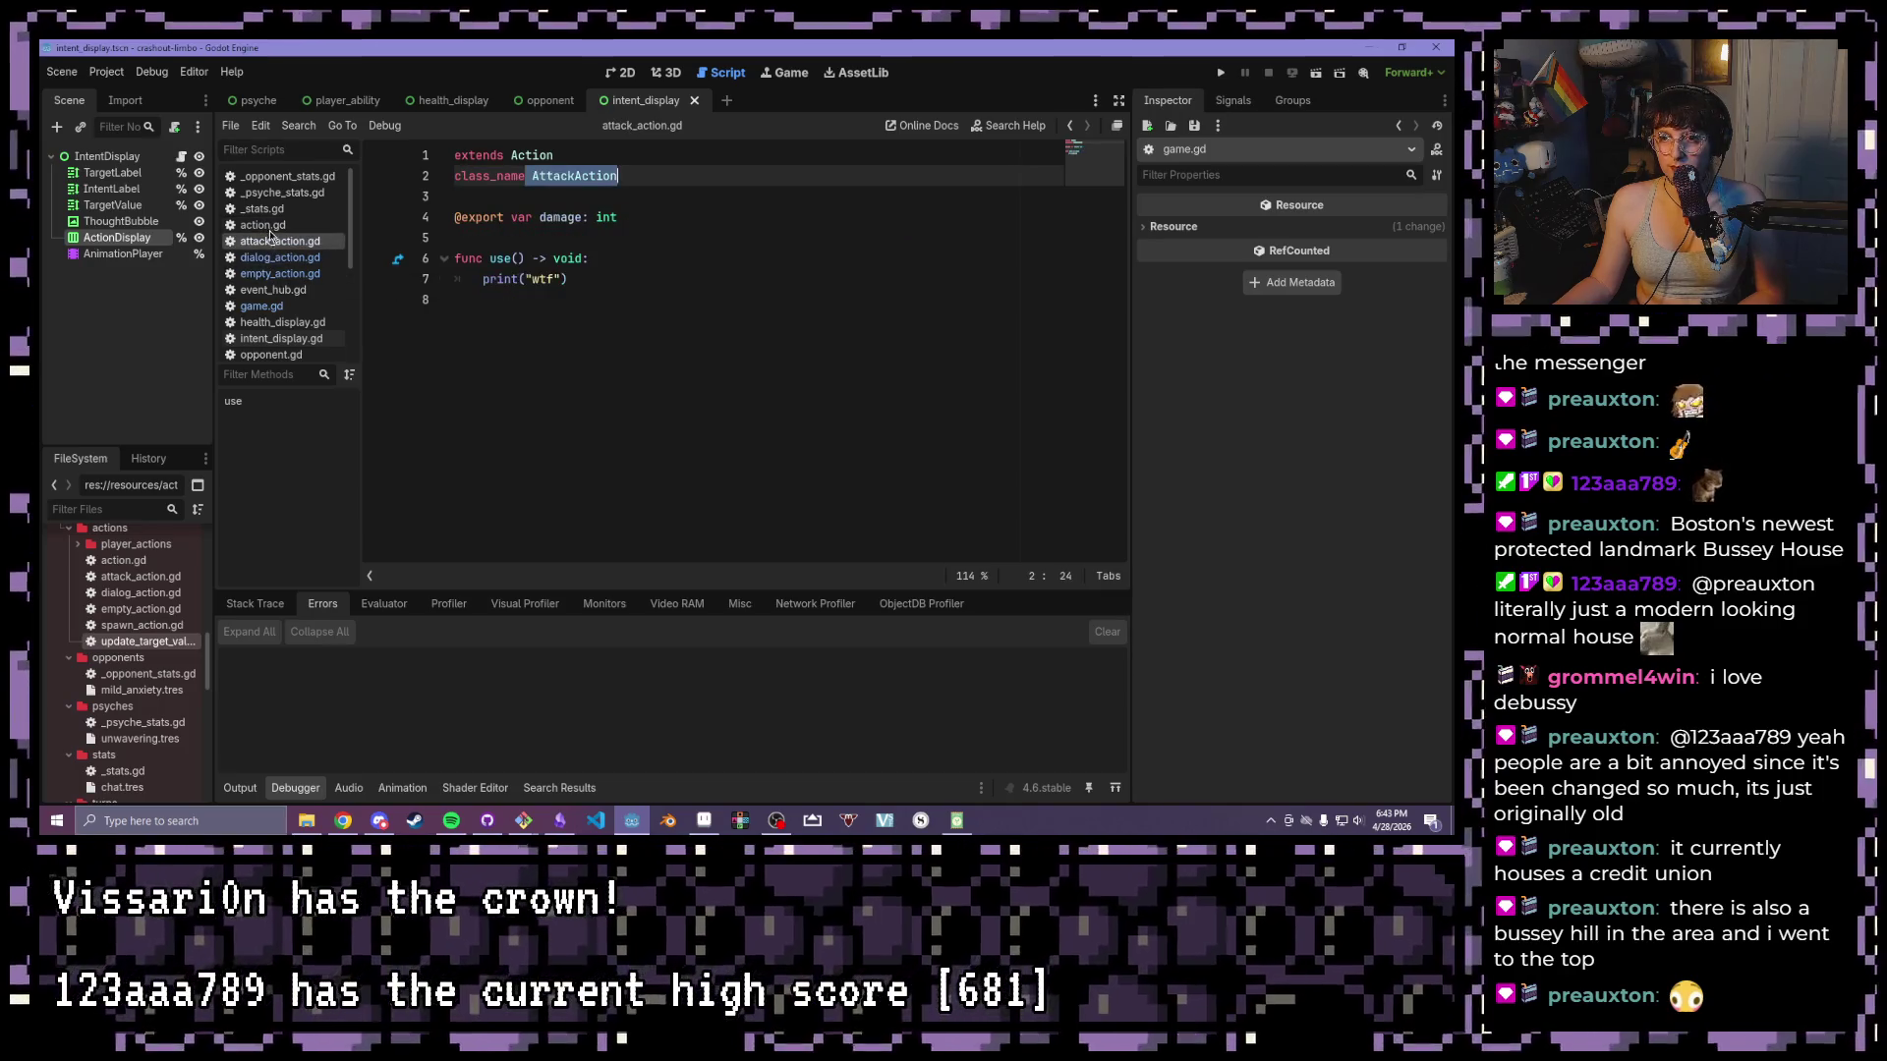
{"action": "left_click", "coordinate": [270, 225]}
{"action": "left_click", "coordinate": [266, 210]}
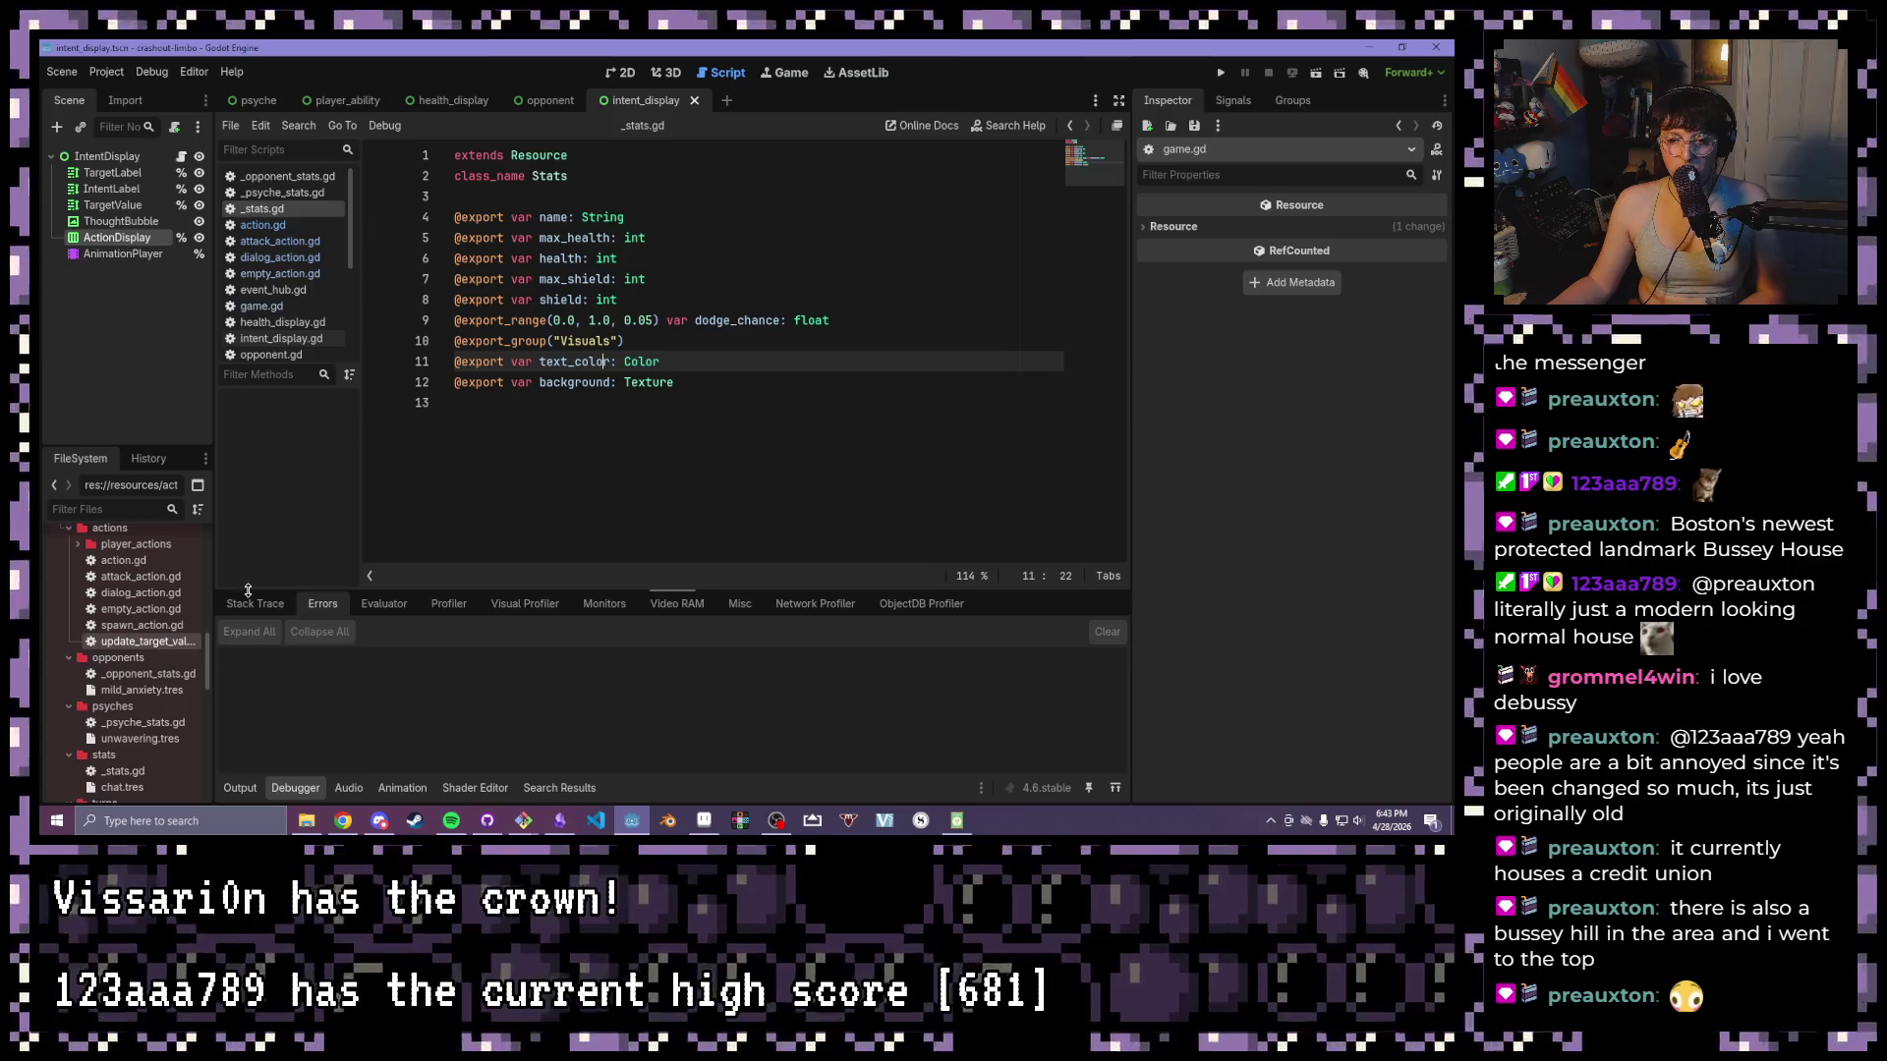
- Collapse the actions folder and select thought-bubble.png in FileSystem
{"action": "scroll", "coordinate": [142, 616], "scroll_direction": "up", "scroll_amount": 2}
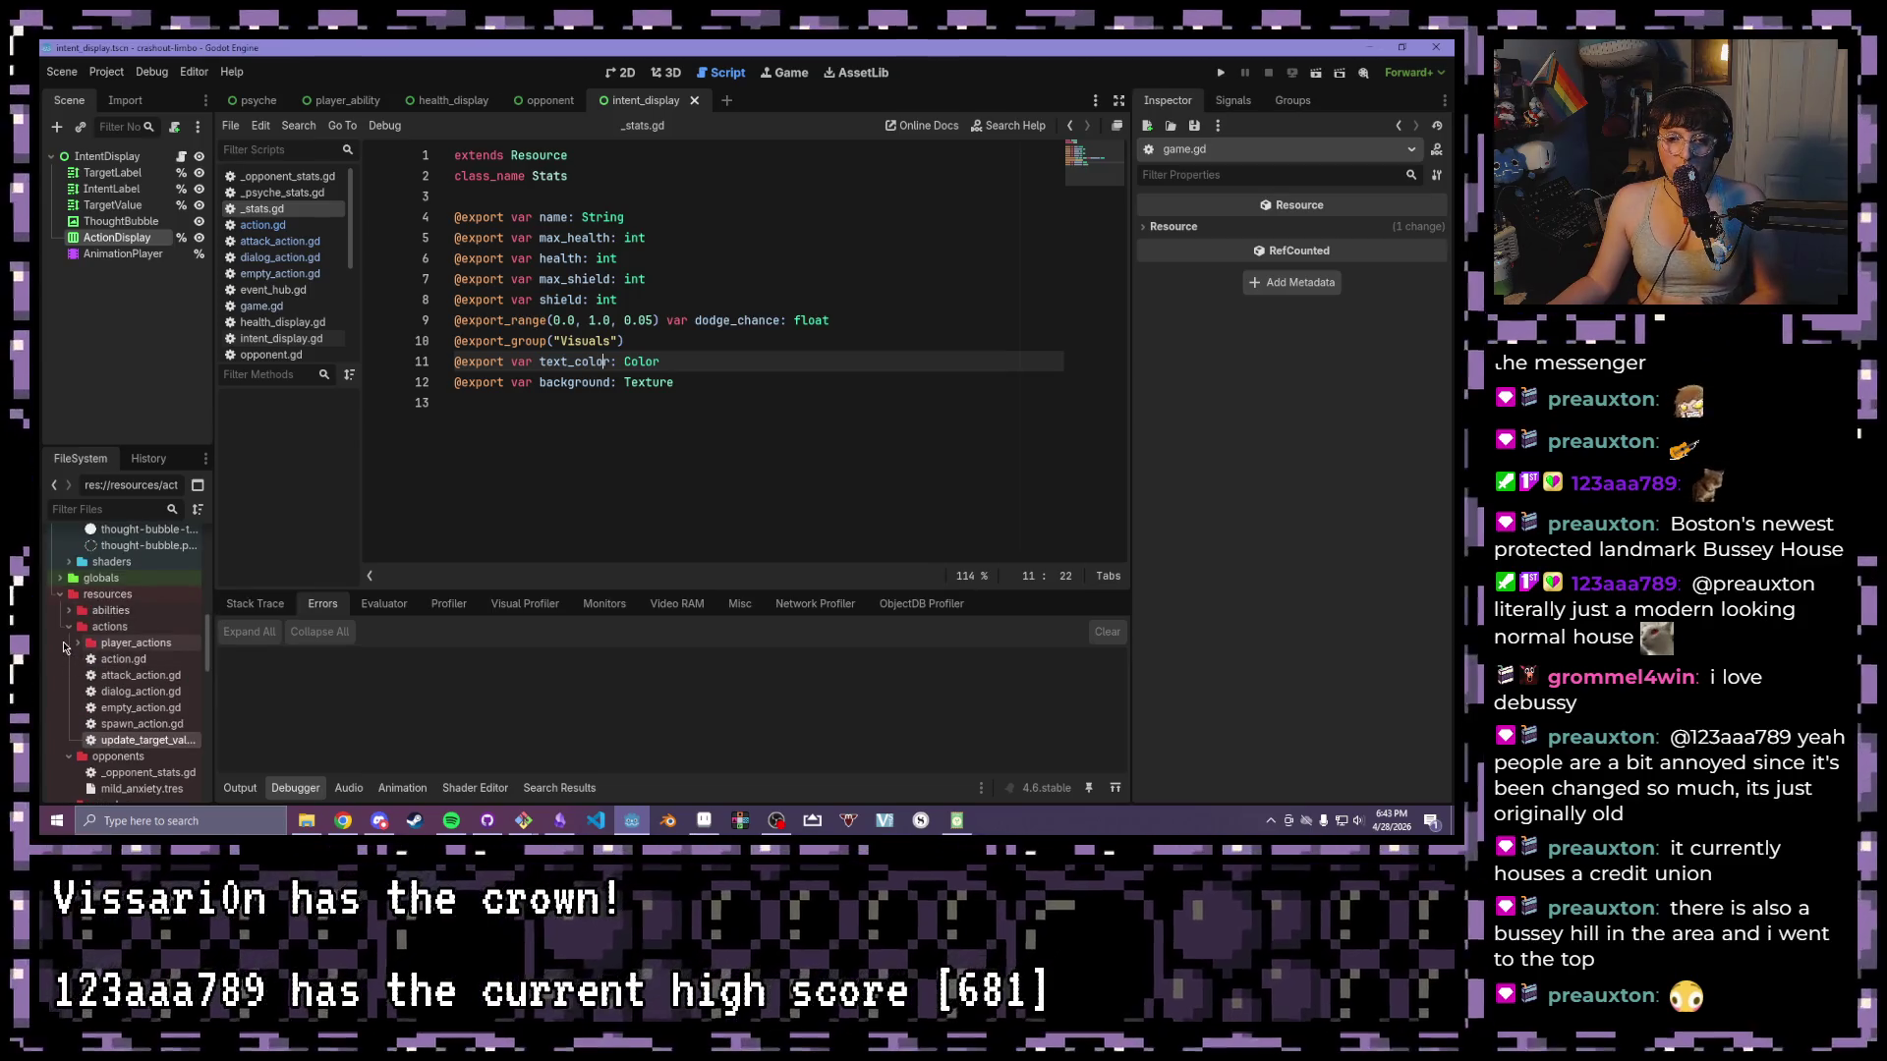
{"action": "left_click", "coordinate": [61, 627]}
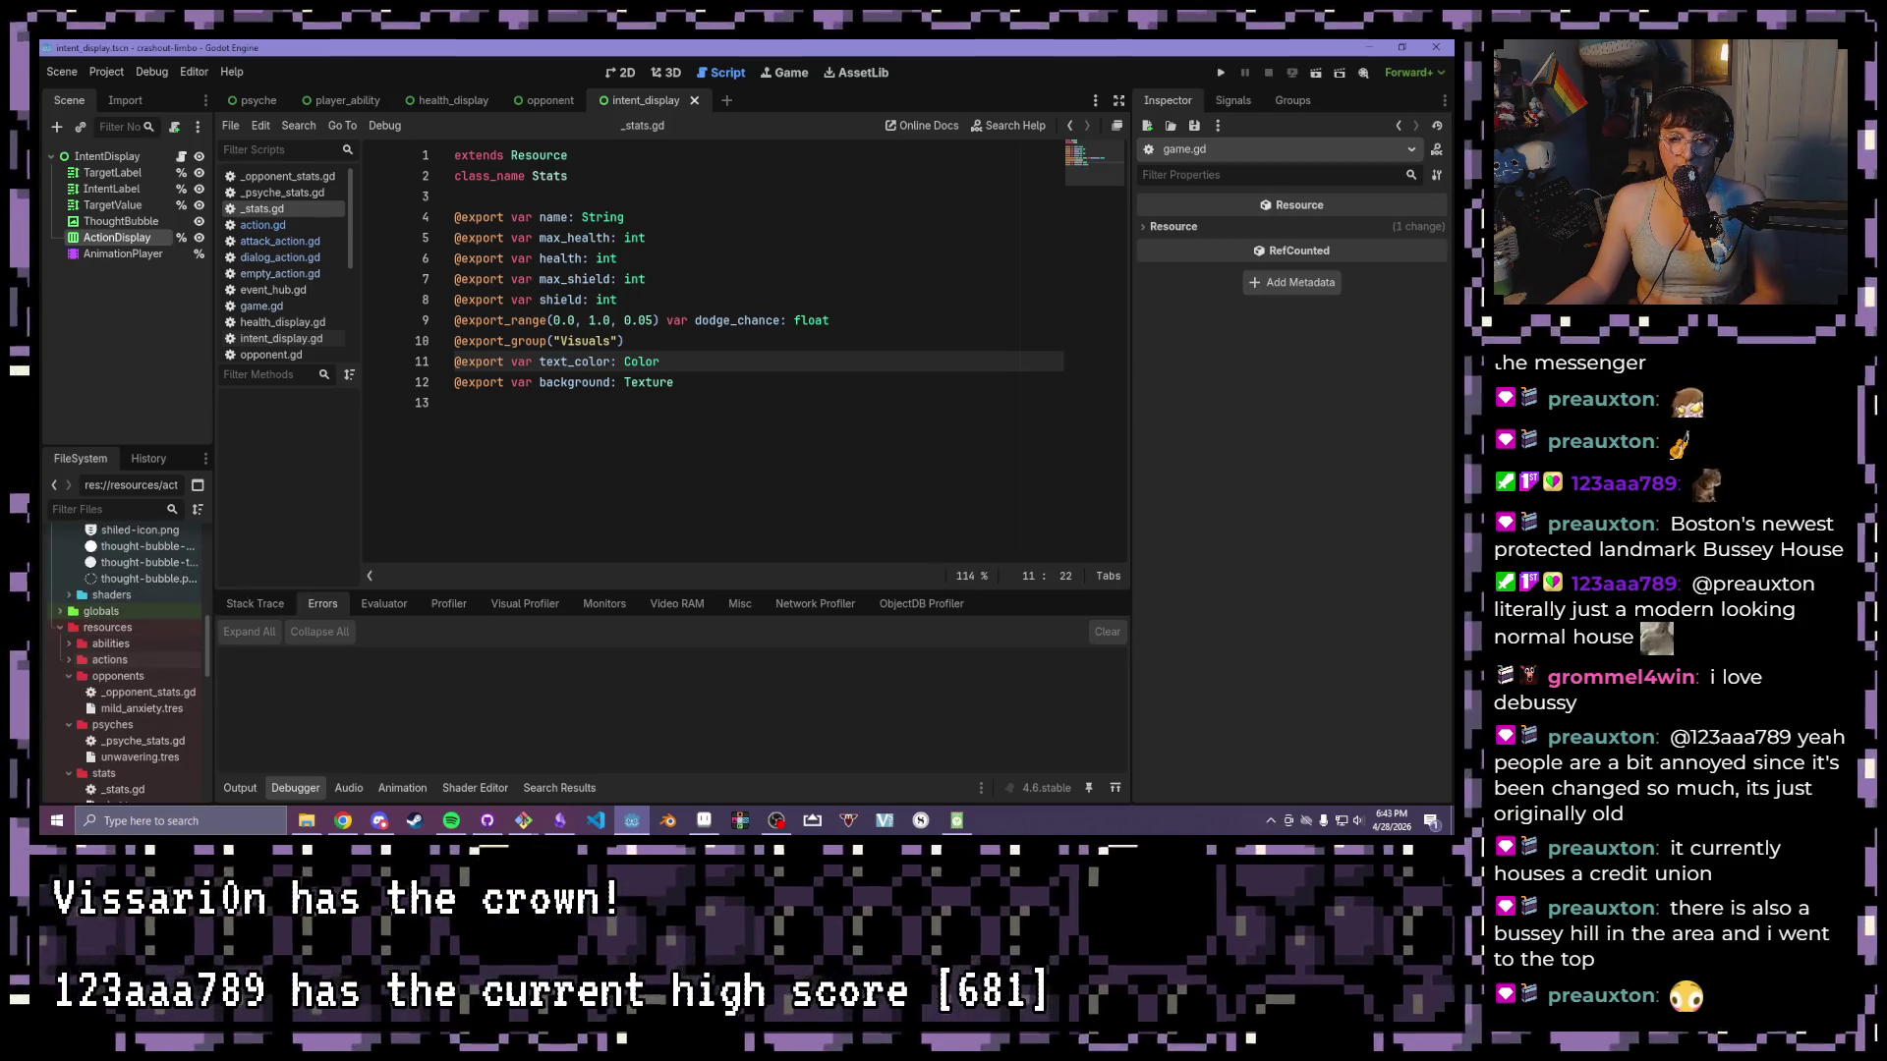
{"action": "left_click", "coordinate": [148, 579]}
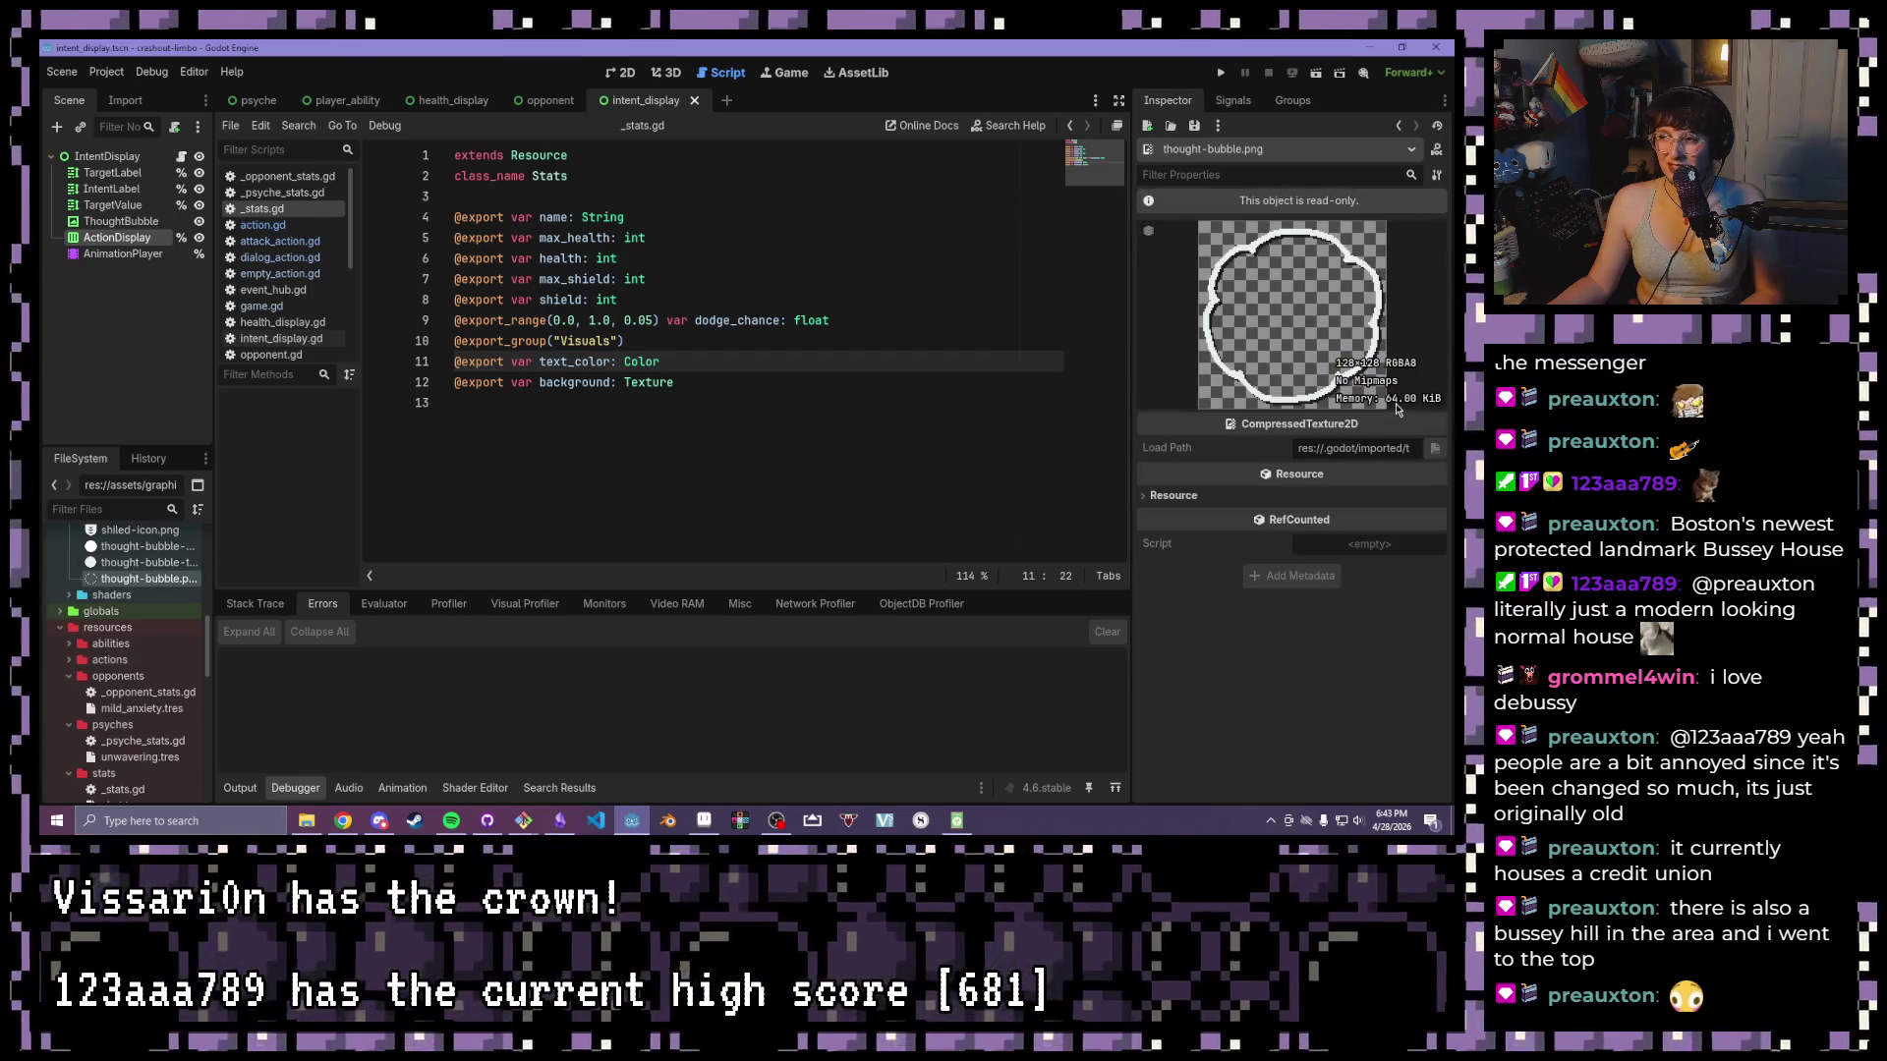
- Set the player_ability Bubble's Mouse Default Cursor Shape to Pointing Hand, then run the game
{"action": "left_click", "coordinate": [344, 99]}
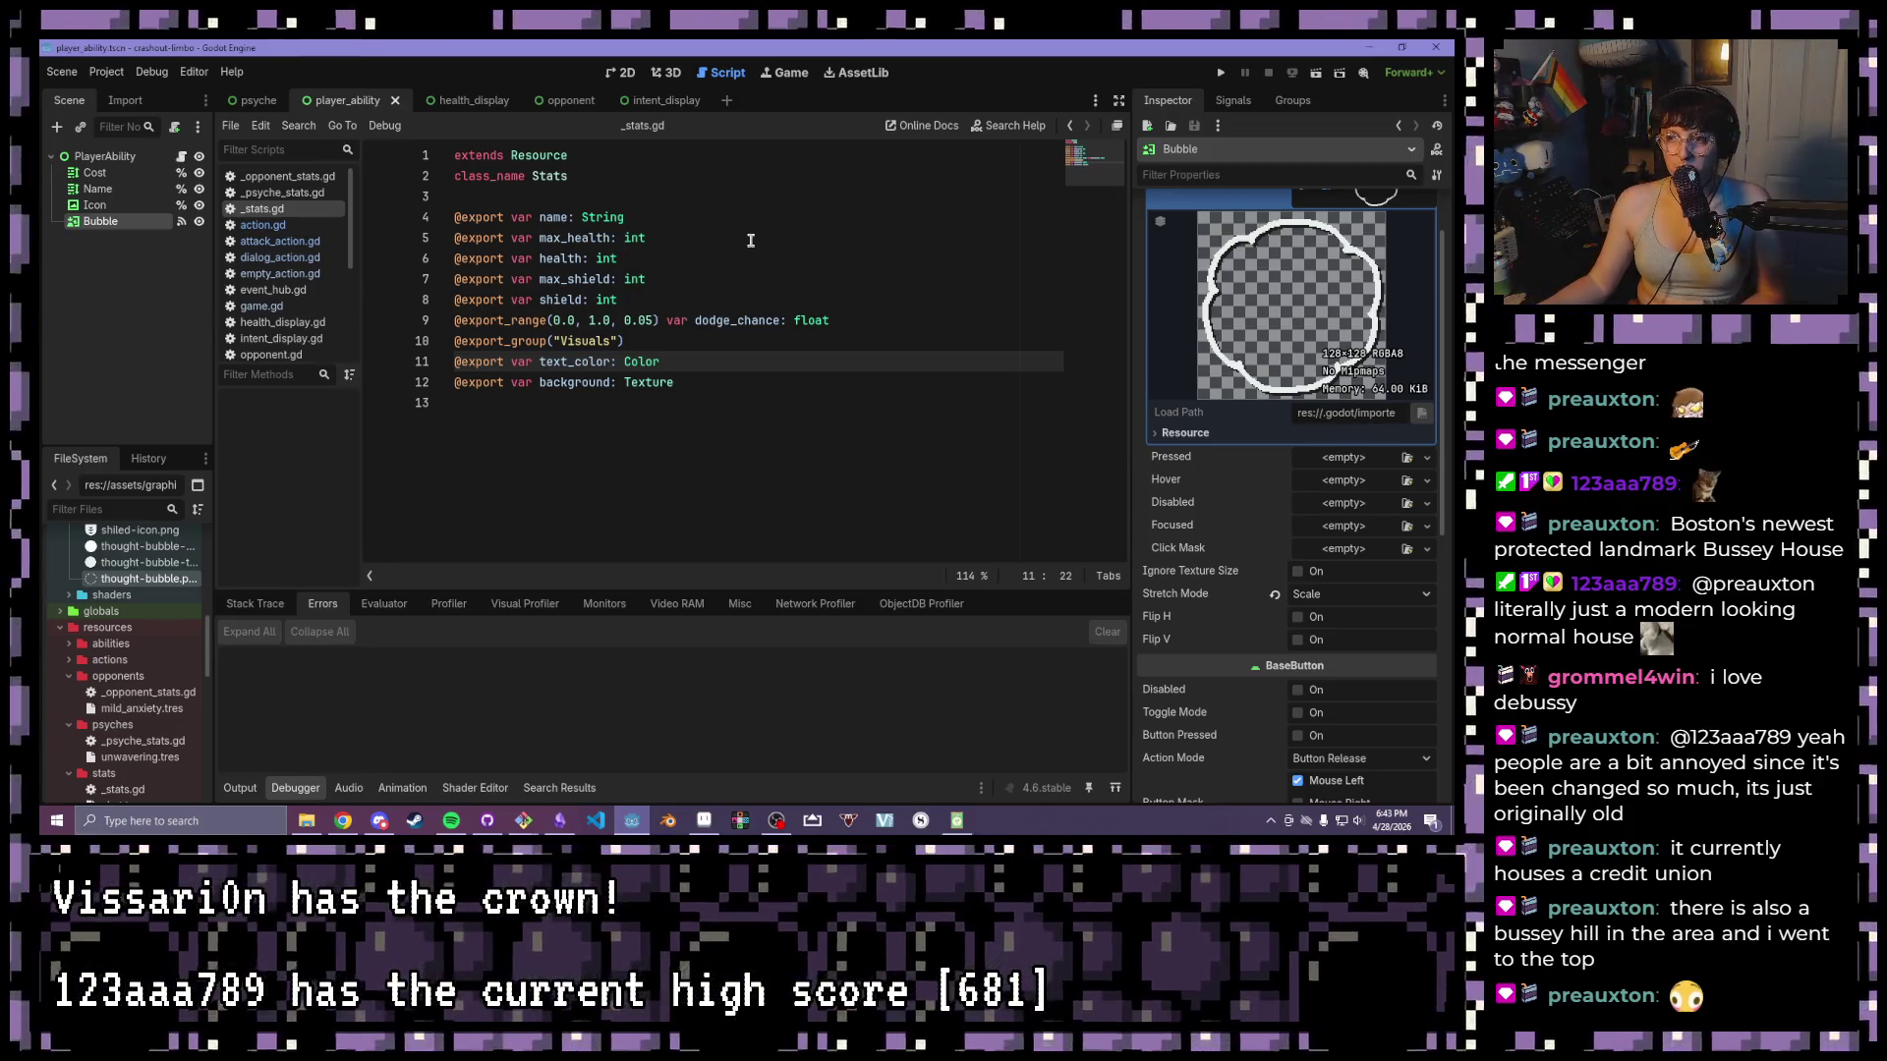
{"action": "scroll", "coordinate": [1356, 442], "scroll_direction": "down", "scroll_amount": 5}
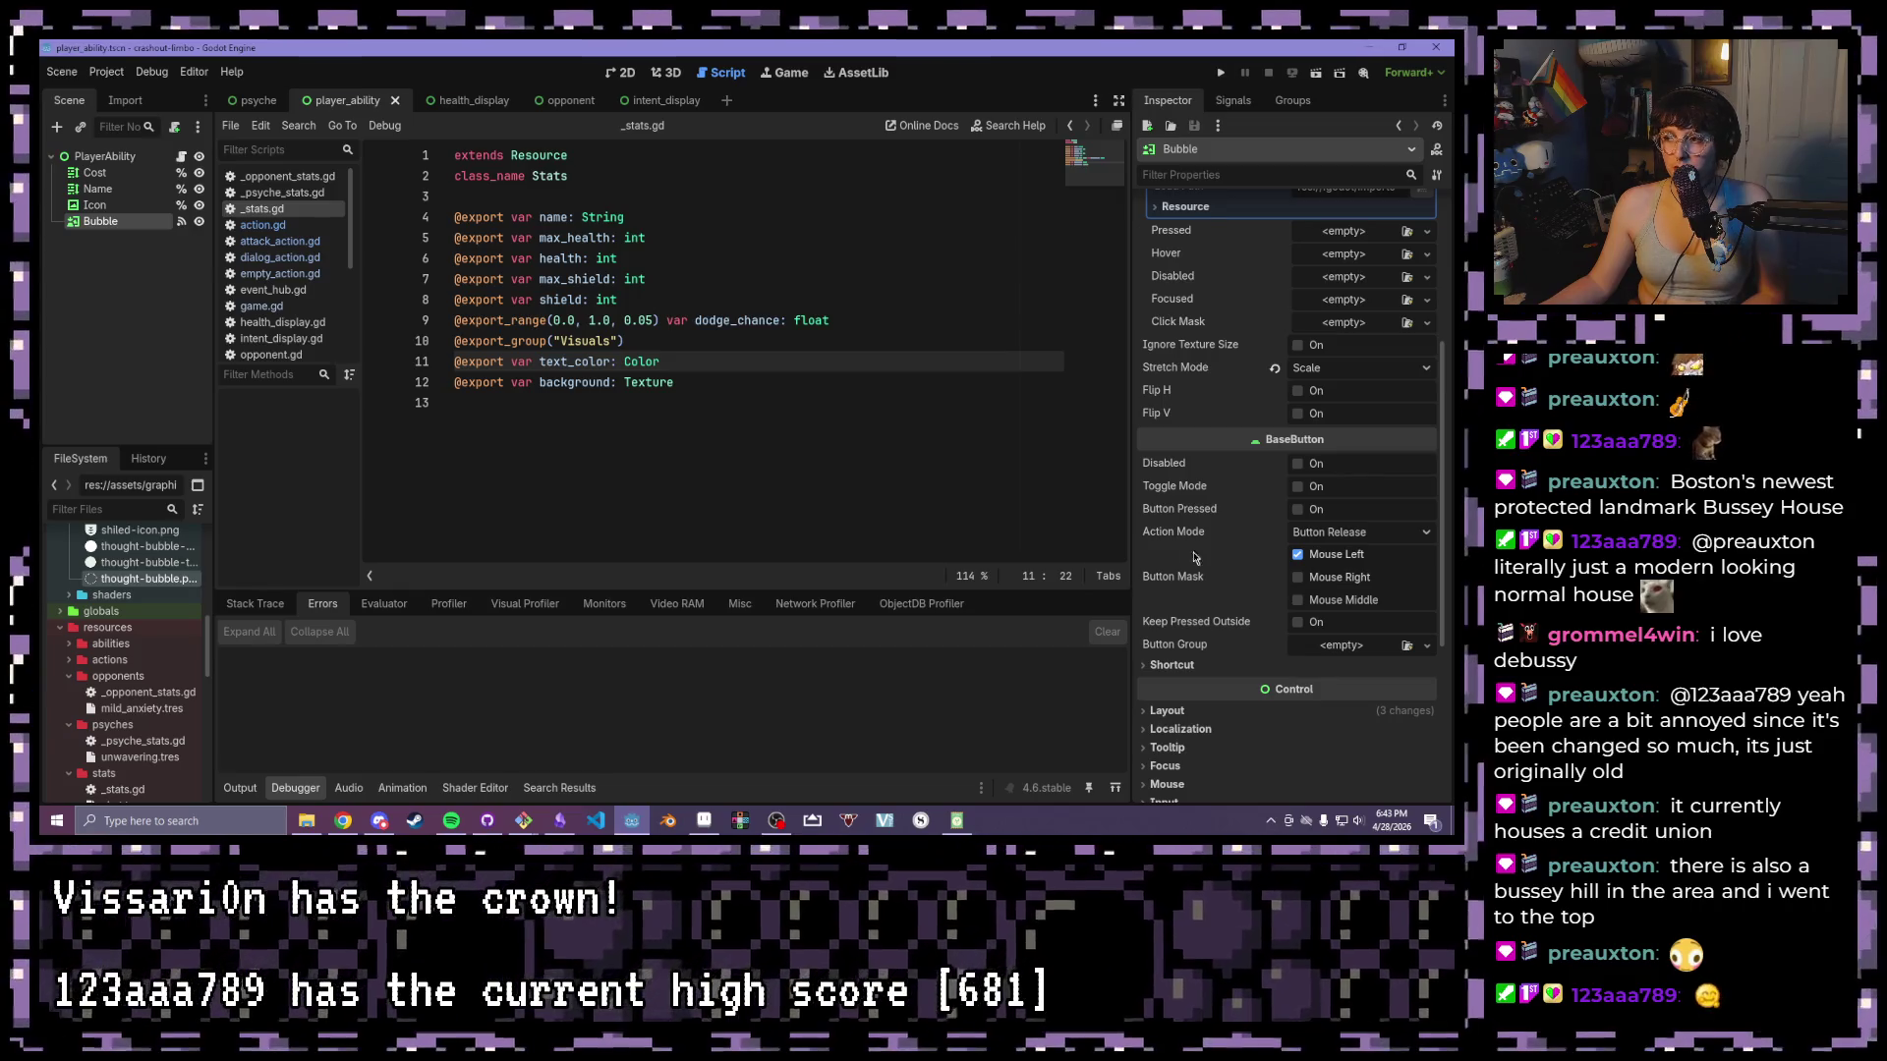
{"action": "scroll", "coordinate": [1230, 582], "scroll_direction": "down", "scroll_amount": 3}
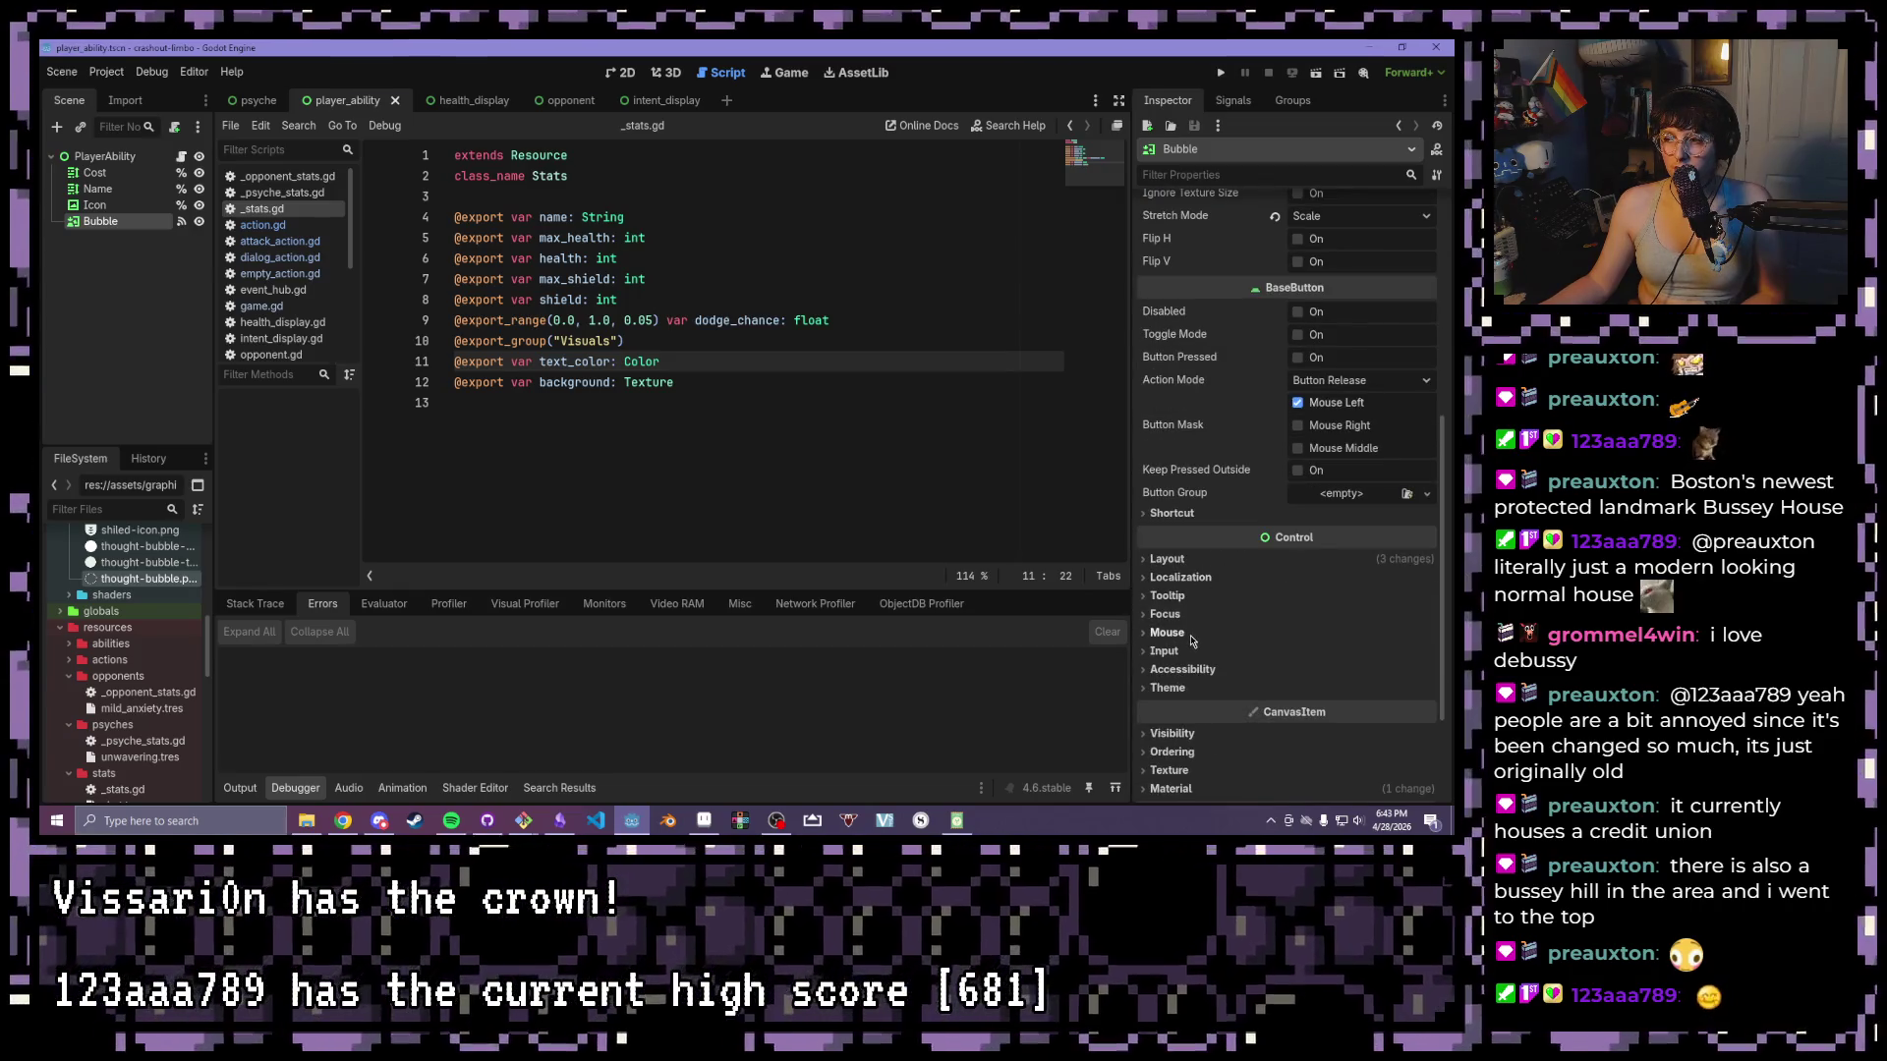
{"action": "left_click", "coordinate": [1167, 633]}
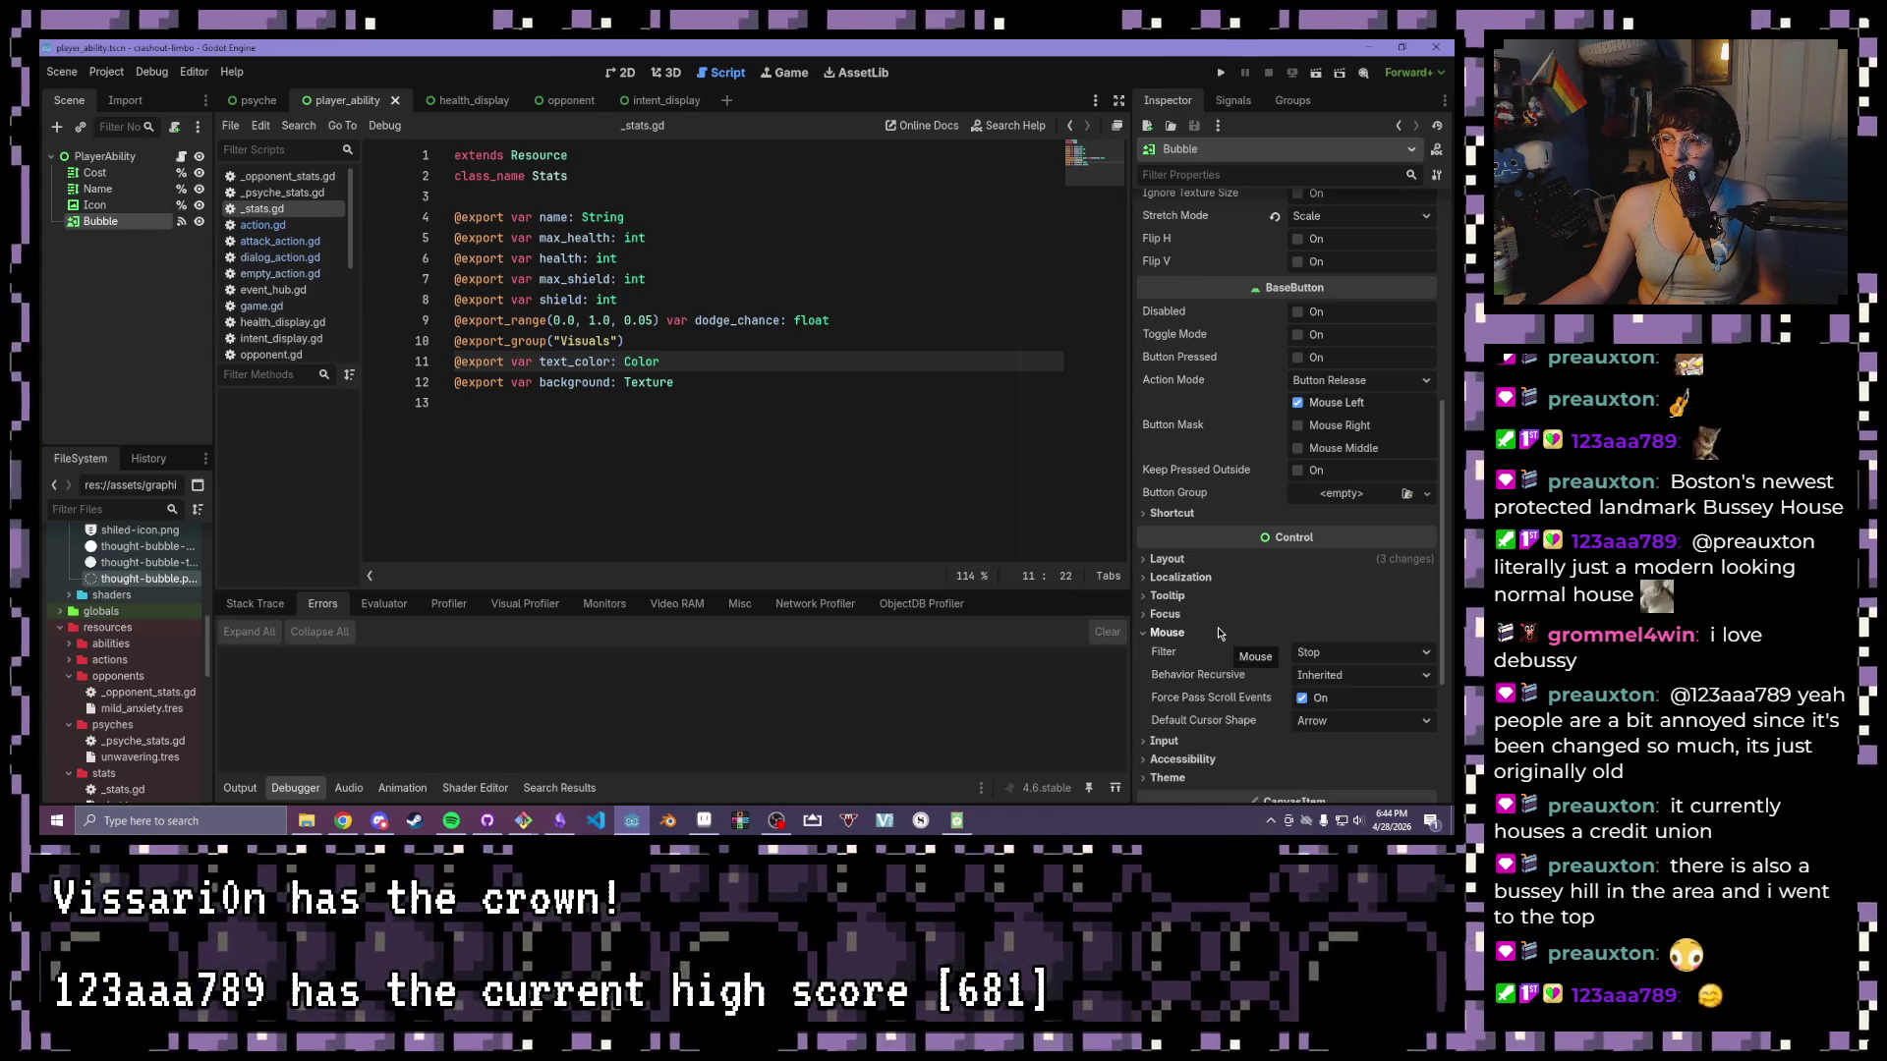
{"action": "left_click", "coordinate": [1368, 731]}
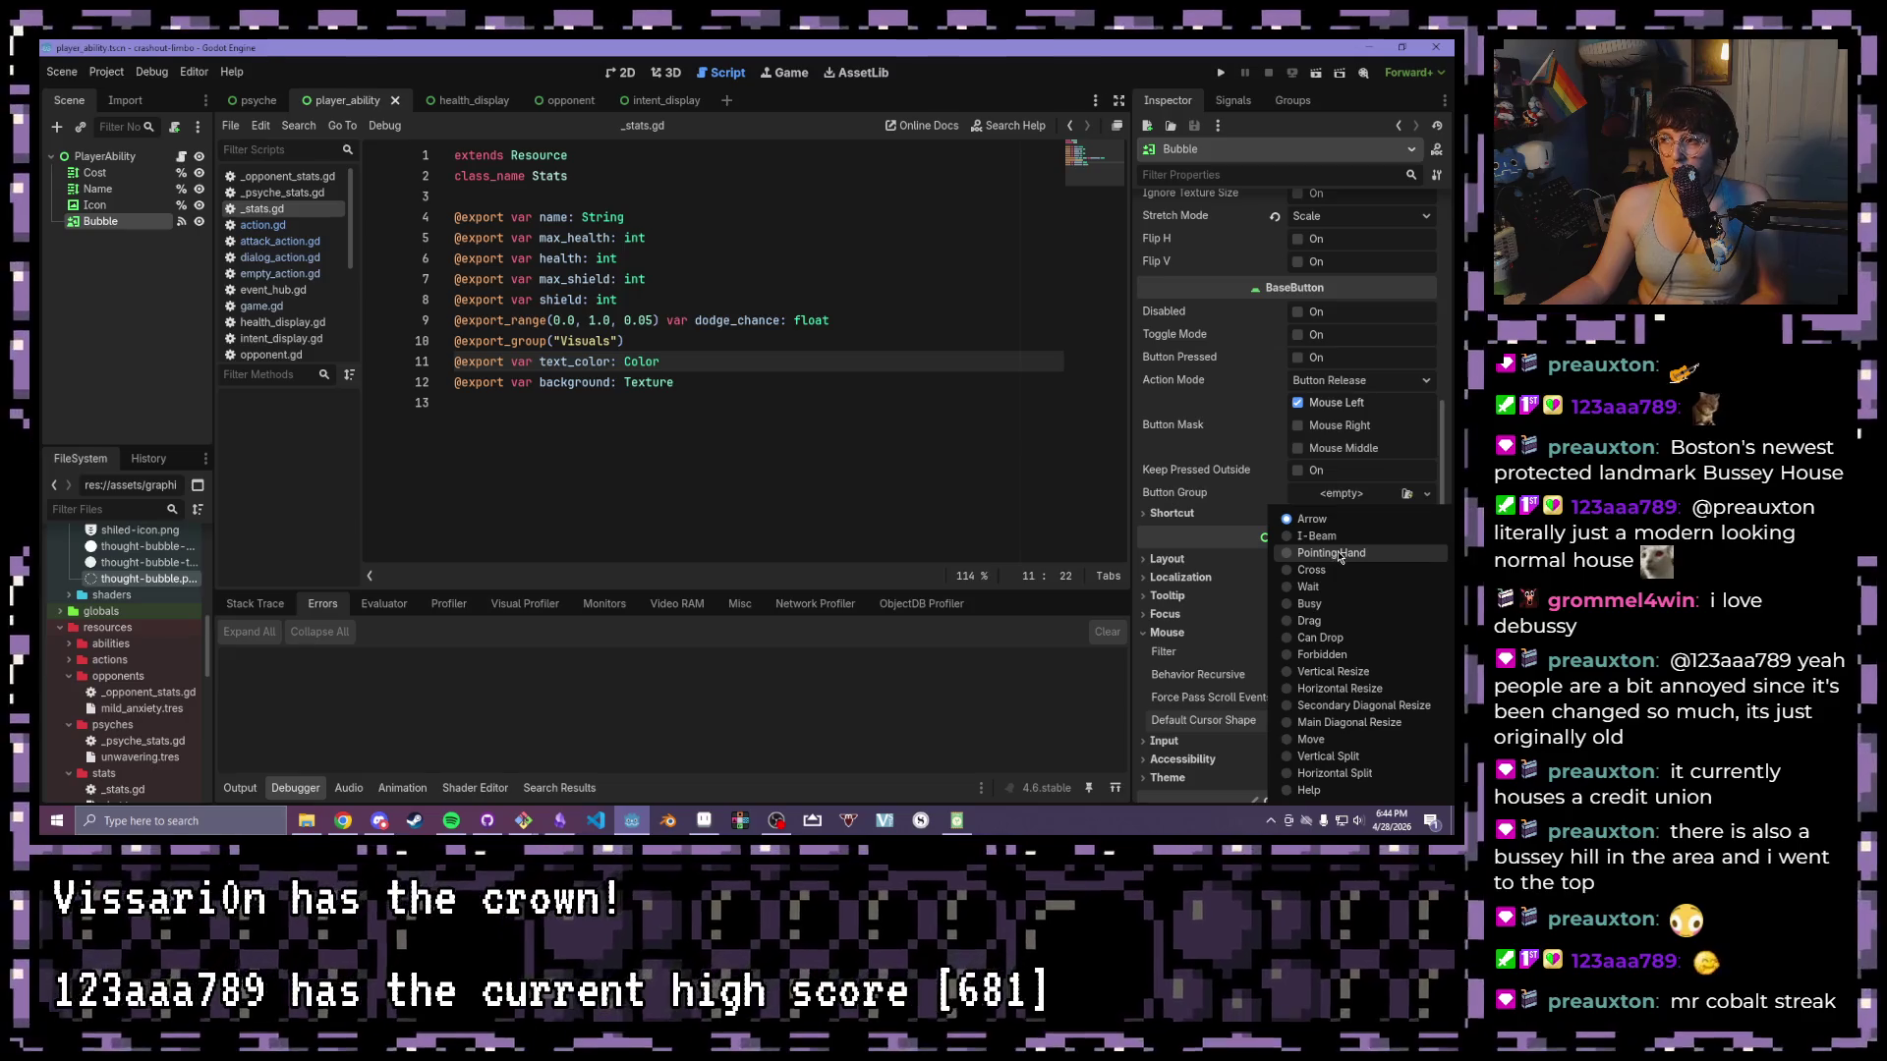
{"action": "left_click", "coordinate": [1340, 554]}
{"action": "left_click", "coordinate": [1221, 74]}
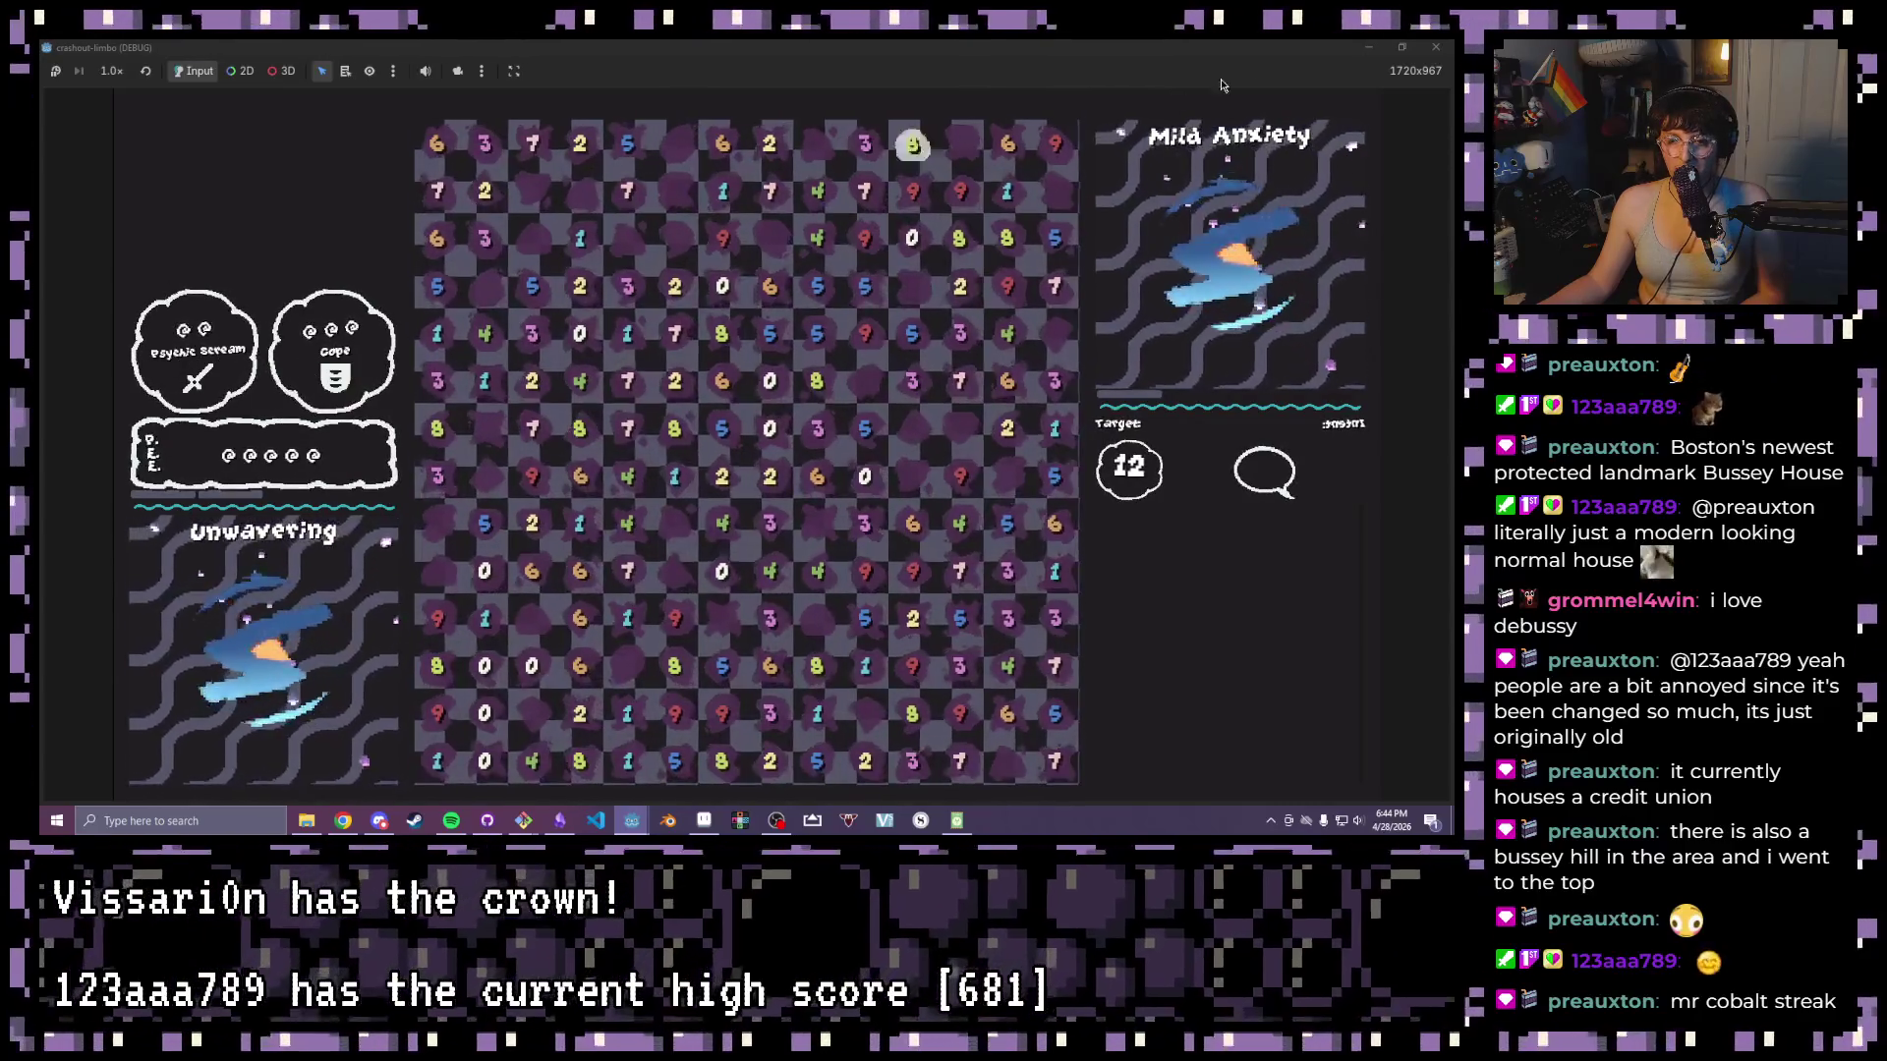
{"action": "key", "text": "F8"}
{"action": "scroll", "coordinate": [152, 754], "scroll_direction": "up", "scroll_amount": 10}
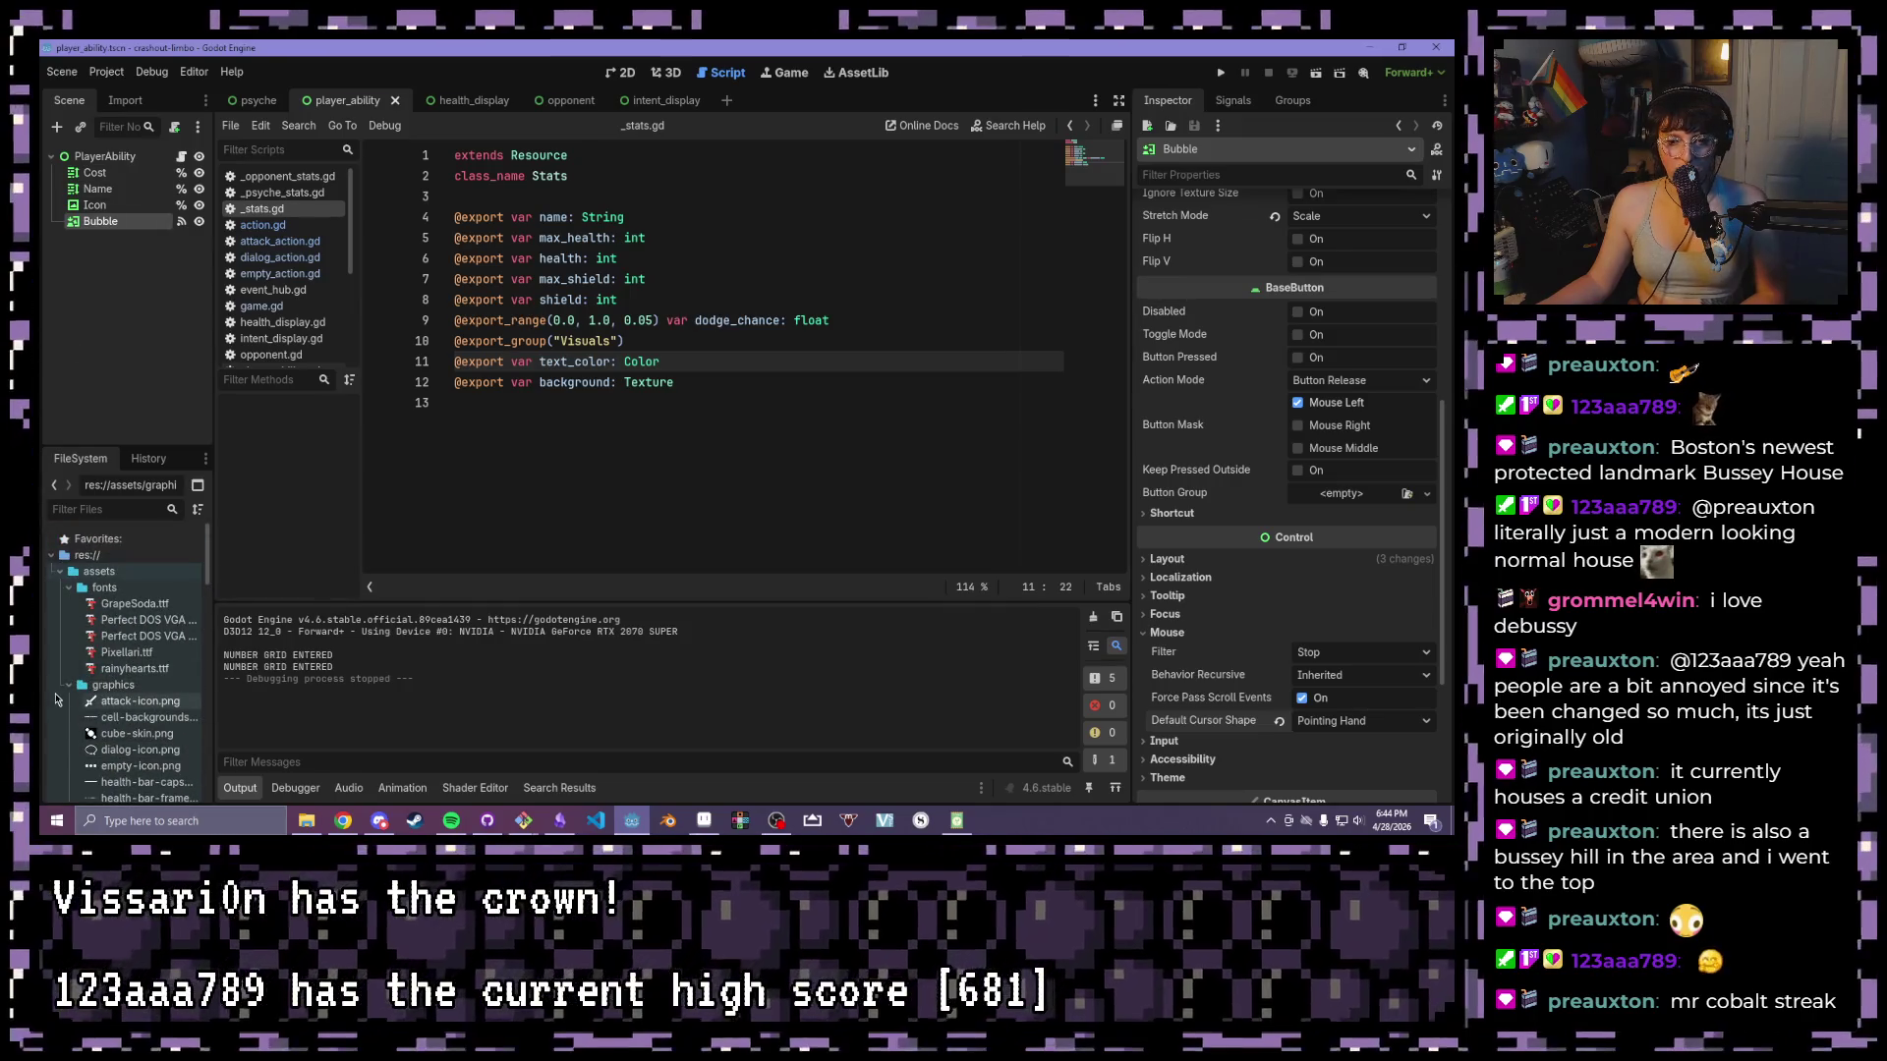
{"action": "left_click", "coordinate": [56, 692]}
{"action": "scroll", "coordinate": [56, 696], "scroll_direction": "down", "scroll_amount": 2}
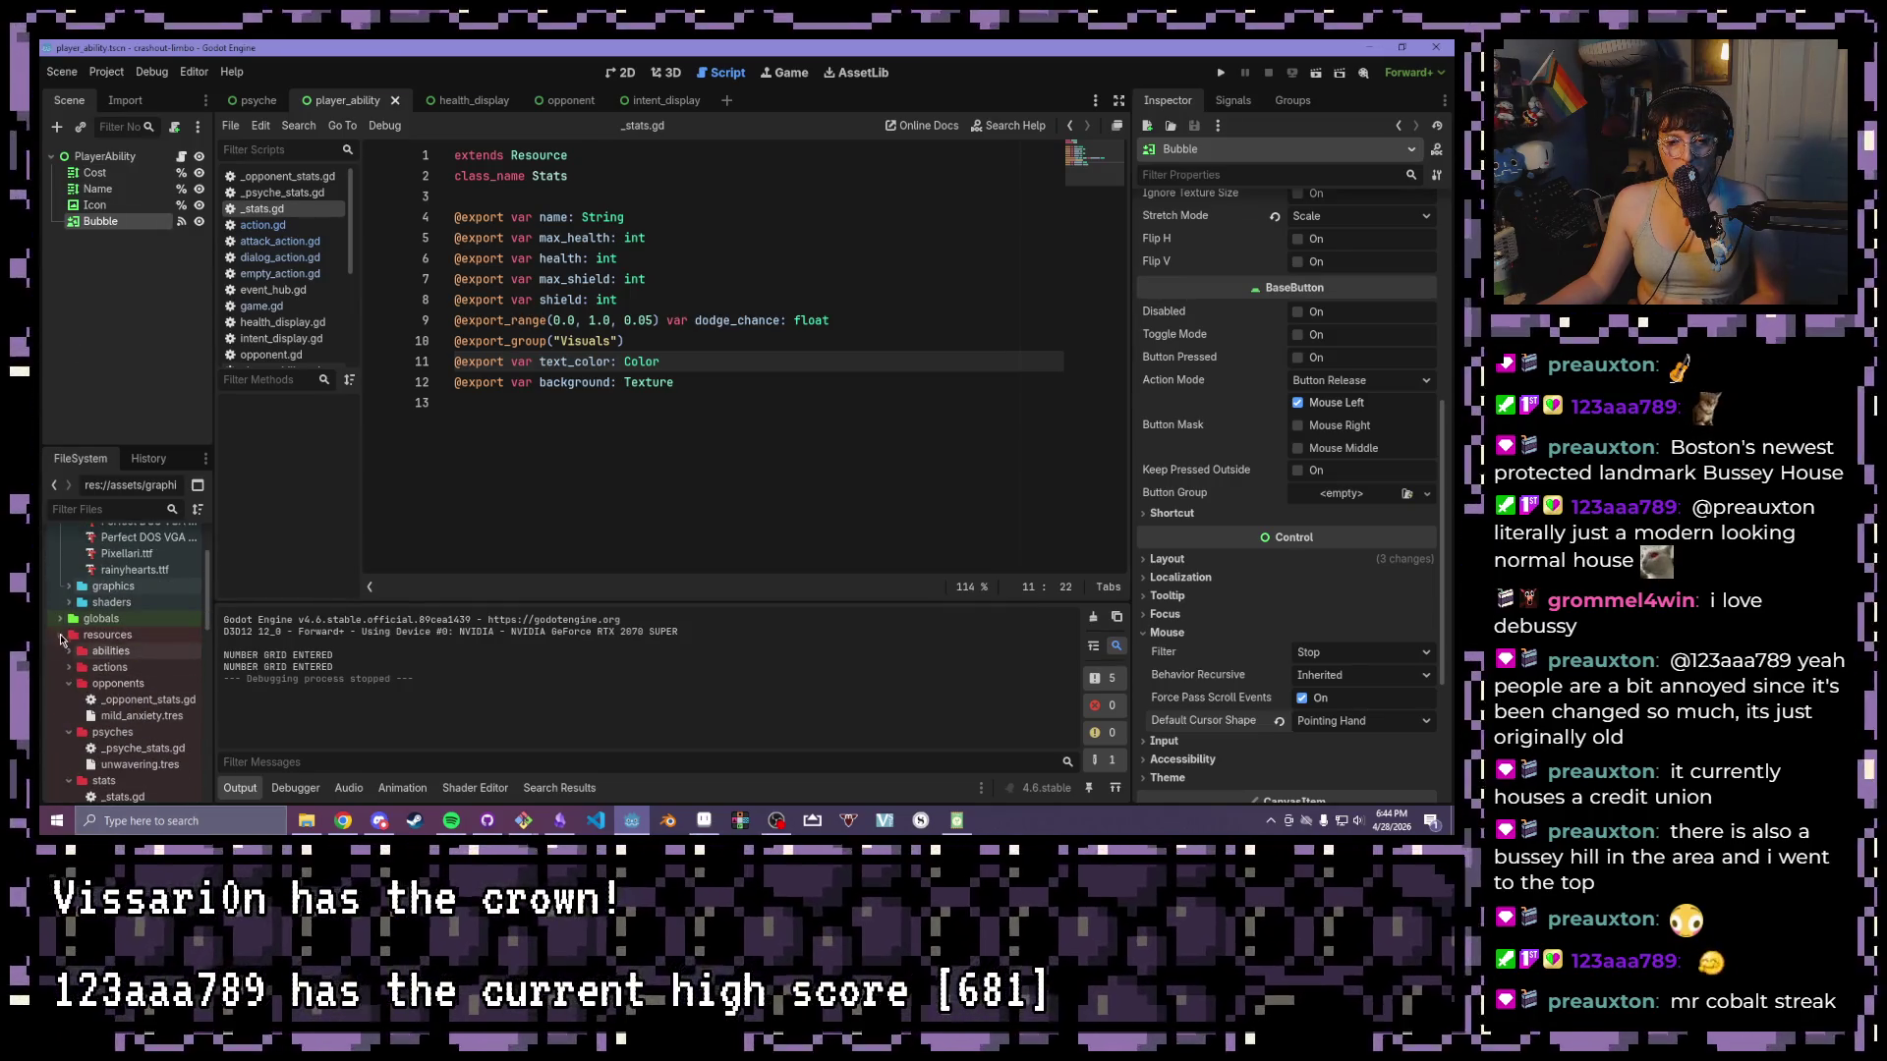
{"action": "left_click", "coordinate": [60, 621]}
{"action": "left_click", "coordinate": [59, 621]}
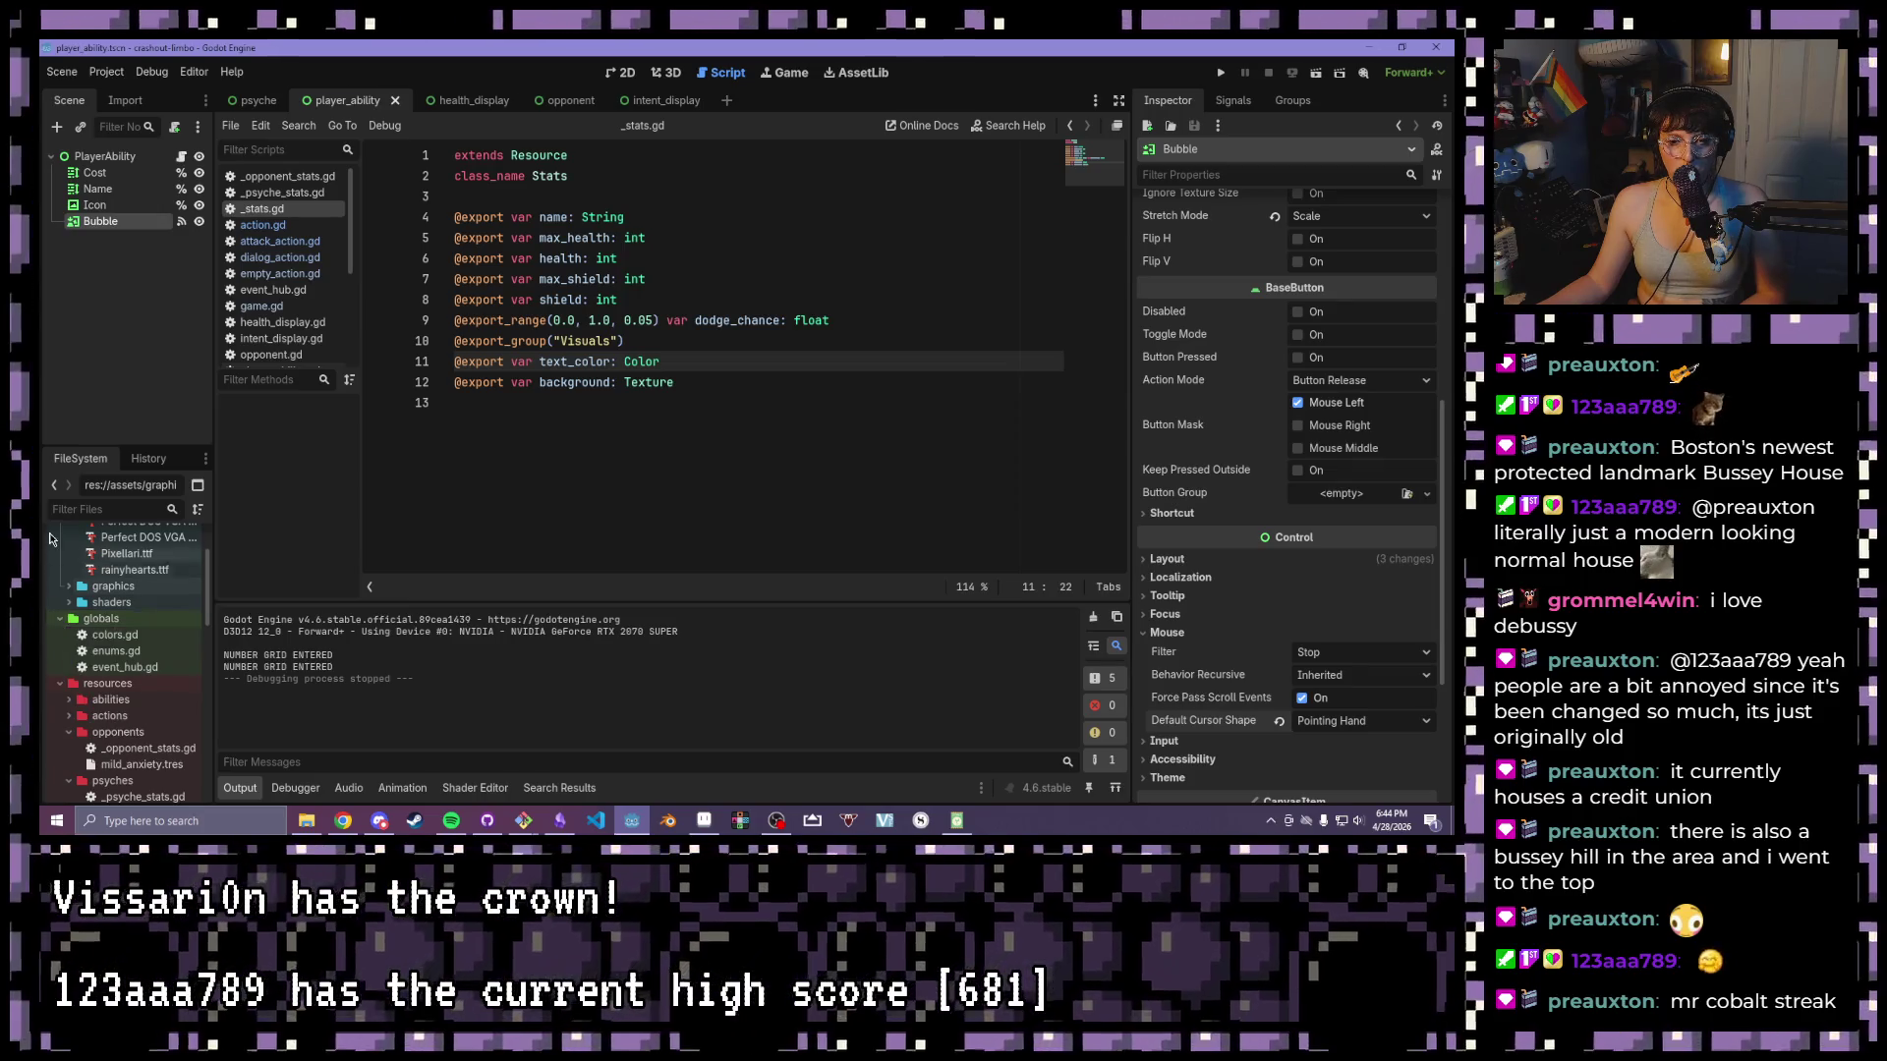
{"action": "scroll", "coordinate": [56, 621], "scroll_direction": "down", "scroll_amount": 1}
{"action": "scroll", "coordinate": [59, 624], "scroll_direction": "down", "scroll_amount": 10}
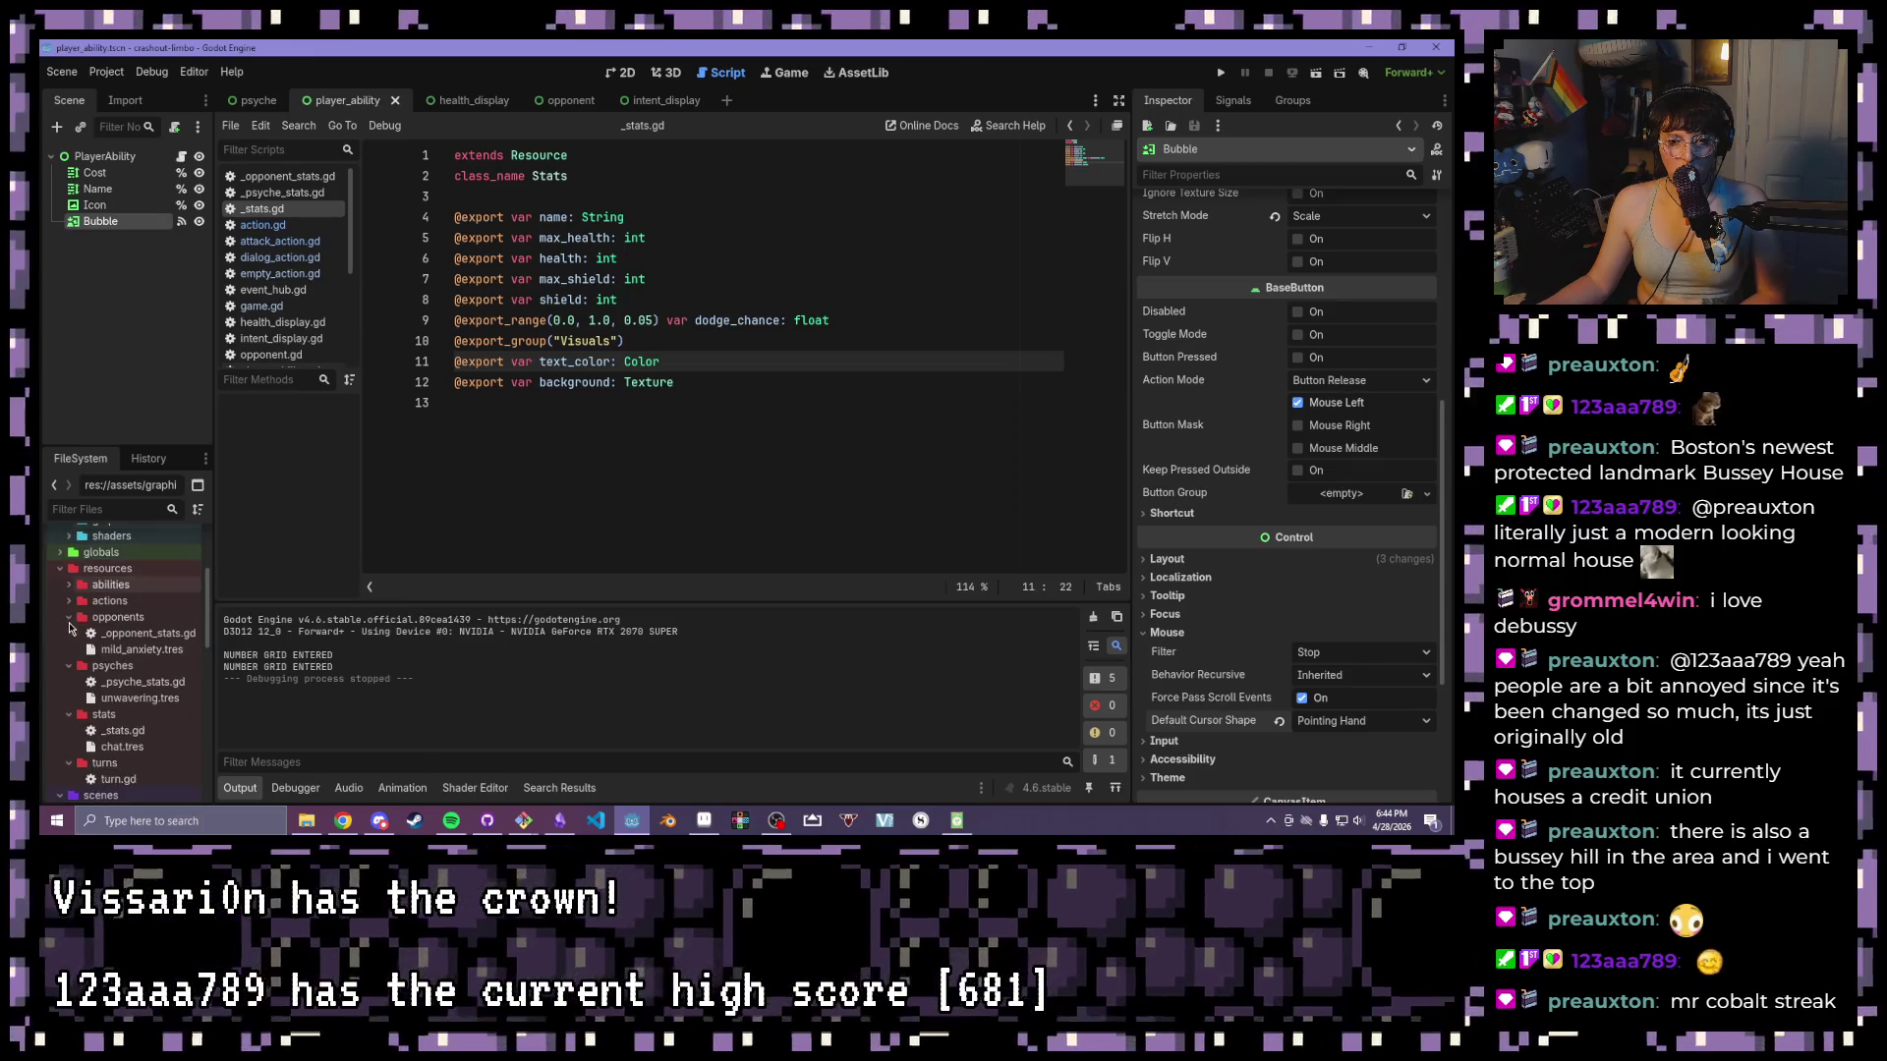
{"action": "scroll", "coordinate": [71, 629], "scroll_direction": "down", "scroll_amount": 3}
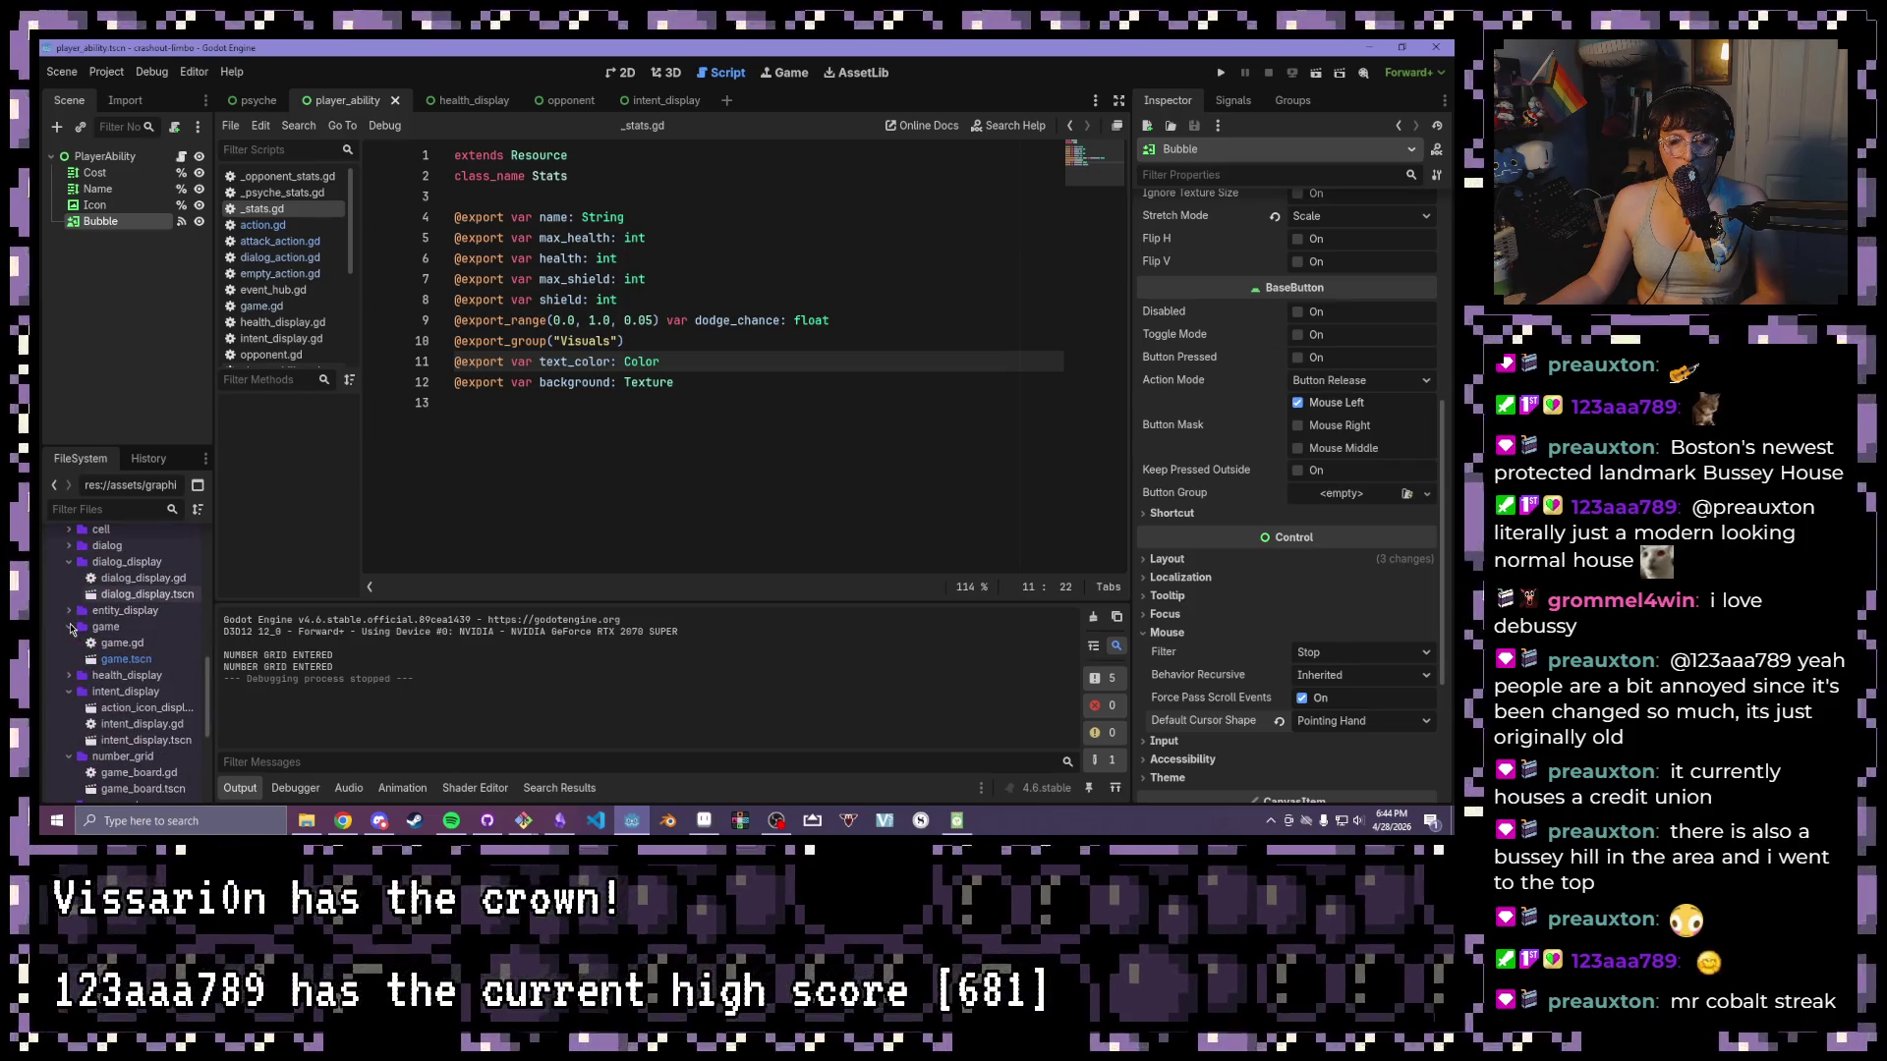
{"action": "left_click", "coordinate": [85, 75]}
- Set Display > Mouse Cursor > Custom Image to mouse-pointer.png in Project Settings, then run the game
{"action": "left_click", "coordinate": [118, 95]}
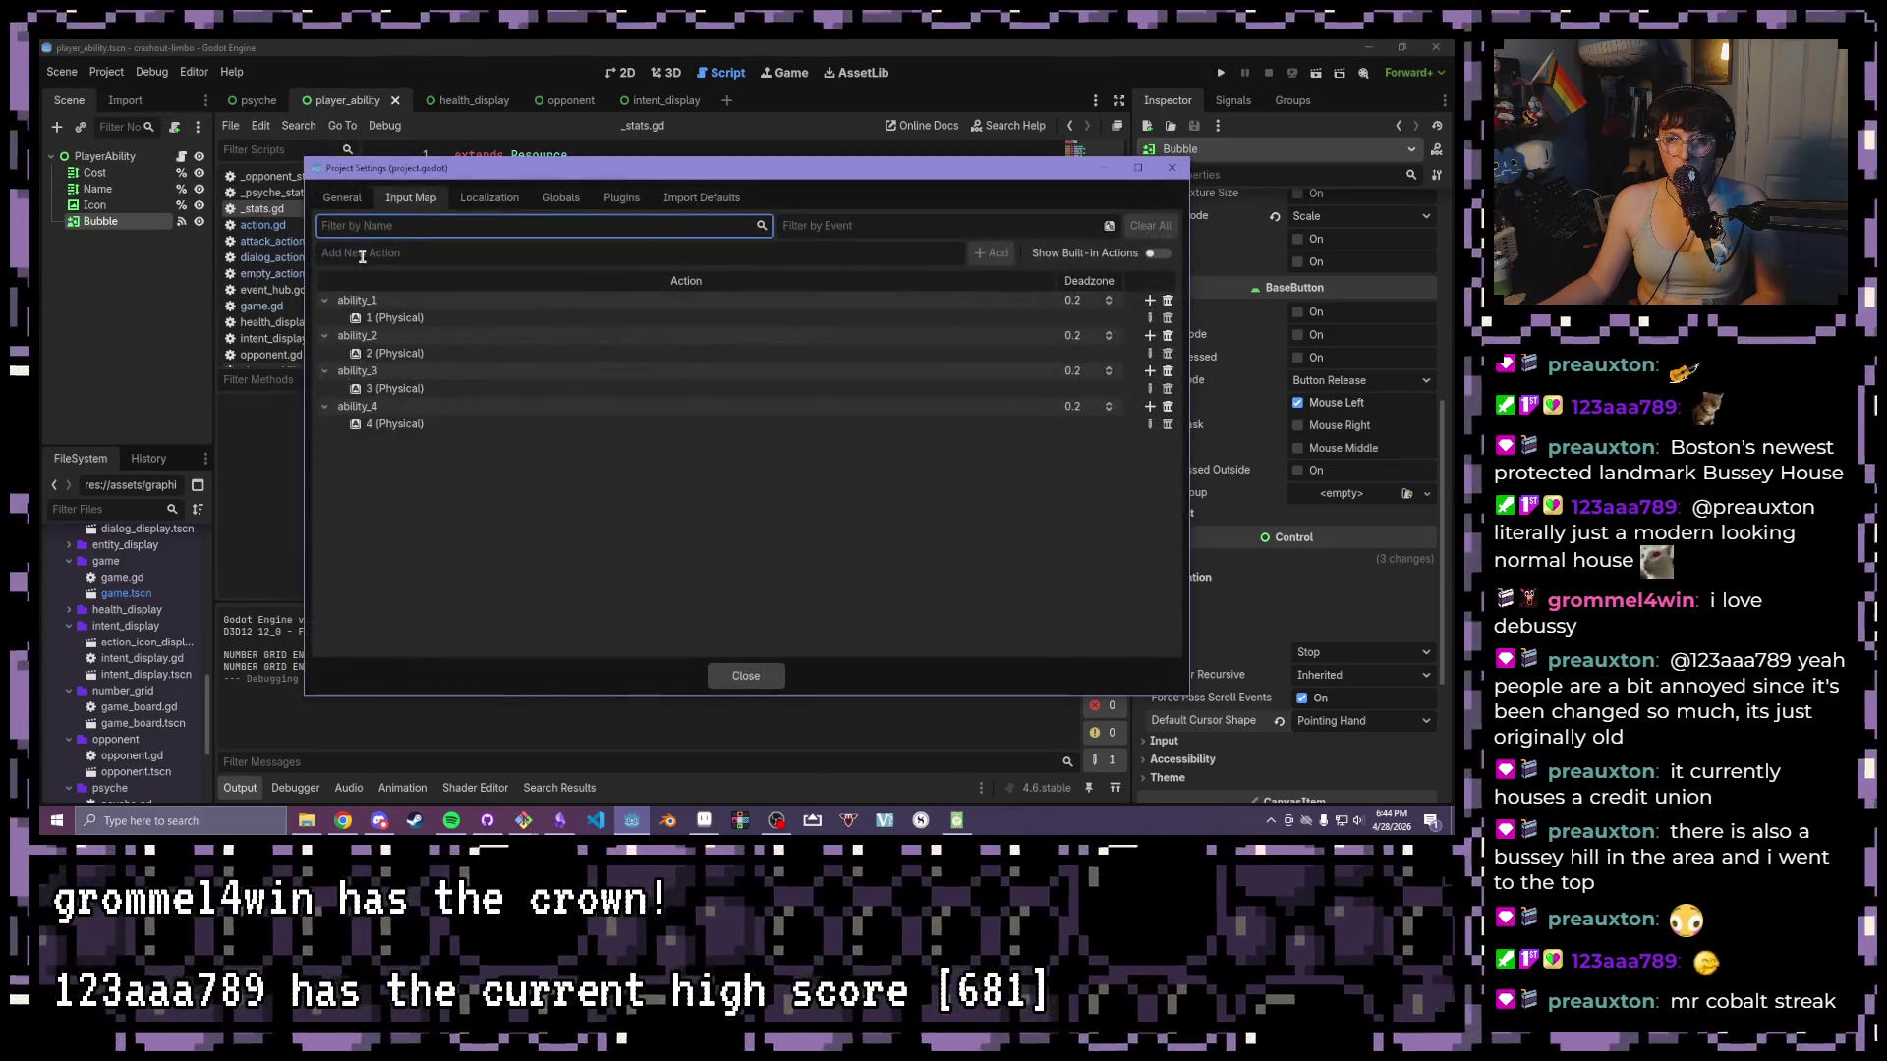
{"action": "left_click", "coordinate": [330, 202]}
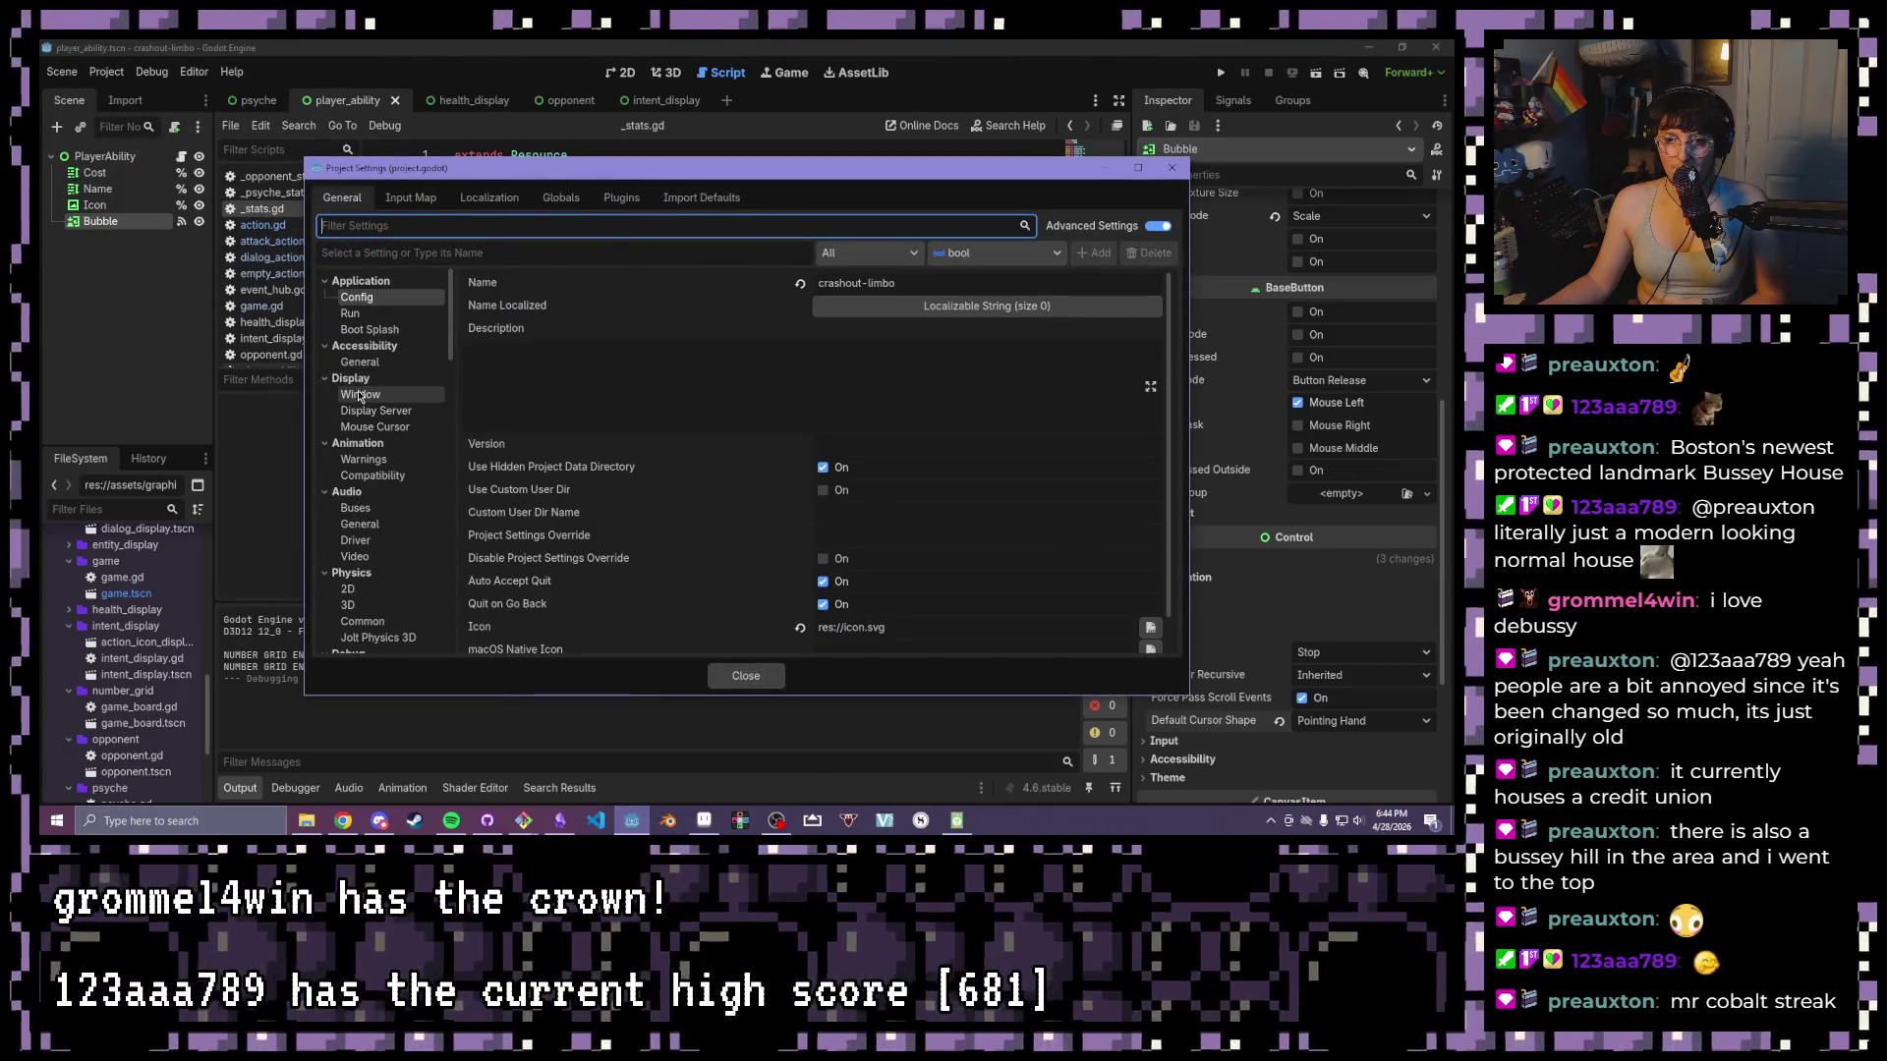
{"action": "scroll", "coordinate": [361, 452], "scroll_direction": "down", "scroll_amount": 4}
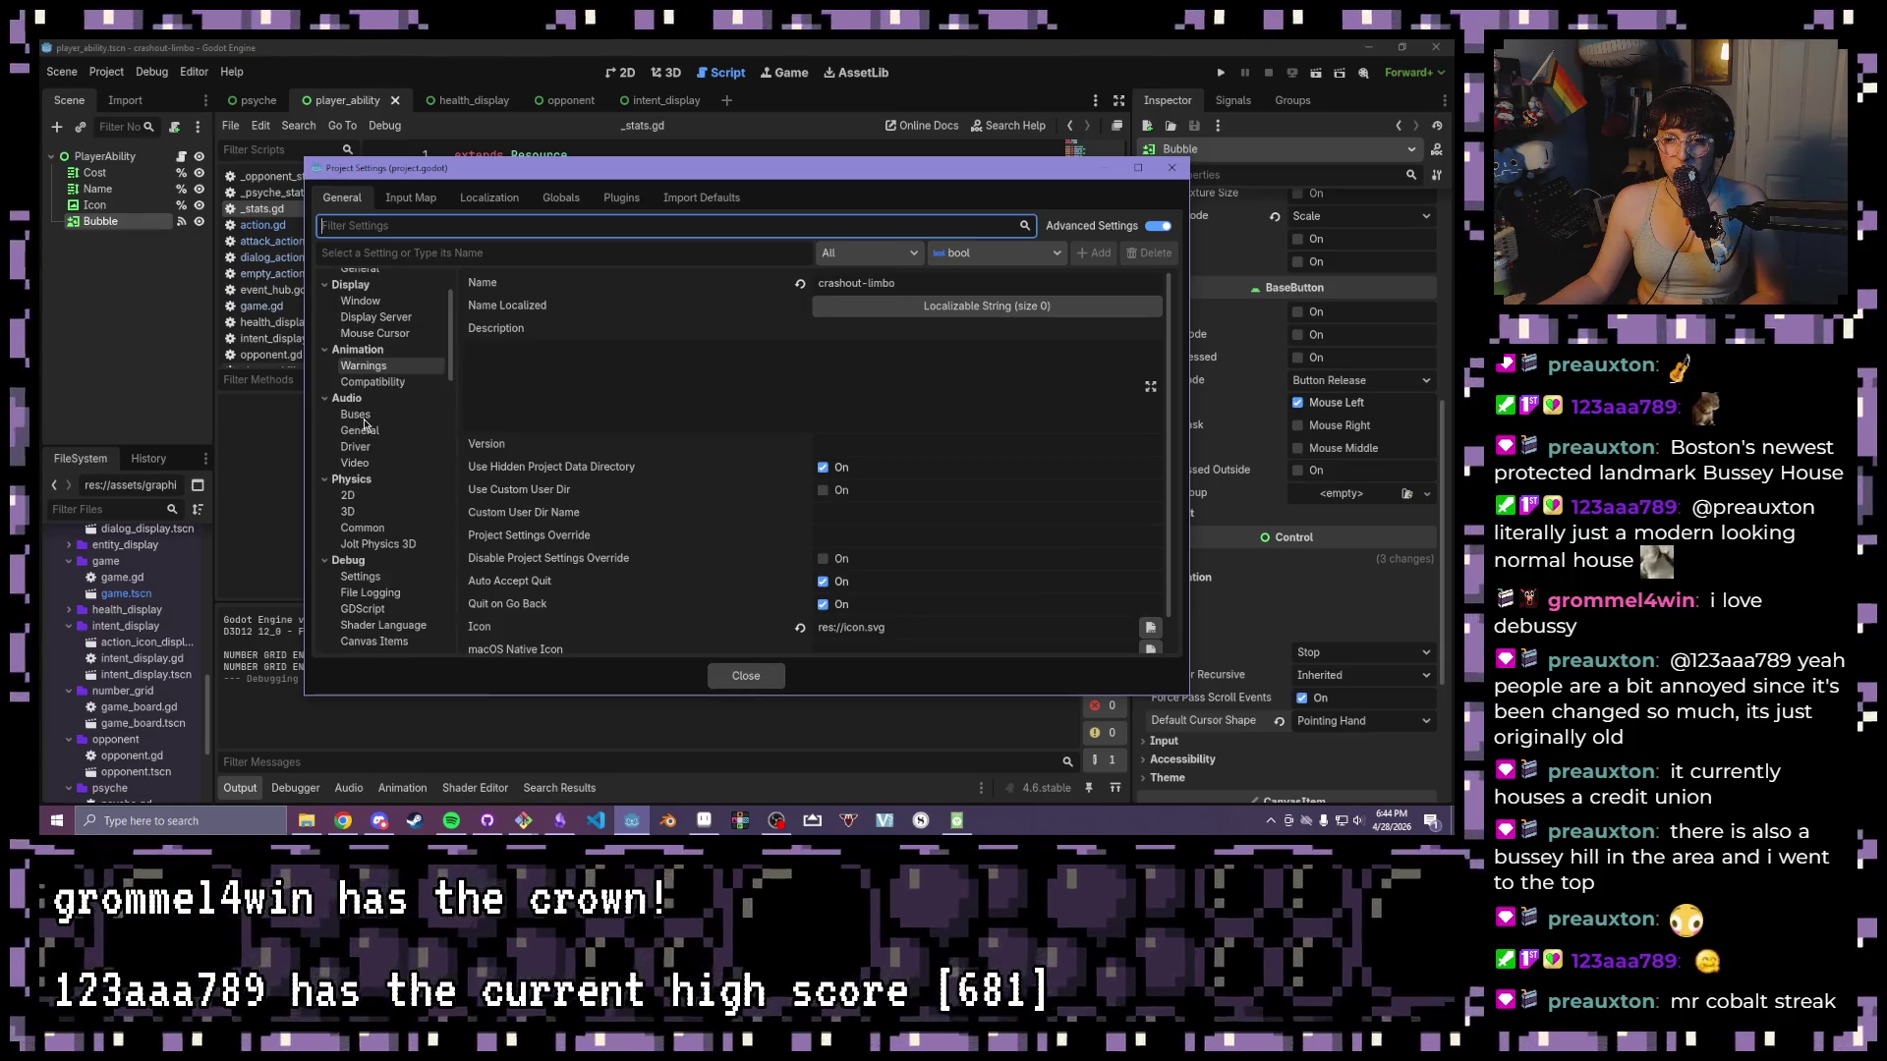
{"action": "scroll", "coordinate": [363, 425], "scroll_direction": "down", "scroll_amount": 12}
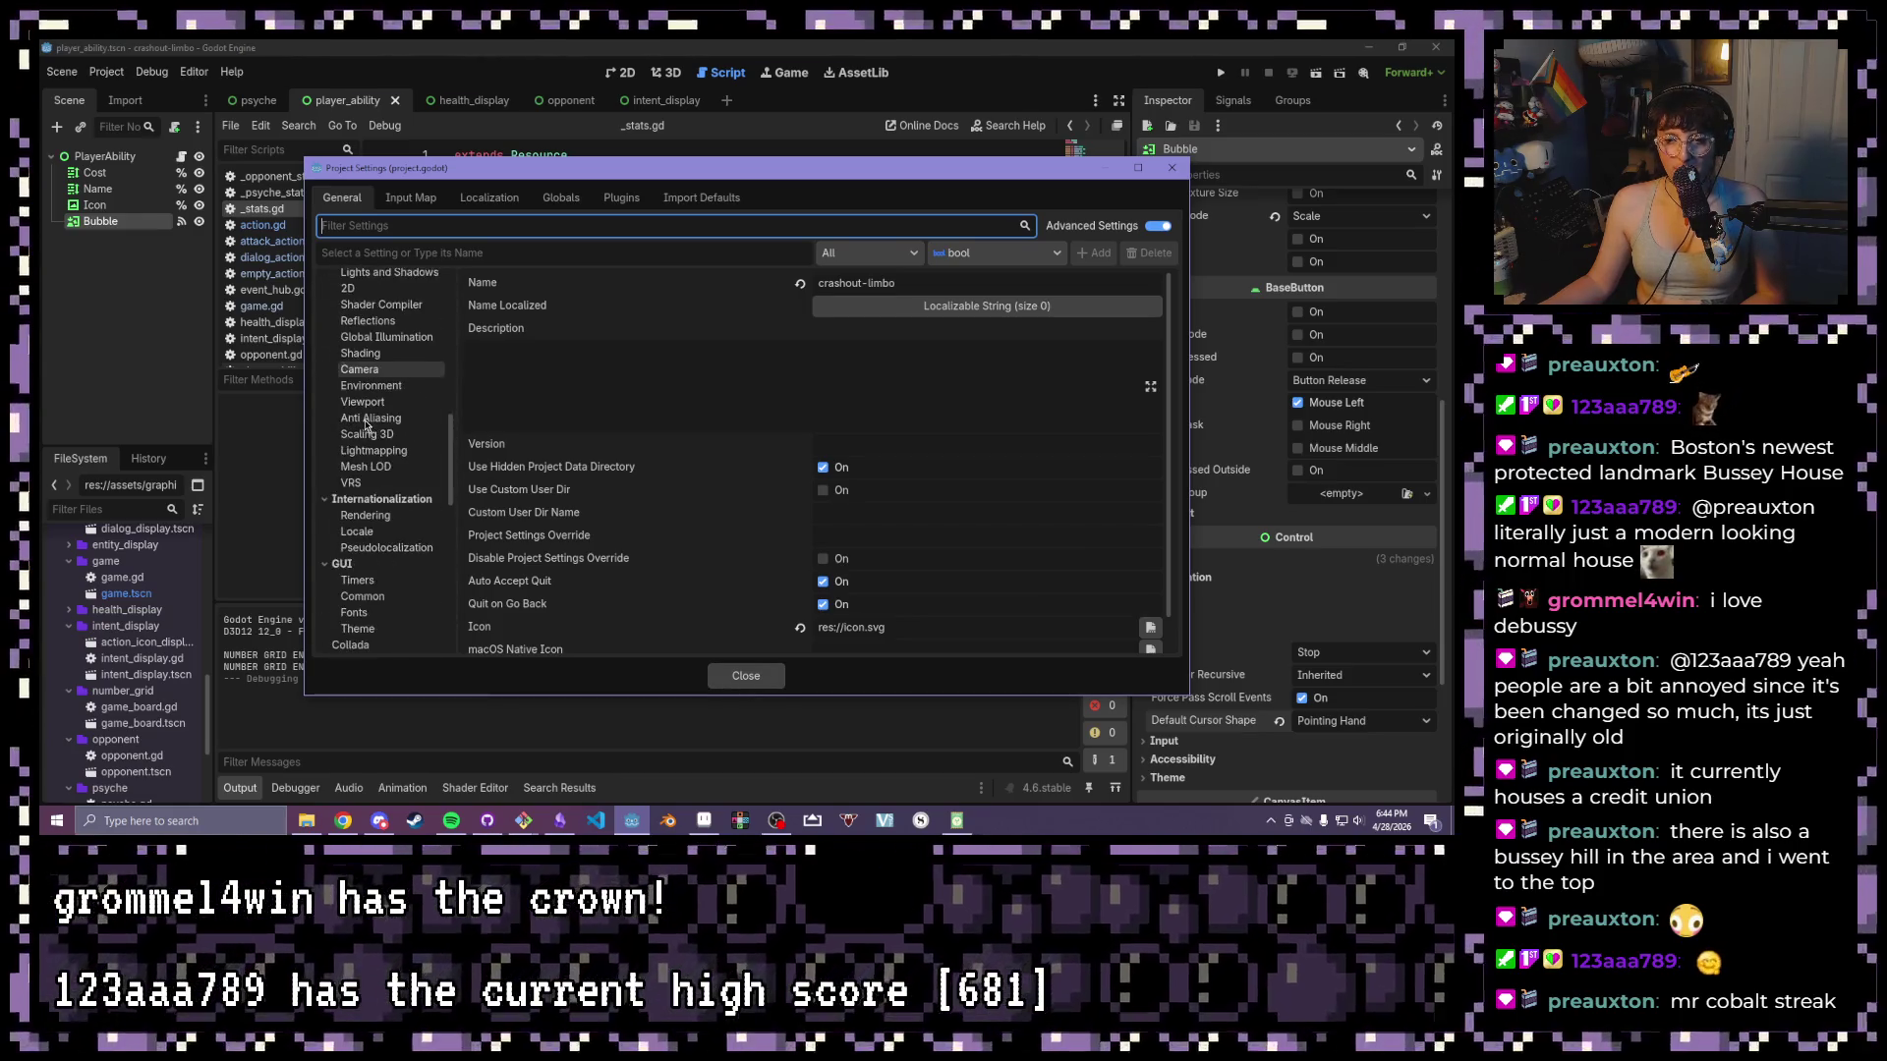
{"action": "scroll", "coordinate": [366, 426], "scroll_direction": "down", "scroll_amount": 2}
{"action": "scroll", "coordinate": [366, 425], "scroll_direction": "down", "scroll_amount": 4}
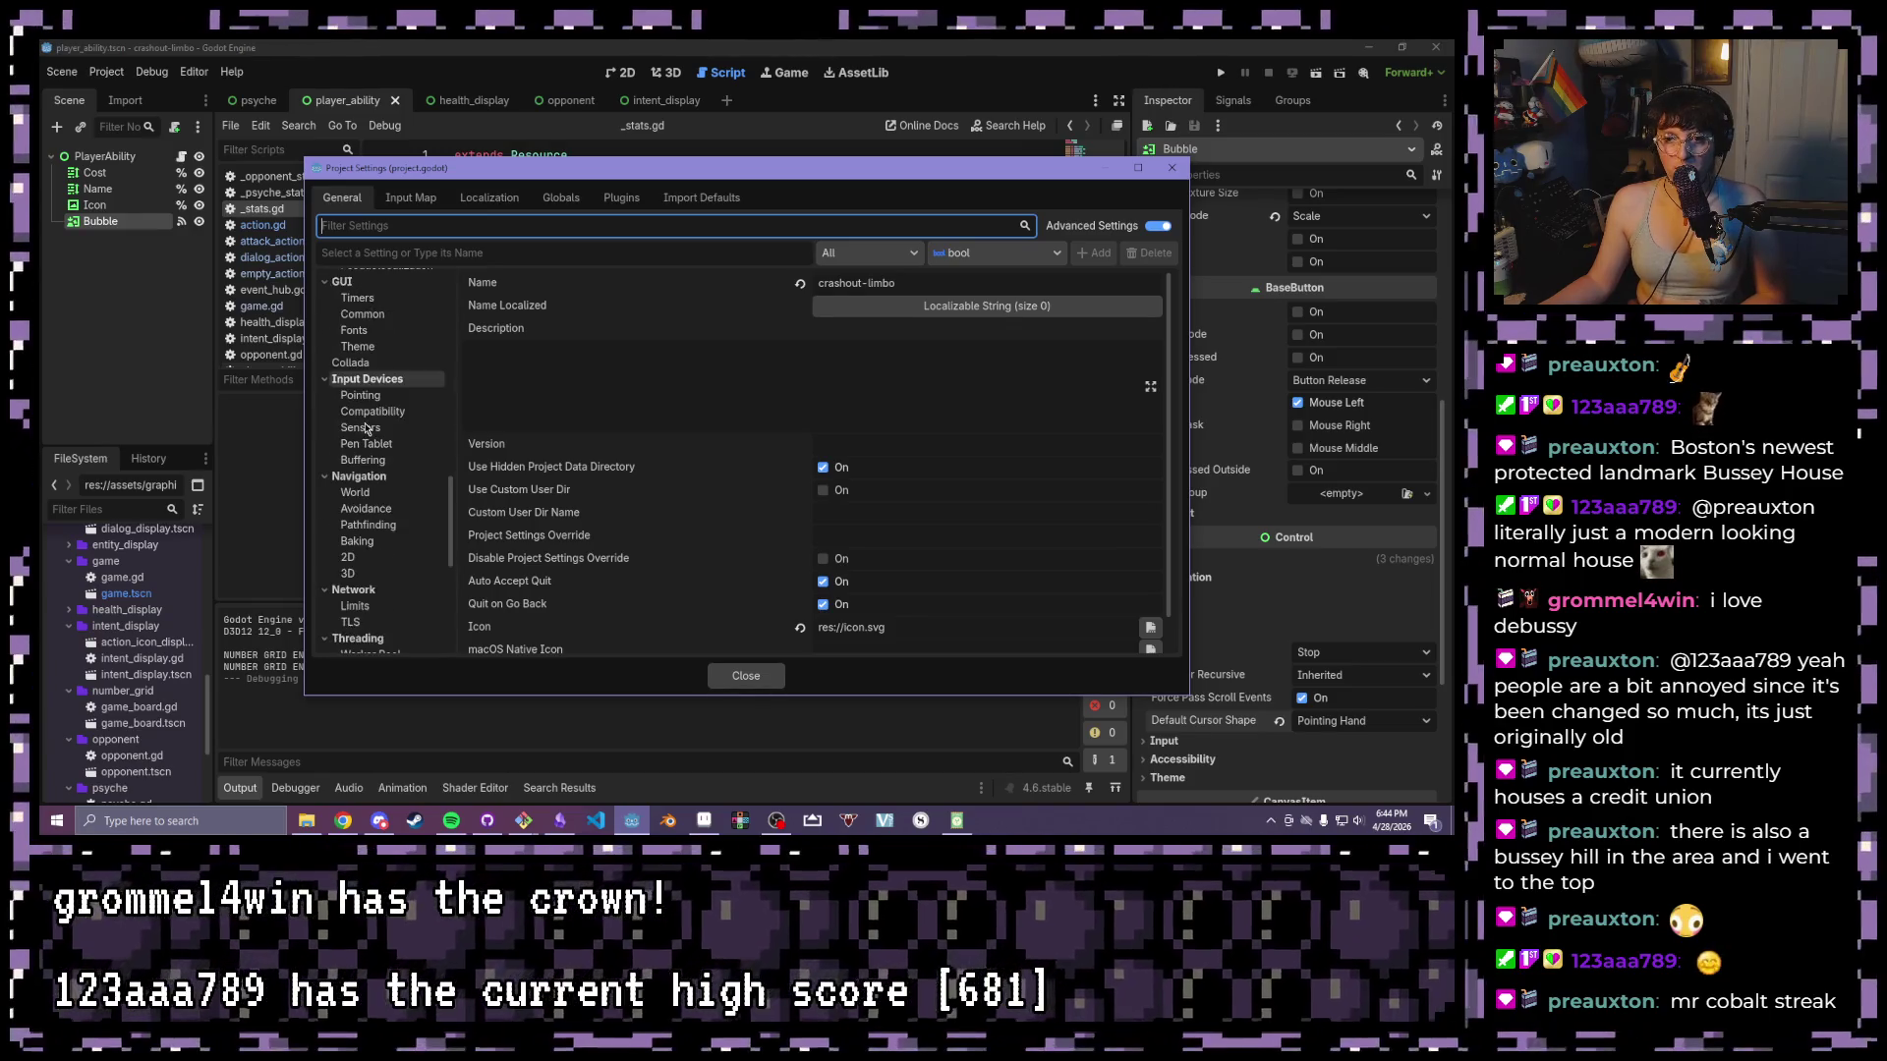
{"action": "type", "text": "mouse"}
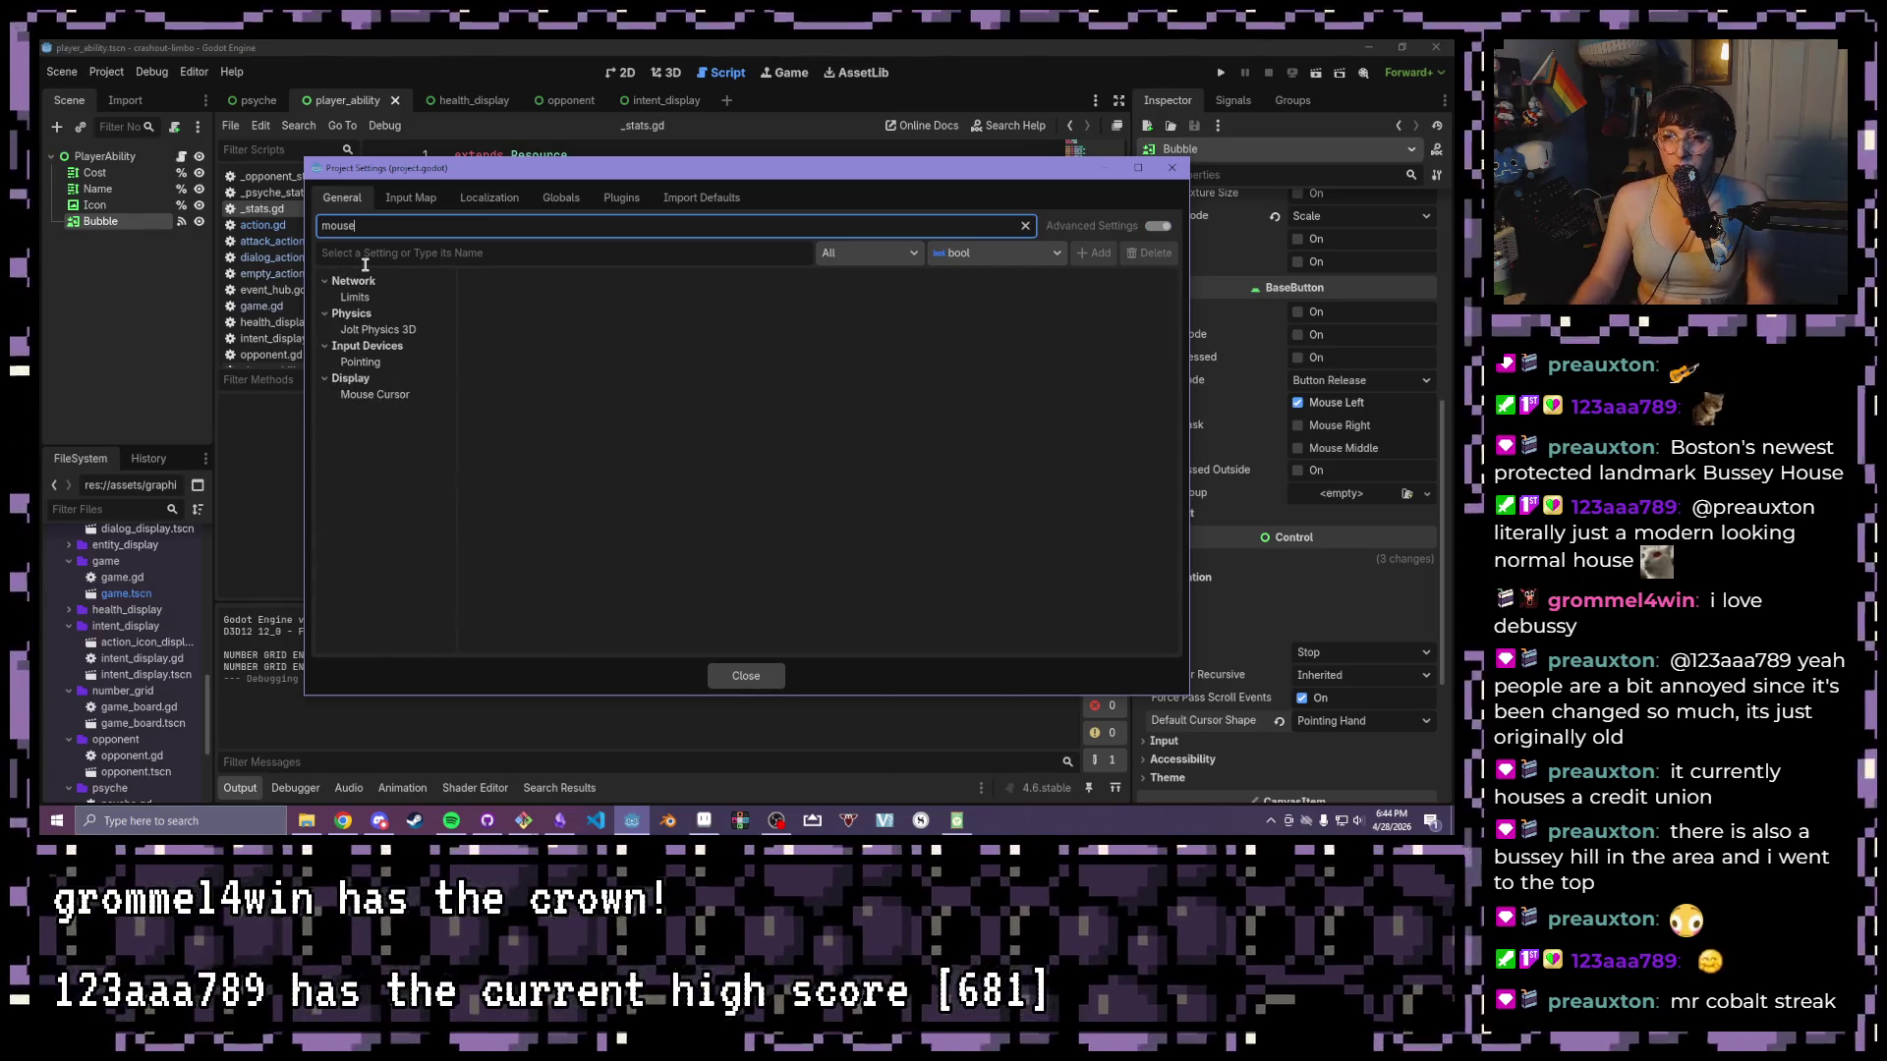
{"action": "left_click", "coordinate": [358, 396]}
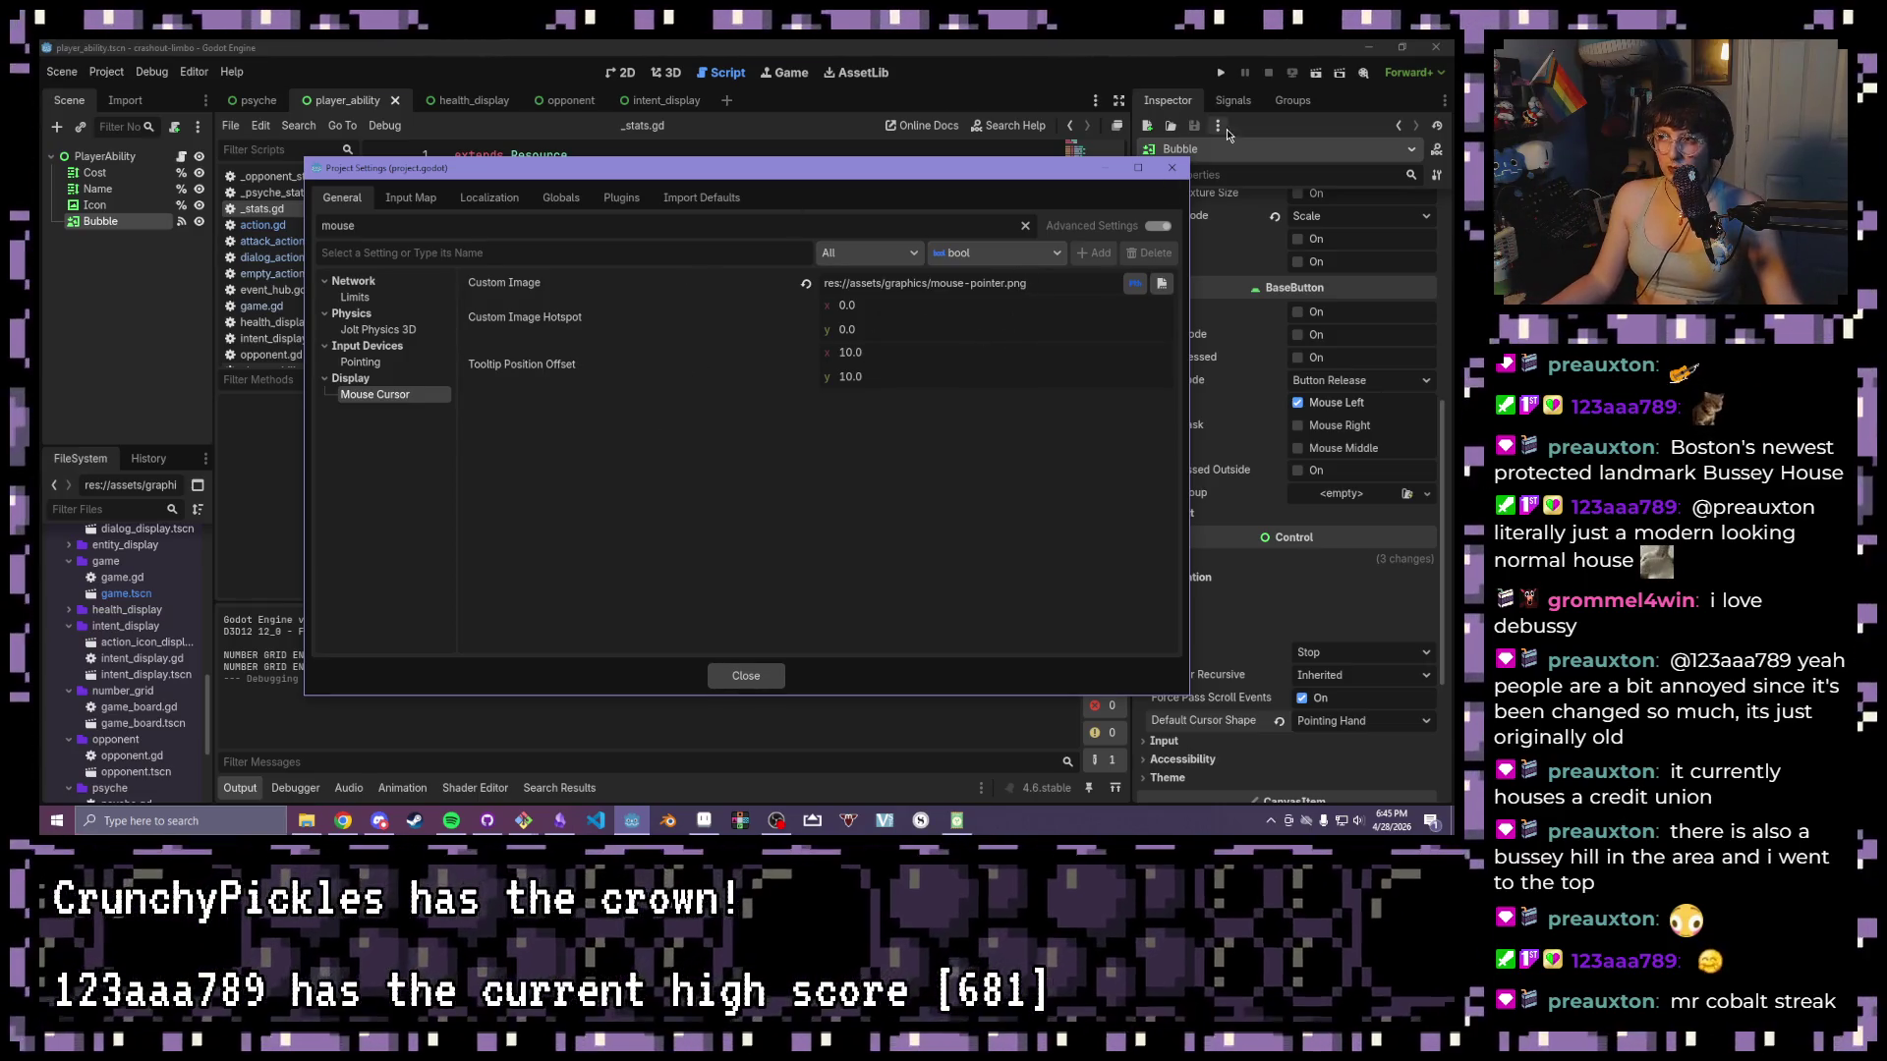
{"action": "left_click", "coordinate": [1172, 167]}
{"action": "left_click", "coordinate": [1218, 74]}
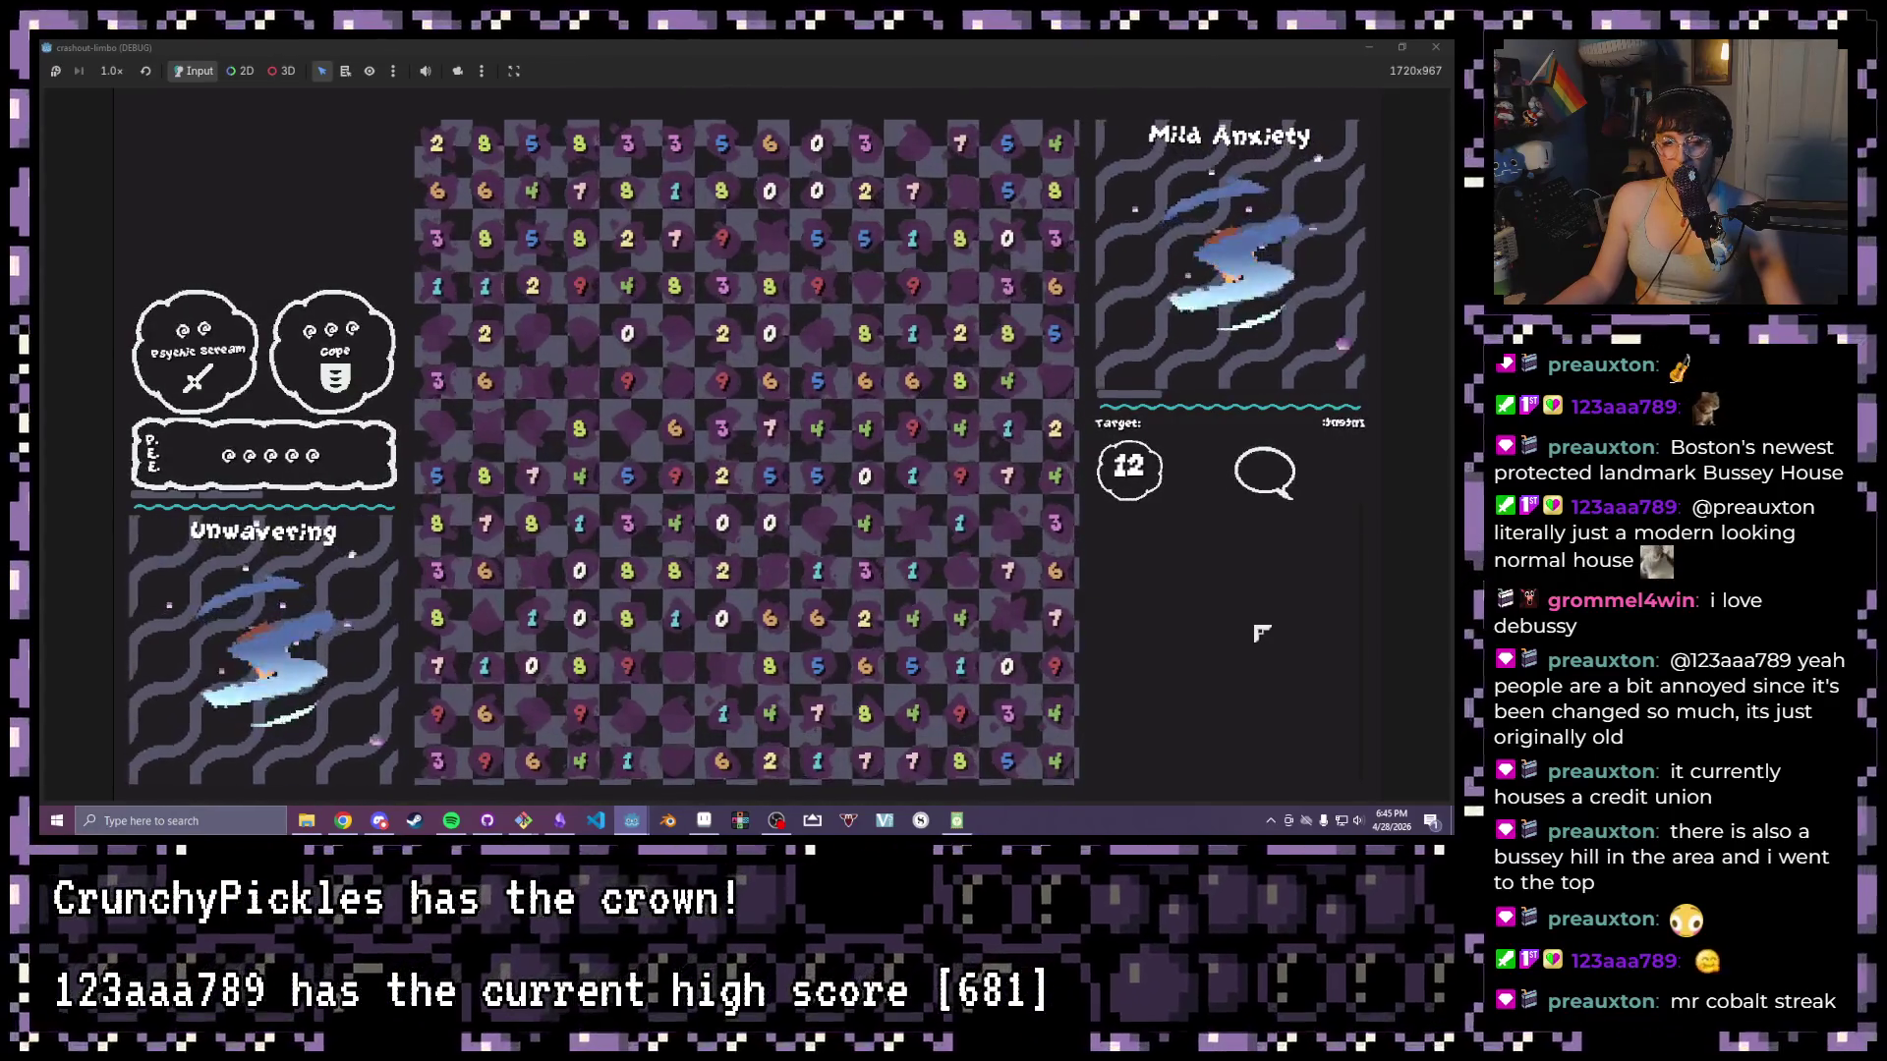
- Try a number cell and the Cope ability in the running game, stop it, and switch to Obsidian
{"action": "left_click", "coordinate": [627, 239]}
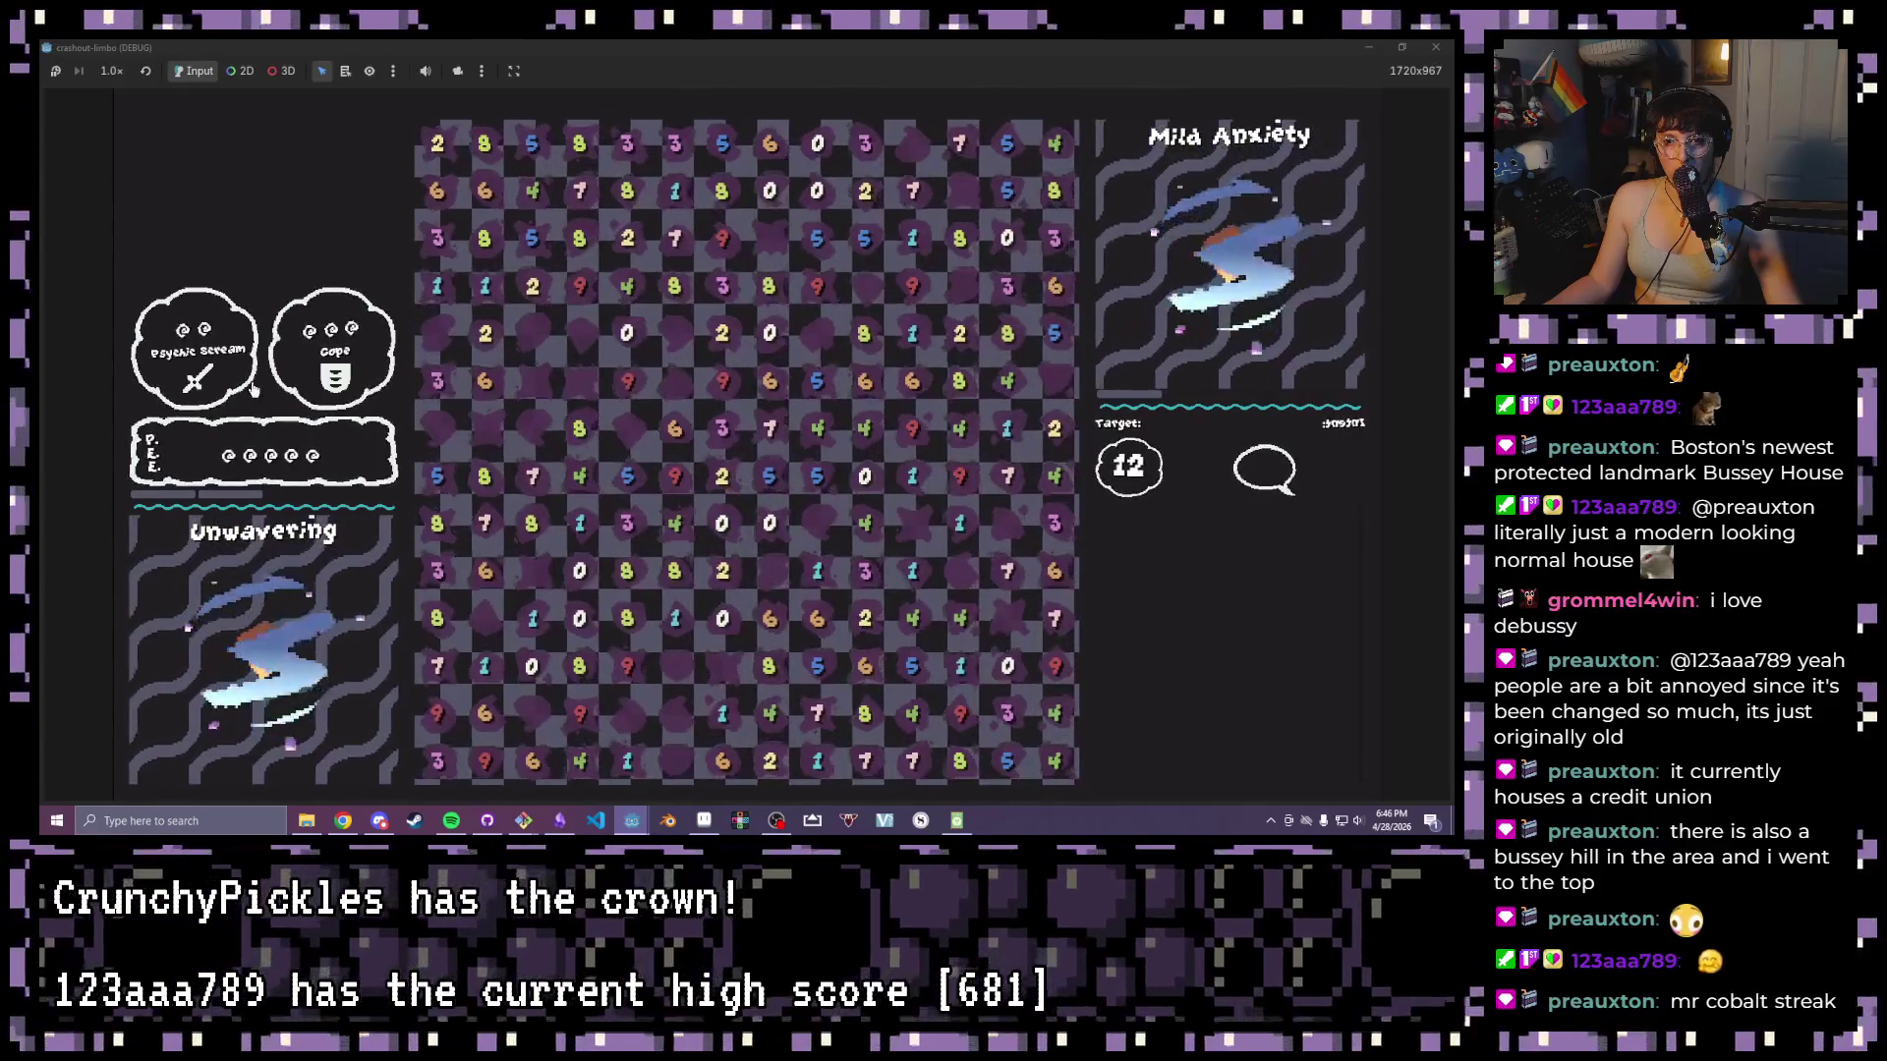
{"action": "left_click", "coordinate": [320, 381]}
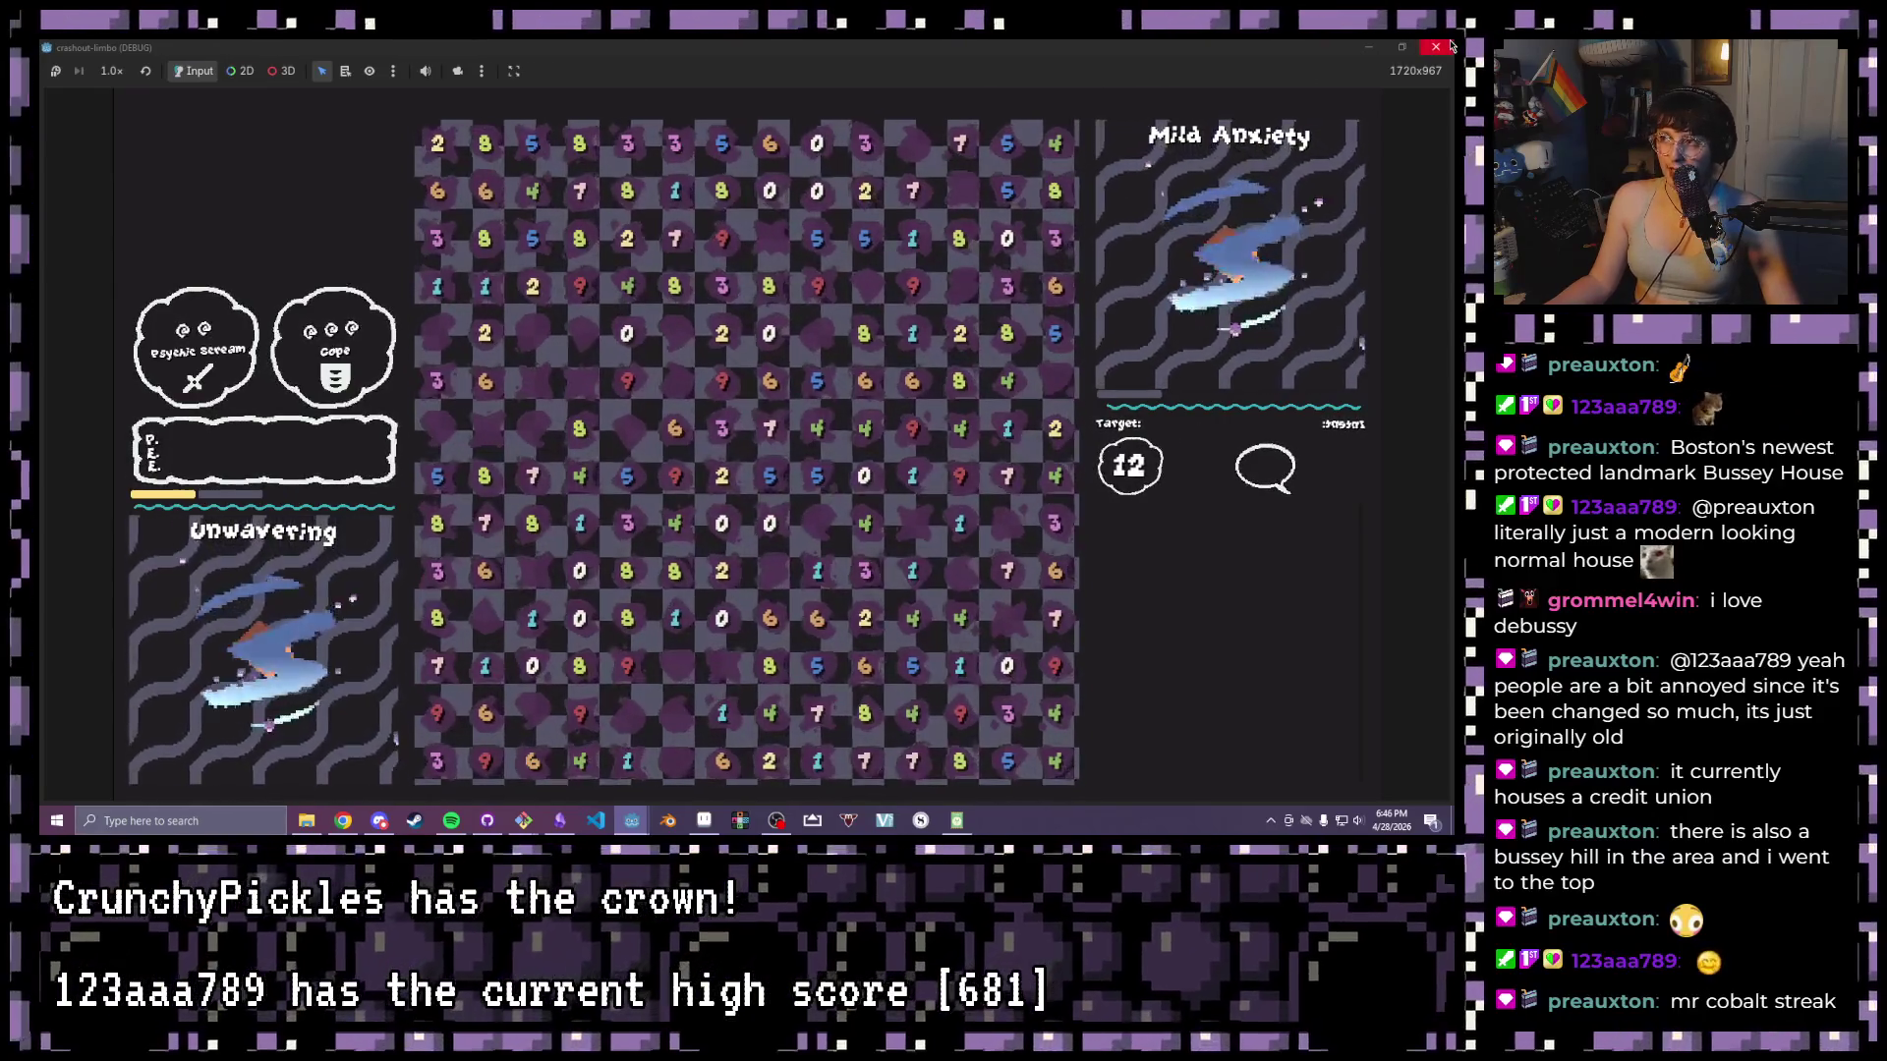
{"action": "key", "text": "F8"}
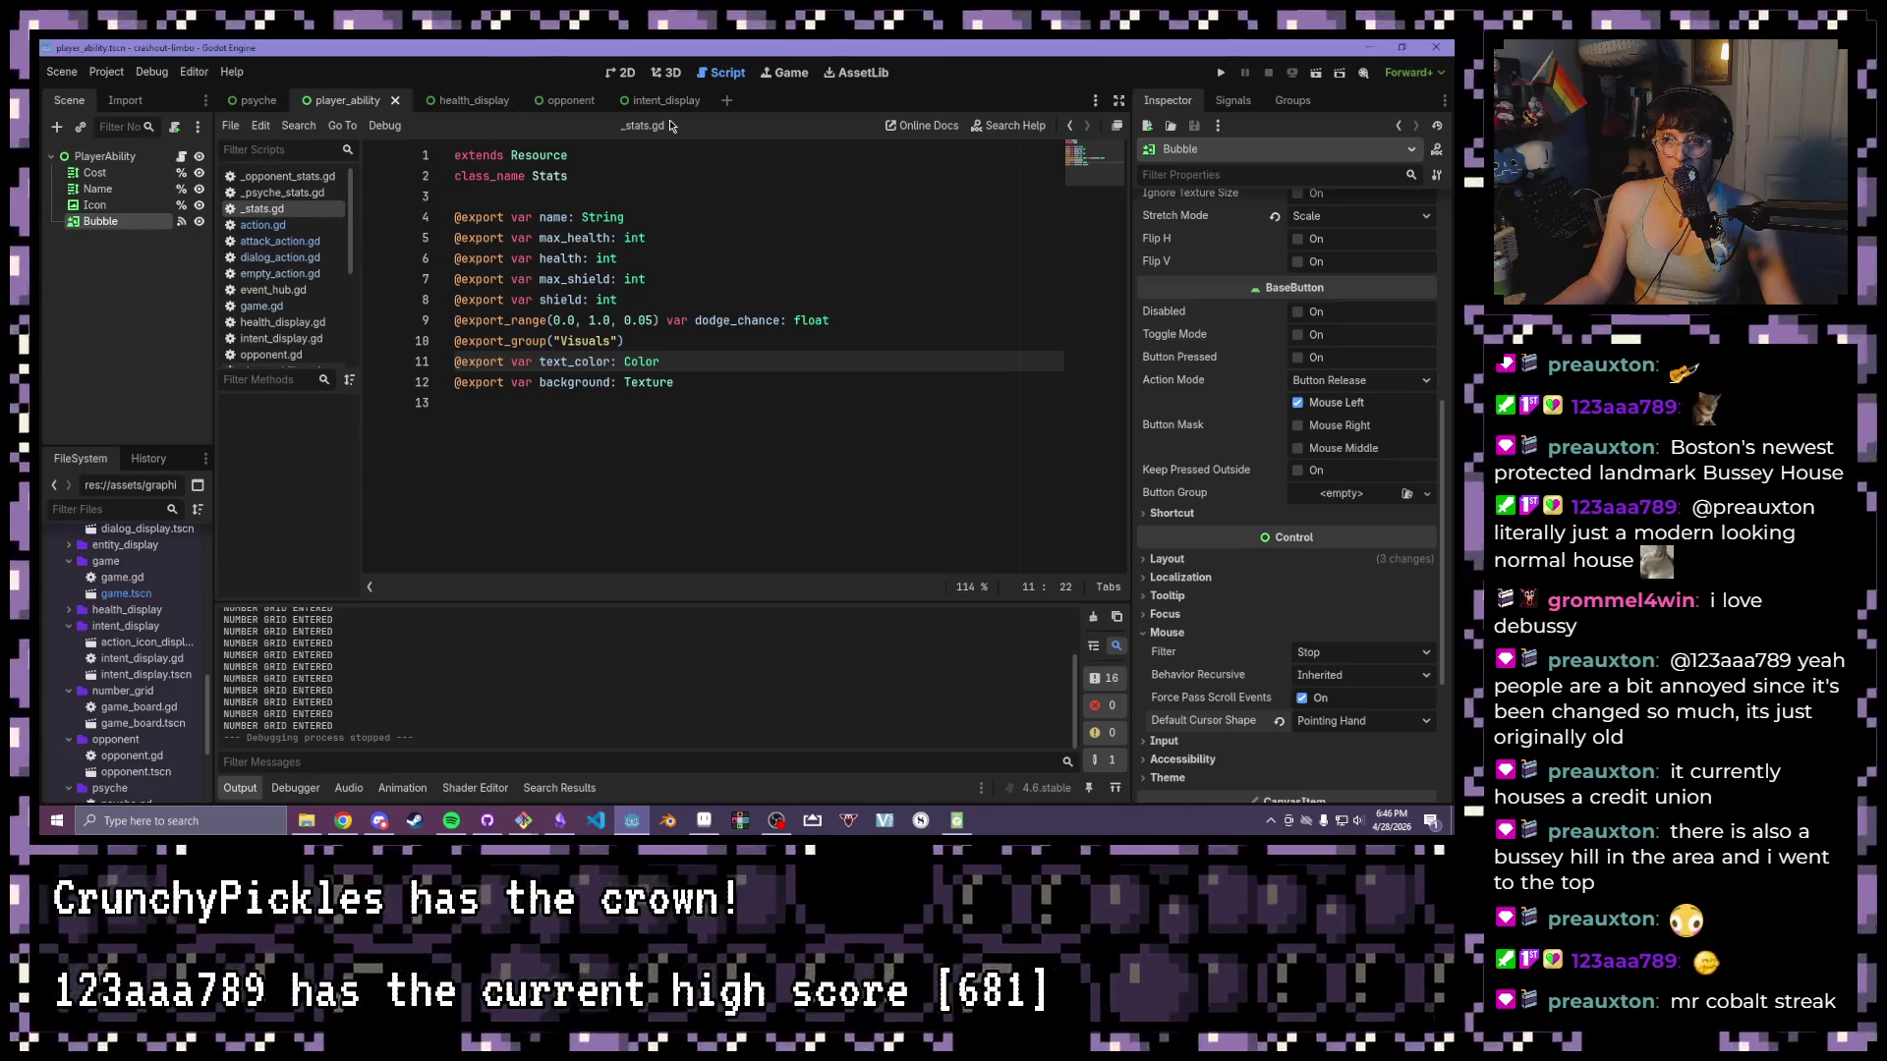
{"action": "left_click", "coordinate": [560, 831]}
- Add the TO DO card 'Add hit markers for damage/healing/shielding feedback', then return to Godot
{"action": "type", "text": "Add hit markers for damage/healing/"}
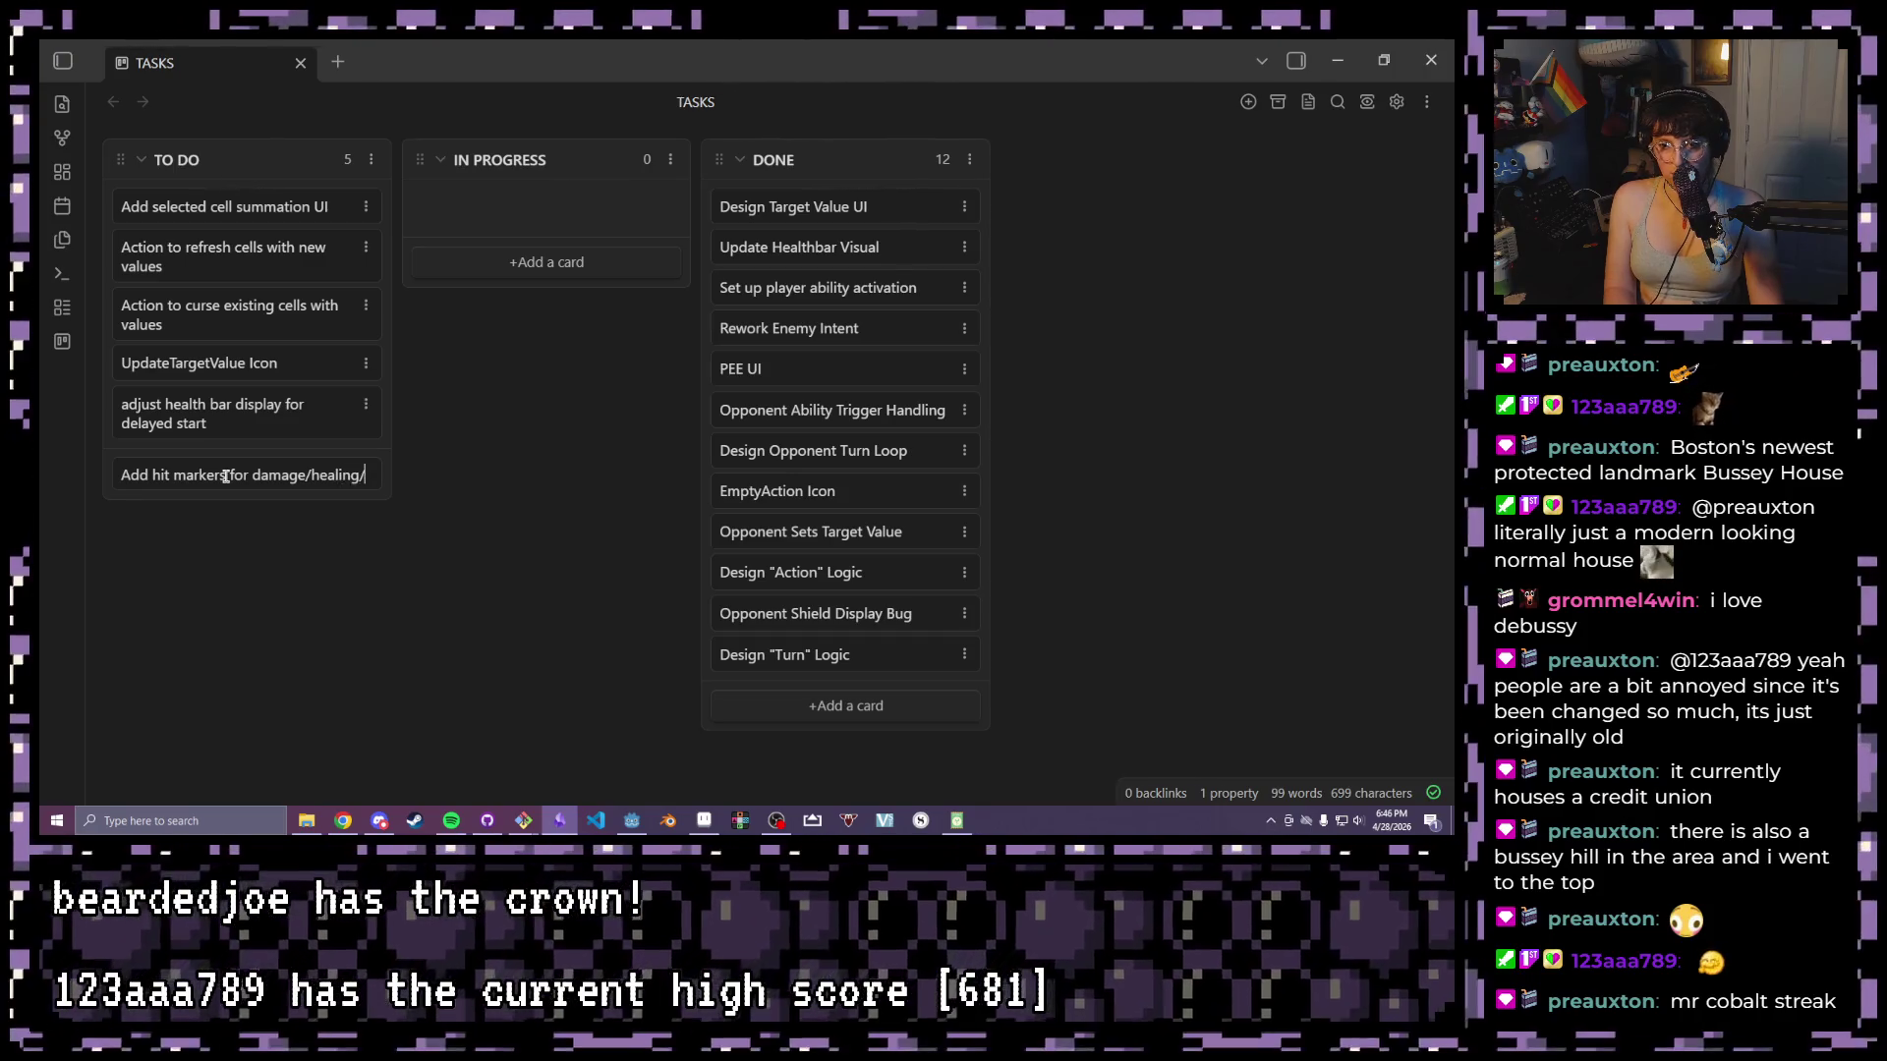
{"action": "type", "text": "shielding "}
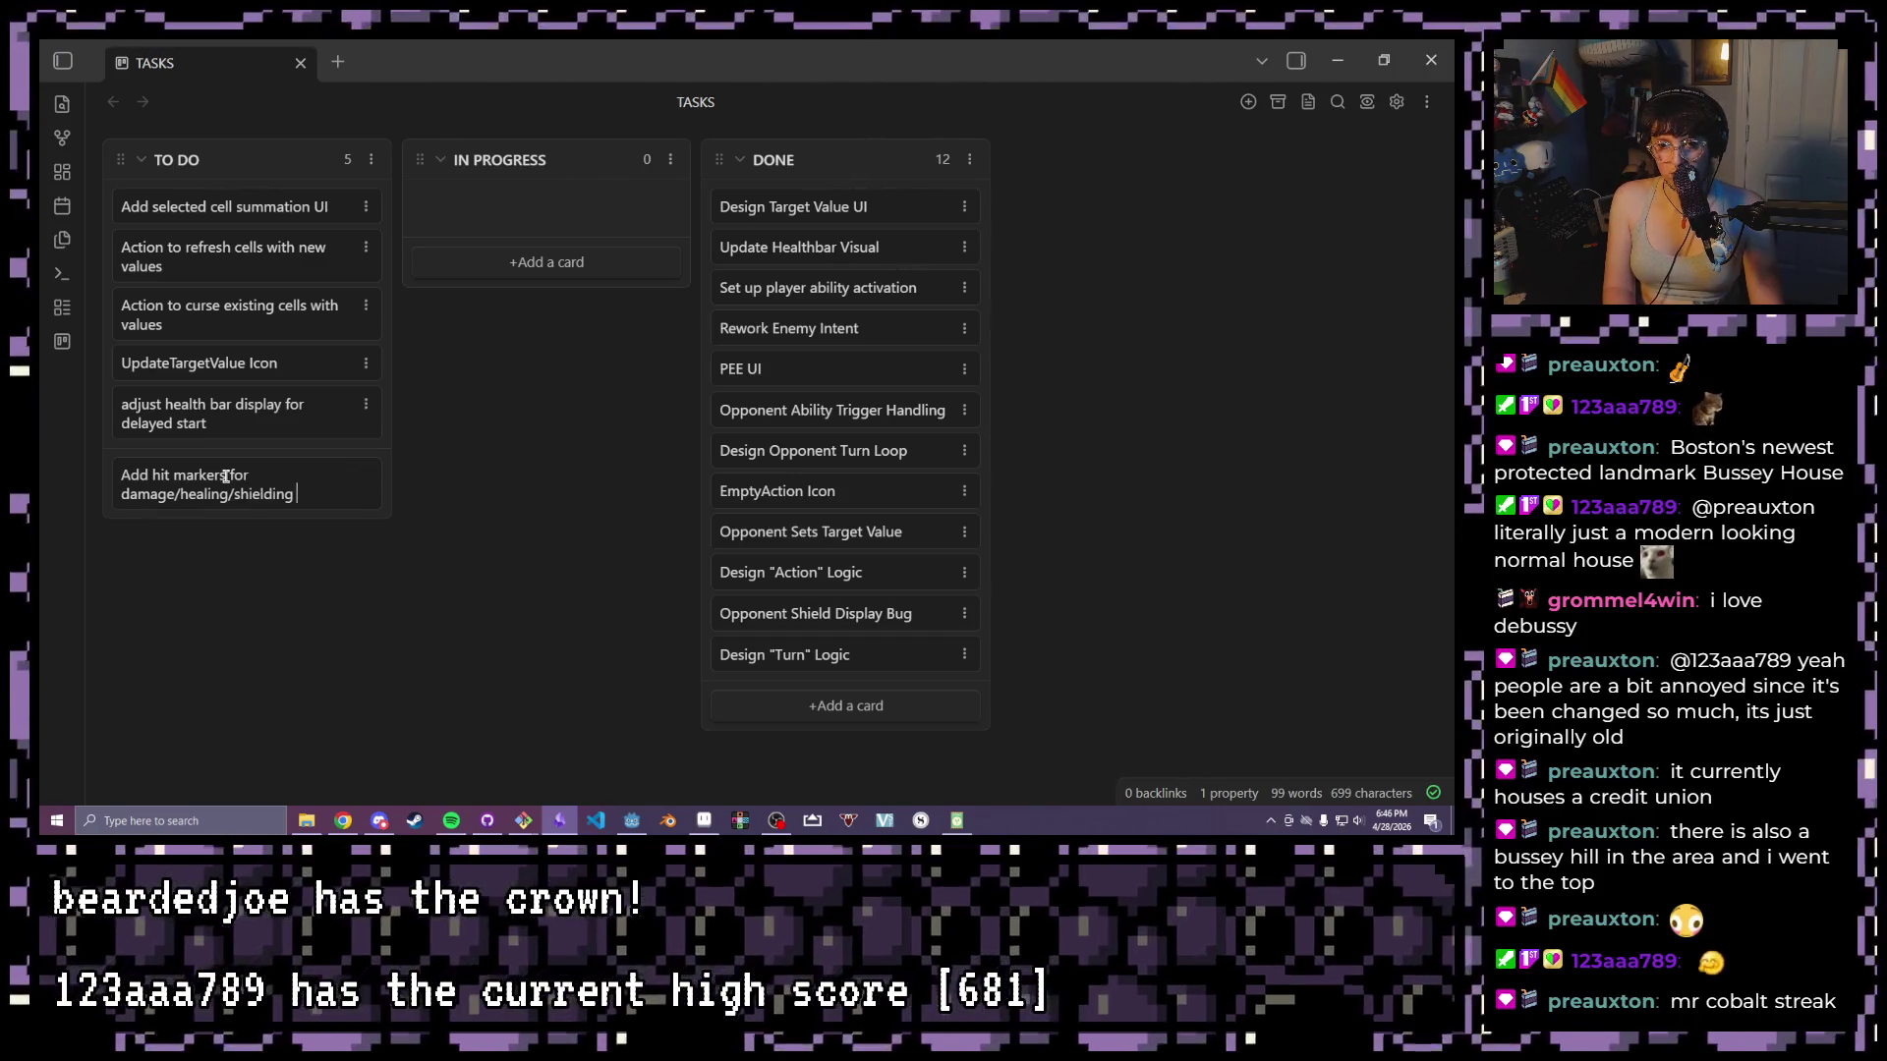
{"action": "type", "text": "feedback"}
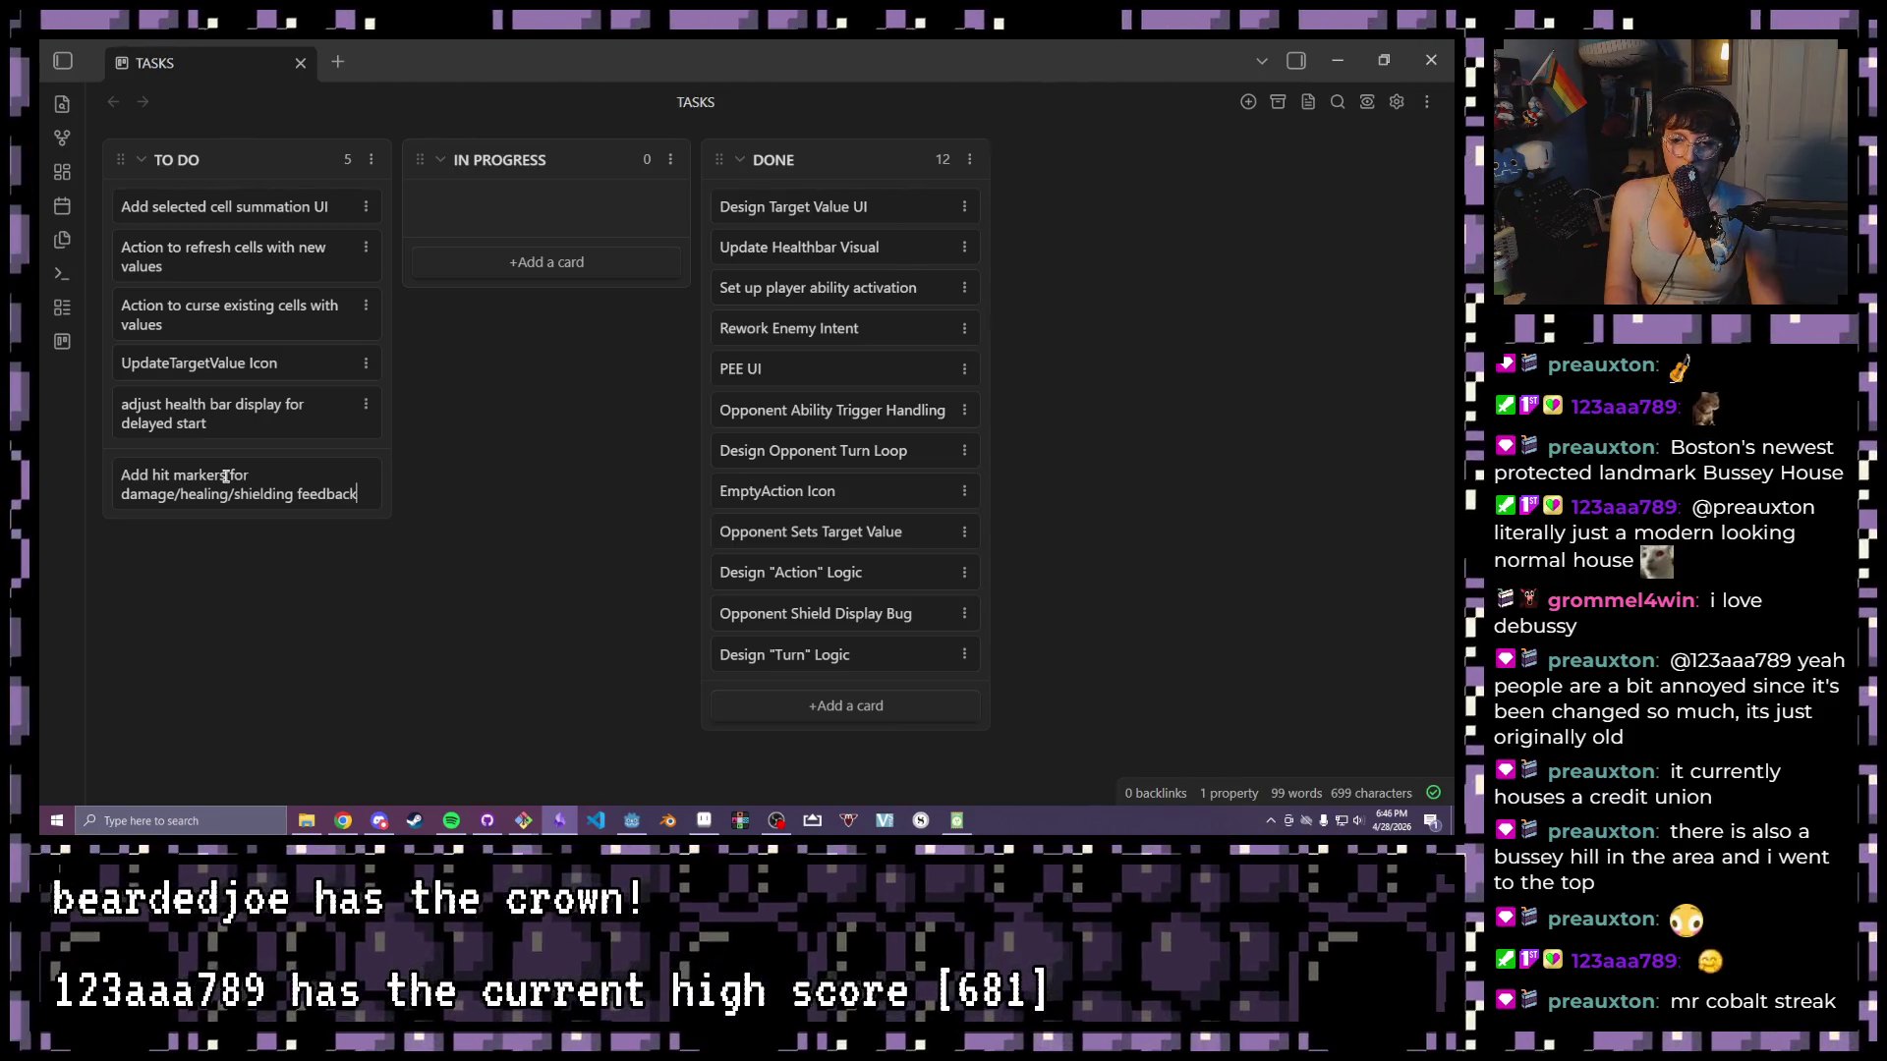
{"action": "key", "text": "Return"}
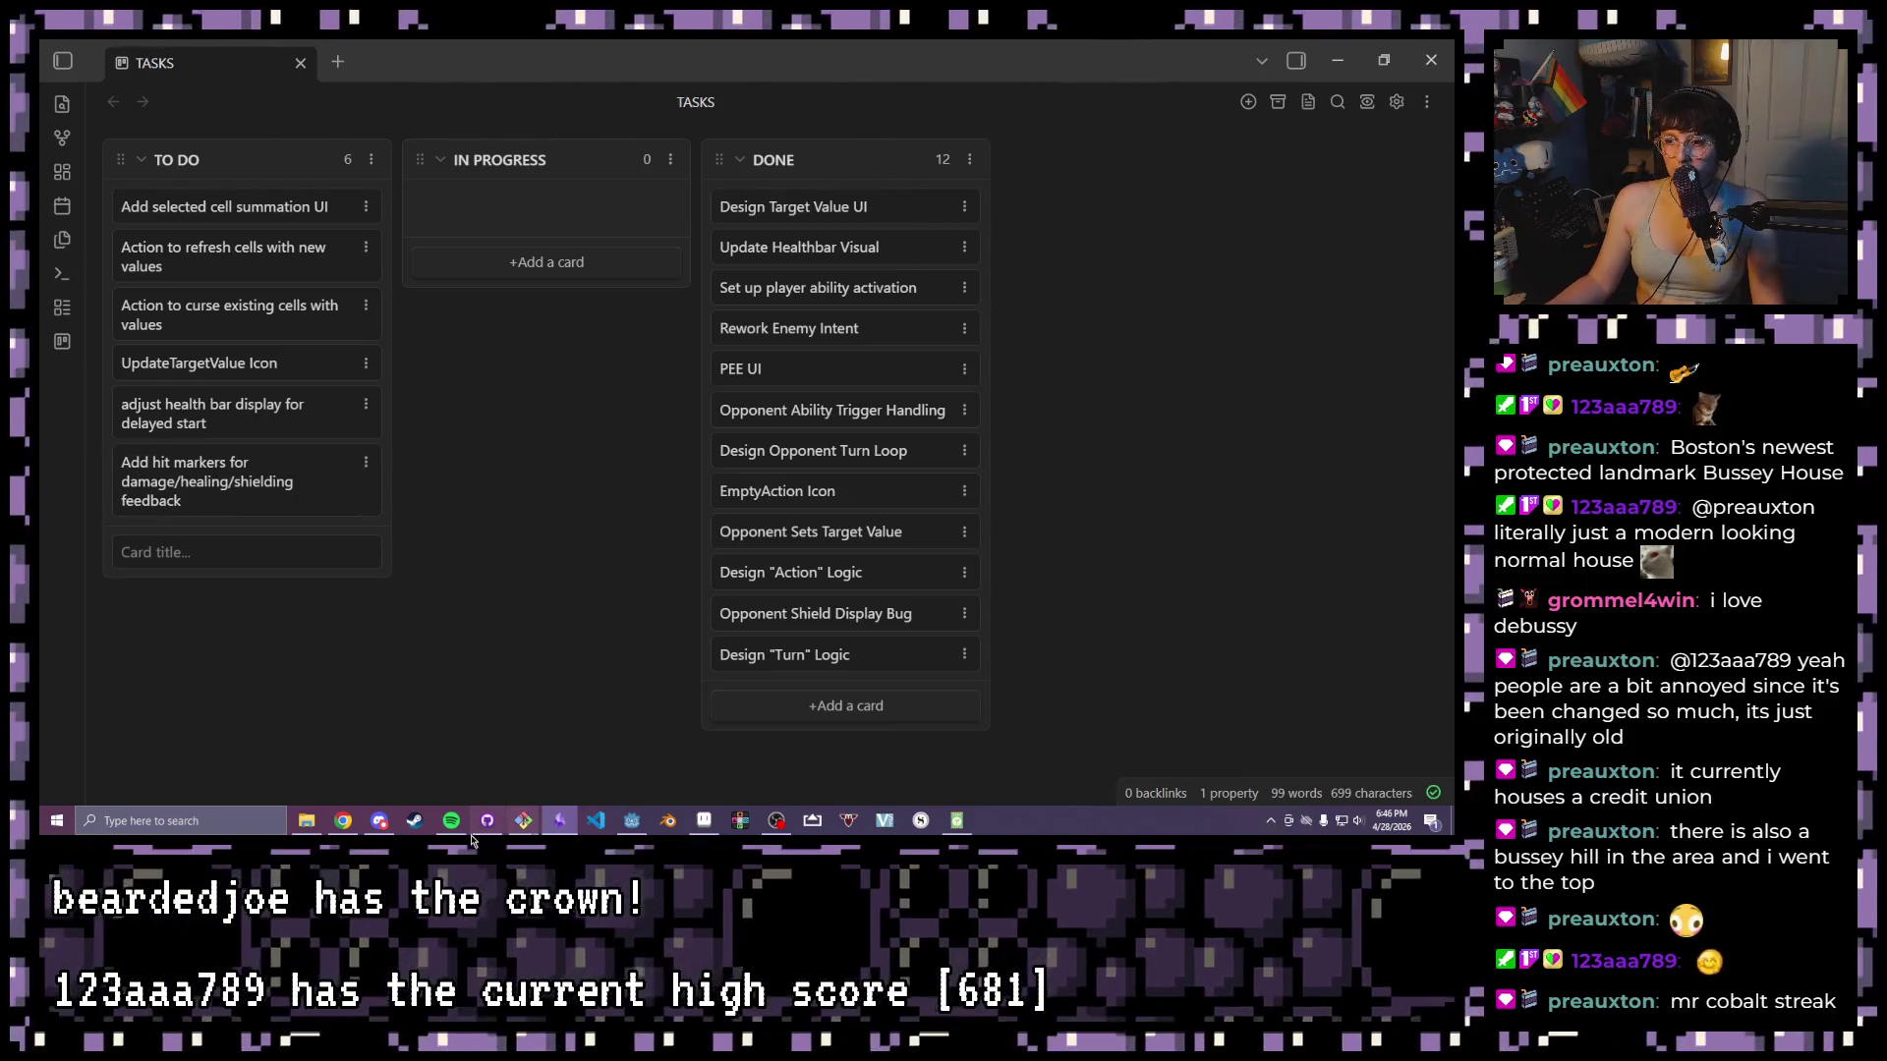
{"action": "left_click", "coordinate": [632, 820]}
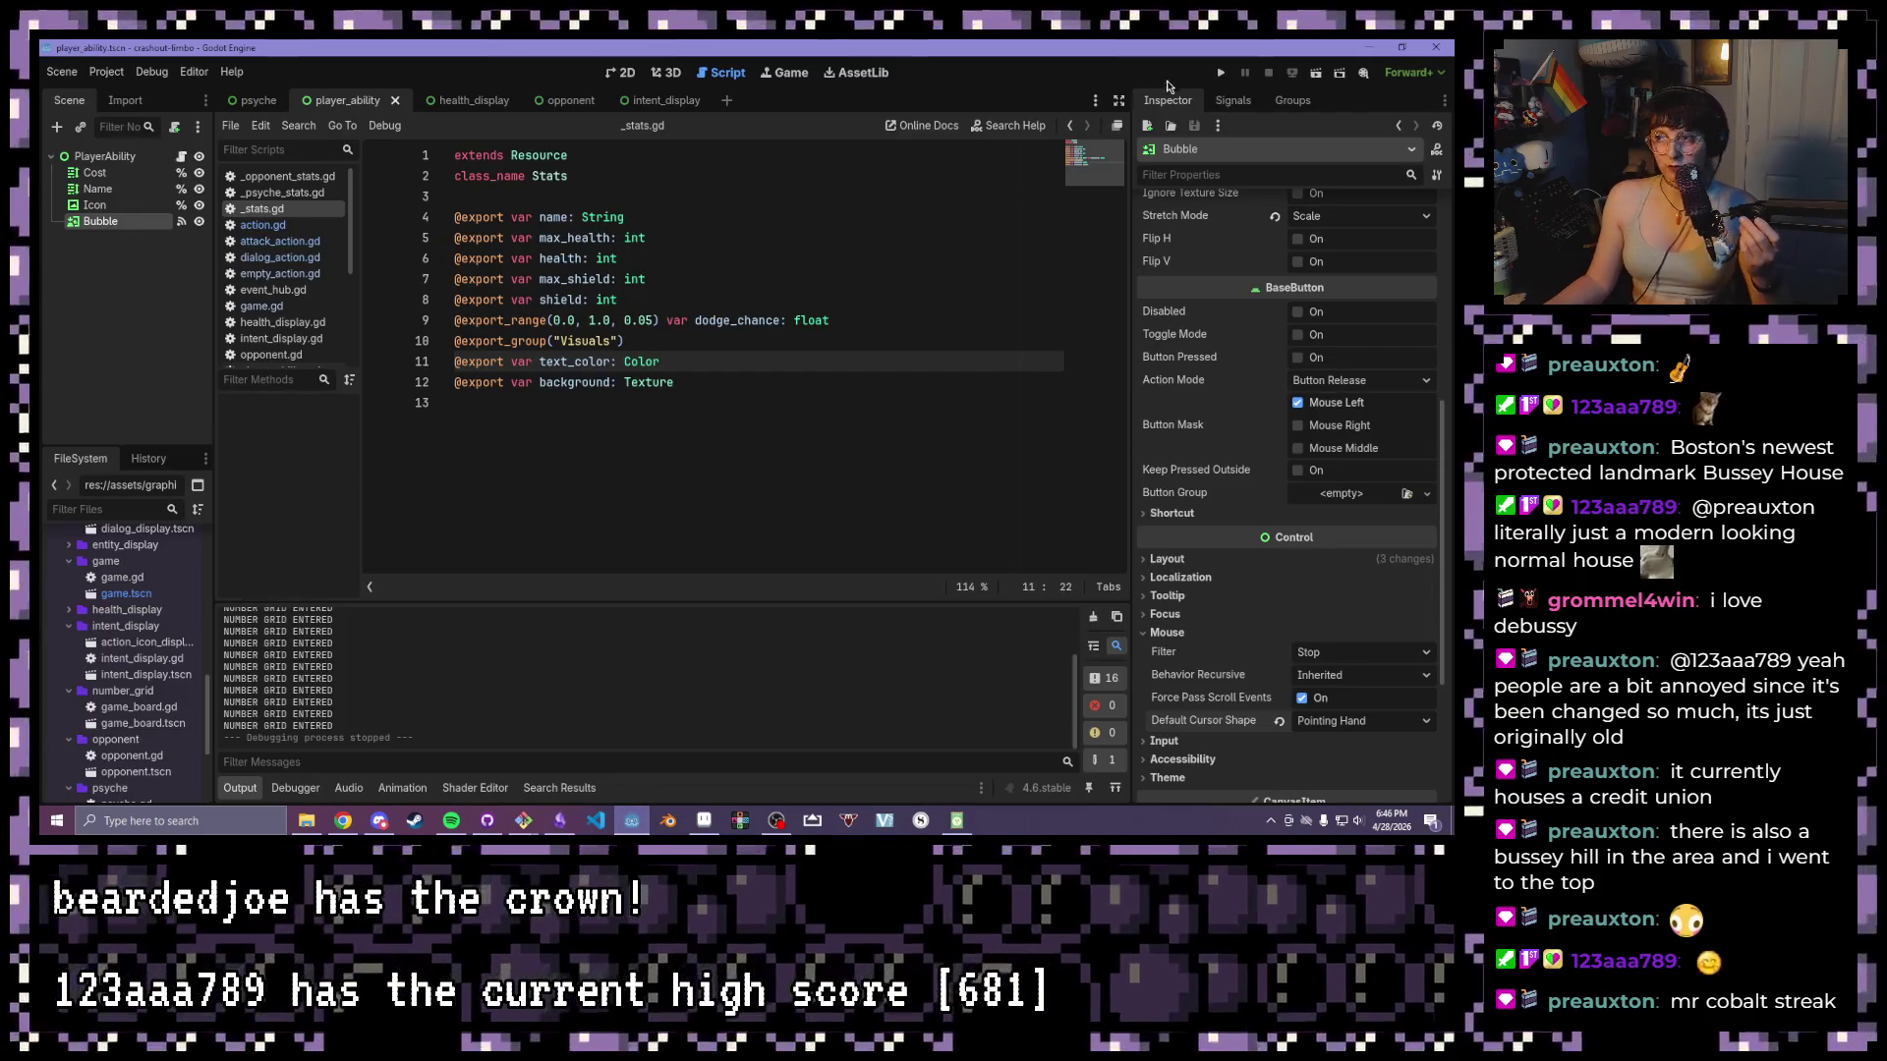
- Rerun the game, select a cell on the number grid, and close the game window
{"action": "left_click", "coordinate": [1223, 75]}
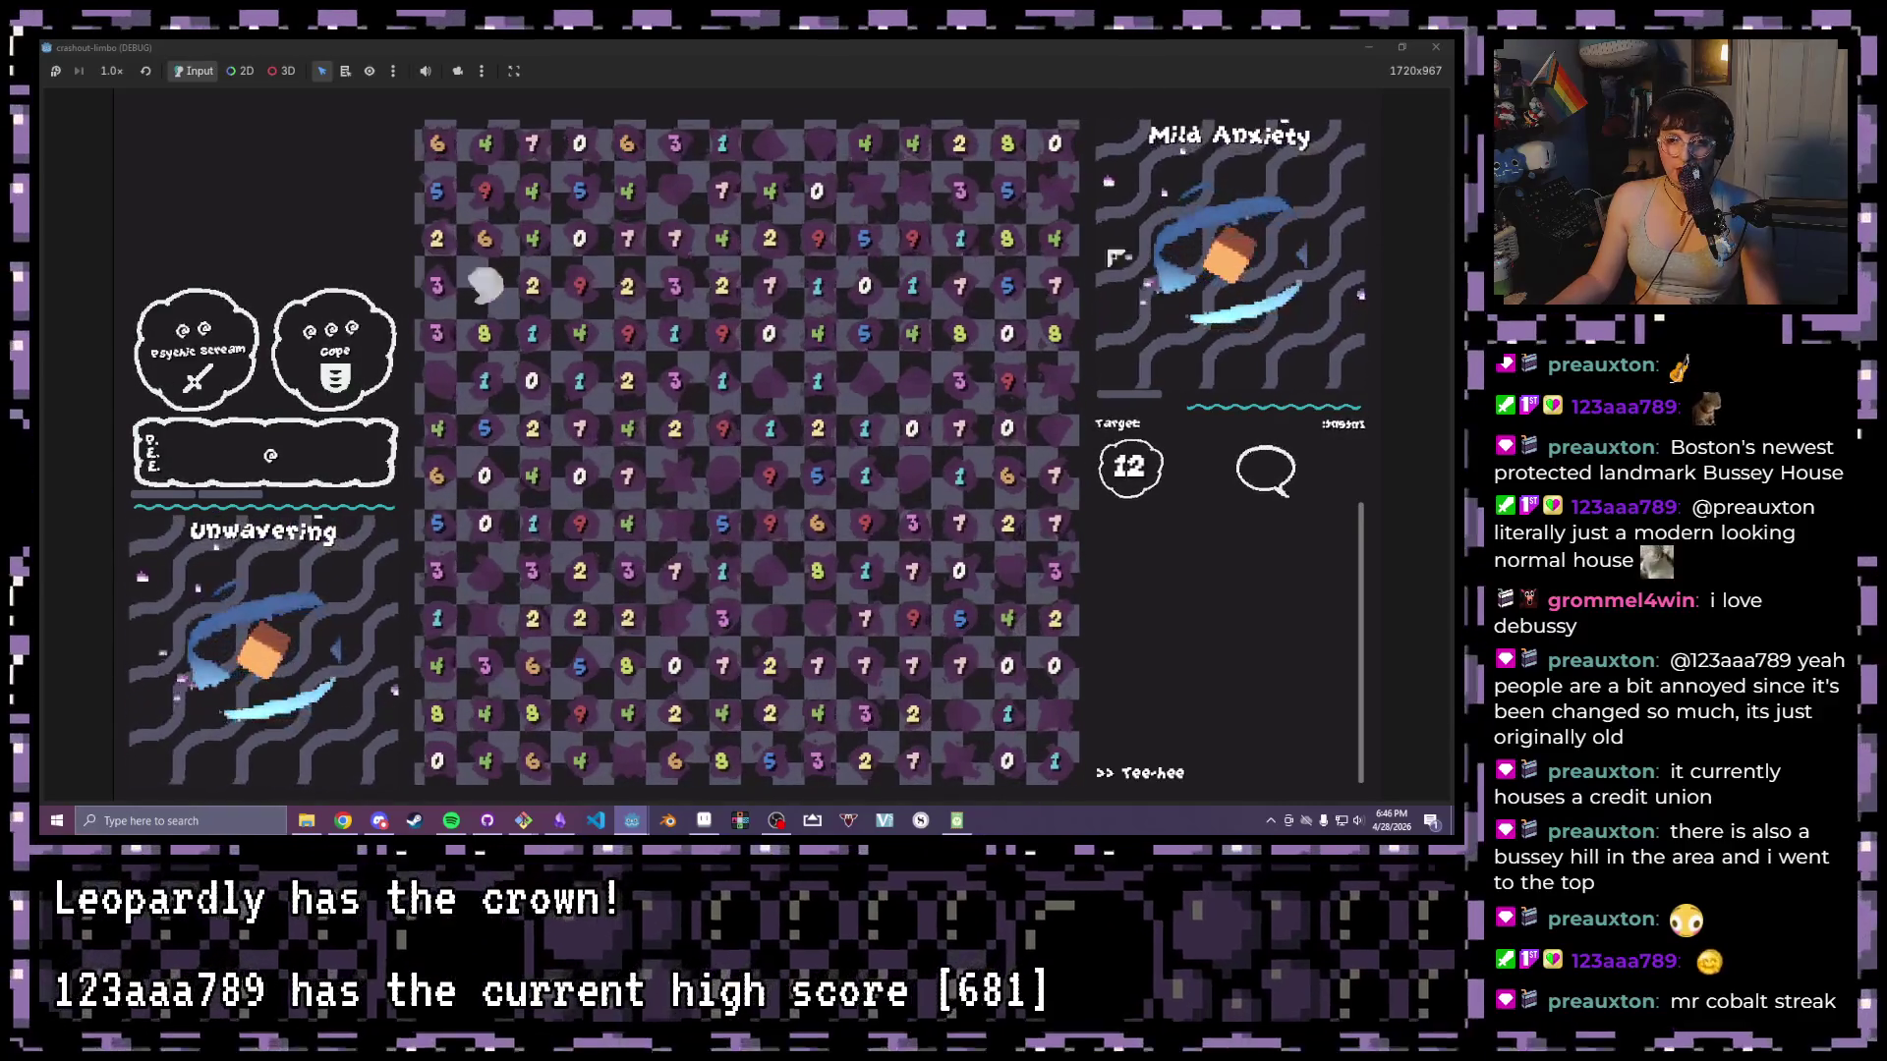
{"action": "left_click", "coordinate": [865, 287]}
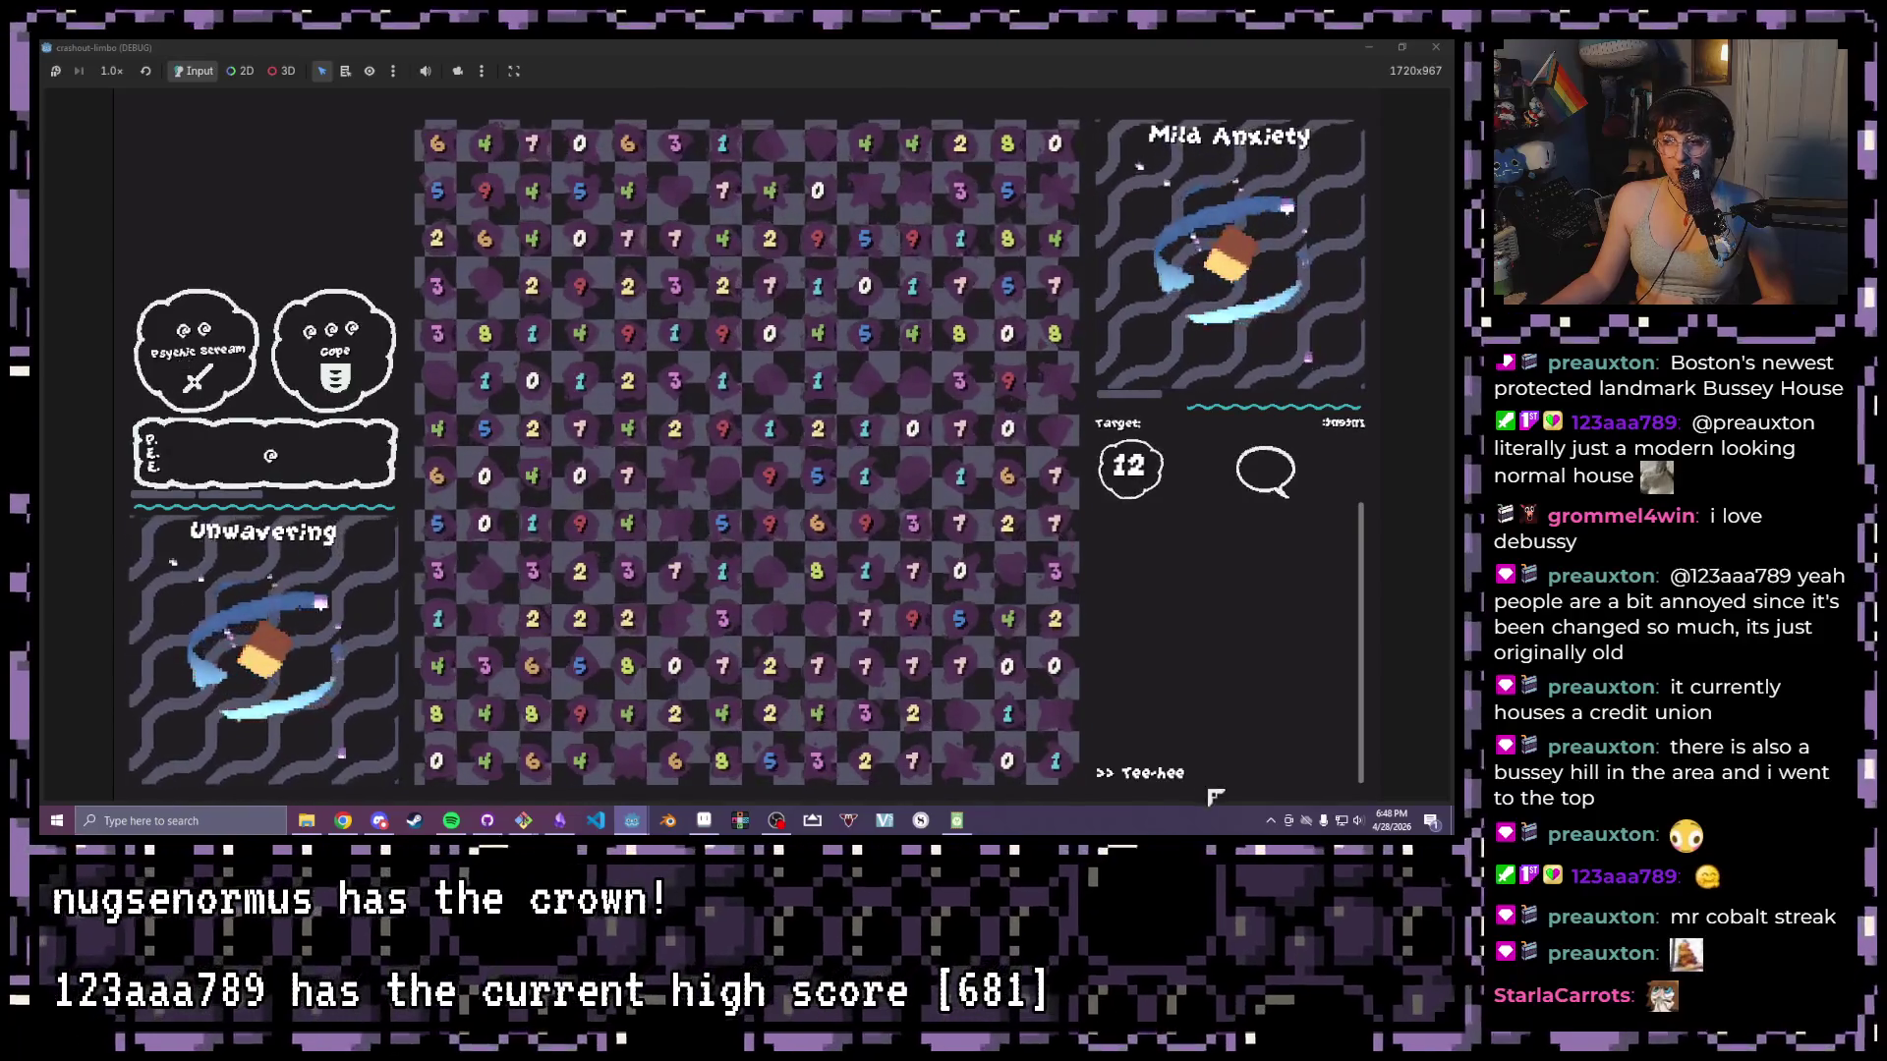
{"action": "left_click", "coordinate": [1436, 47]}
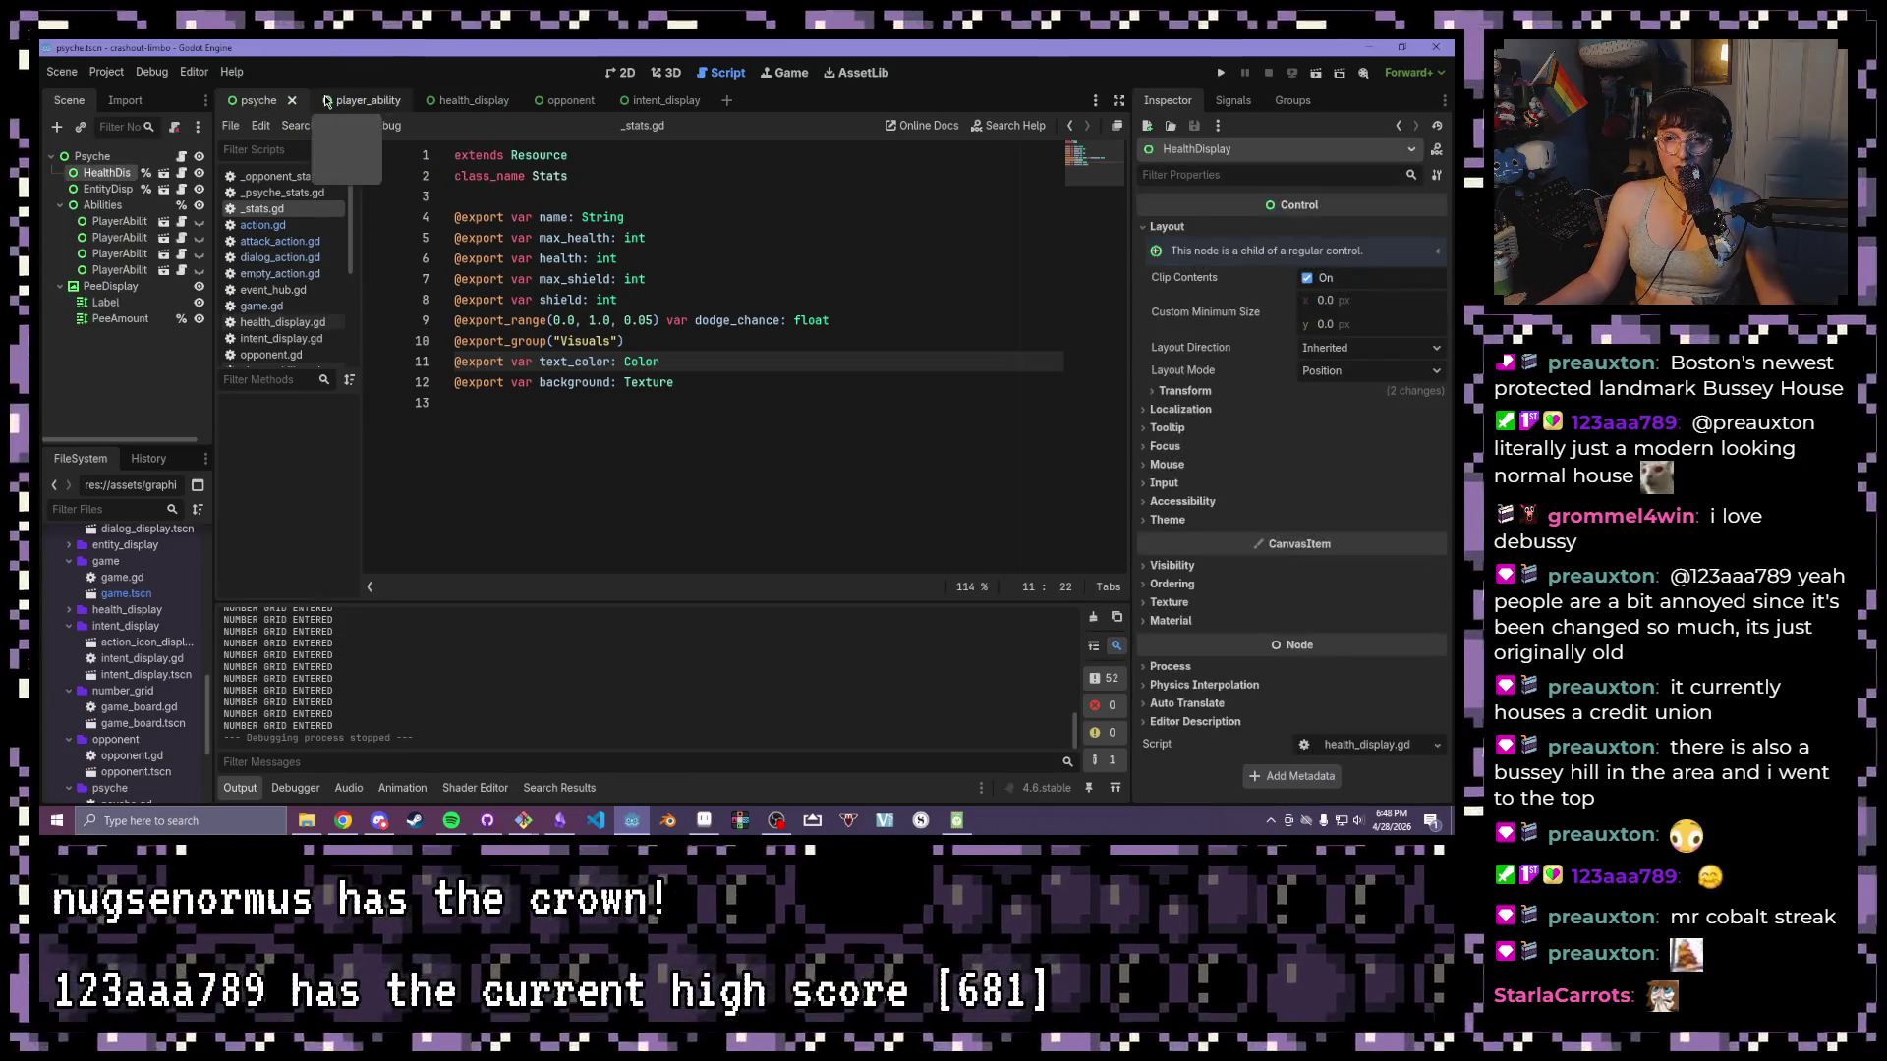
- View the health_display and psyche scenes in the 2D workspace, zooming the canvas in and out
{"action": "left_click", "coordinate": [496, 100]}
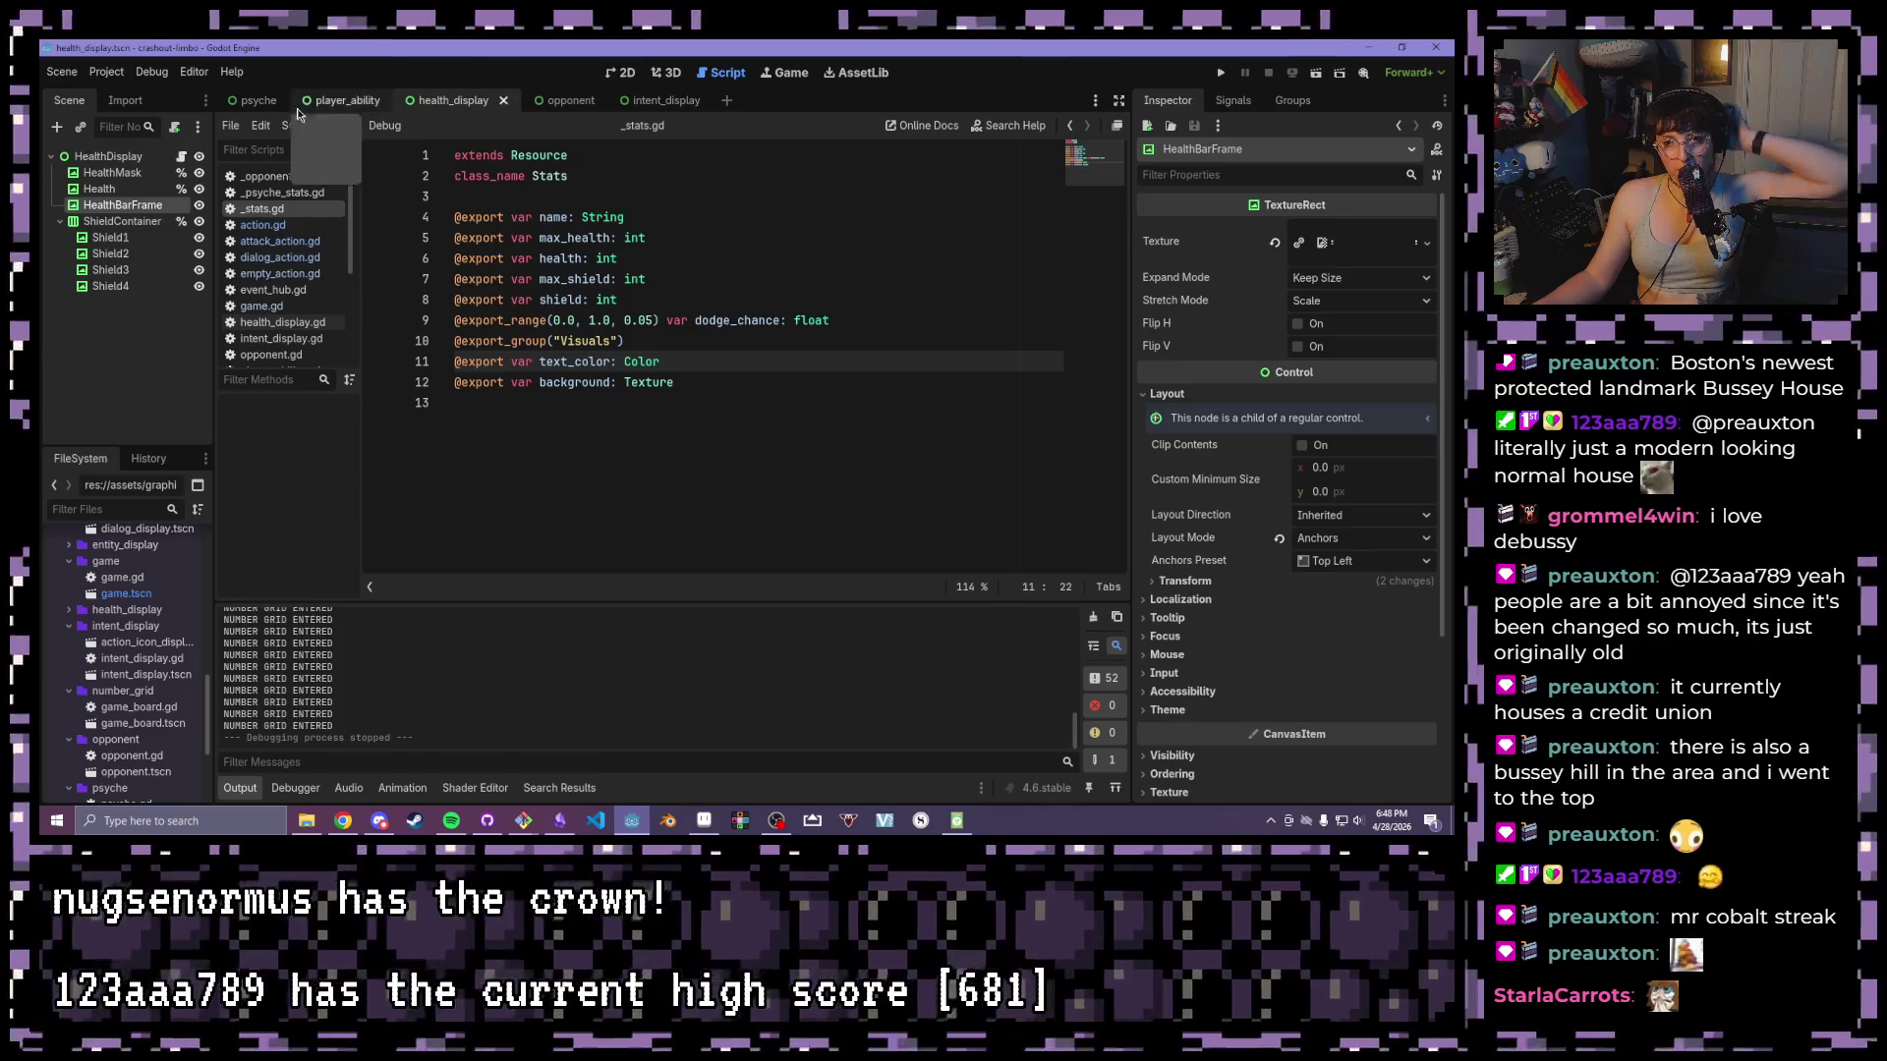
{"action": "left_click", "coordinate": [251, 102]}
{"action": "left_click", "coordinate": [619, 71]}
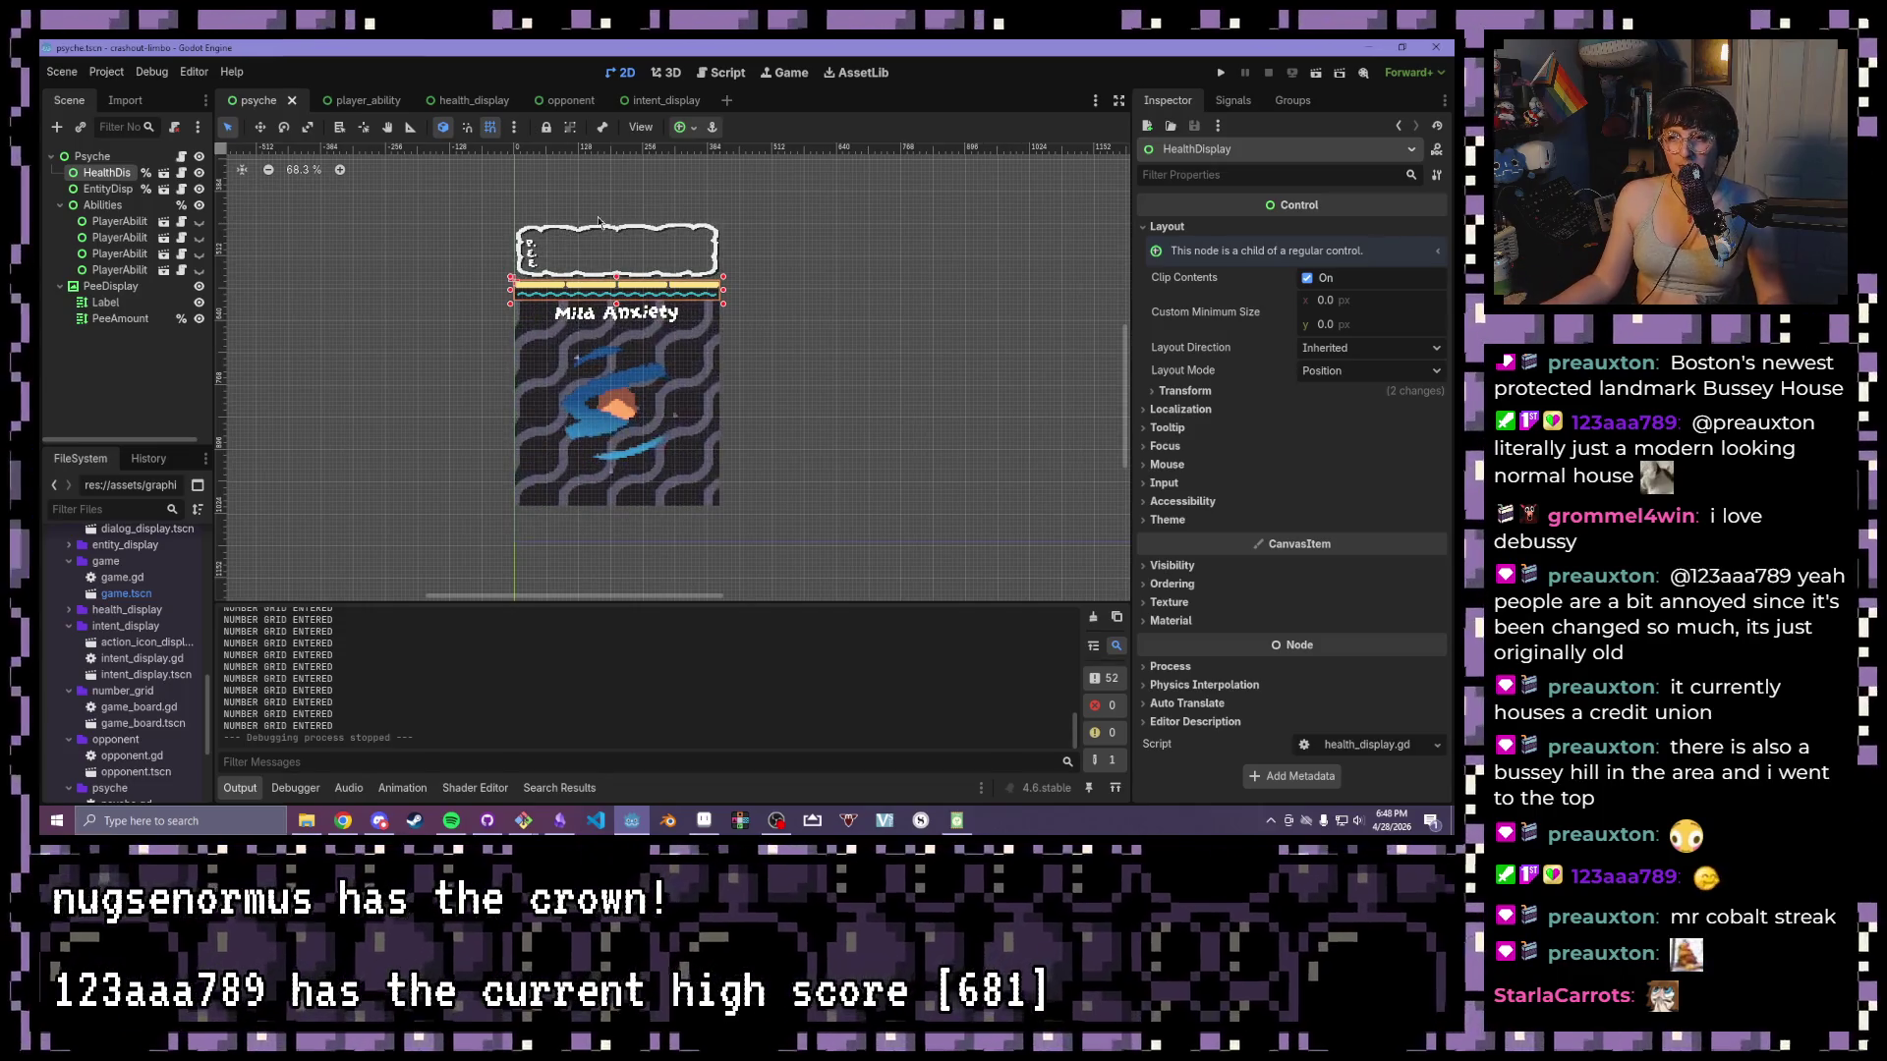
{"action": "scroll", "coordinate": [636, 305], "scroll_direction": "up", "scroll_amount": 8}
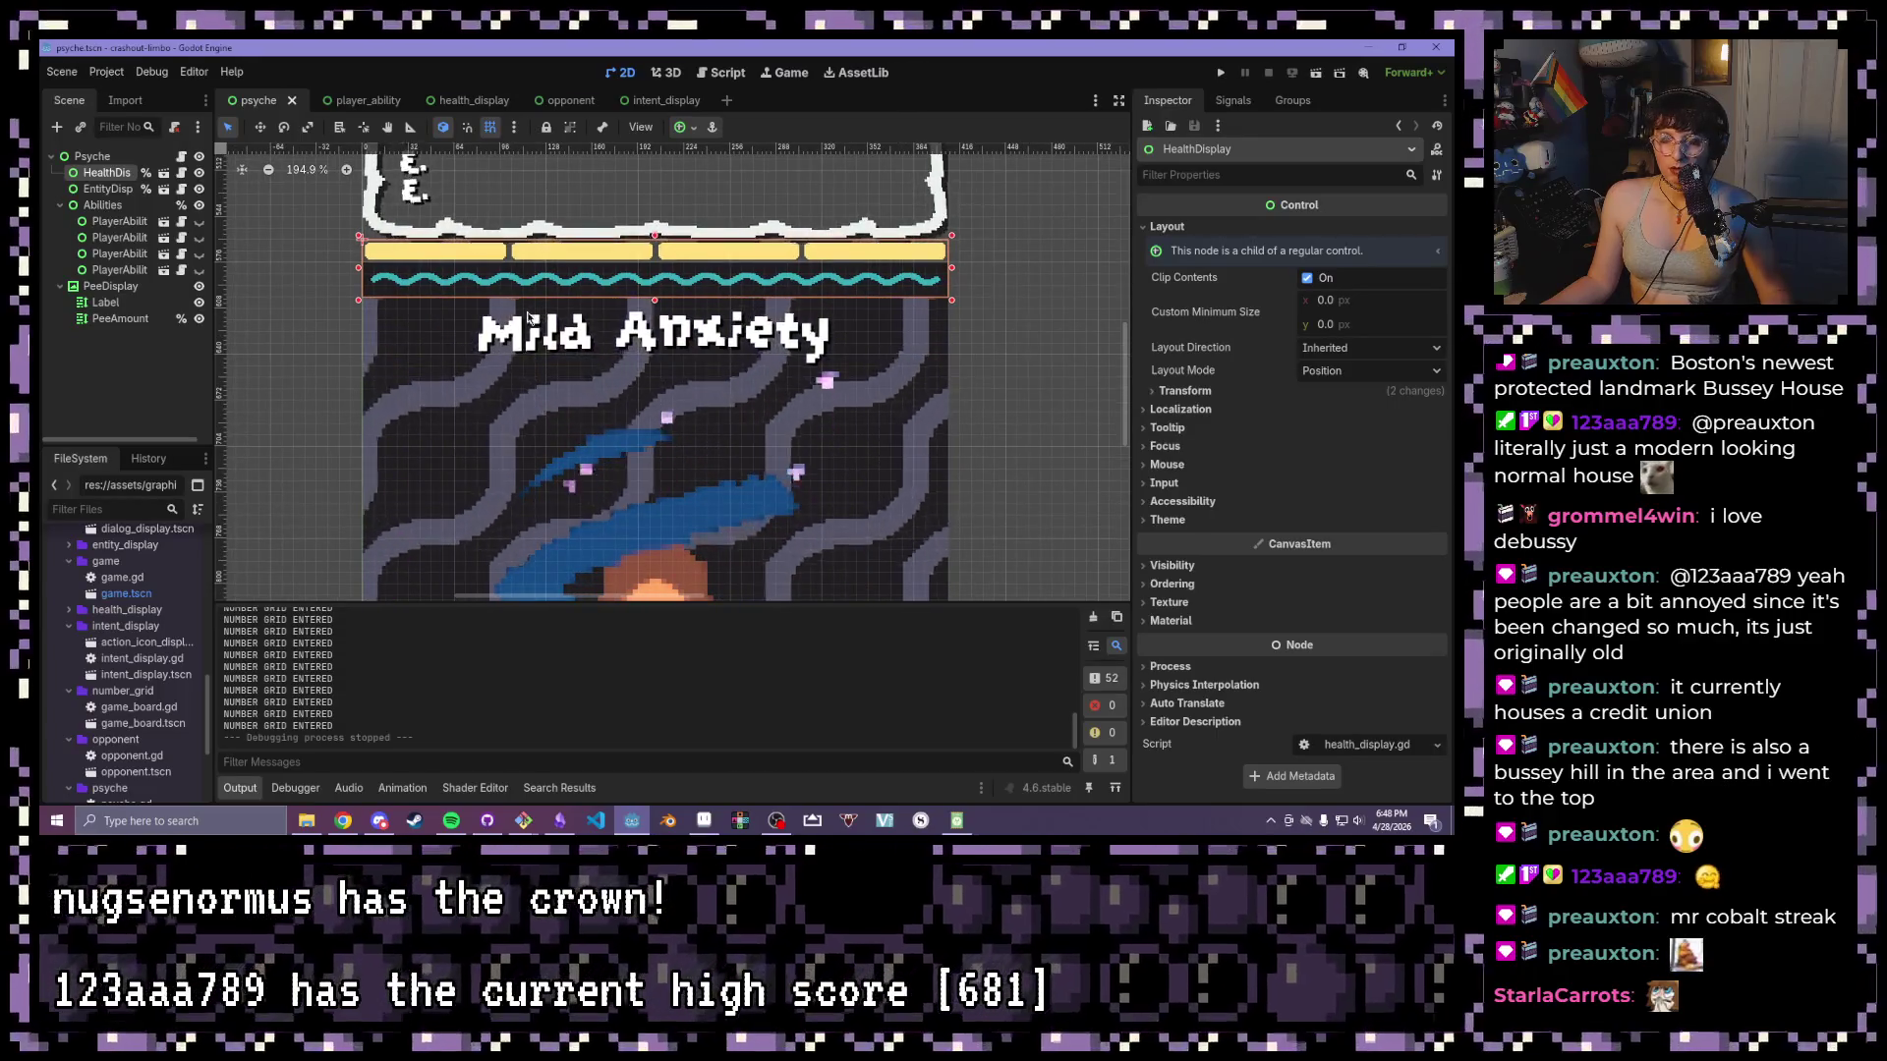
{"action": "scroll", "coordinate": [506, 315], "scroll_direction": "down", "scroll_amount": 3}
- Look through the player_ability, health_display, opponent and intent_display scenes, then run the game
{"action": "left_click", "coordinate": [346, 101]}
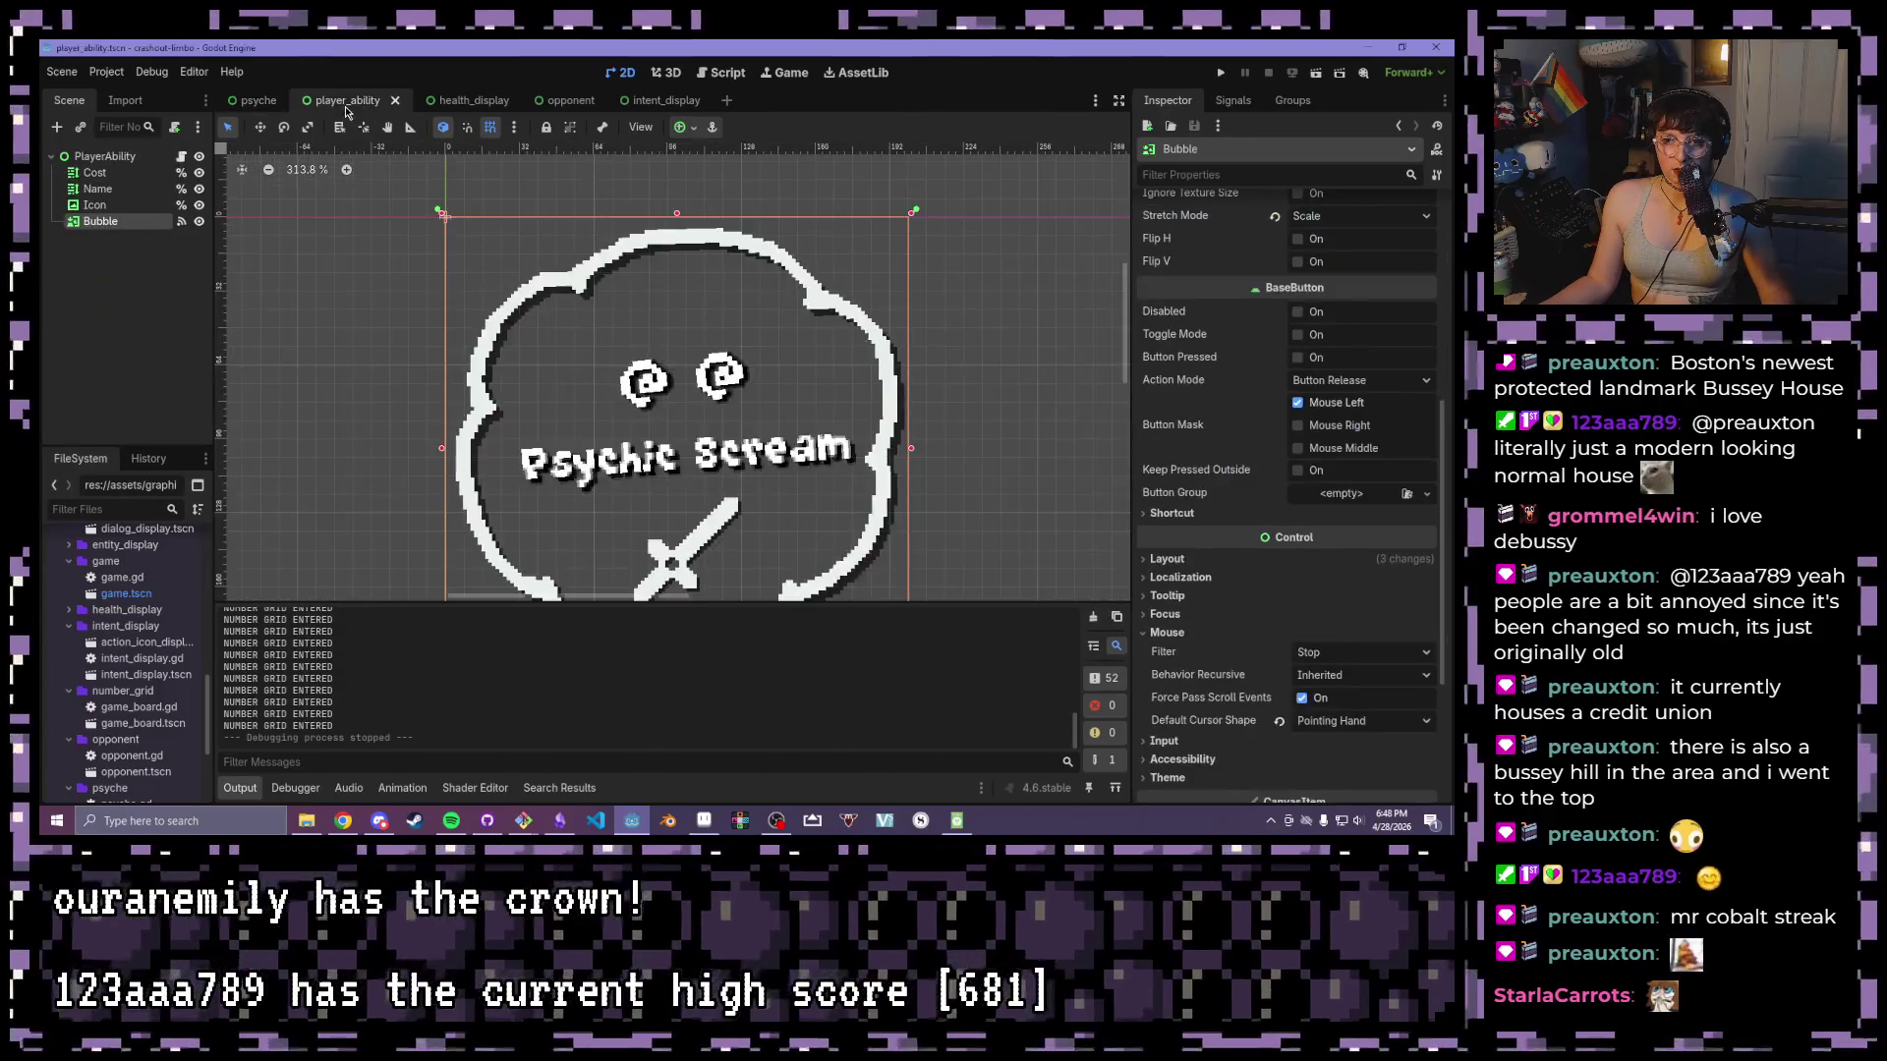
{"action": "left_click", "coordinate": [457, 100]}
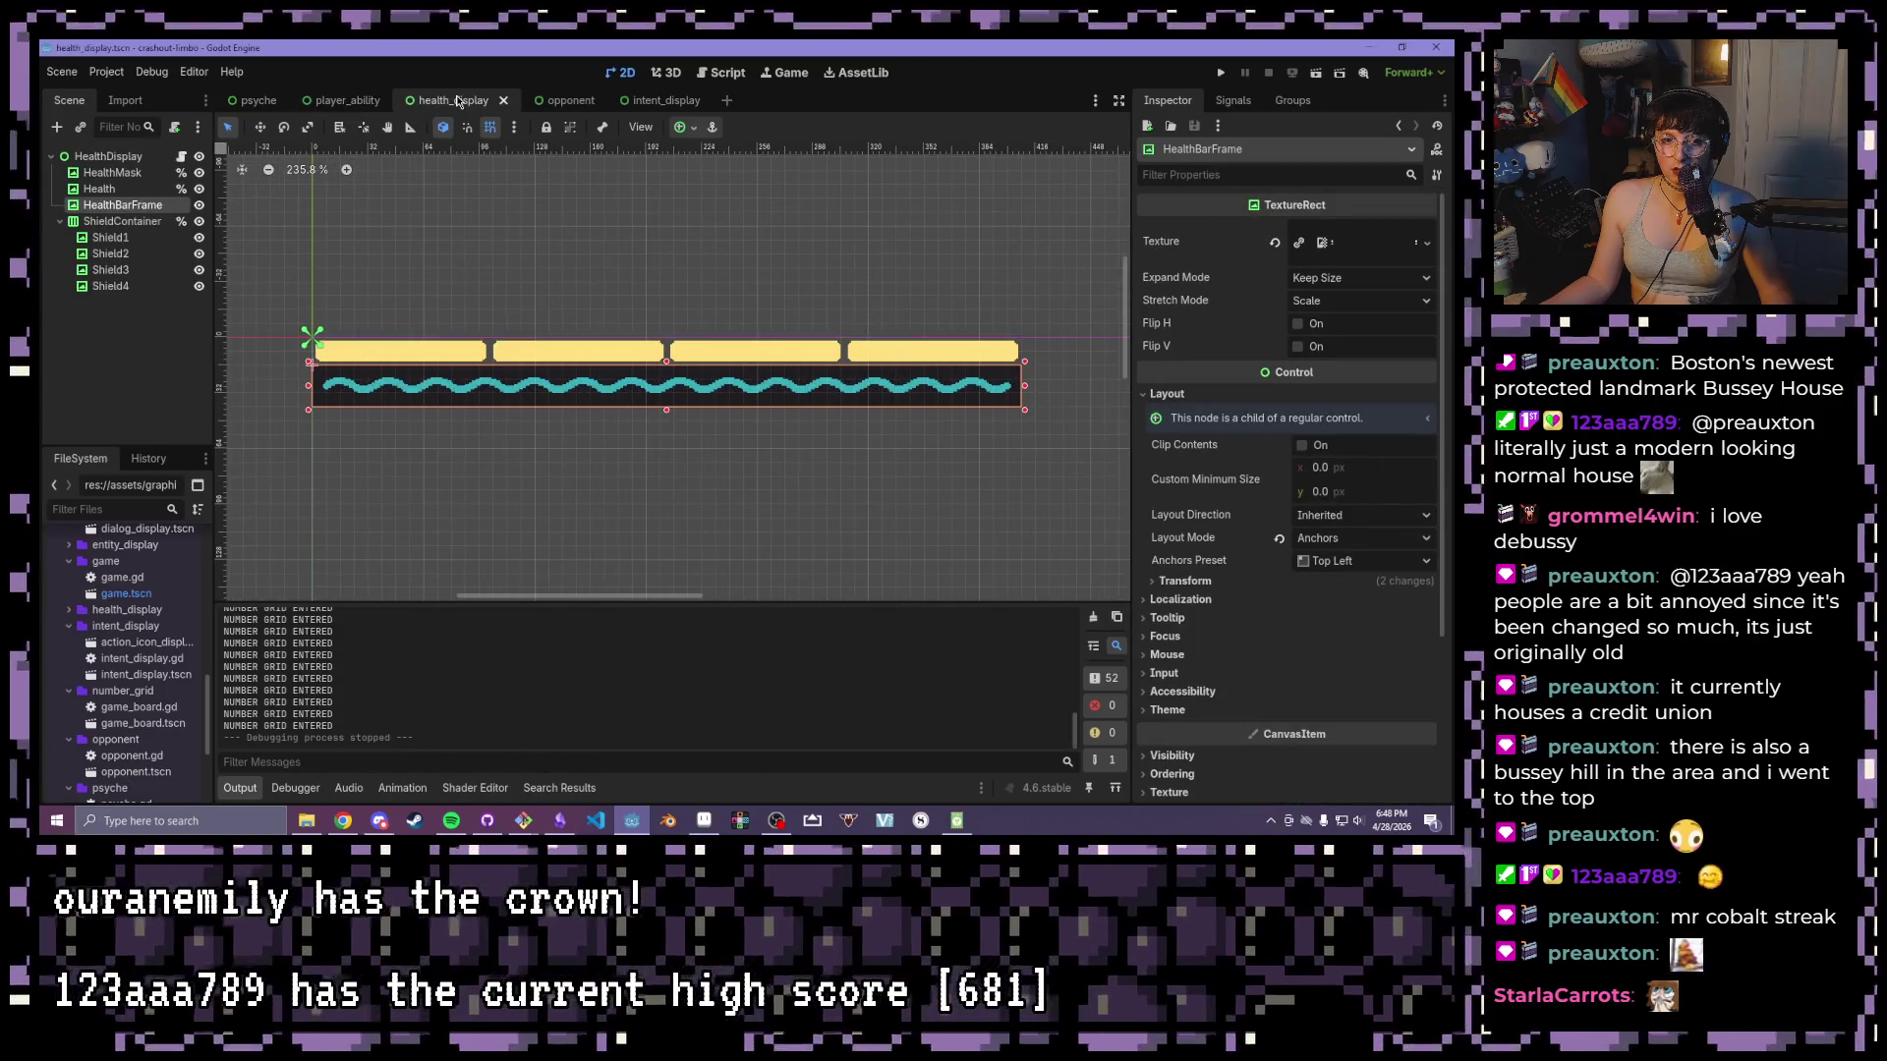
{"action": "left_click", "coordinate": [550, 100]}
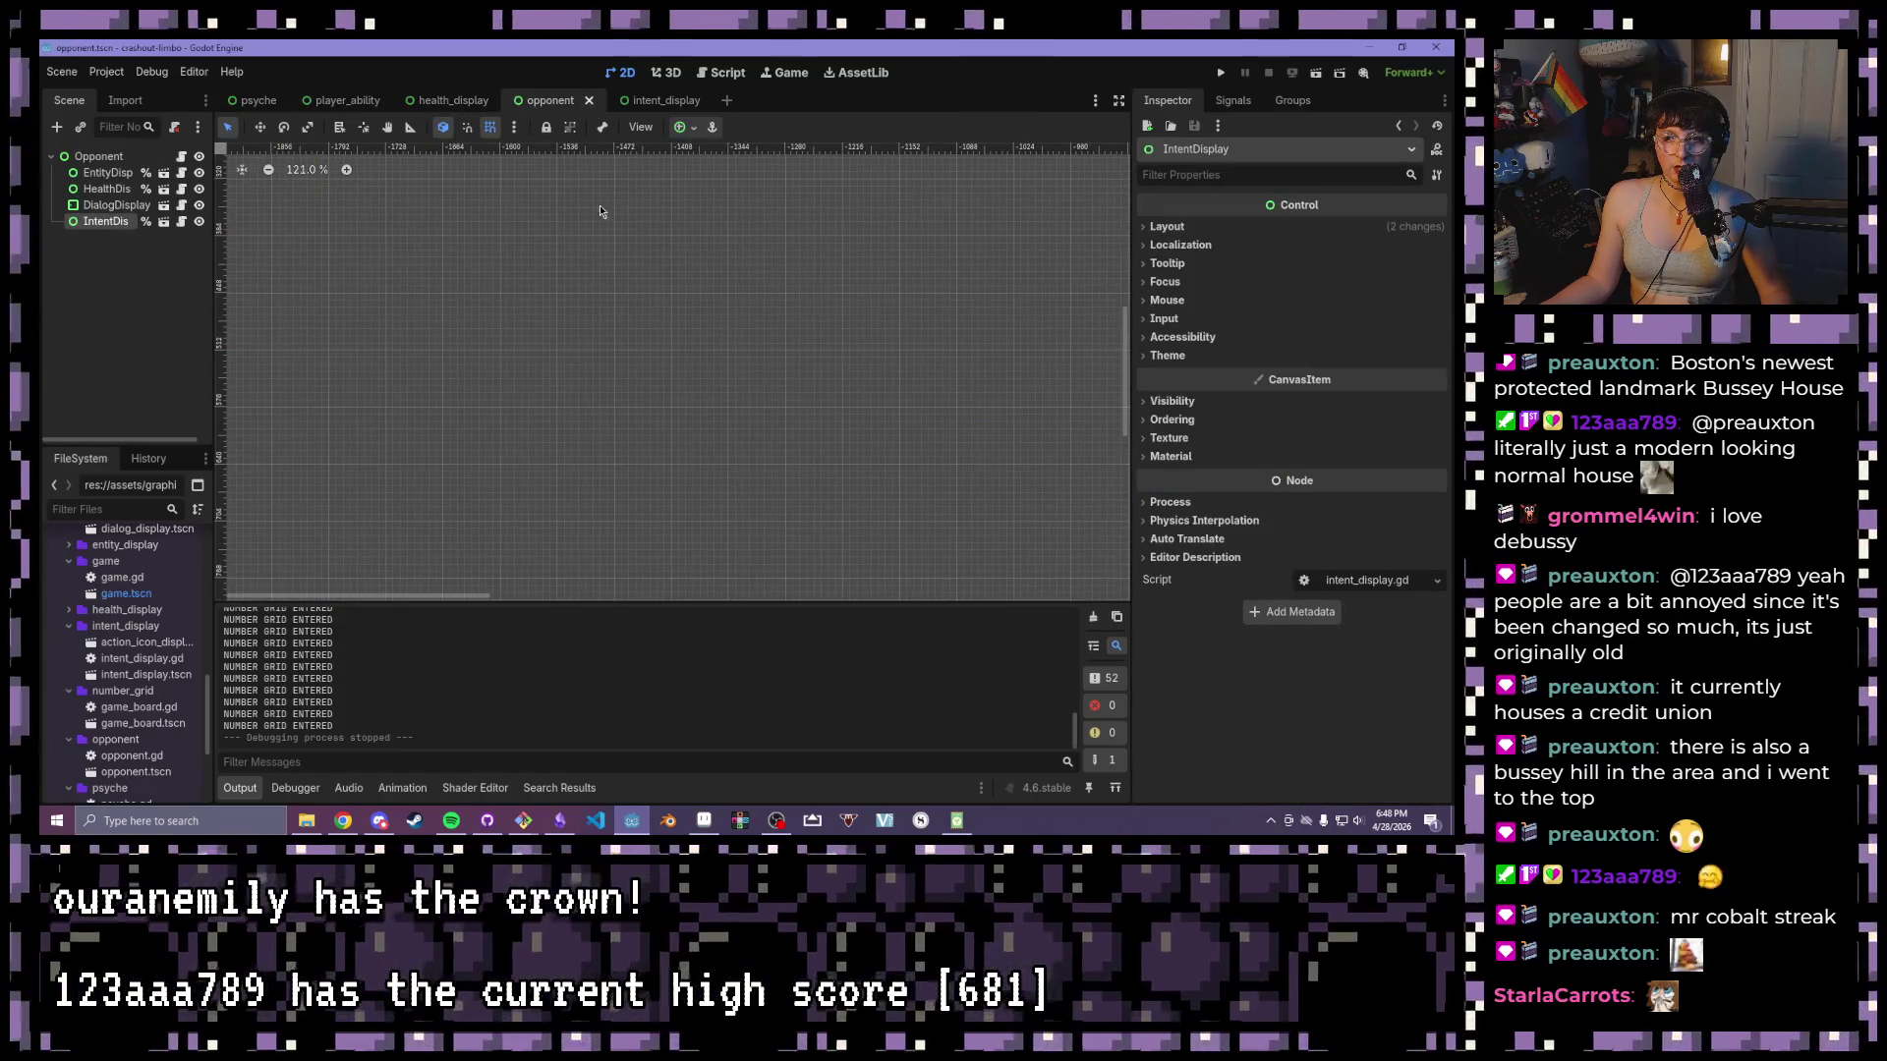
{"action": "left_click", "coordinate": [674, 112]}
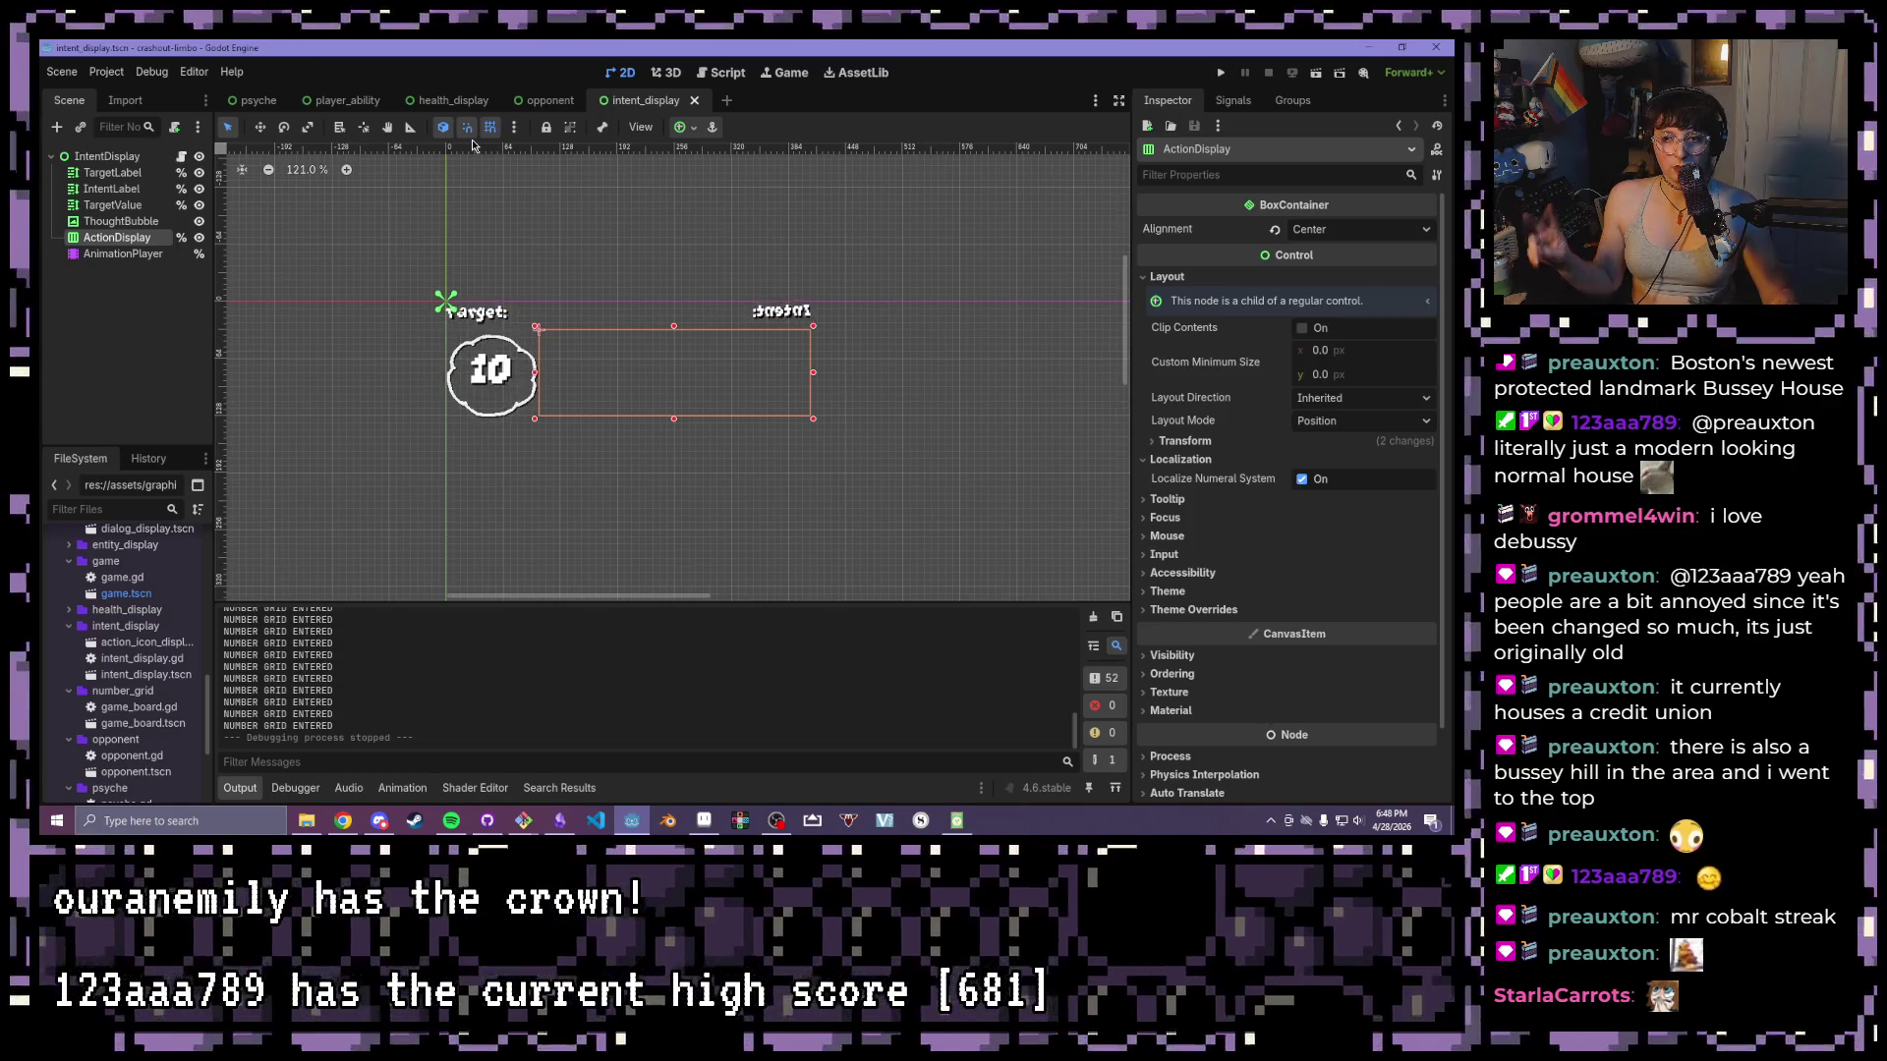
{"action": "left_click", "coordinate": [1221, 72]}
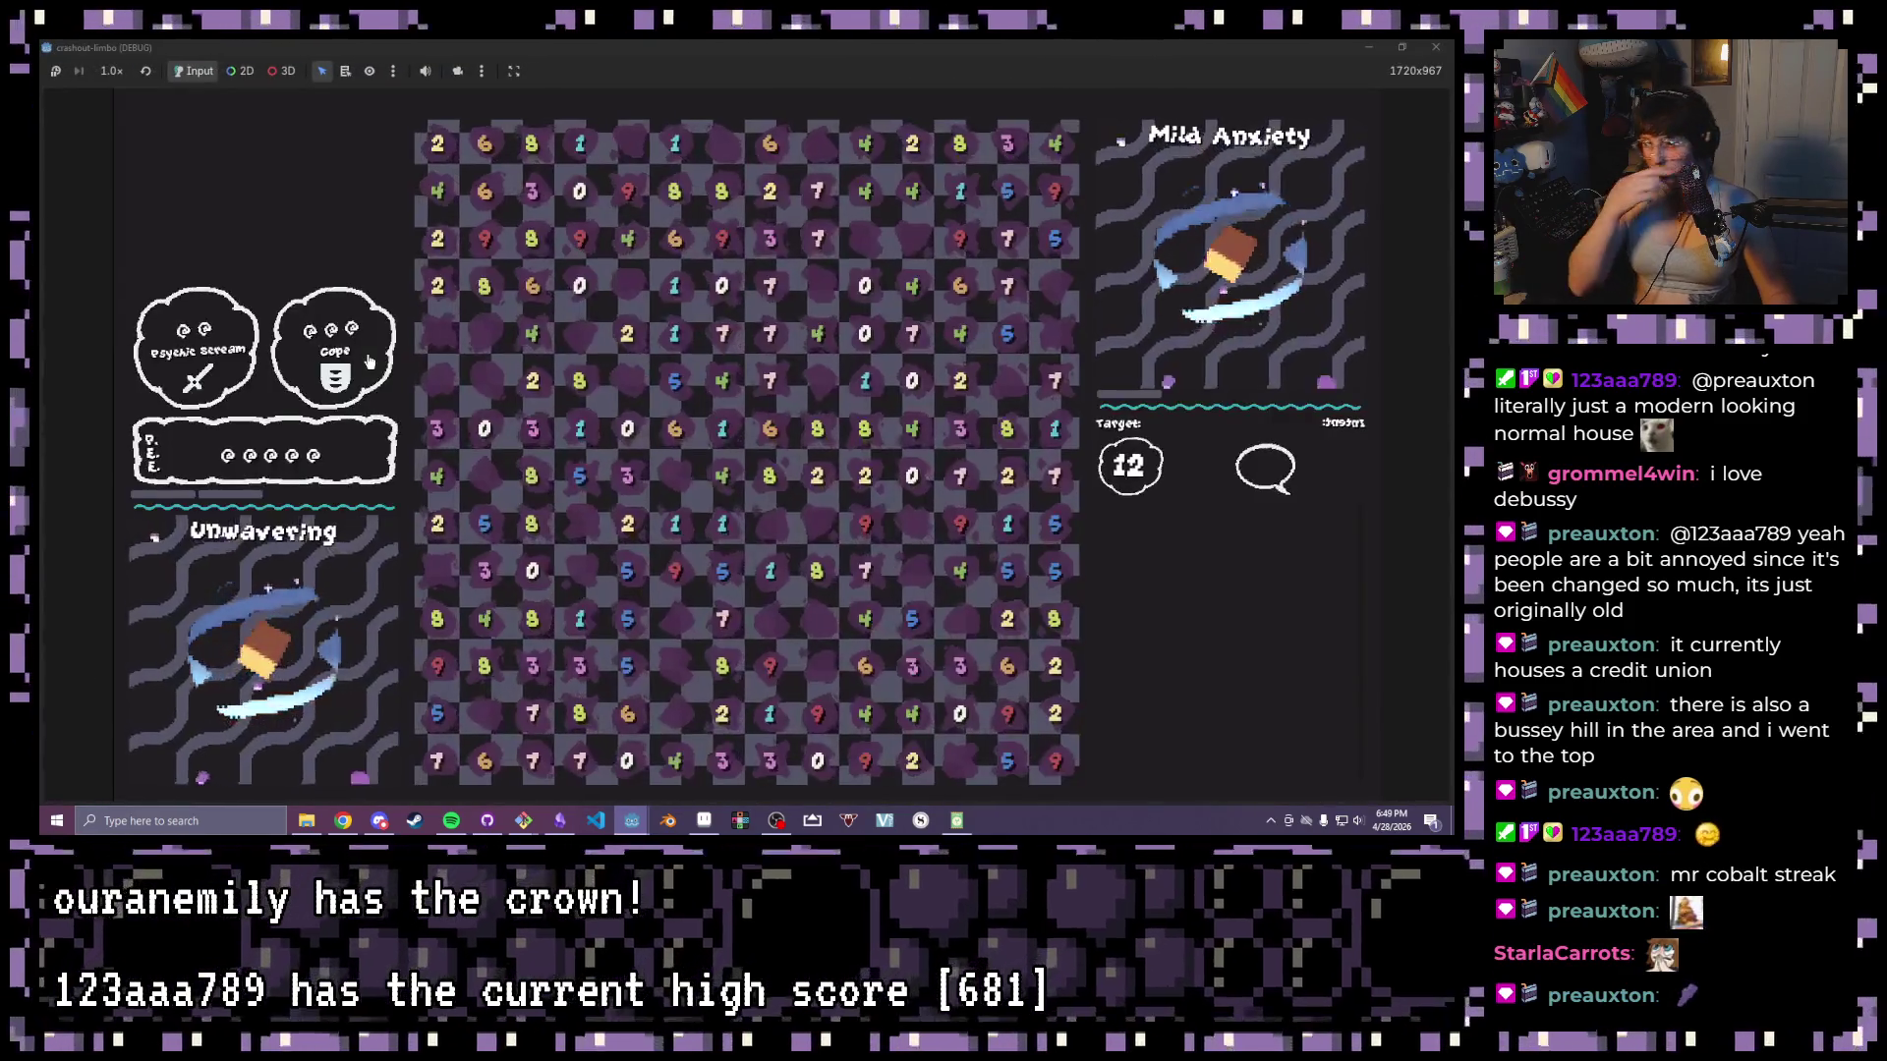
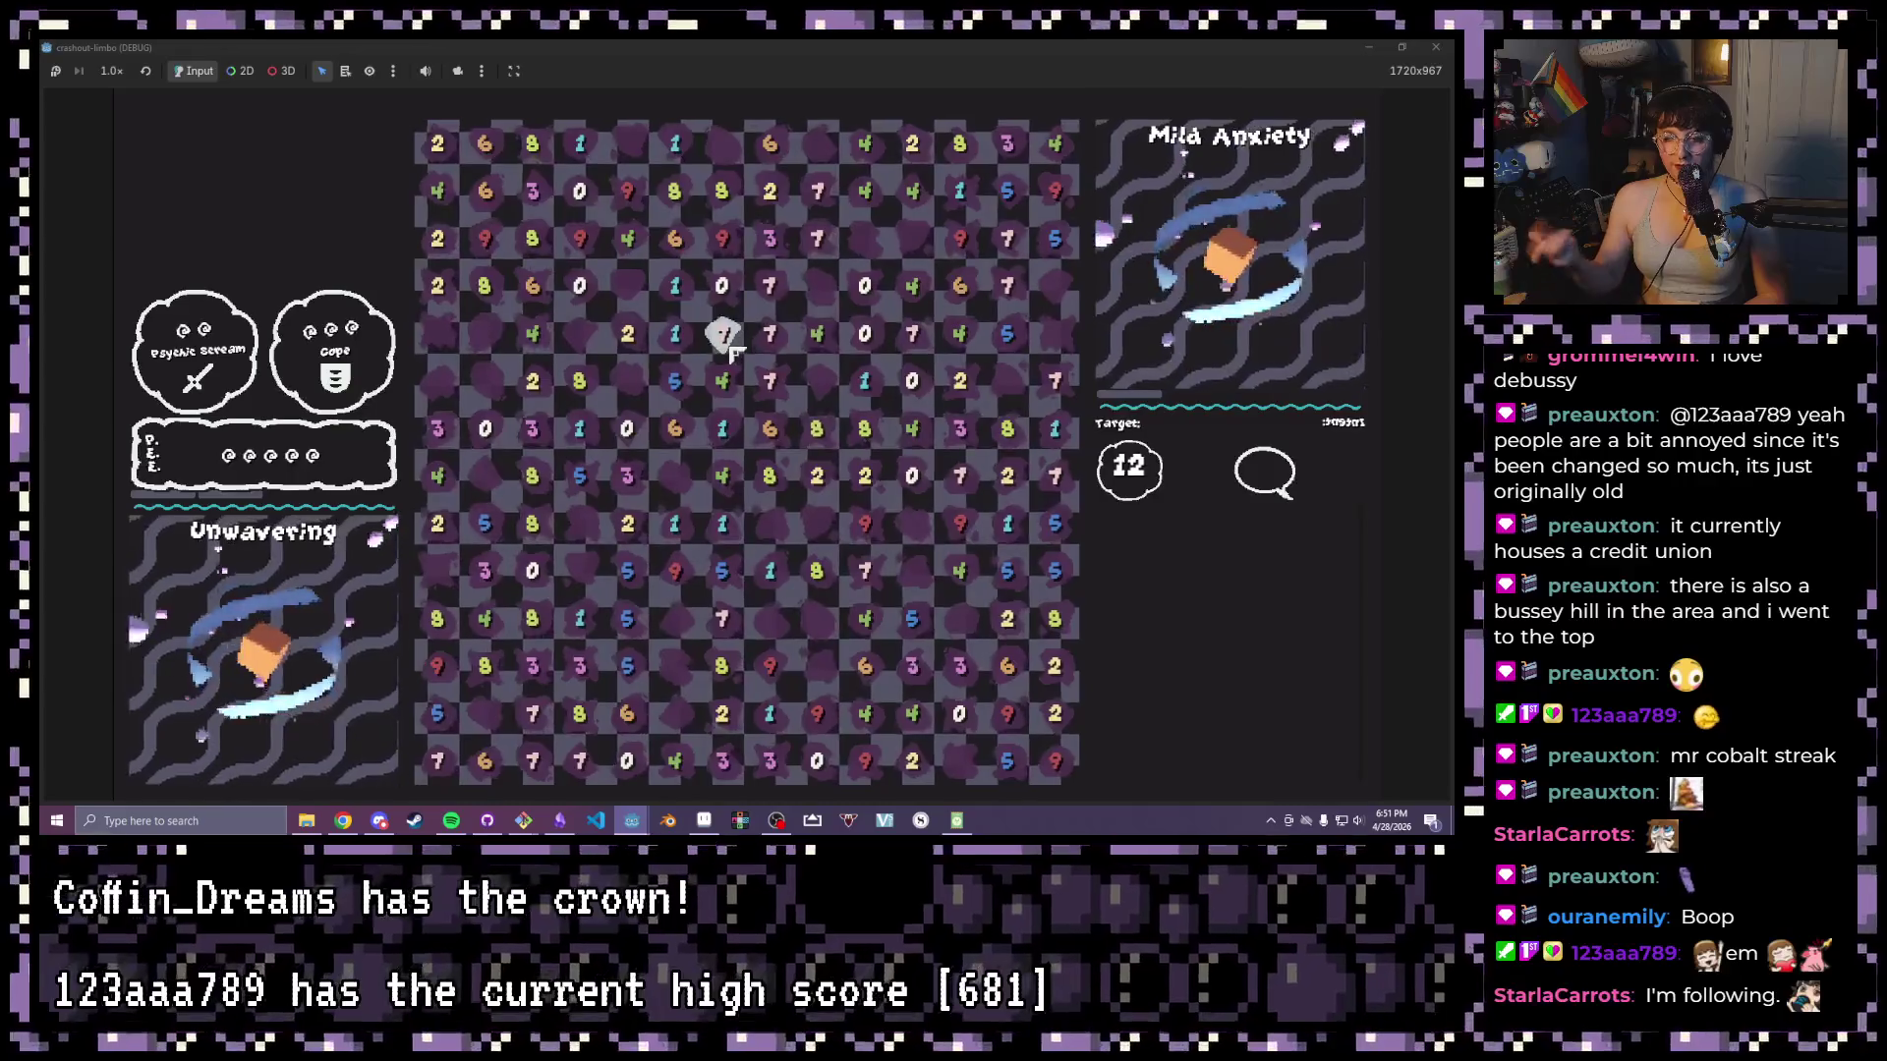
- Drag-select a block of number tiles, close the running game, and switch to the Obsidian board
{"action": "mouse_move", "coordinate": [725, 337]}
{"action": "left_mouse_down"}
{"action": "mouse_move", "coordinate": [697, 451]}
{"action": "mouse_move", "coordinate": [718, 452]}
{"action": "mouse_move", "coordinate": [693, 467]}
{"action": "mouse_move", "coordinate": [744, 534]}
{"action": "mouse_move", "coordinate": [739, 509]}
{"action": "left_mouse_up"}
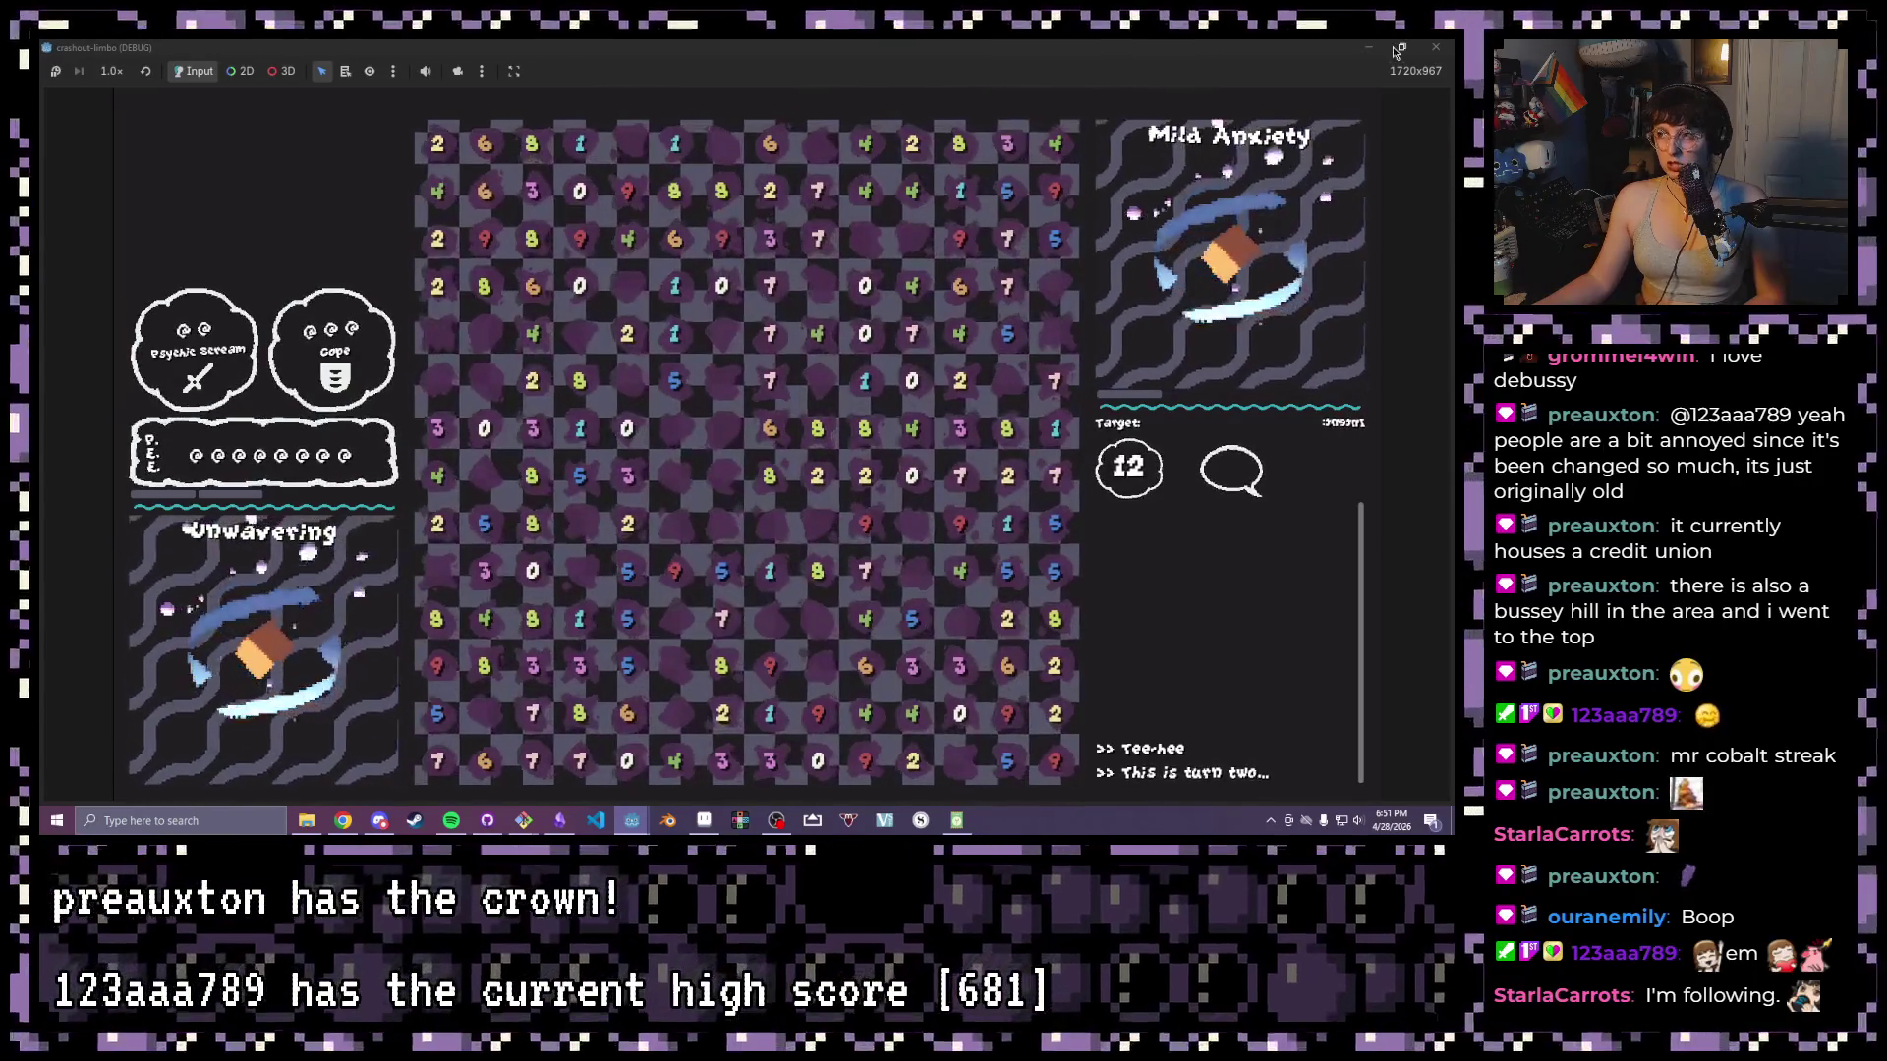
{"action": "key", "text": "alt+F4"}
{"action": "left_click", "coordinate": [559, 819]}
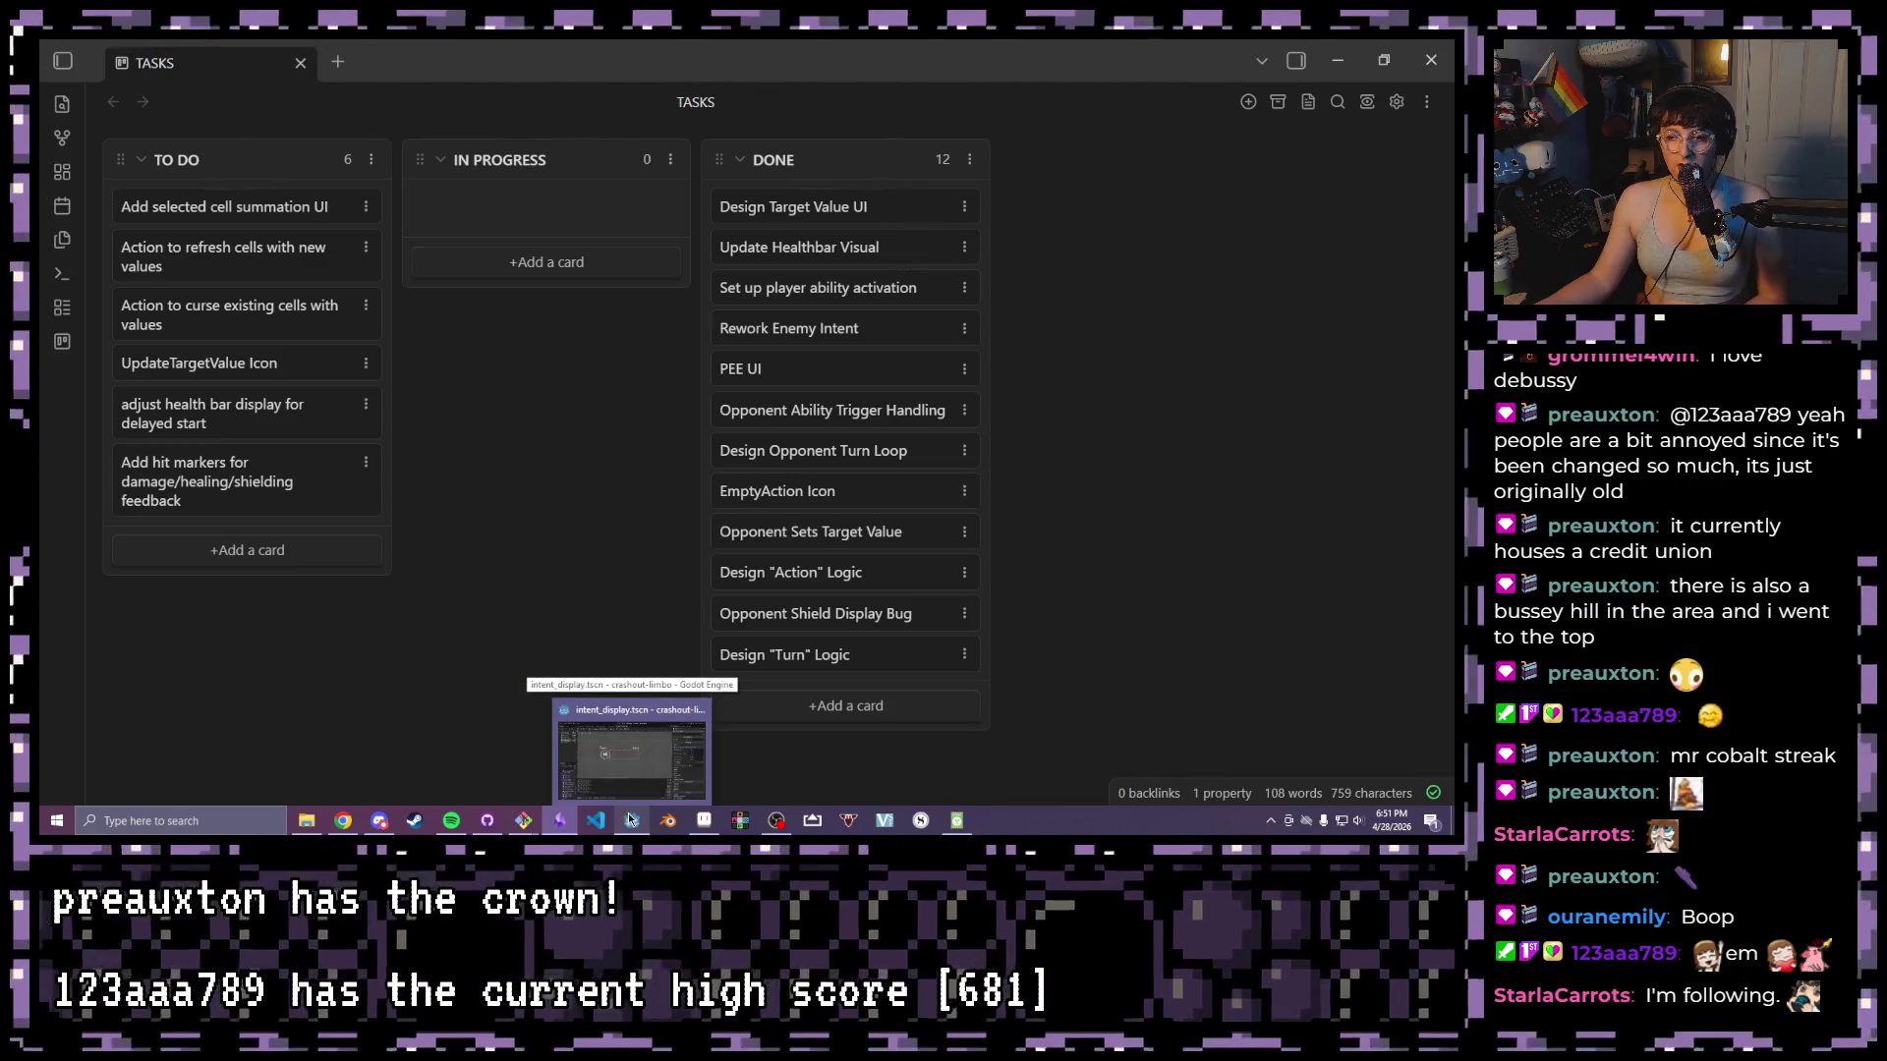
- Back in Godot, review the psyche and player_ability scenes, including the Psychic Scream bubble
{"action": "left_click", "coordinate": [622, 753]}
{"action": "scroll", "coordinate": [604, 246], "scroll_direction": "up", "scroll_amount": 2}
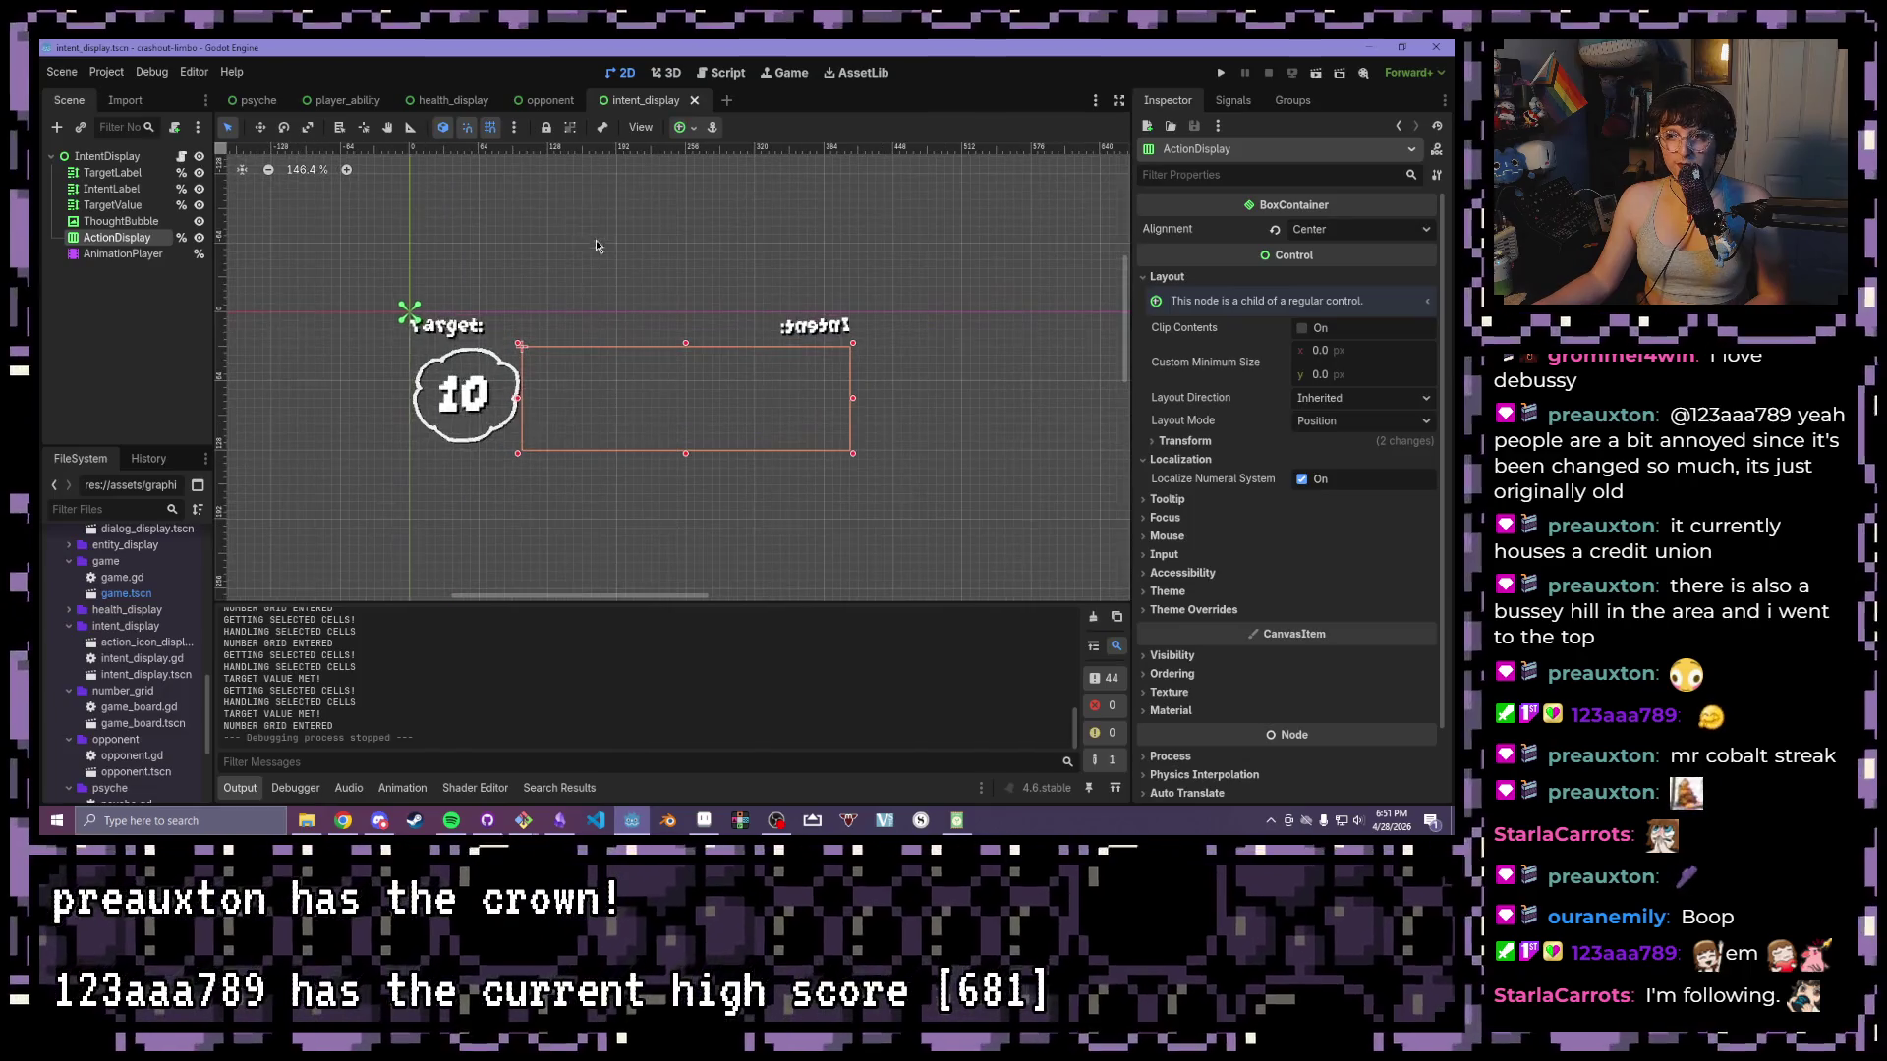
{"action": "left_click", "coordinate": [259, 101]}
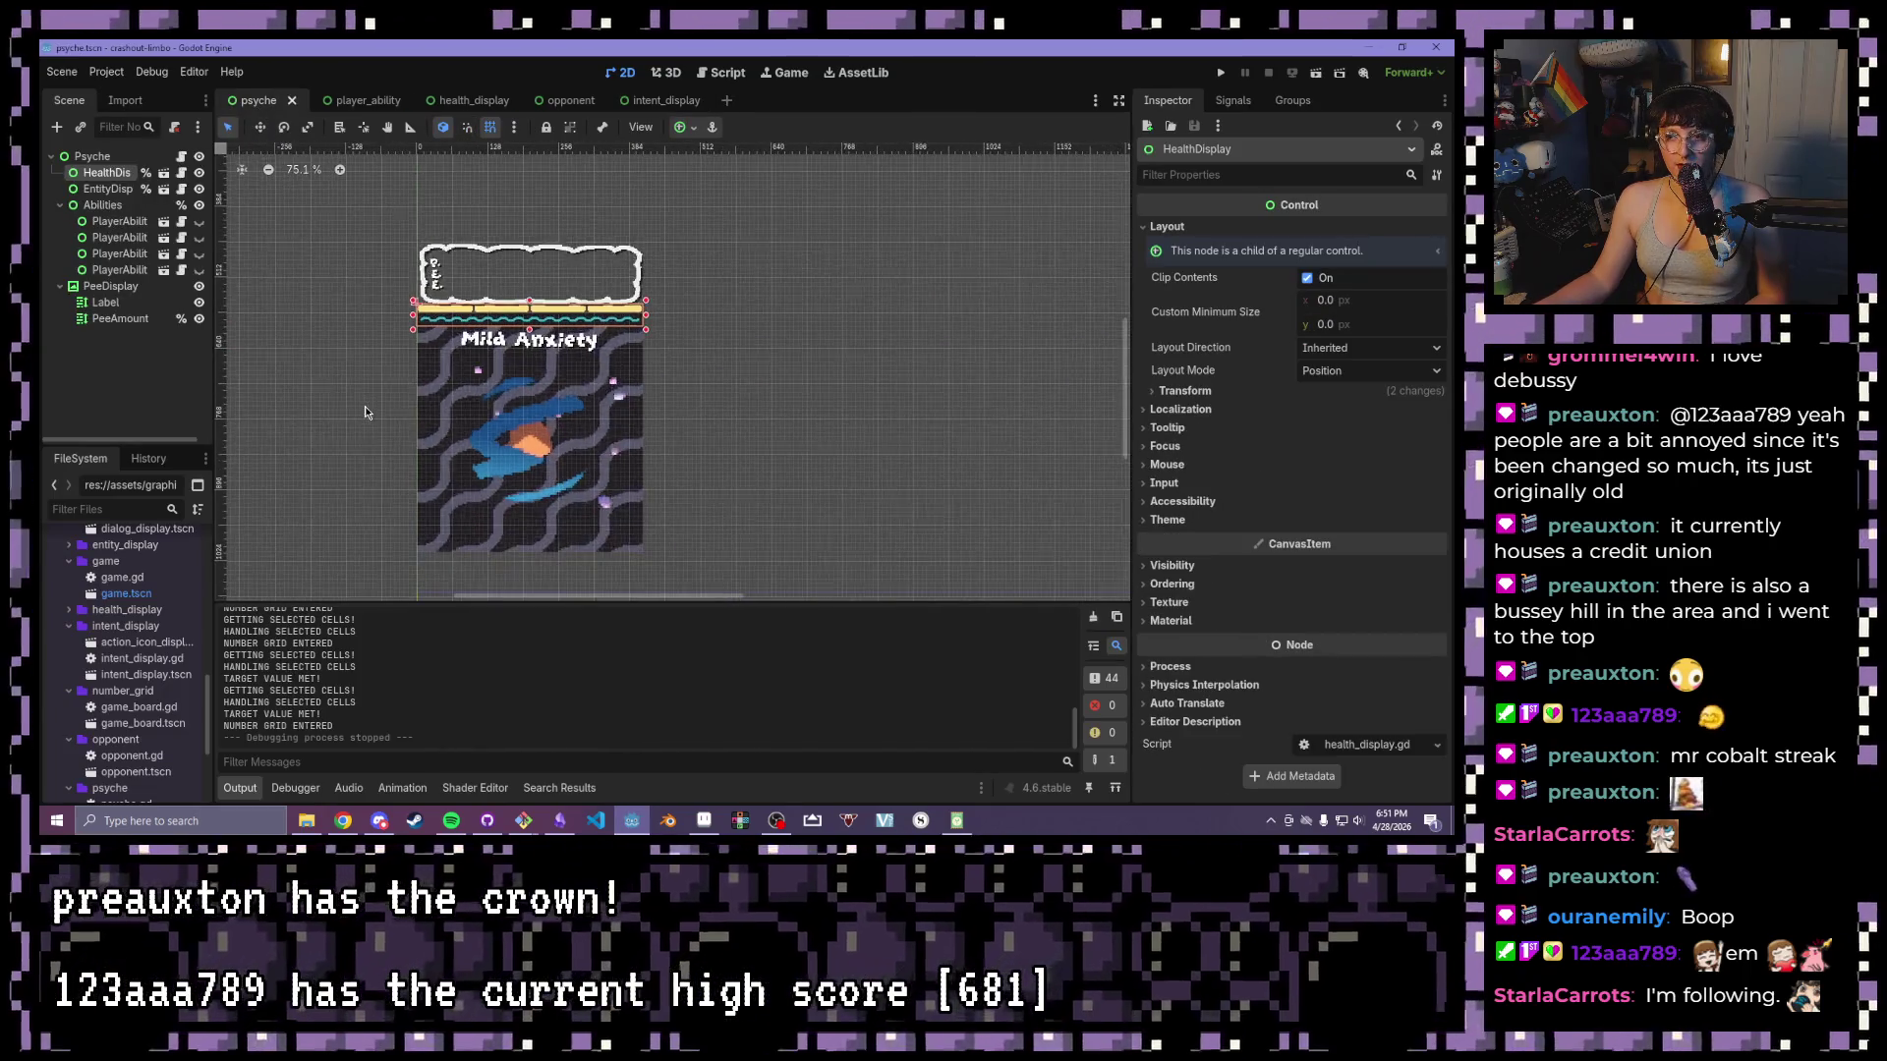
{"action": "left_click", "coordinate": [349, 100]}
{"action": "scroll", "coordinate": [442, 294], "scroll_direction": "down", "scroll_amount": 8}
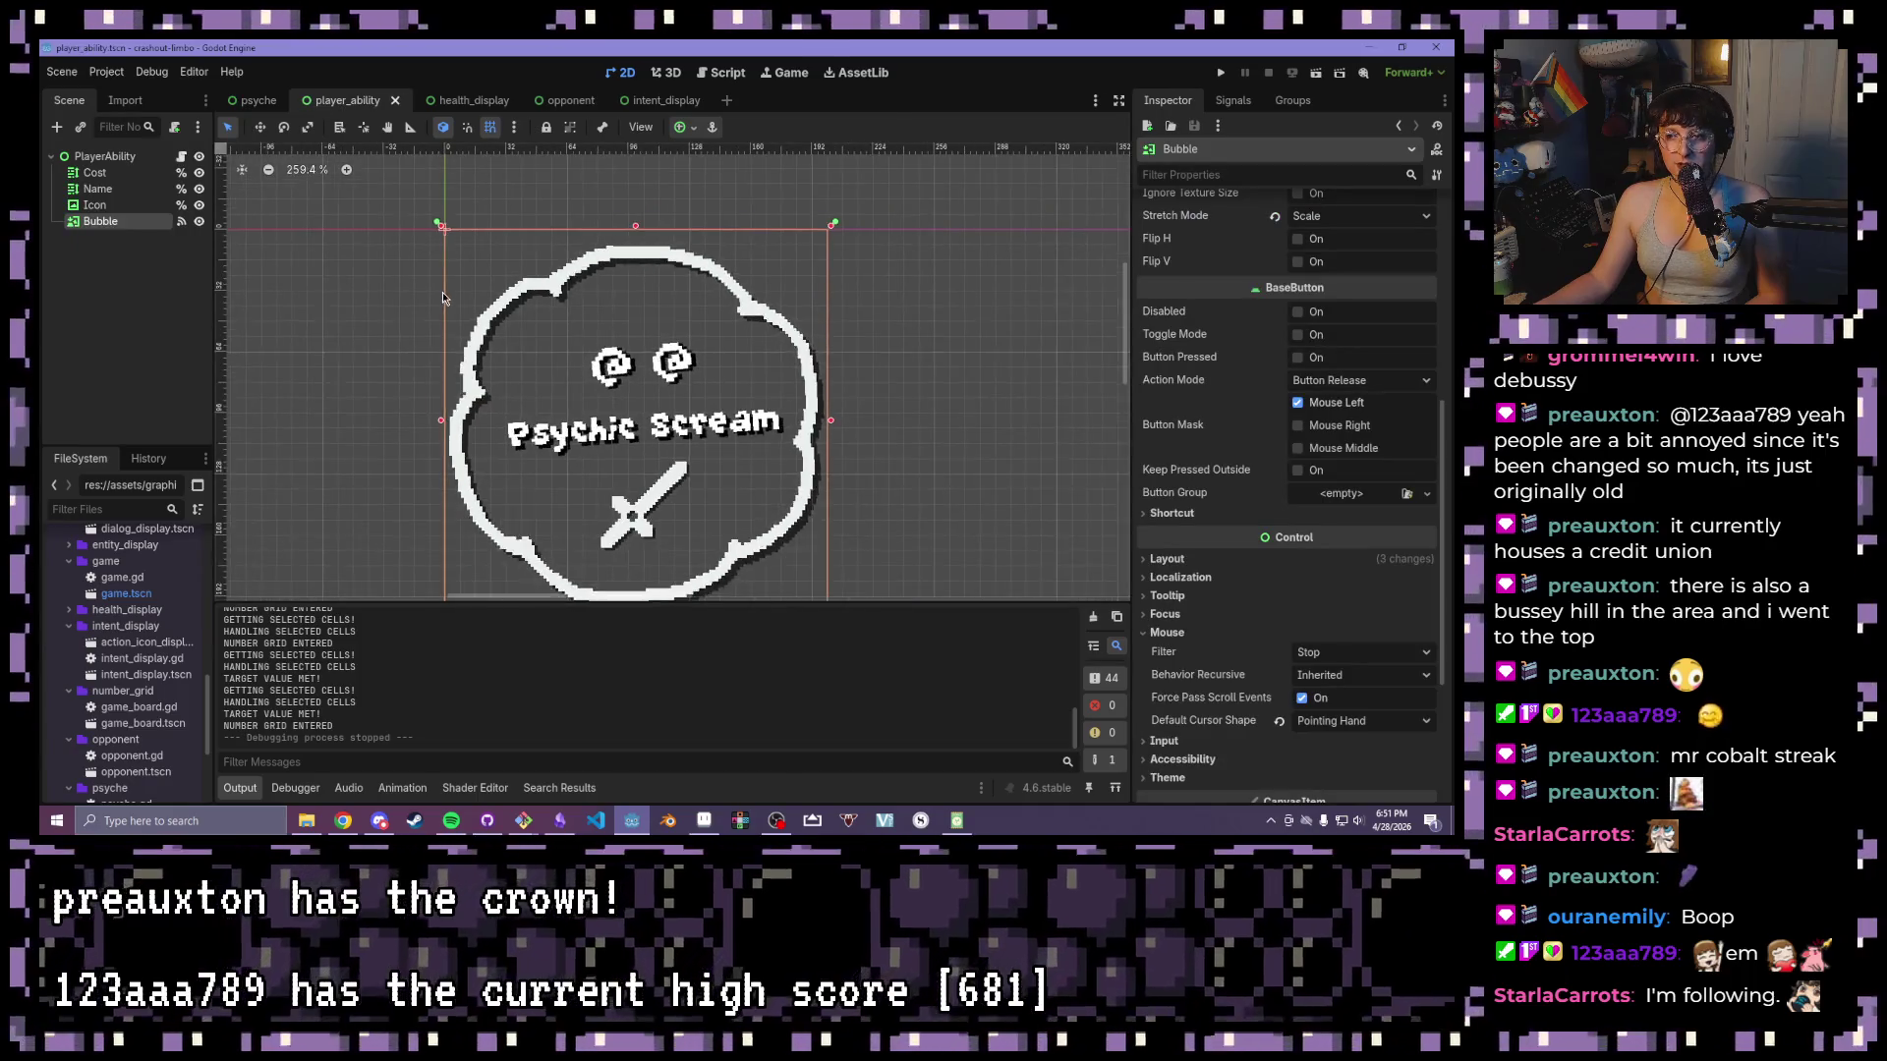
{"action": "left_click_drag", "start_coordinate": [444, 303], "coordinate": [492, 342]}
- Check the health_display and opponent scenes, then the Mild Anxiety card and root Psyche node stats
{"action": "left_click", "coordinate": [474, 101]}
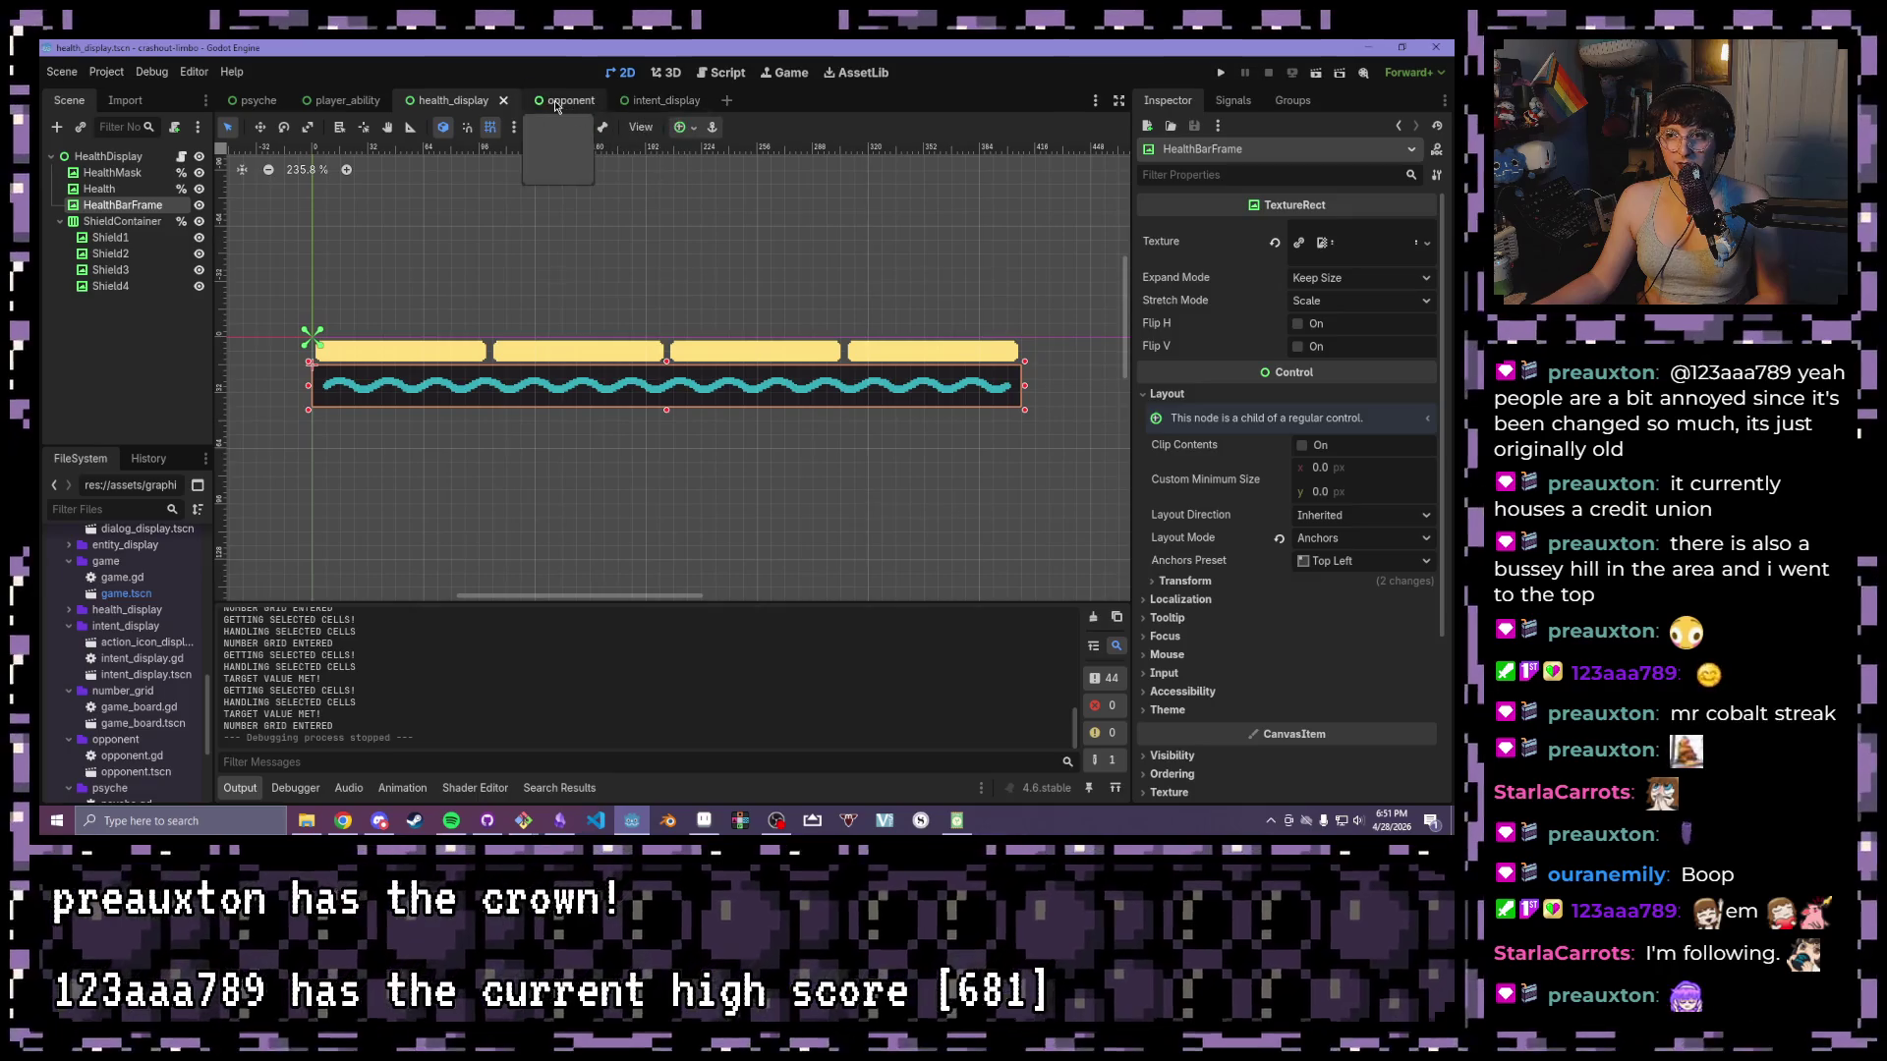
{"action": "left_click", "coordinate": [550, 101]}
{"action": "left_click", "coordinate": [259, 100]}
{"action": "scroll", "coordinate": [393, 388], "scroll_direction": "down", "scroll_amount": 3}
{"action": "mouse_move", "coordinate": [336, 388]}
{"action": "left_mouse_down"}
{"action": "mouse_move", "coordinate": [452, 388]}
{"action": "mouse_move", "coordinate": [285, 388]}
{"action": "mouse_move", "coordinate": [297, 416]}
{"action": "mouse_move", "coordinate": [371, 342]}
{"action": "left_mouse_up"}
{"action": "scroll", "coordinate": [285, 388], "scroll_direction": "down", "scroll_amount": 3}
{"action": "left_click", "coordinate": [486, 226]}
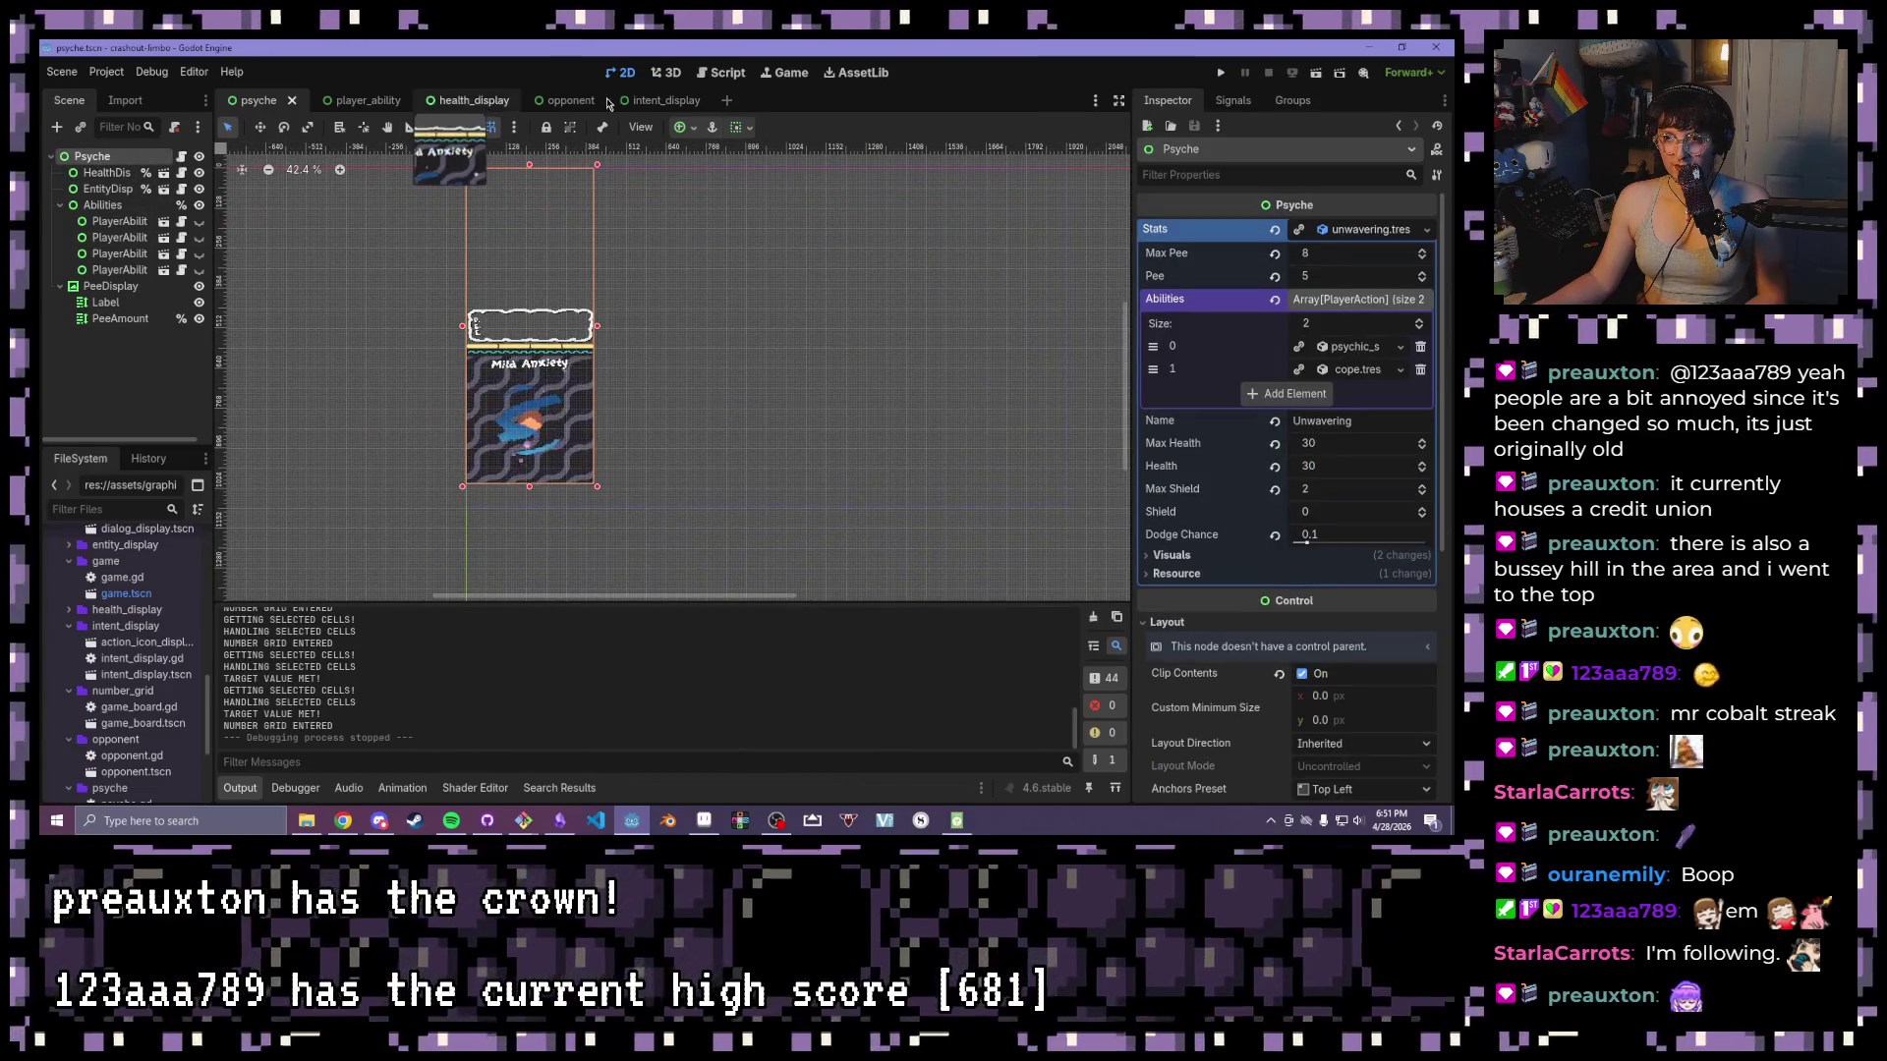
- Look over the opponent and intent_display scenes, then run the project again
{"action": "left_click", "coordinate": [565, 101]}
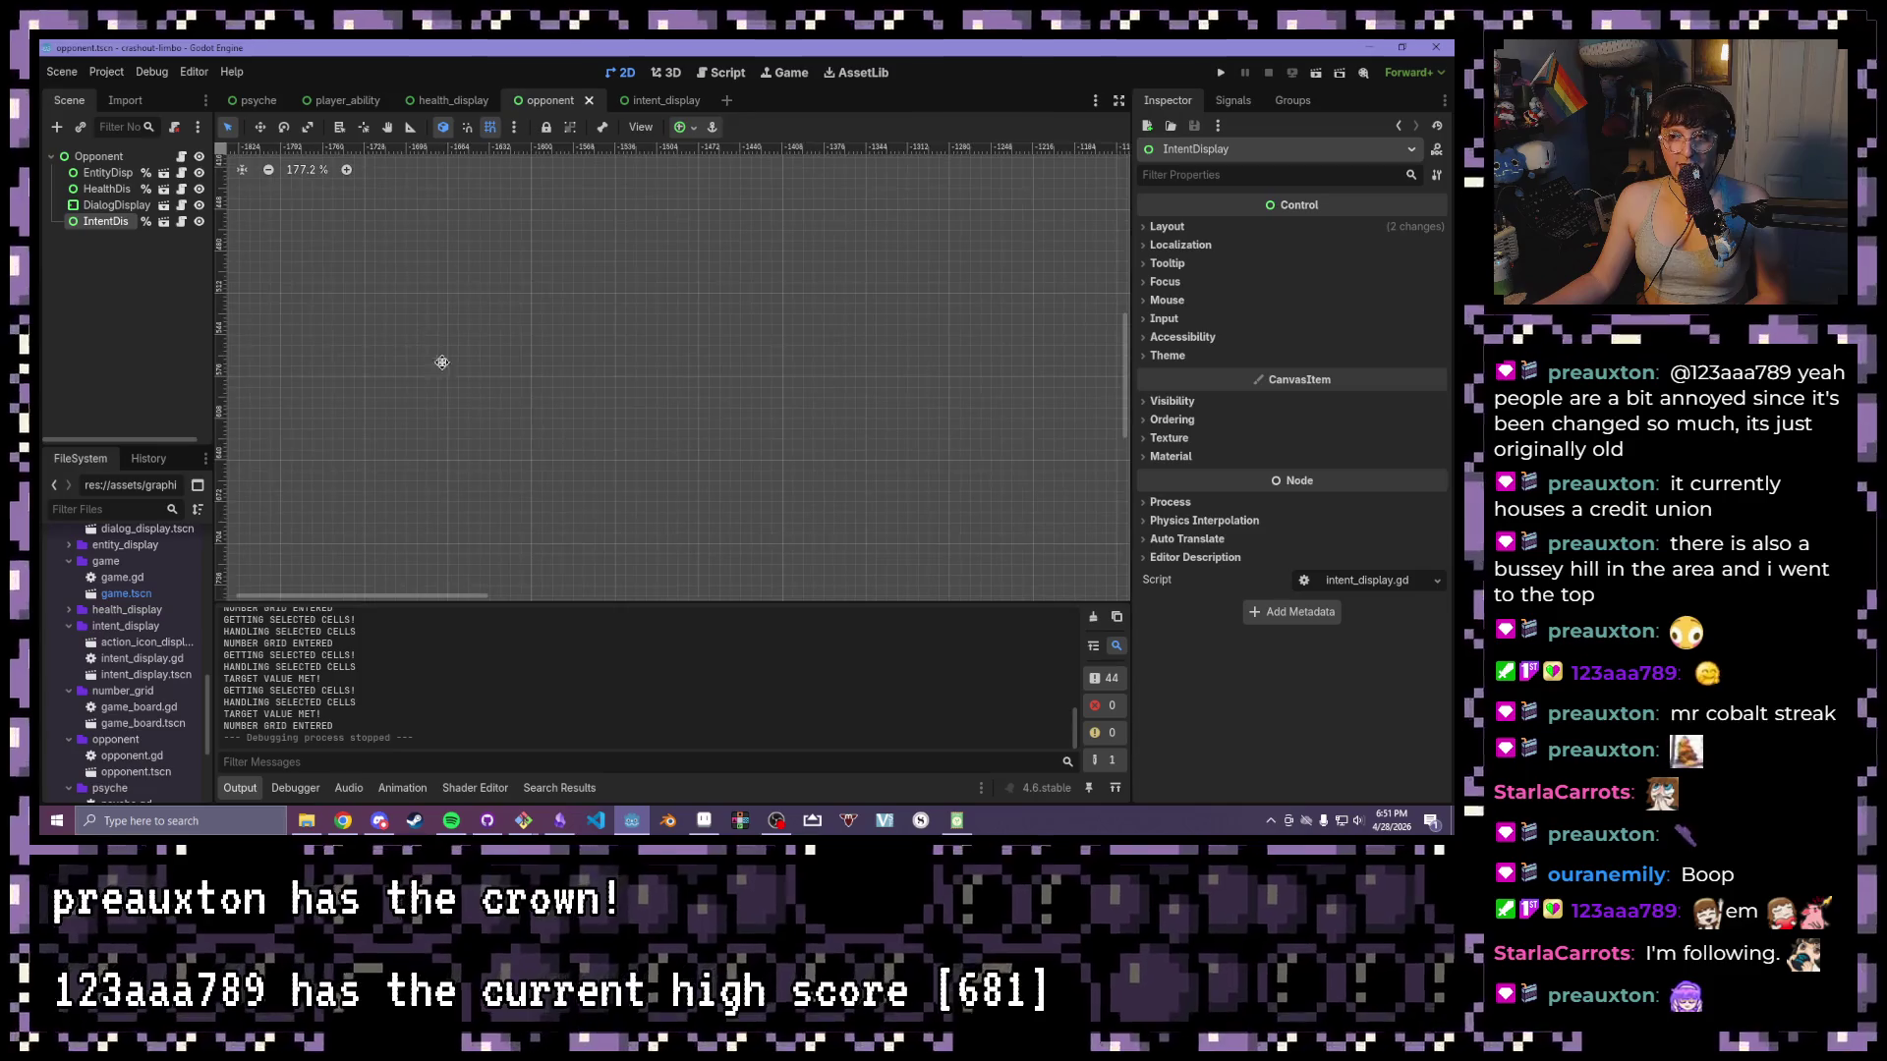
{"action": "left_click", "coordinate": [669, 100]}
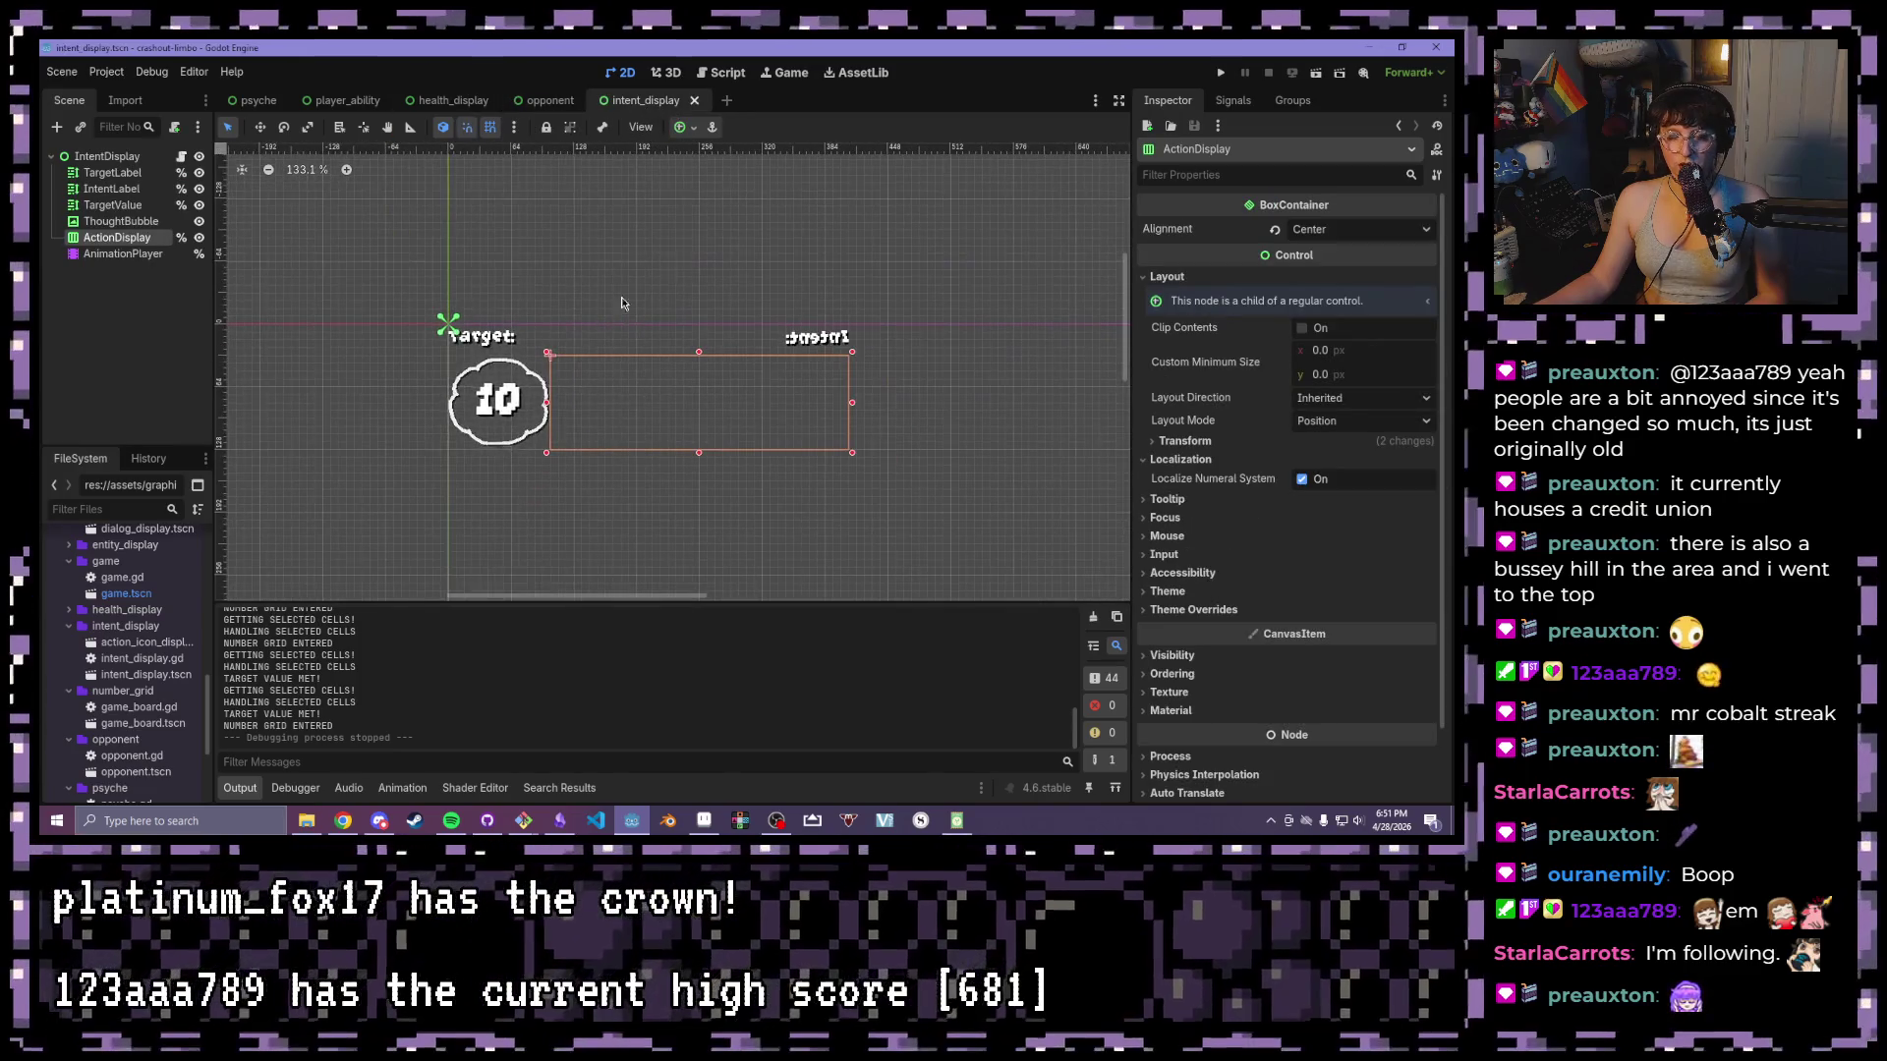
{"action": "left_click", "coordinate": [1222, 73]}
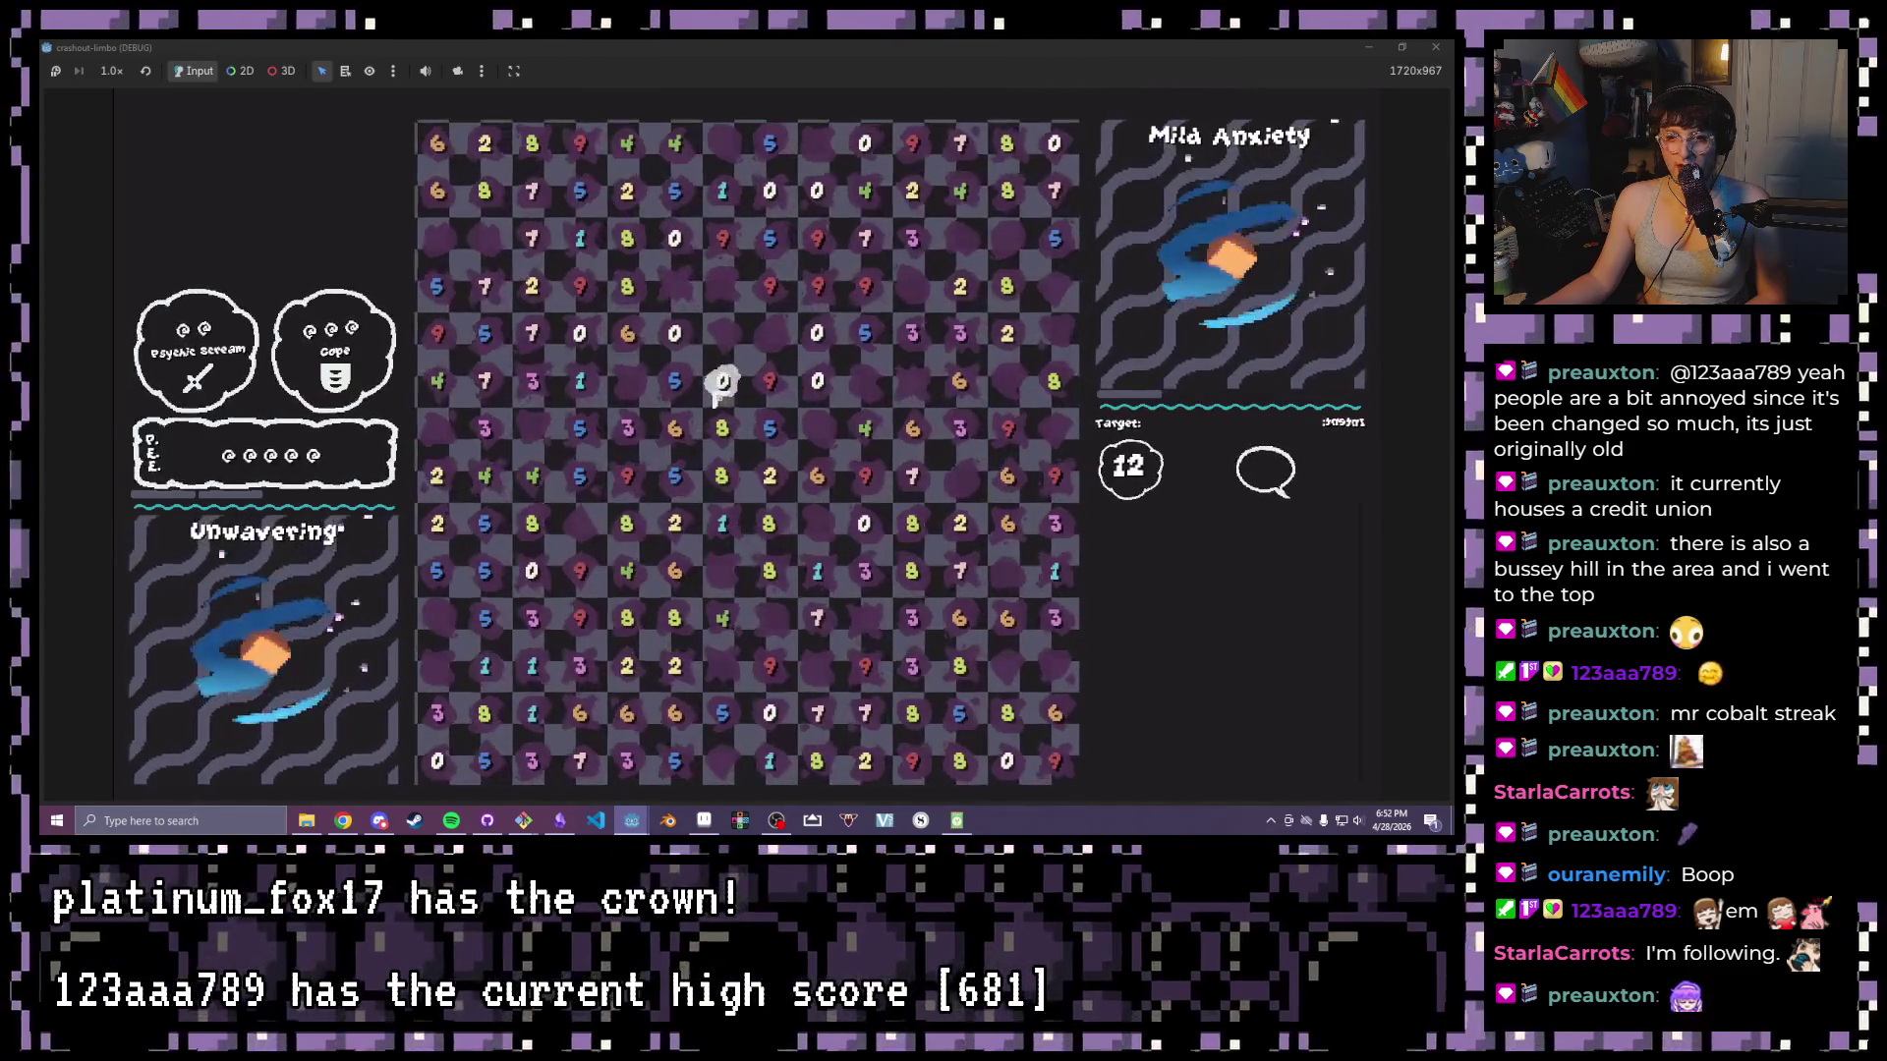
- Drag across a large rectangle of grid cells to select many number tiles at once
{"action": "mouse_move", "coordinate": [575, 239]}
{"action": "left_mouse_down"}
{"action": "mouse_move", "coordinate": [1055, 715]}
{"action": "mouse_move", "coordinate": [1054, 771]}
{"action": "left_mouse_up"}
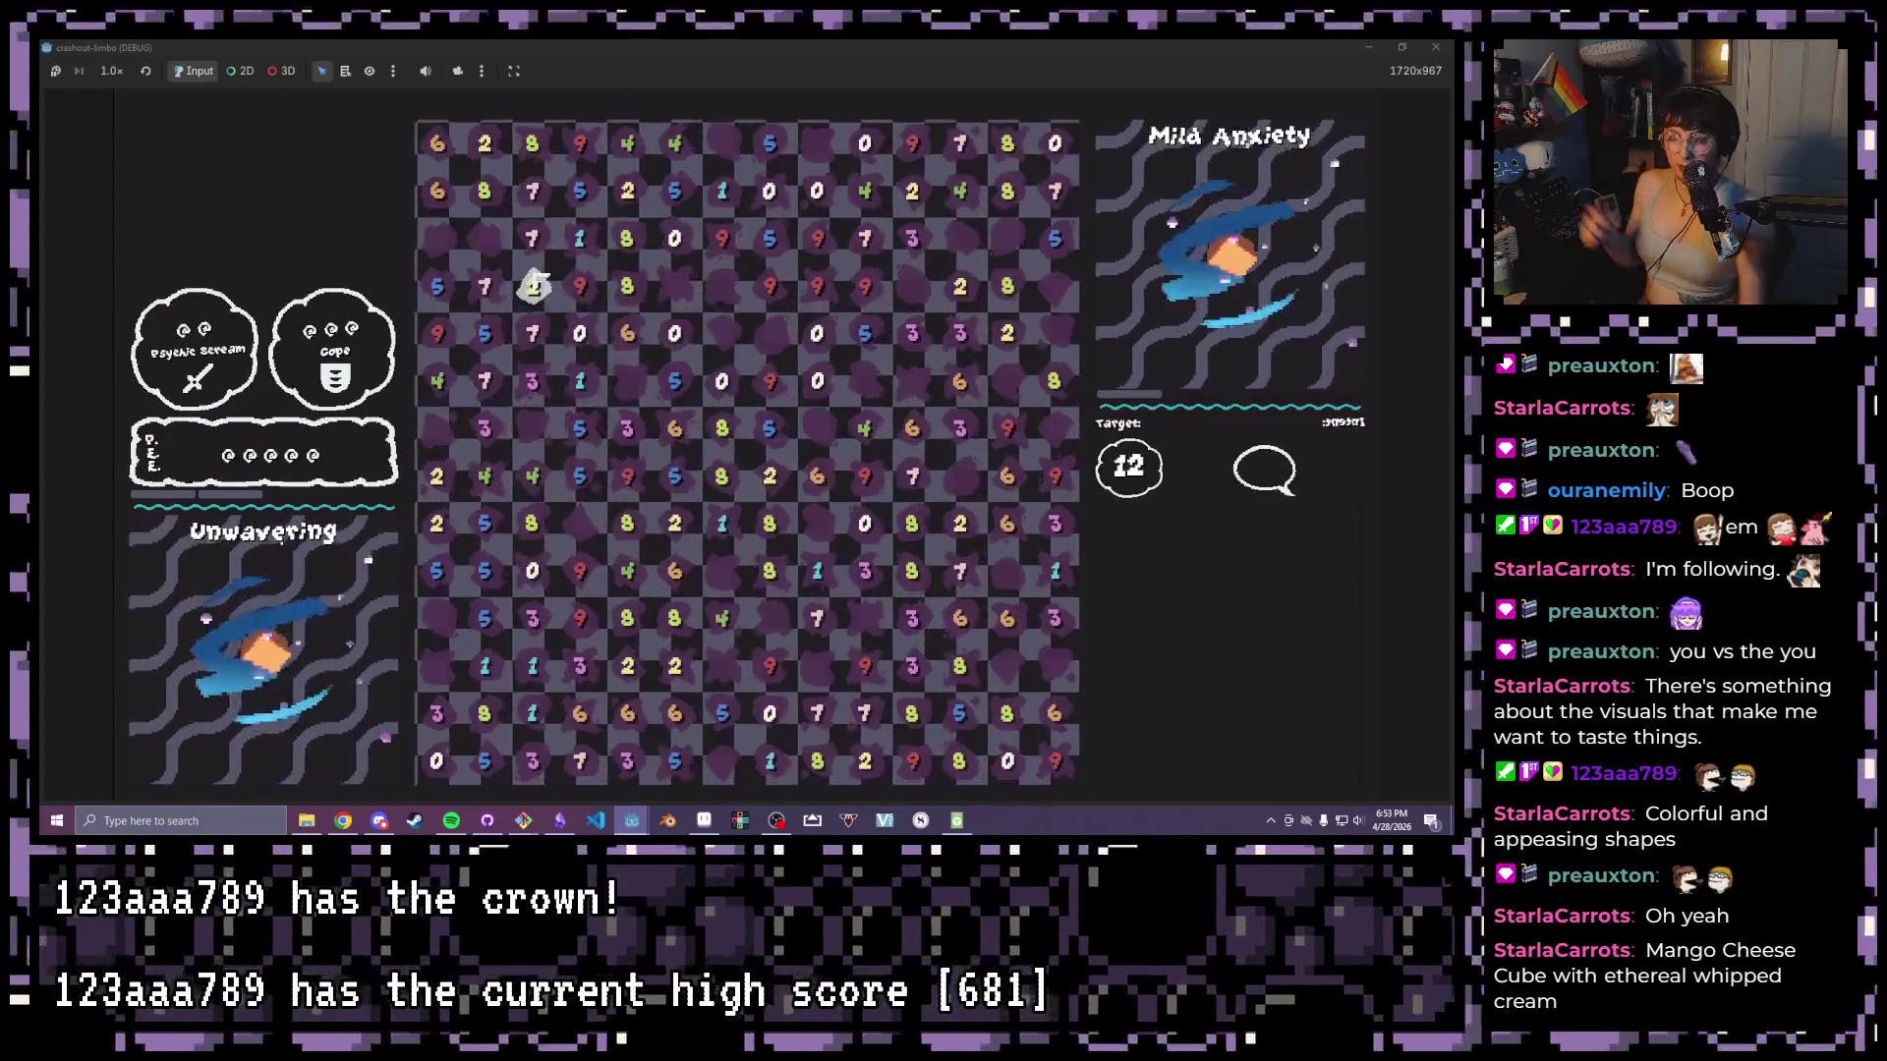
- Close the game, return to Obsidian, open the 4-23 Thoughts note and expand OPPONENTS
{"action": "left_click", "coordinate": [1436, 48]}
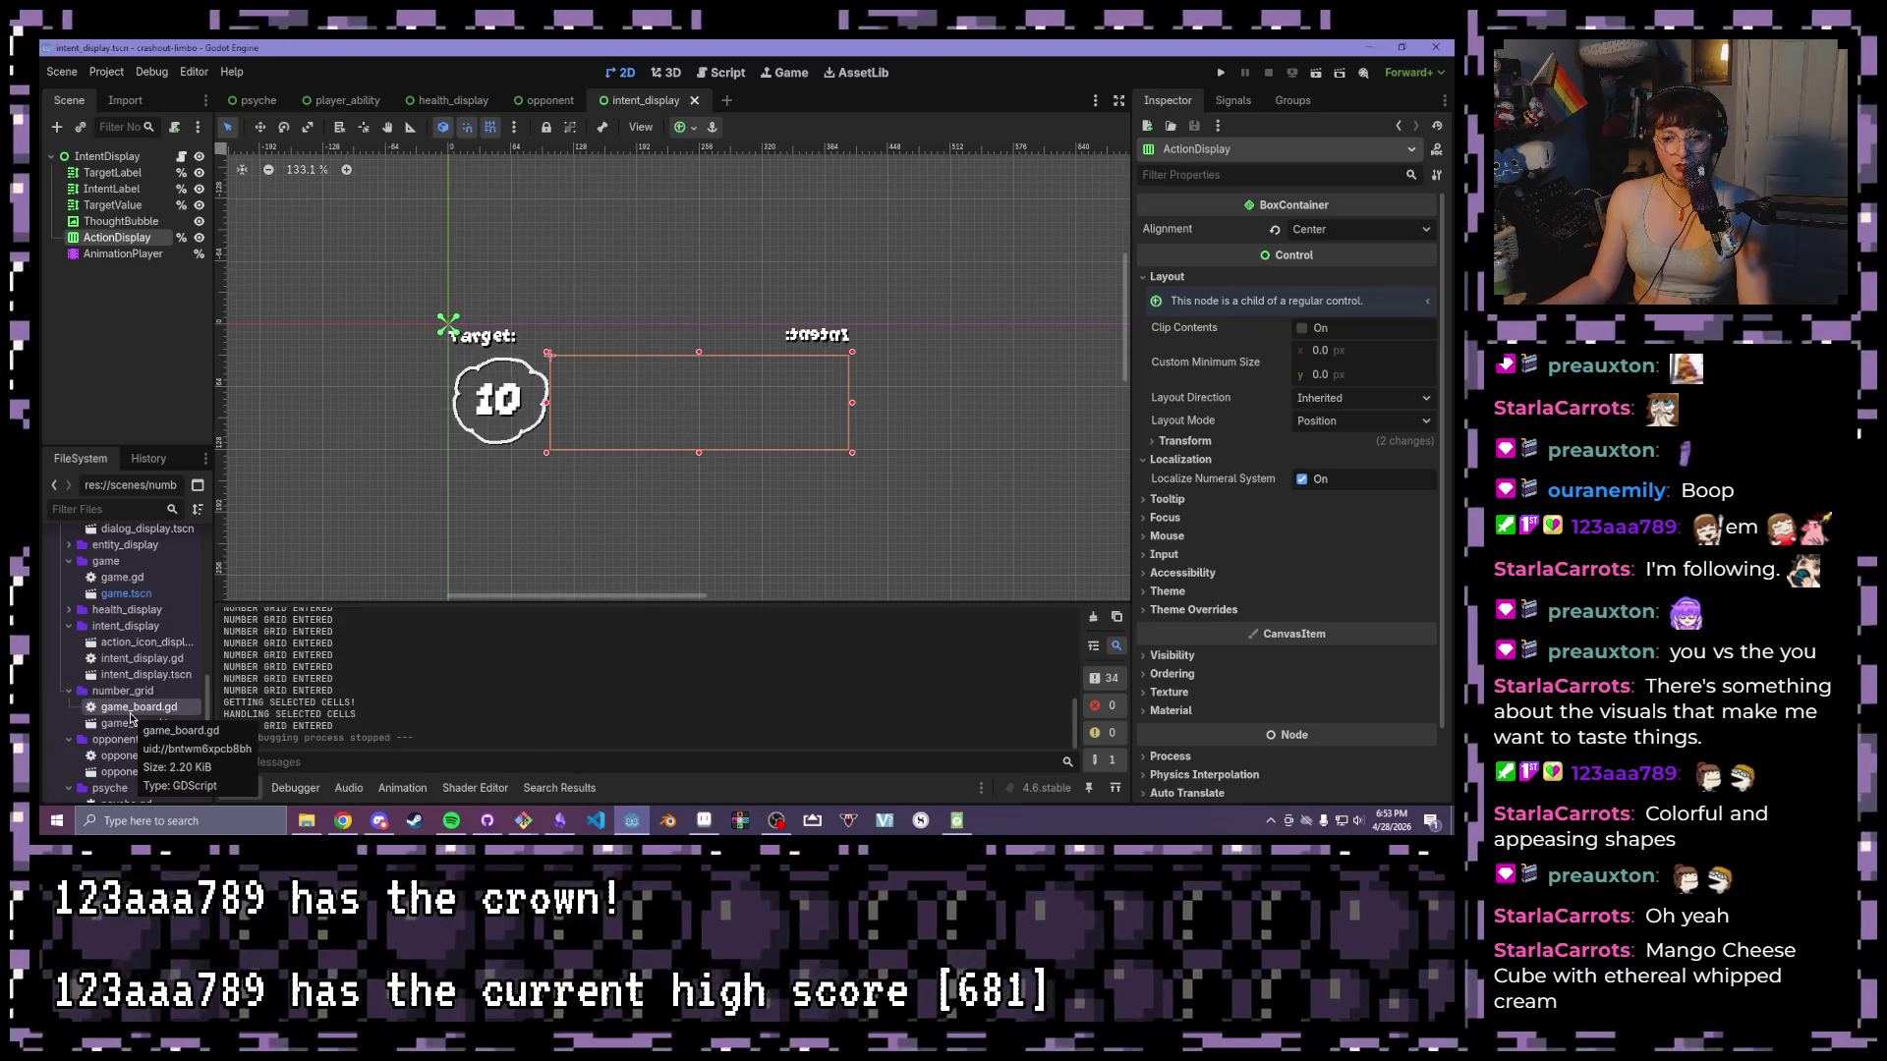
{"action": "left_click", "coordinate": [563, 829]}
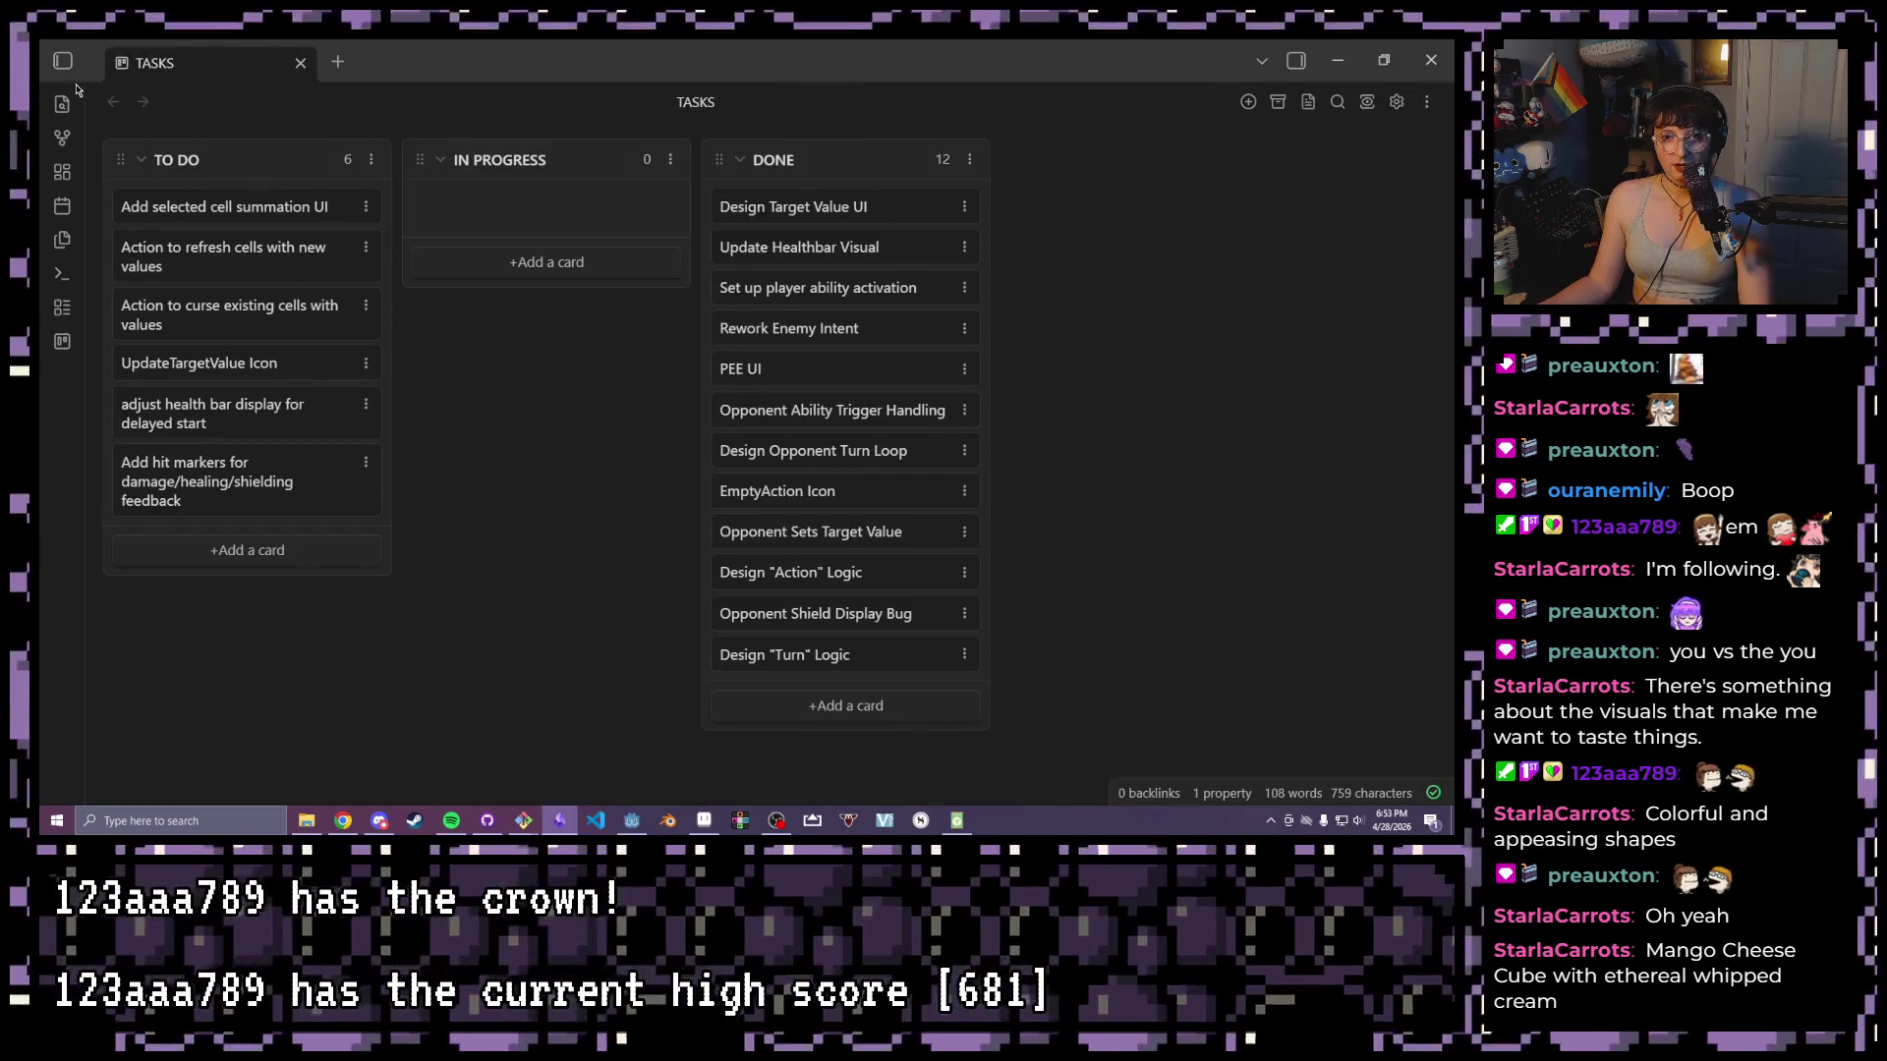
{"action": "left_click", "coordinate": [64, 66]}
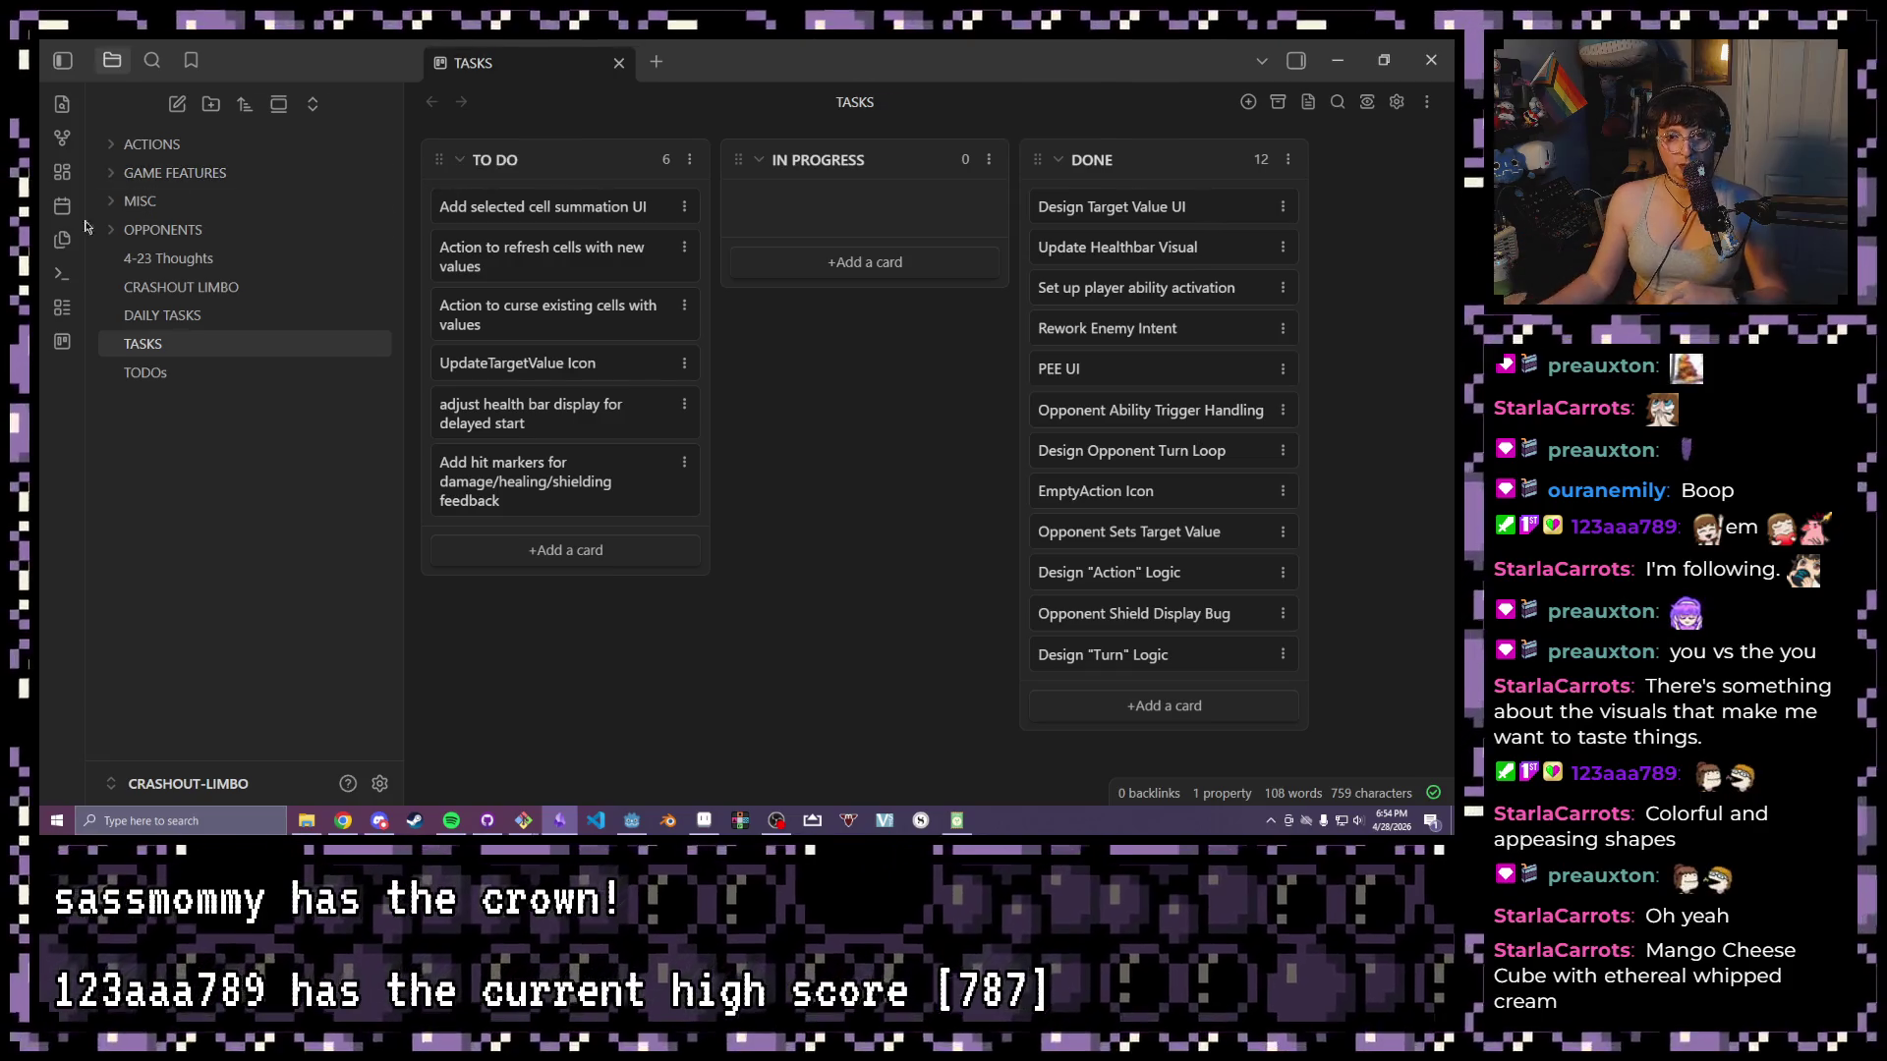
{"action": "left_click", "coordinate": [168, 257]}
{"action": "left_click", "coordinate": [162, 229]}
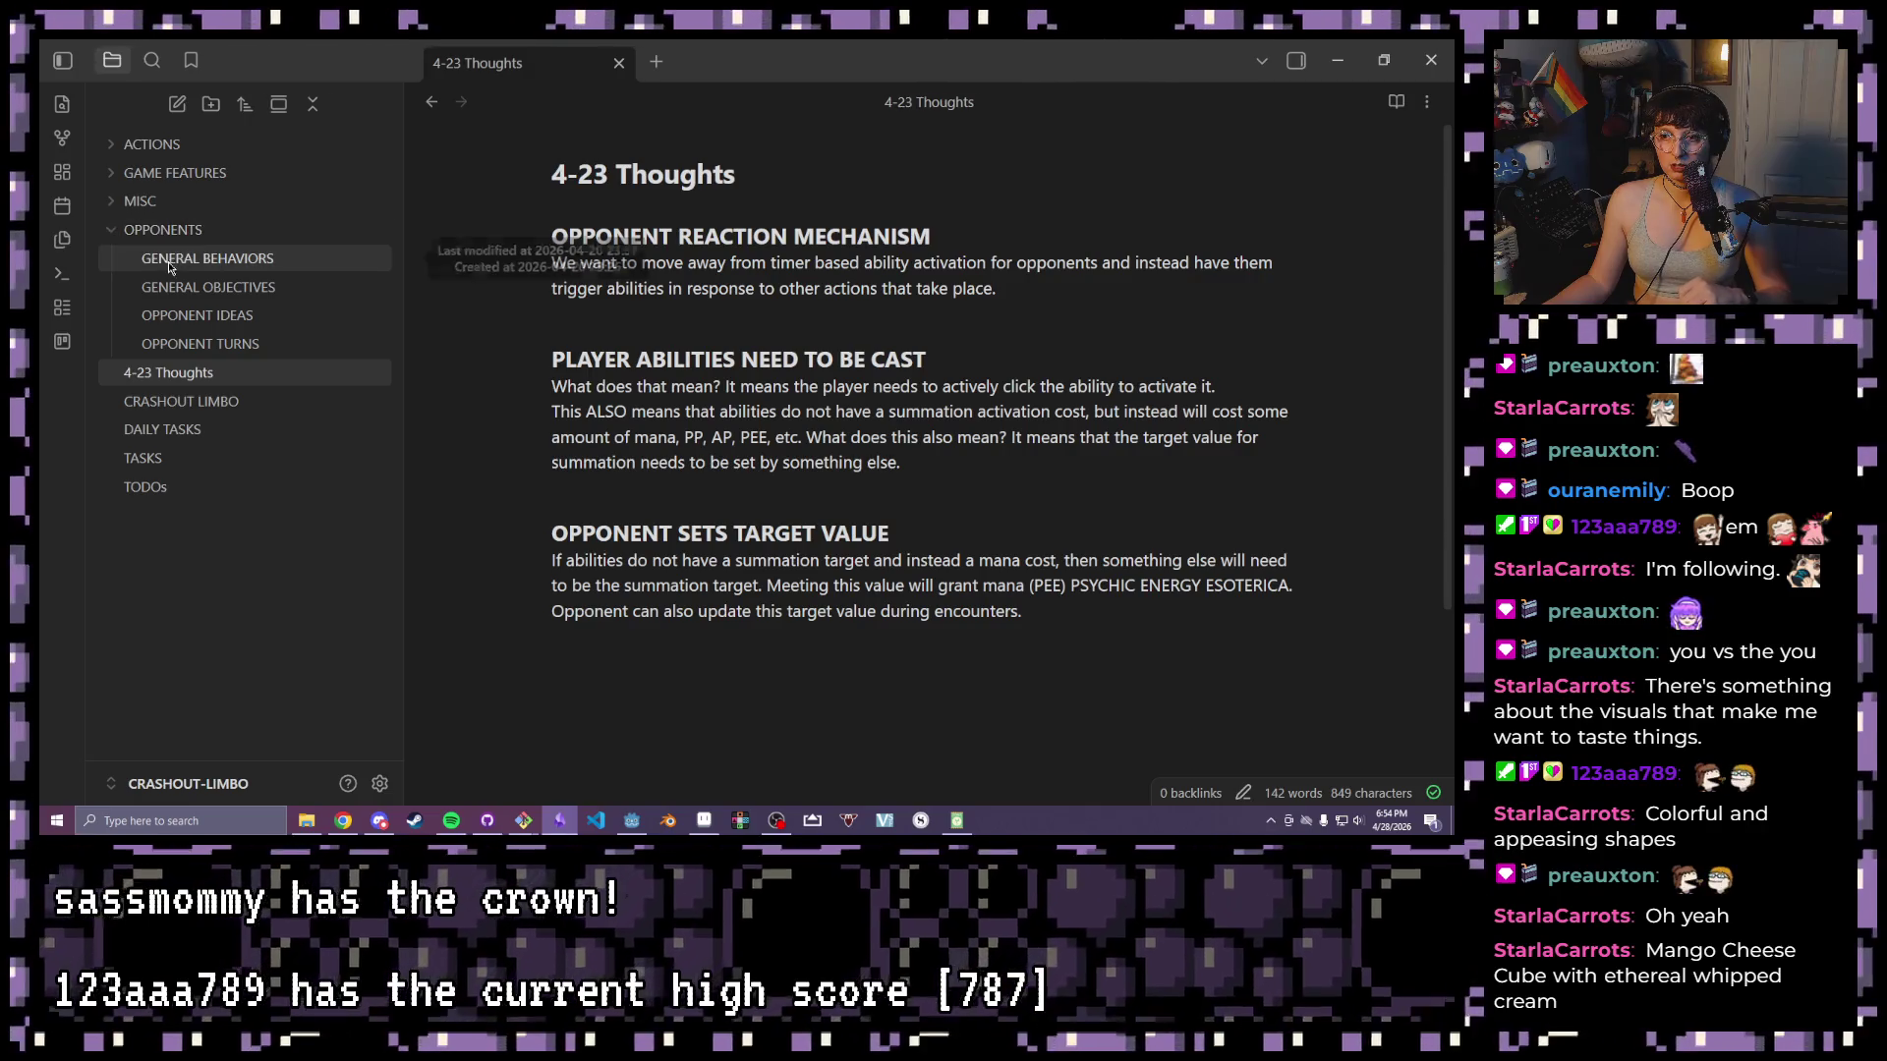
- Open the OPPONENT IDEAS note and select, then deselect, its bullet list of opponent concepts
{"action": "left_click", "coordinate": [210, 318]}
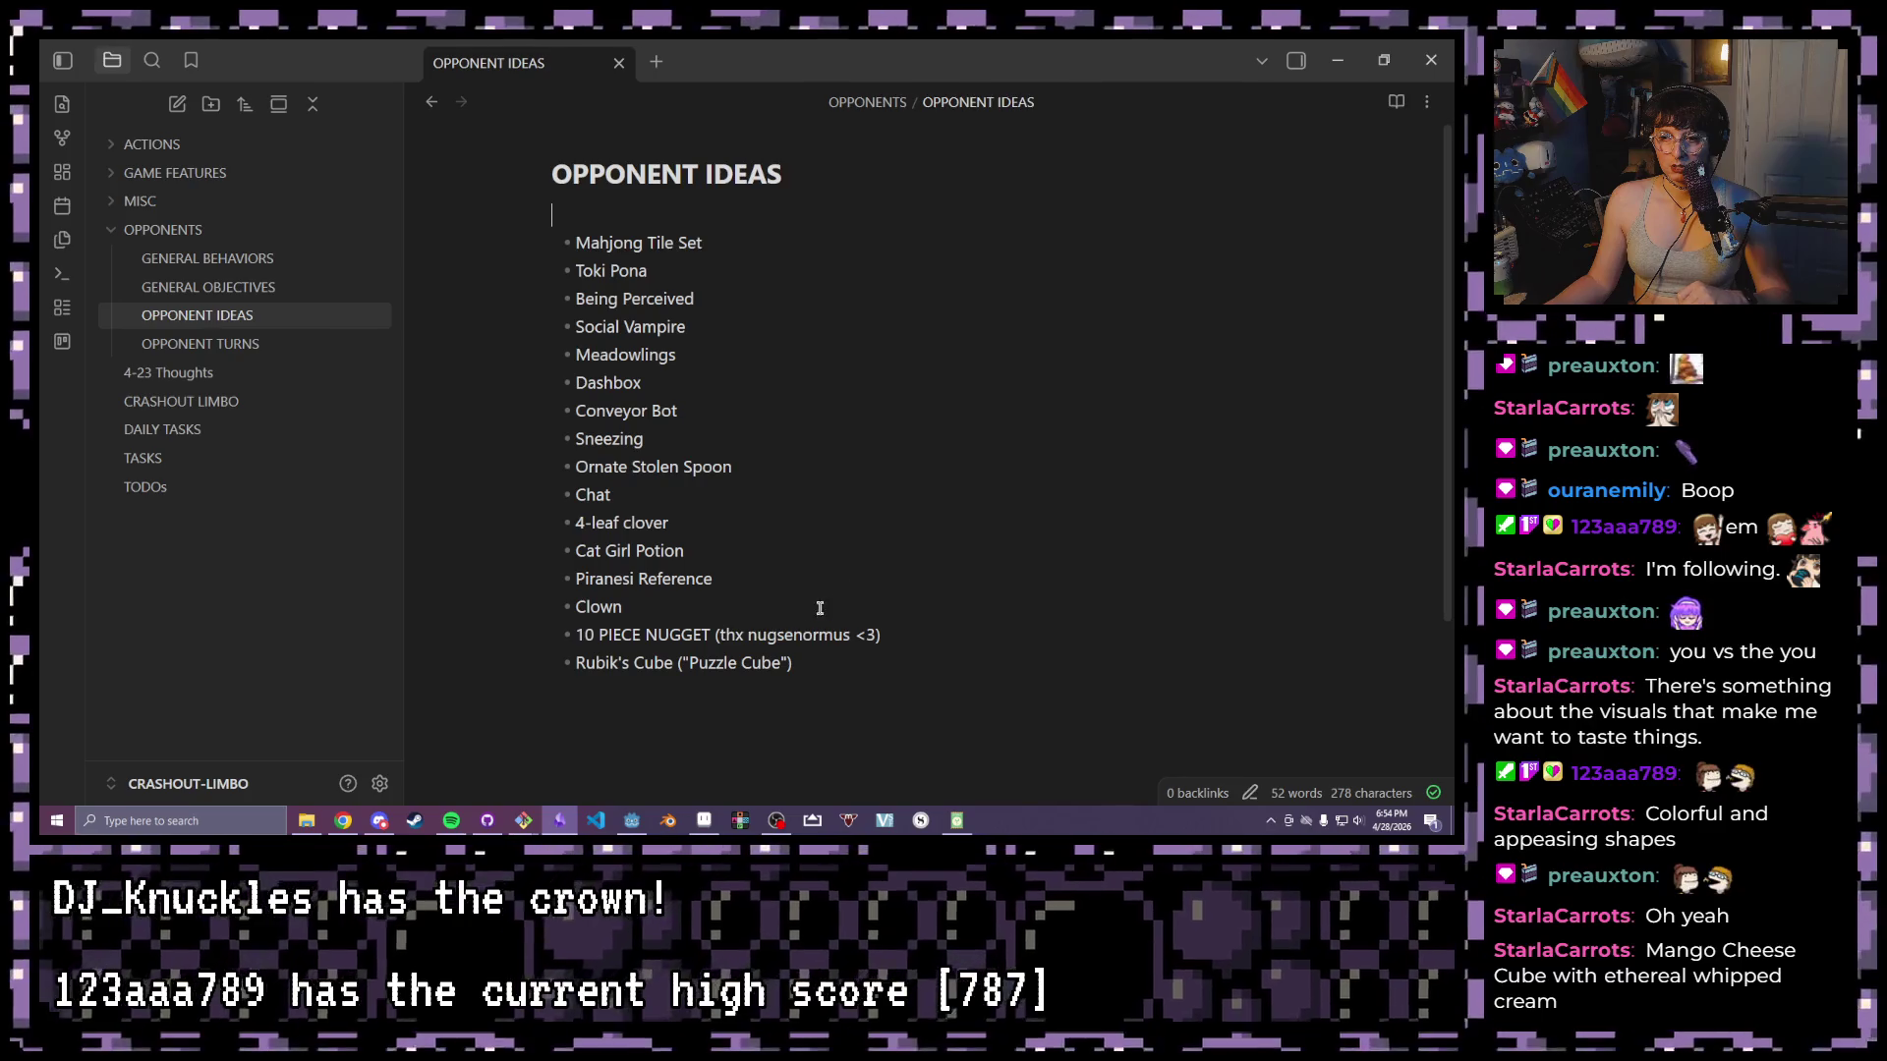
{"action": "mouse_move", "coordinate": [841, 669]}
{"action": "left_mouse_down"}
{"action": "mouse_move", "coordinate": [697, 524]}
{"action": "mouse_move", "coordinate": [551, 215]}
{"action": "left_mouse_up"}
{"action": "left_click", "coordinate": [838, 425]}
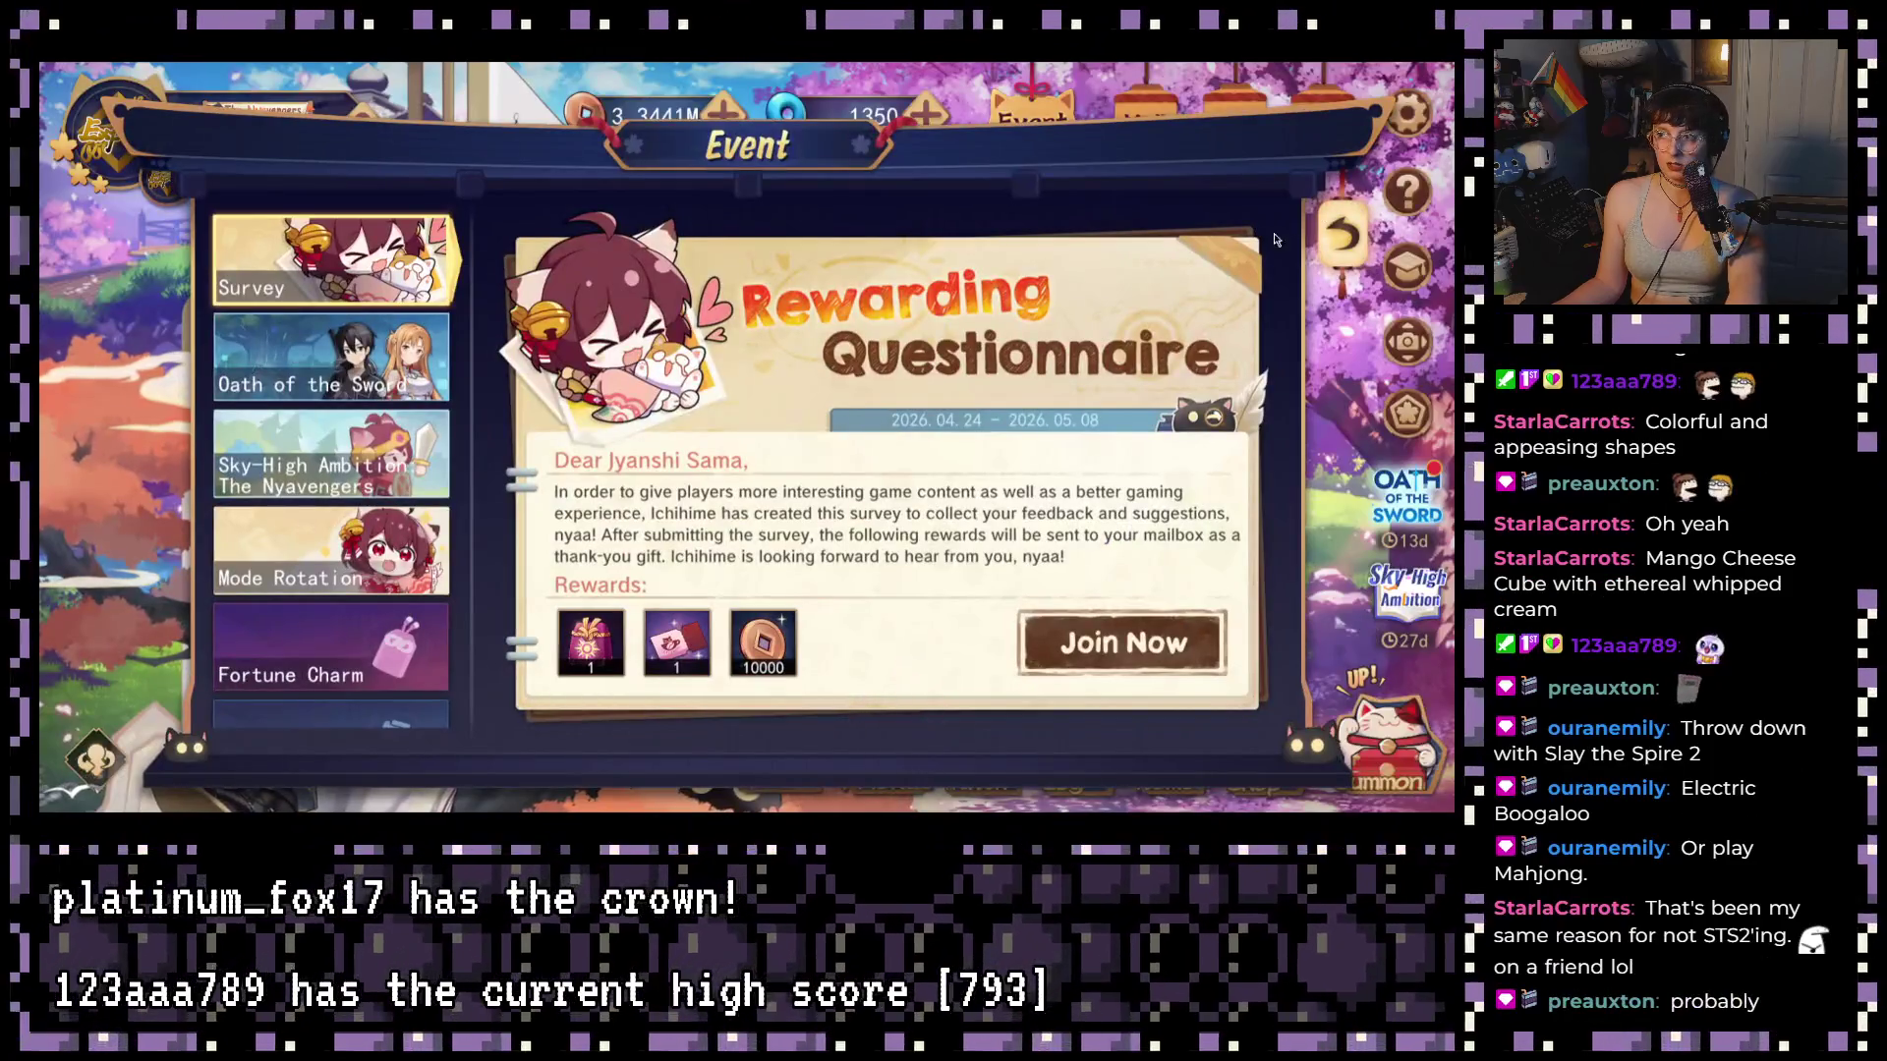
{"action": "left_click", "coordinate": [1344, 238]}
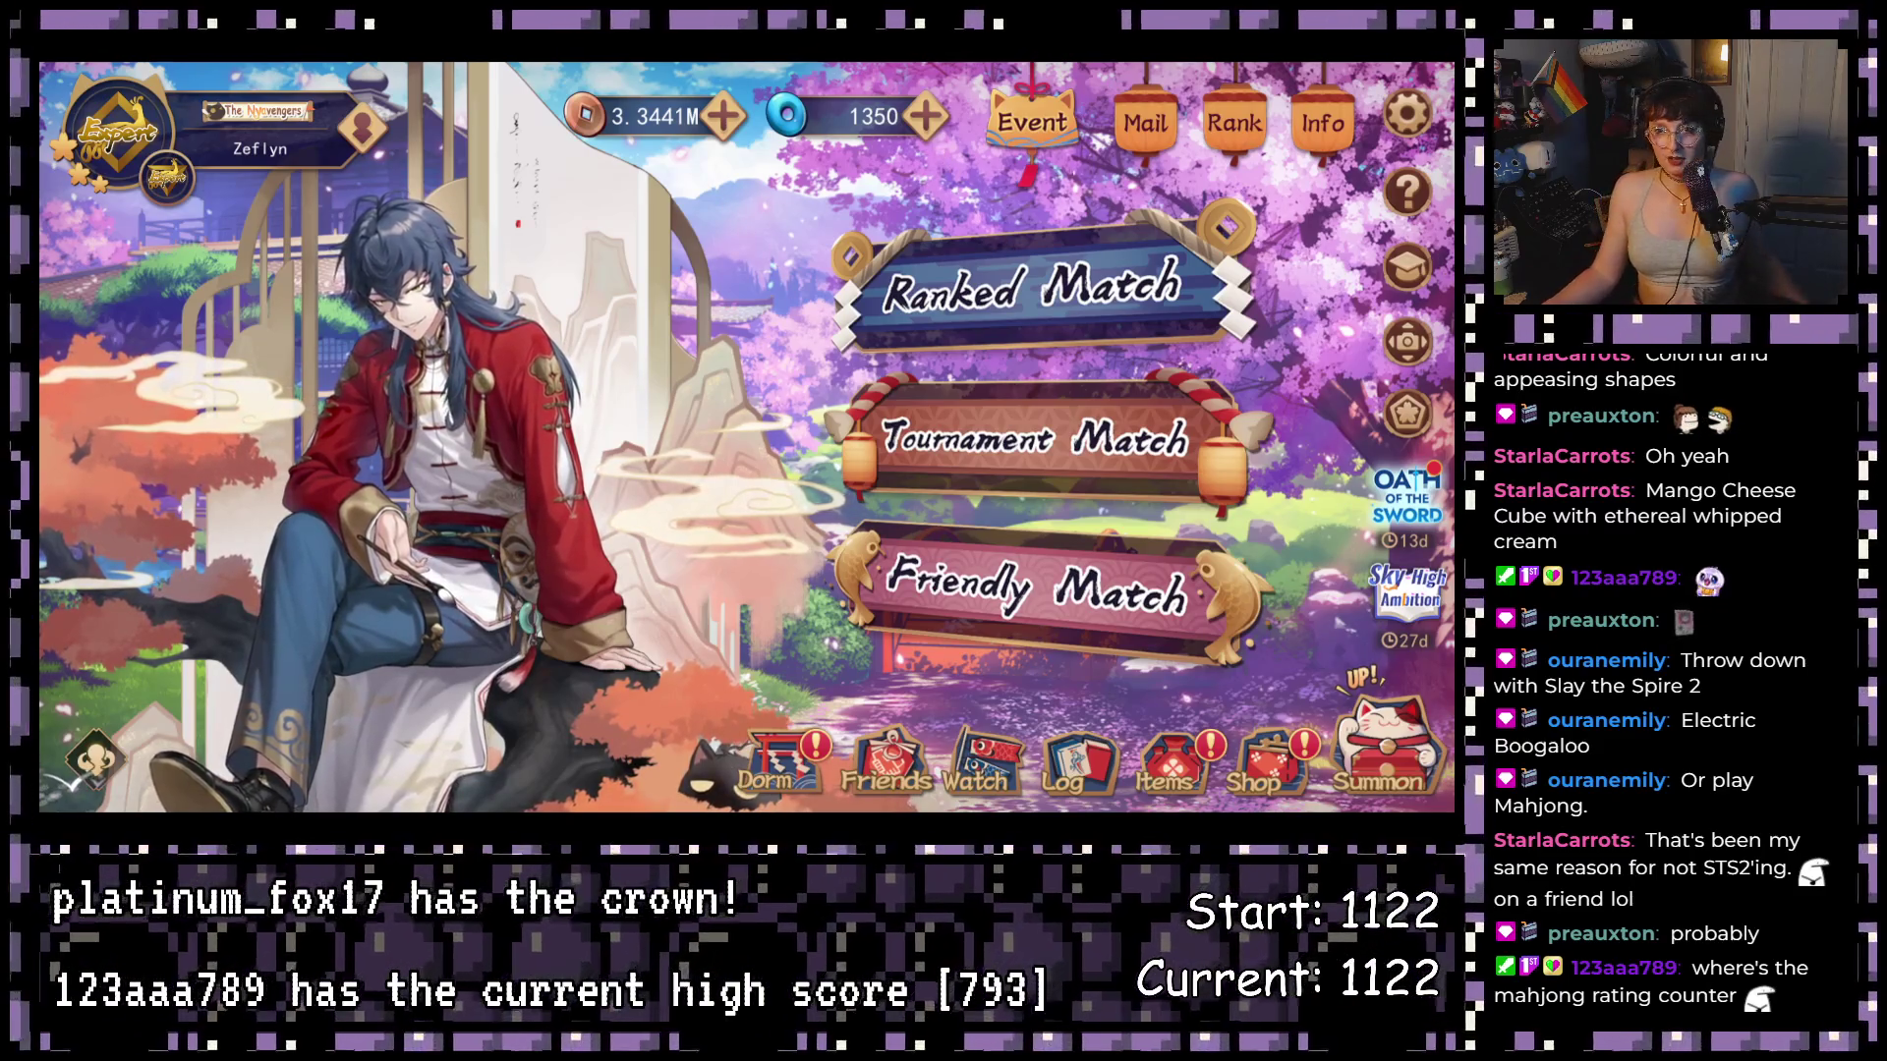
{"action": "left_click", "coordinate": [352, 122]}
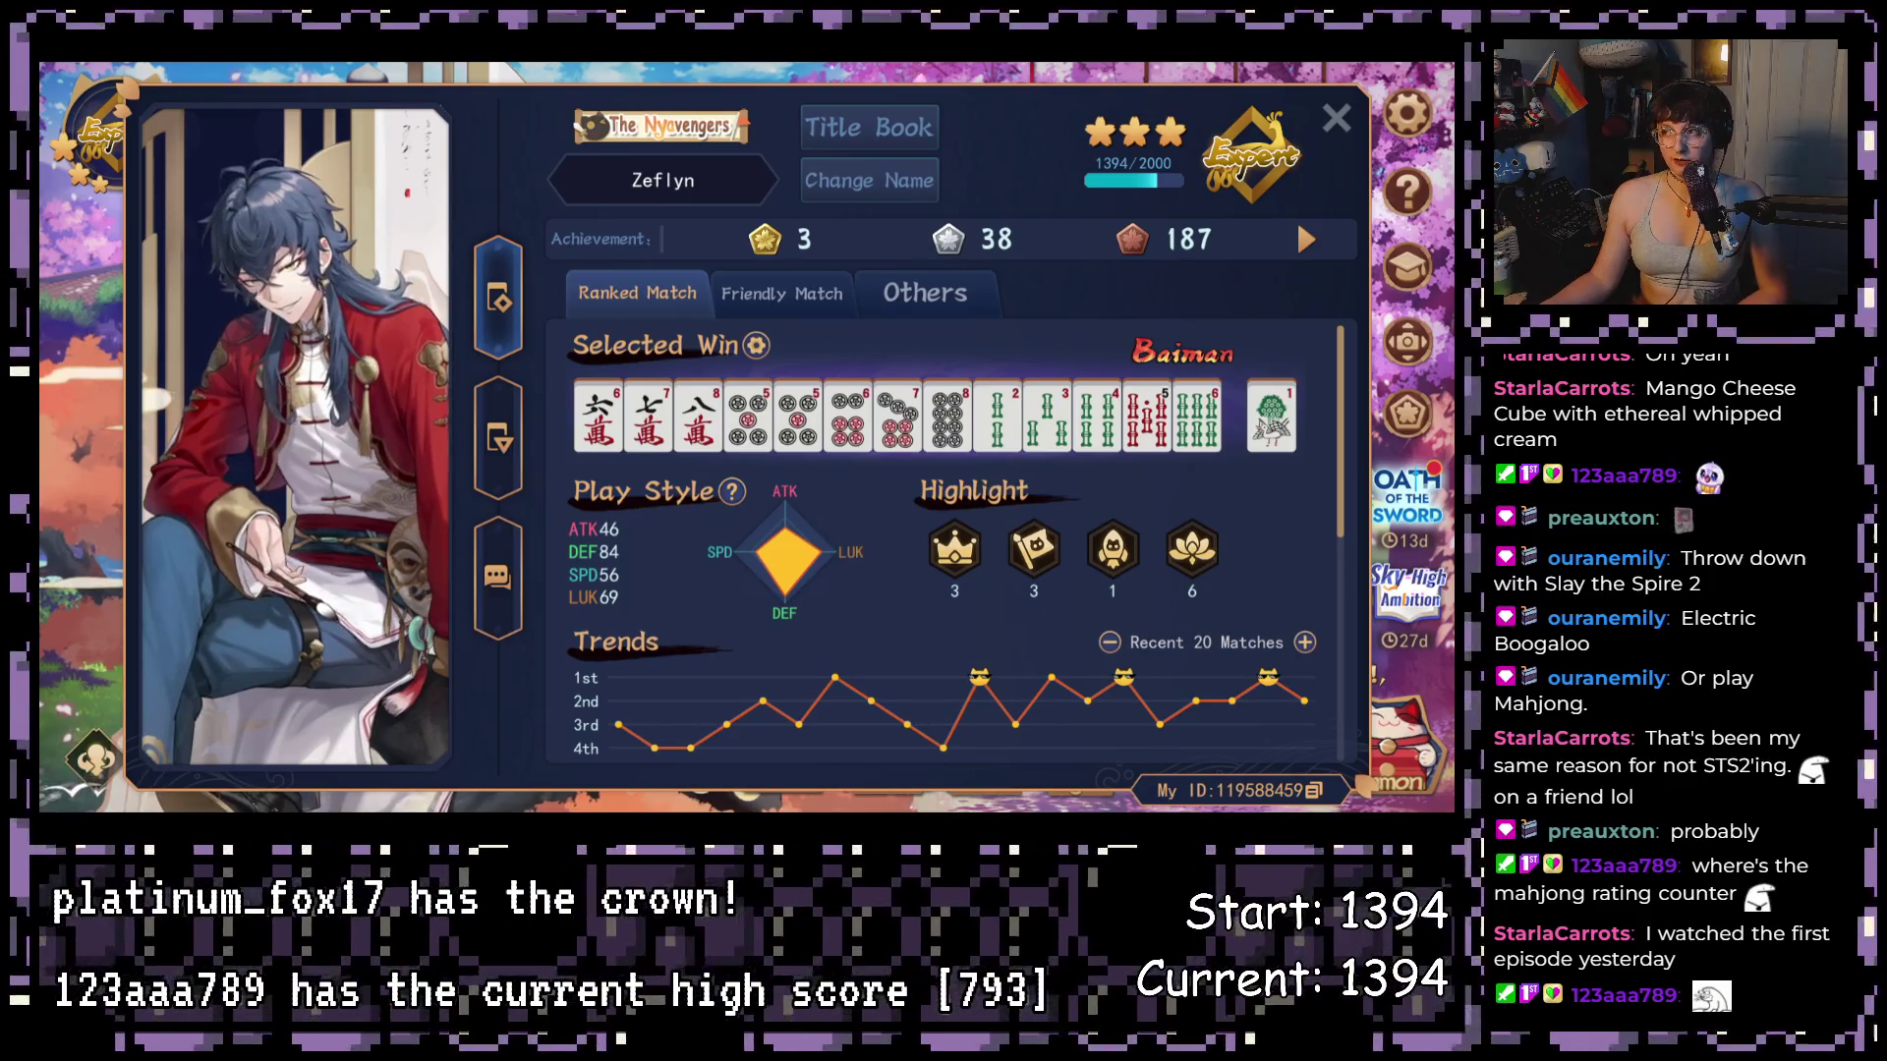
- Close the player profile and bring up the Ranked Match room list
{"action": "key", "text": "Escape"}
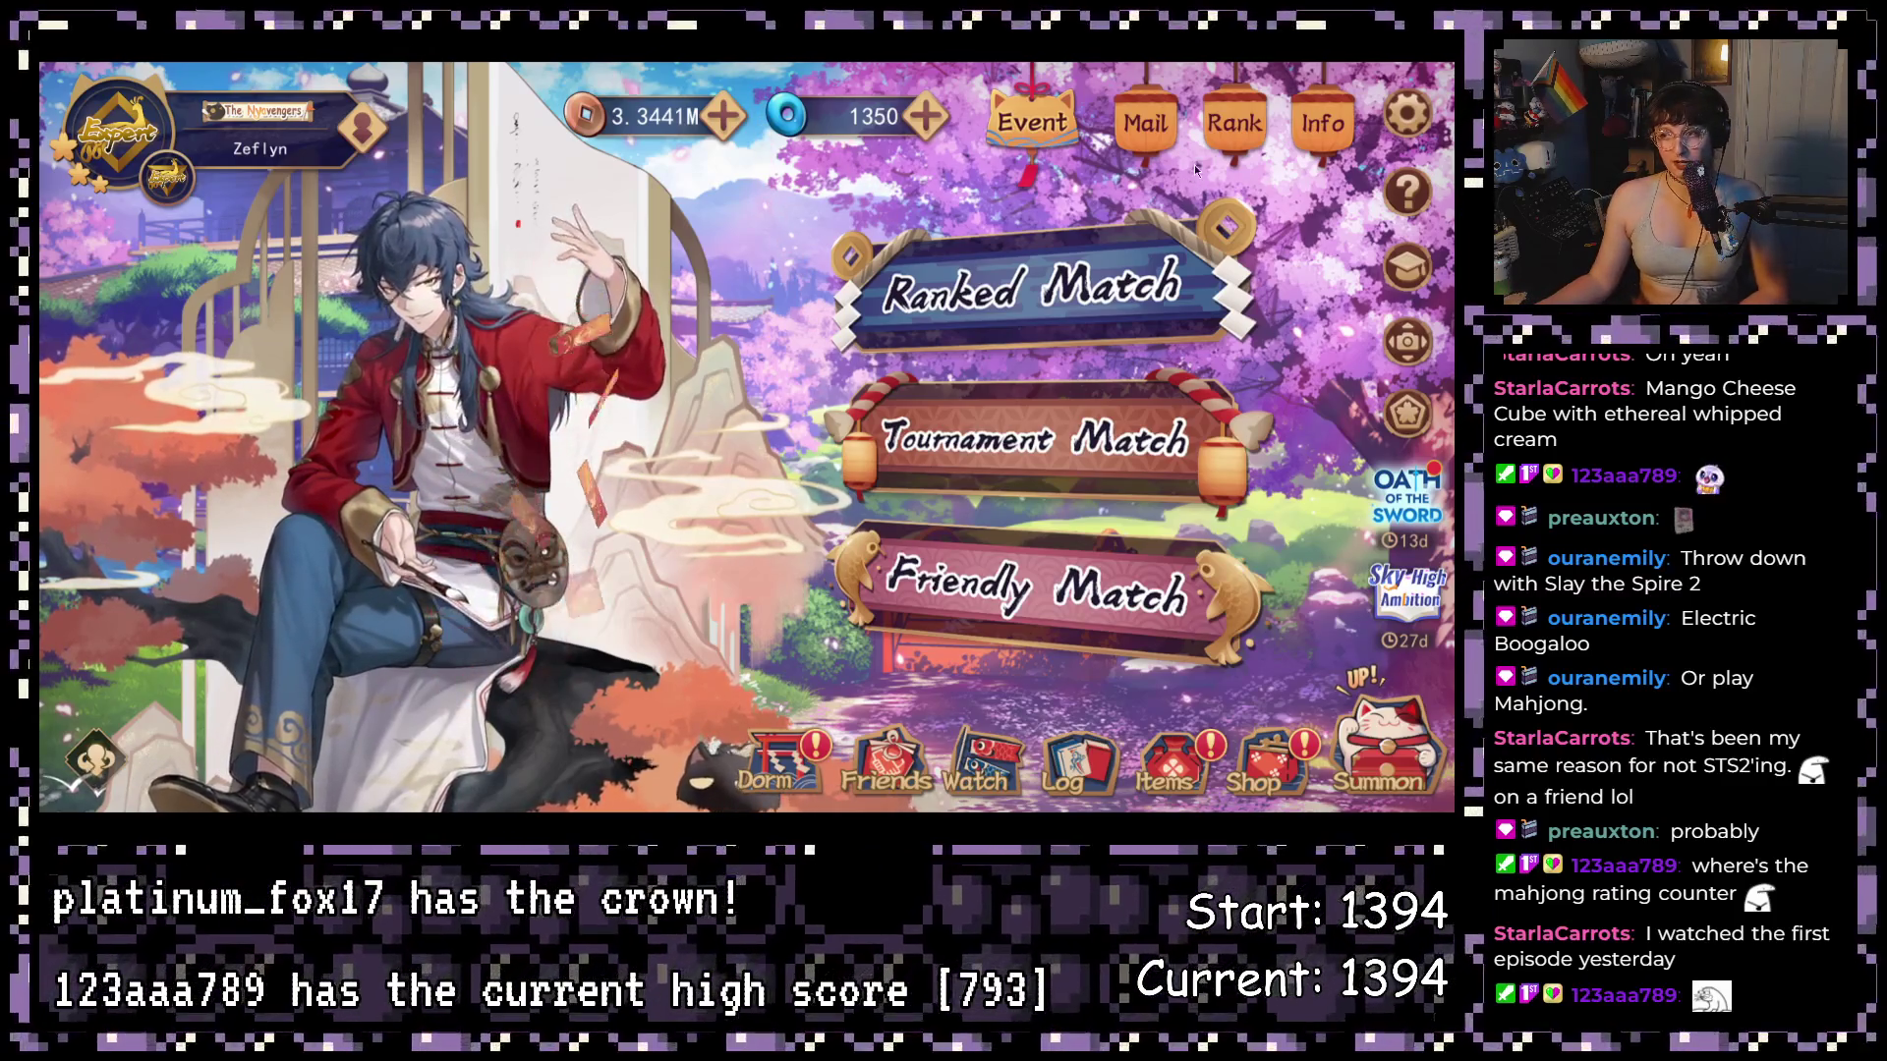
{"action": "left_click", "coordinate": [1042, 287]}
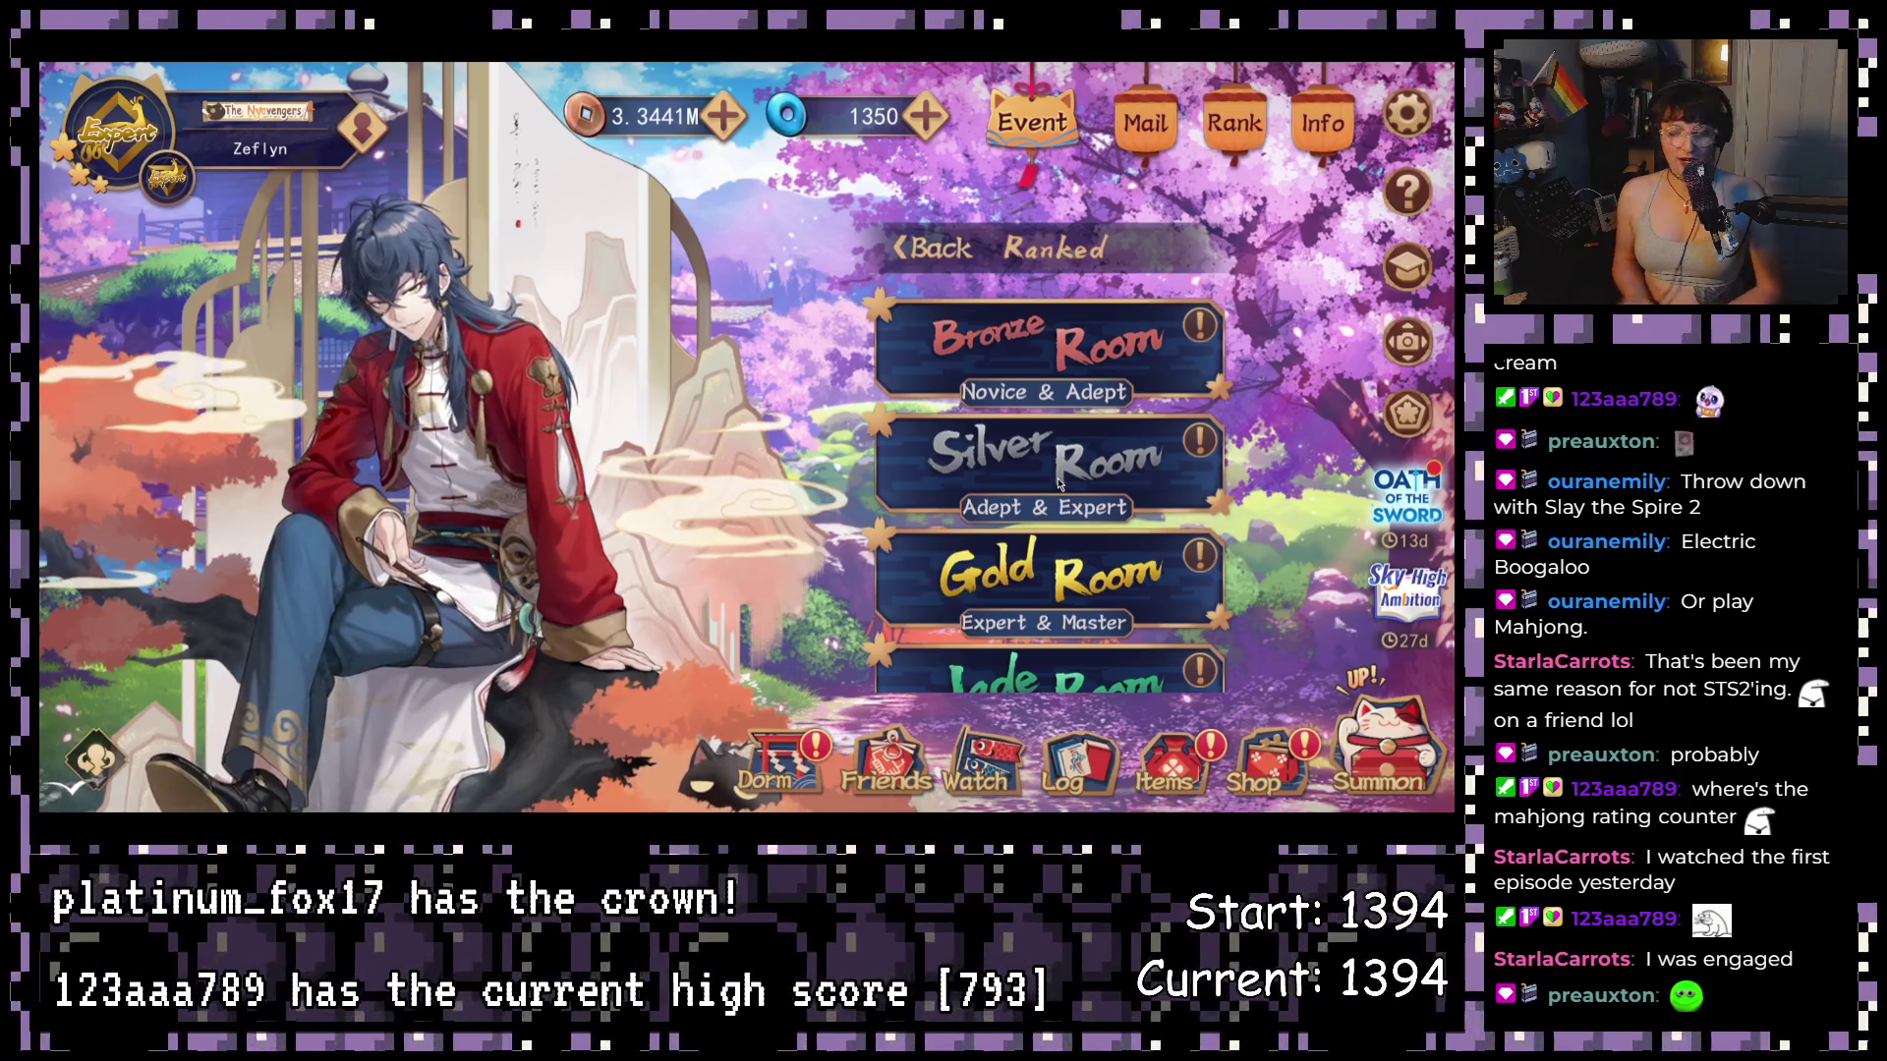
- Enter the Gold Room and queue for a 4-Player South ranked match
{"action": "left_click", "coordinate": [949, 587]}
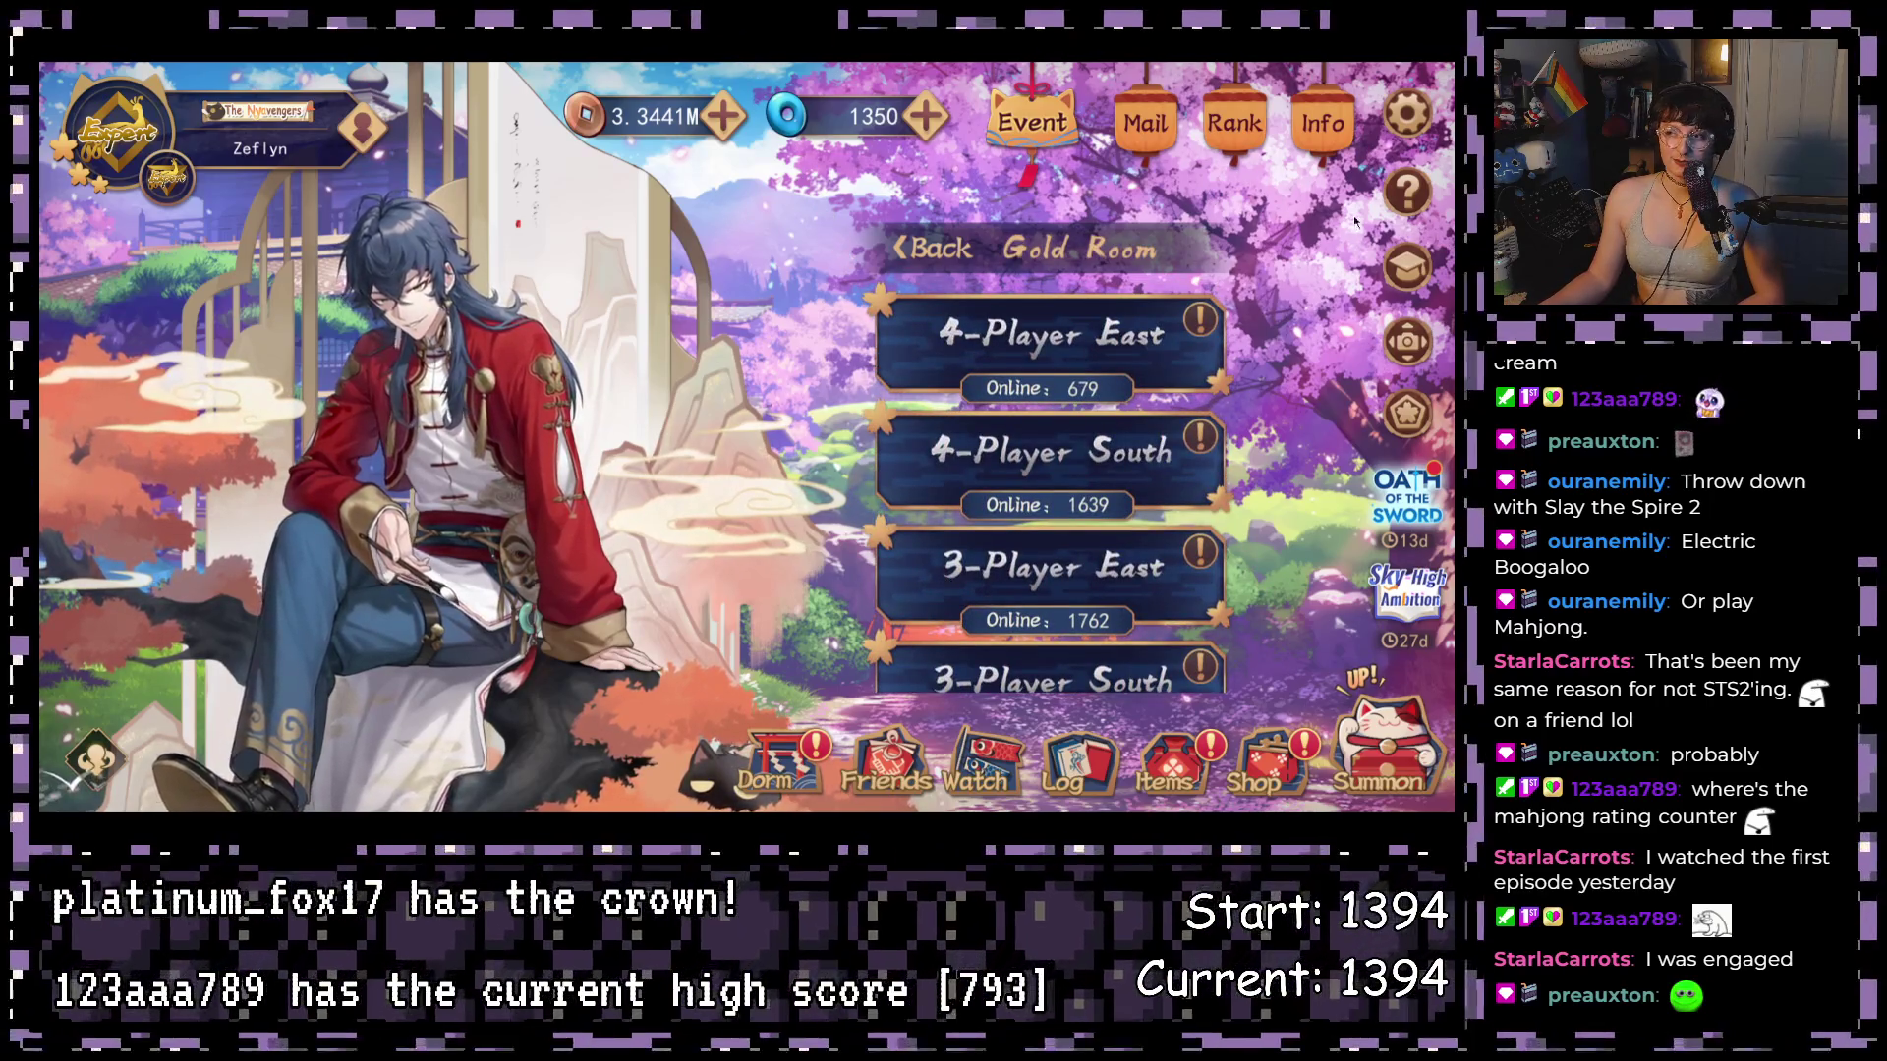
{"action": "scroll", "coordinate": [1047, 383], "scroll_direction": "down", "scroll_amount": 1}
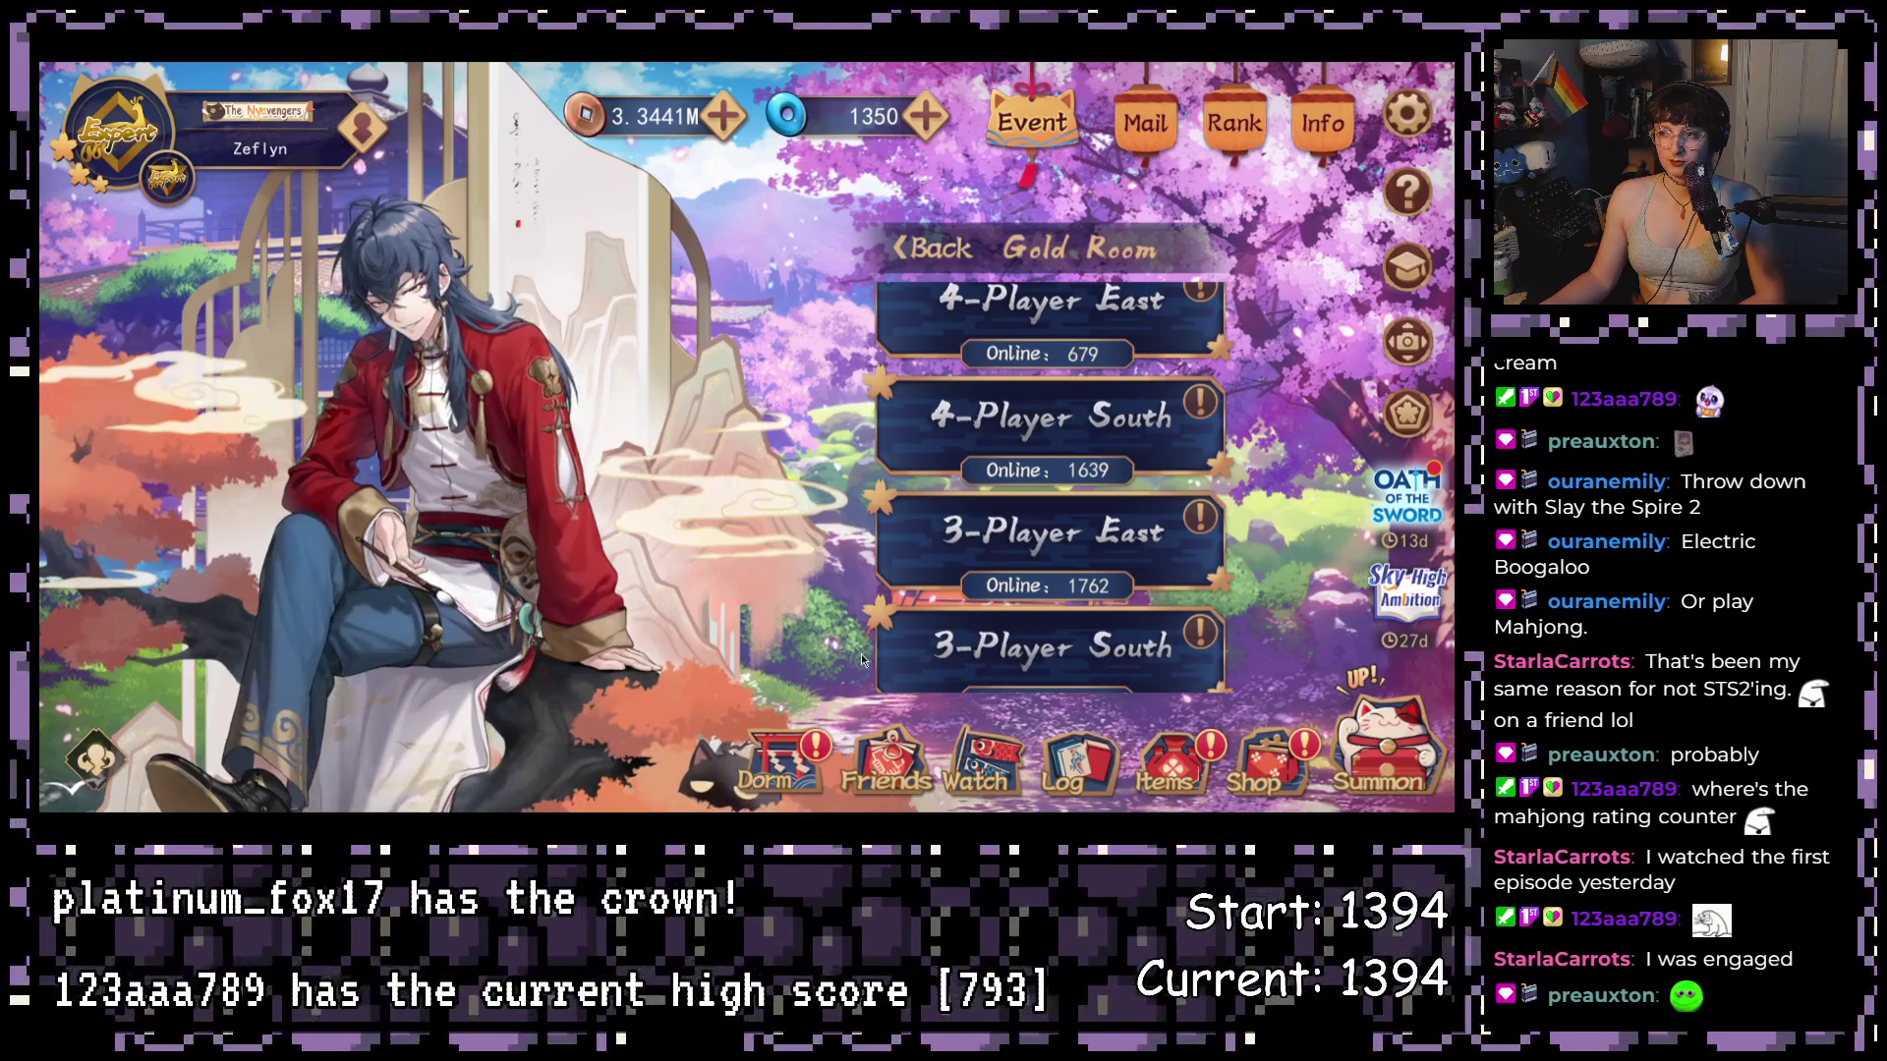
{"action": "left_click", "coordinate": [1086, 417]}
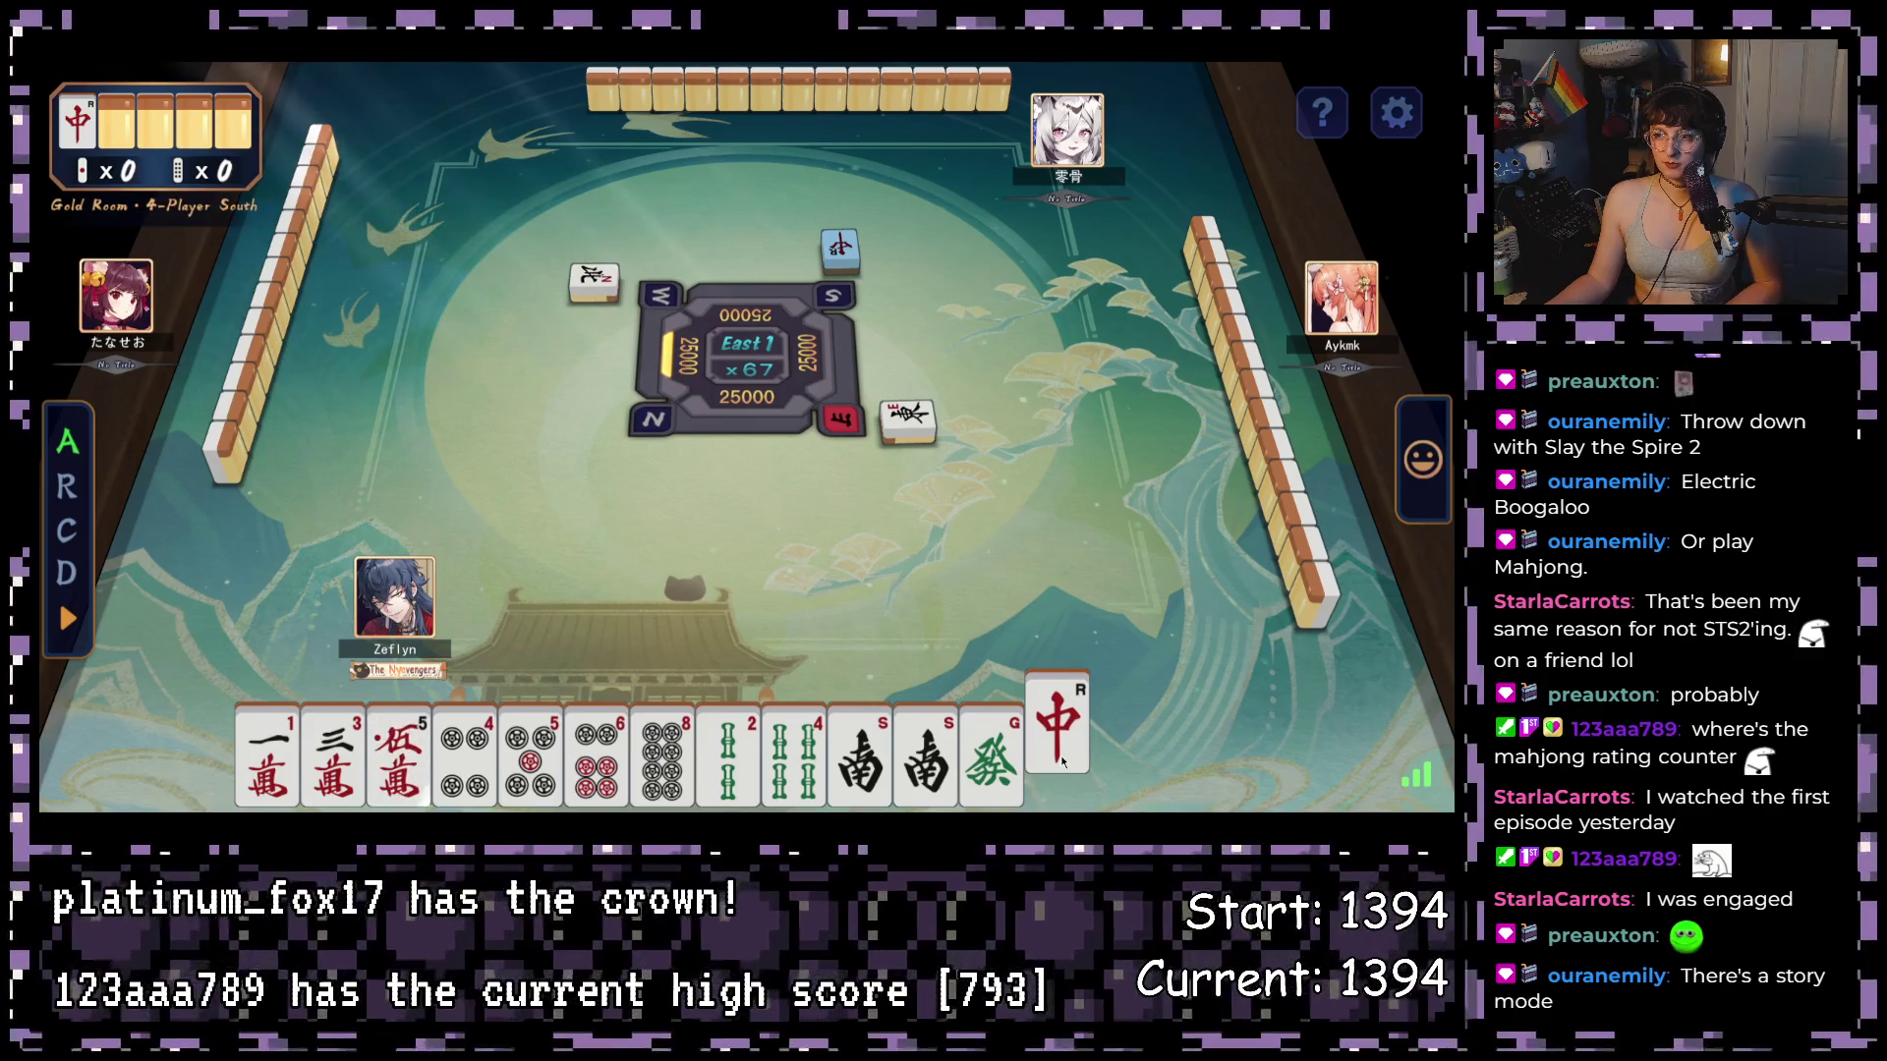
- Discard the red dragon, Green Dragon, both South winds, 2-sou, 1-man and White dragon in turn
{"action": "left_click", "coordinate": [1059, 747]}
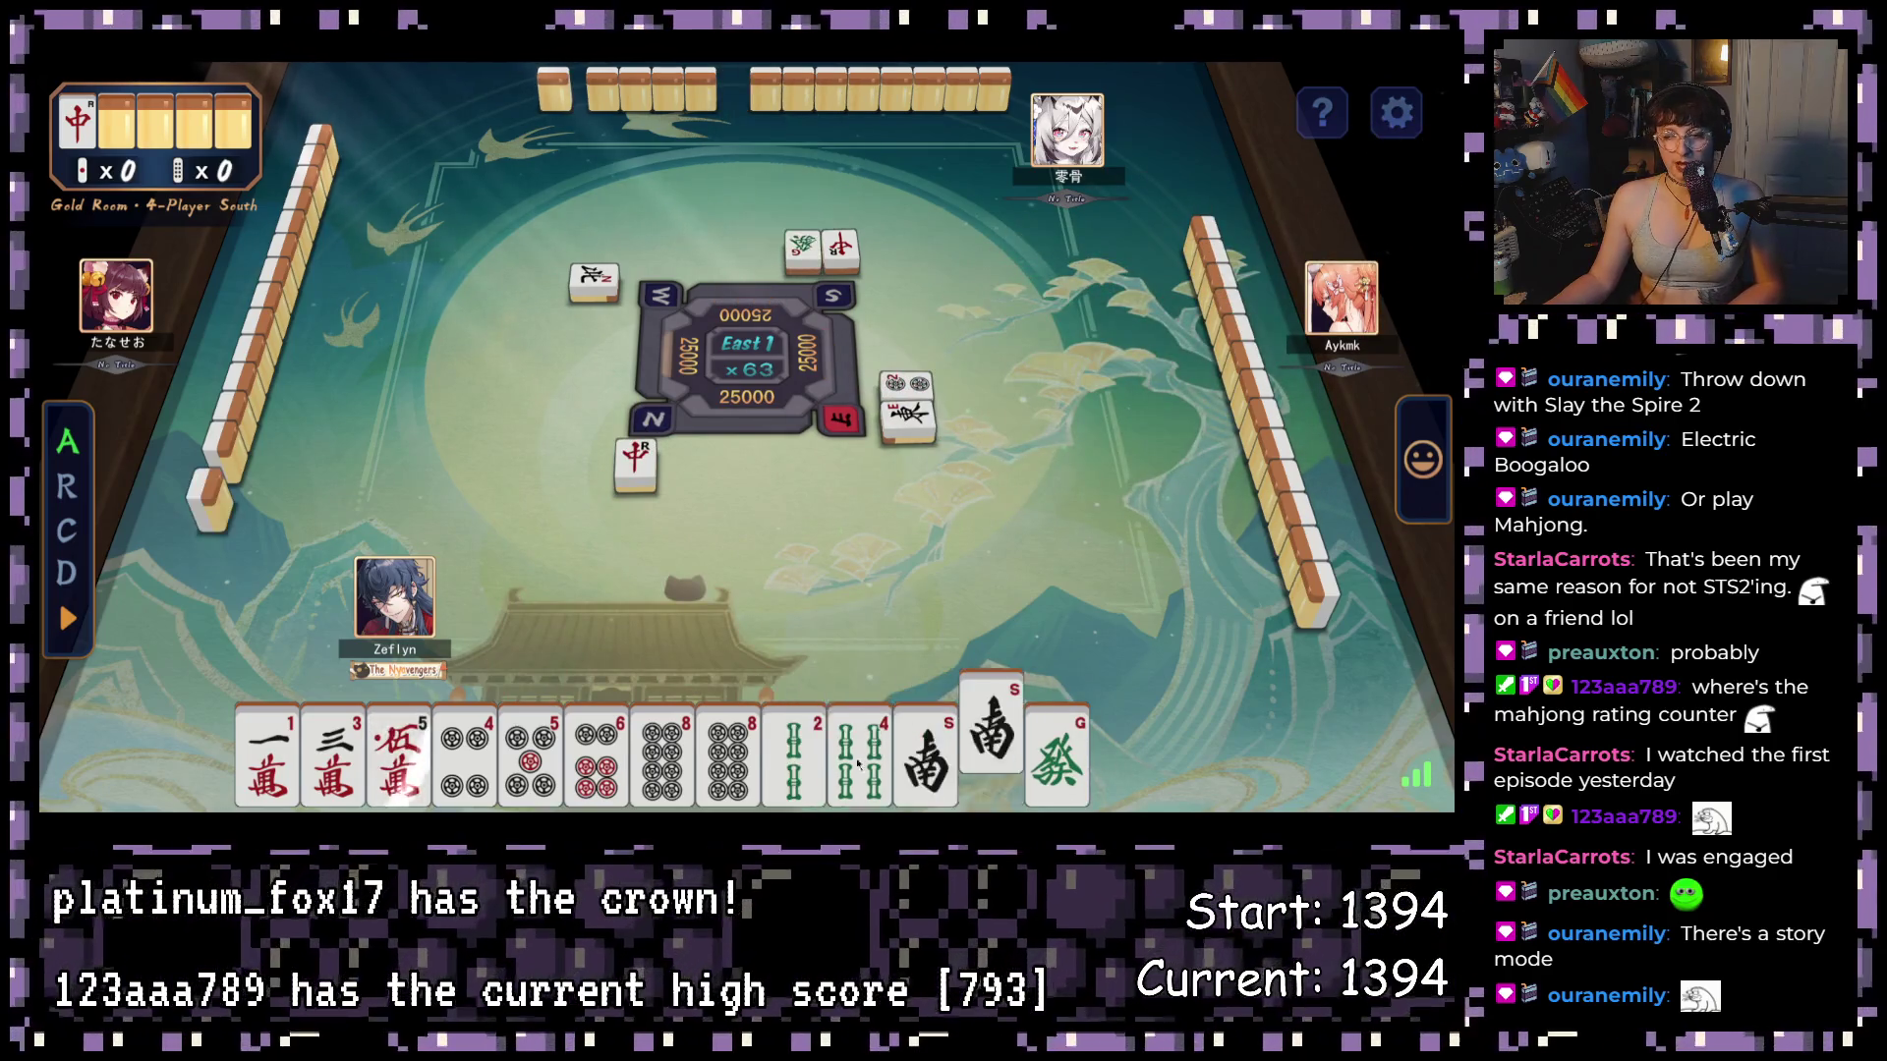
{"action": "left_click", "coordinate": [1088, 752]}
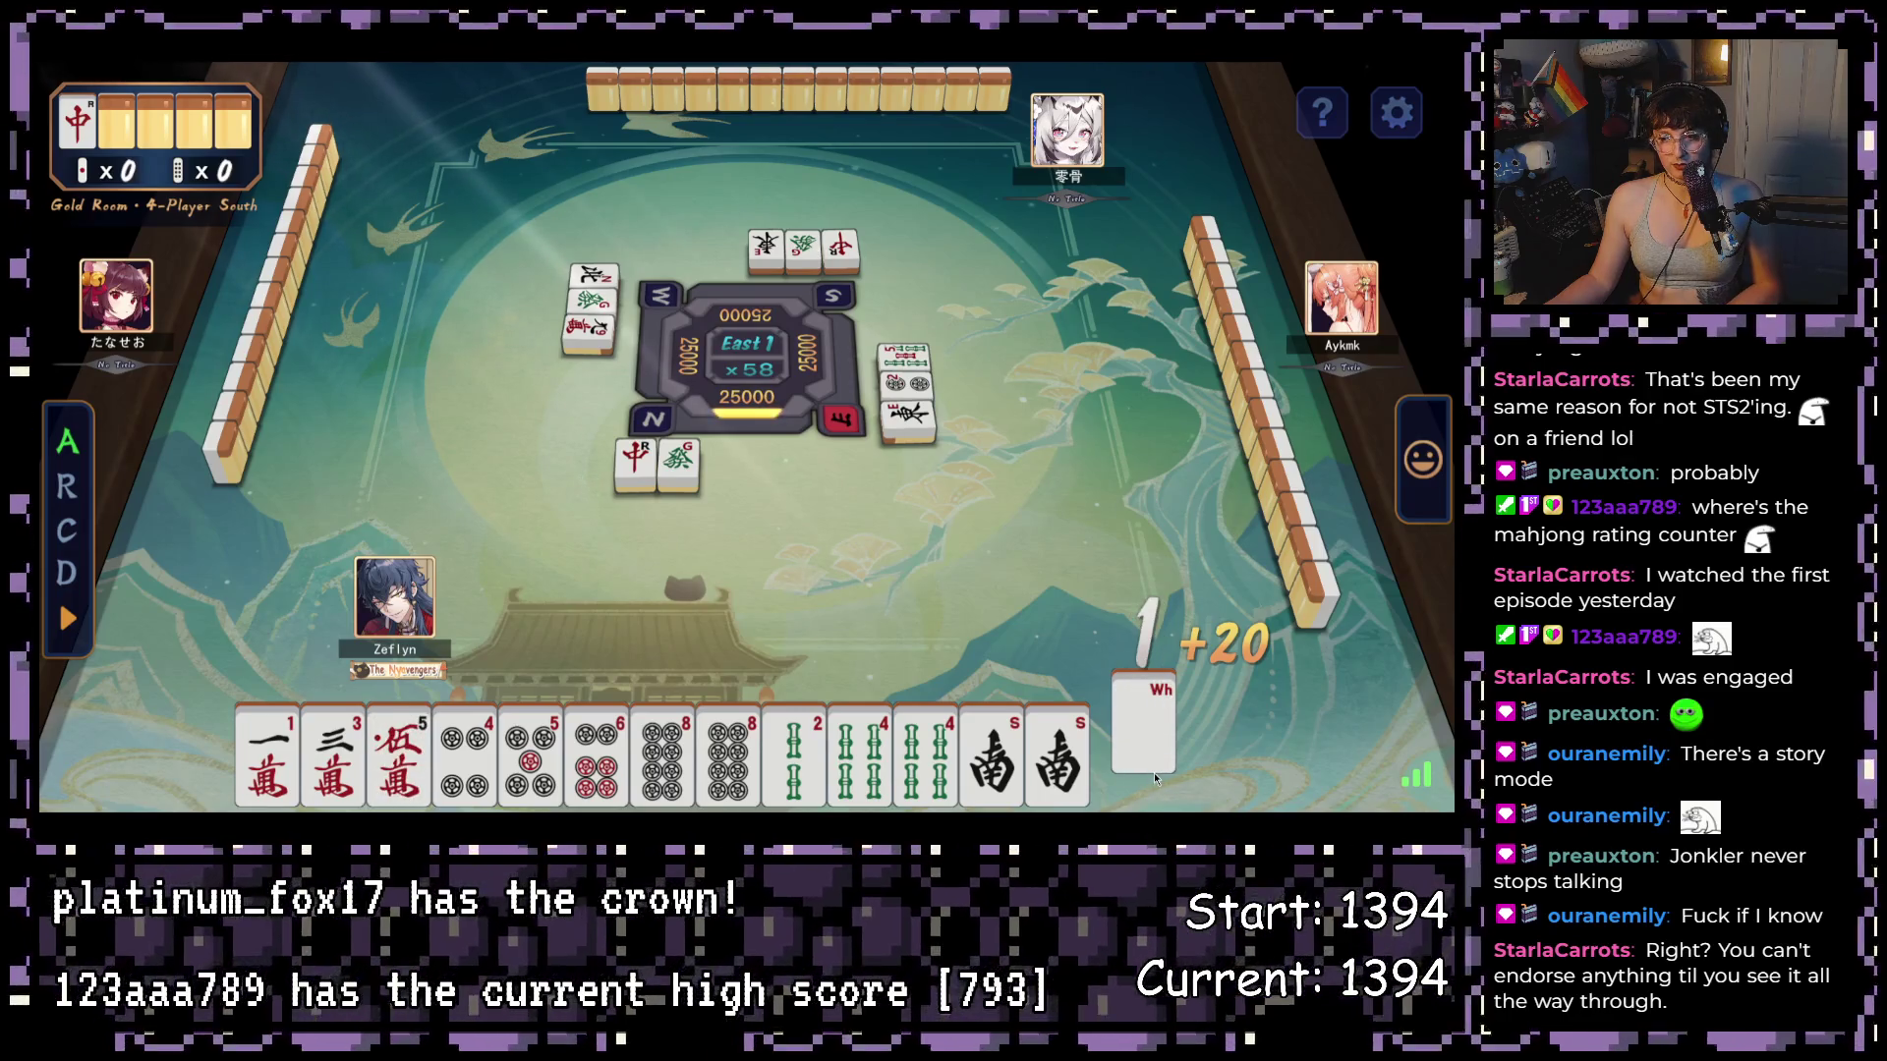
{"action": "left_click", "coordinate": [1071, 789]}
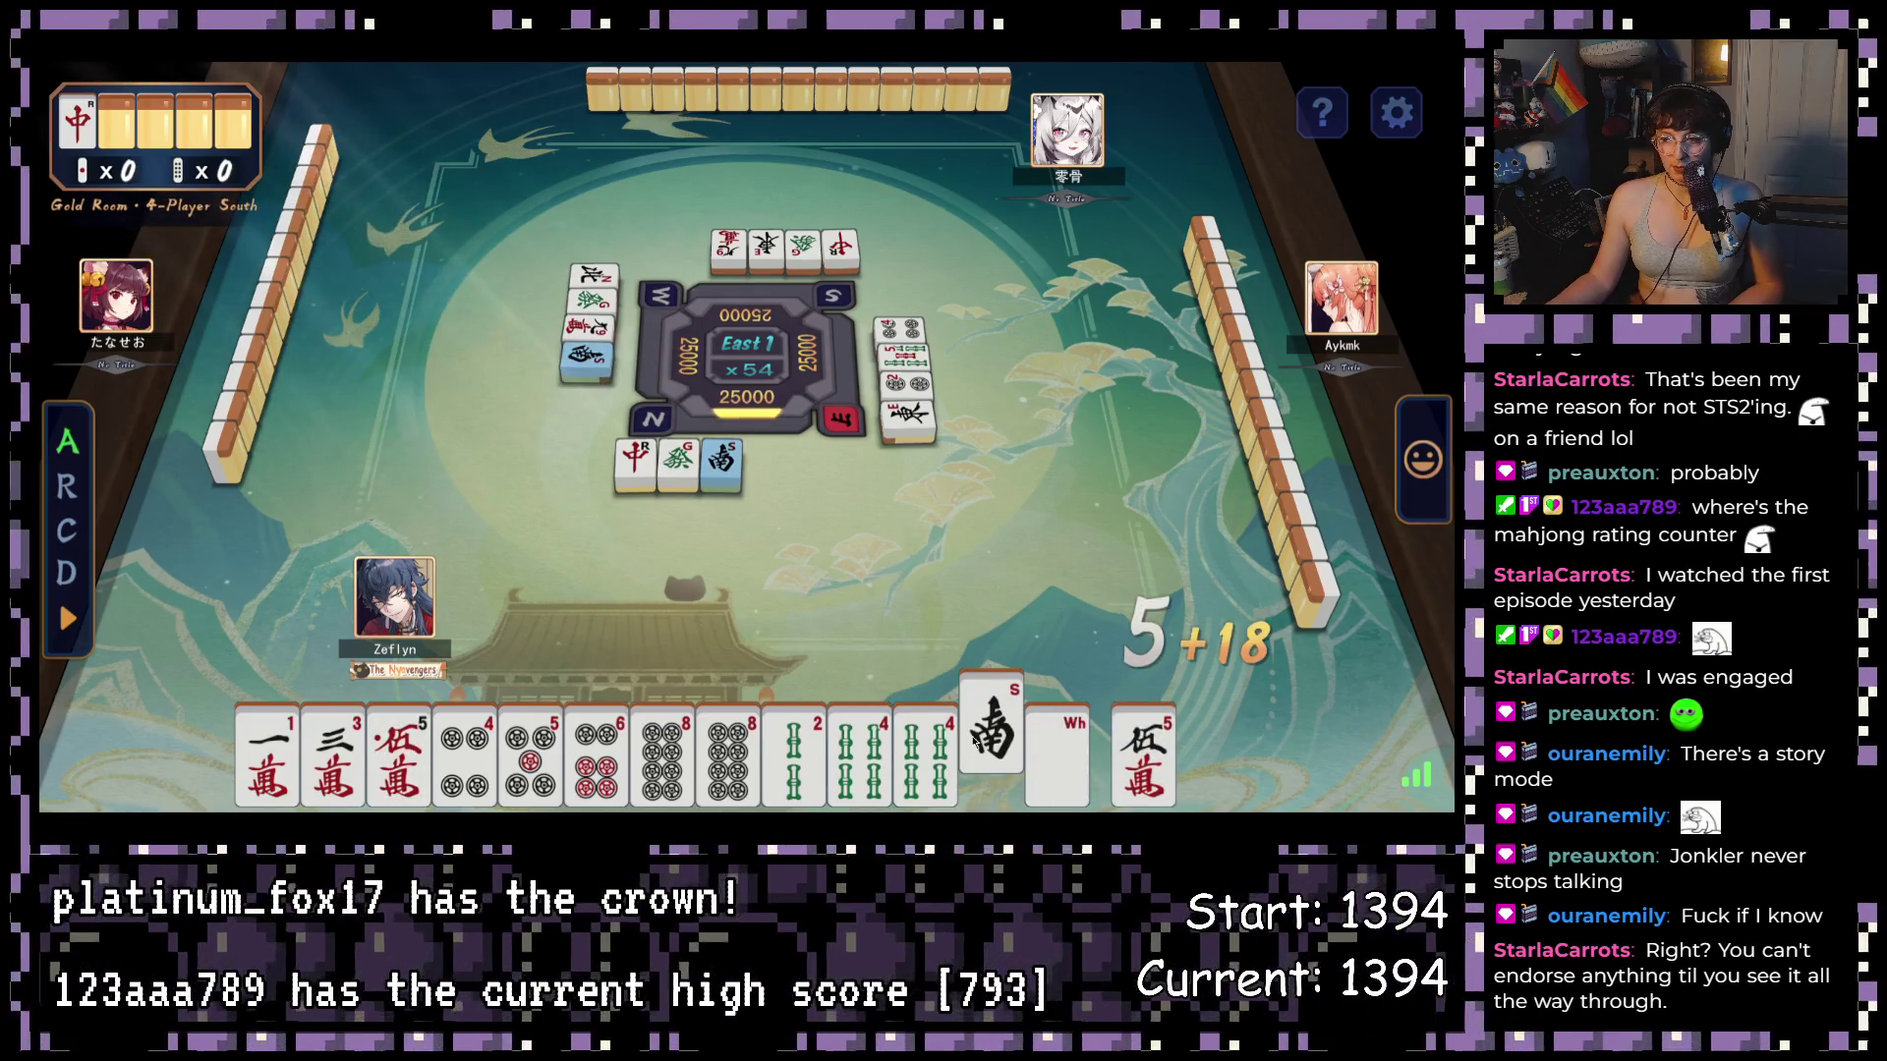
{"action": "left_click", "coordinate": [988, 737]}
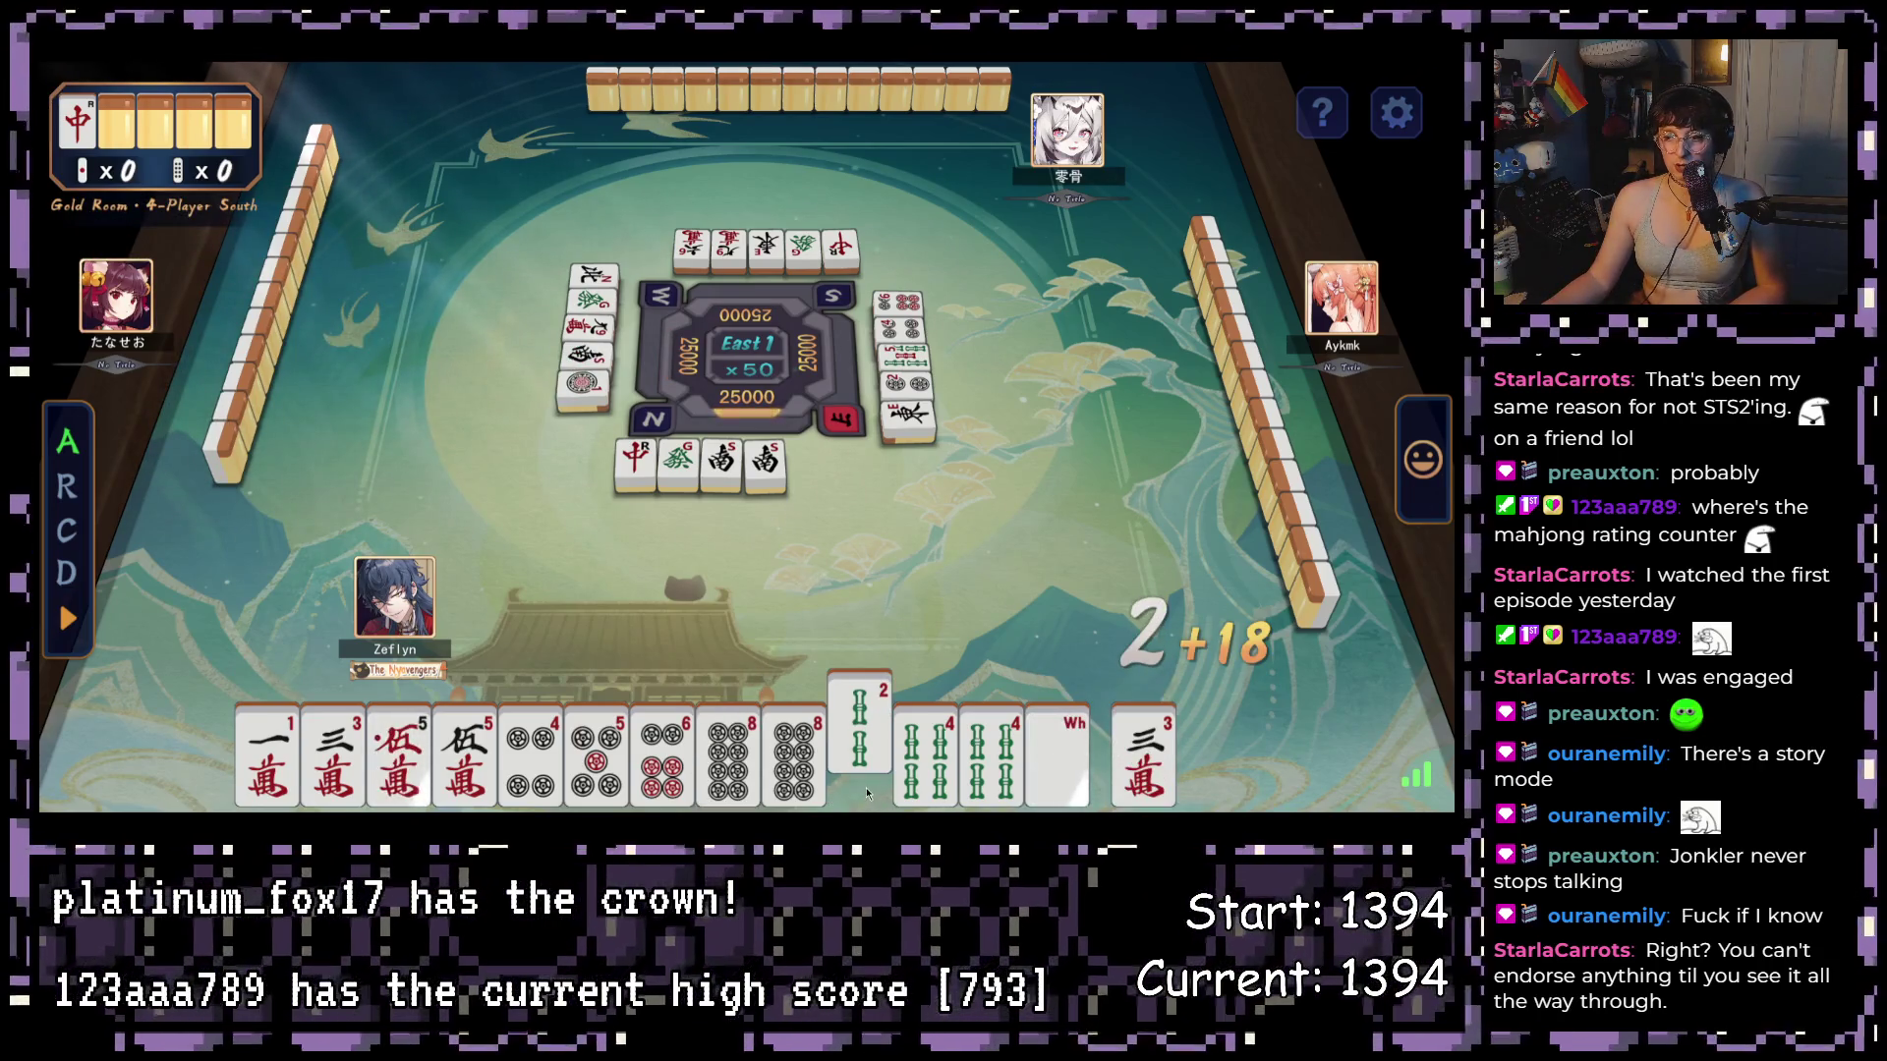
{"action": "left_click", "coordinate": [860, 742]}
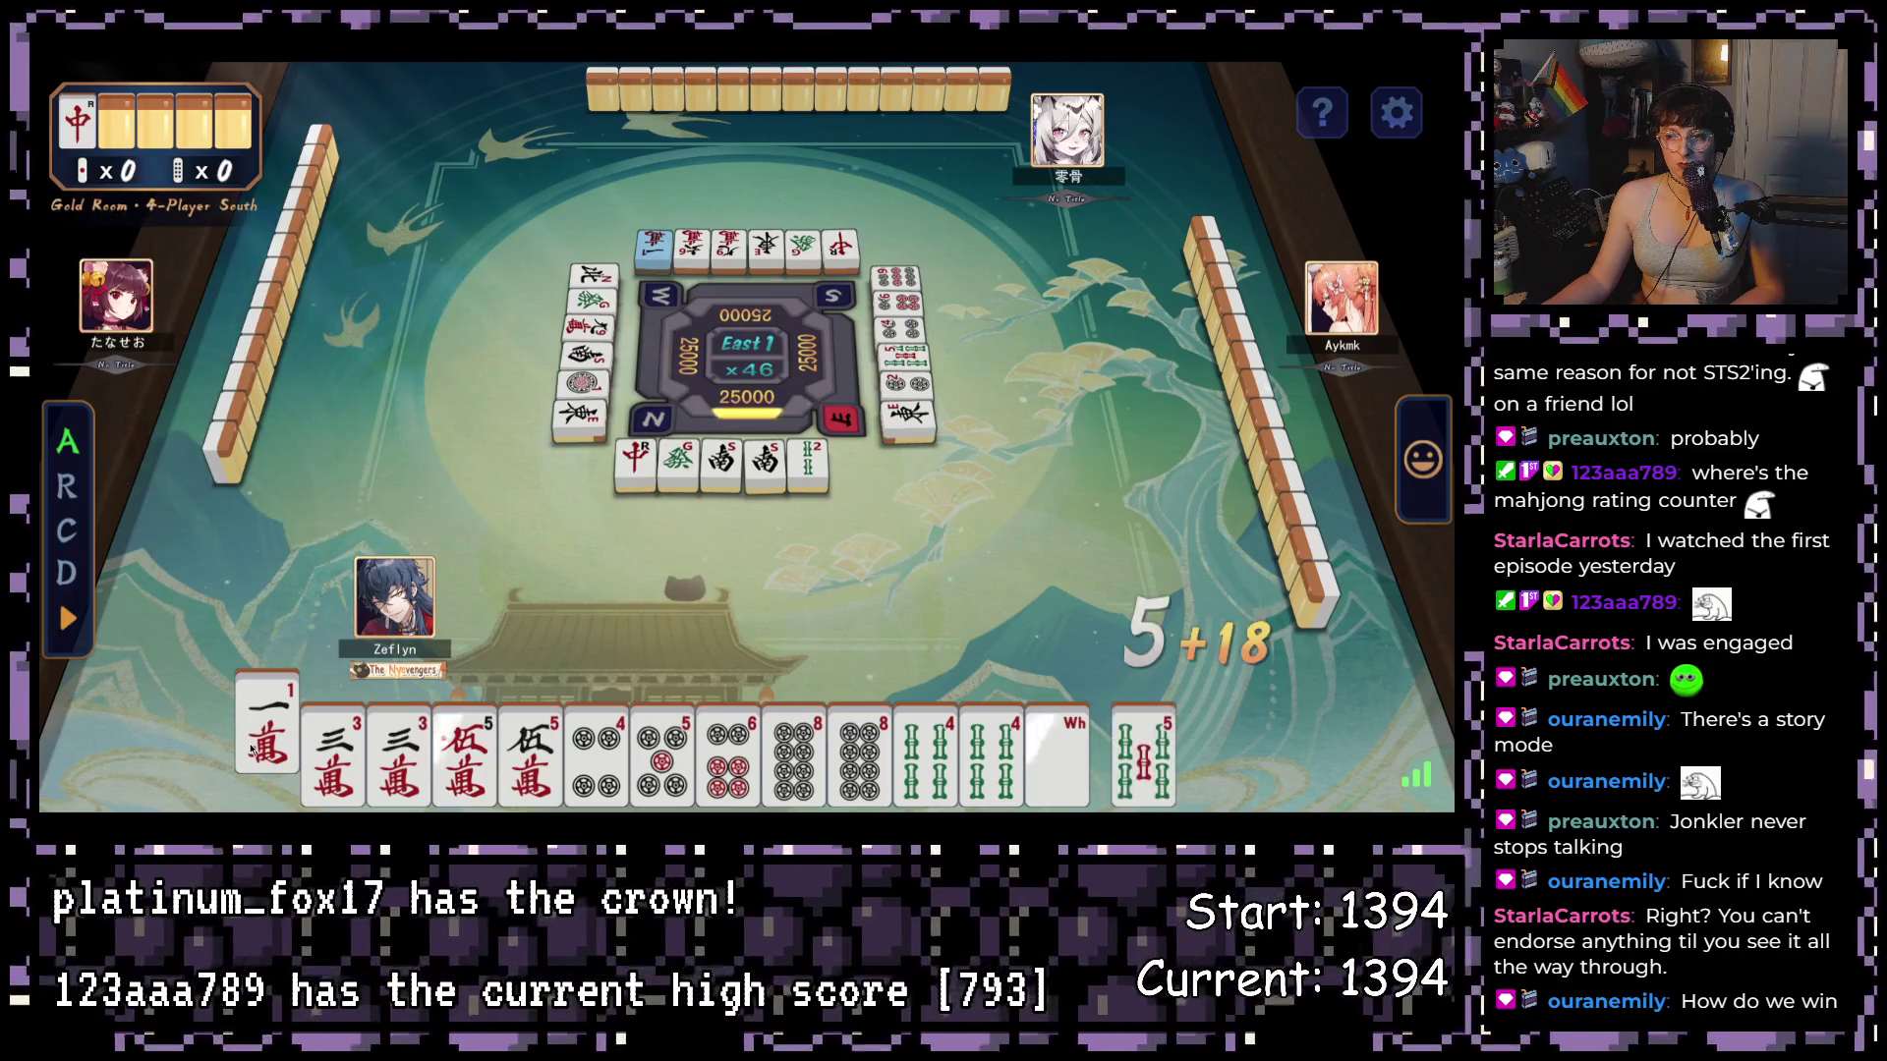
{"action": "left_click", "coordinate": [251, 749]}
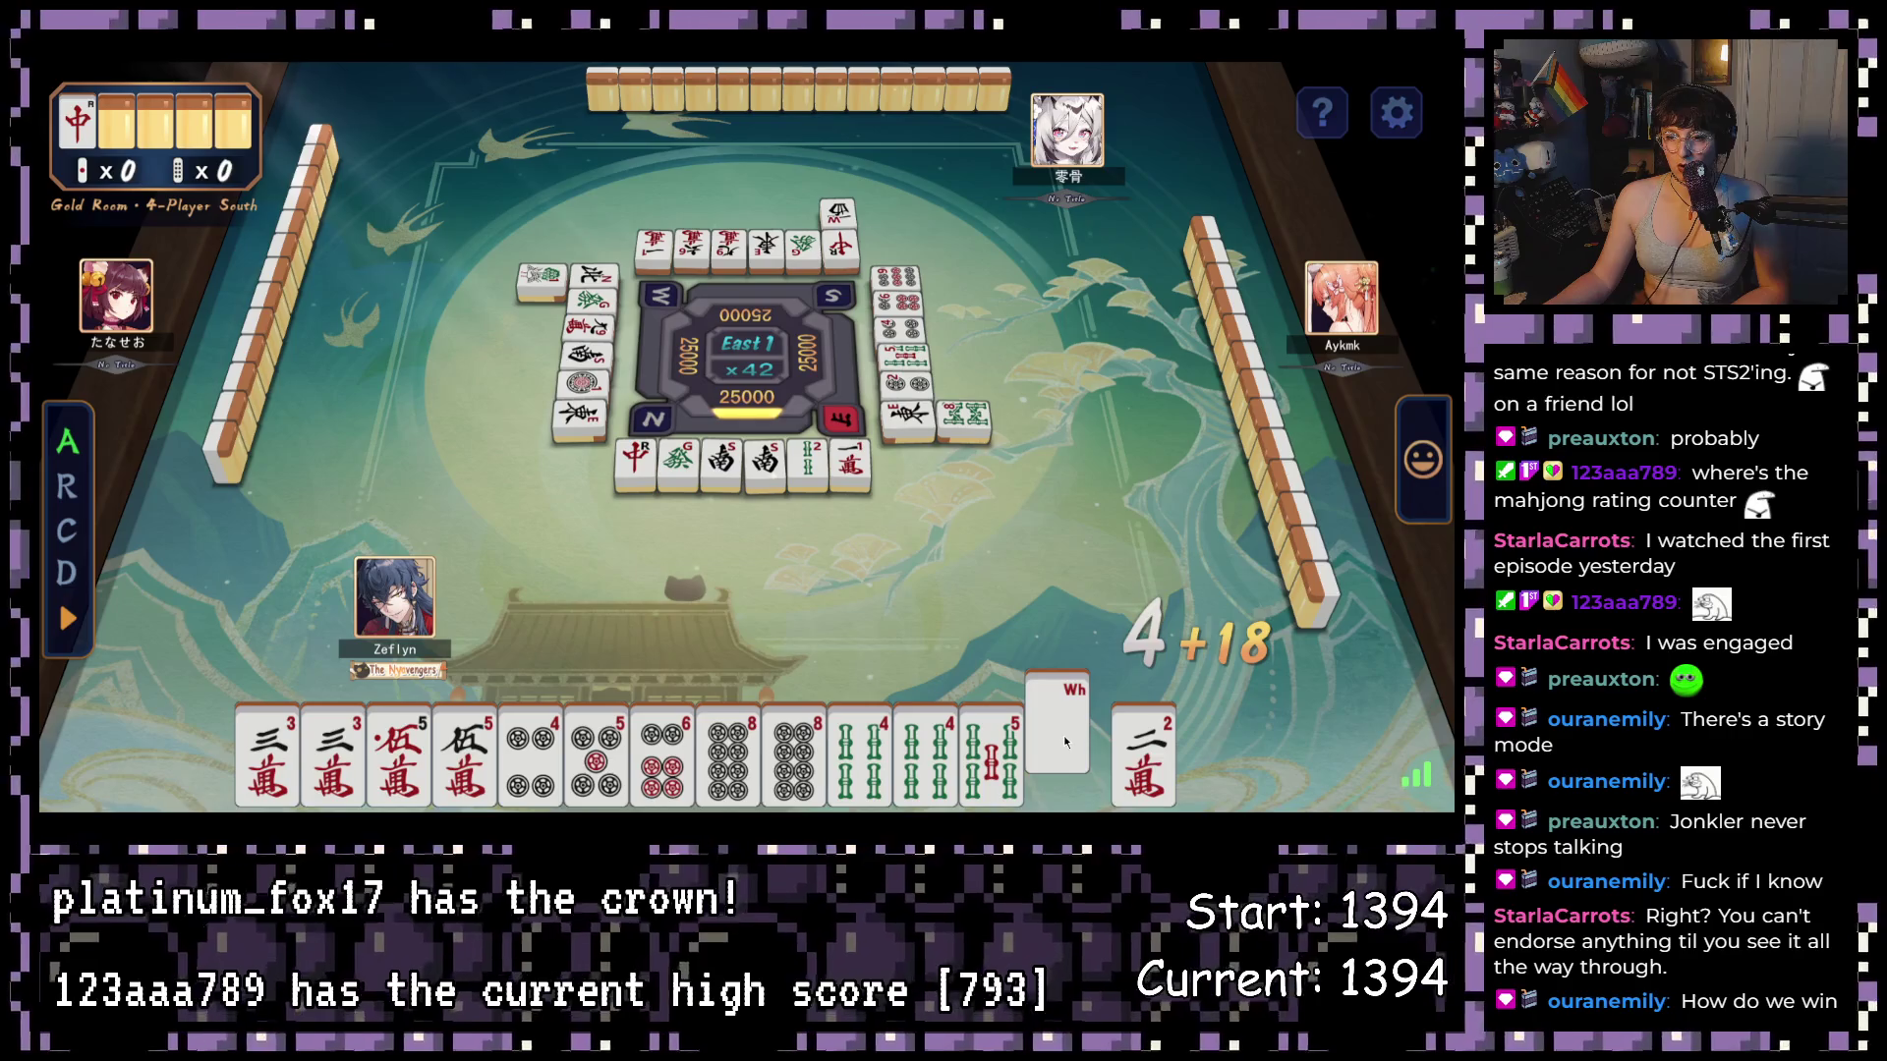
{"action": "left_click", "coordinate": [1064, 742]}
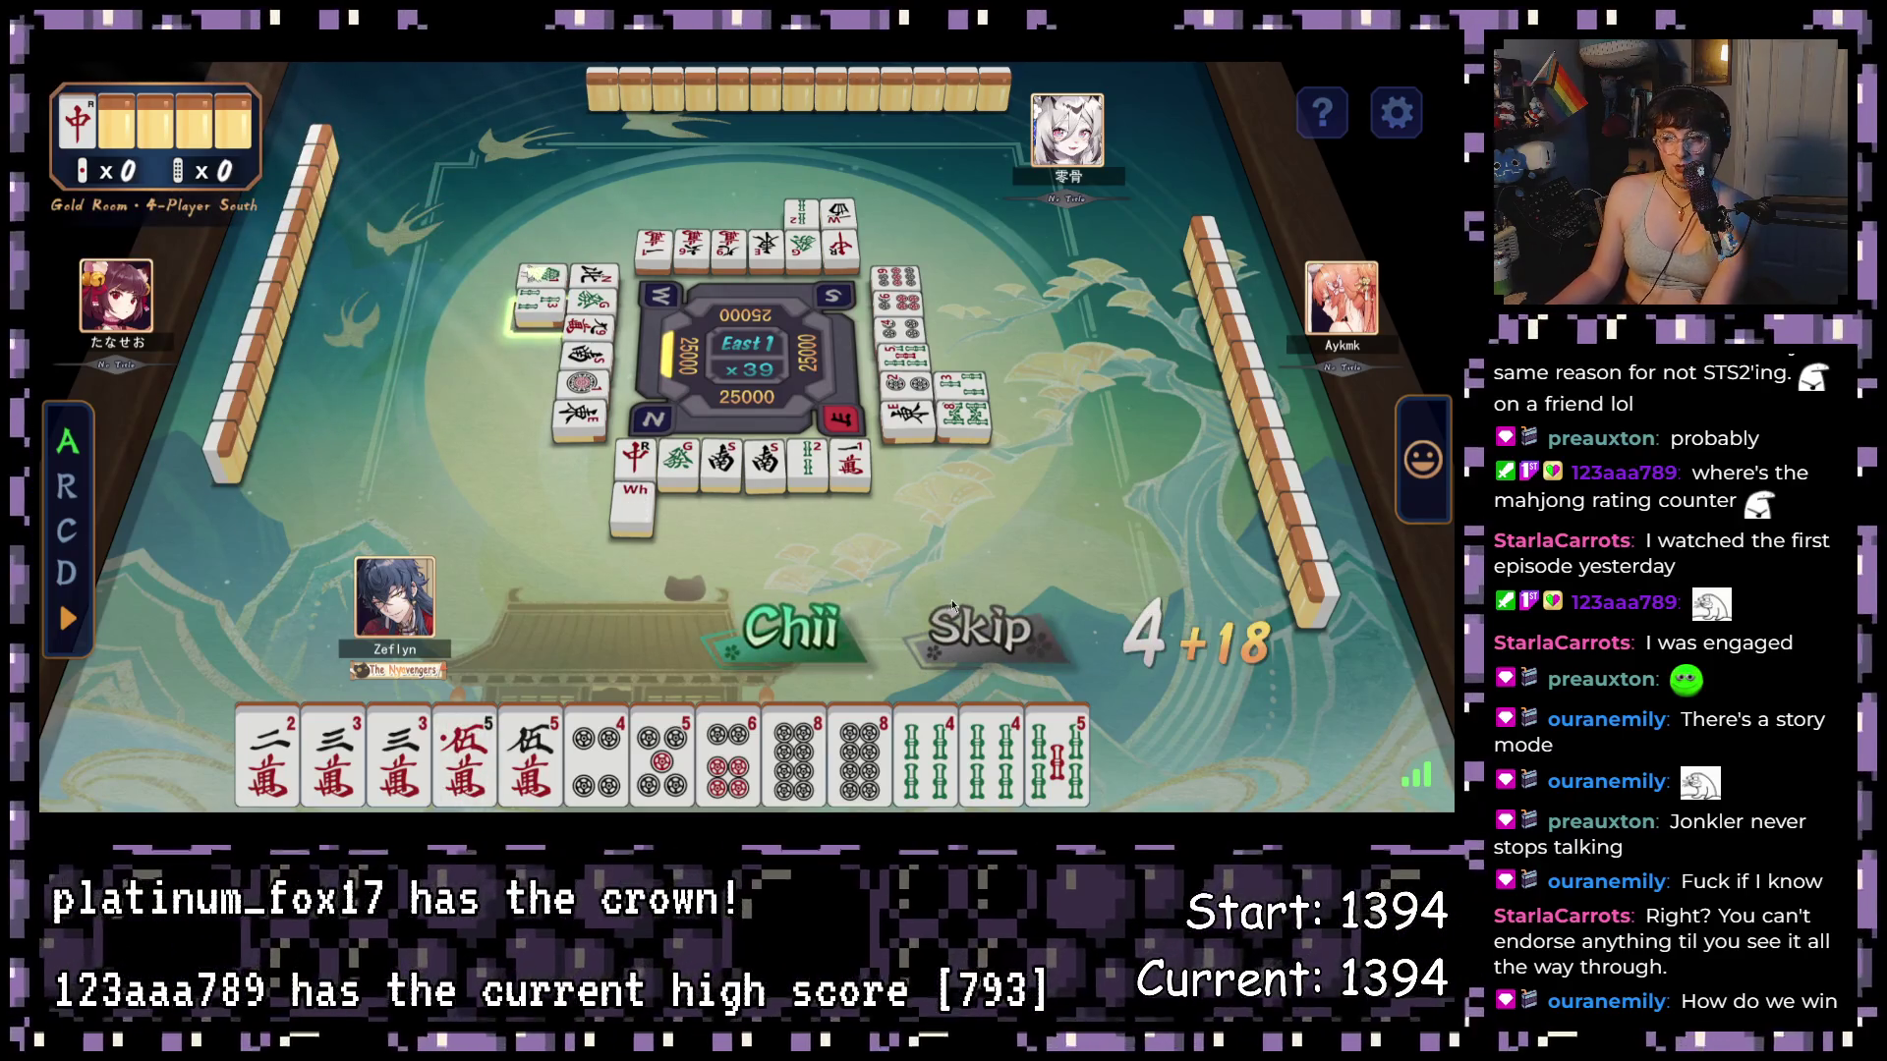
- Call chii for a 3-4-5 sou meld, then discard 4-sou and 3-man to wait on 5-man/8-pin
{"action": "left_click", "coordinate": [811, 637]}
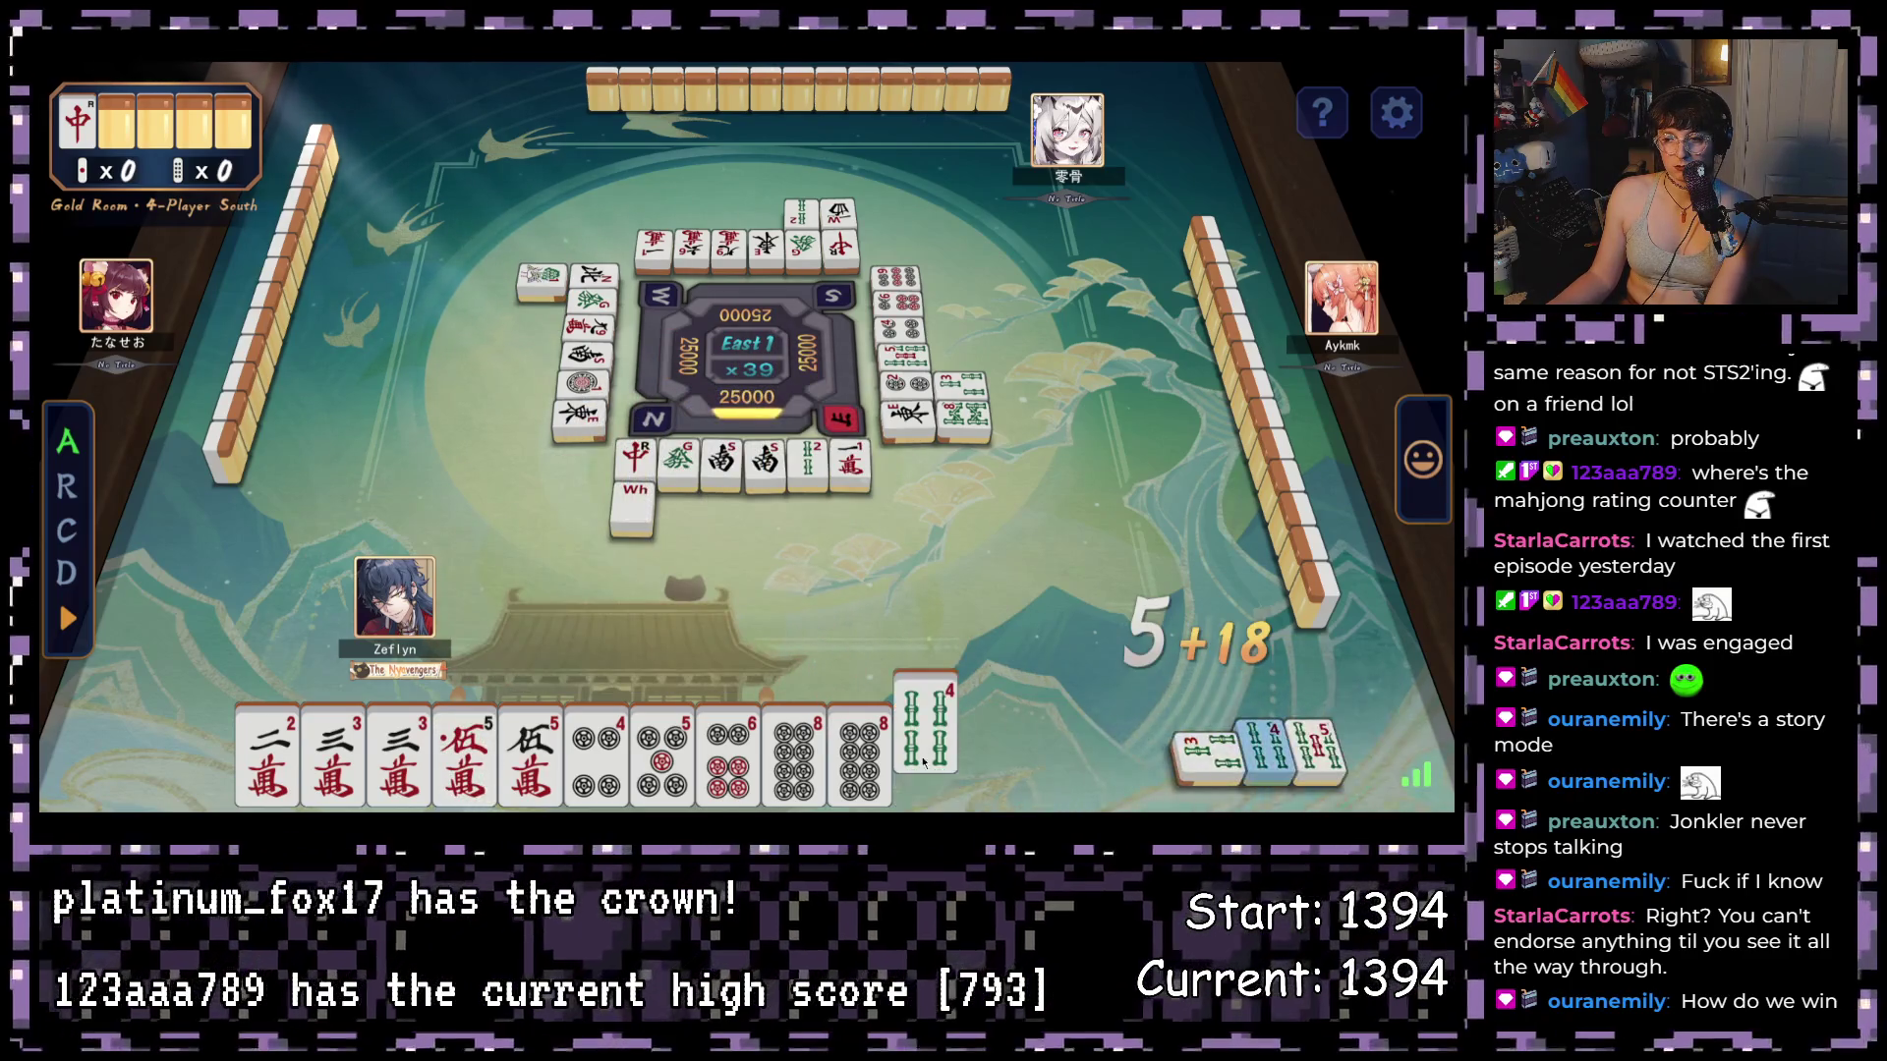
{"action": "left_click", "coordinate": [923, 757]}
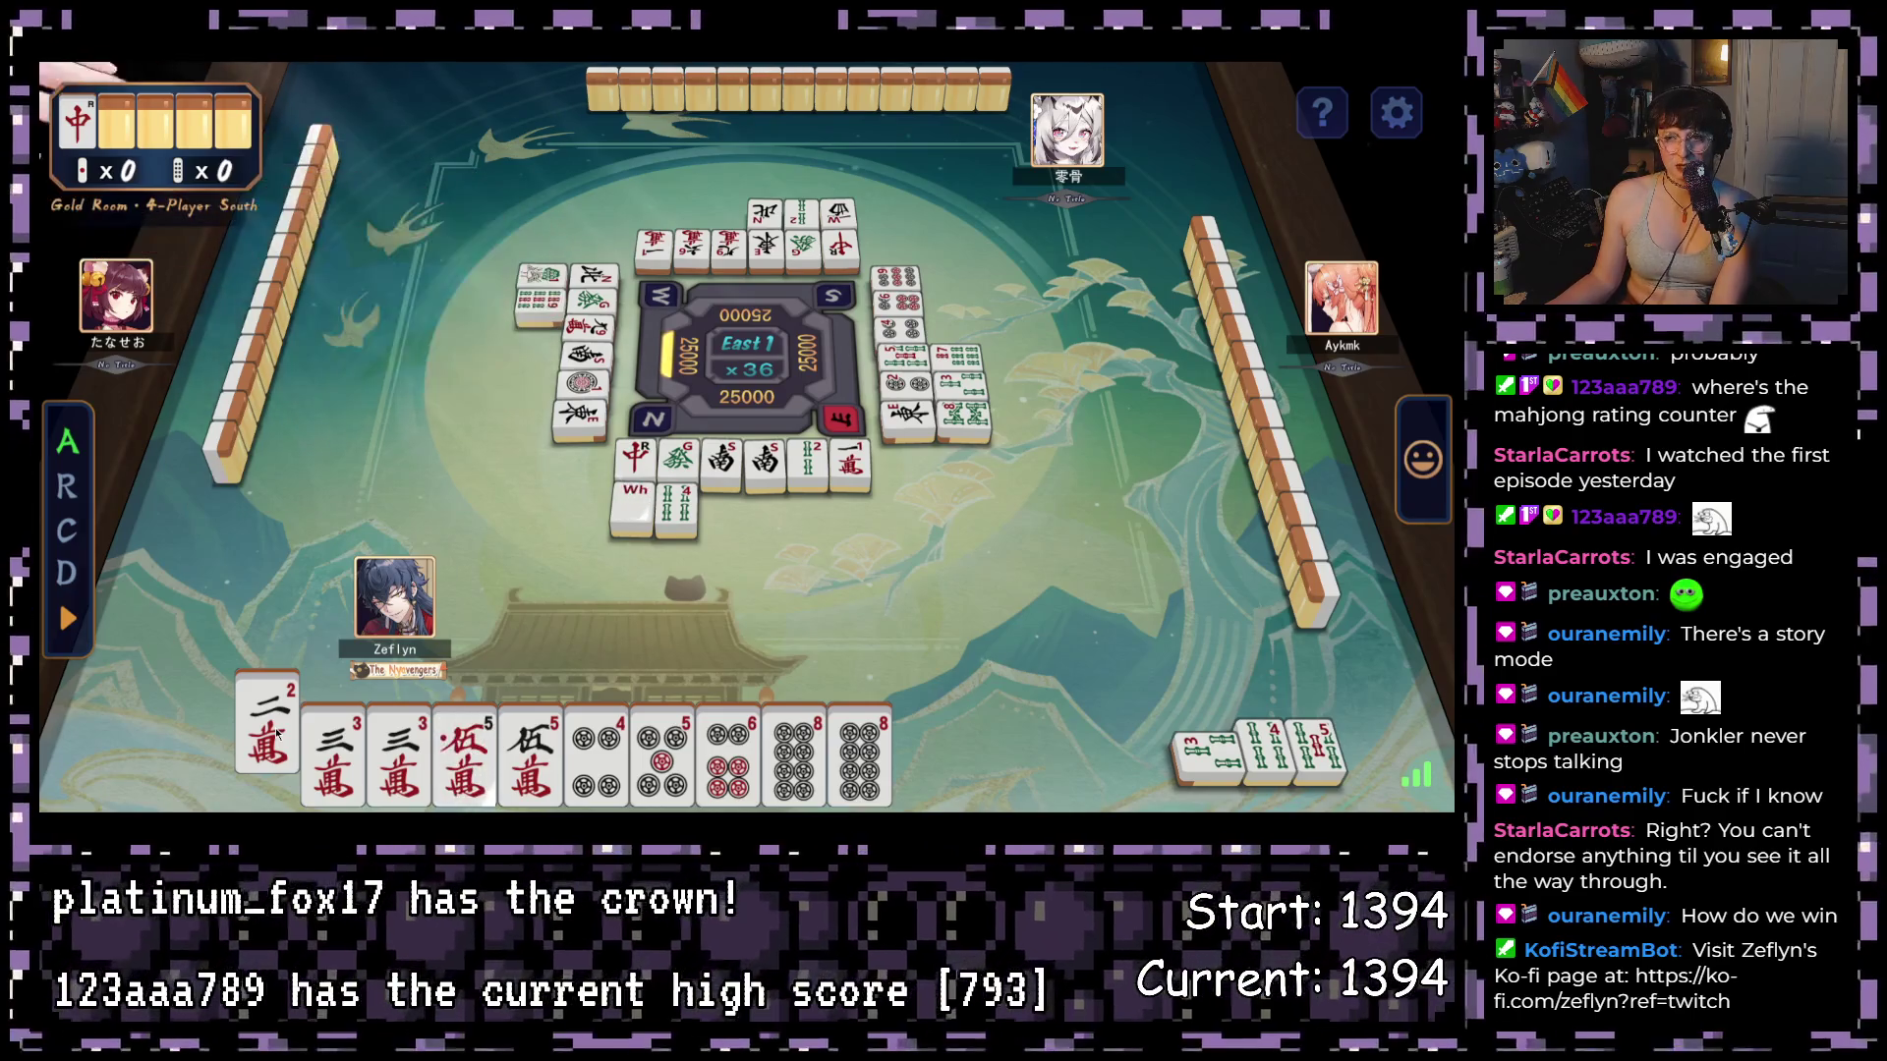
{"action": "mouse_move", "coordinate": [275, 773]}
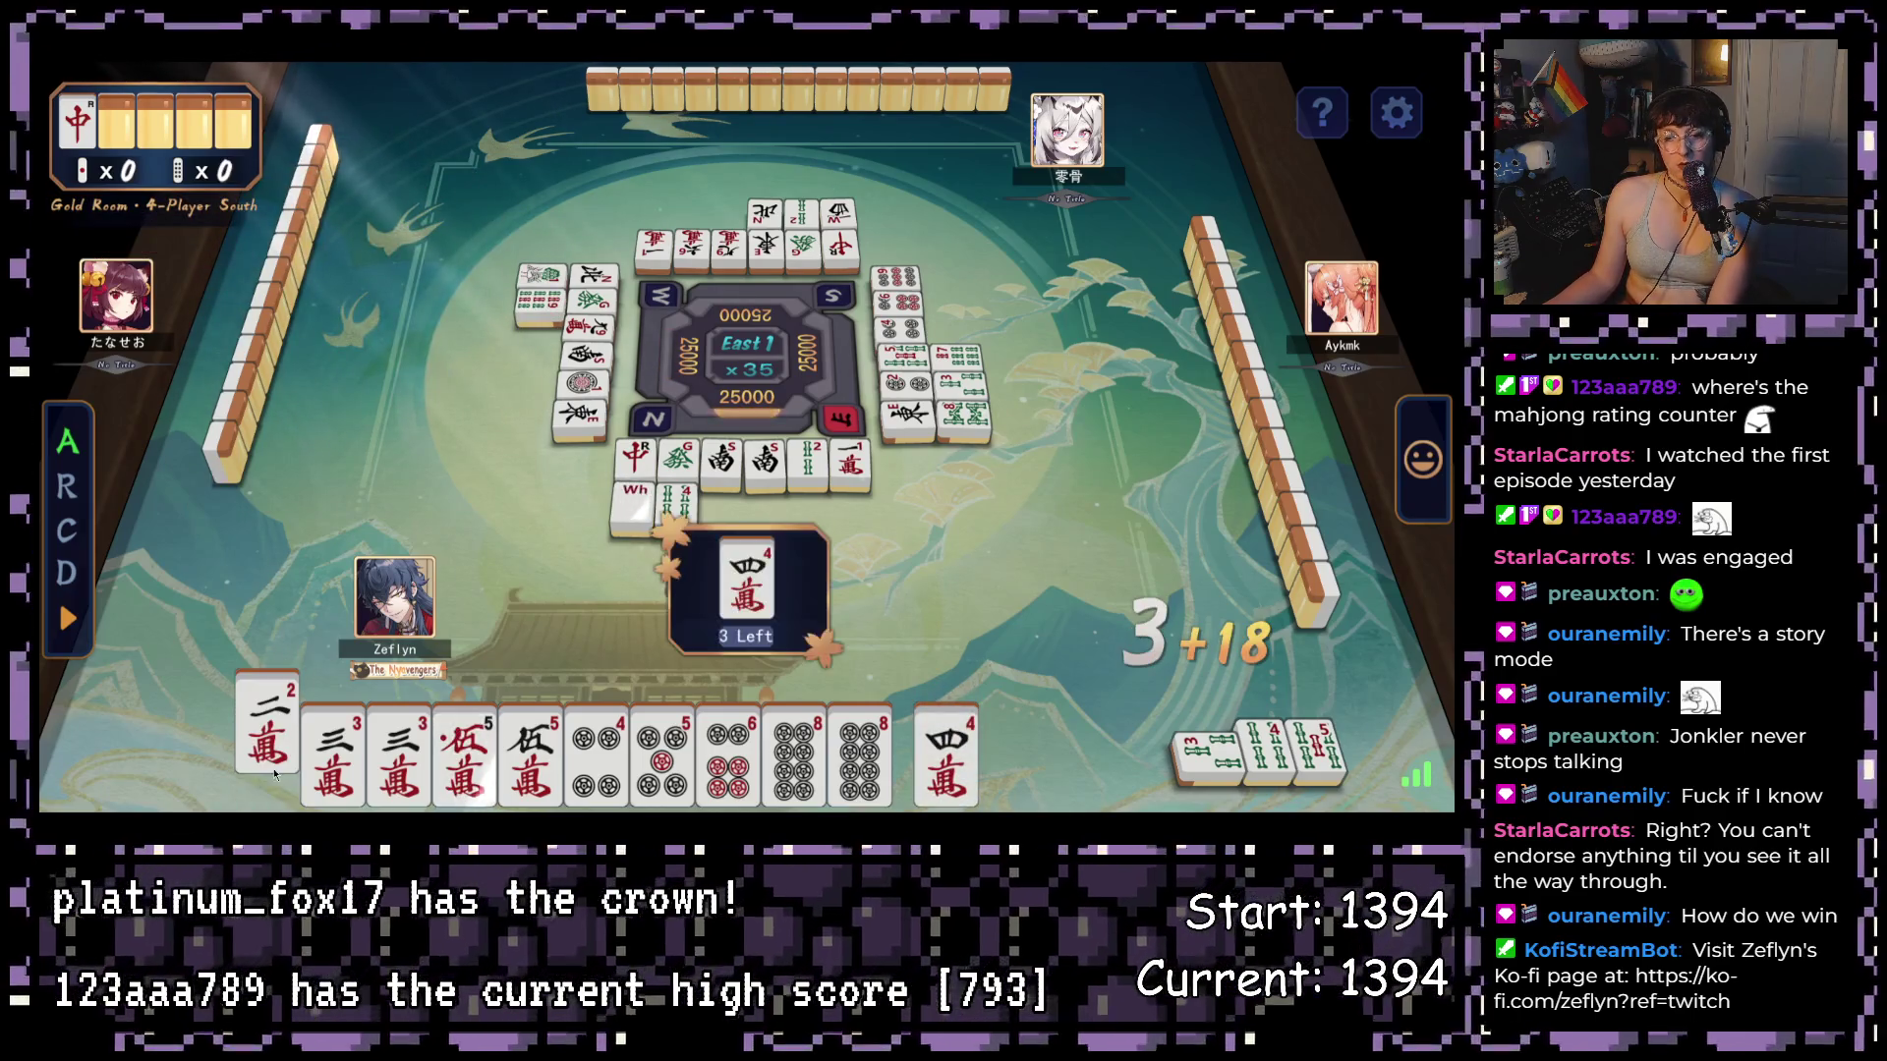
{"action": "mouse_move", "coordinate": [402, 771]}
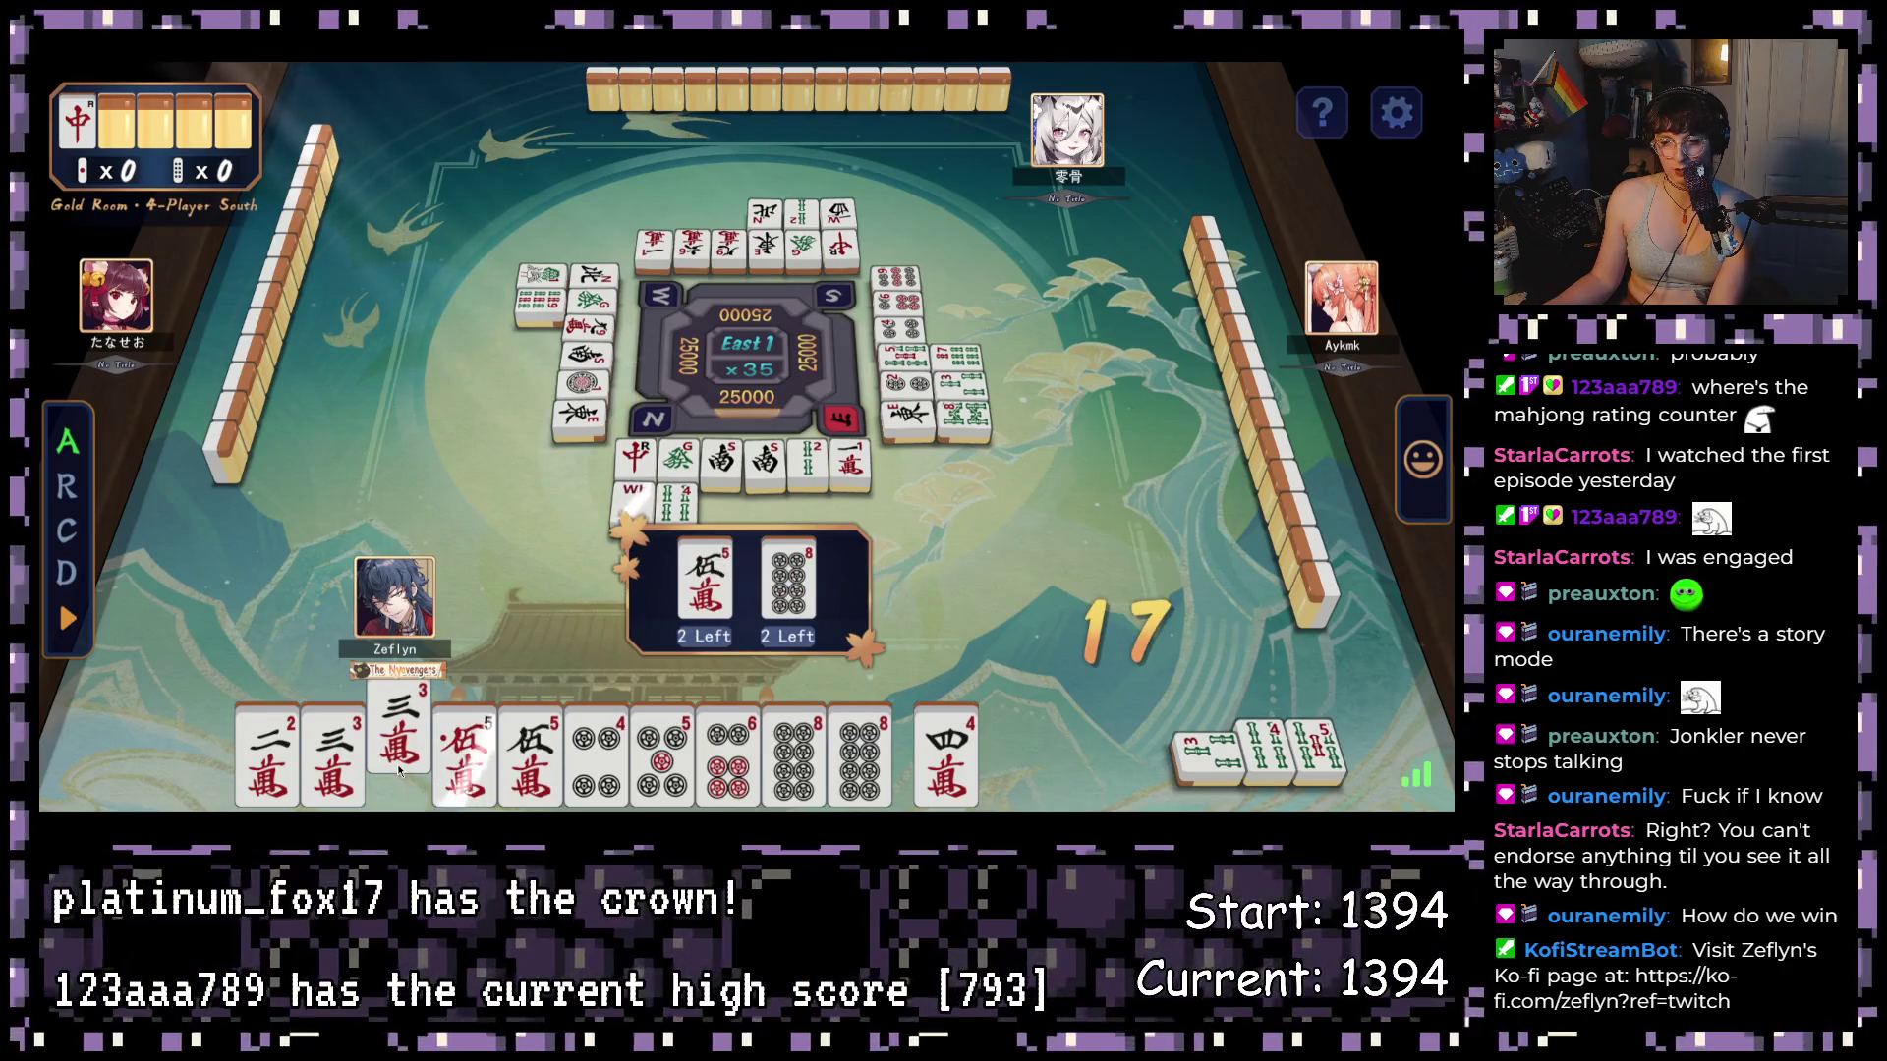
{"action": "left_click", "coordinate": [398, 764]}
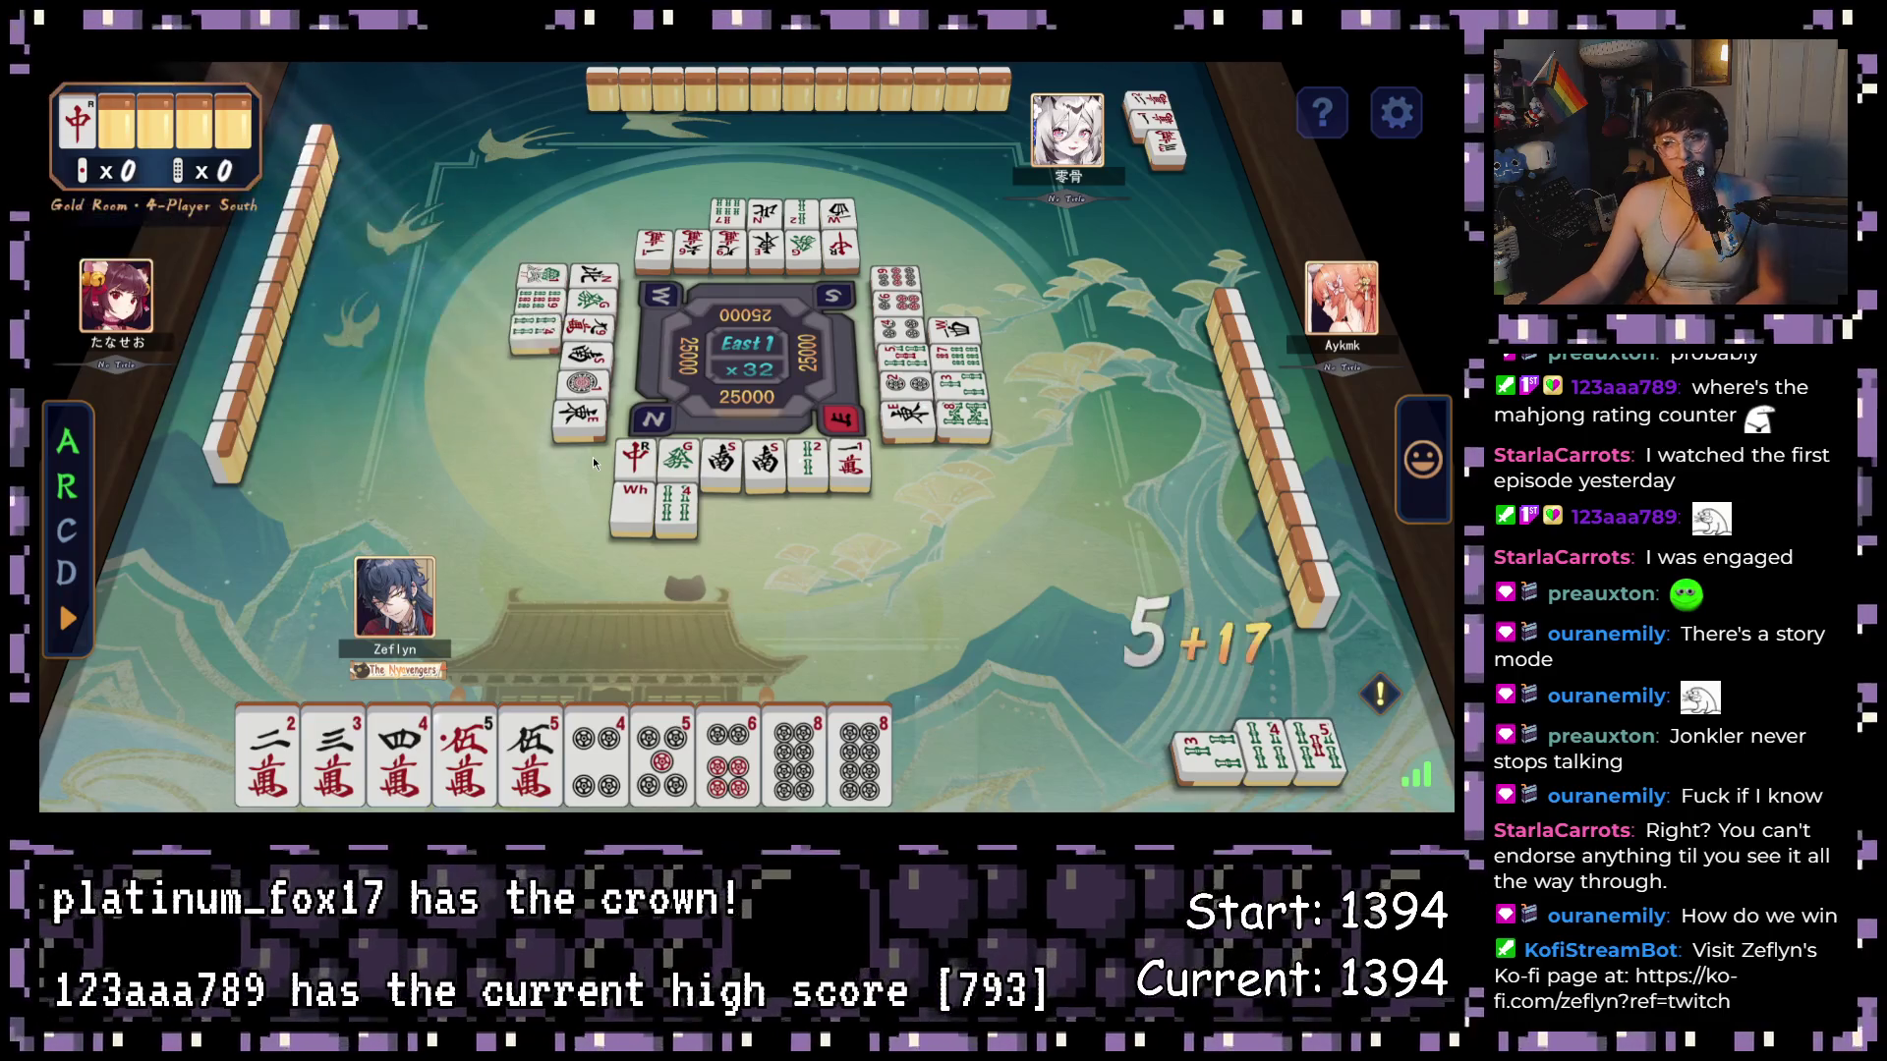
- Discard the drawn White dragon, 1-pin and 7-sou
{"action": "left_click", "coordinate": [953, 770]}
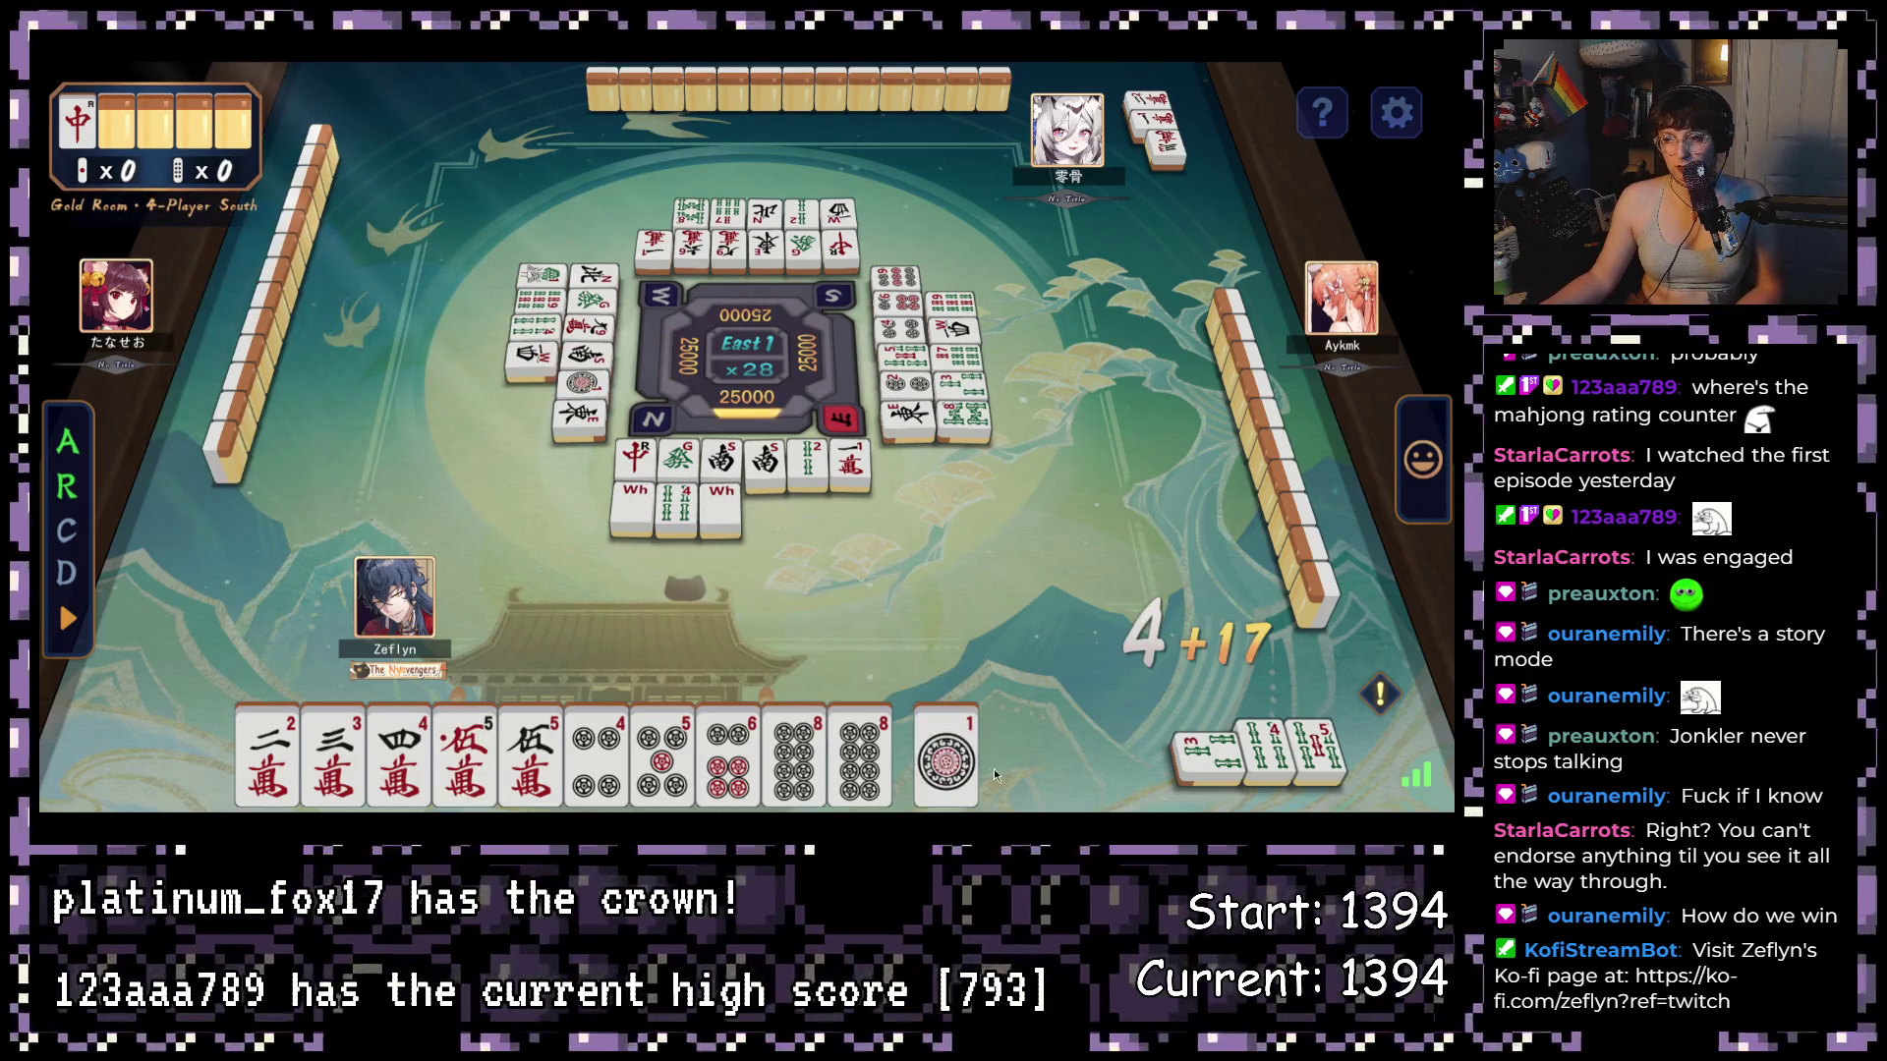
{"action": "left_click", "coordinate": [965, 765]}
{"action": "left_click", "coordinate": [749, 621]}
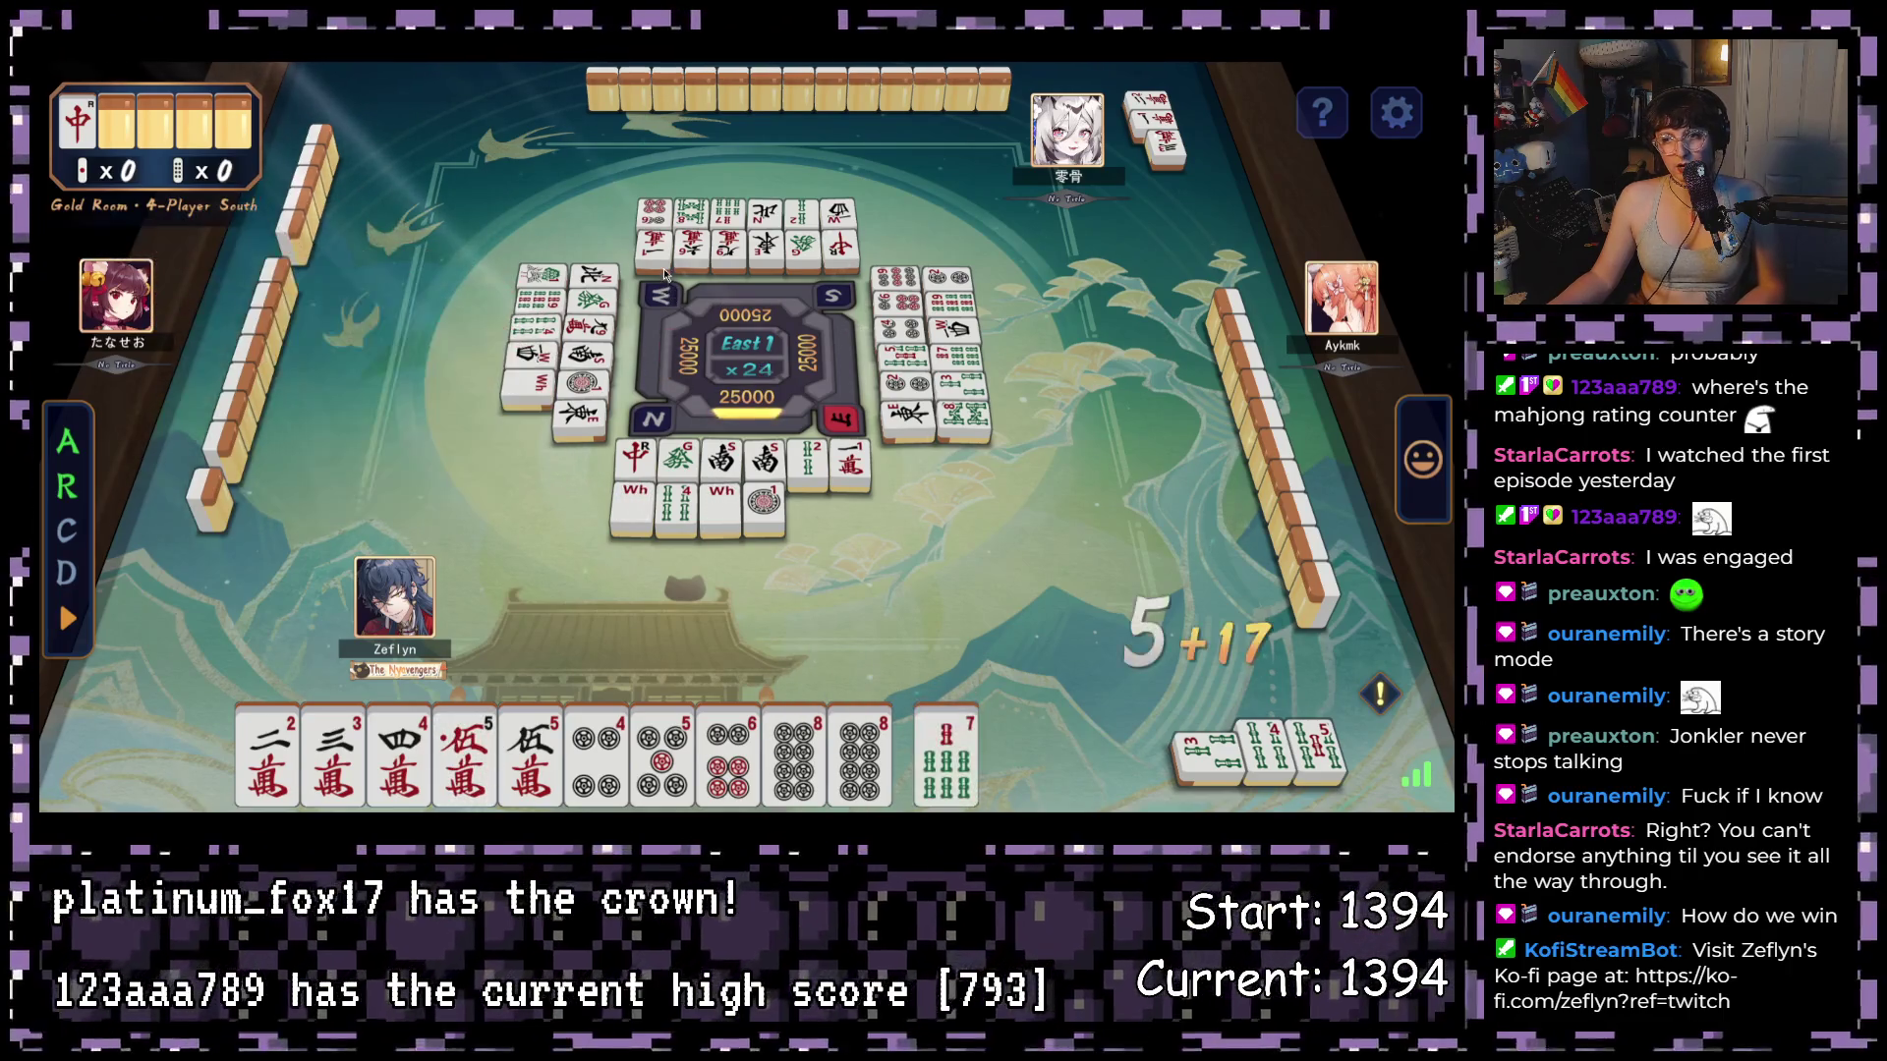
{"action": "left_click", "coordinate": [957, 747]}
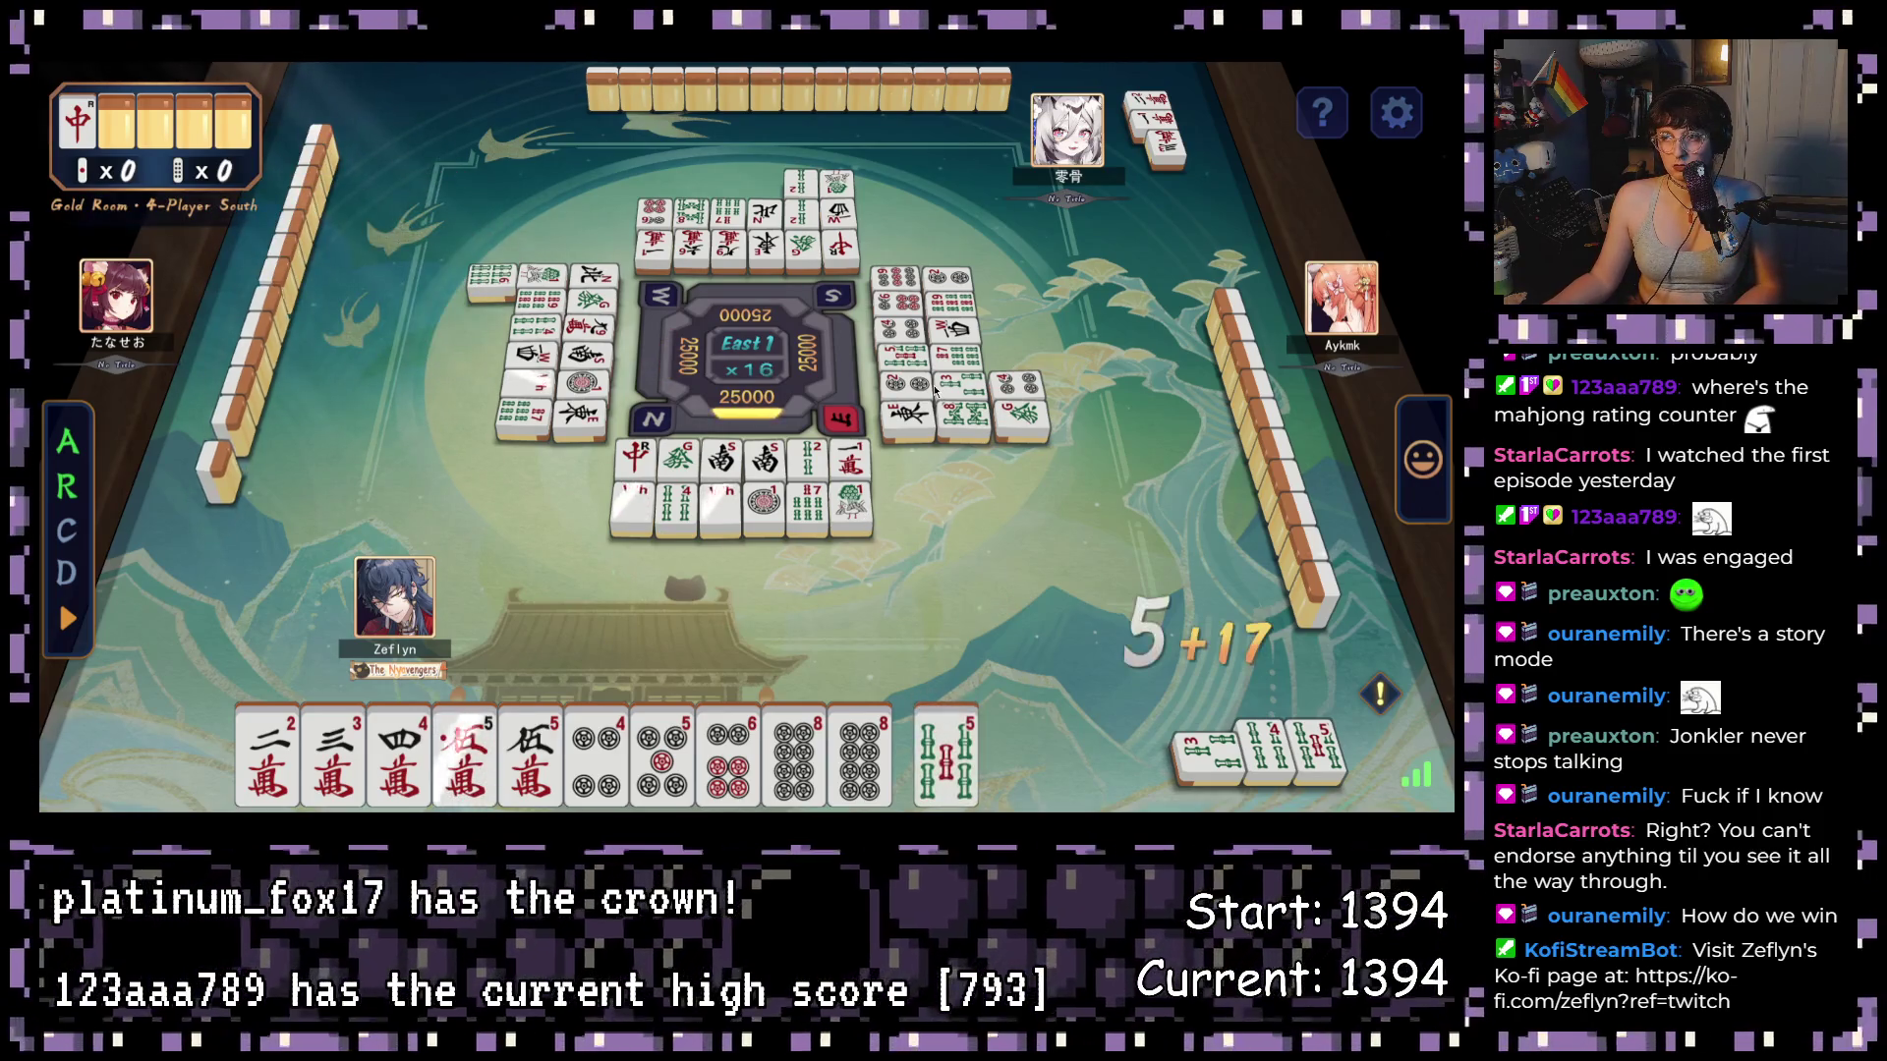
- Discard 5-sou, 4-man and White, win by tsumo for 2 han 30 fu, and dismiss the summary
{"action": "left_click", "coordinate": [957, 775]}
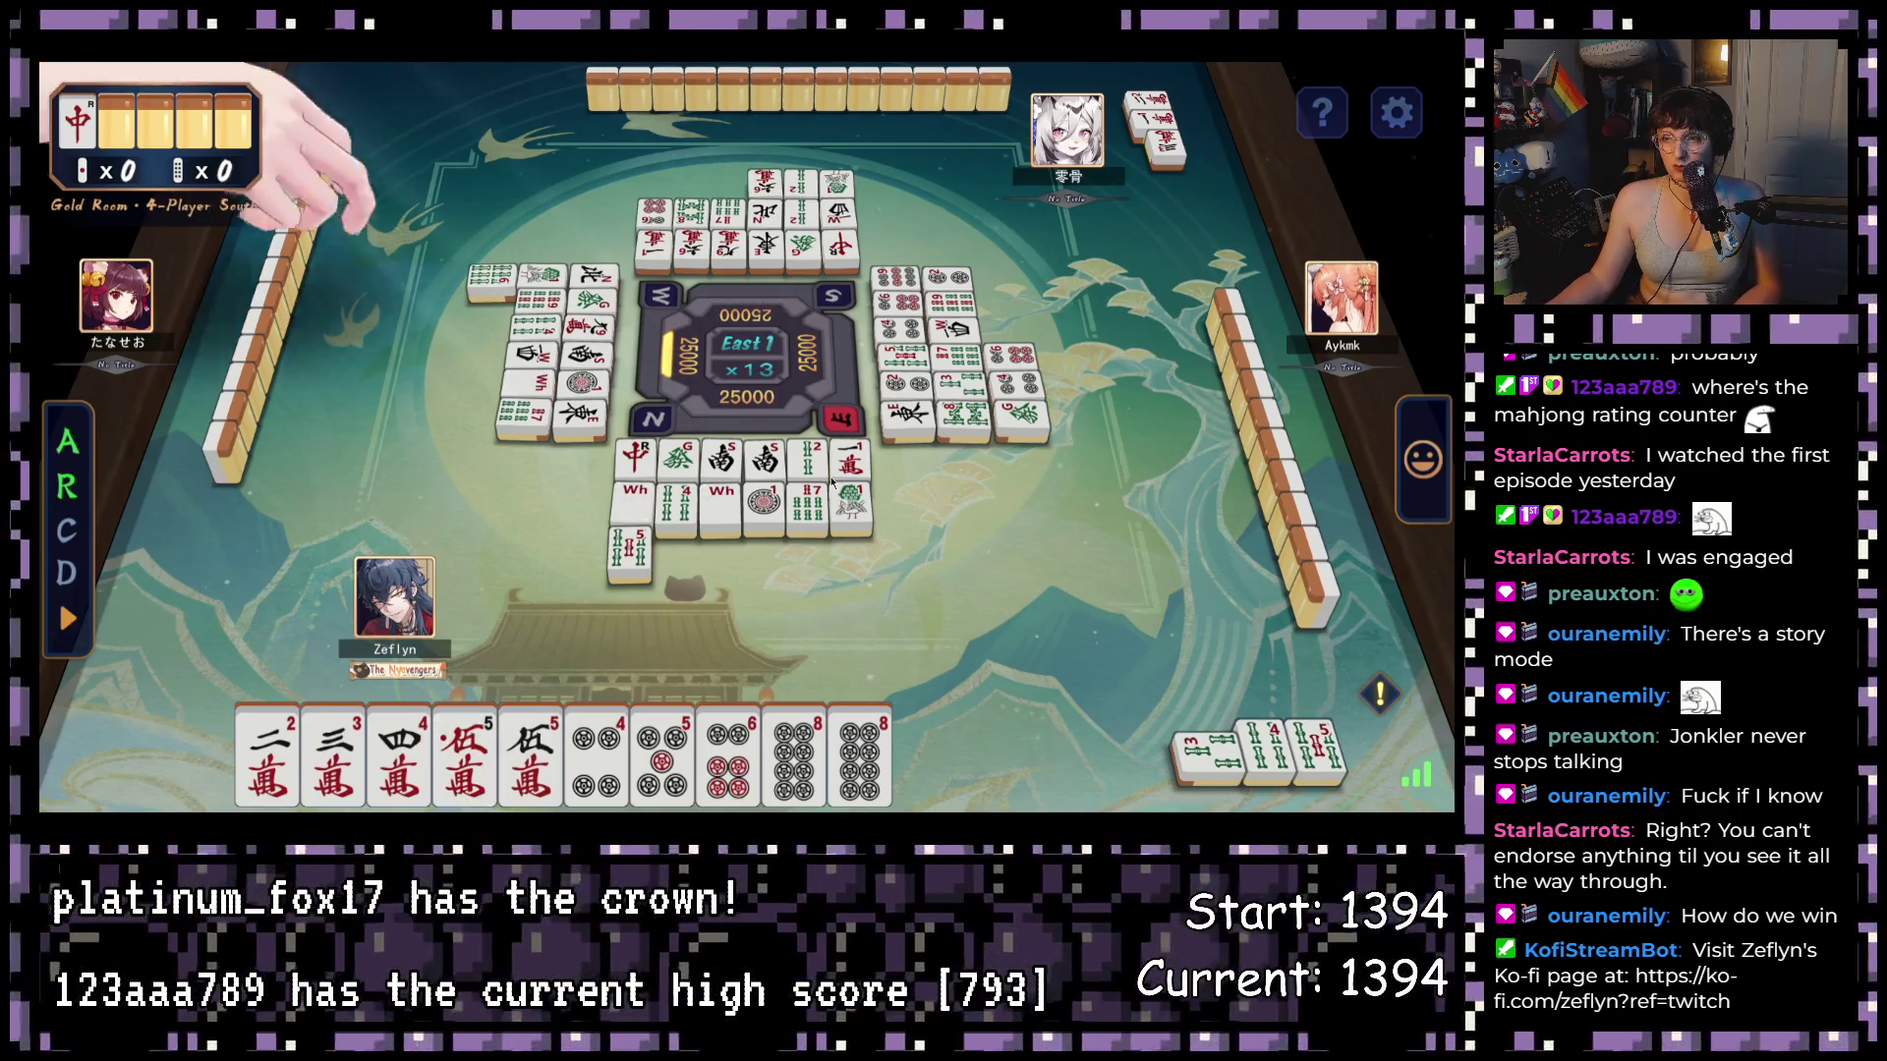
{"action": "mouse_move", "coordinate": [945, 754]}
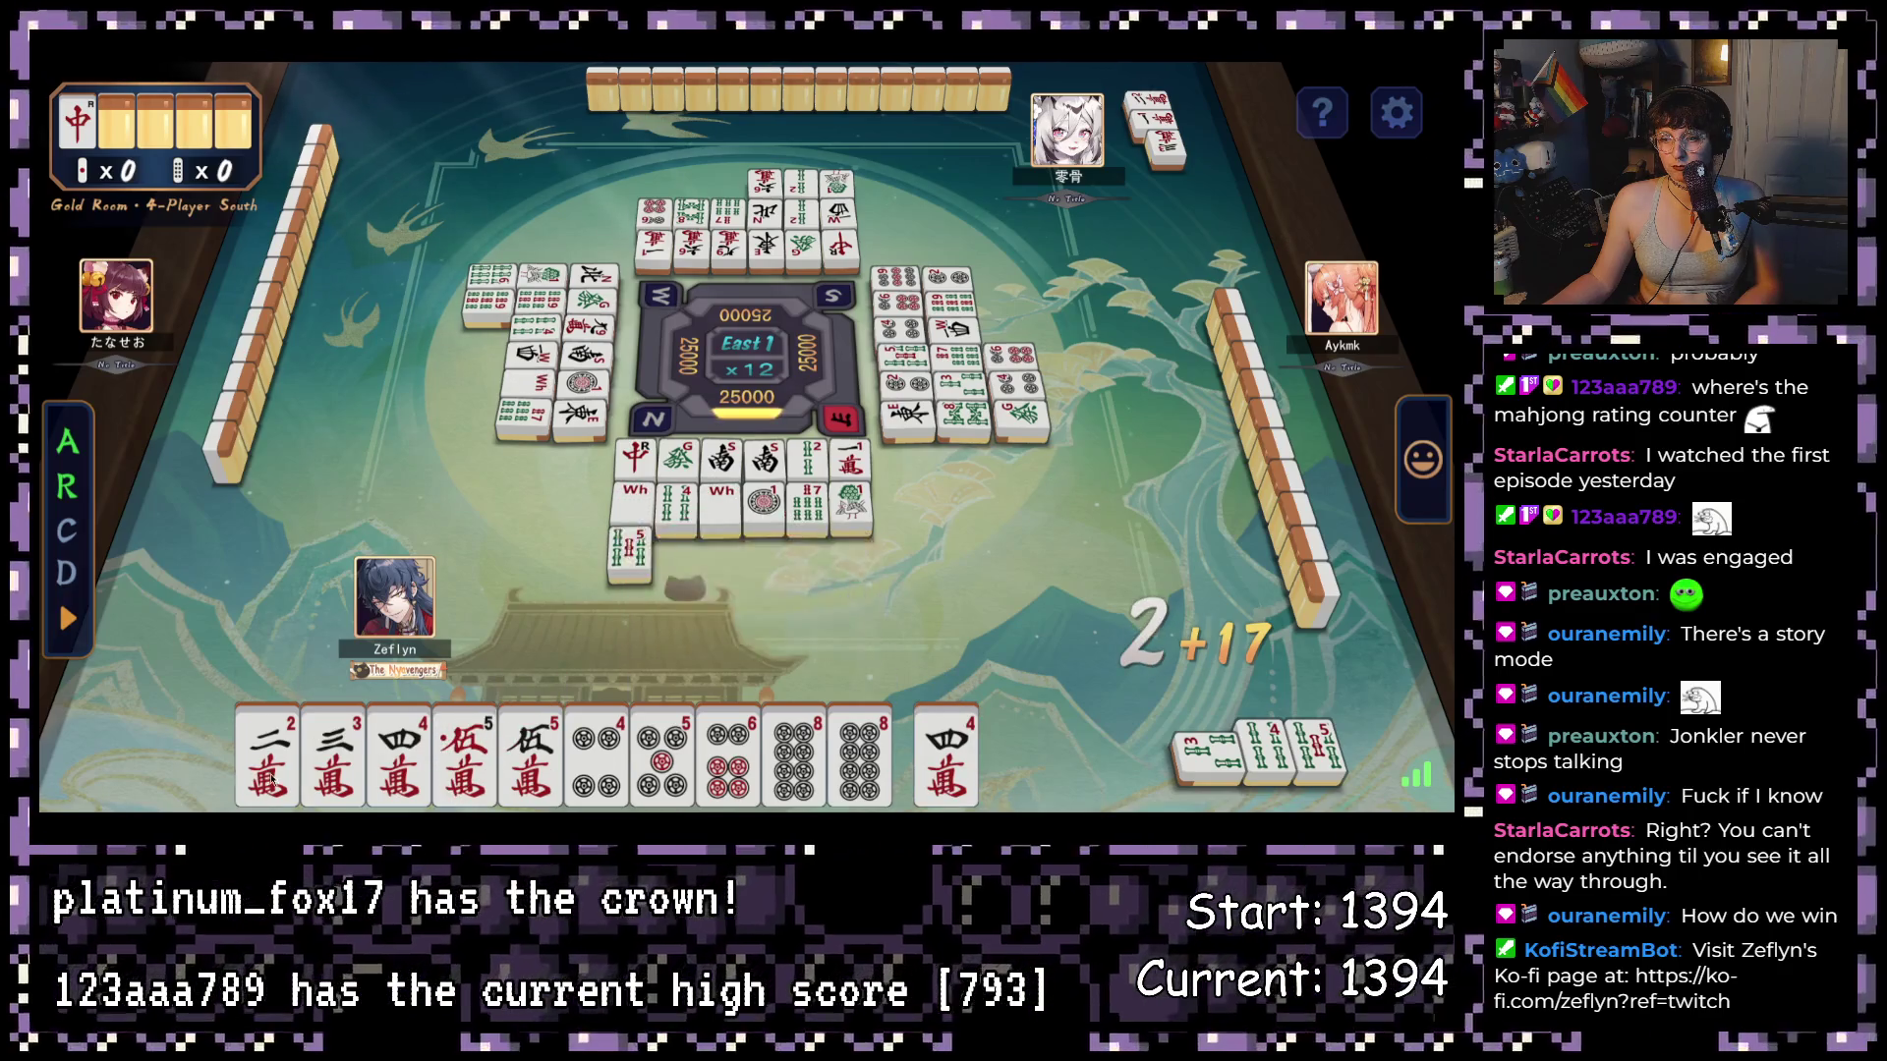
{"action": "mouse_move", "coordinate": [410, 775]}
{"action": "left_click", "coordinate": [966, 775]}
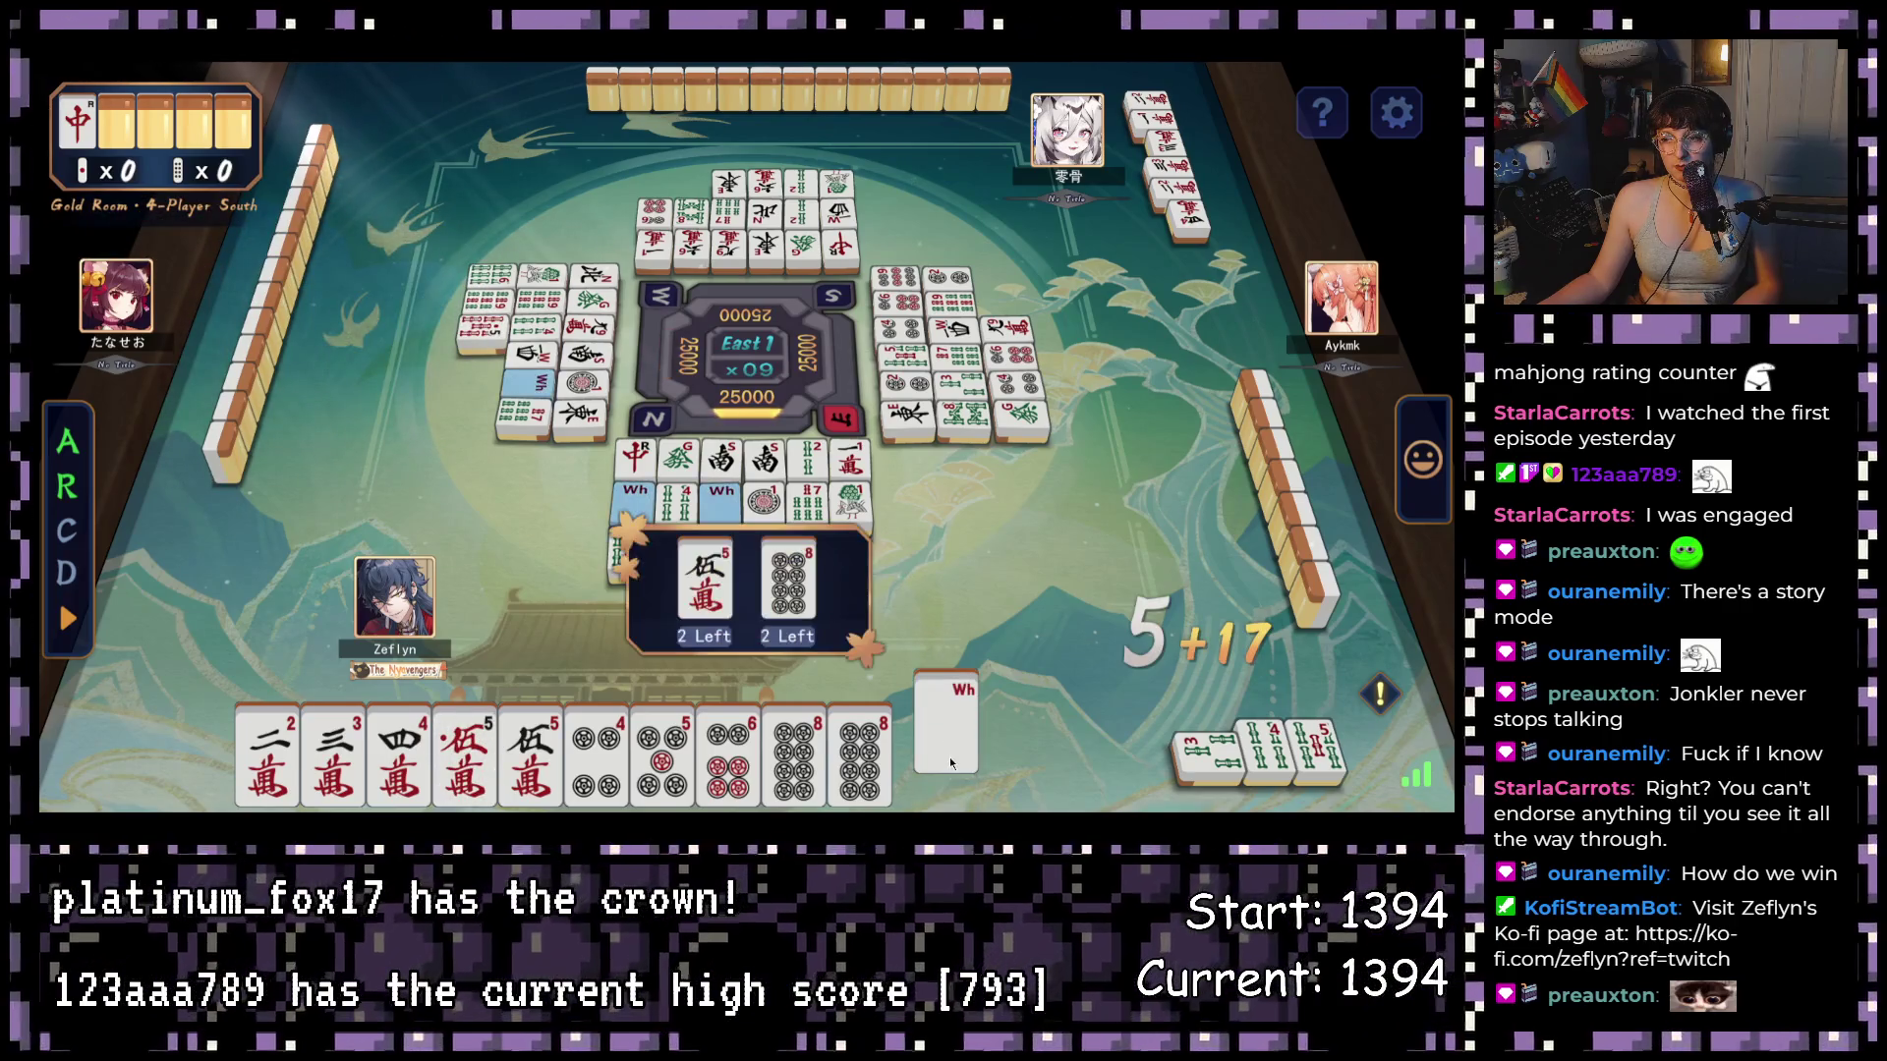
{"action": "left_click", "coordinate": [949, 757]}
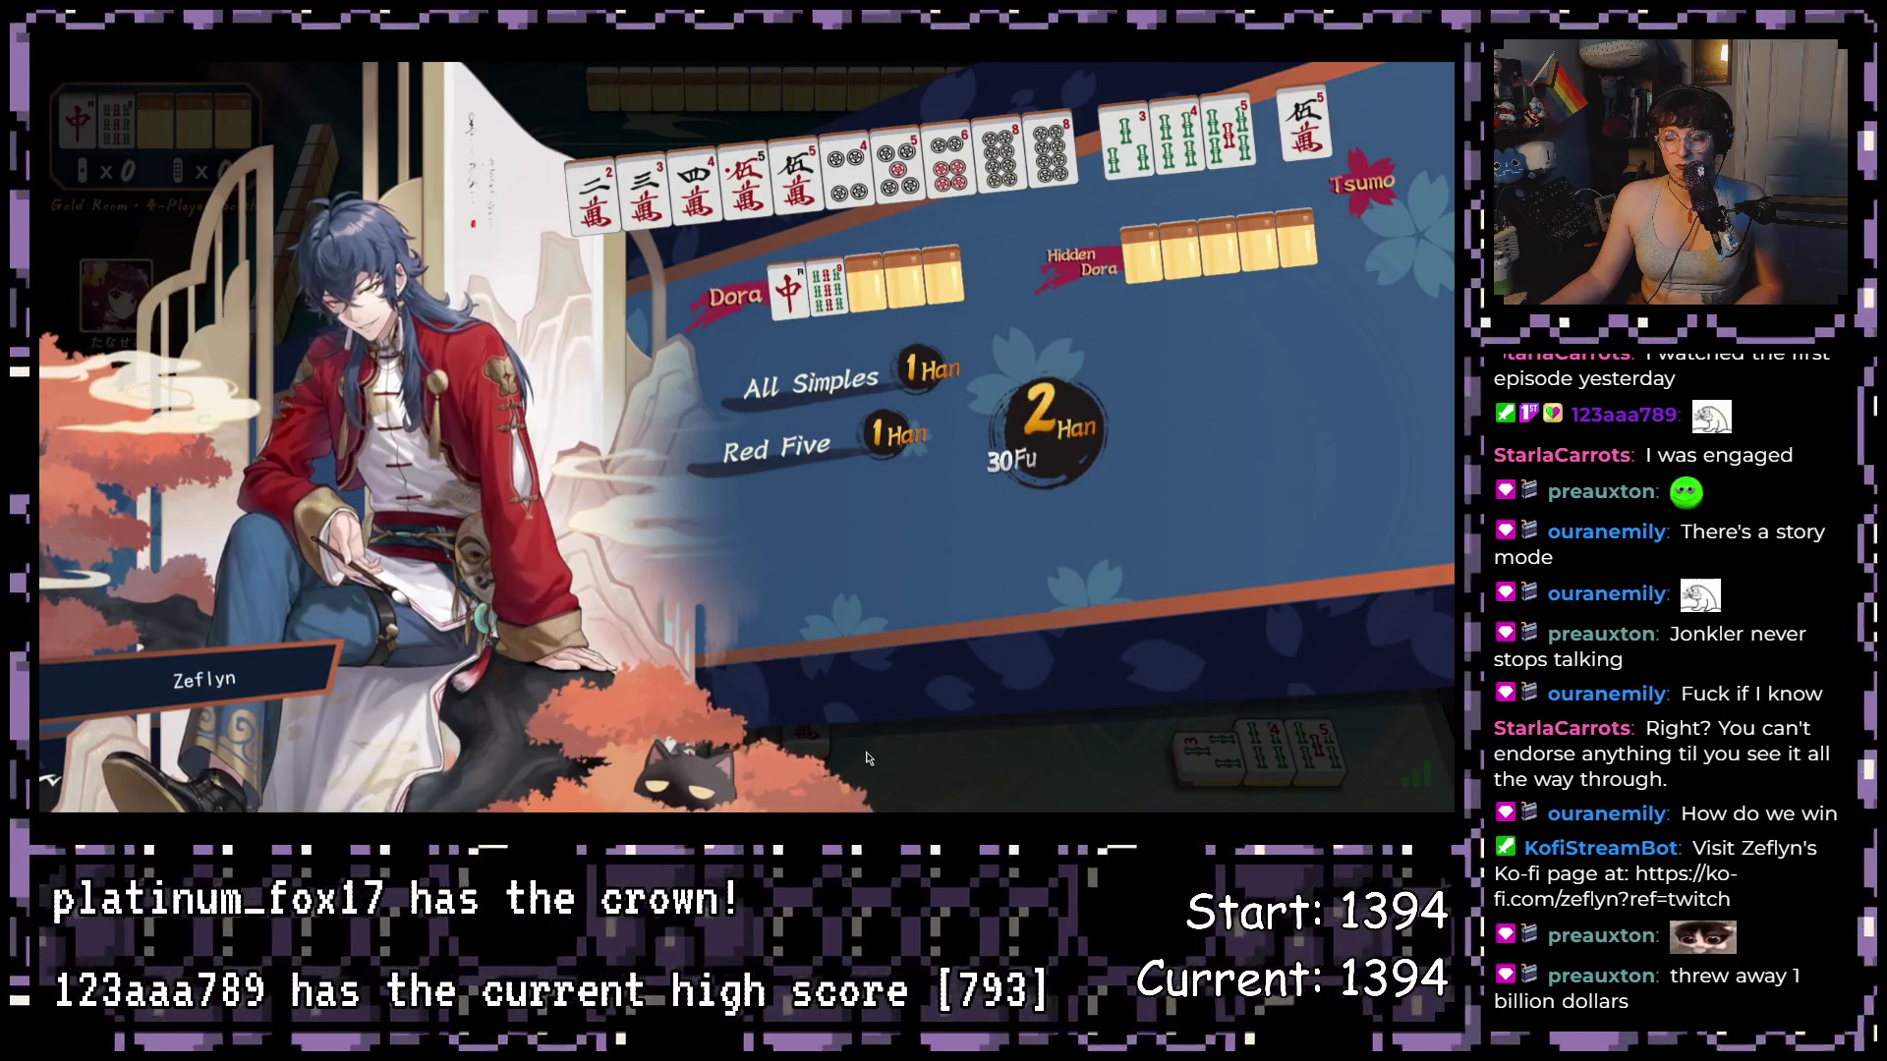
{"action": "left_click", "coordinate": [1371, 772]}
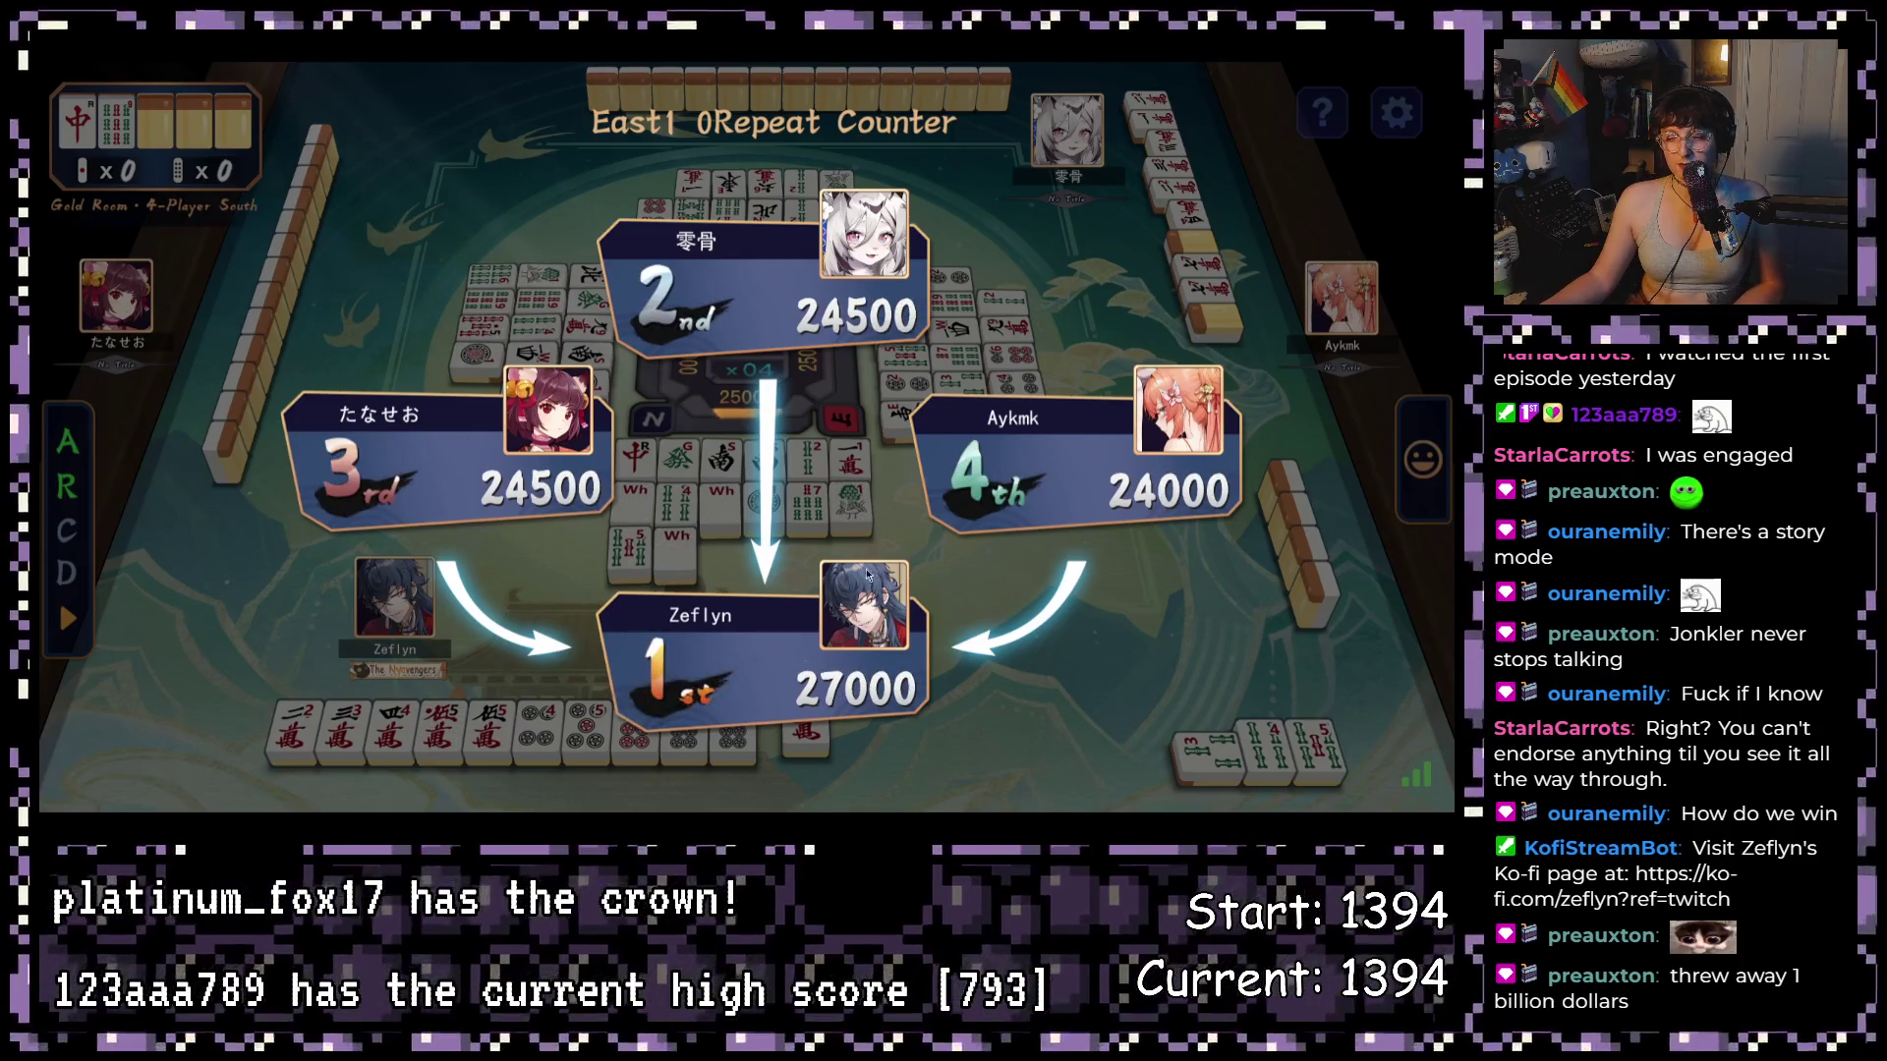
- Accept the win results at 27000 points and continue to East 2
{"action": "left_click", "coordinate": [1386, 777]}
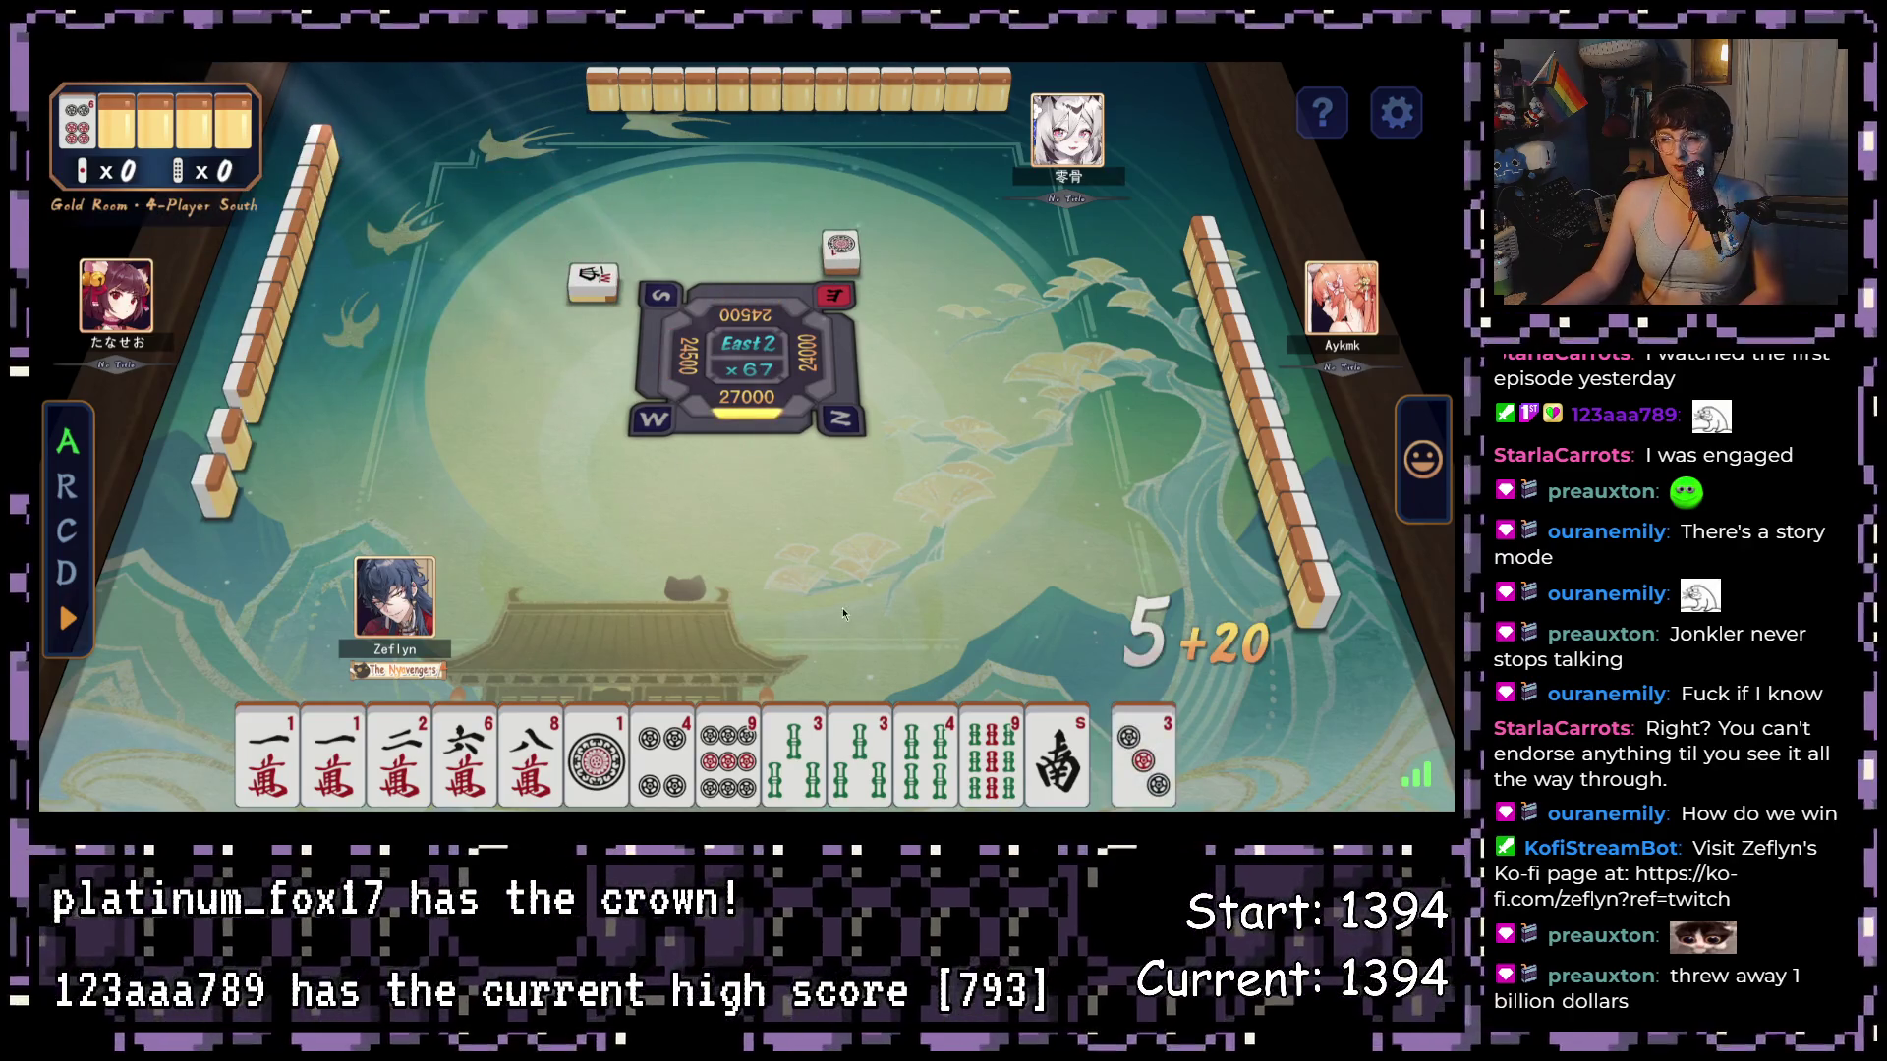
- Discard the 1-pin, 9-sou, South wind and 9-pin tiles in East 2
{"action": "left_click", "coordinate": [596, 757]}
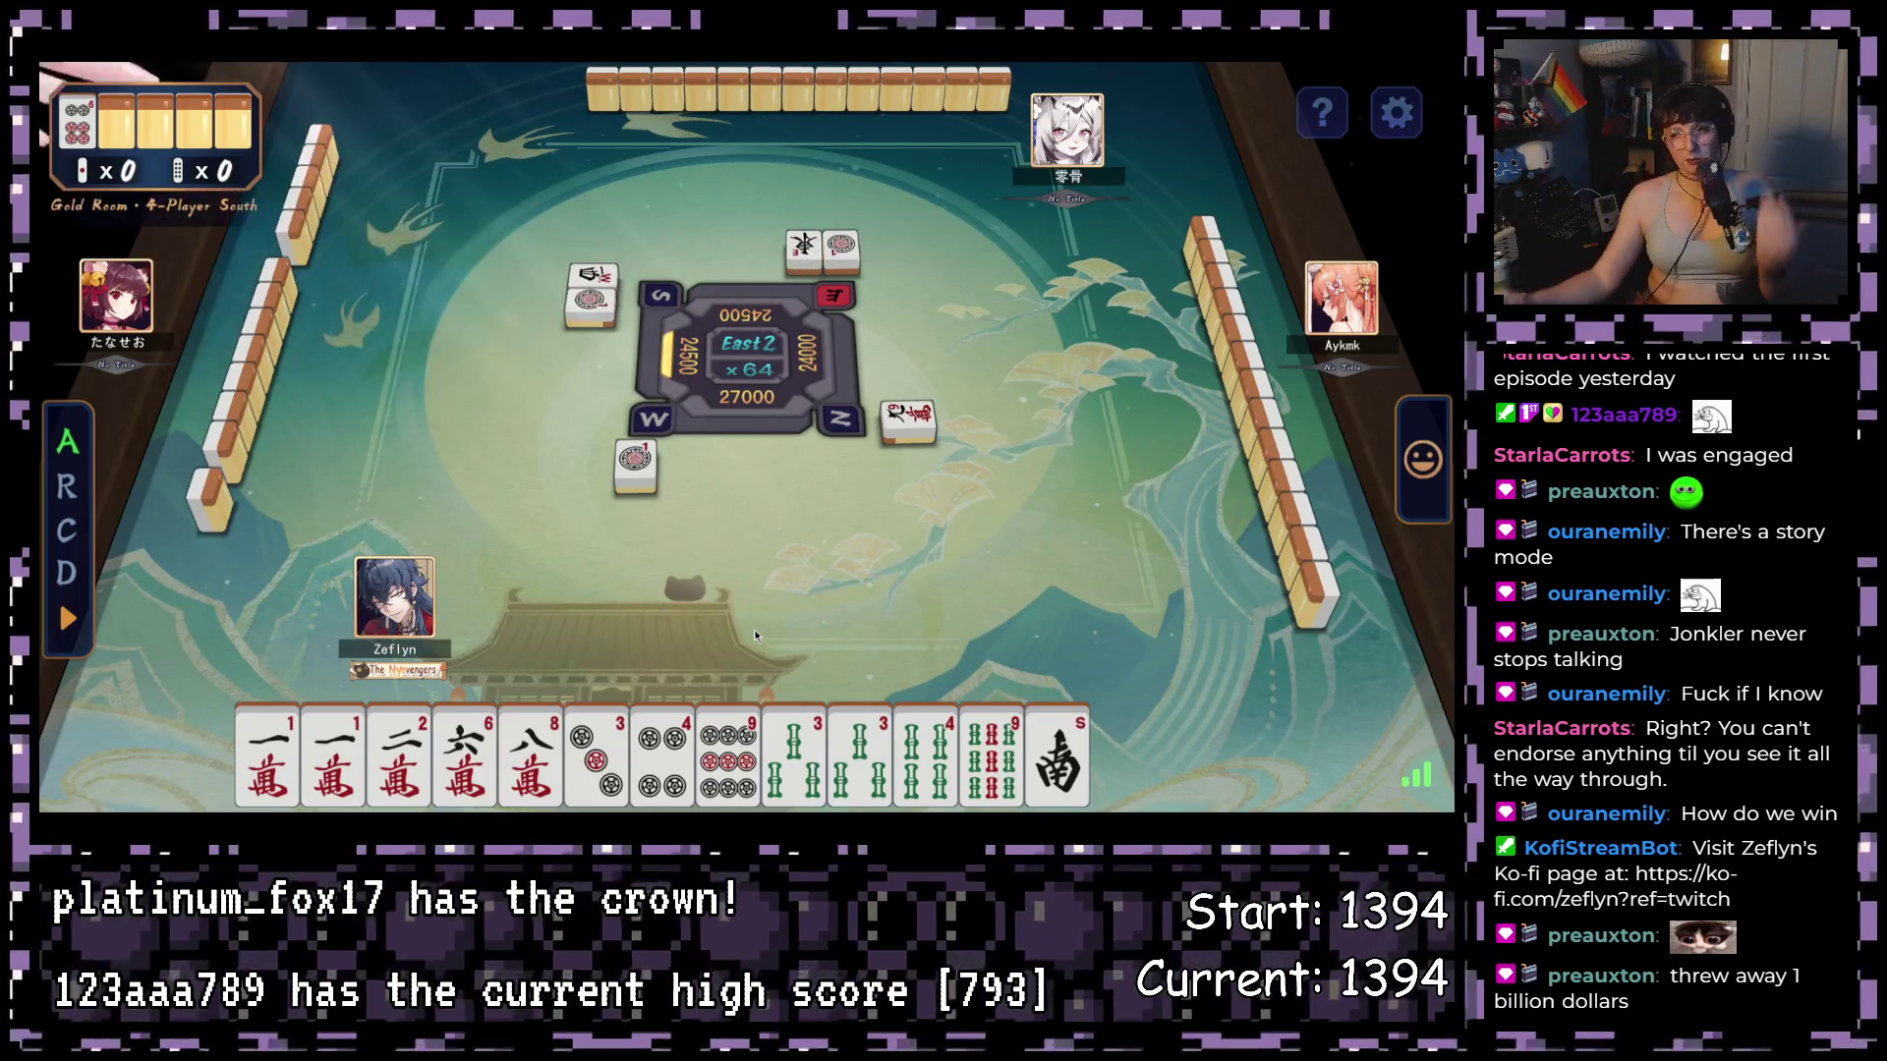
{"action": "left_click", "coordinate": [978, 767]}
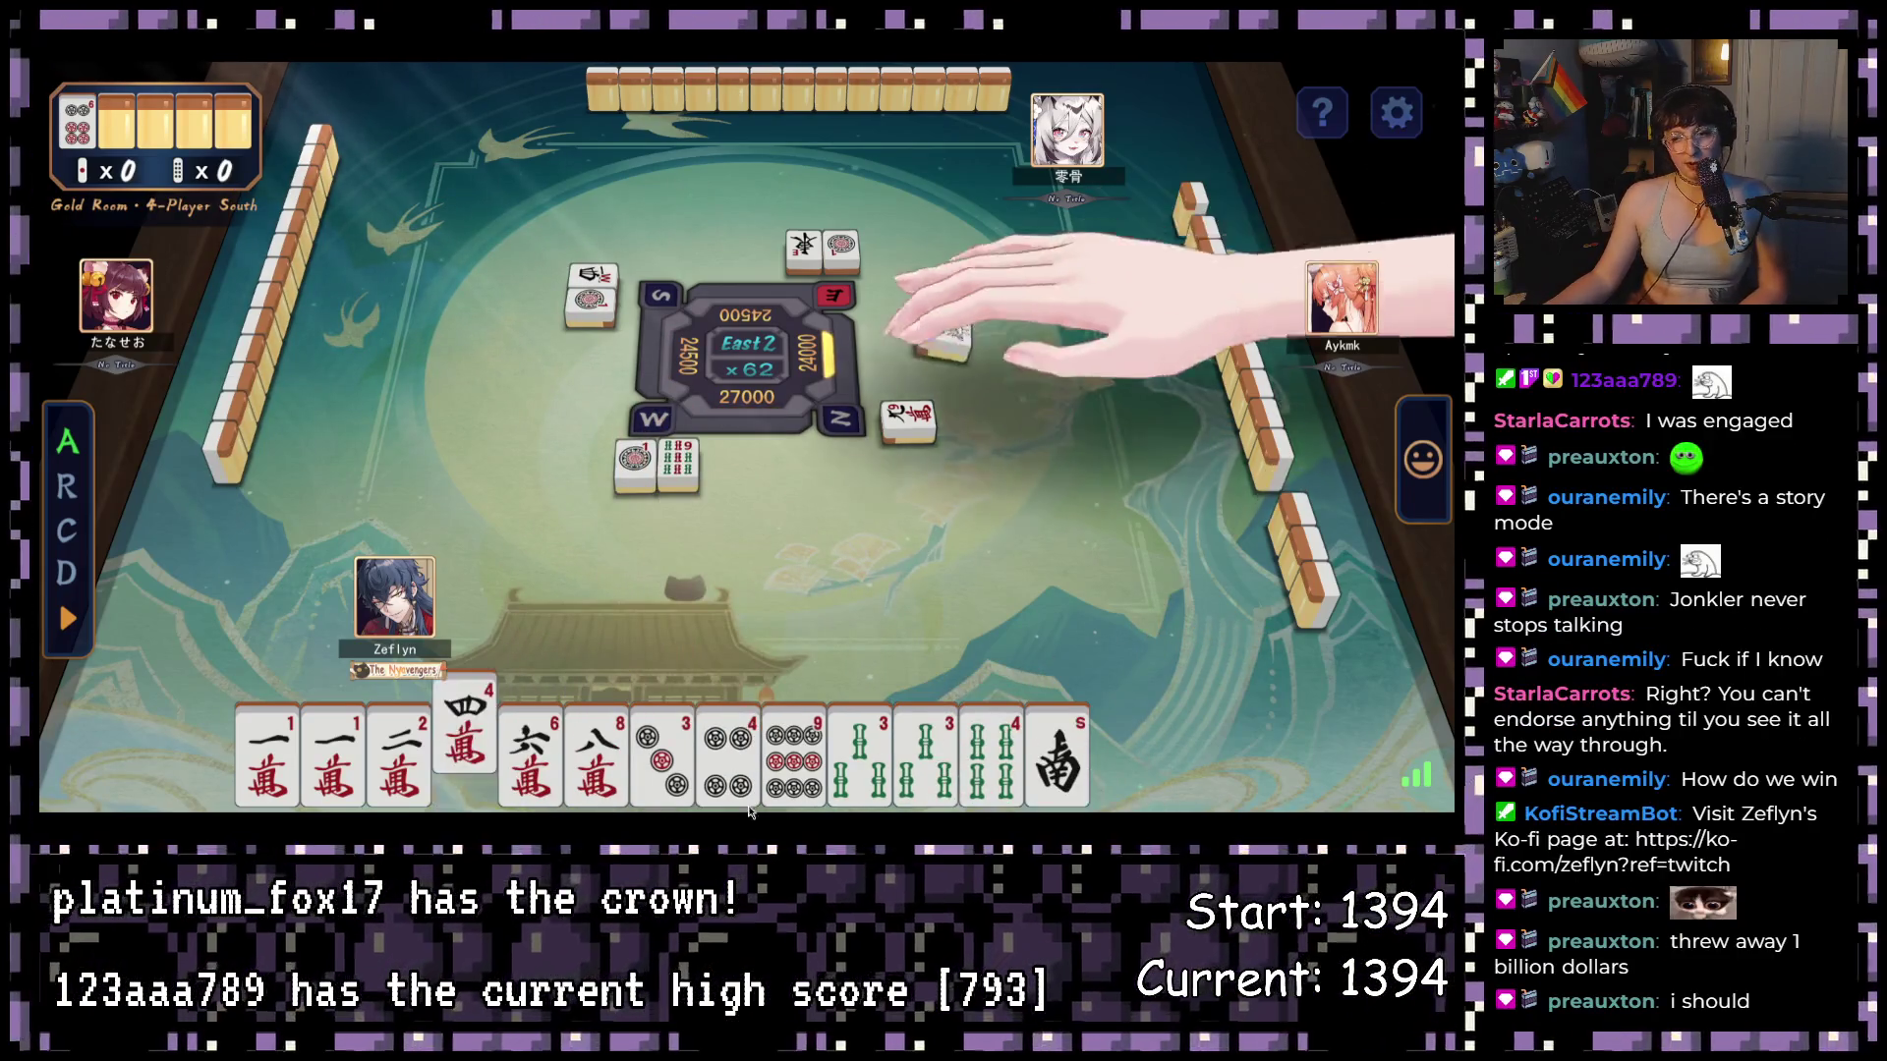
{"action": "left_click", "coordinate": [799, 580]}
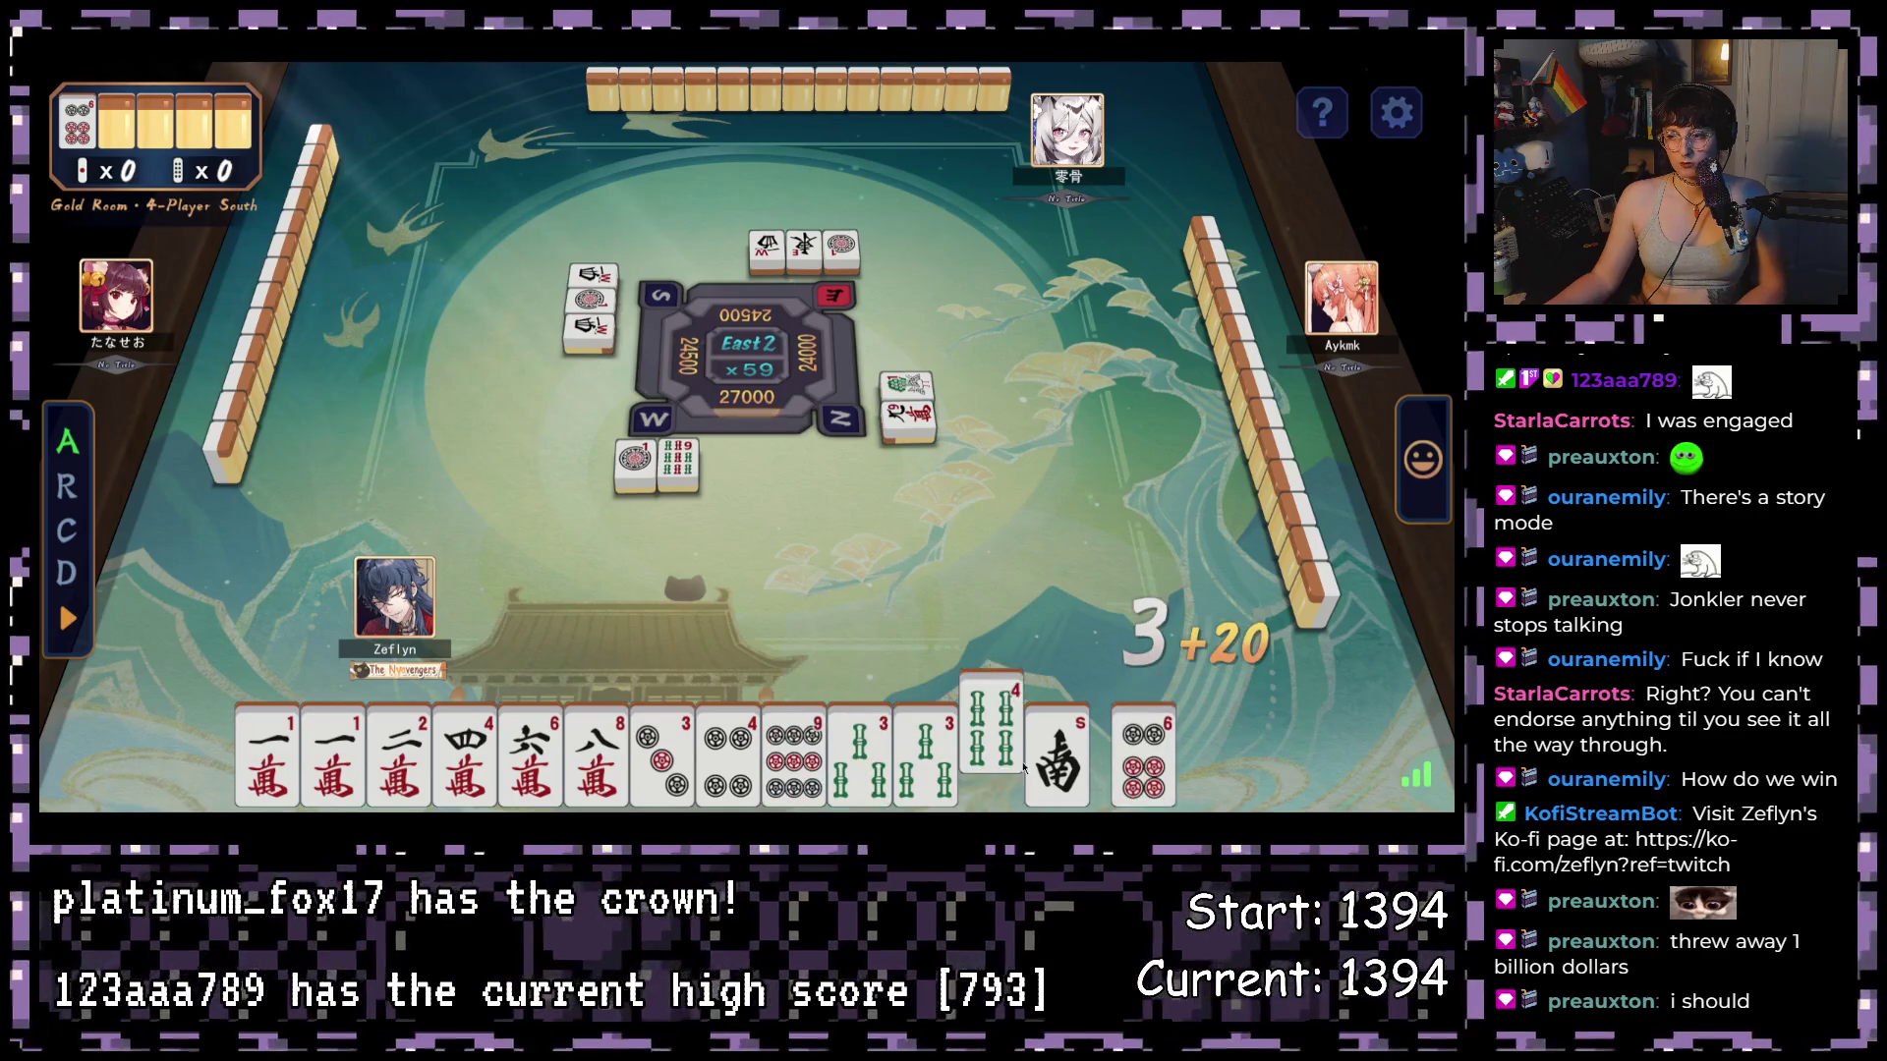
{"action": "left_click", "coordinate": [1056, 747]}
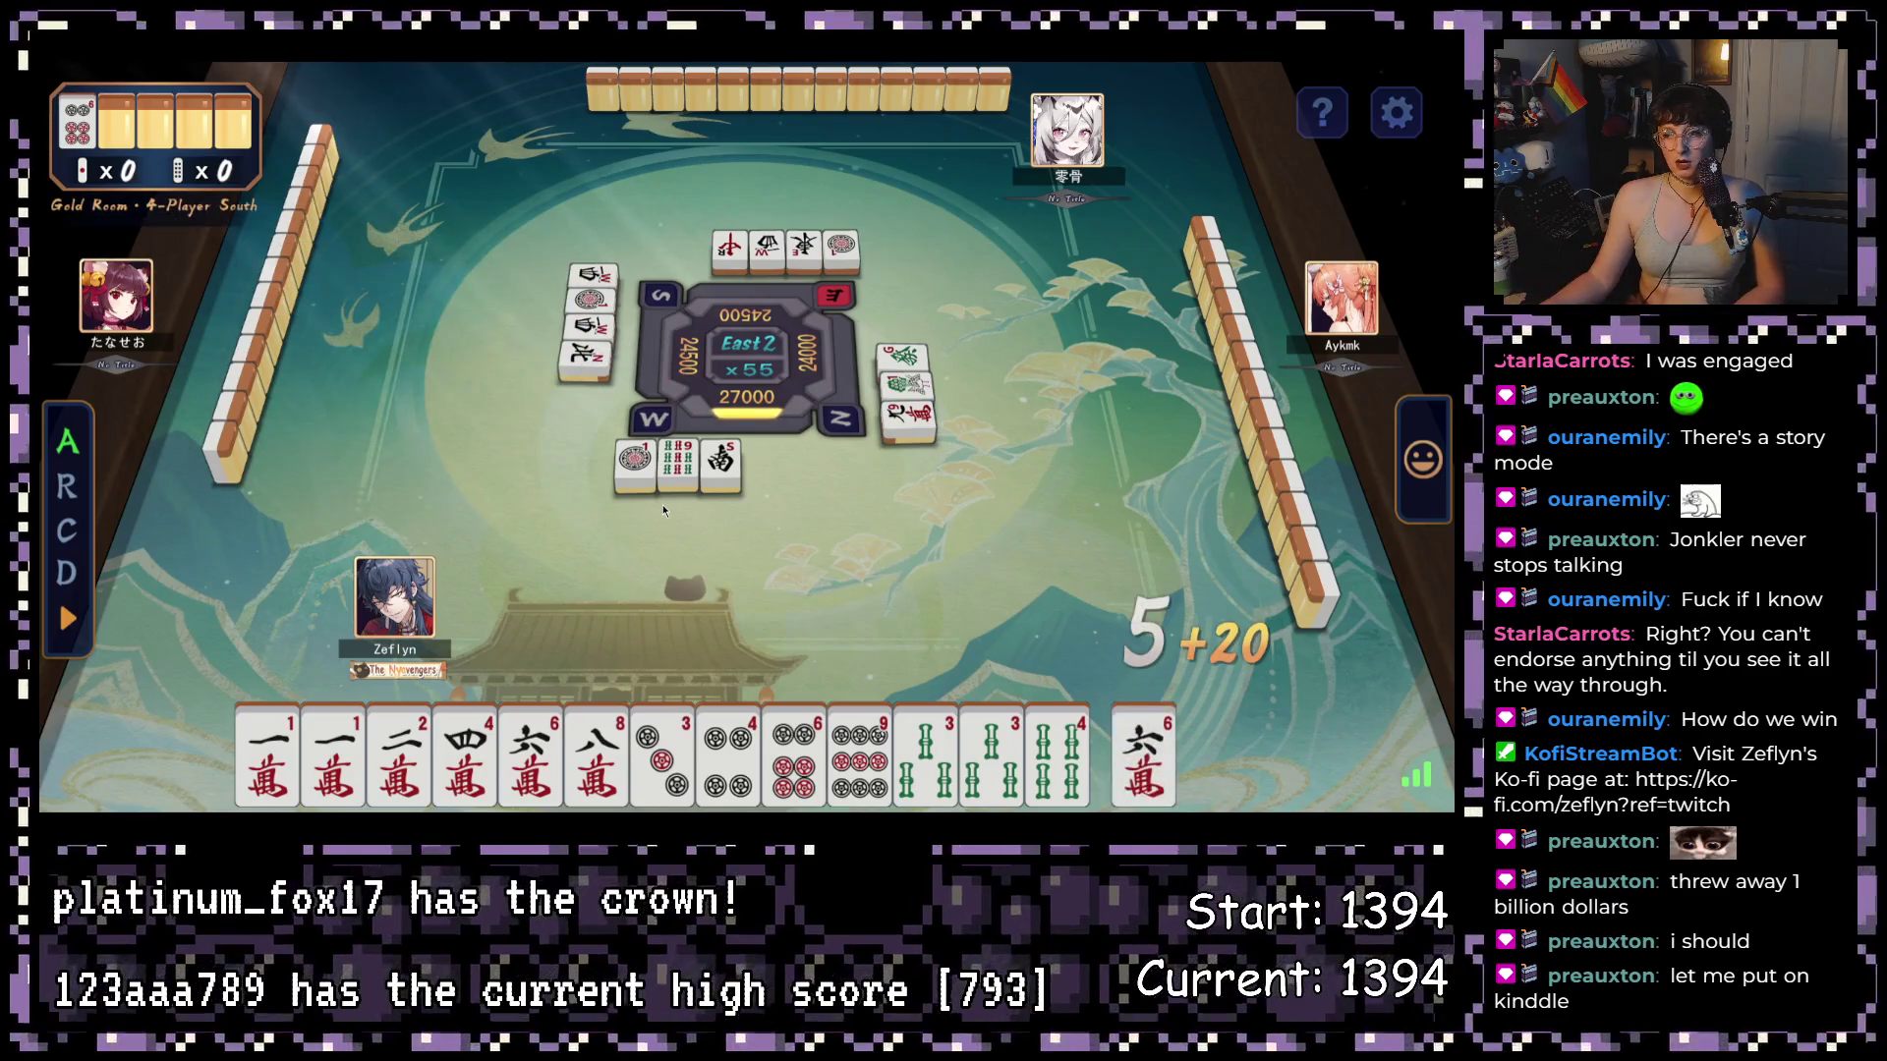
{"action": "left_click", "coordinate": [859, 751]}
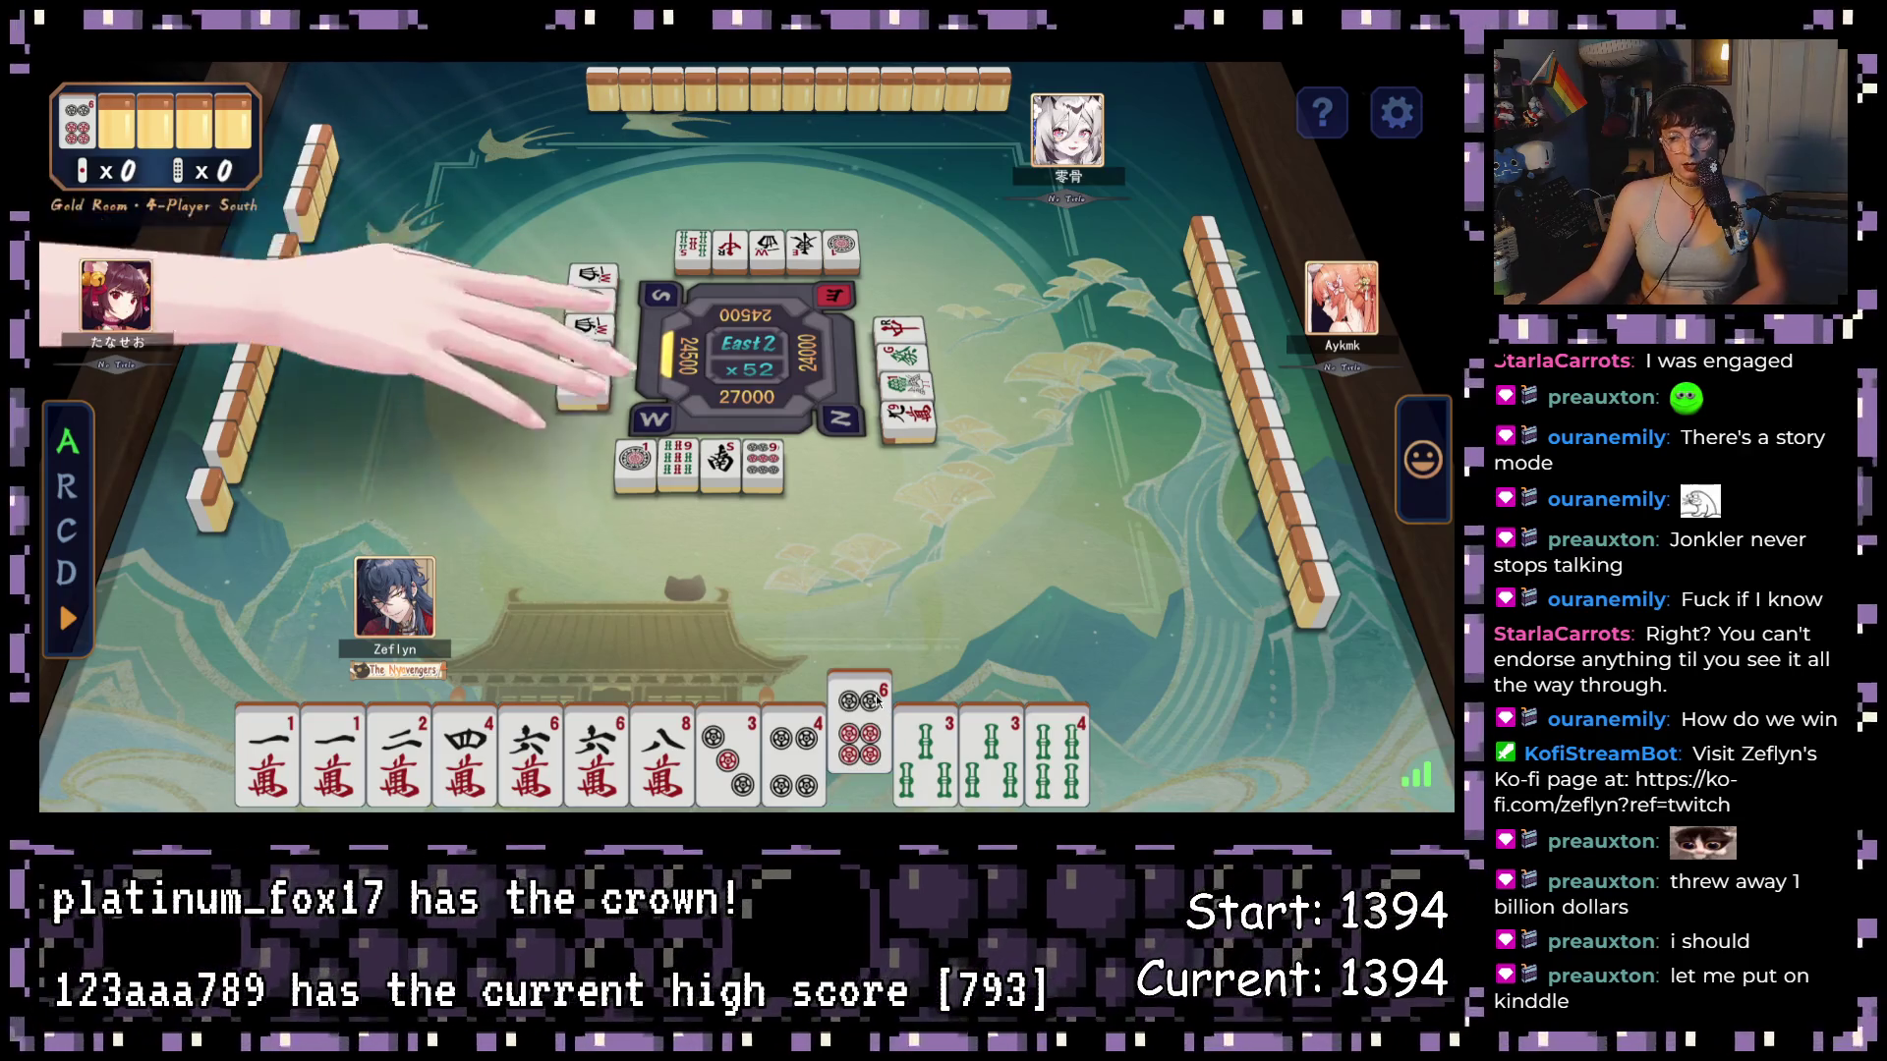
- Discard the 6-pin, the drawn 8-sou and a 1-man from the hand
{"action": "left_click", "coordinate": [880, 729]}
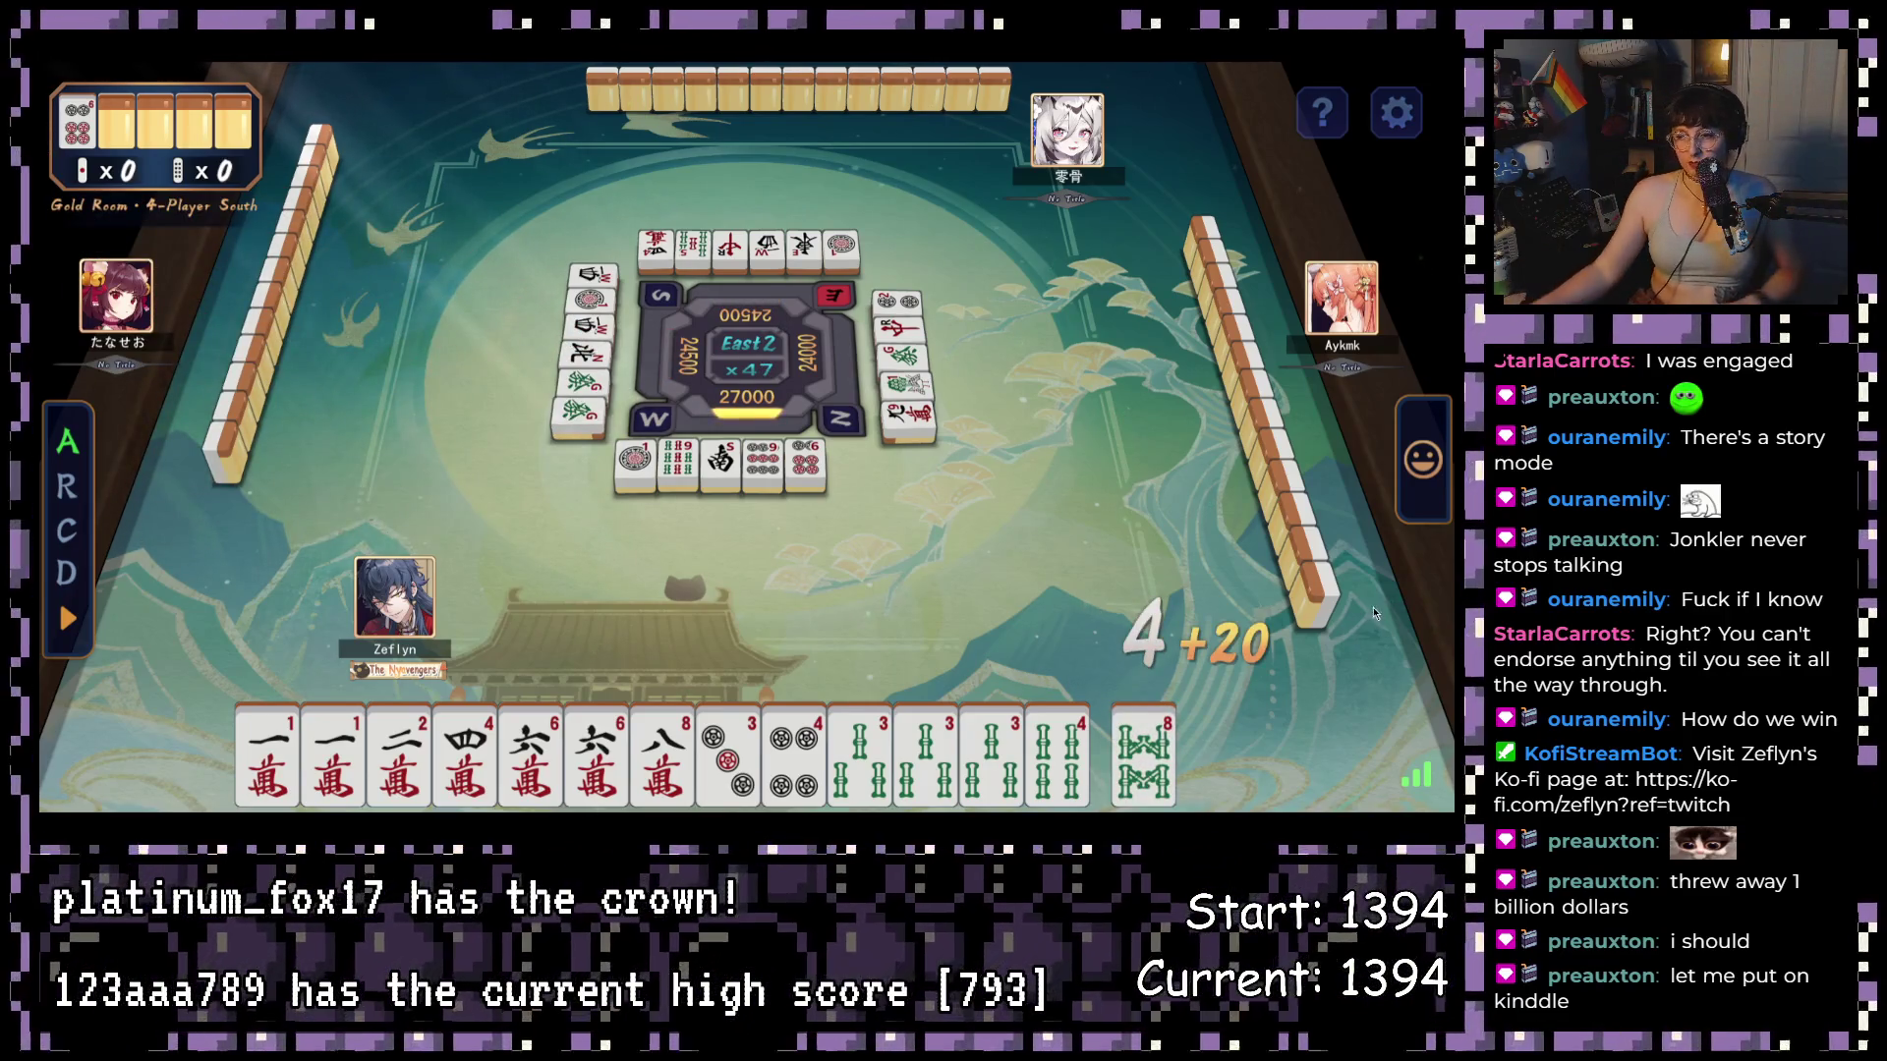
{"action": "left_click", "coordinate": [1145, 752]}
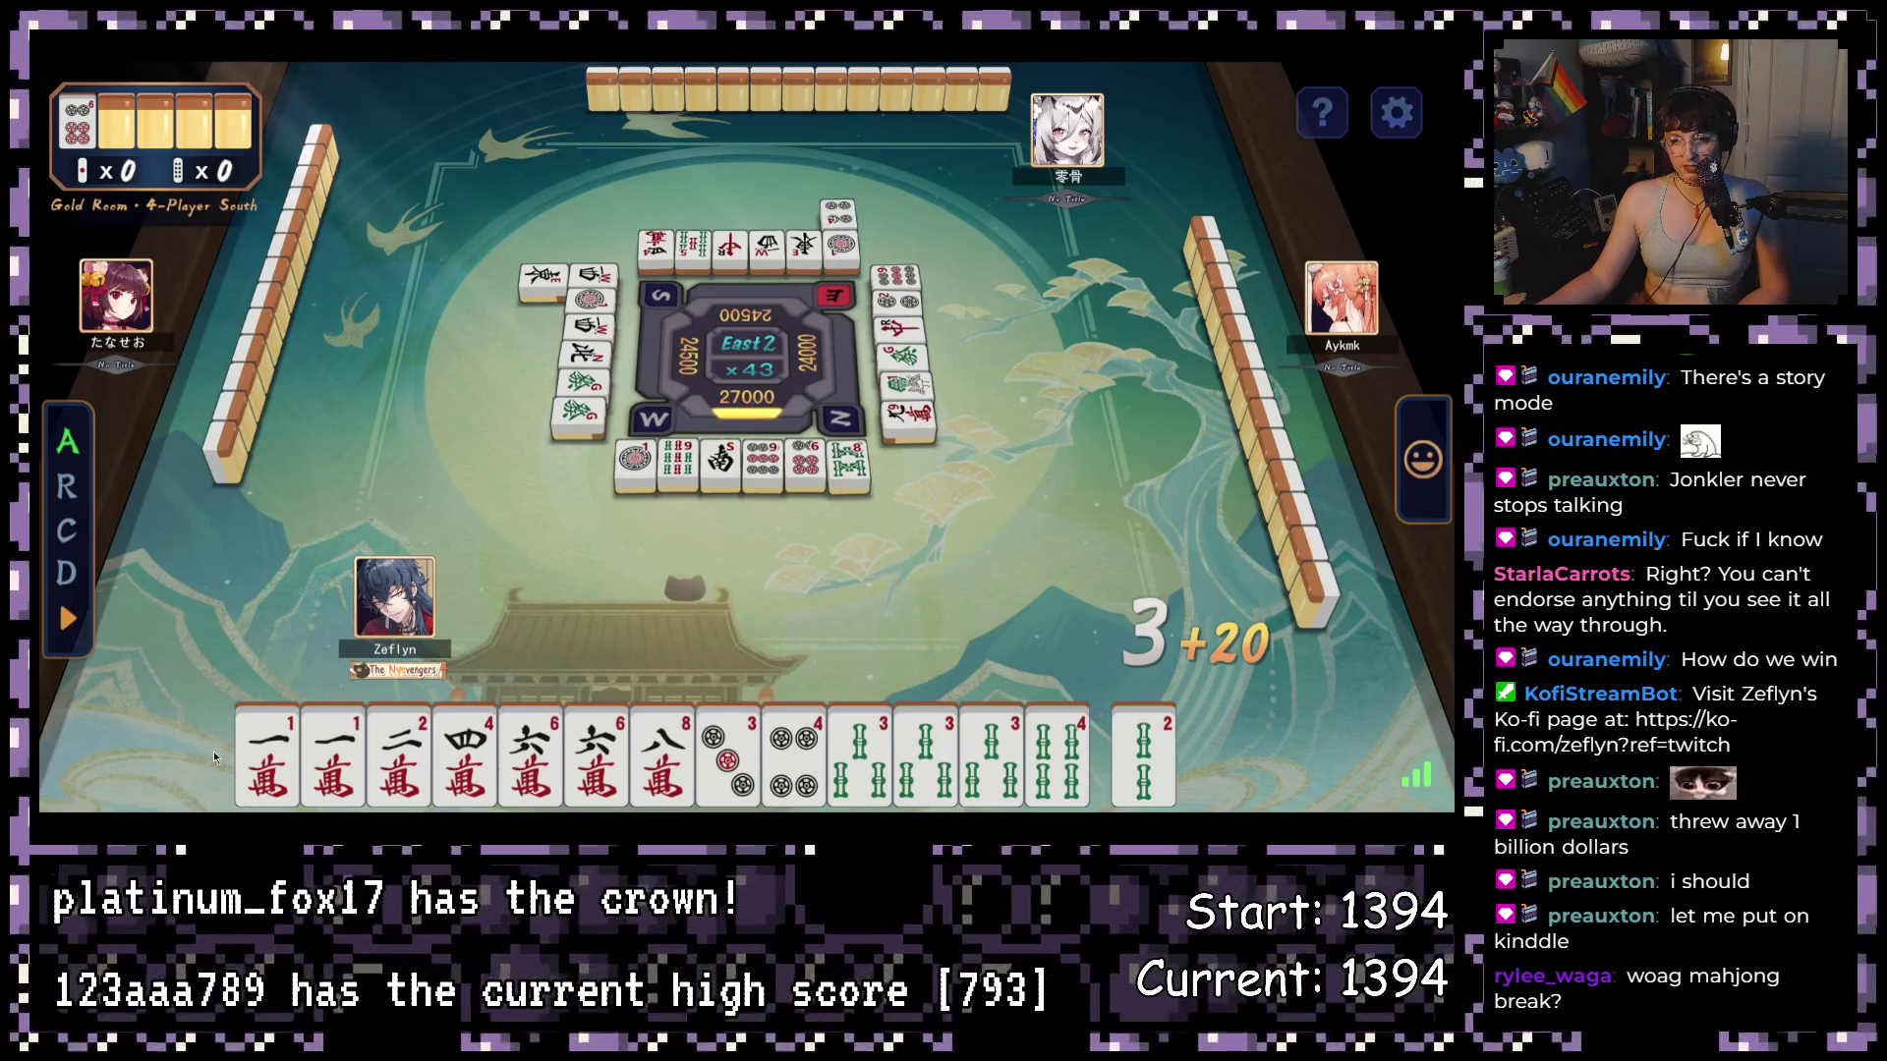
{"action": "left_click", "coordinate": [253, 757]}
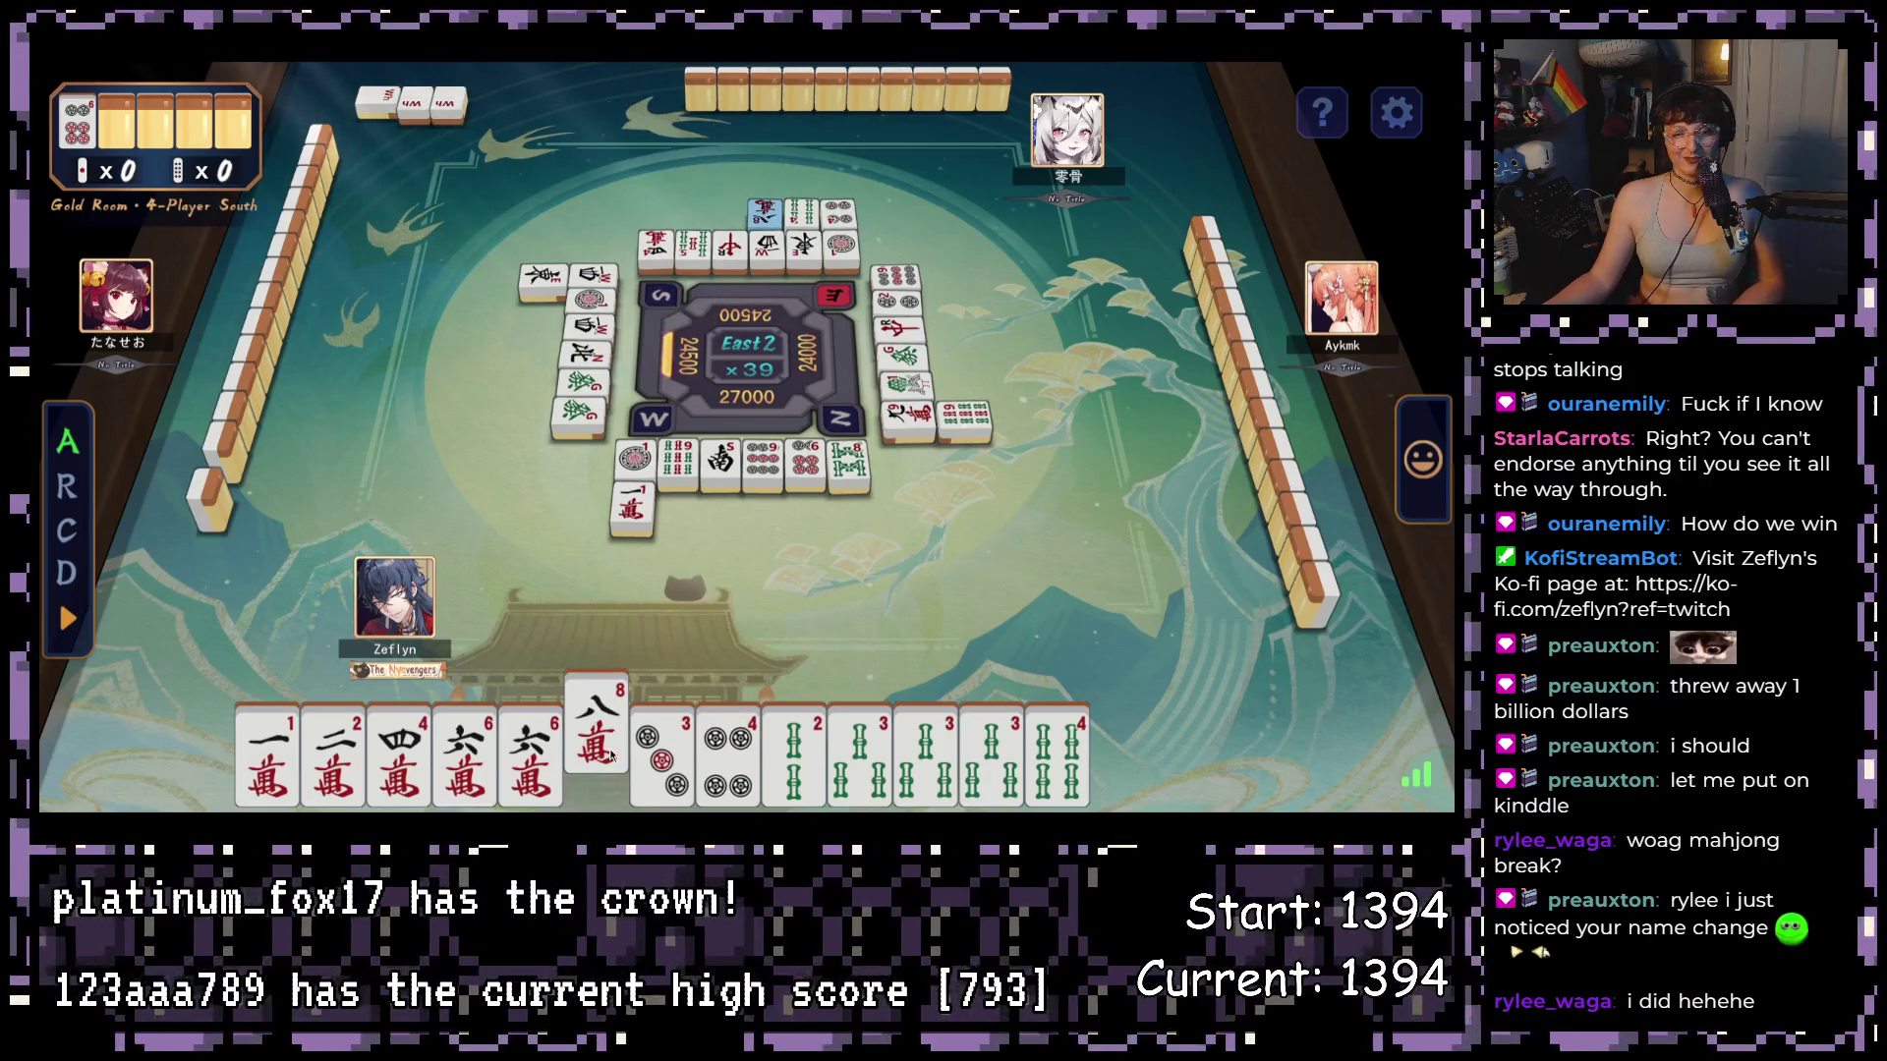
{"action": "left_click", "coordinate": [291, 747]}
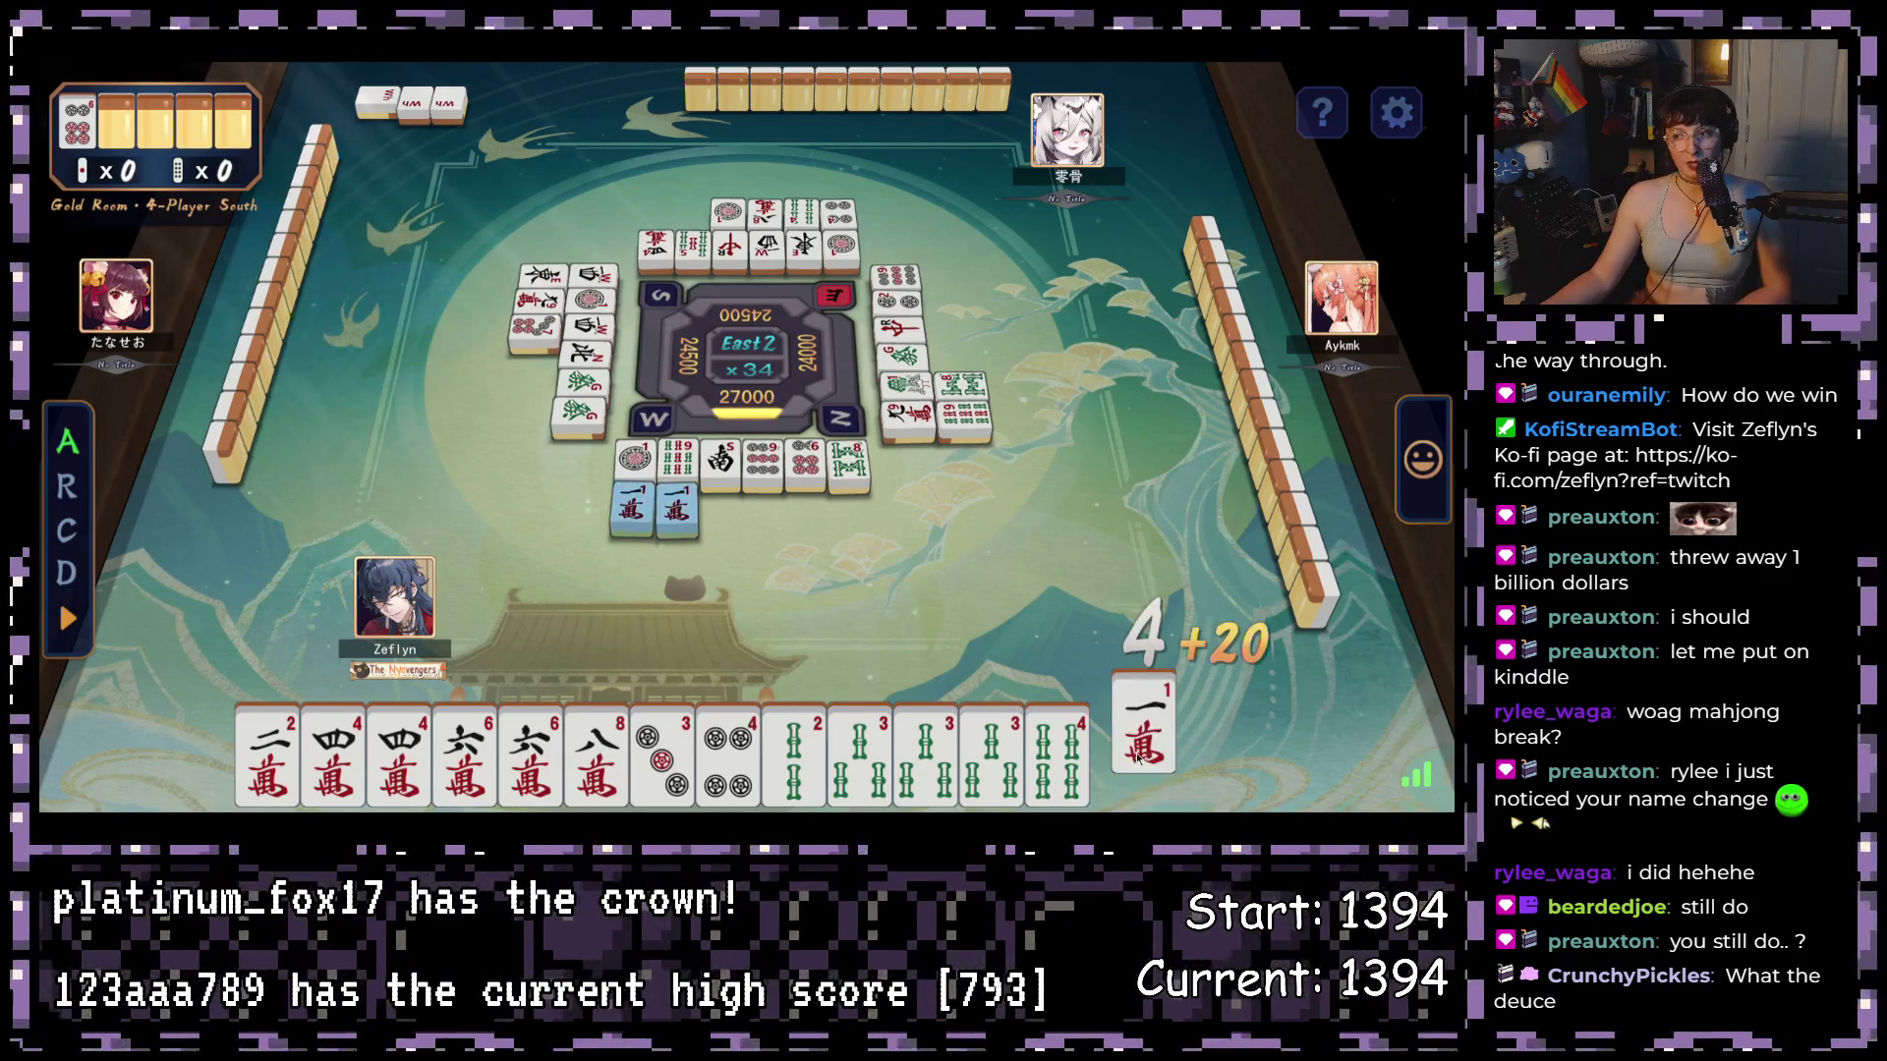
- Discard the freshly drawn 1-man, the drawn East wind, then the 2-man
{"action": "left_click", "coordinate": [1143, 762]}
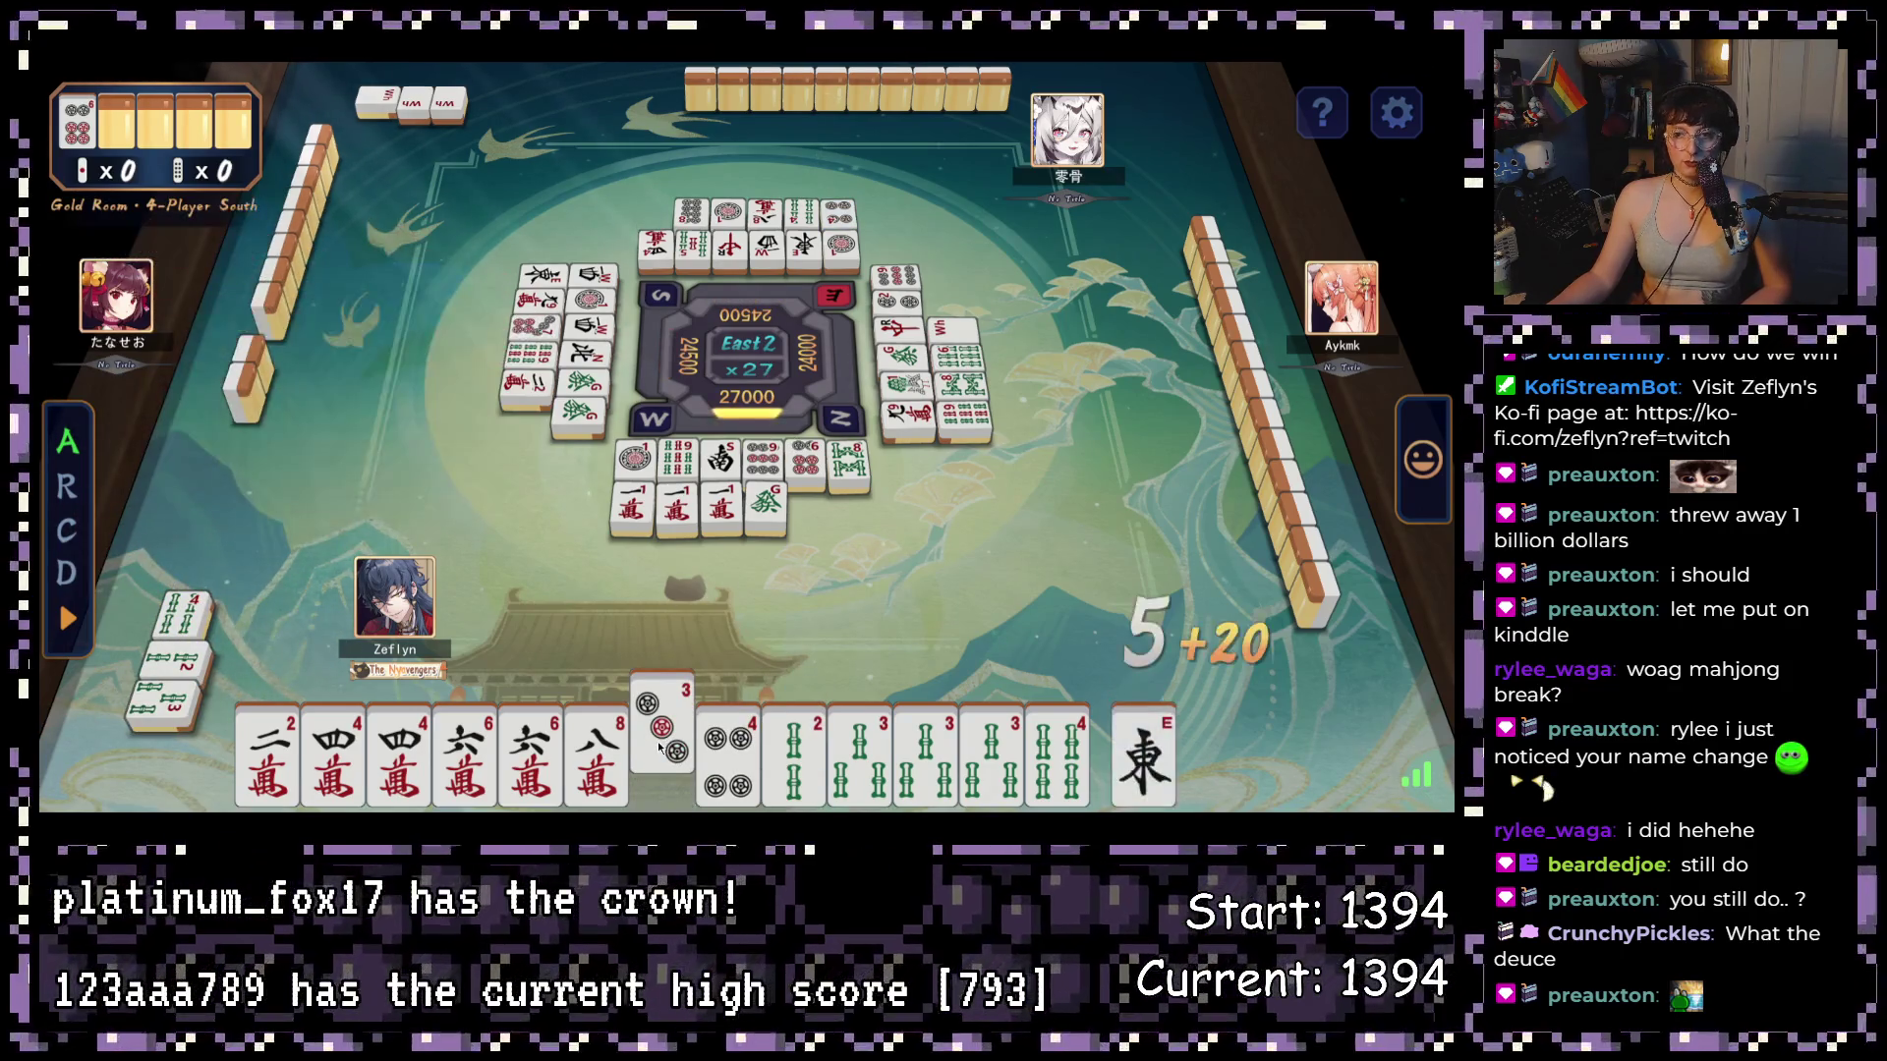
{"action": "left_click", "coordinate": [1079, 615]}
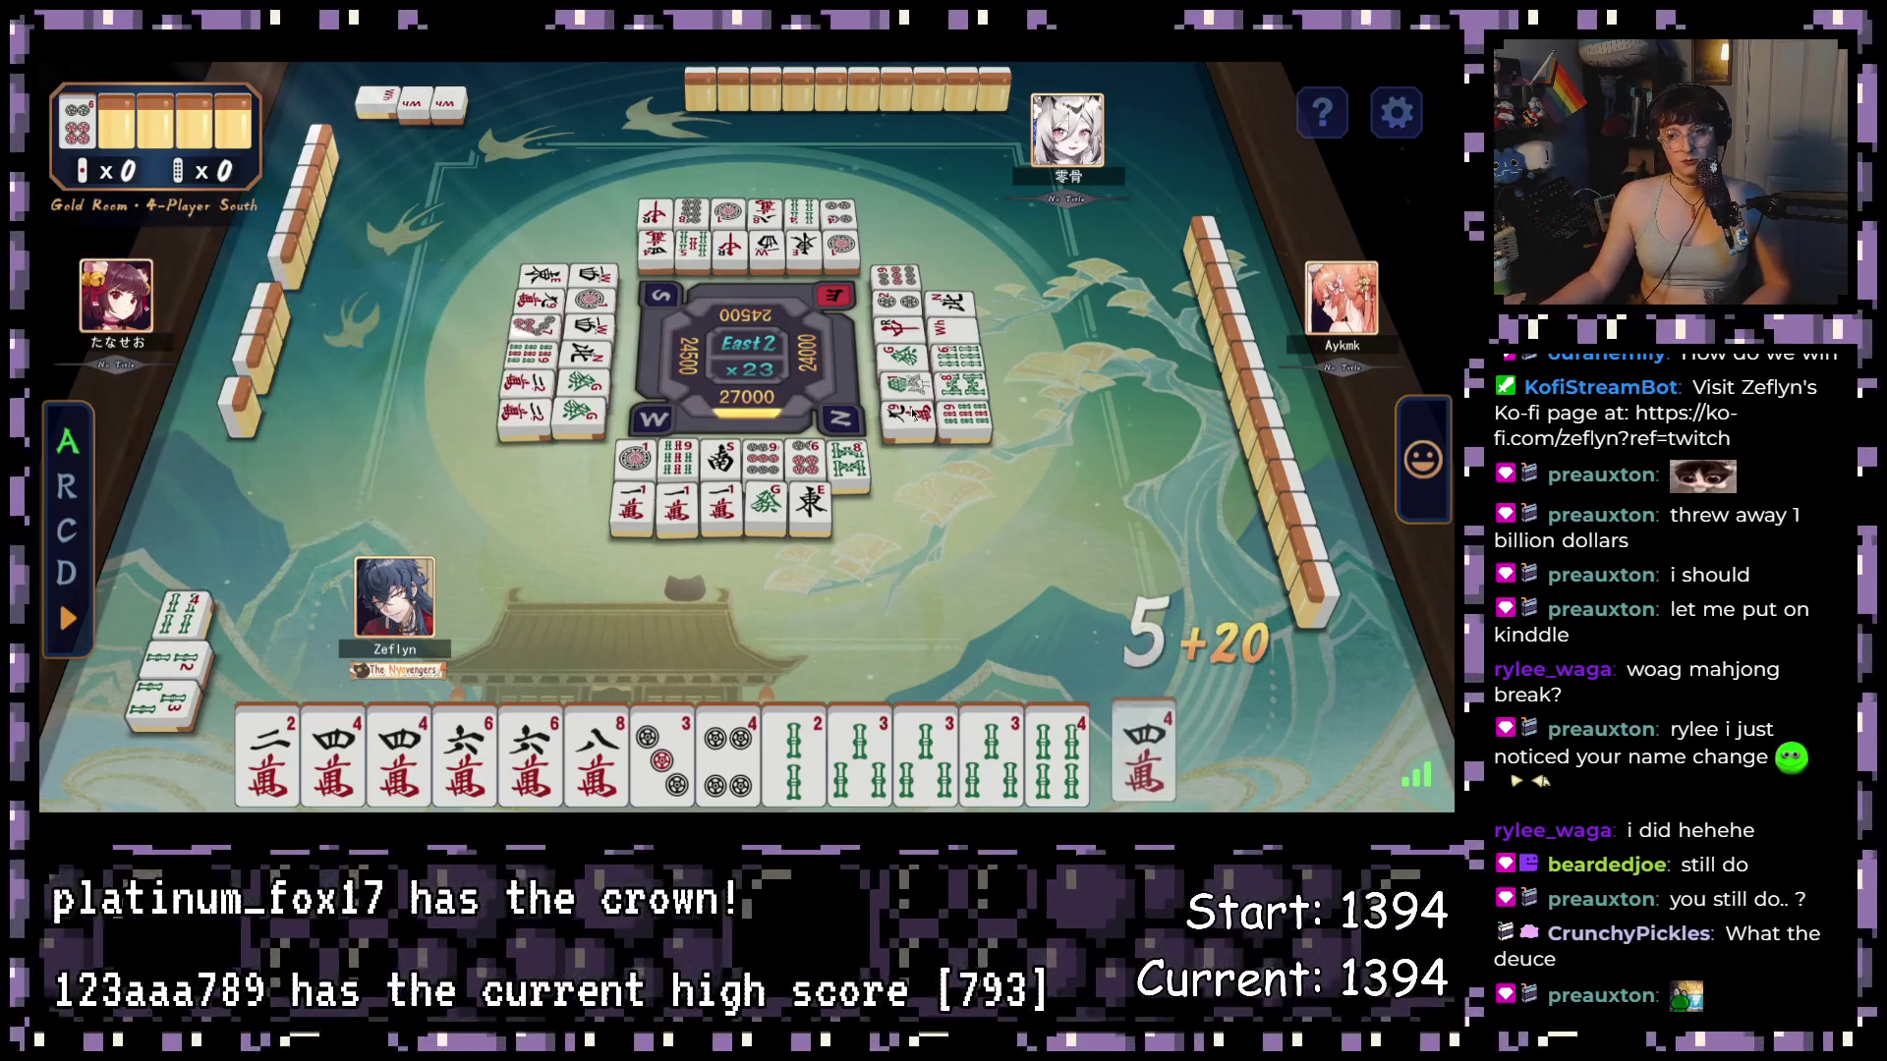
{"action": "left_click", "coordinate": [267, 761]}
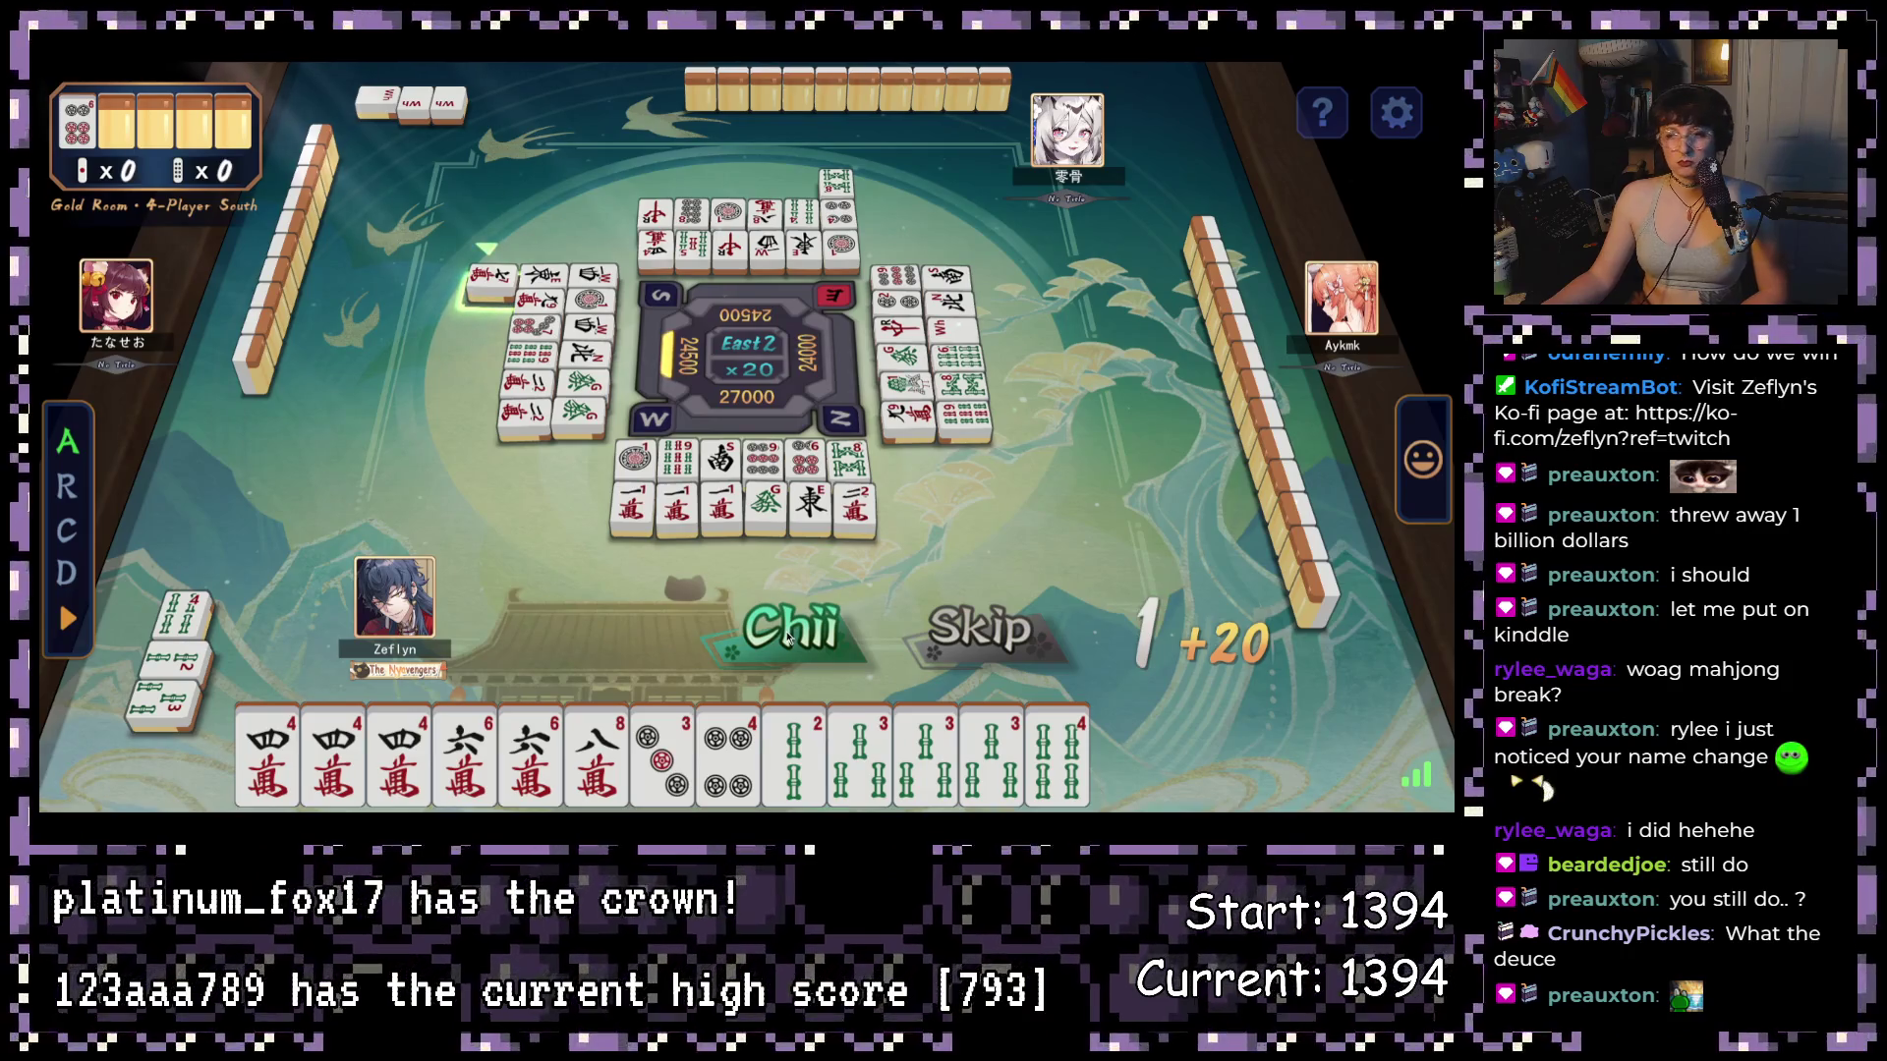
- Chii the left player's 7-man, discard a 6-man, then dismiss the opponent's Ron results
{"action": "left_click", "coordinate": [787, 637]}
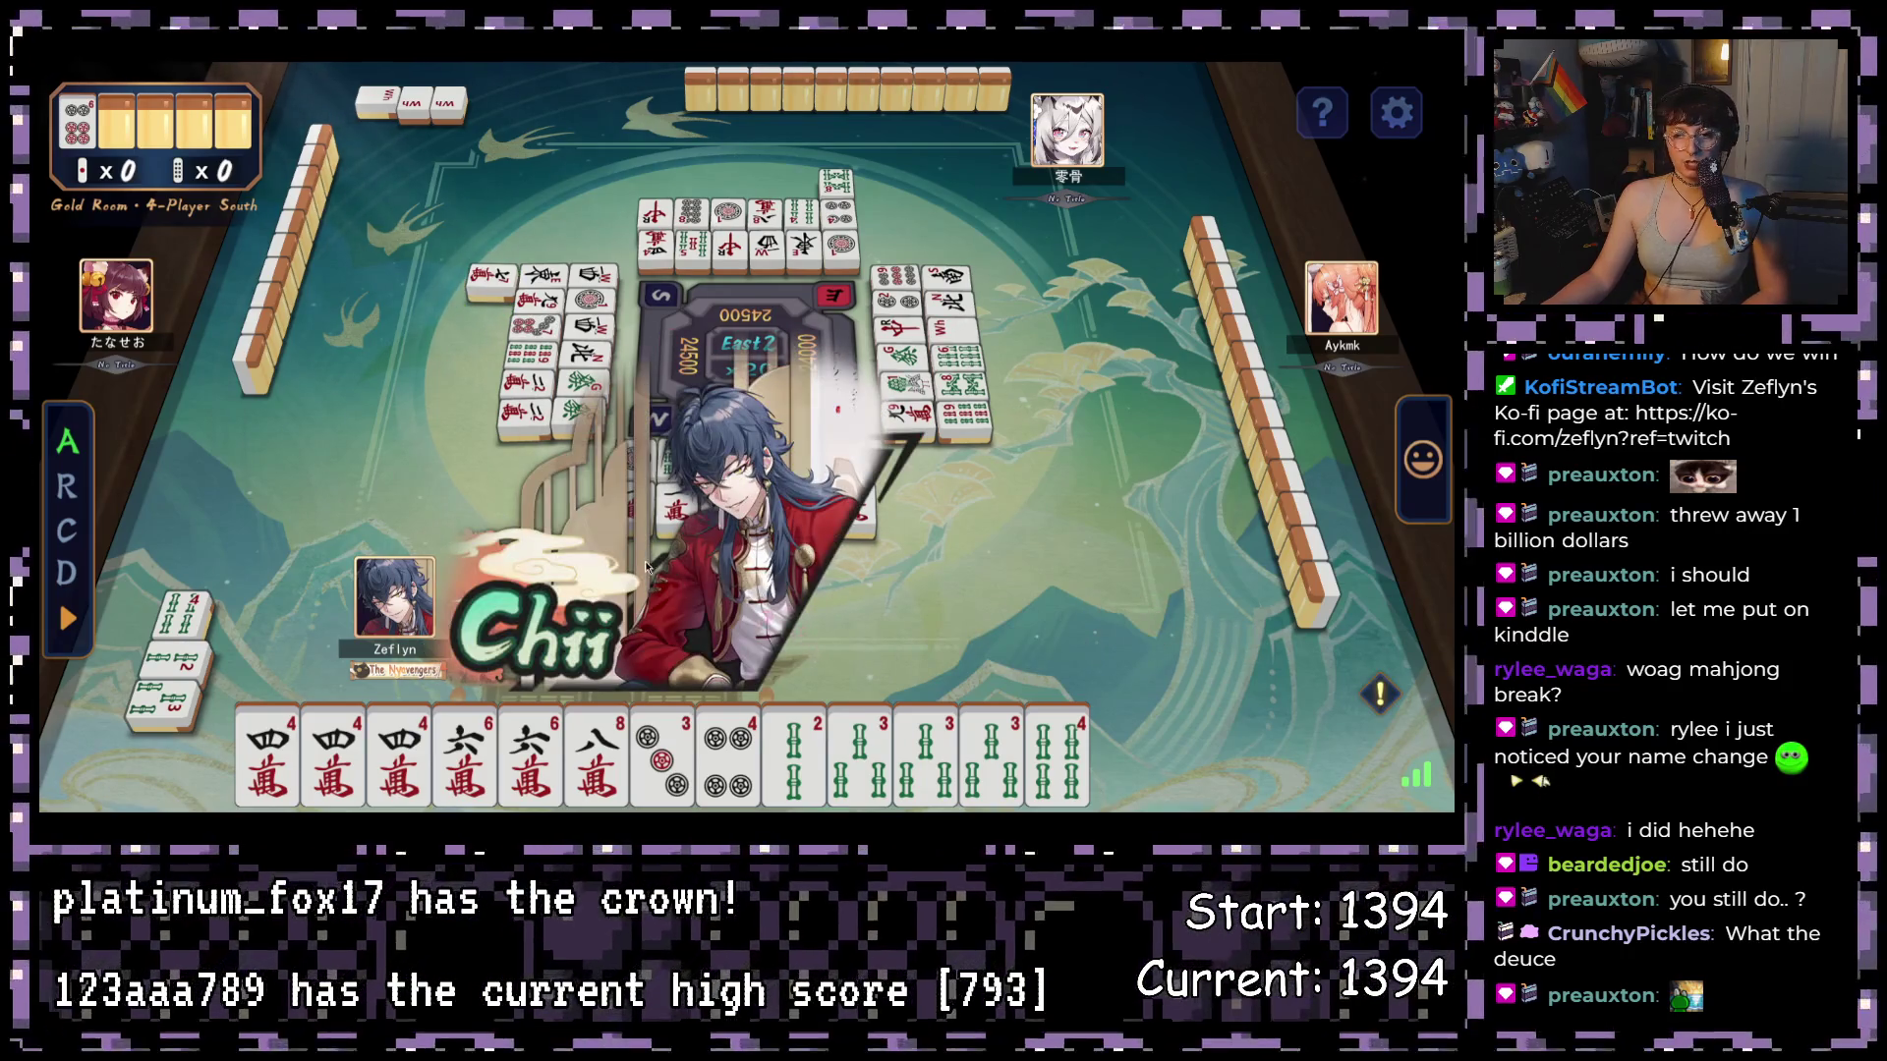
{"action": "left_click", "coordinate": [465, 757]}
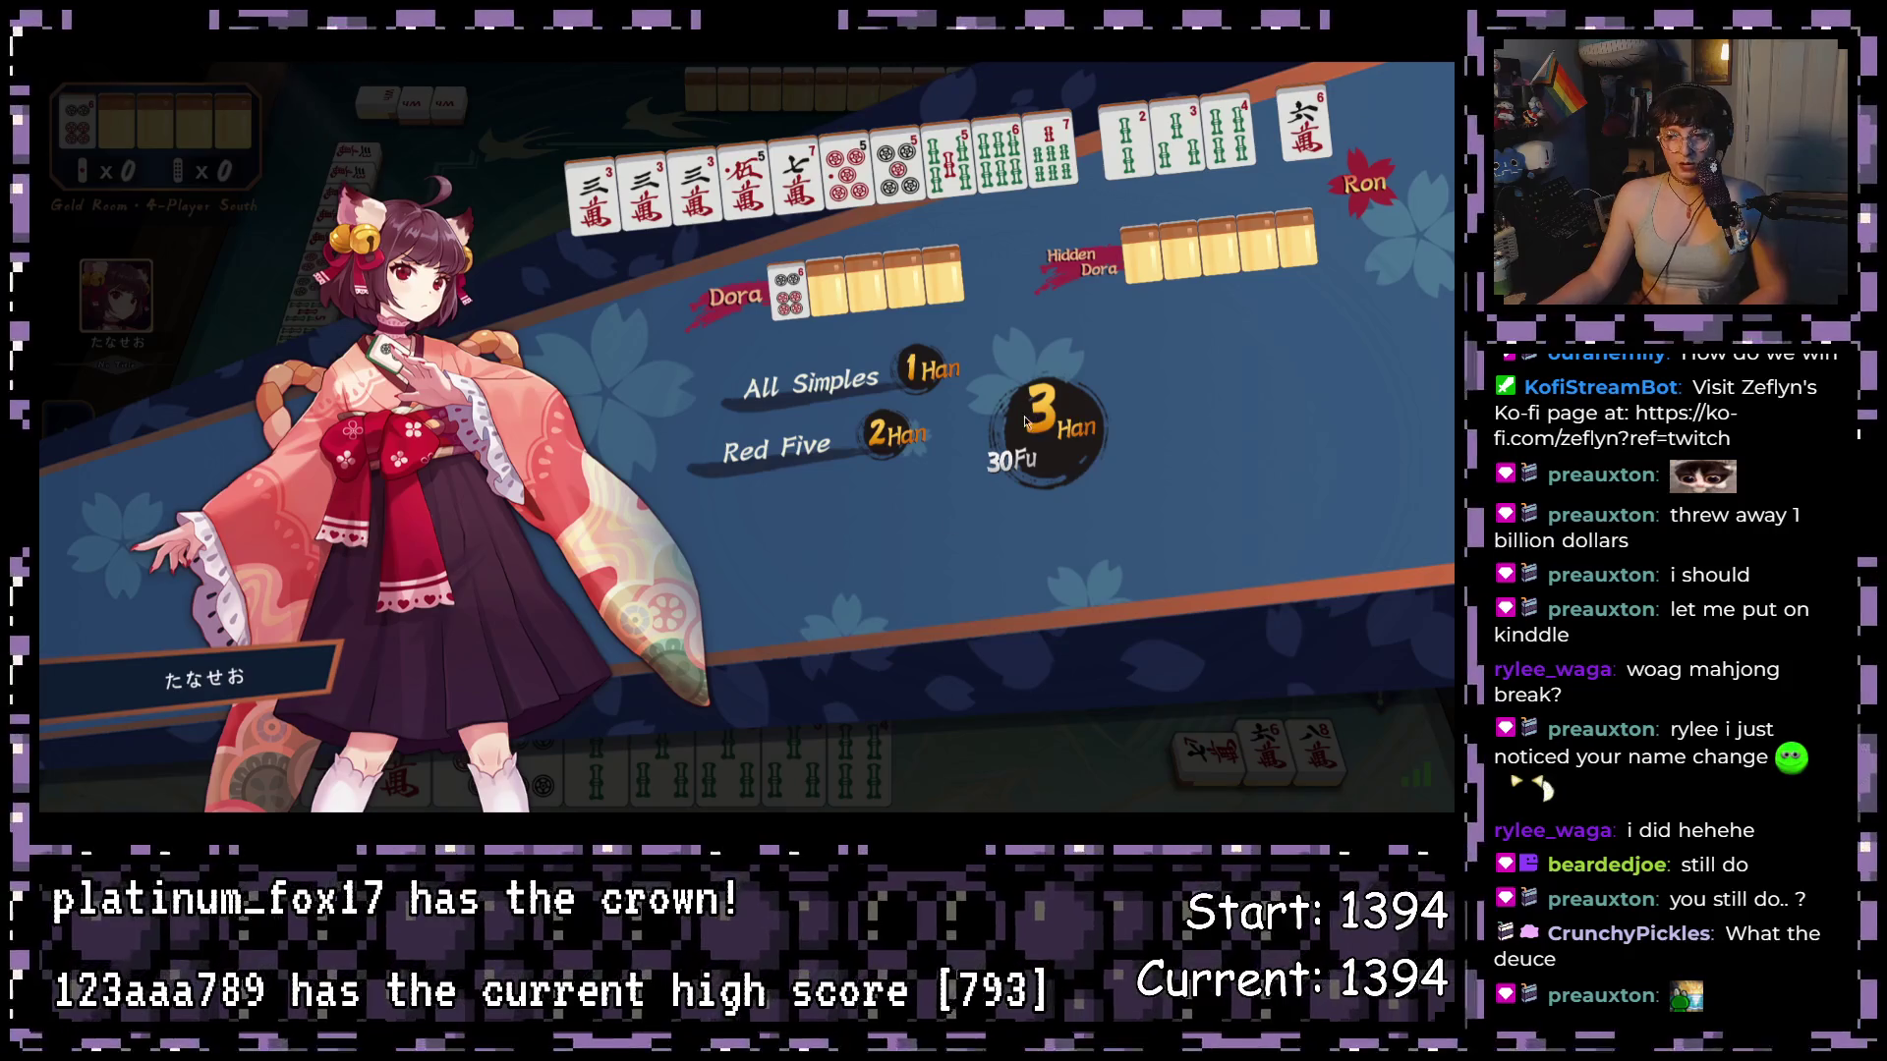
{"action": "left_click", "coordinate": [1355, 745]}
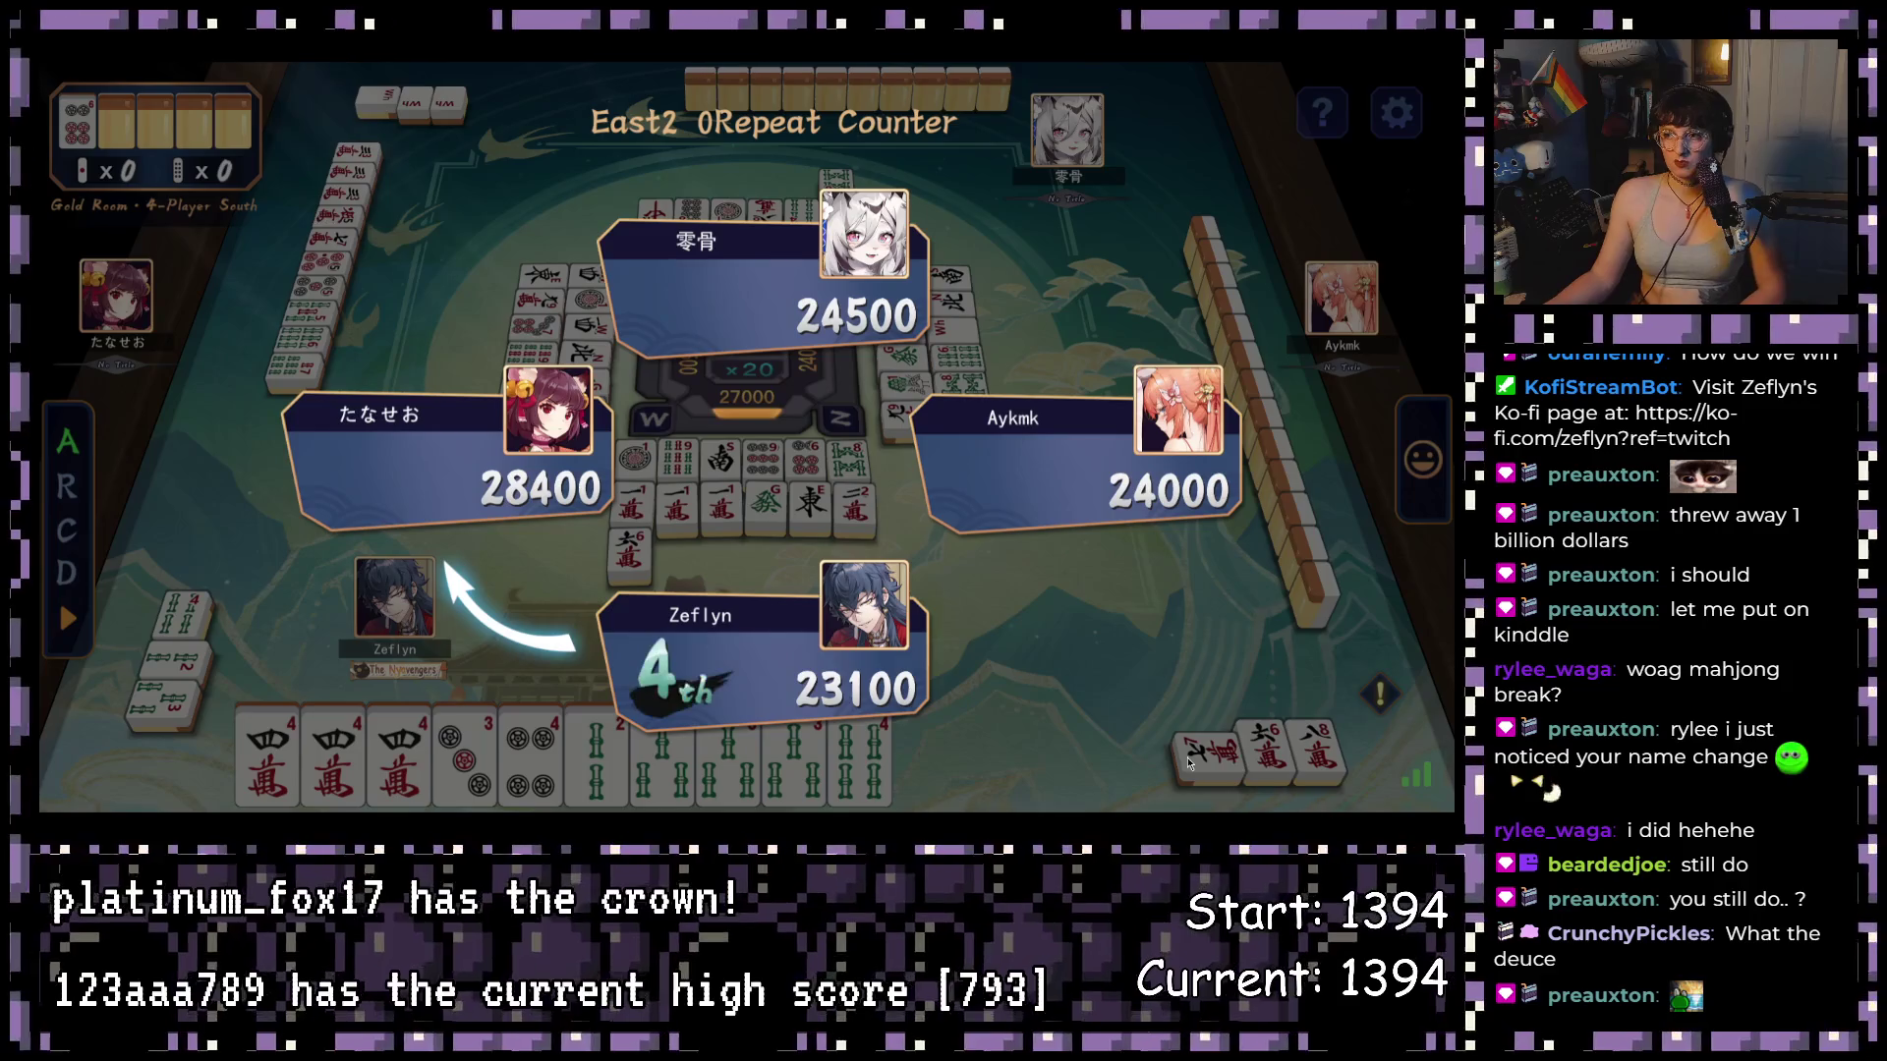
{"action": "left_click", "coordinate": [1361, 765]}
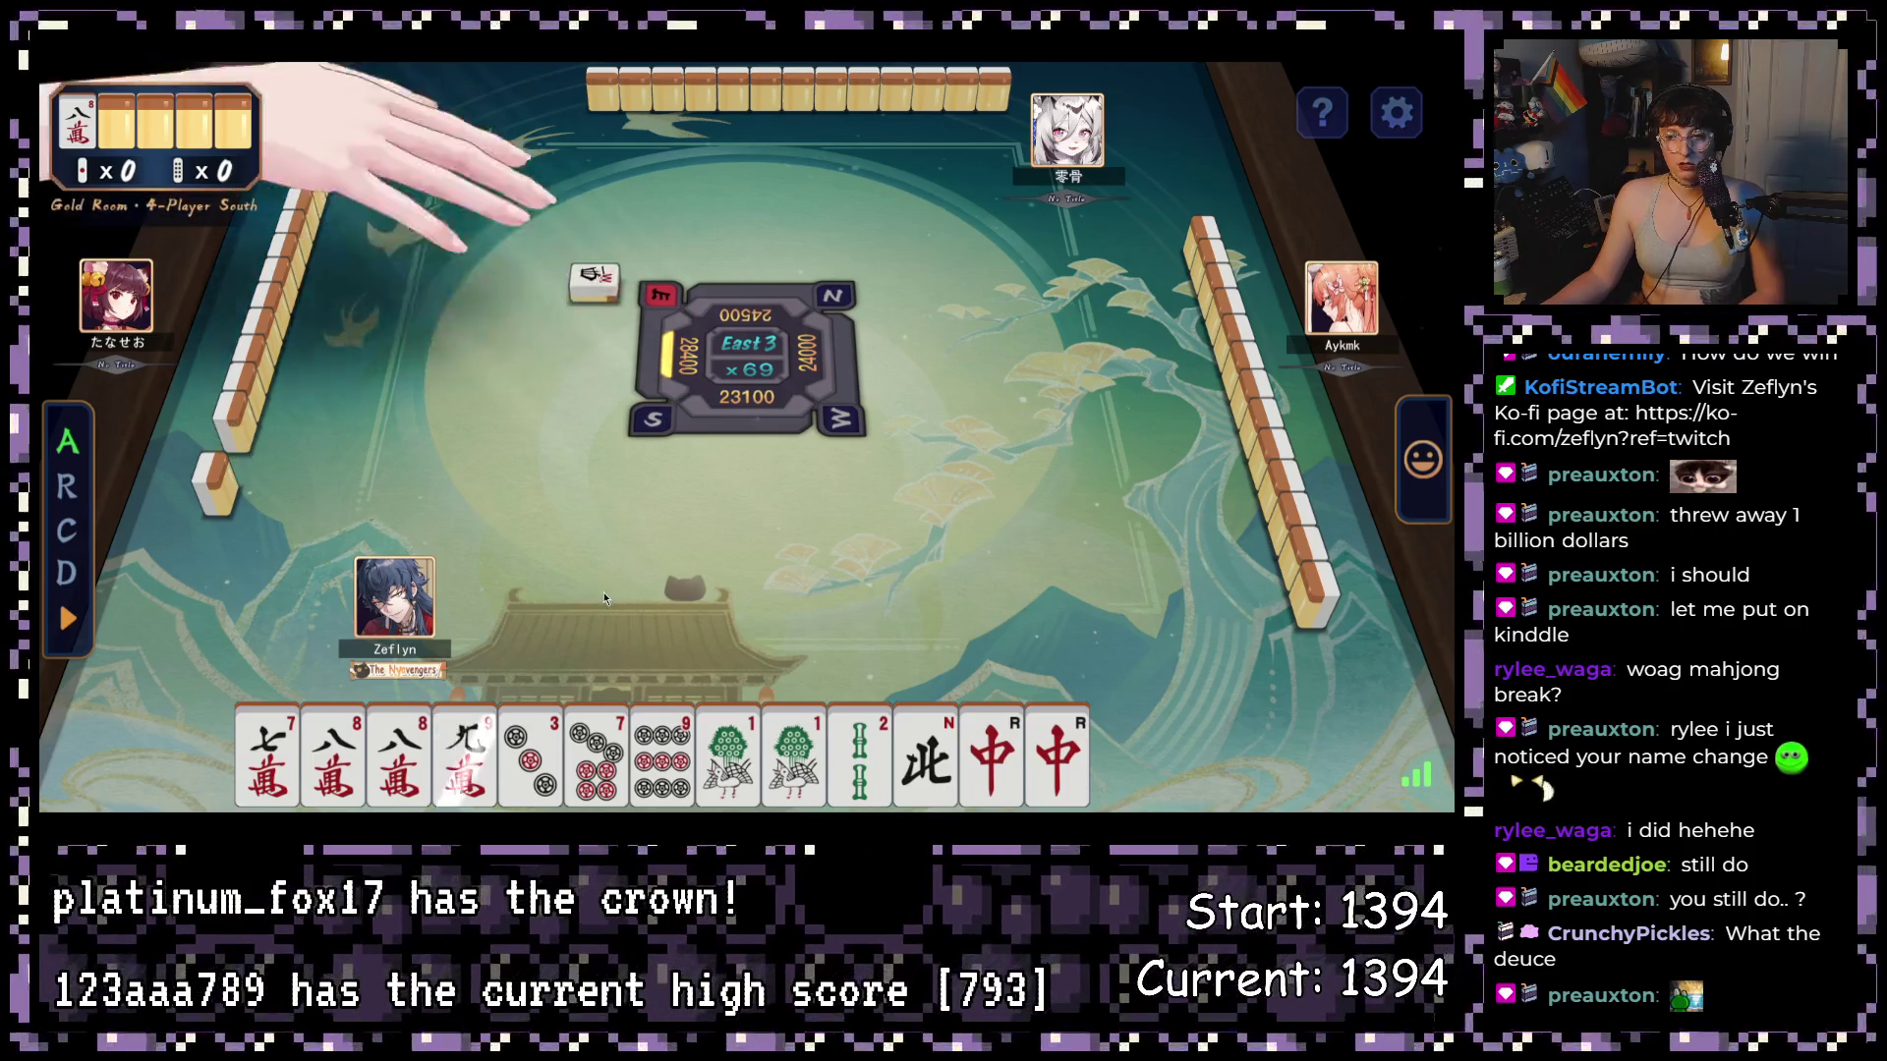
- Discard the North wind, then the drawn South and West winds in East 3
{"action": "left_click", "coordinate": [943, 750]}
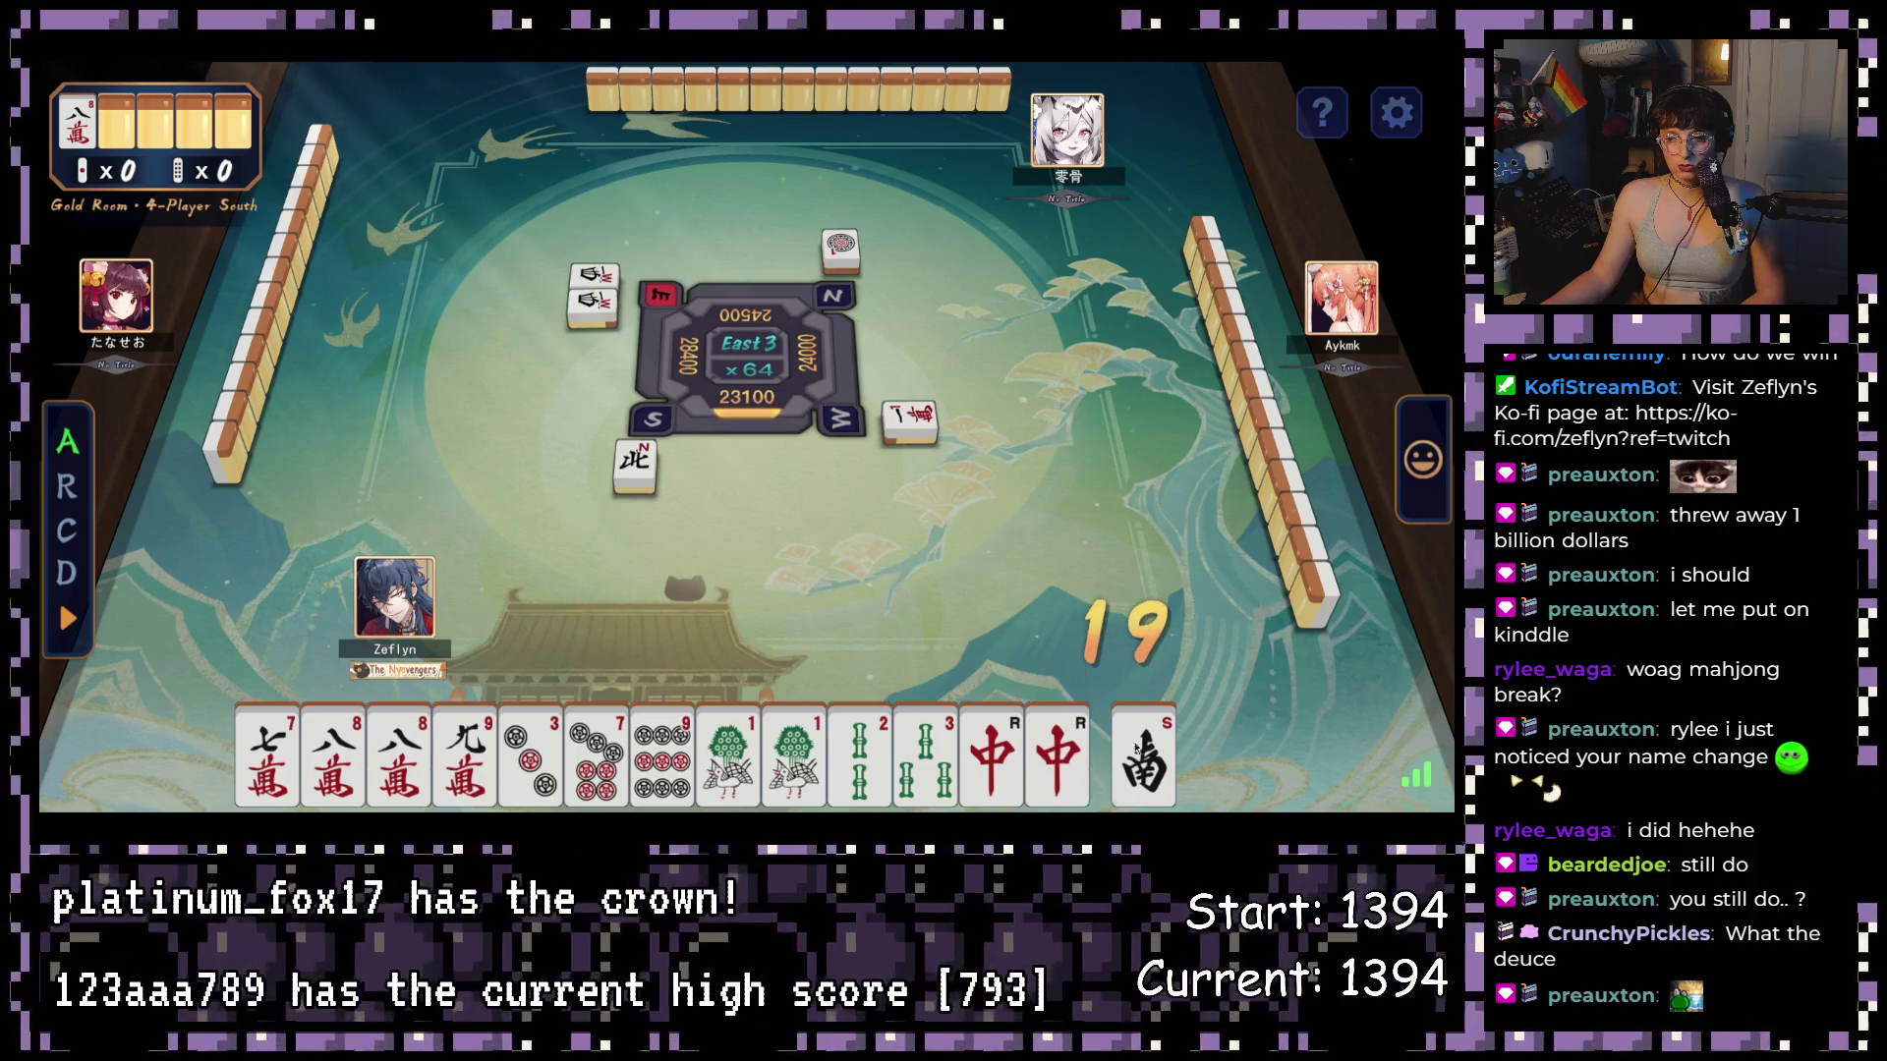
{"action": "left_click", "coordinate": [1143, 756]}
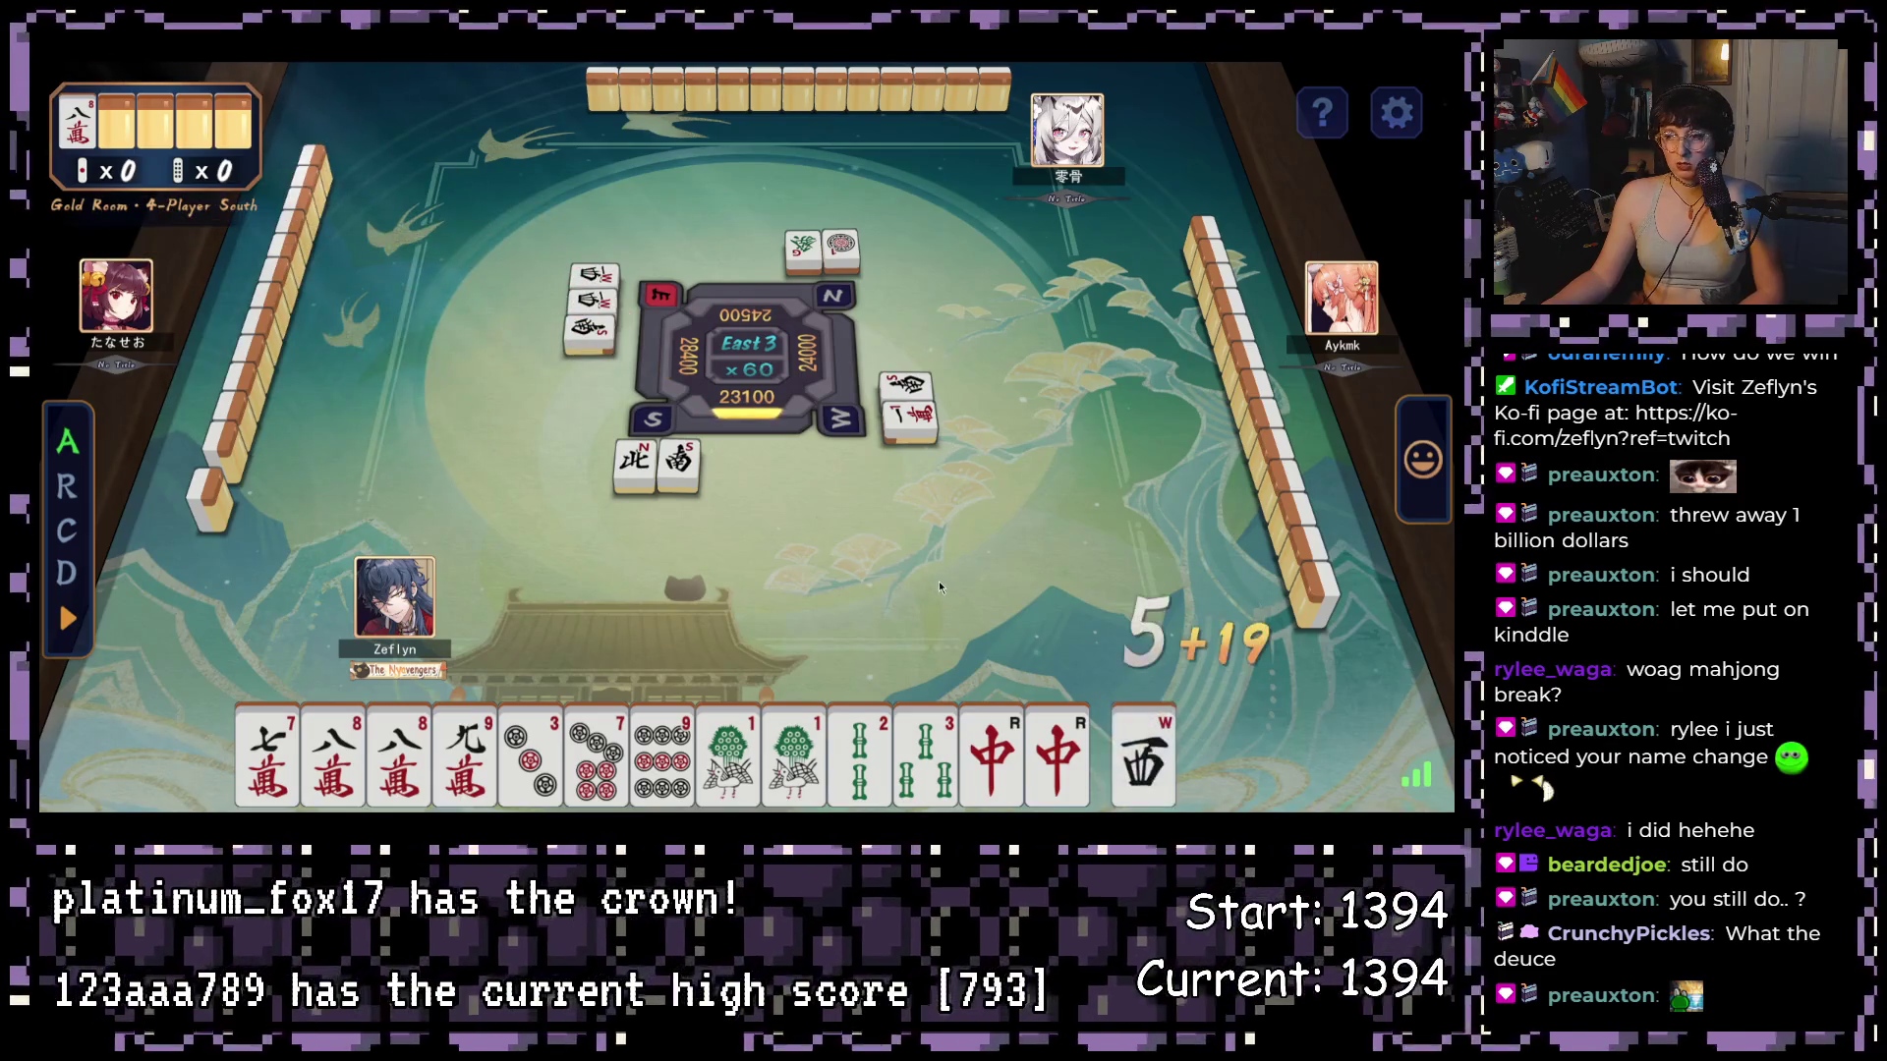
{"action": "left_click", "coordinate": [1130, 771]}
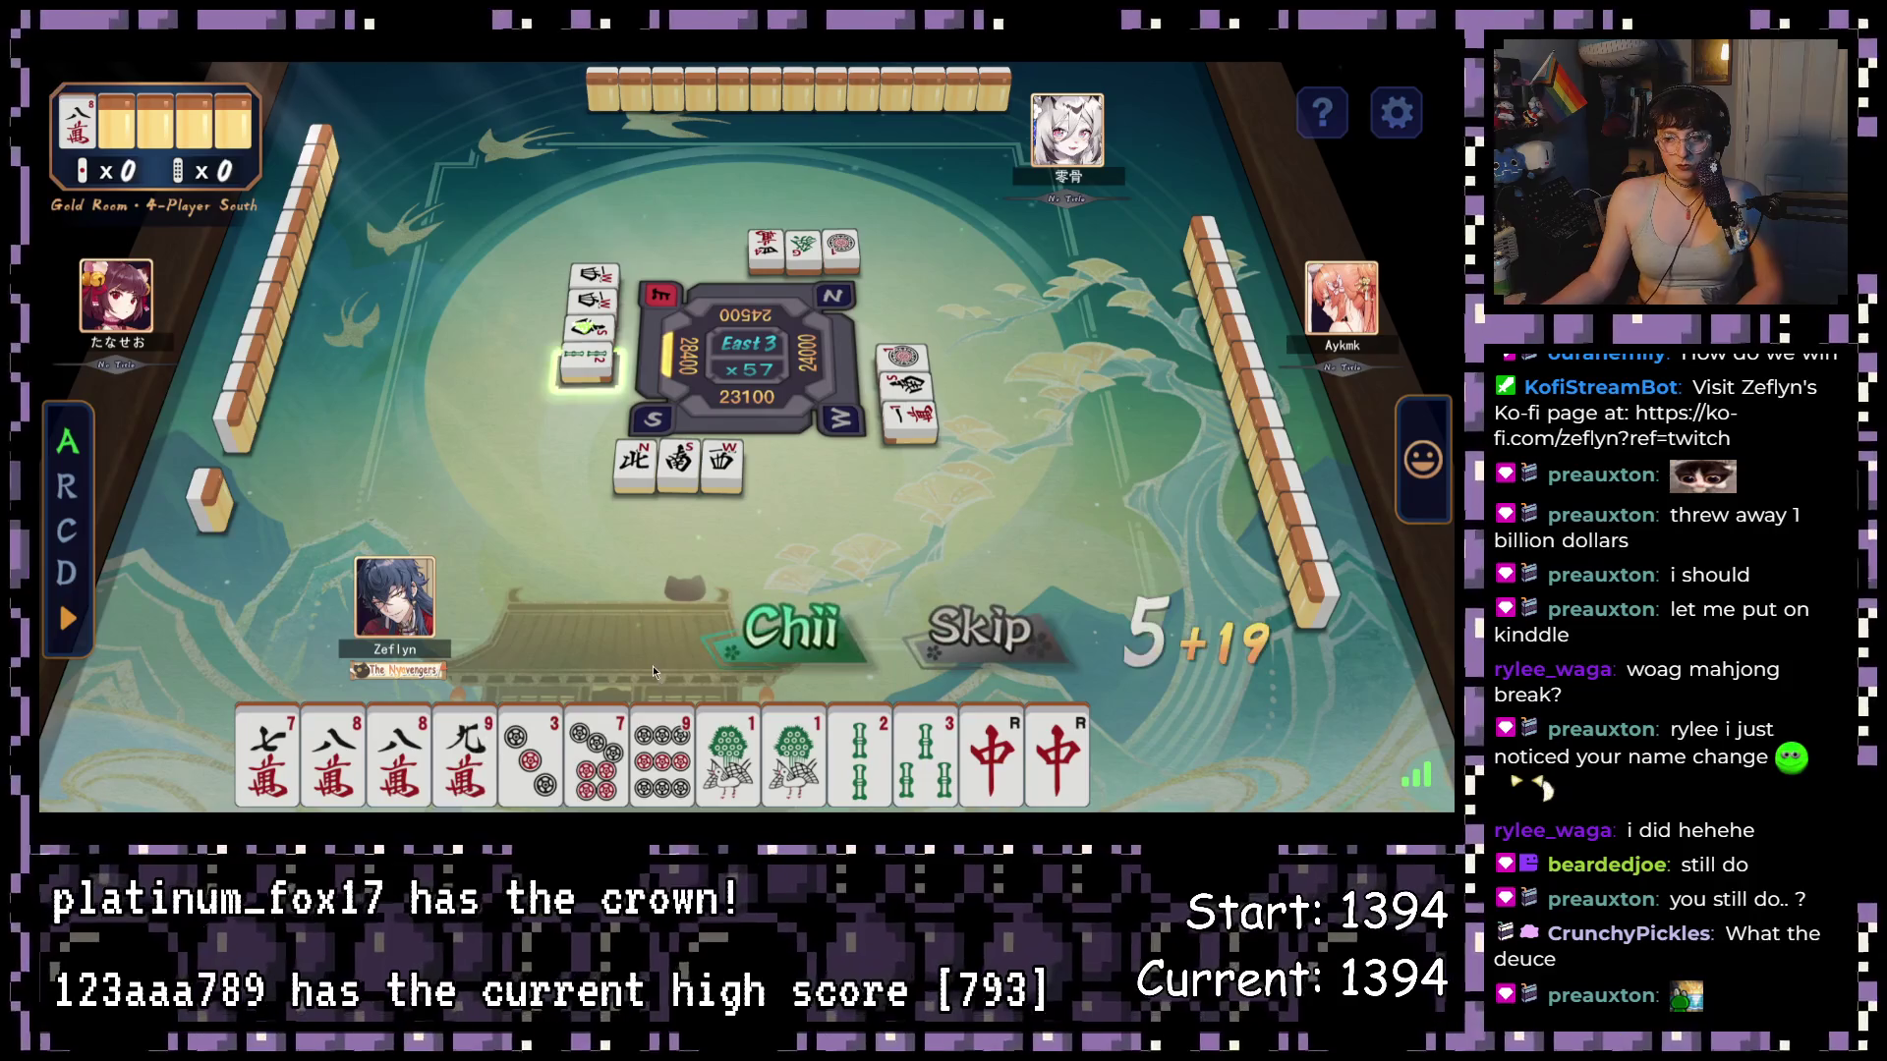
- Skip both chii offers while discarding the drawn 1-man, the 8-man and the drawn 4-man
{"action": "left_click", "coordinate": [959, 629]}
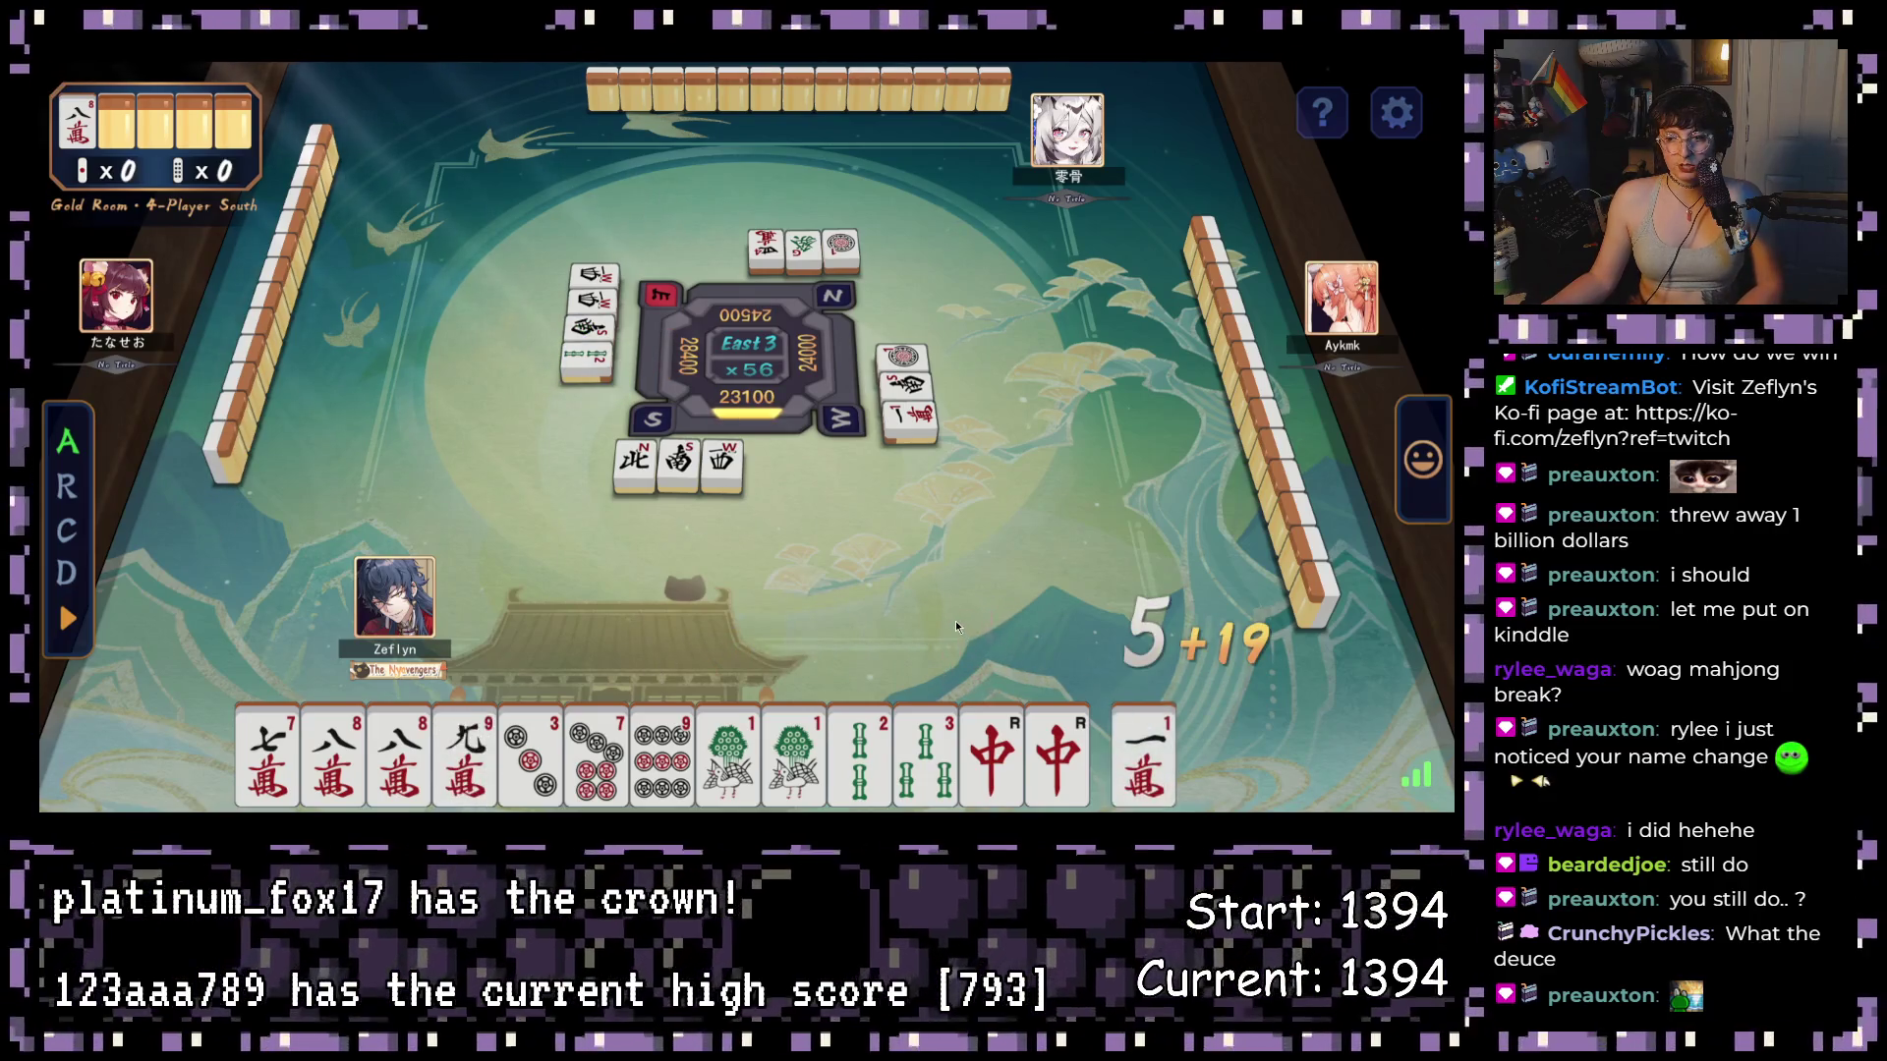
{"action": "left_click", "coordinate": [1136, 747]}
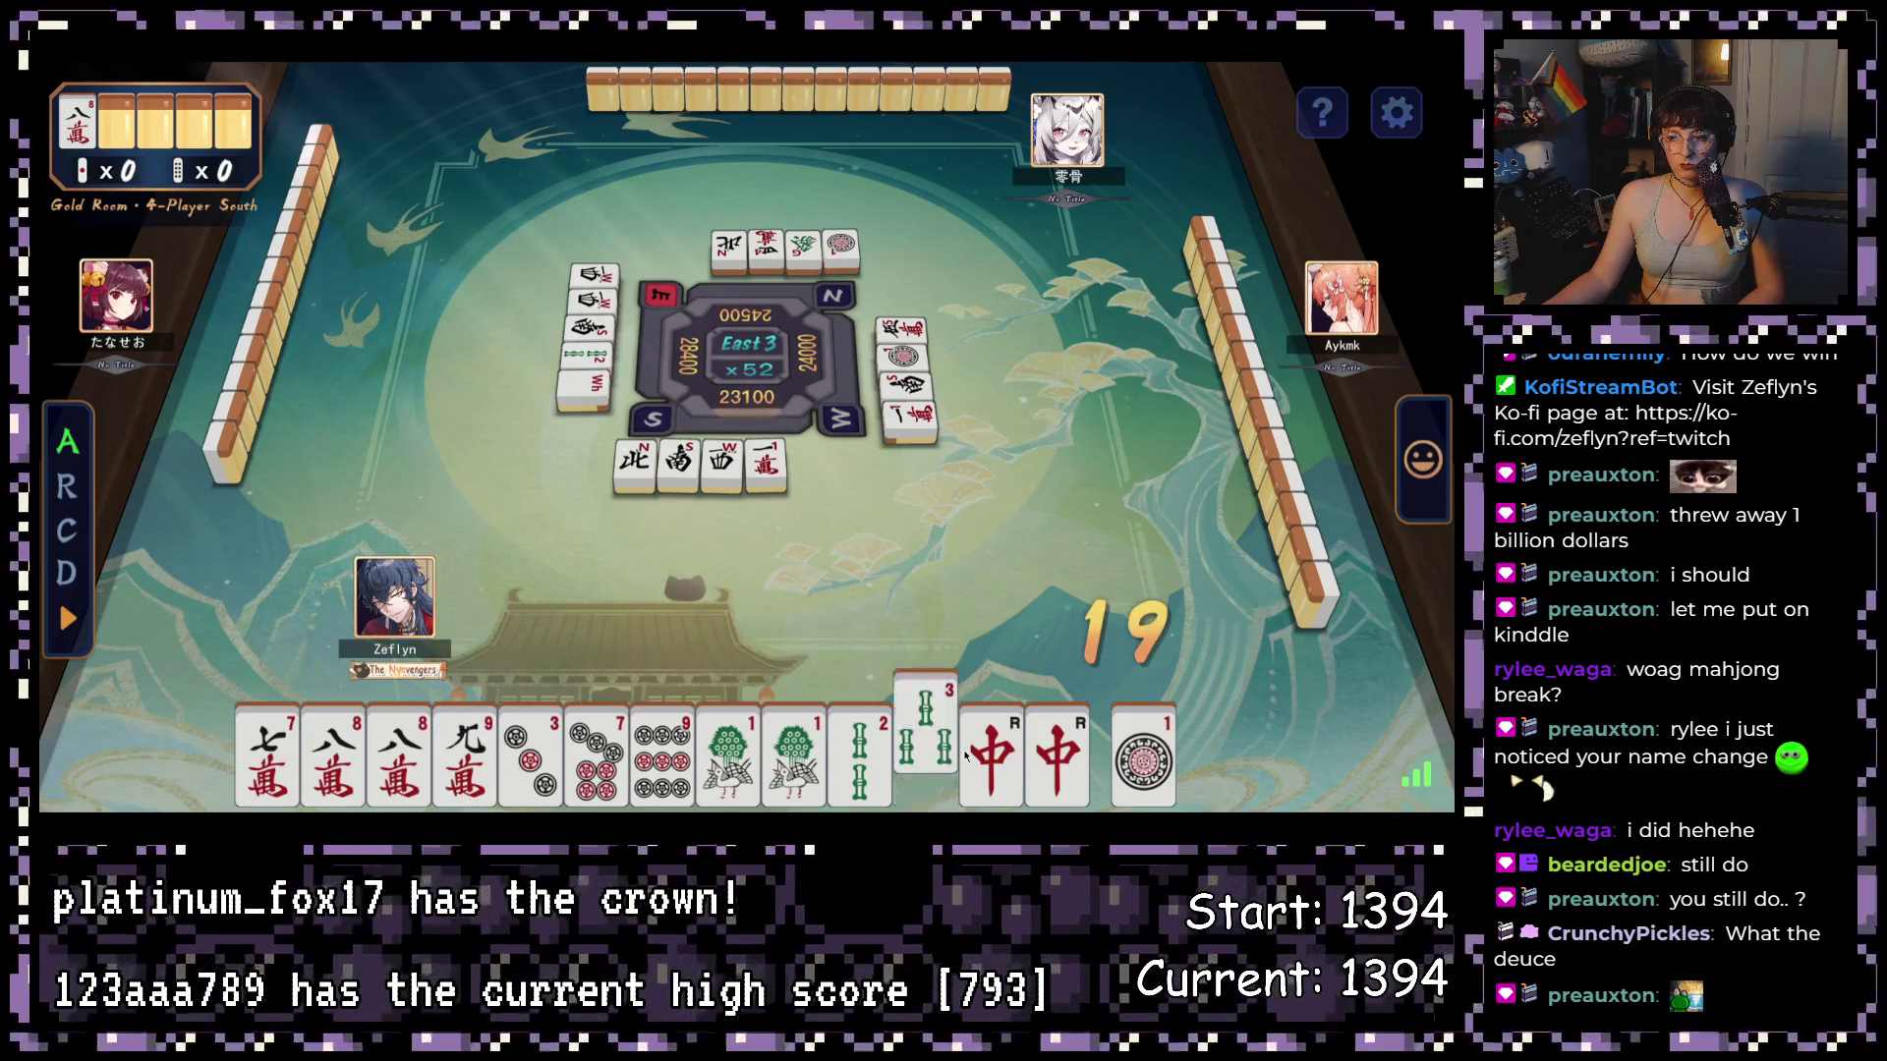
{"action": "left_click", "coordinate": [396, 751]}
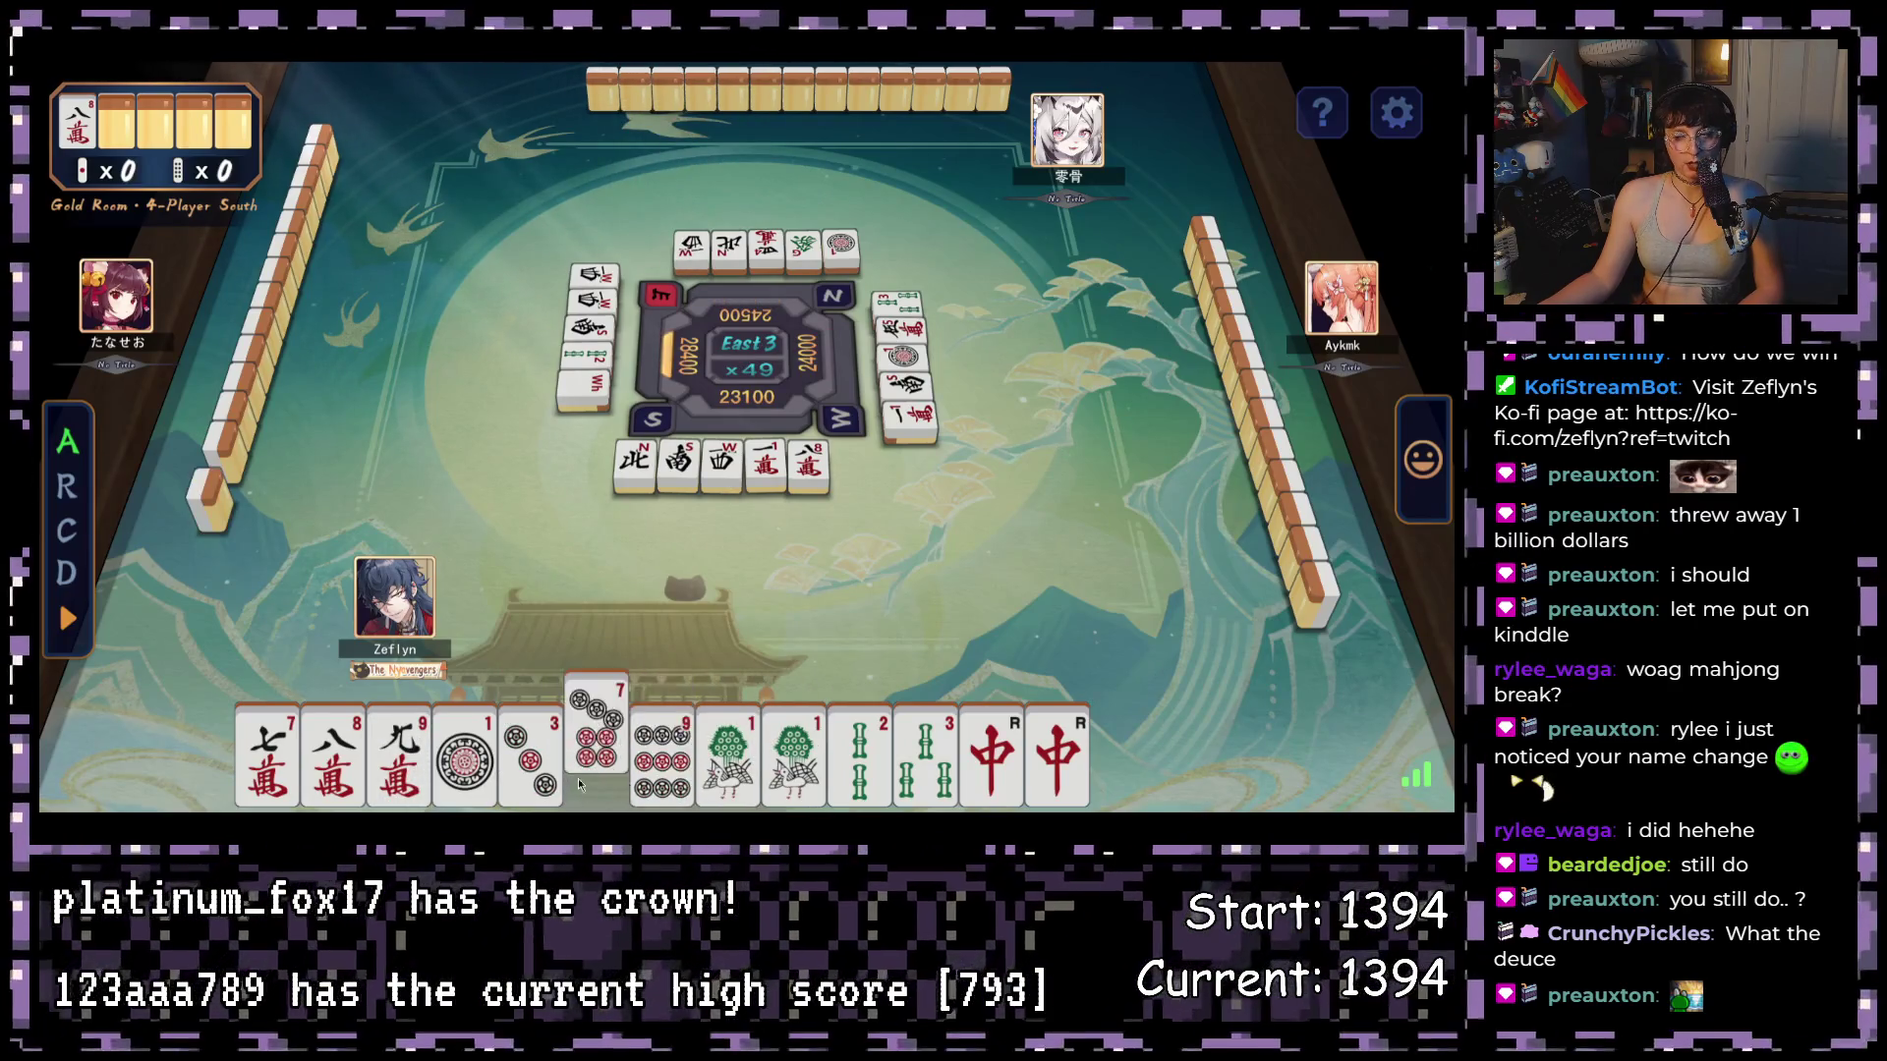
{"action": "left_click", "coordinate": [1011, 639]}
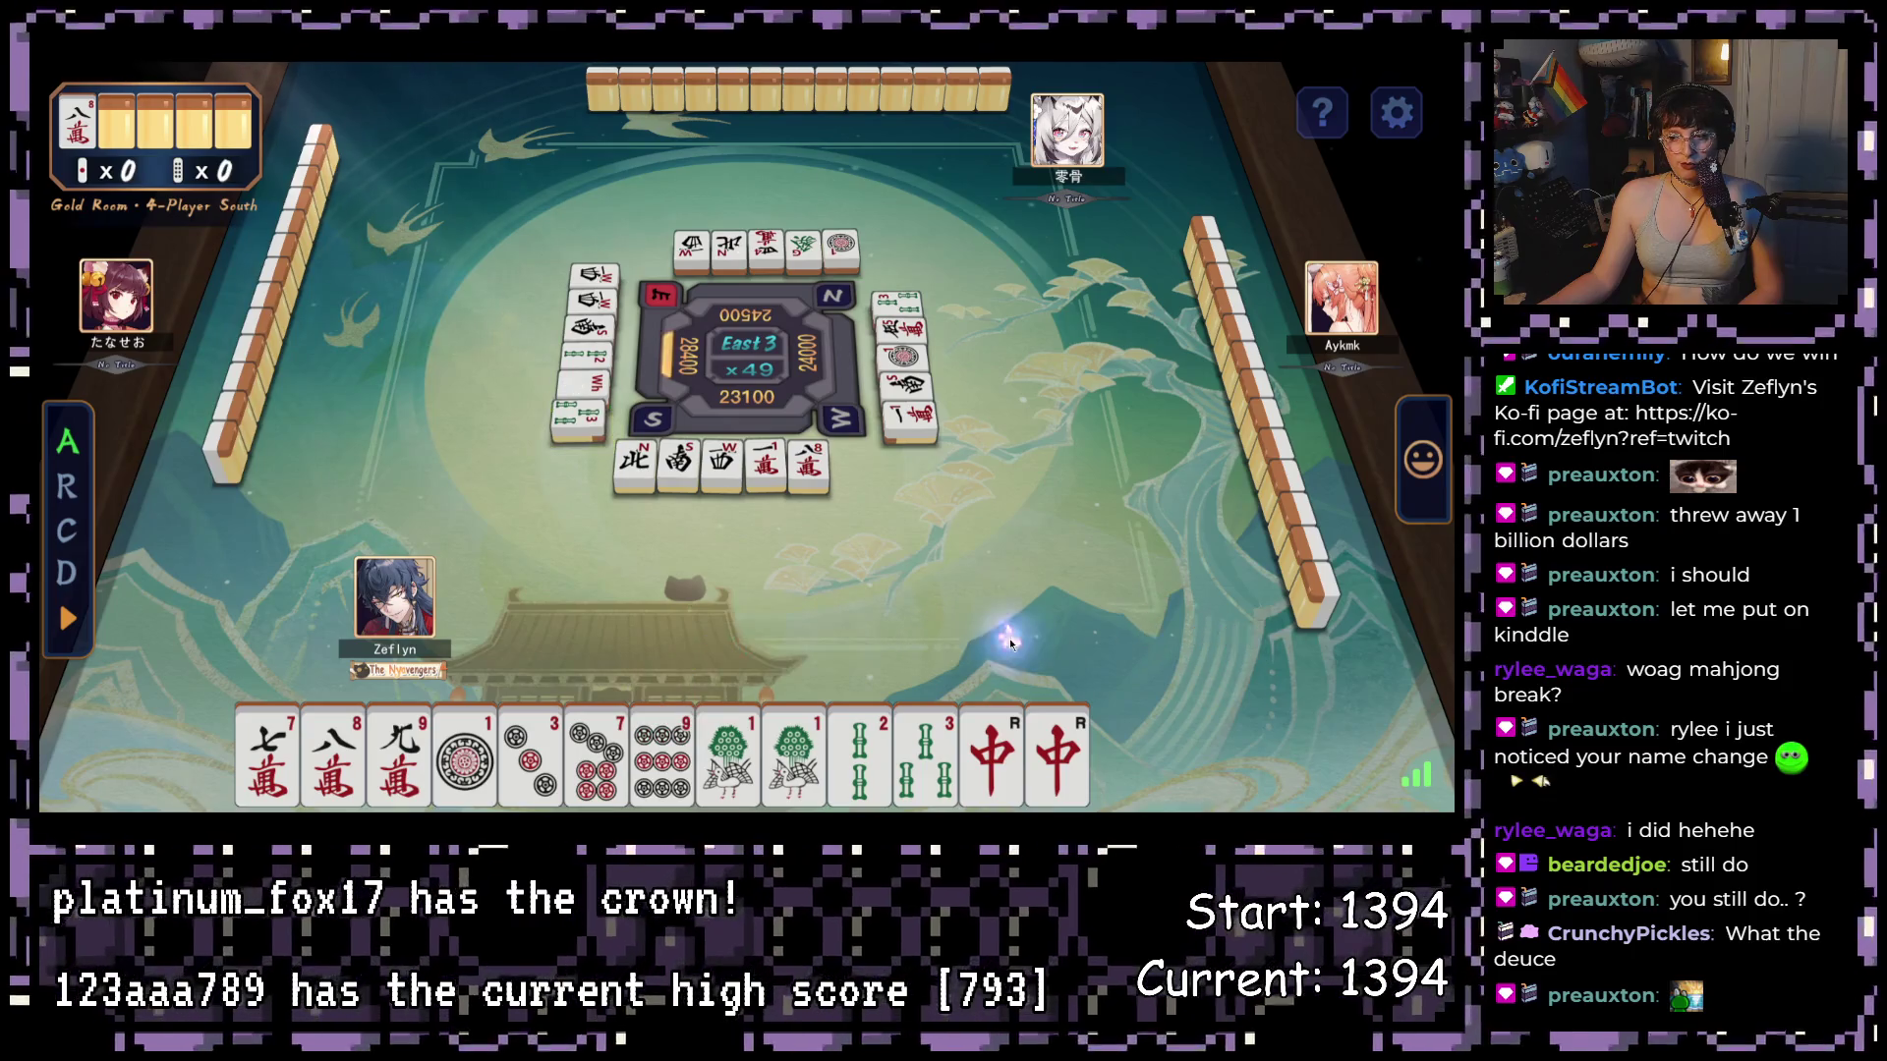
{"action": "left_click", "coordinate": [1074, 570]}
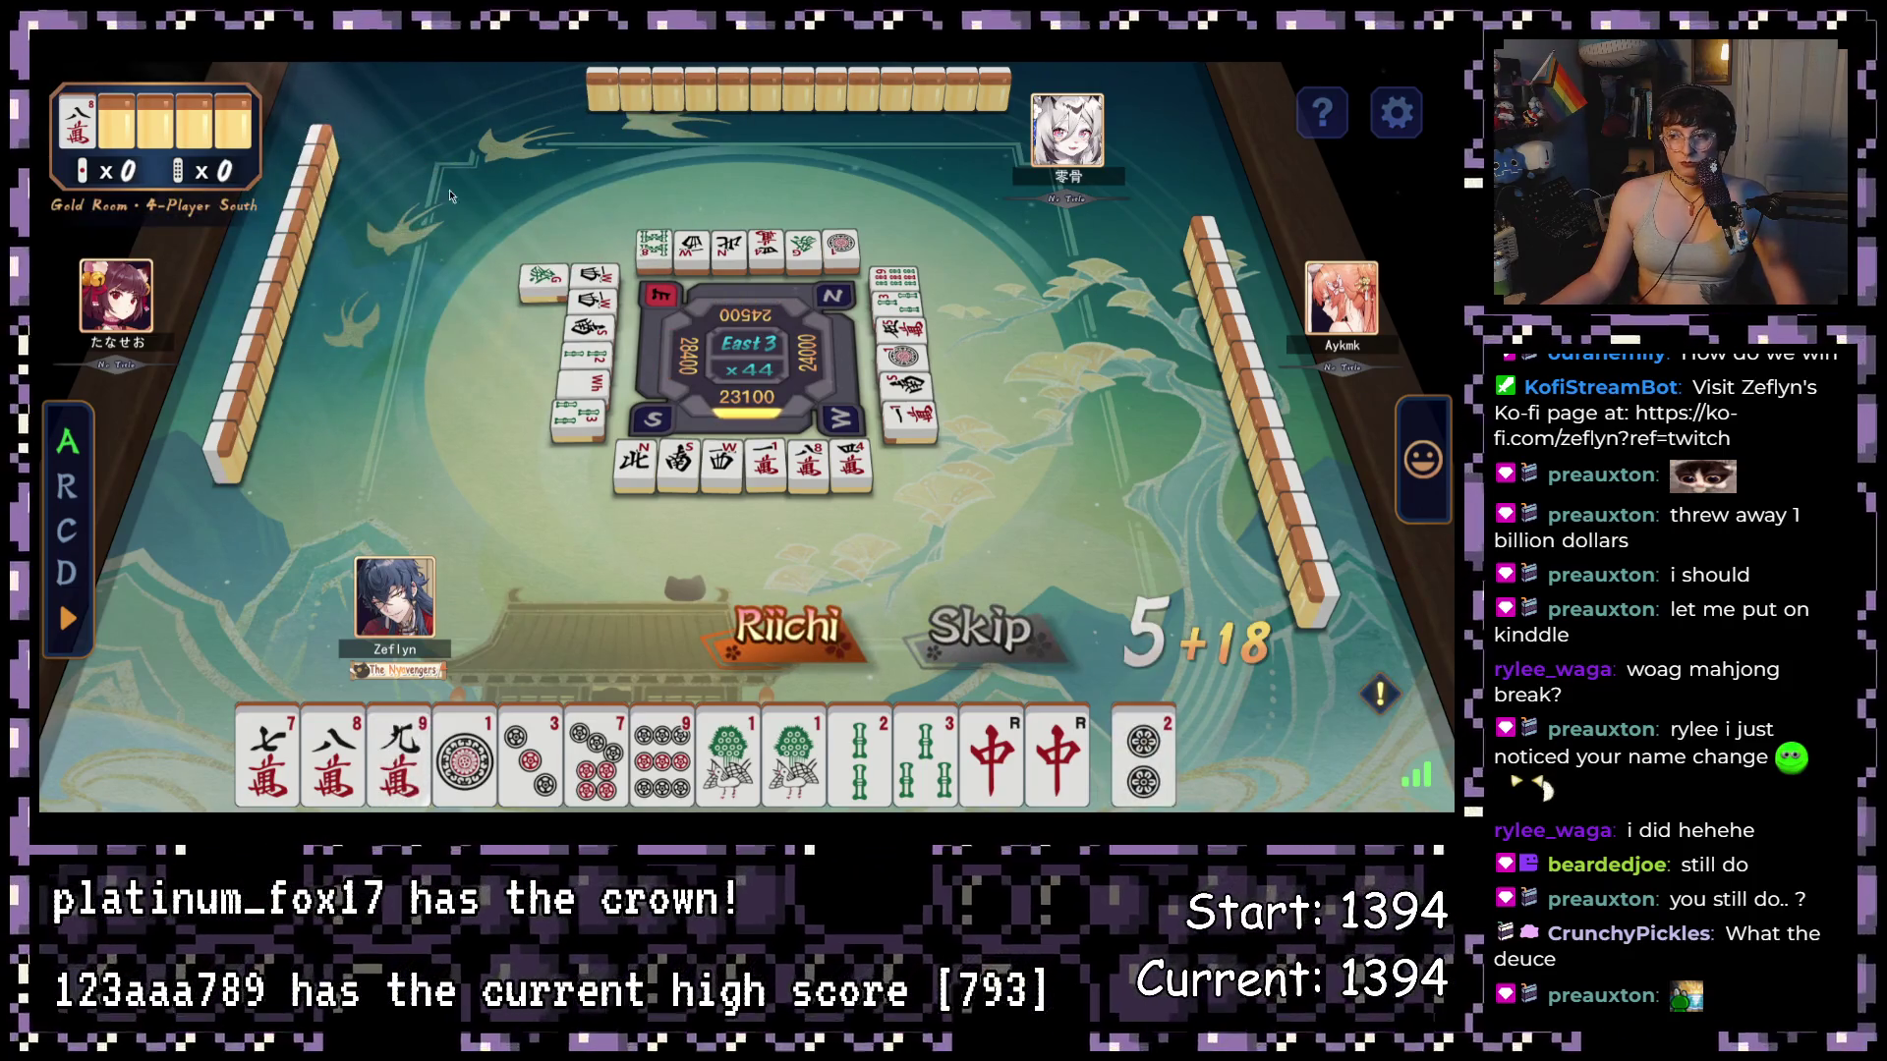
- Discard the second 1-sou and the drawn 7-pin instead of riichi, declining a pon
{"action": "left_click", "coordinate": [799, 643]}
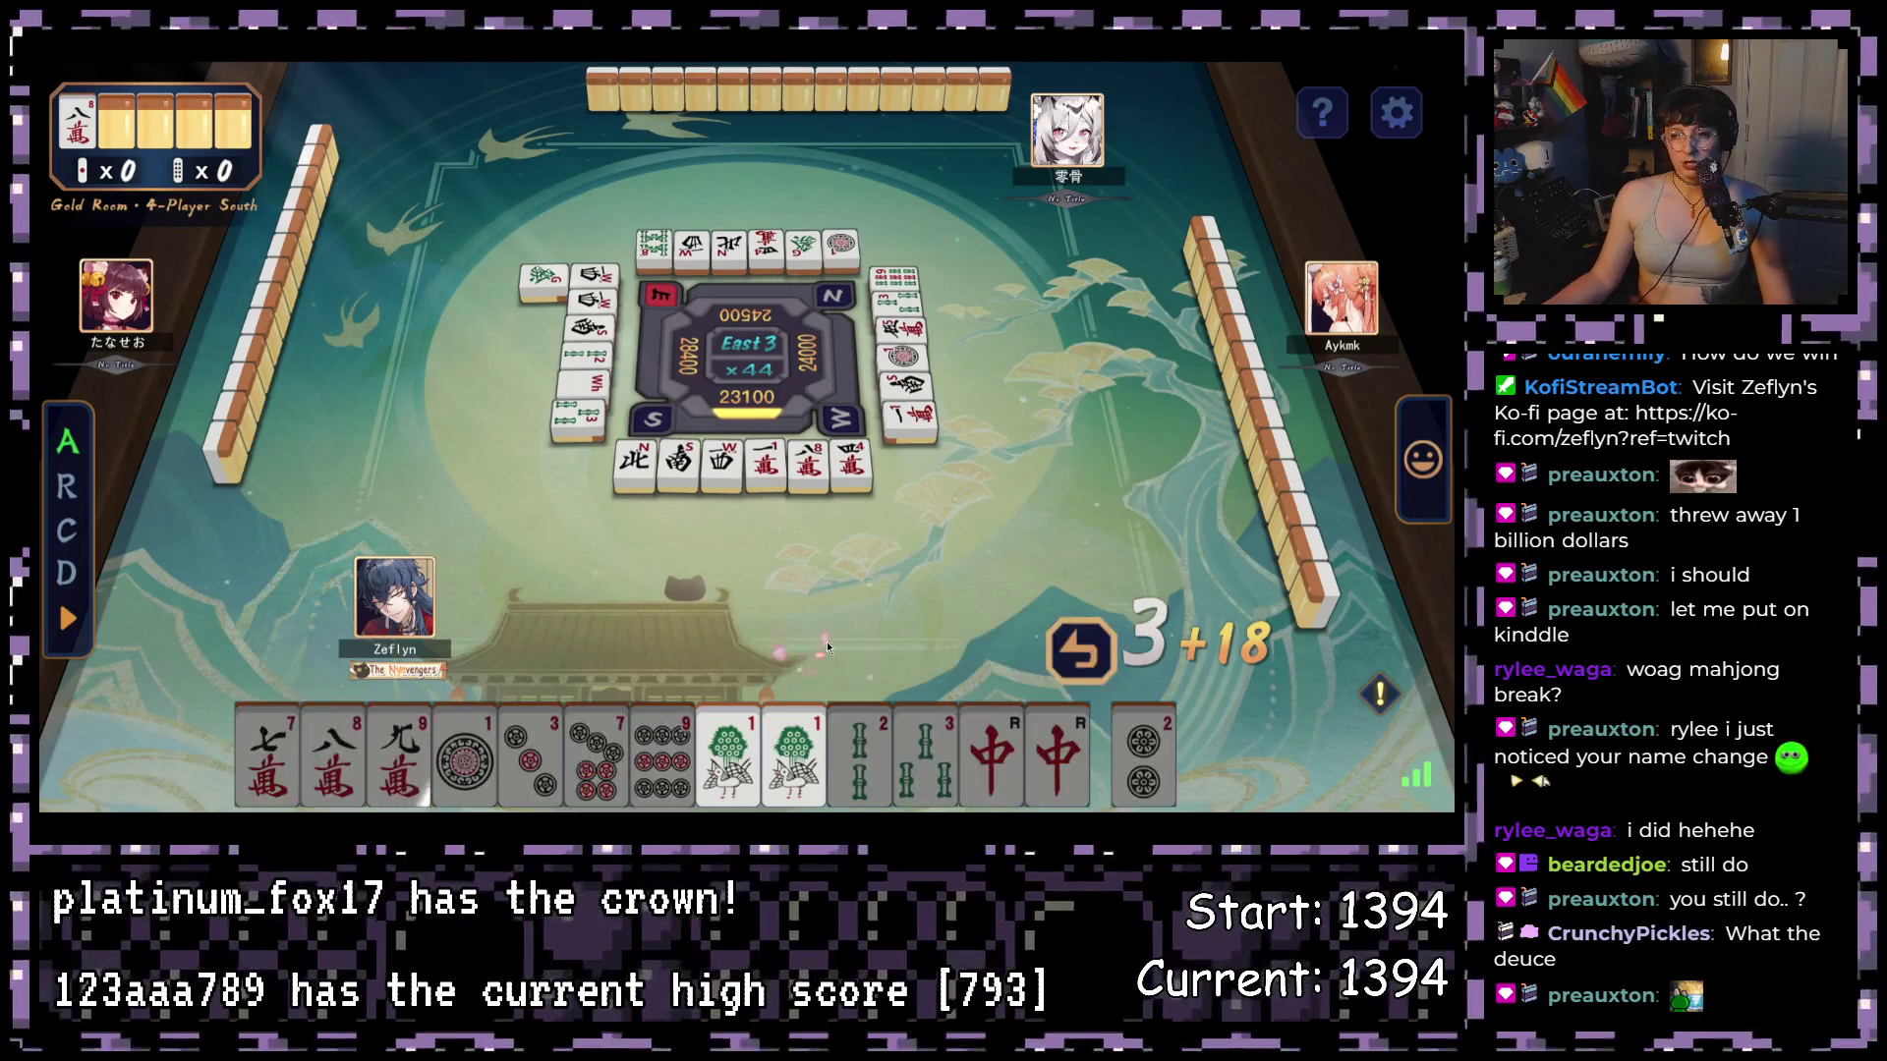
{"action": "mouse_move", "coordinate": [815, 779]}
{"action": "left_click", "coordinate": [794, 737]}
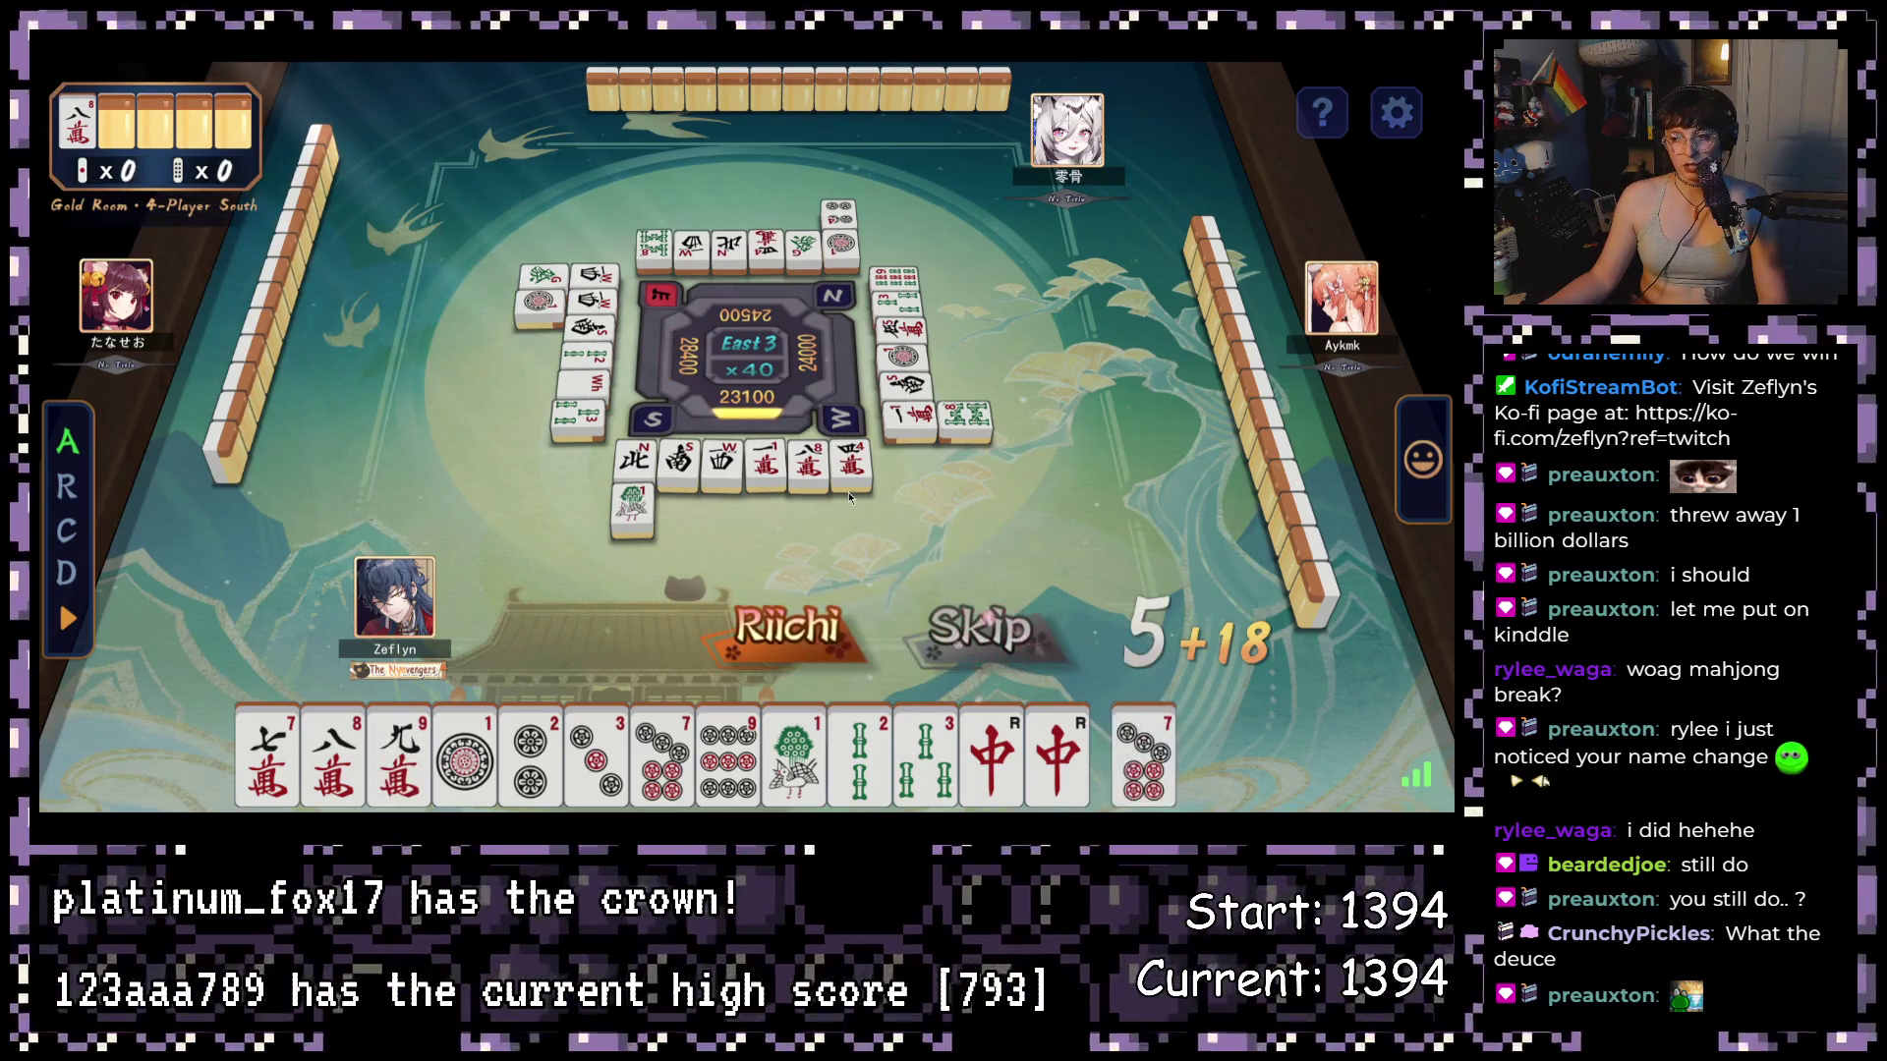
{"action": "left_click", "coordinate": [1147, 744]}
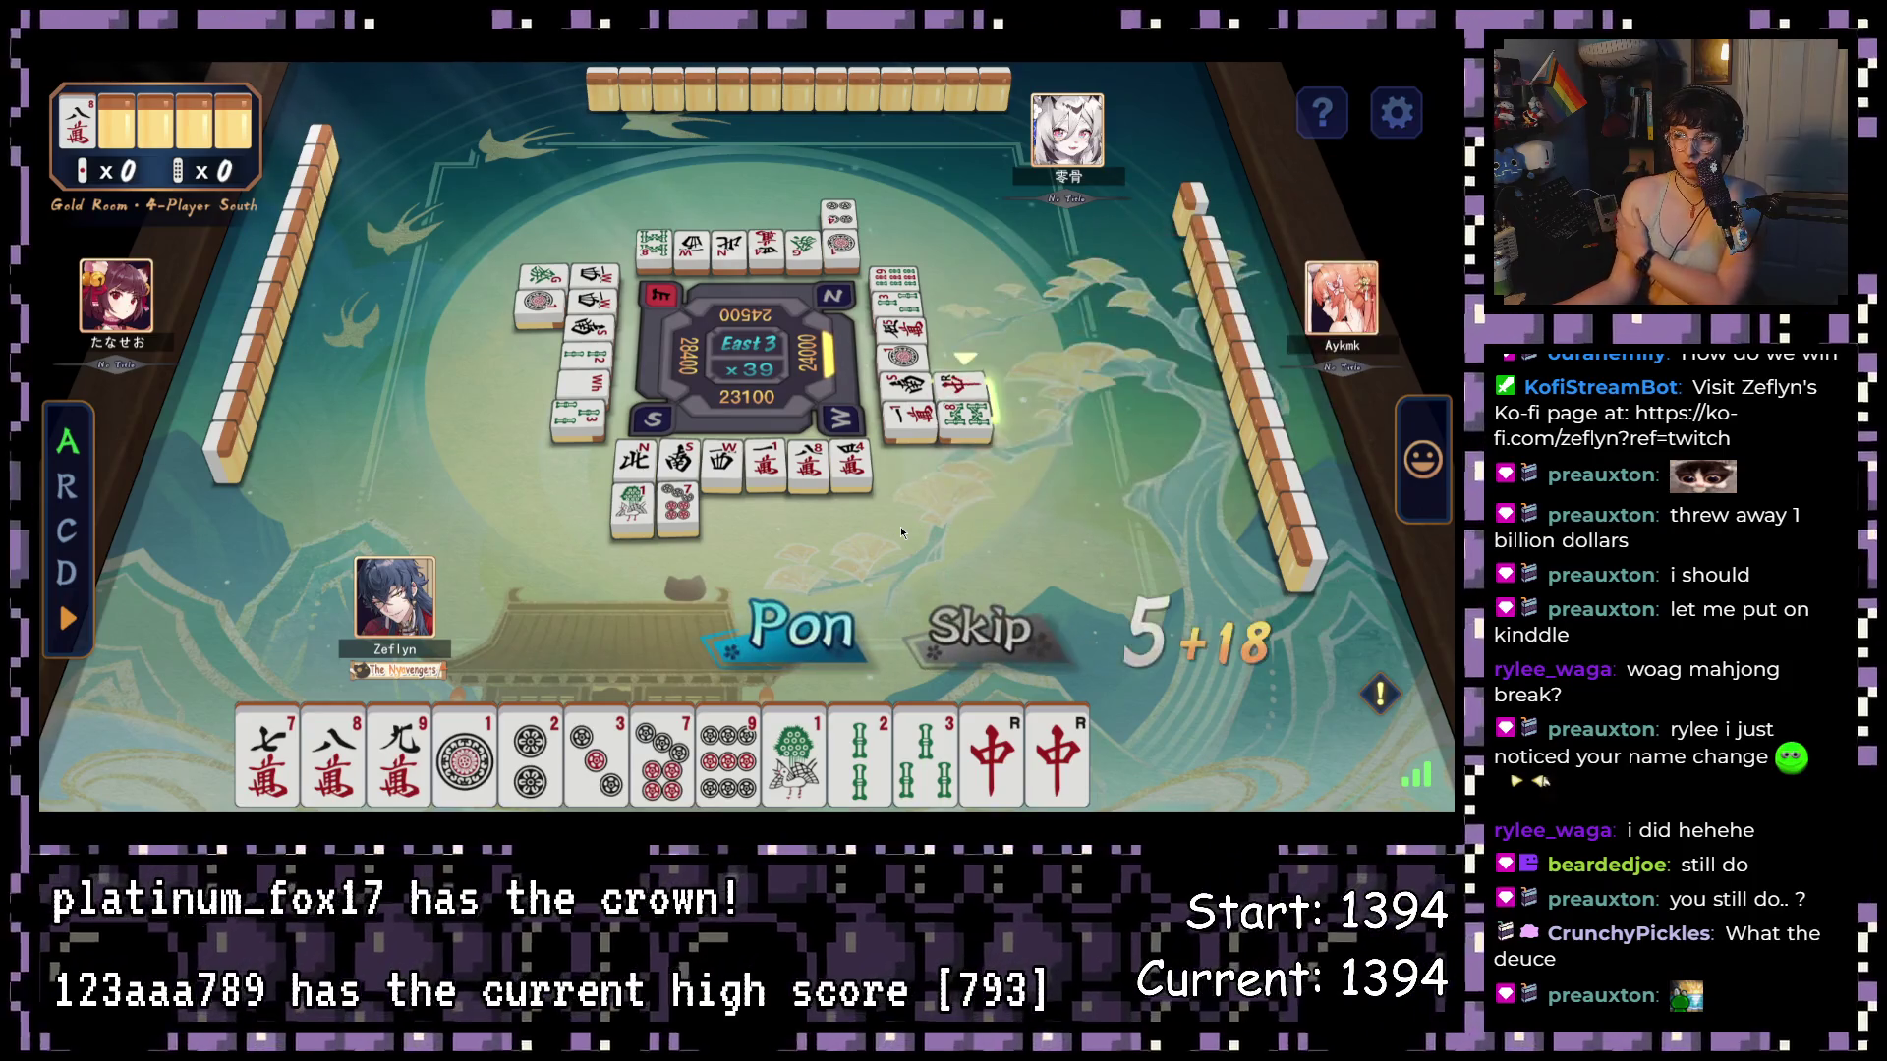
{"action": "left_click", "coordinate": [1015, 623]}
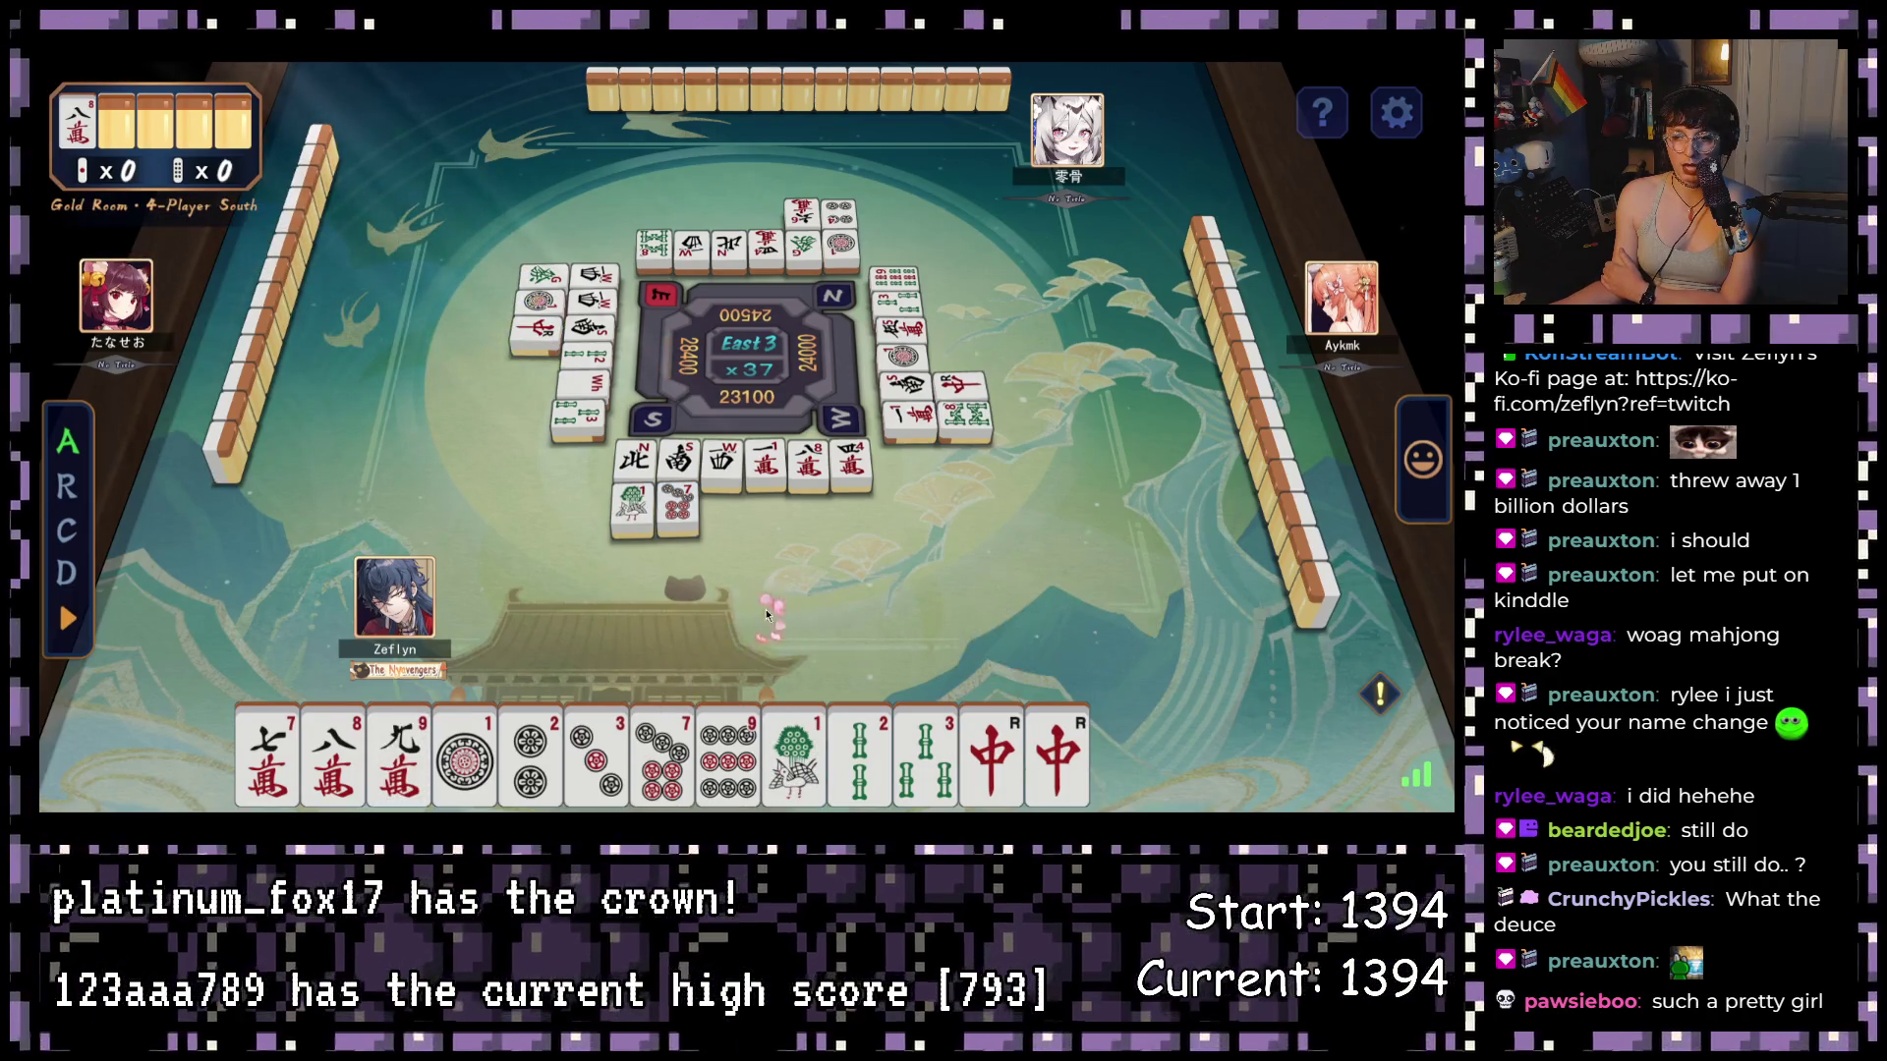
- Pon the red dragon, discard a 7-pin, then win by Ron and confirm the results
{"action": "left_click", "coordinate": [766, 610]}
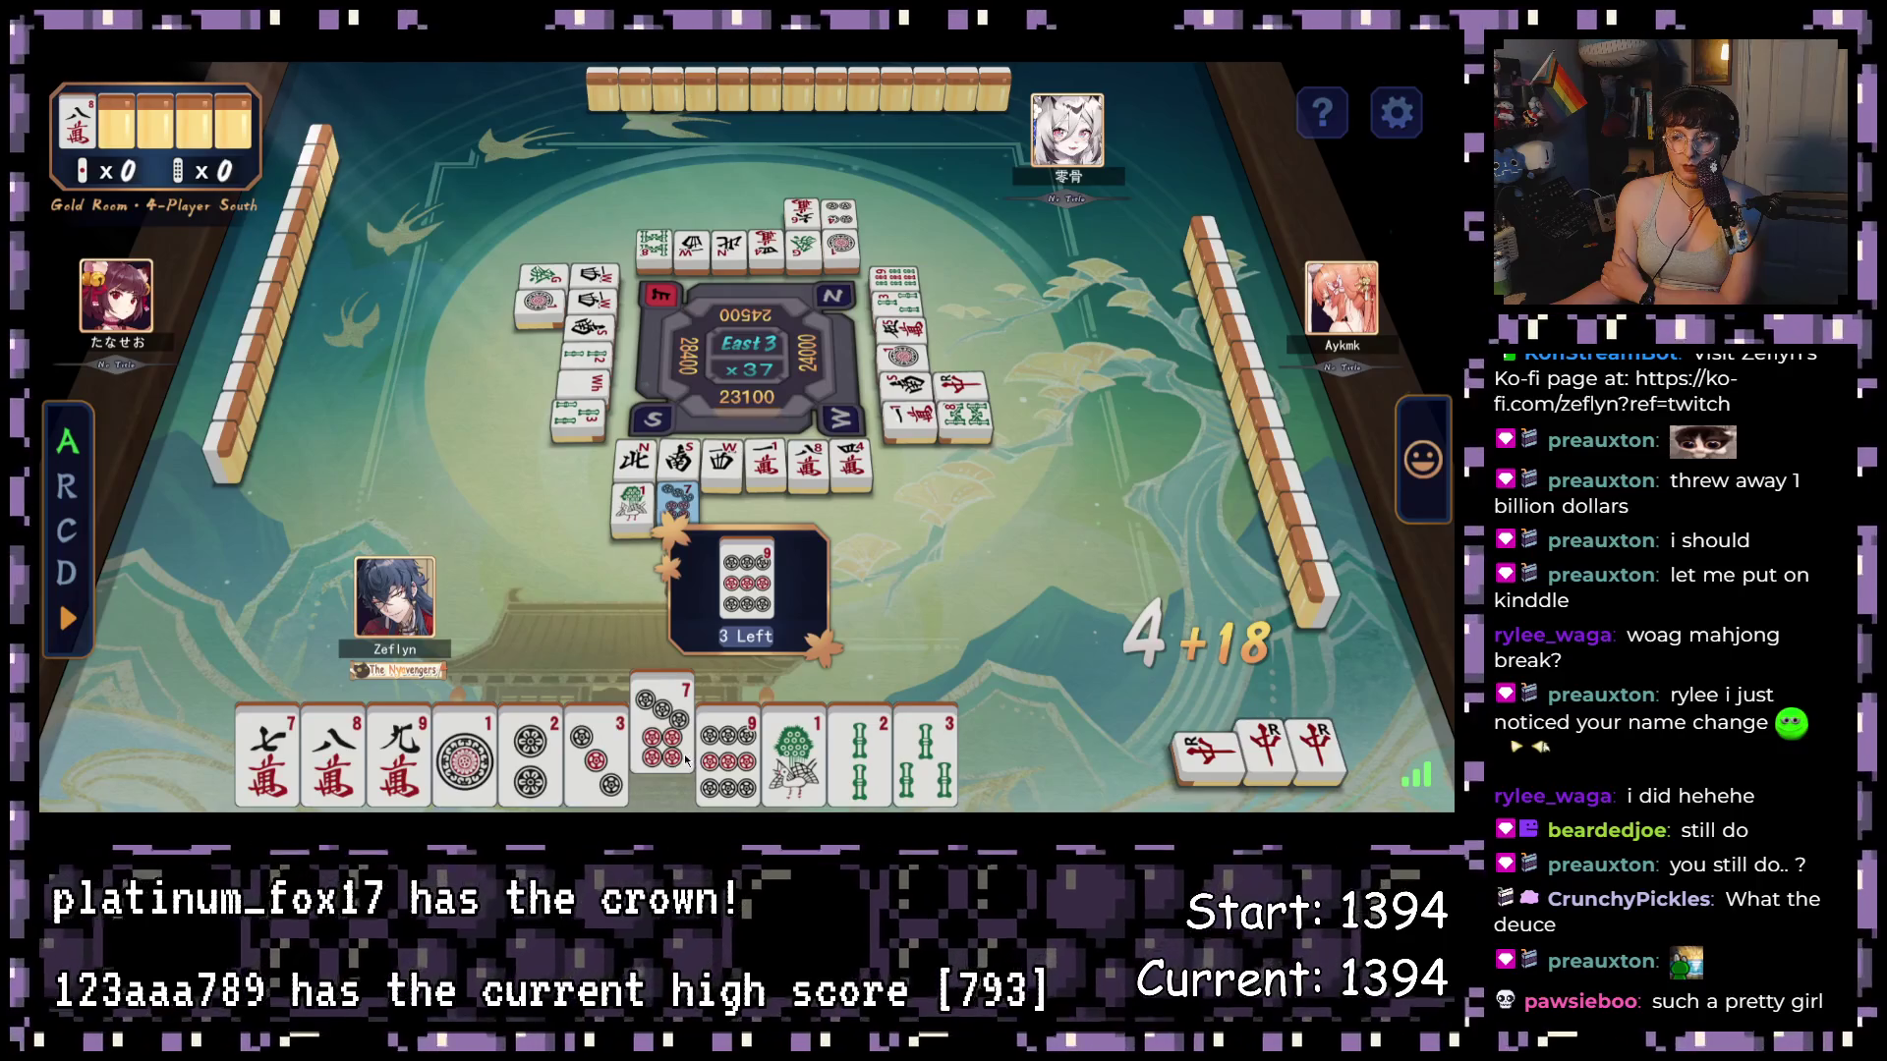
{"action": "left_click", "coordinate": [684, 753]}
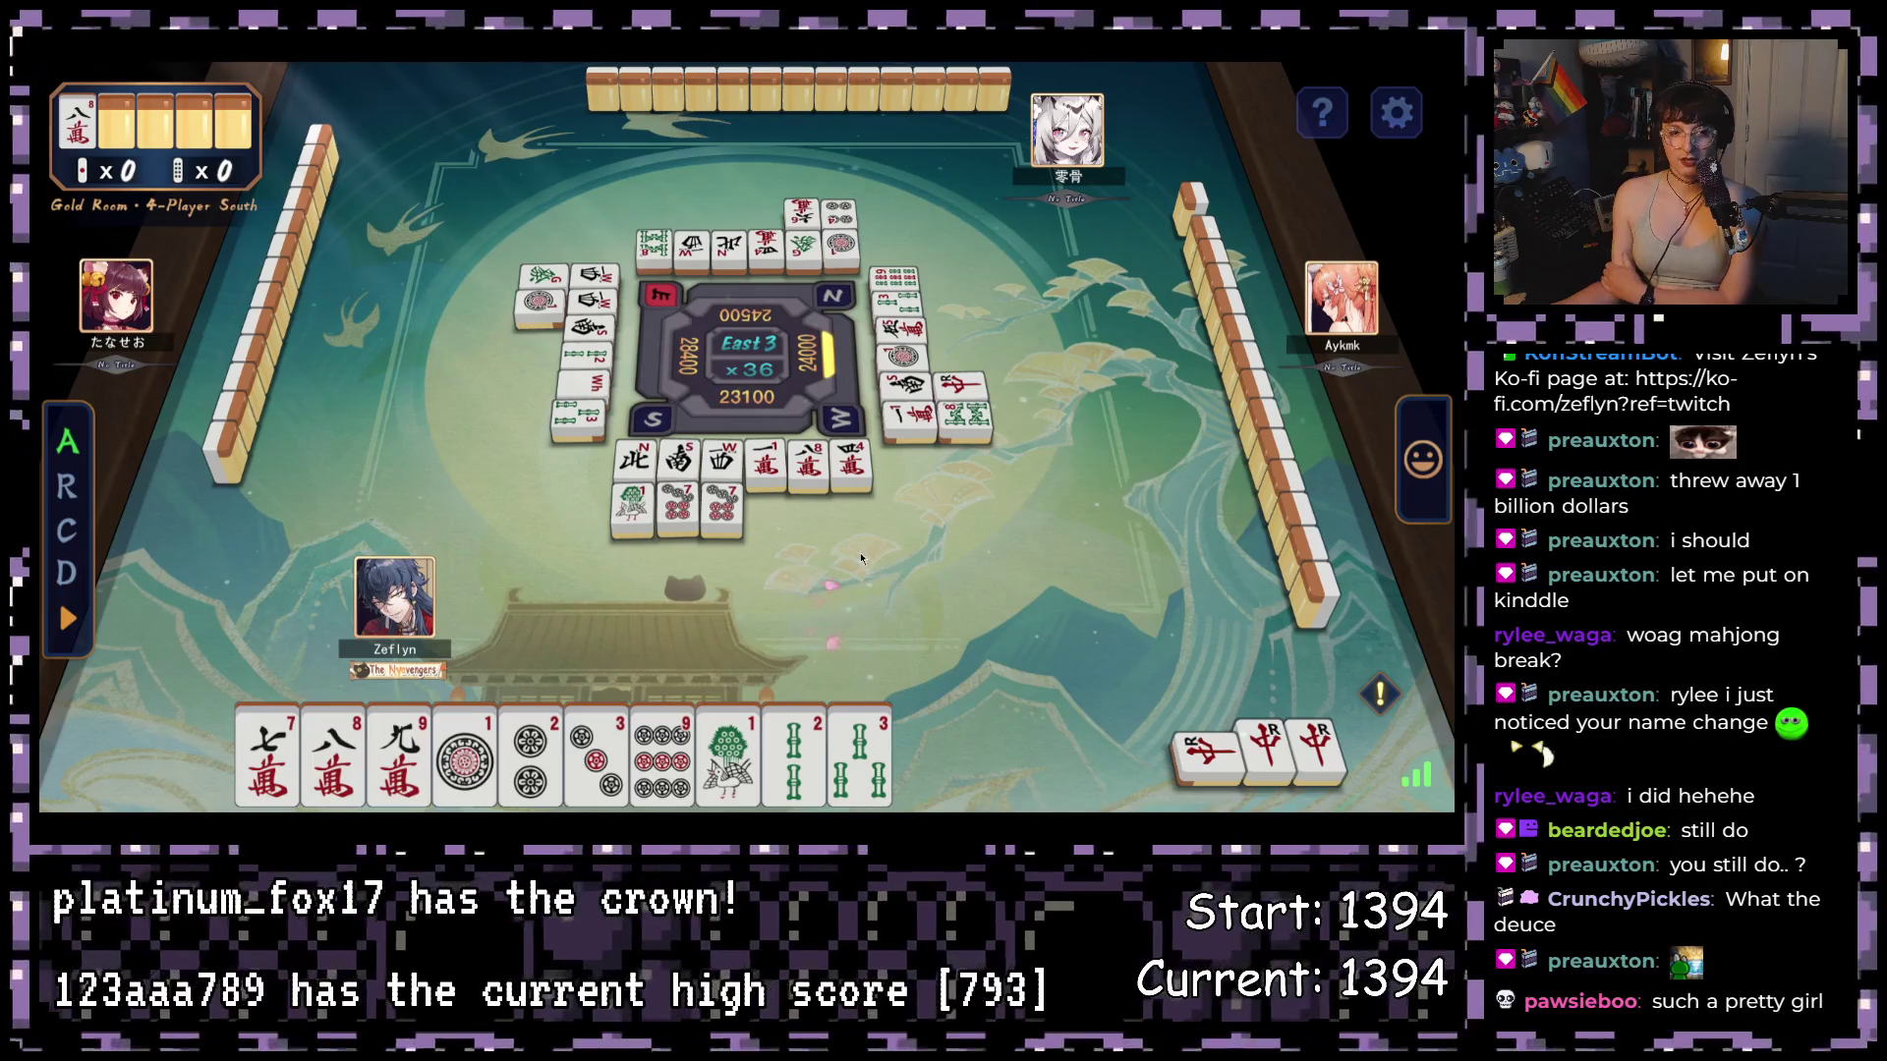
{"action": "left_click", "coordinate": [759, 624]}
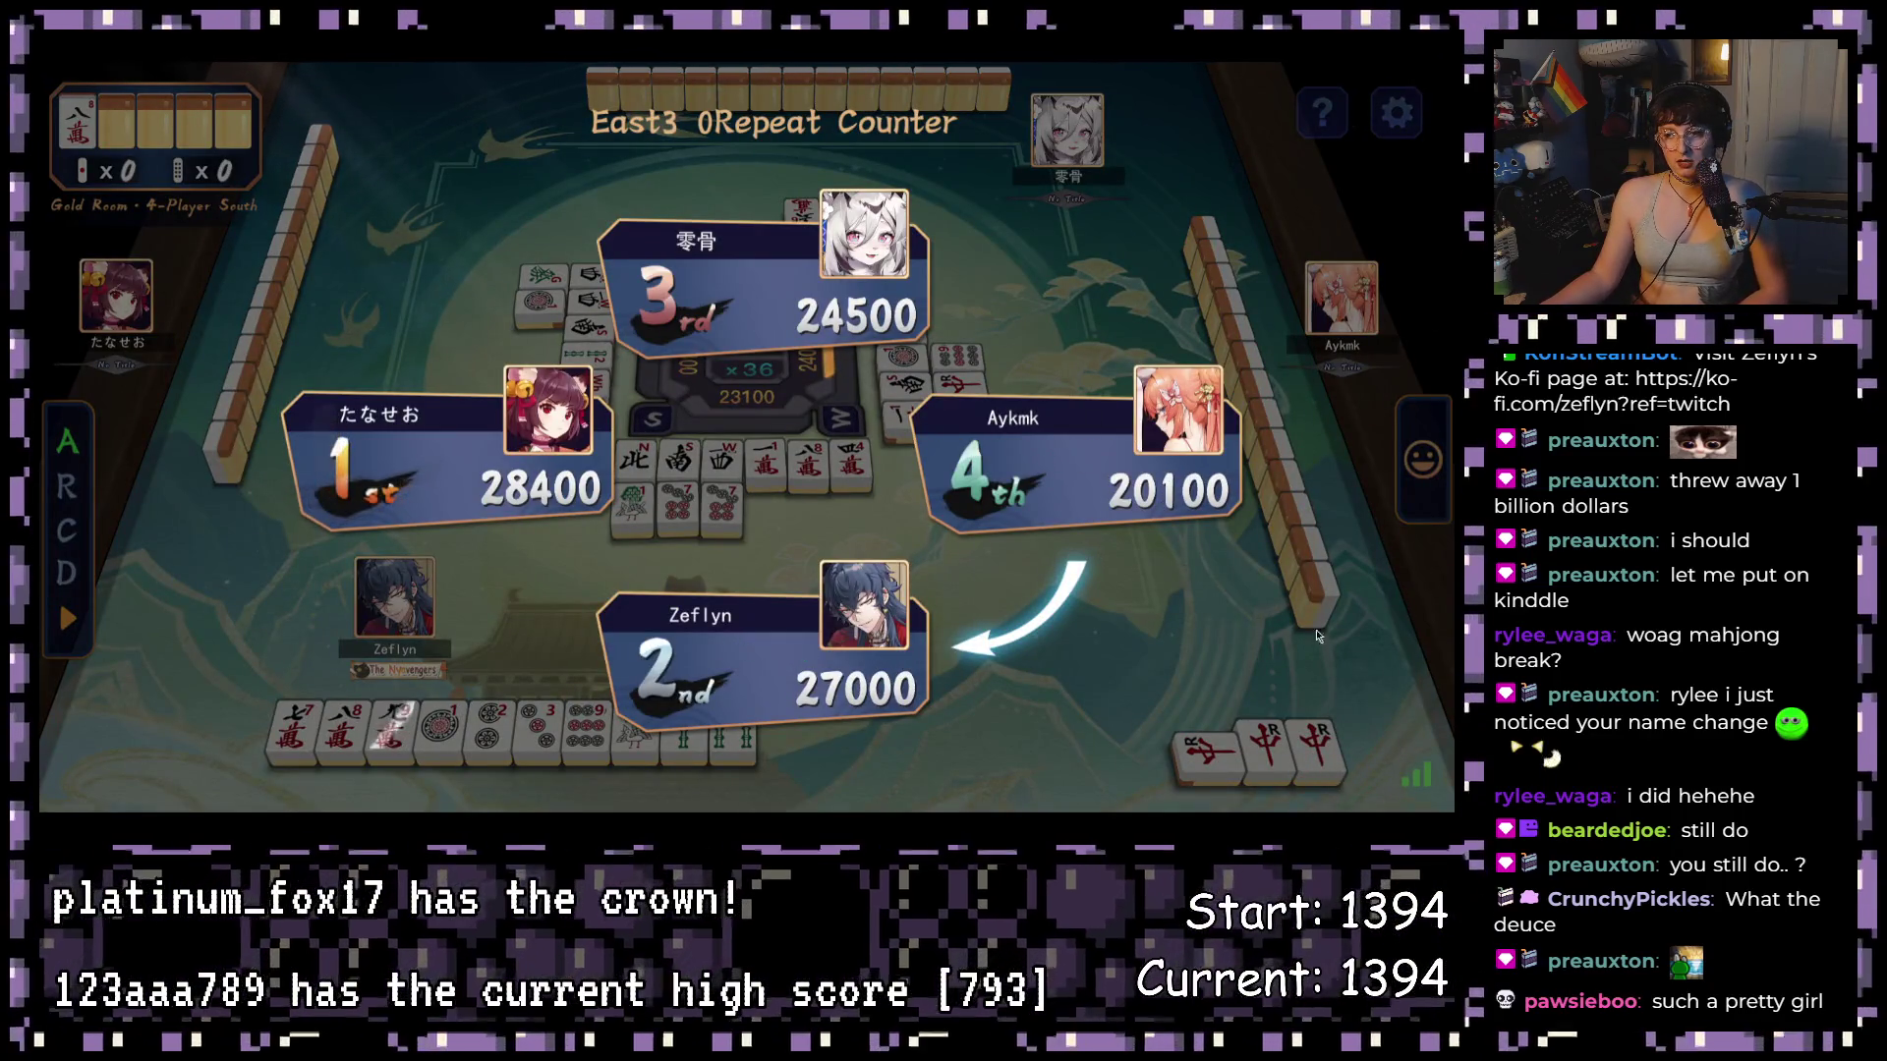
{"action": "left_click", "coordinate": [1372, 767]}
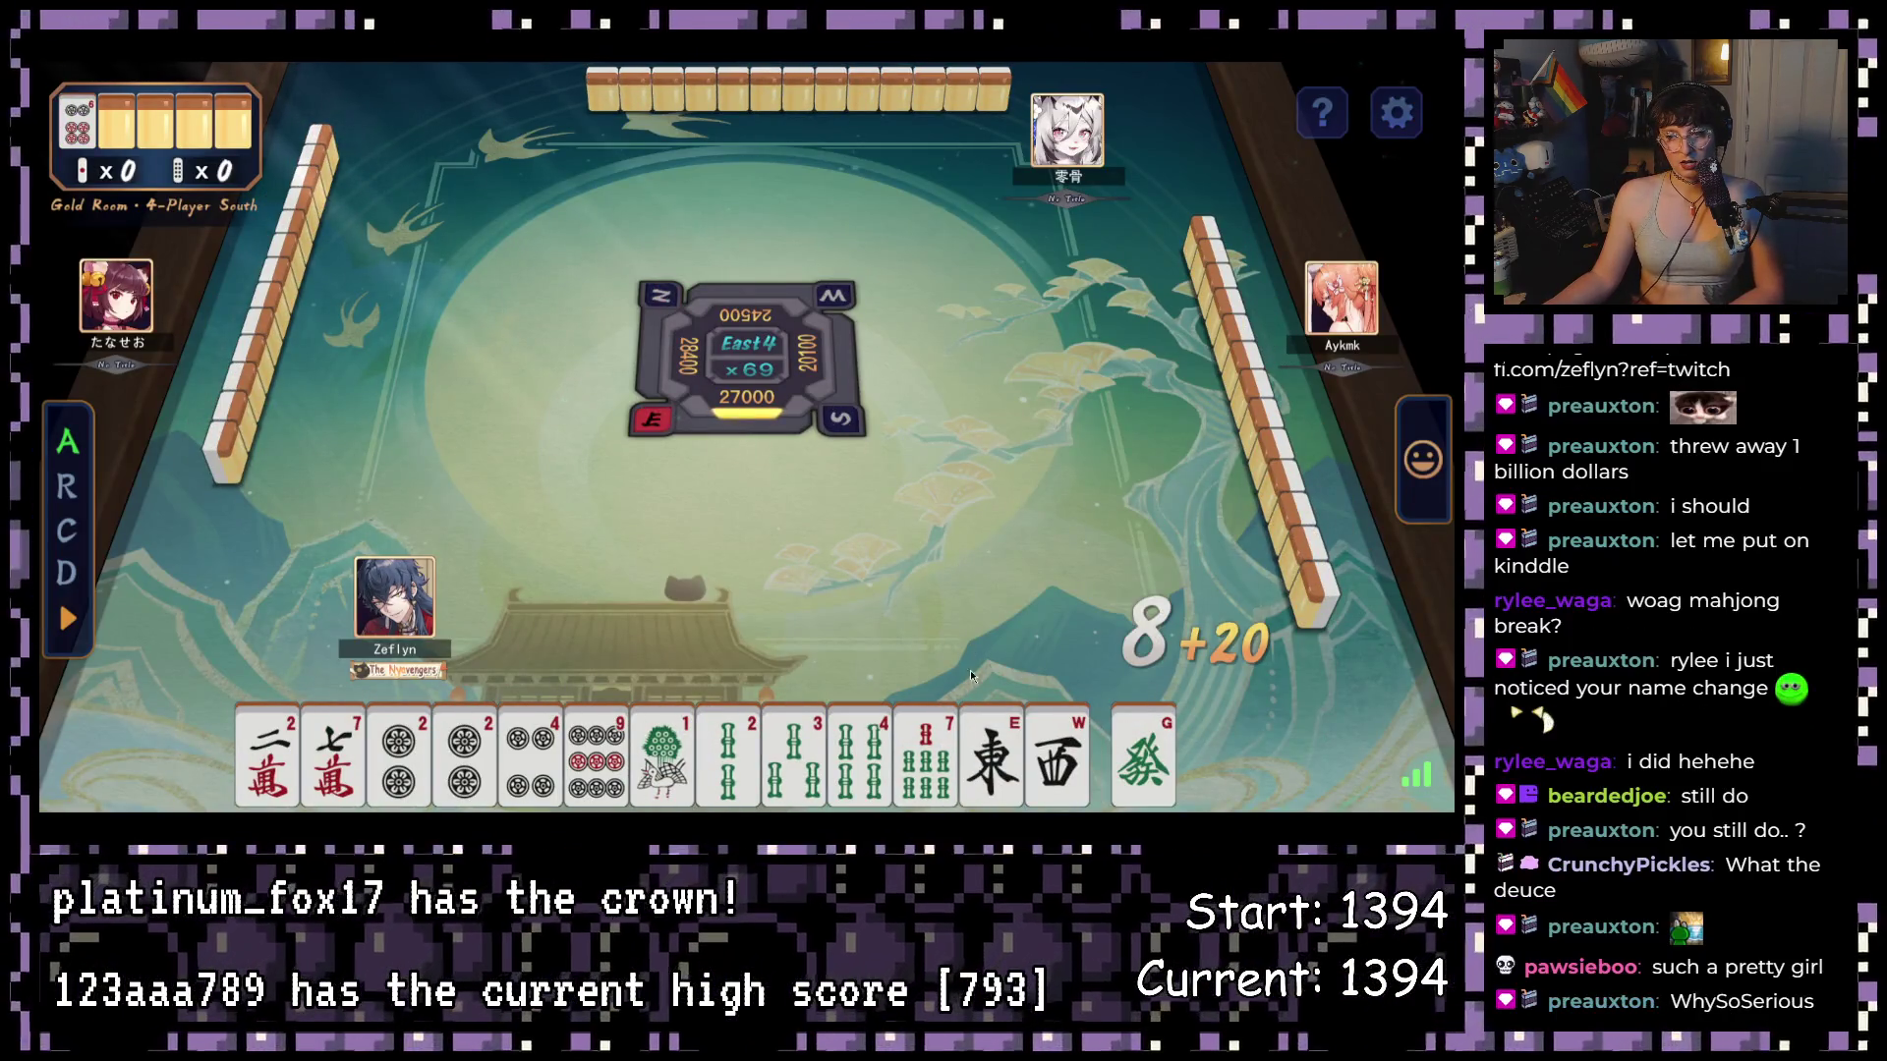
- Discard the West wind, Green Dragon and 2-man, skipping two chii calls in East 4
{"action": "left_click", "coordinate": [1058, 761]}
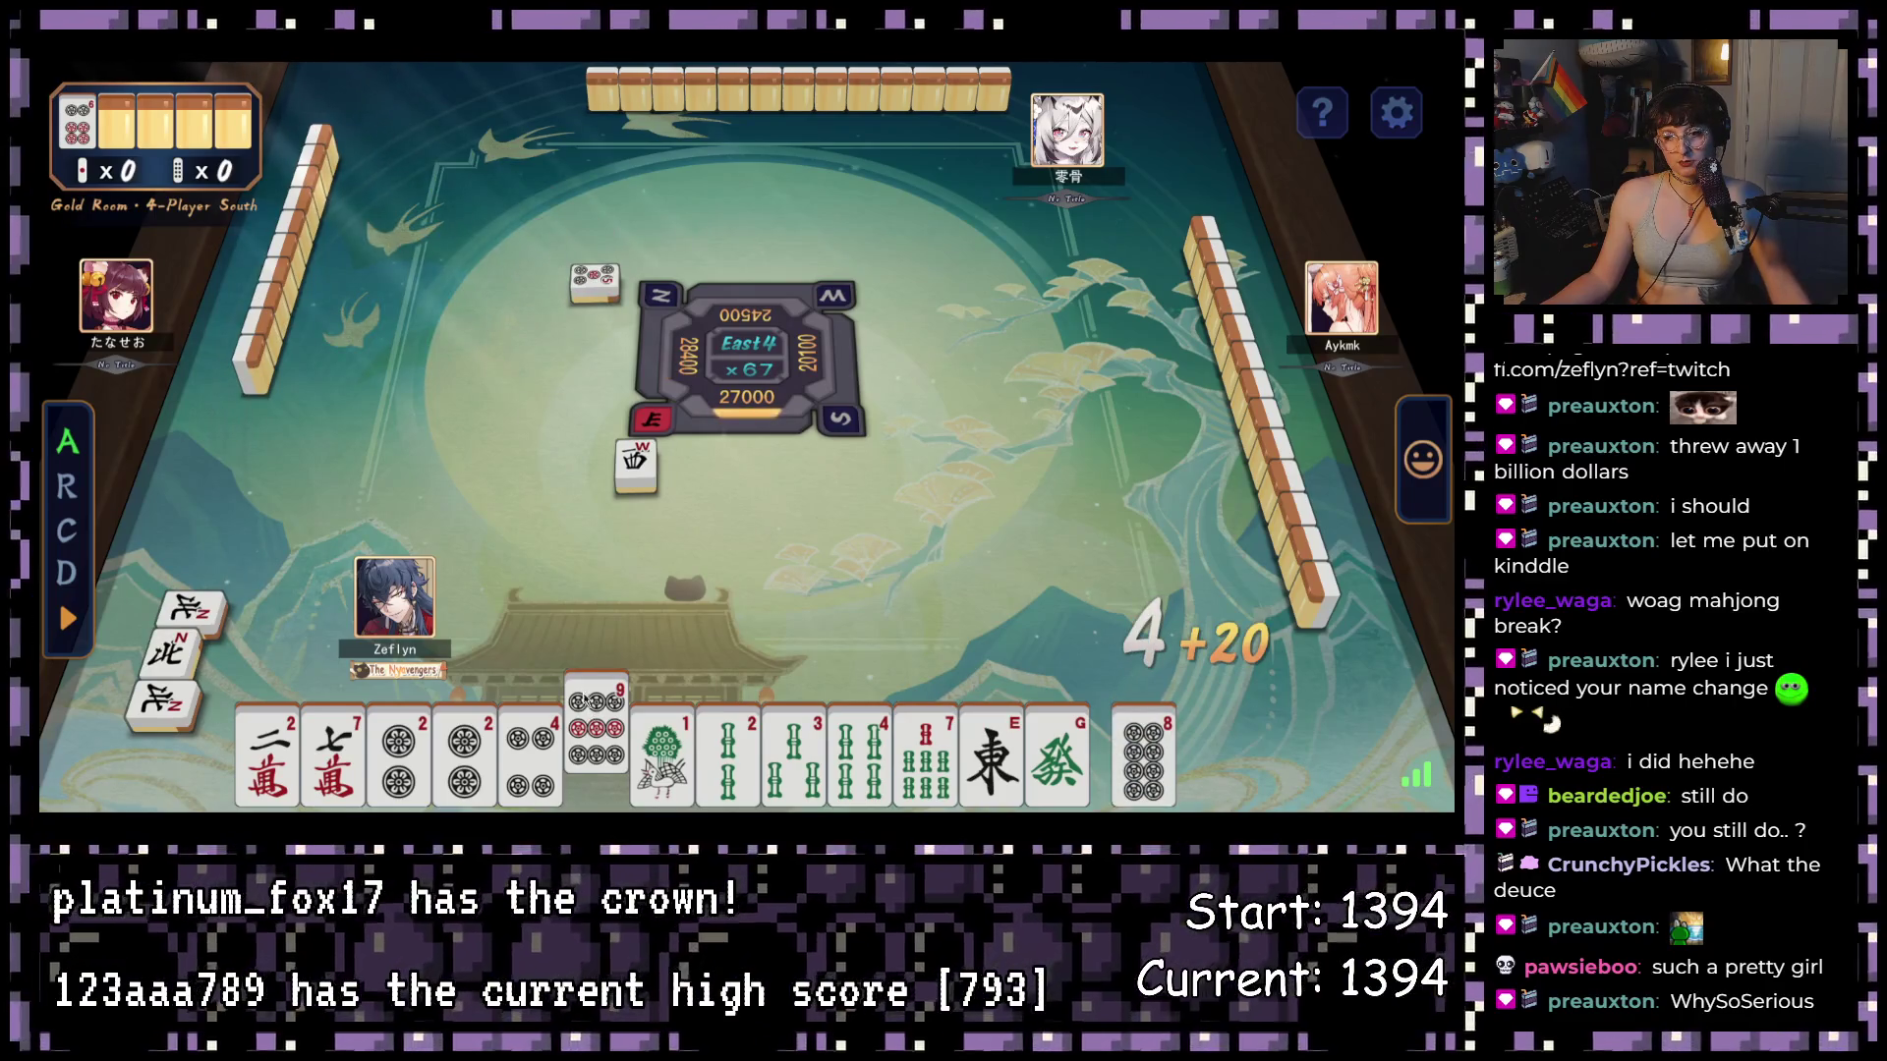
{"action": "left_click", "coordinate": [1060, 747]}
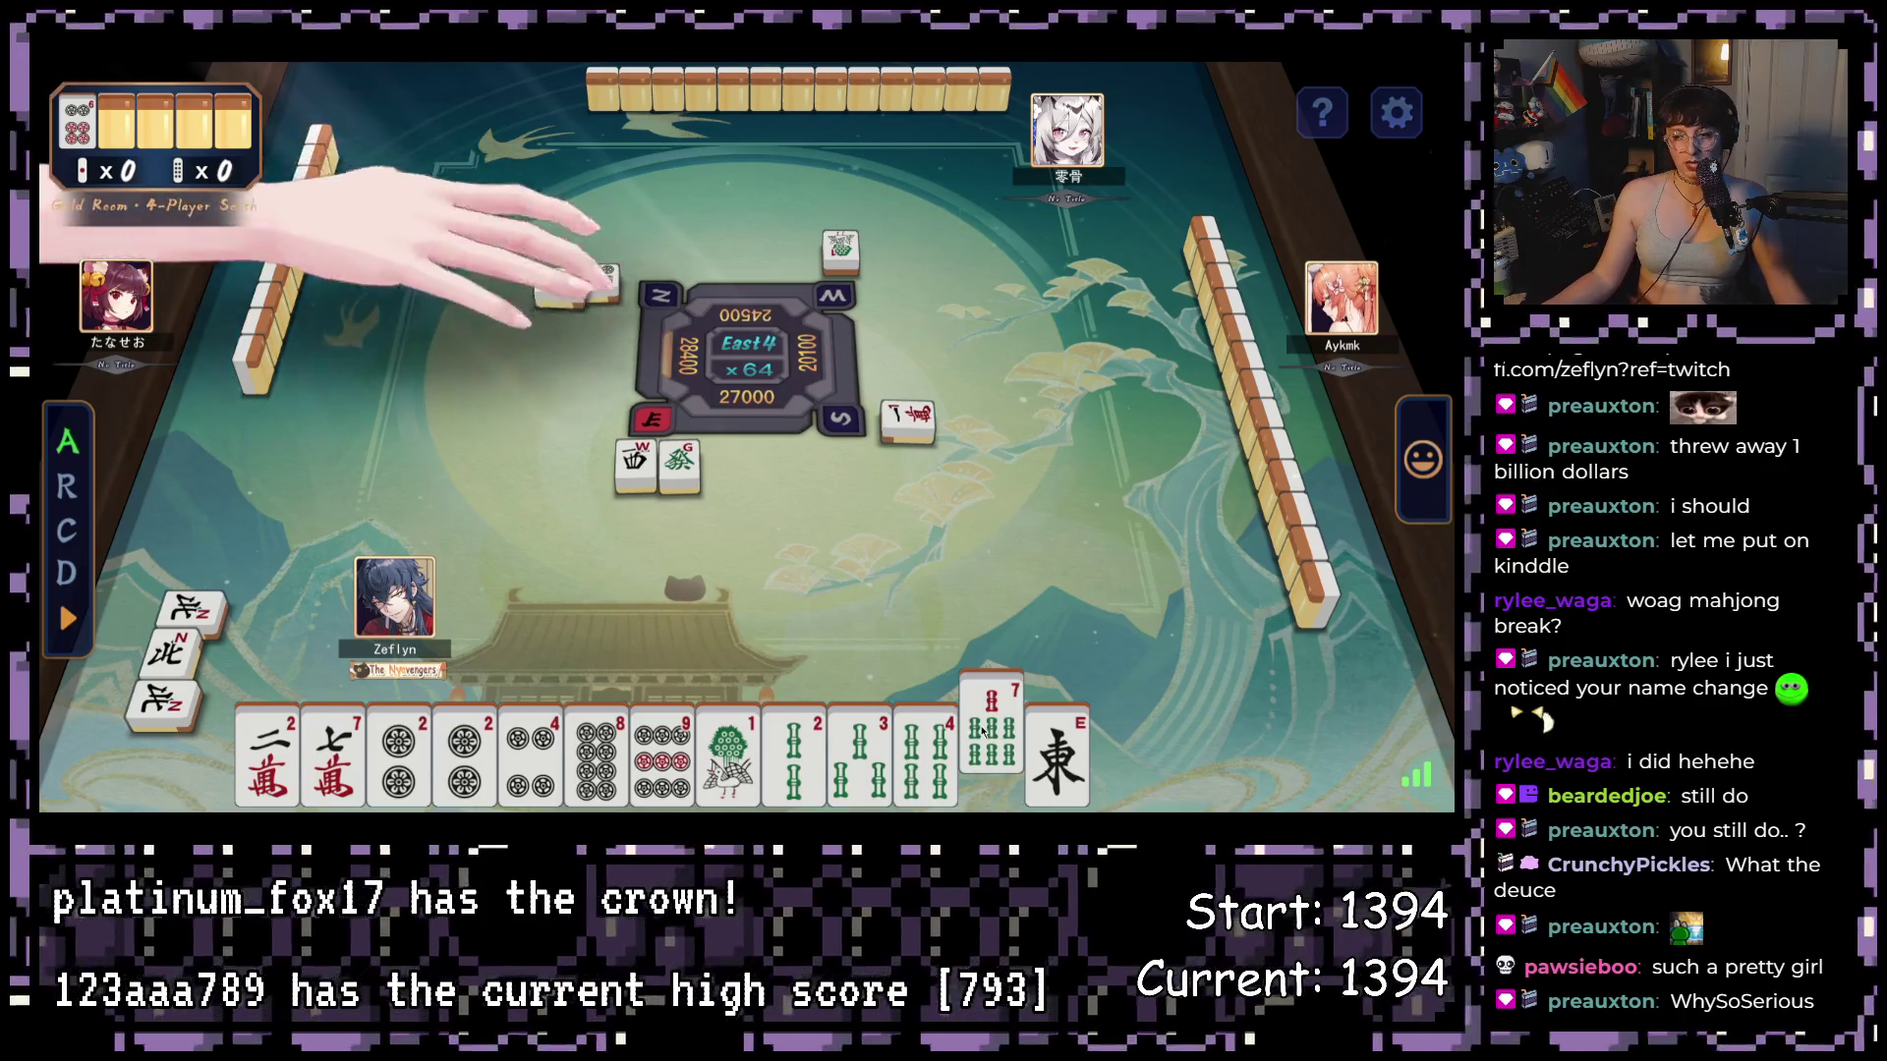
{"action": "left_click", "coordinate": [1009, 637]}
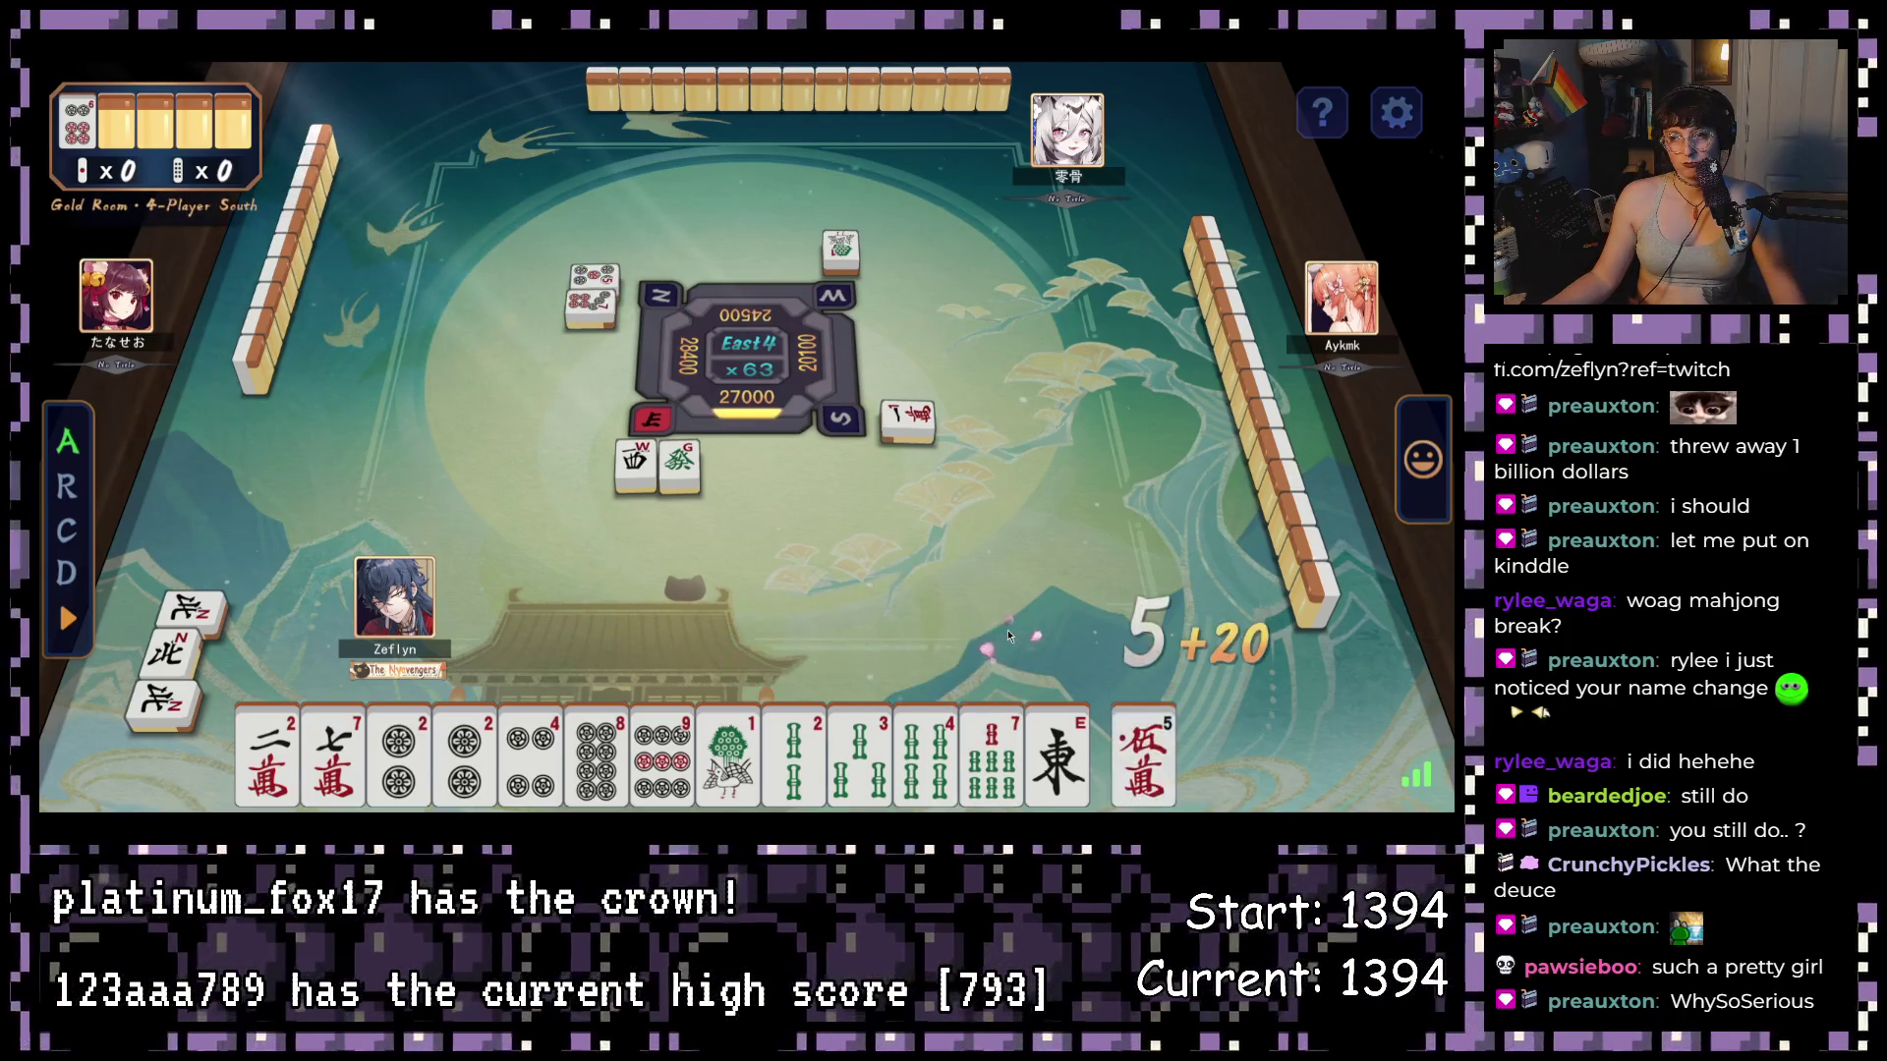
{"action": "left_click", "coordinate": [266, 755]}
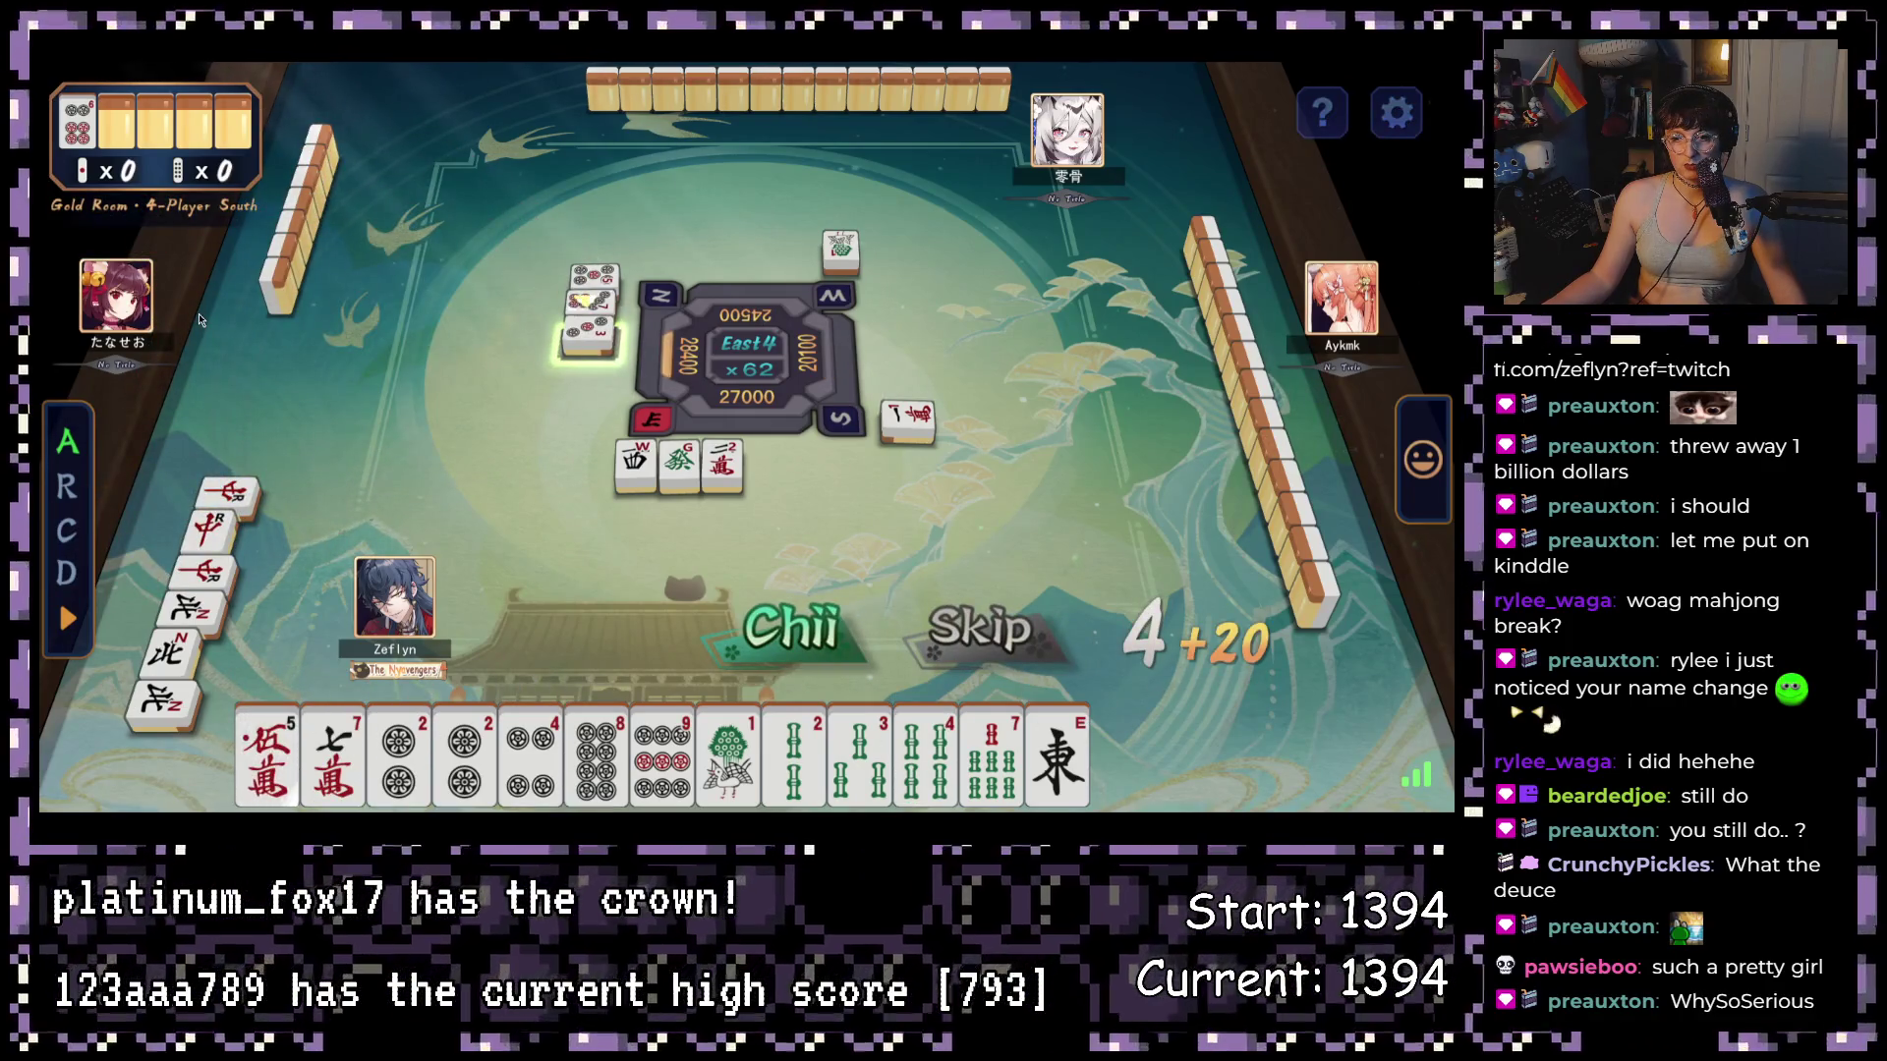
{"action": "right_click", "coordinate": [981, 568]}
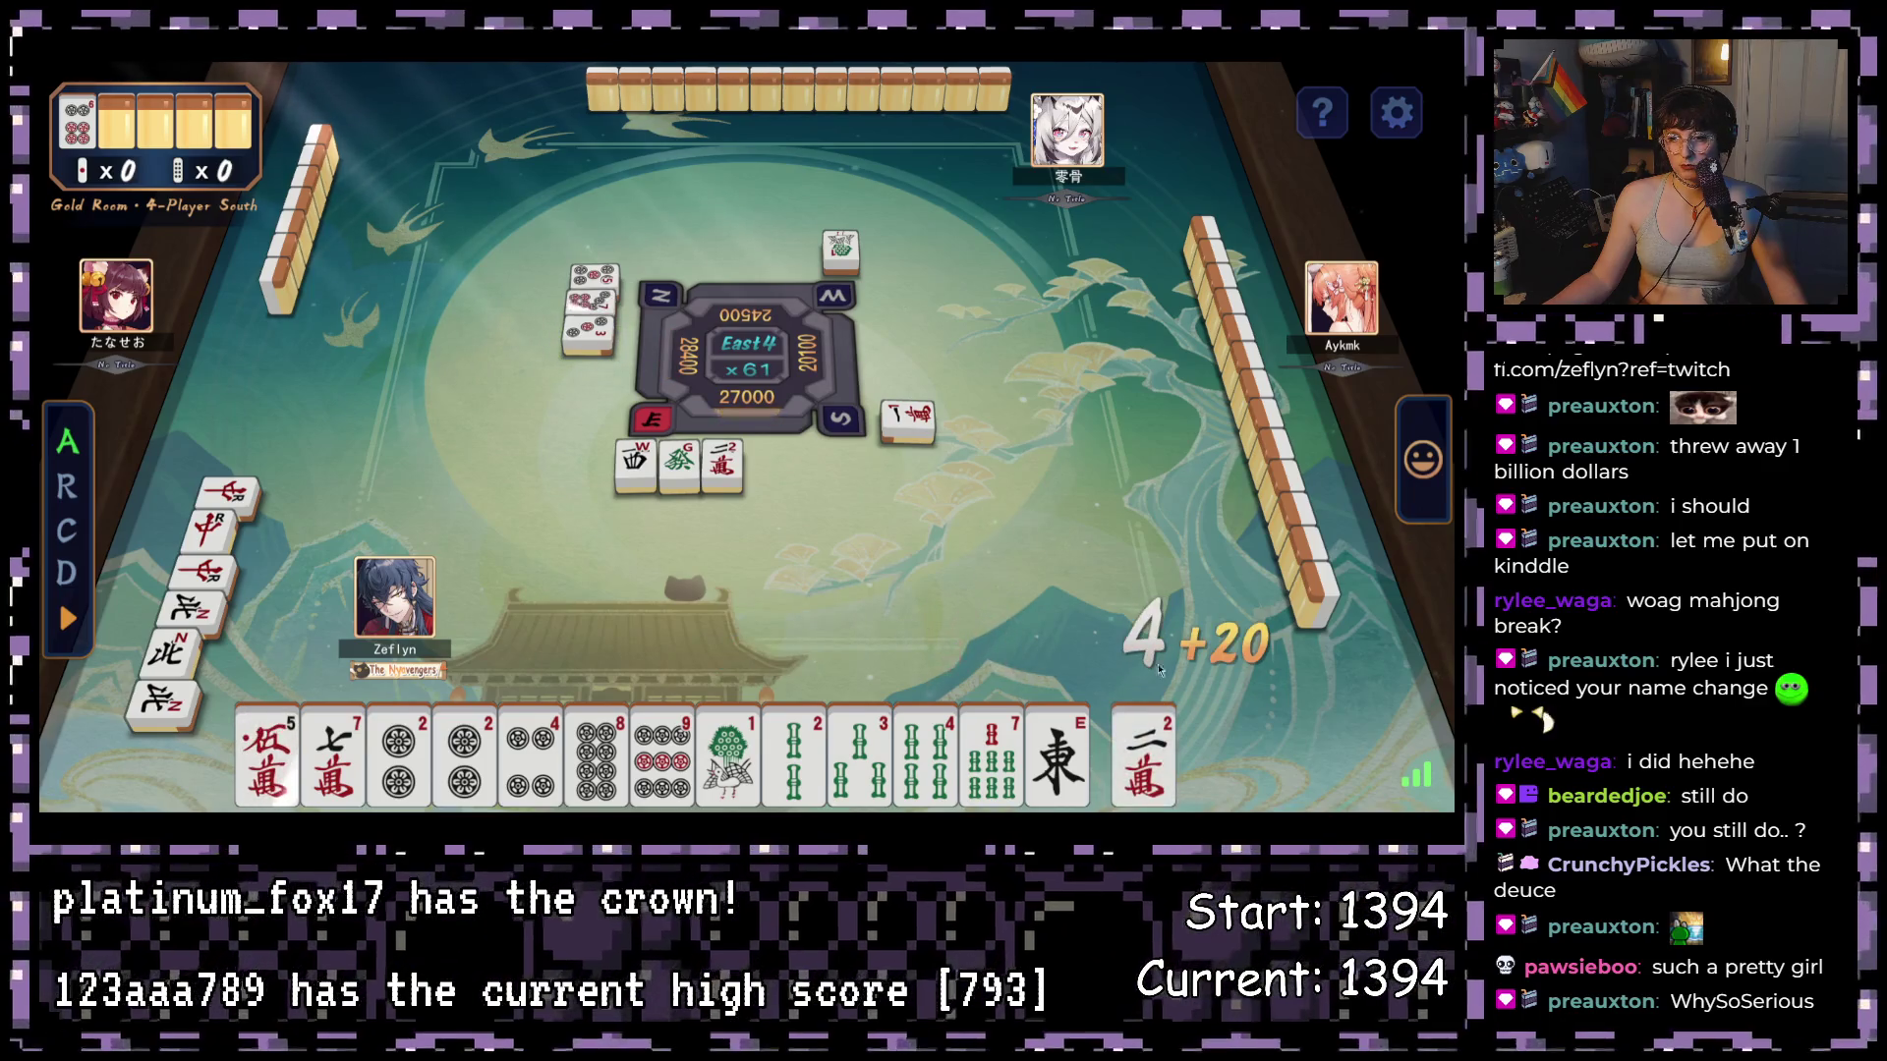
- Discard the drawn 2-man, 7-sou, 1-sou and East wind, skipping a chii, then close the Ron display
{"action": "right_click", "coordinate": [808, 405]}
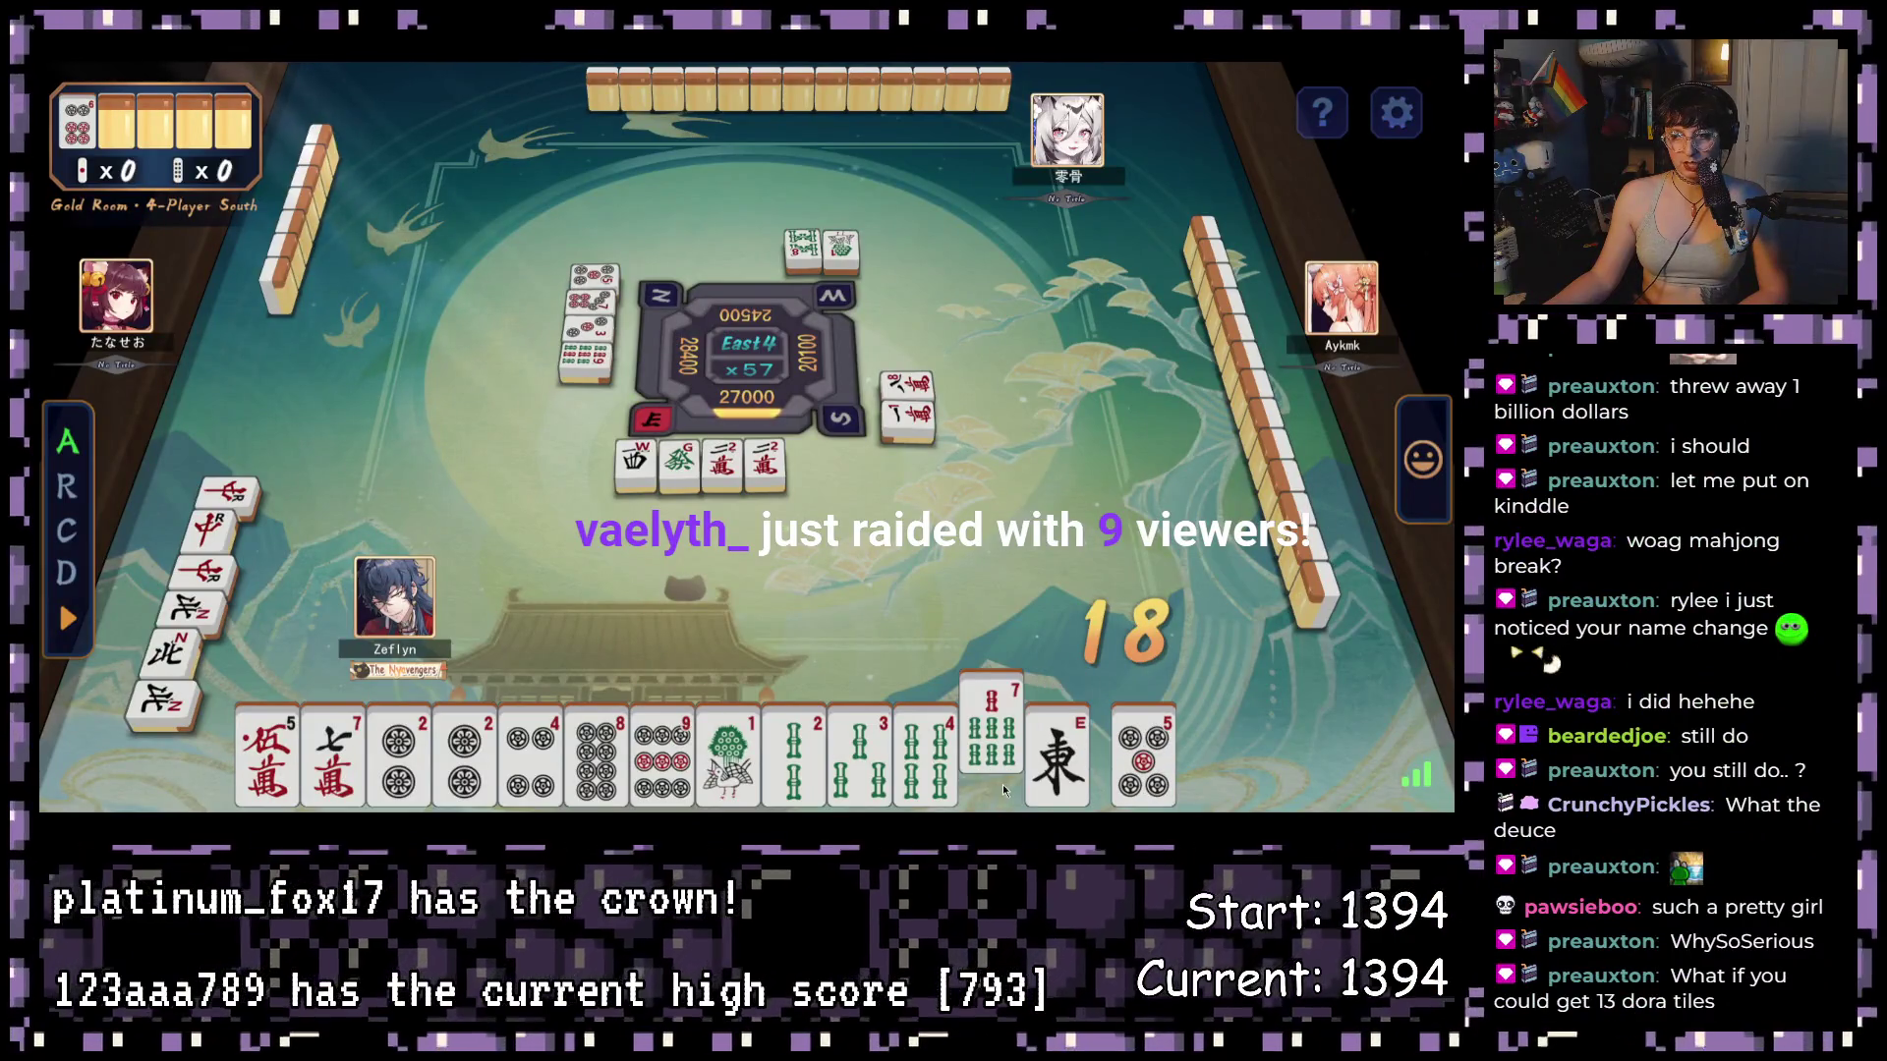
{"action": "left_click_drag", "start_coordinate": [991, 757], "coordinate": [951, 493]}
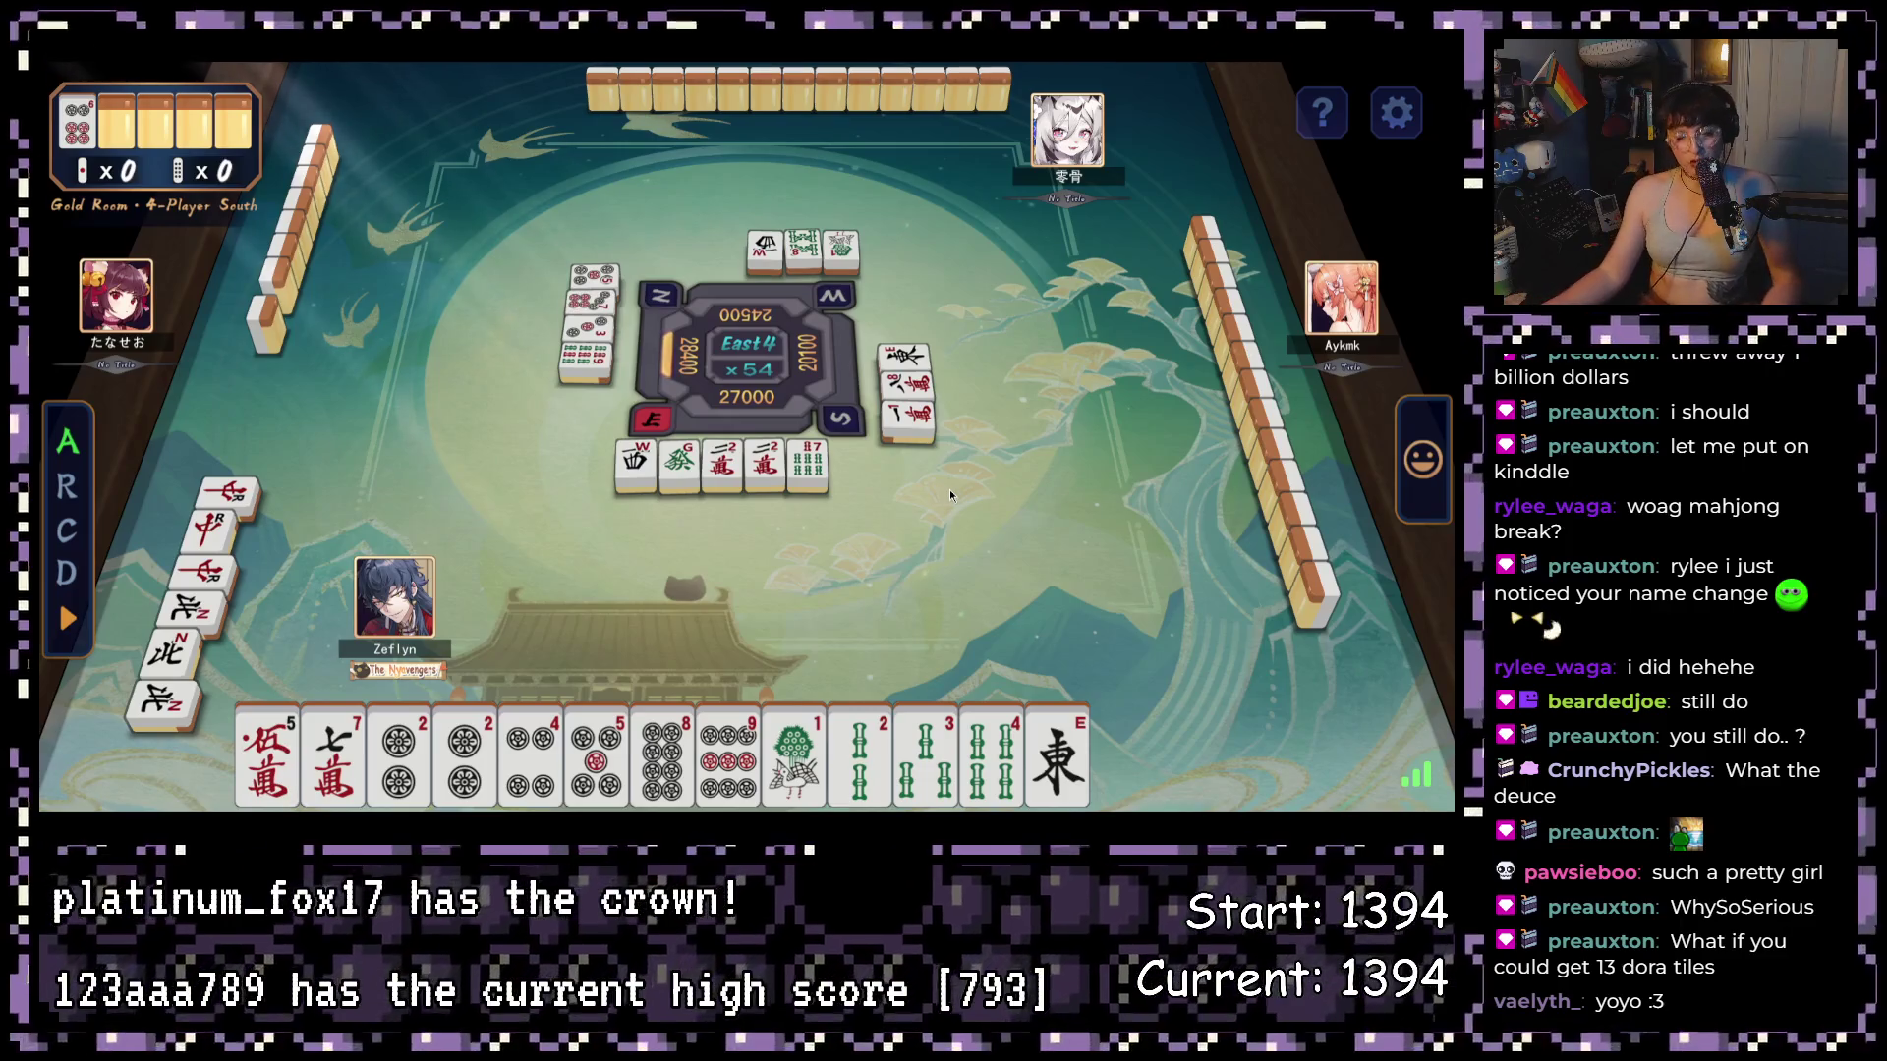
{"action": "left_click", "coordinate": [1046, 615]}
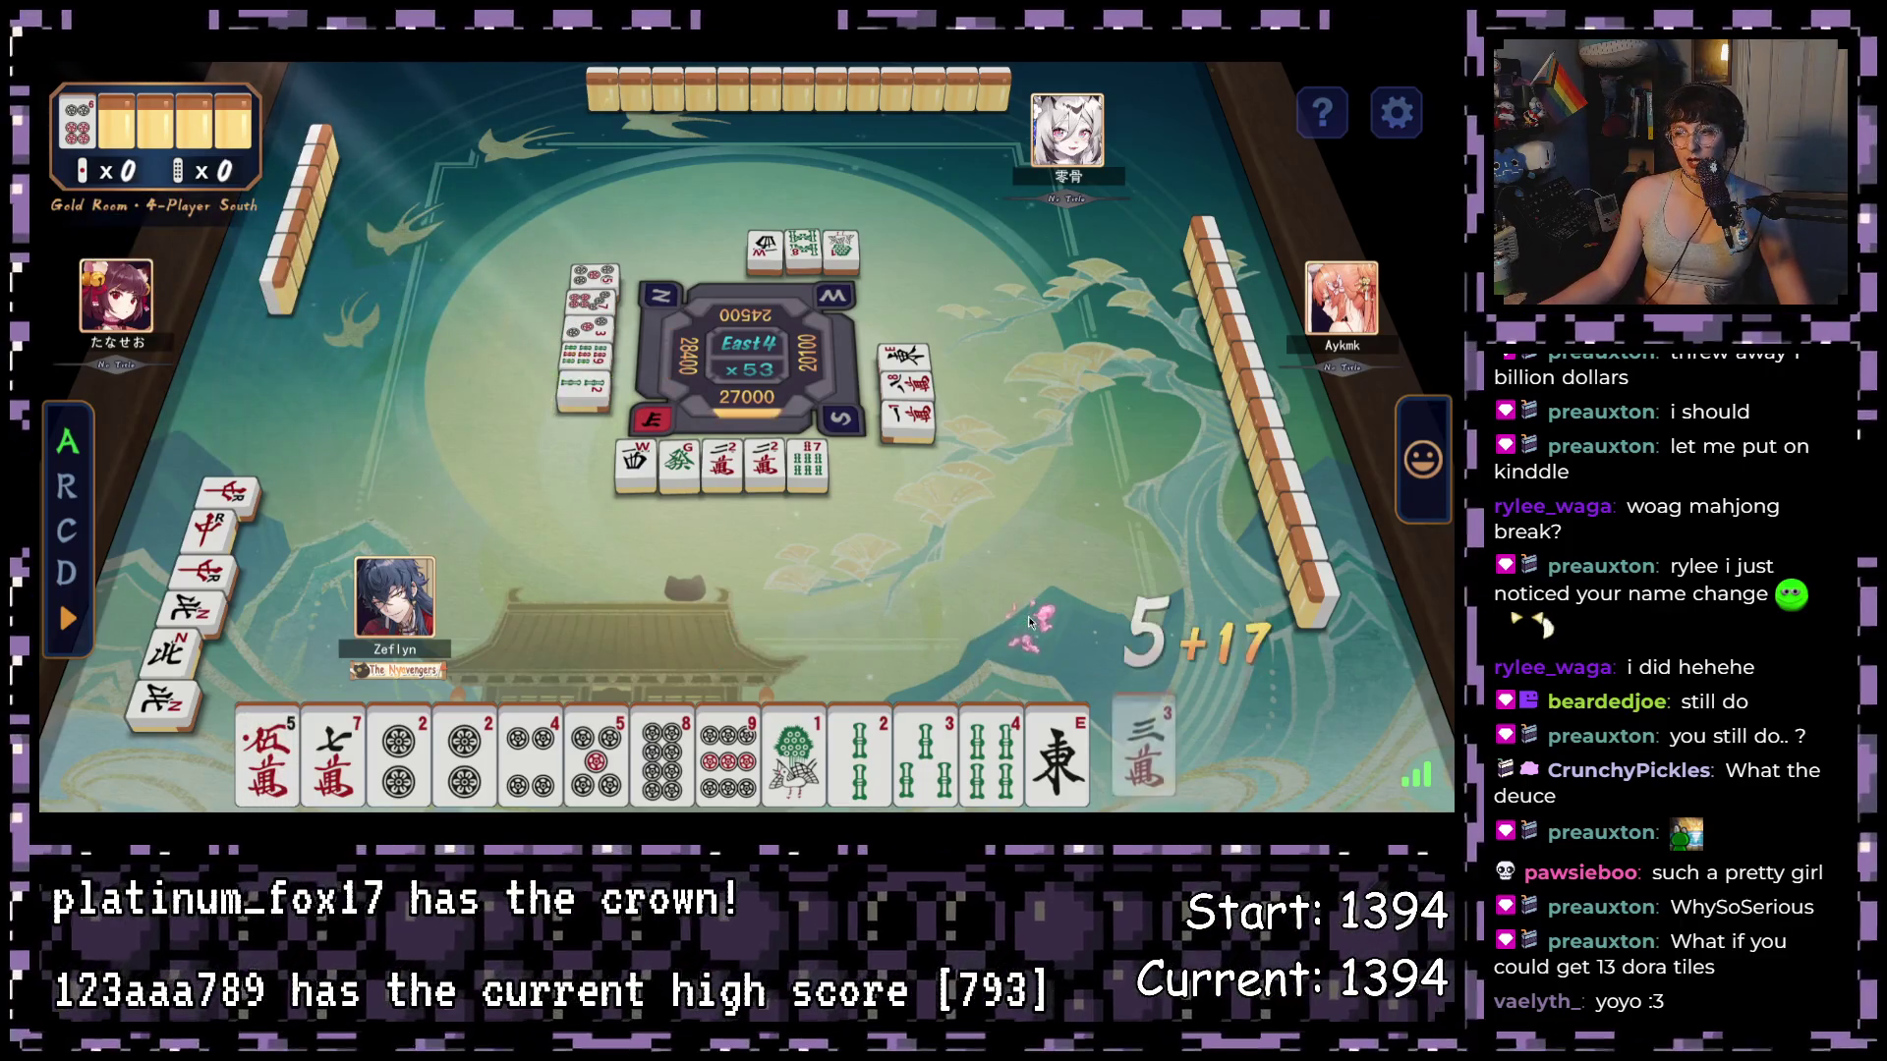
{"action": "left_click", "coordinate": [796, 732]}
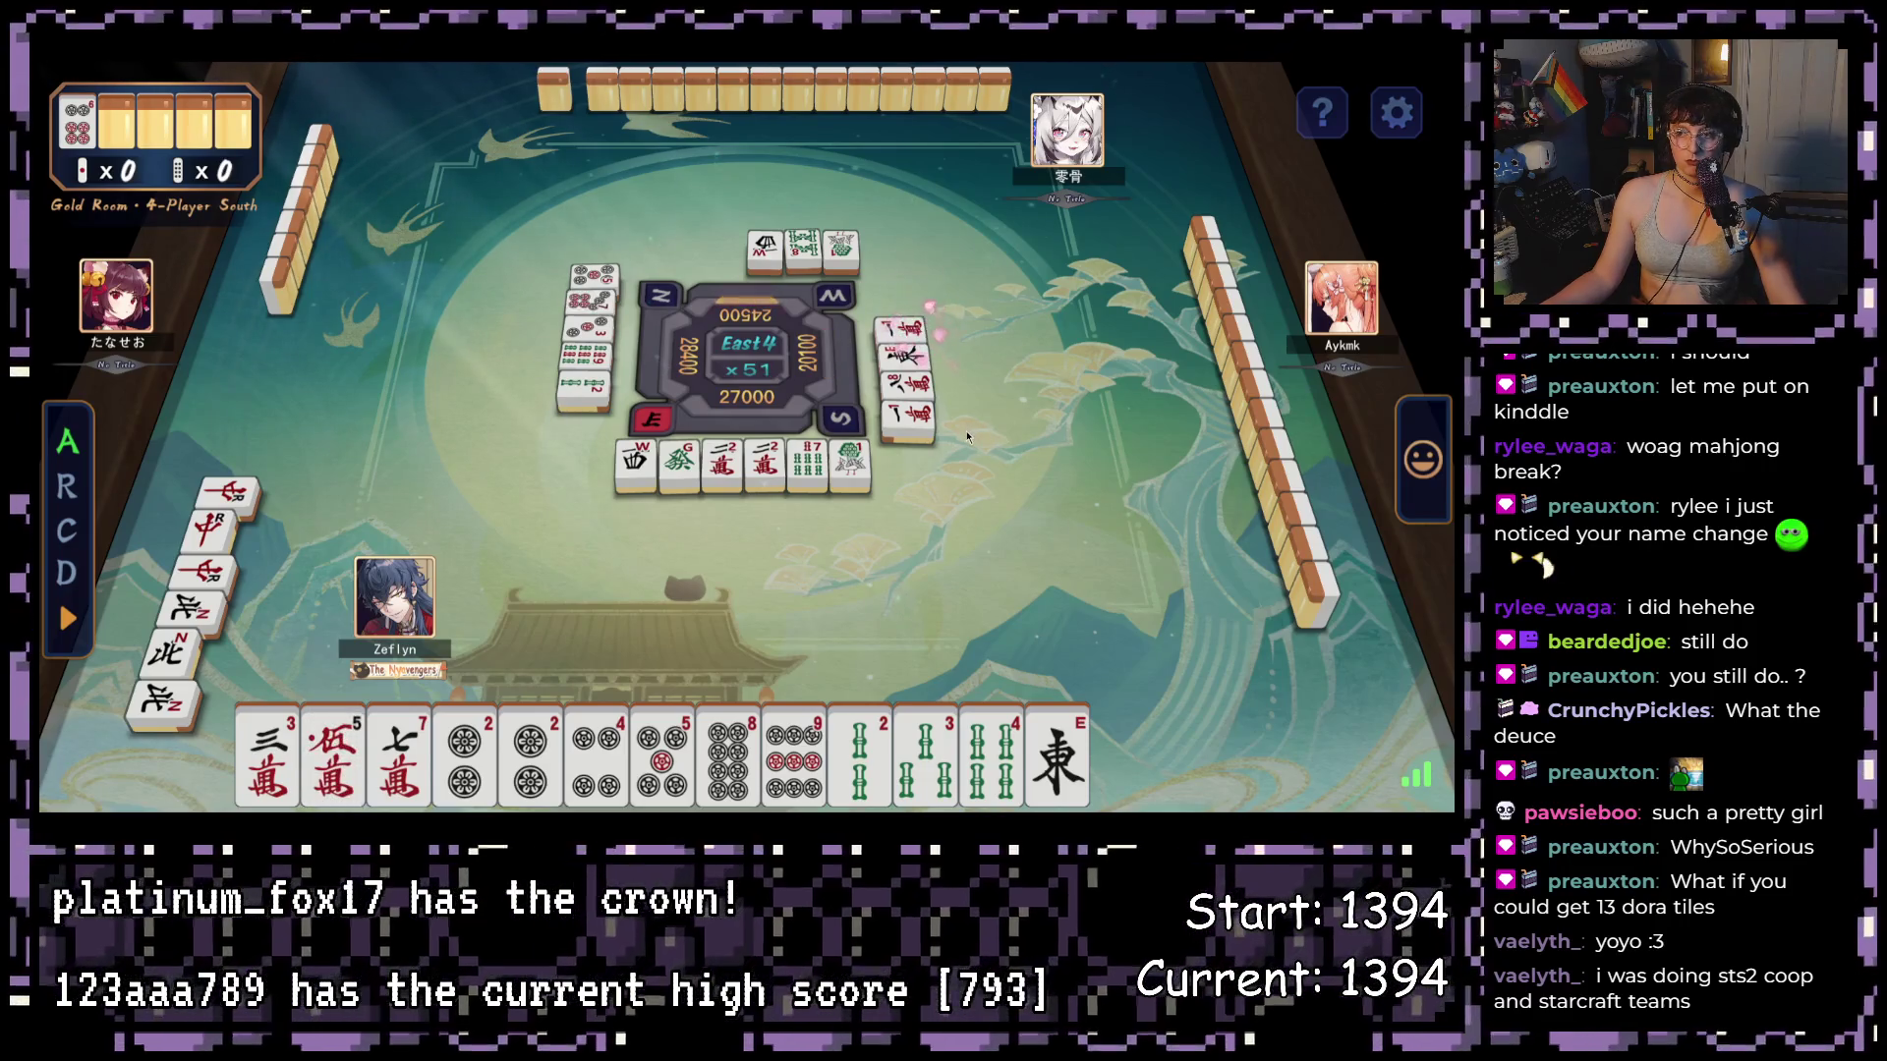
{"action": "left_click", "coordinate": [1081, 747]}
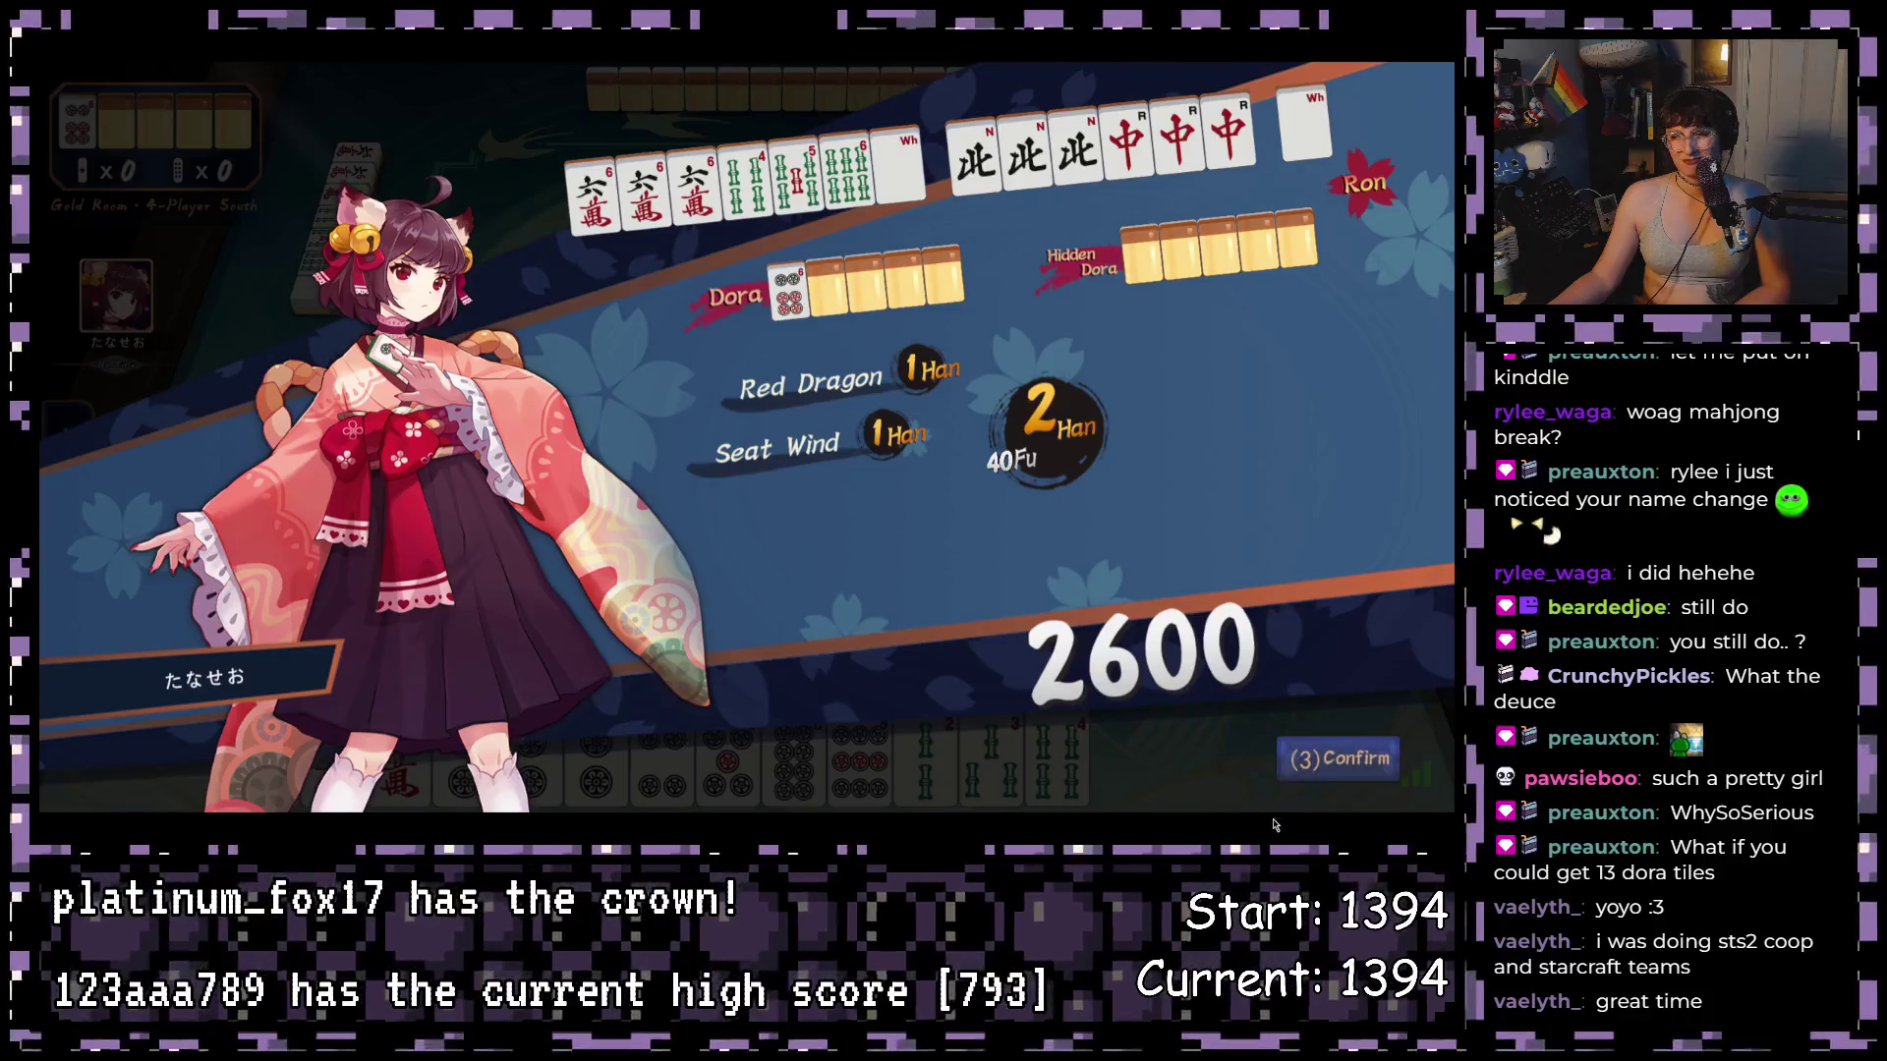
{"action": "left_click", "coordinate": [1307, 762]}
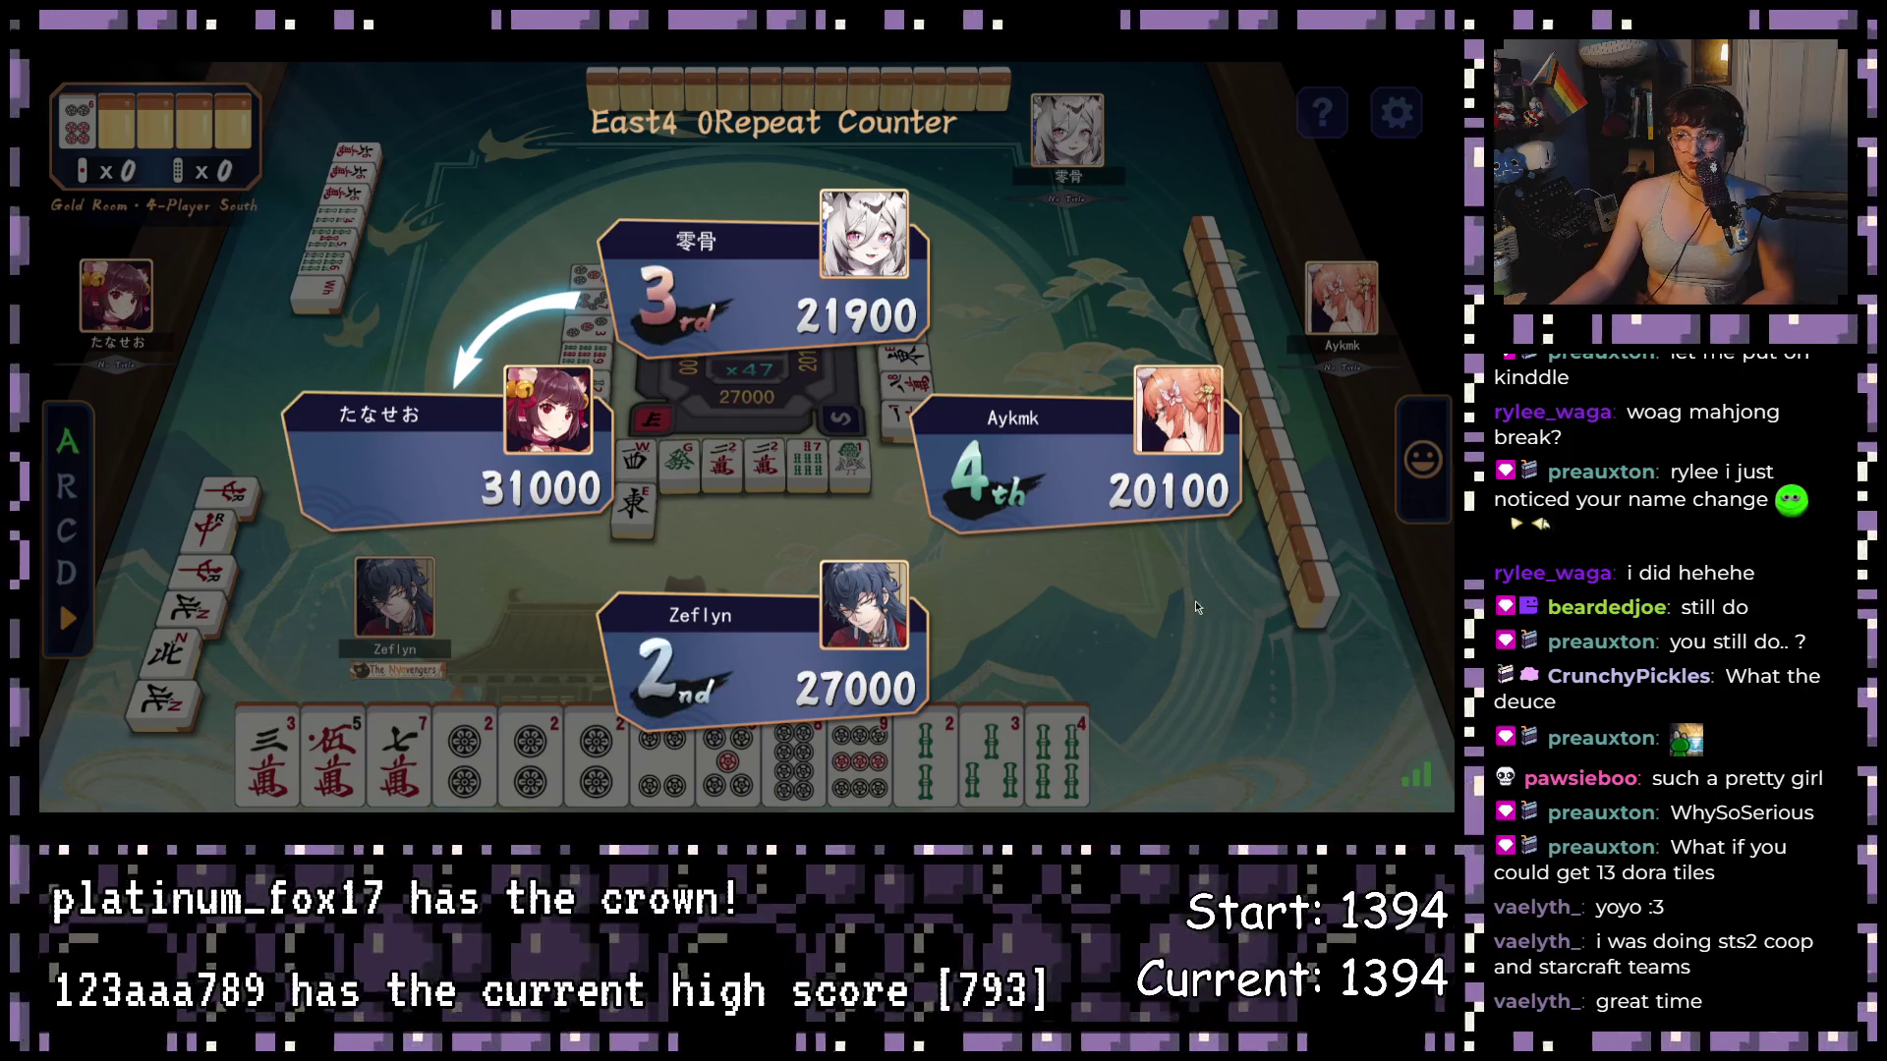
- Confirm the East 4 score changes and discard the North wind in South 1
{"action": "left_click", "coordinate": [1322, 763]}
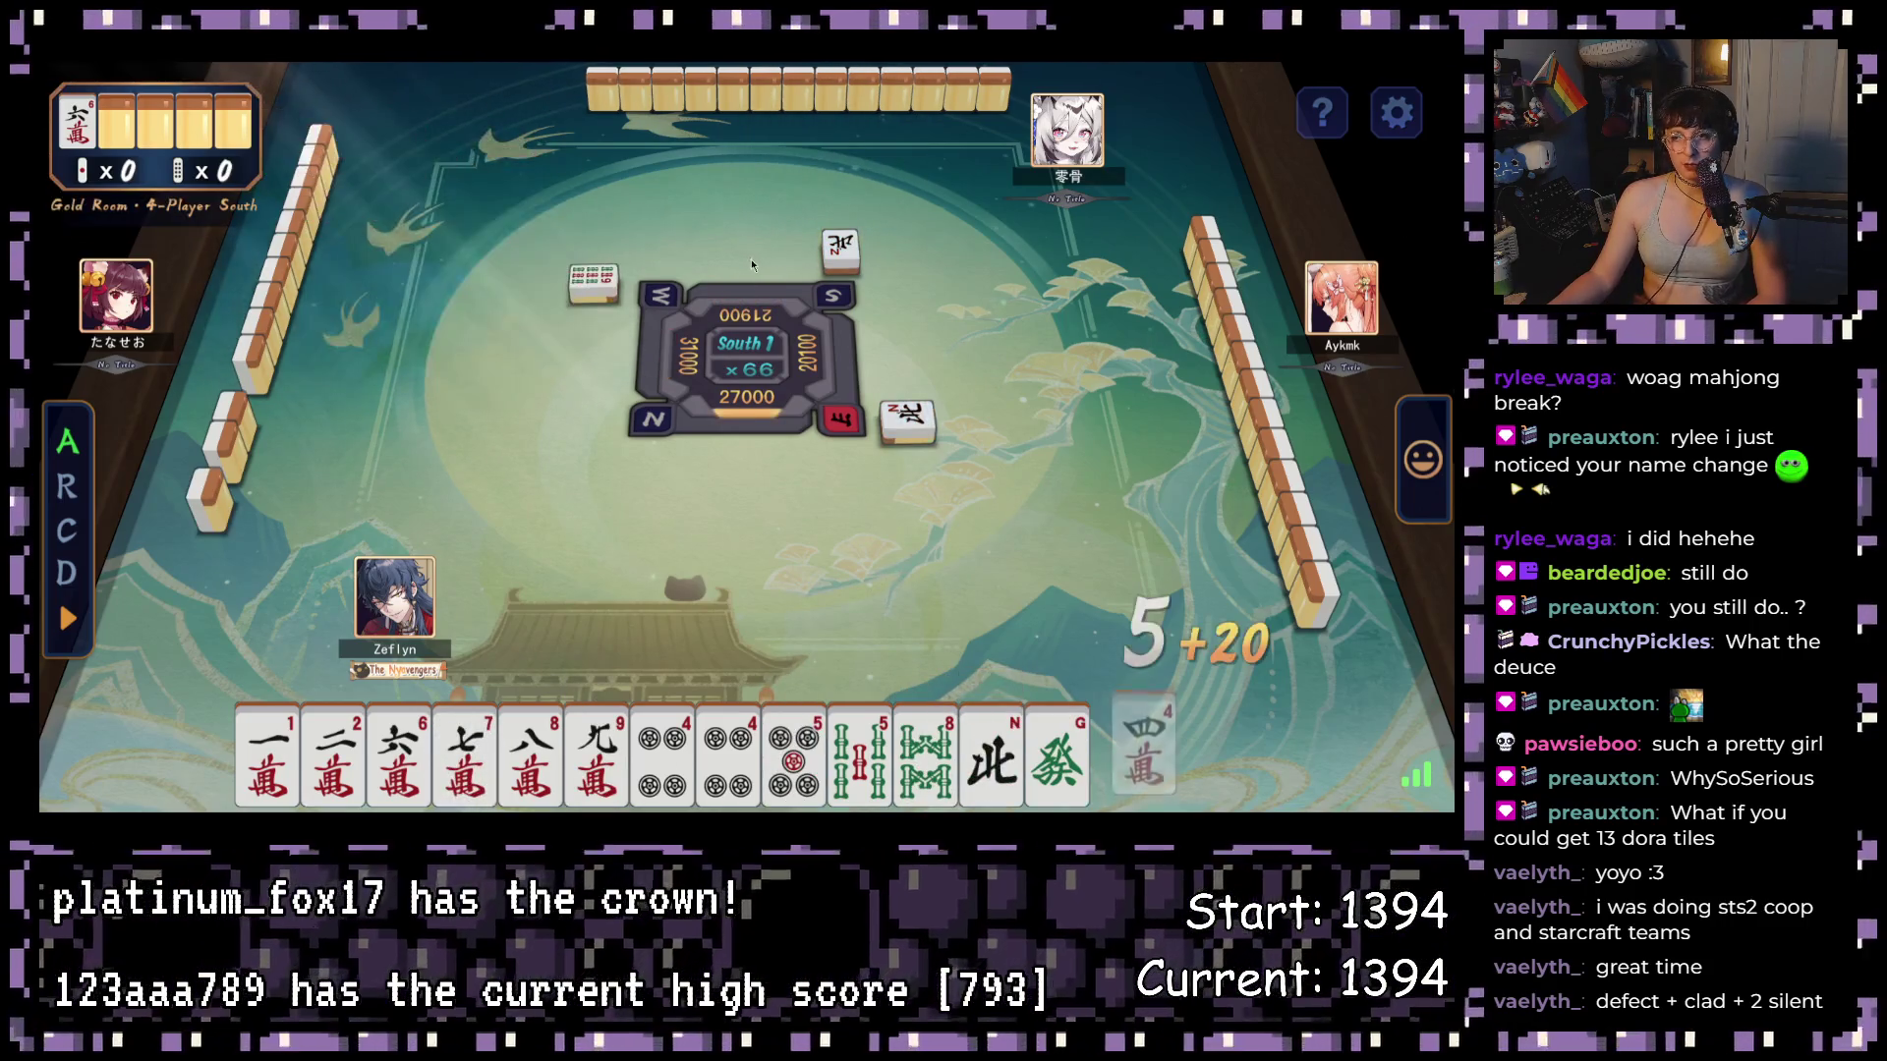
{"action": "left_click", "coordinate": [991, 742]}
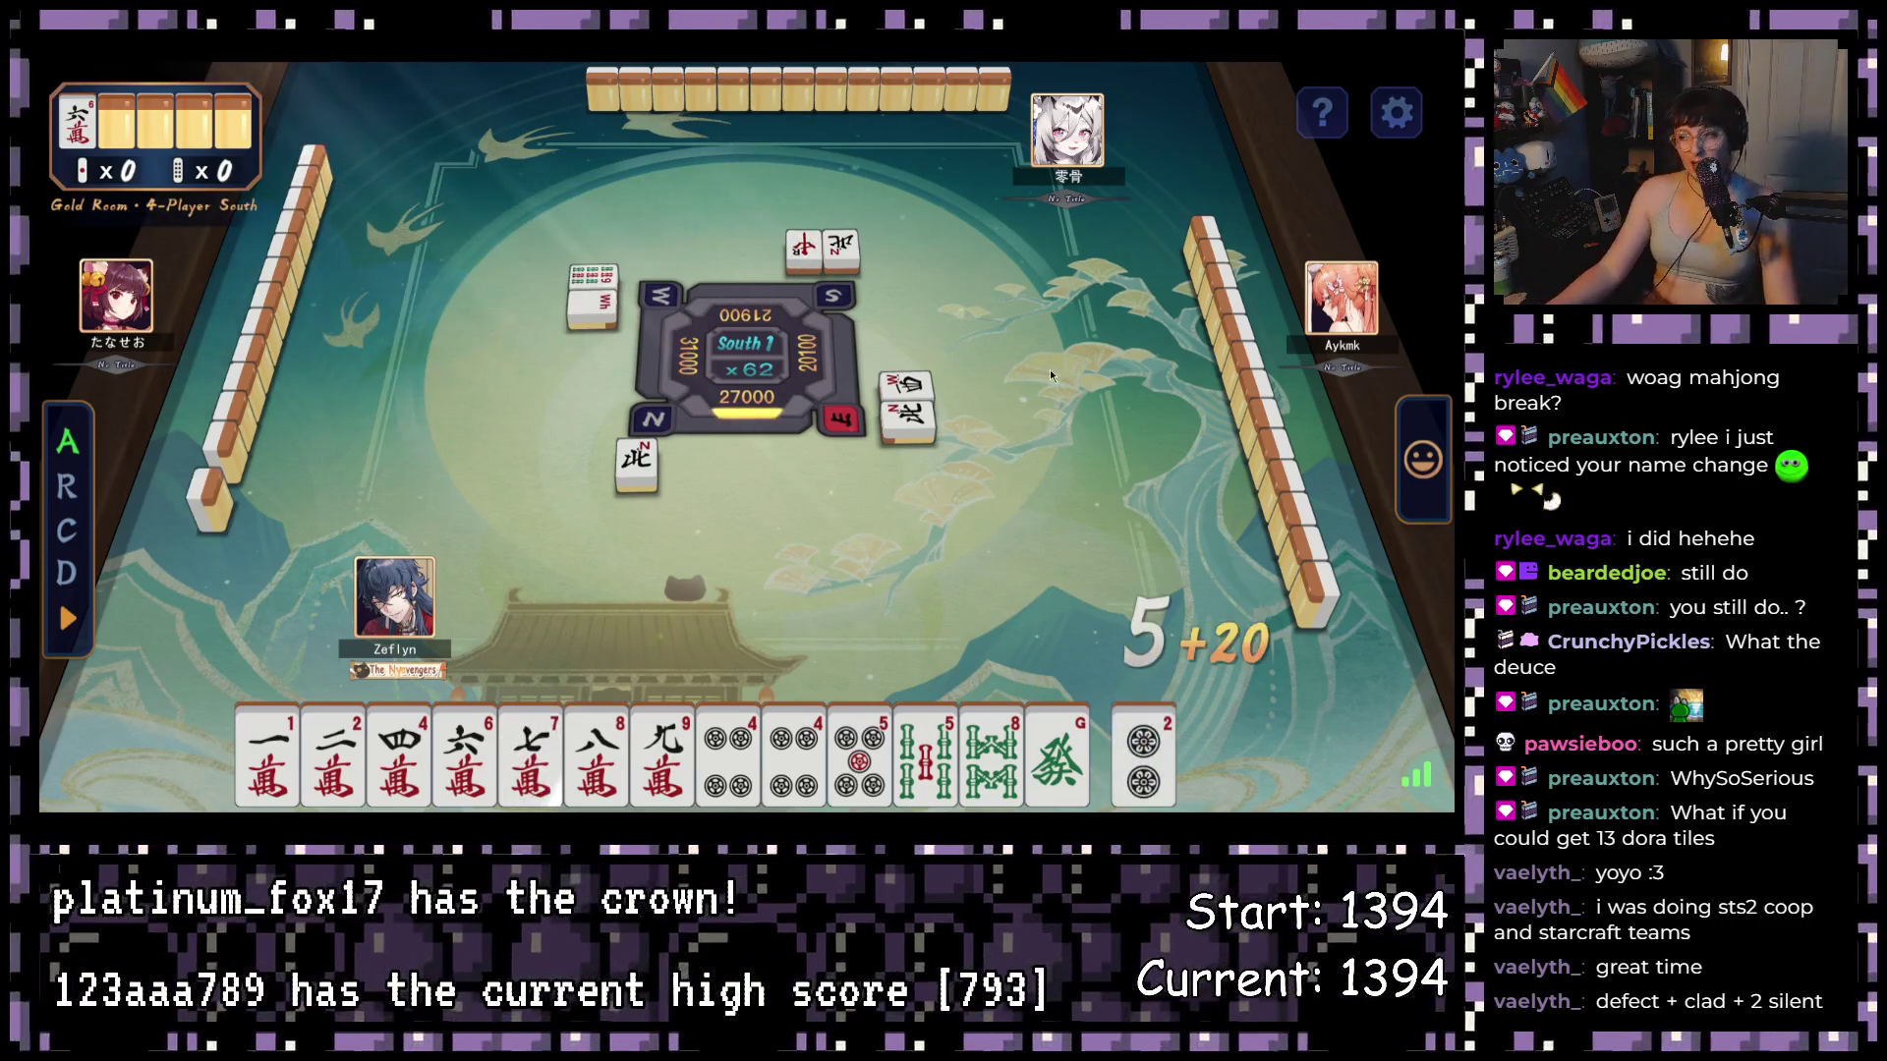
- Discard the Green Dragon, South, 8-sou, 2-sou, 7-pin and the newly drawn tile in turn
{"action": "left_click", "coordinate": [1054, 752]}
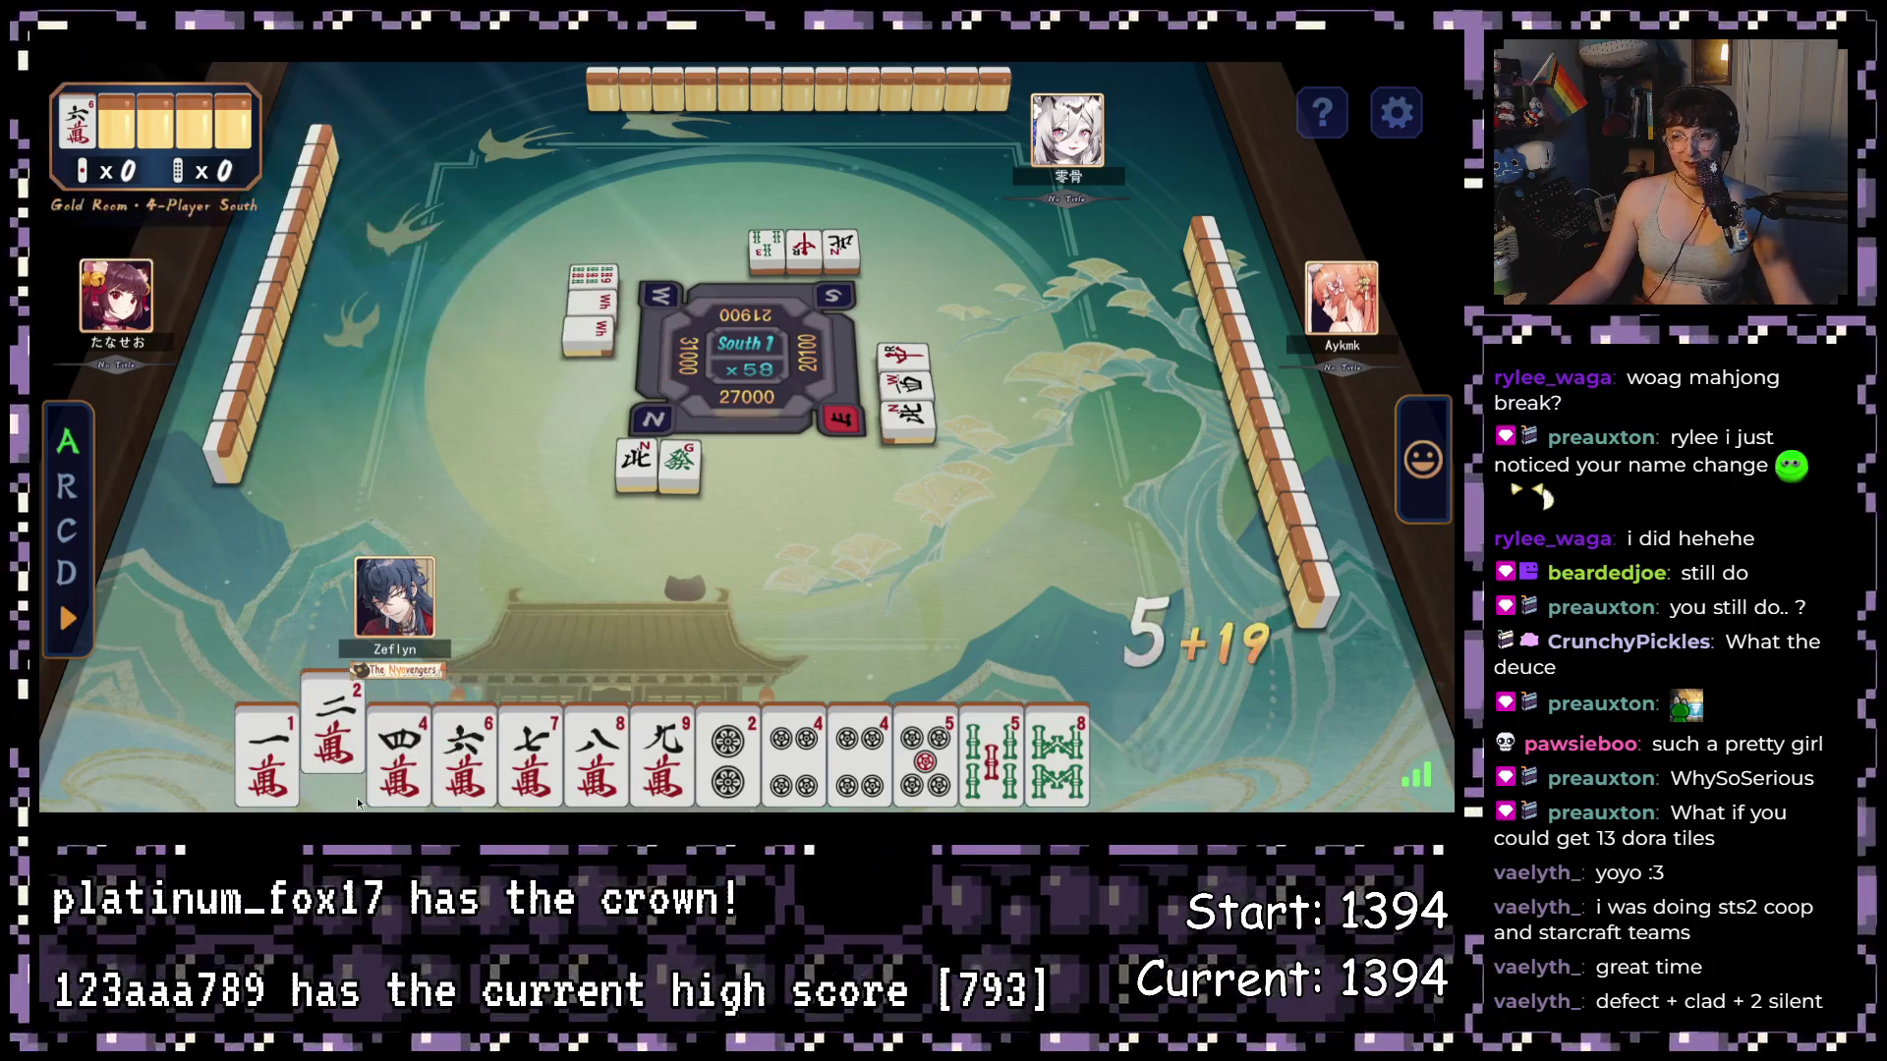
{"action": "left_click", "coordinate": [1143, 757]}
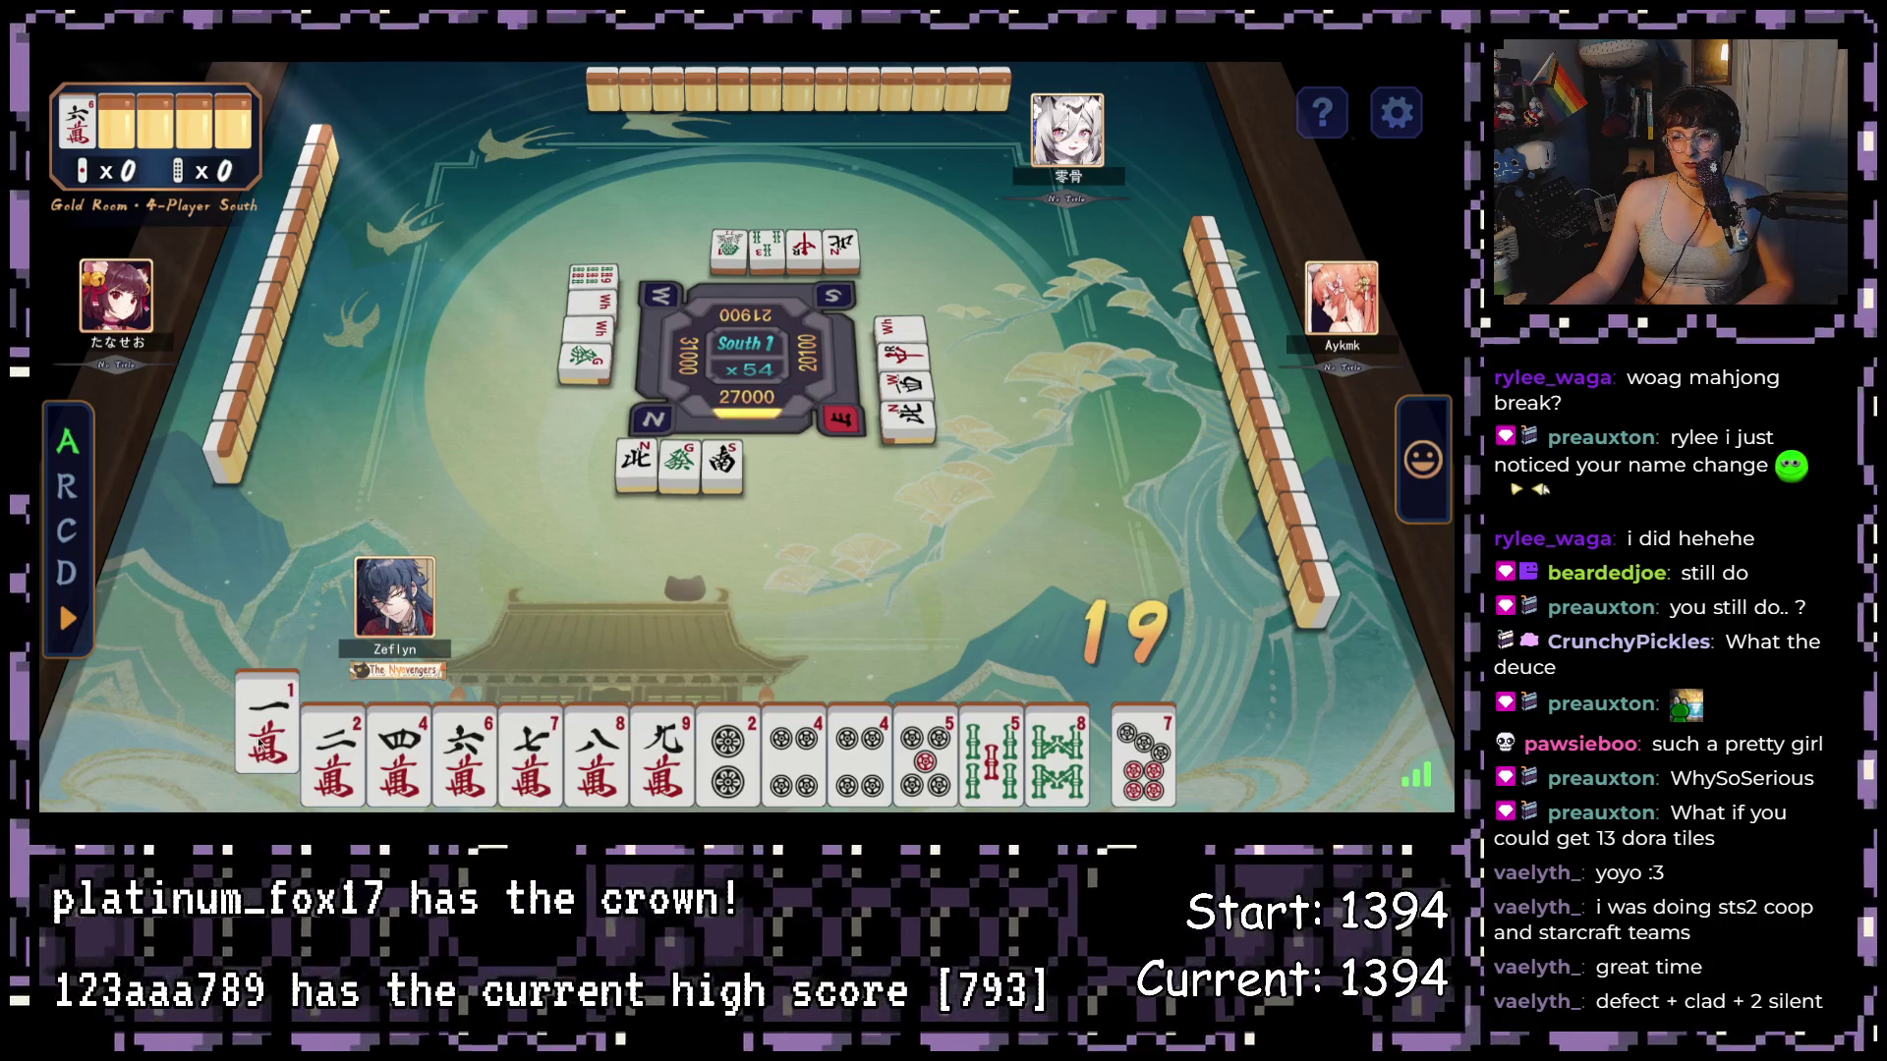
{"action": "left_click", "coordinate": [1030, 776]}
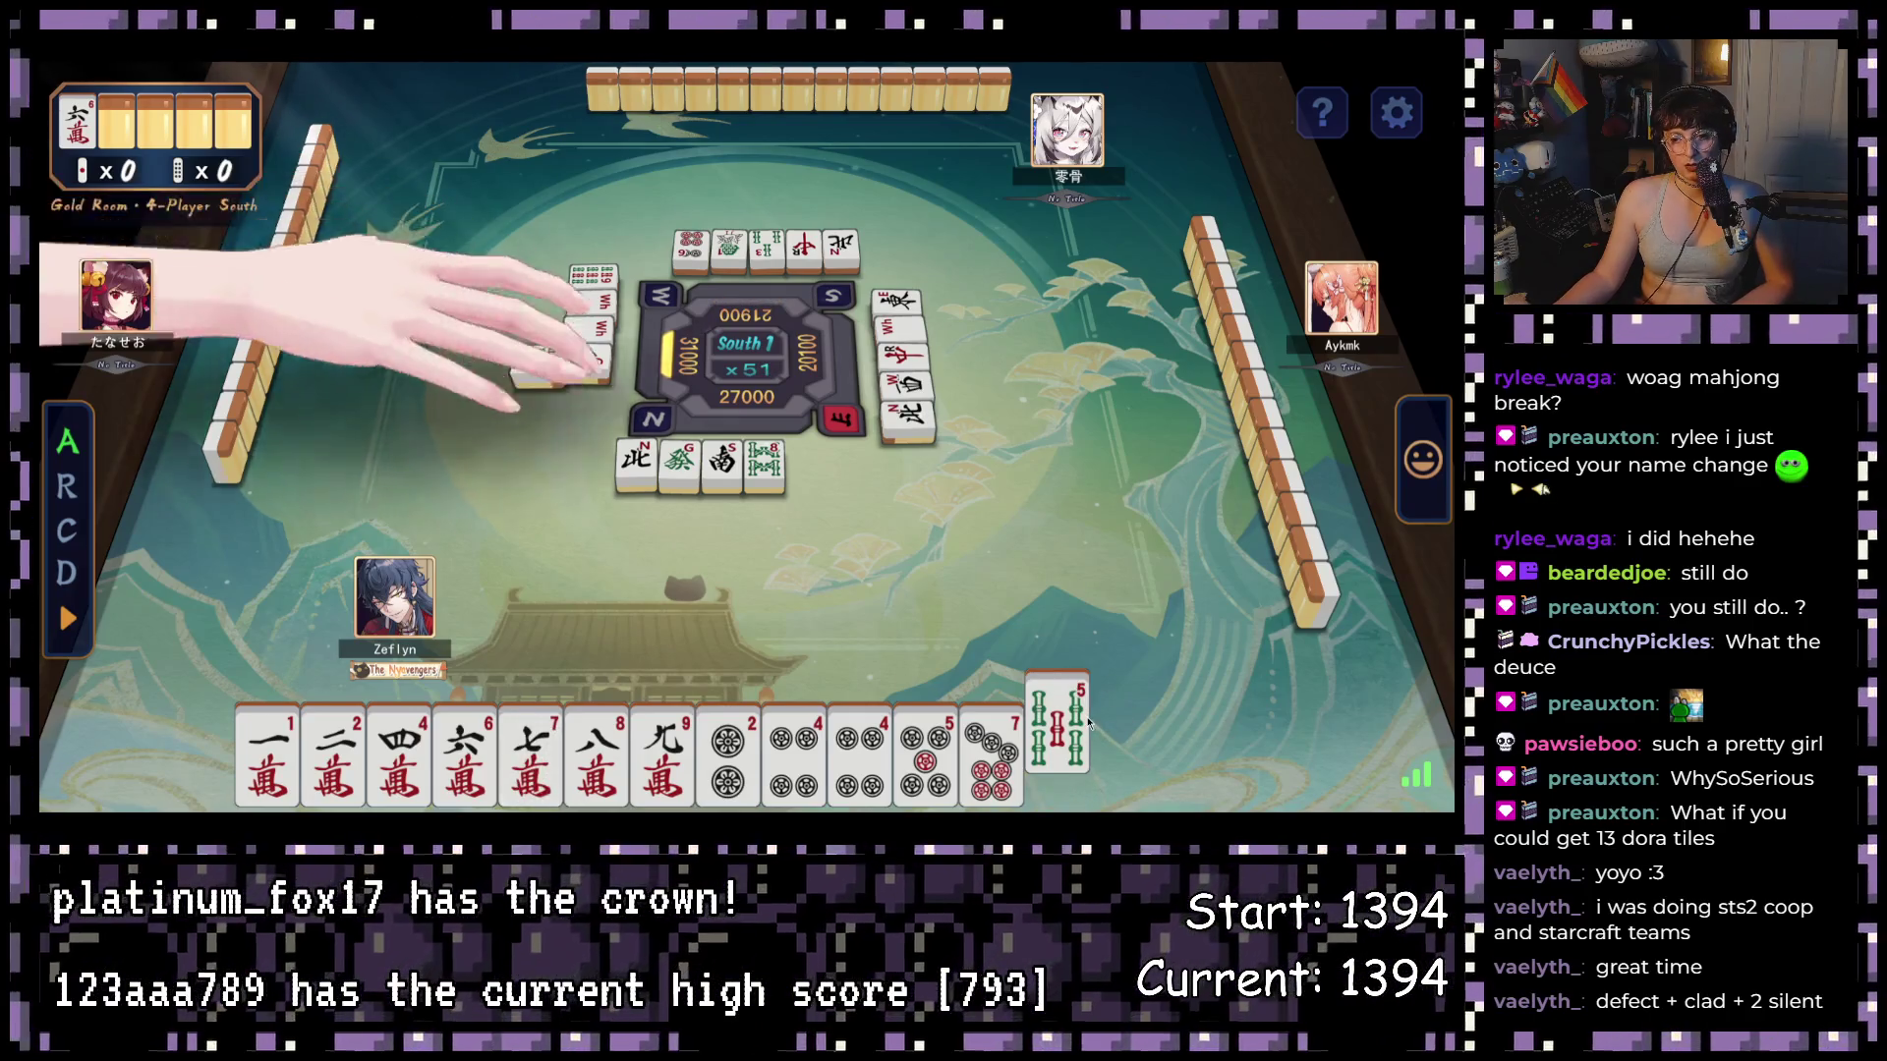
{"action": "left_click", "coordinate": [1148, 761]}
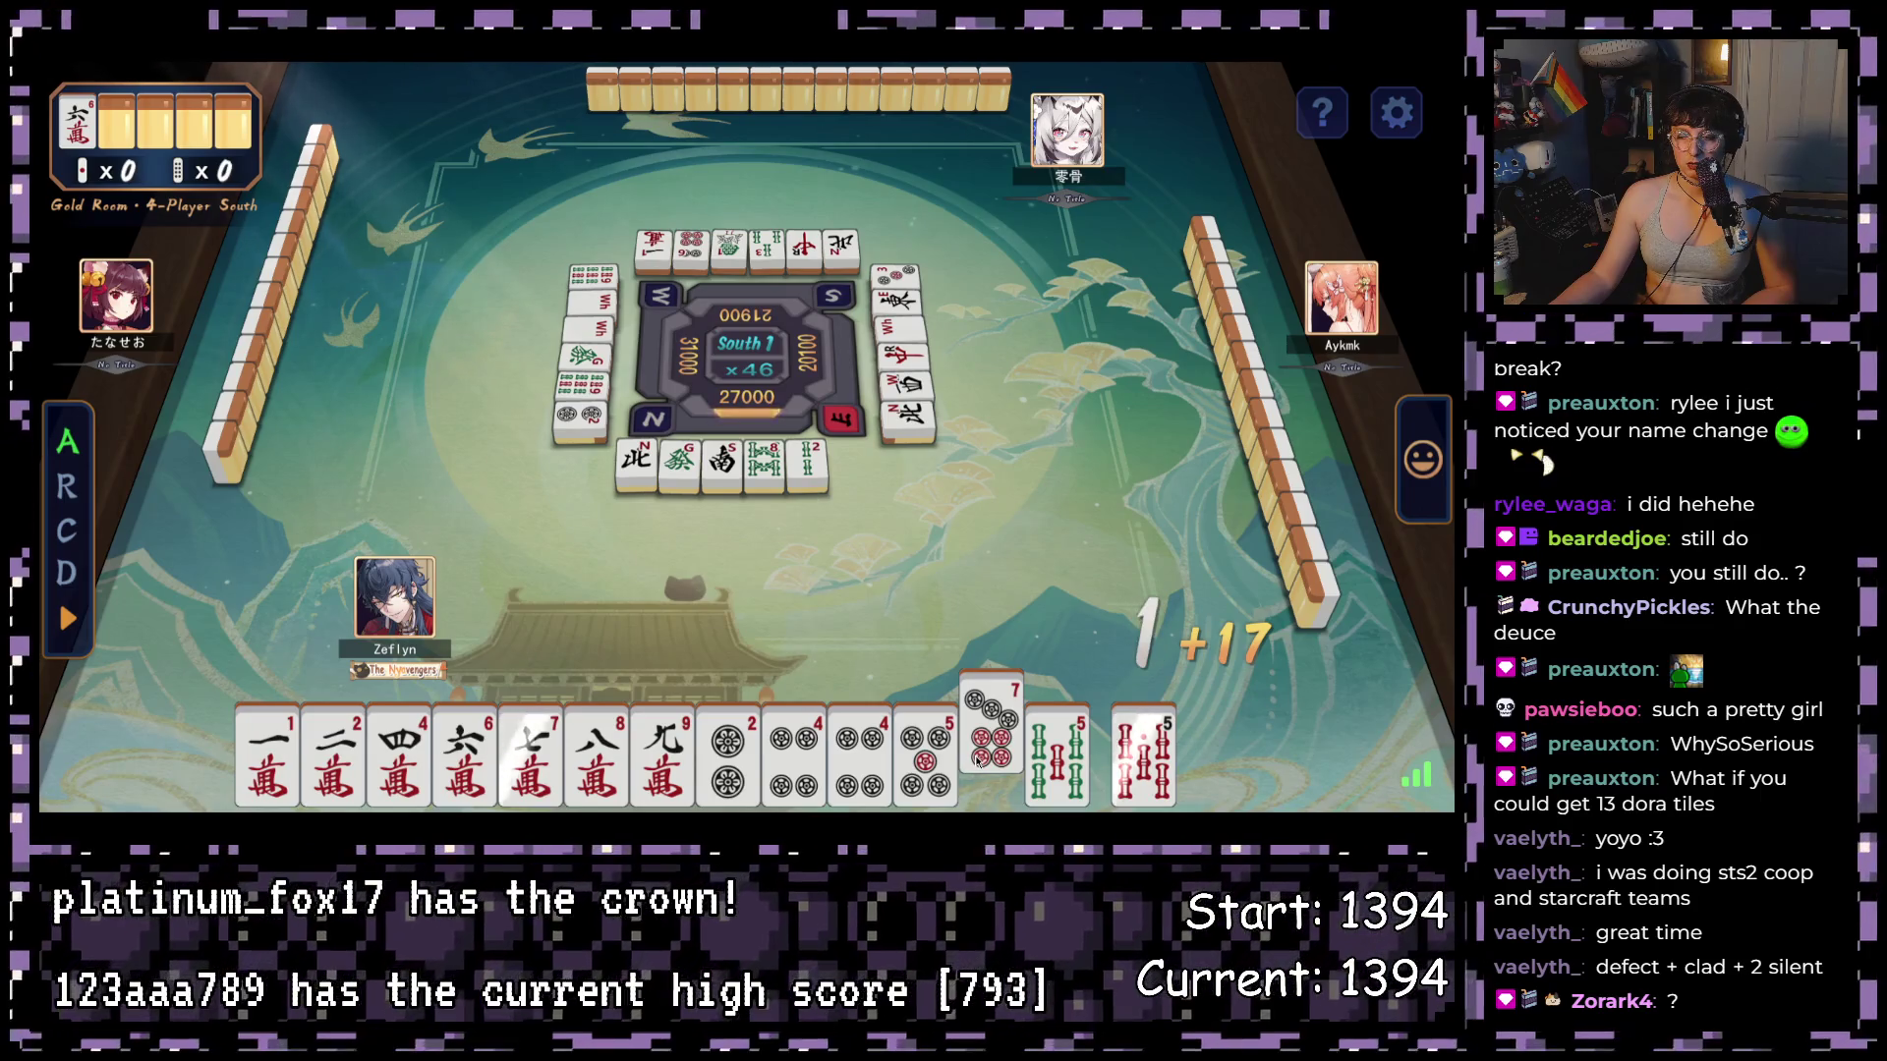
{"action": "left_click", "coordinate": [979, 758]}
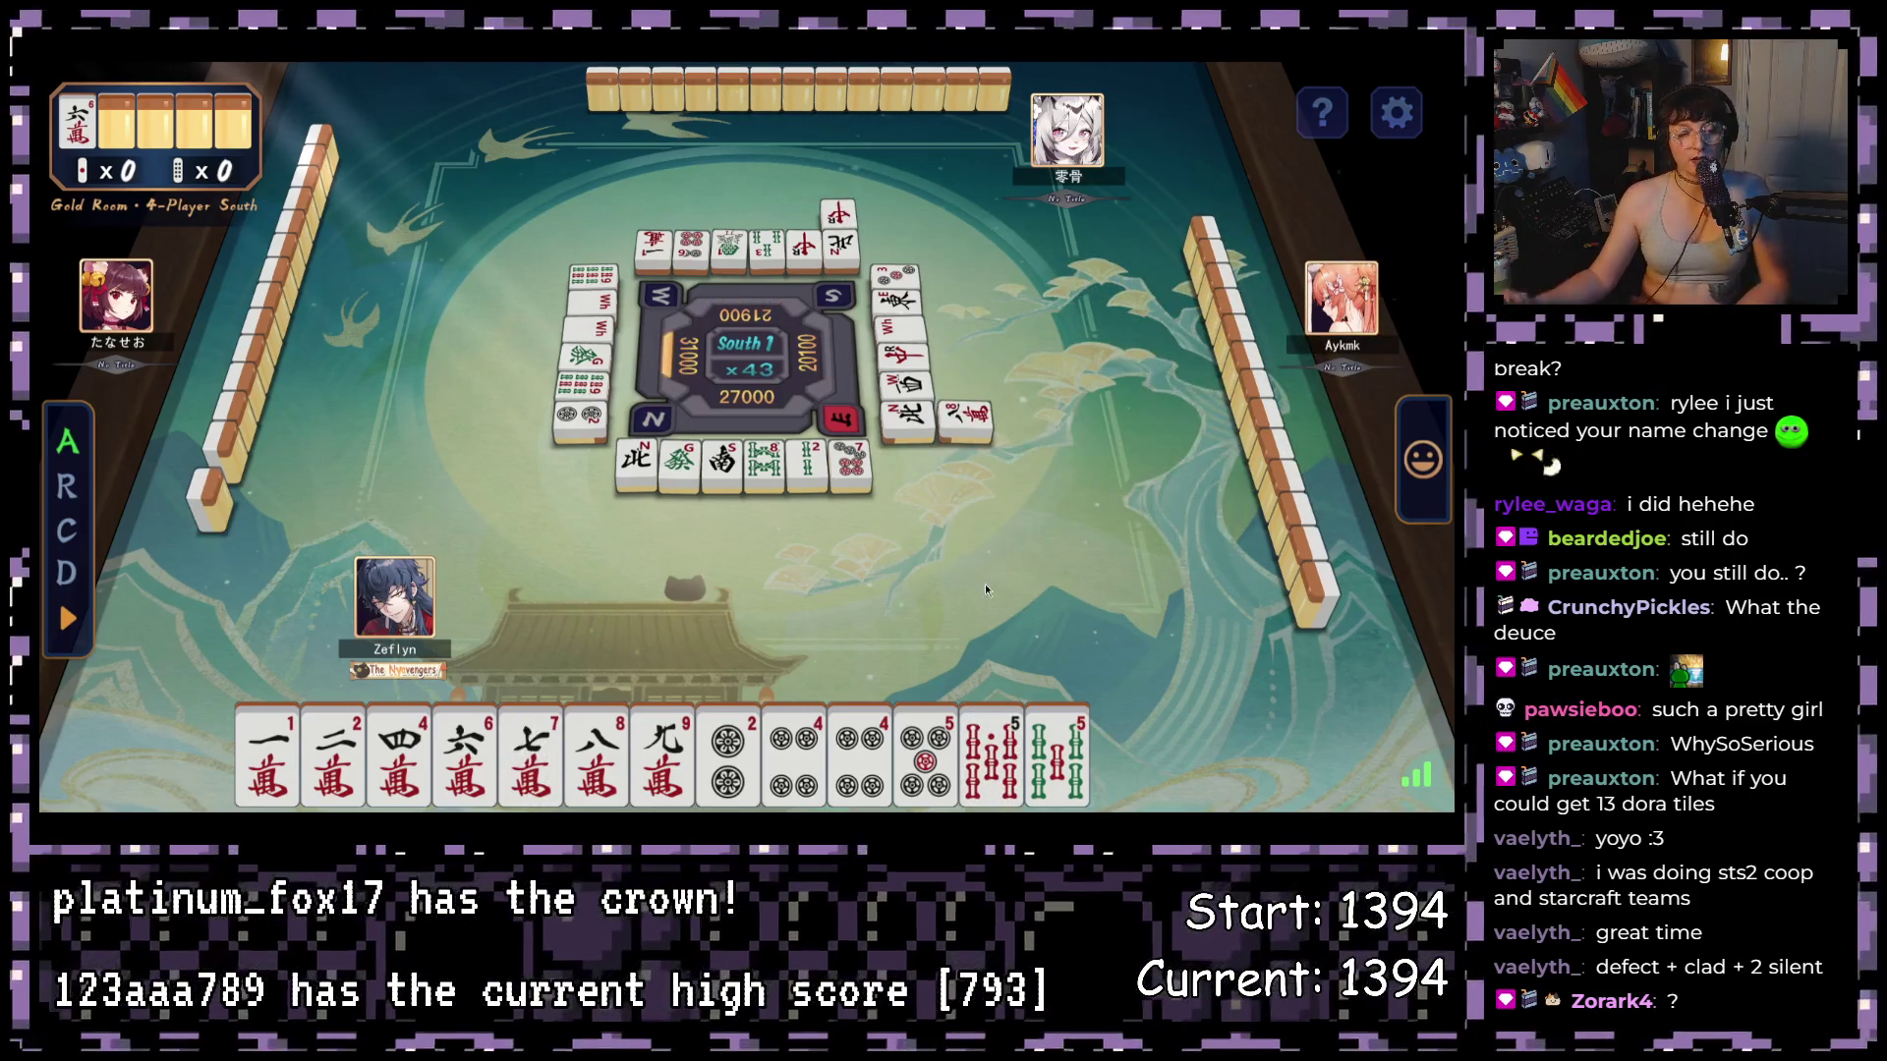
{"action": "left_click", "coordinate": [1142, 747]}
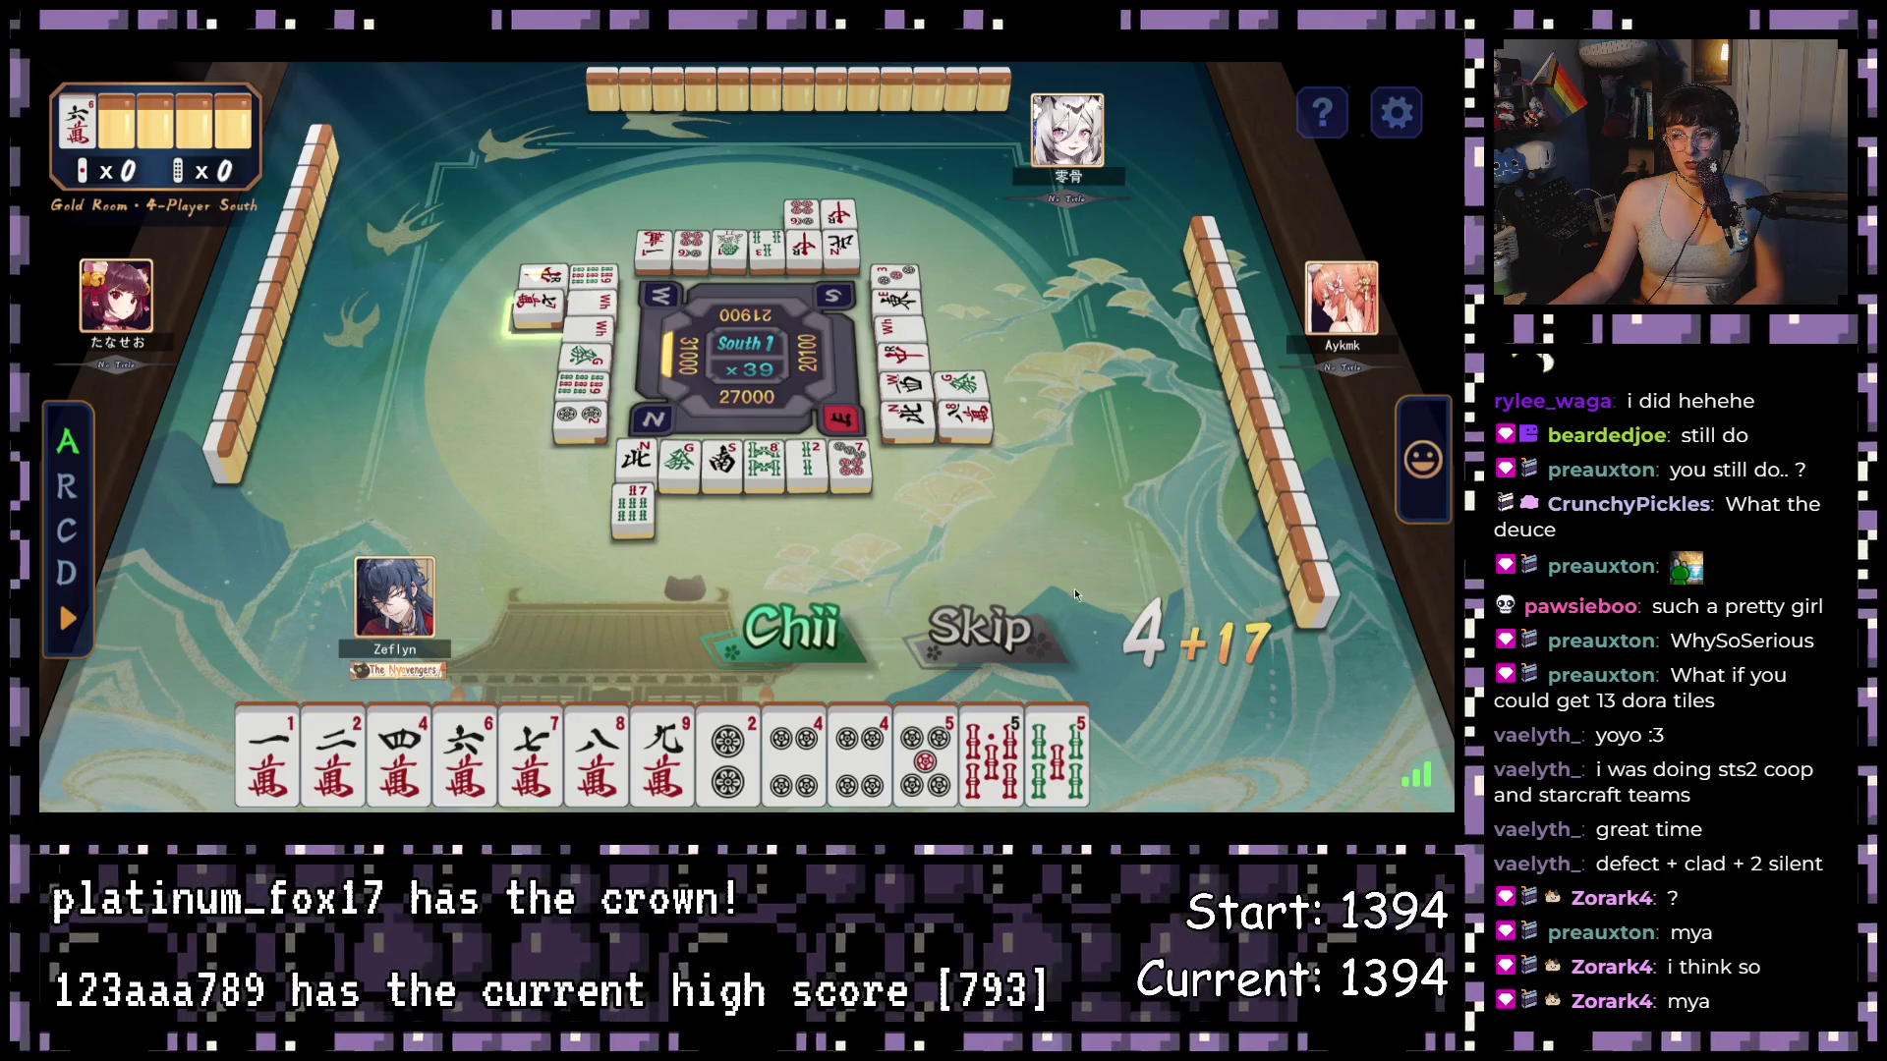
- Pass on the chii call, then discard 2-pin, 9-man, 1-man, 8-man and both 2-man tiles
{"action": "left_click", "coordinate": [1012, 634]}
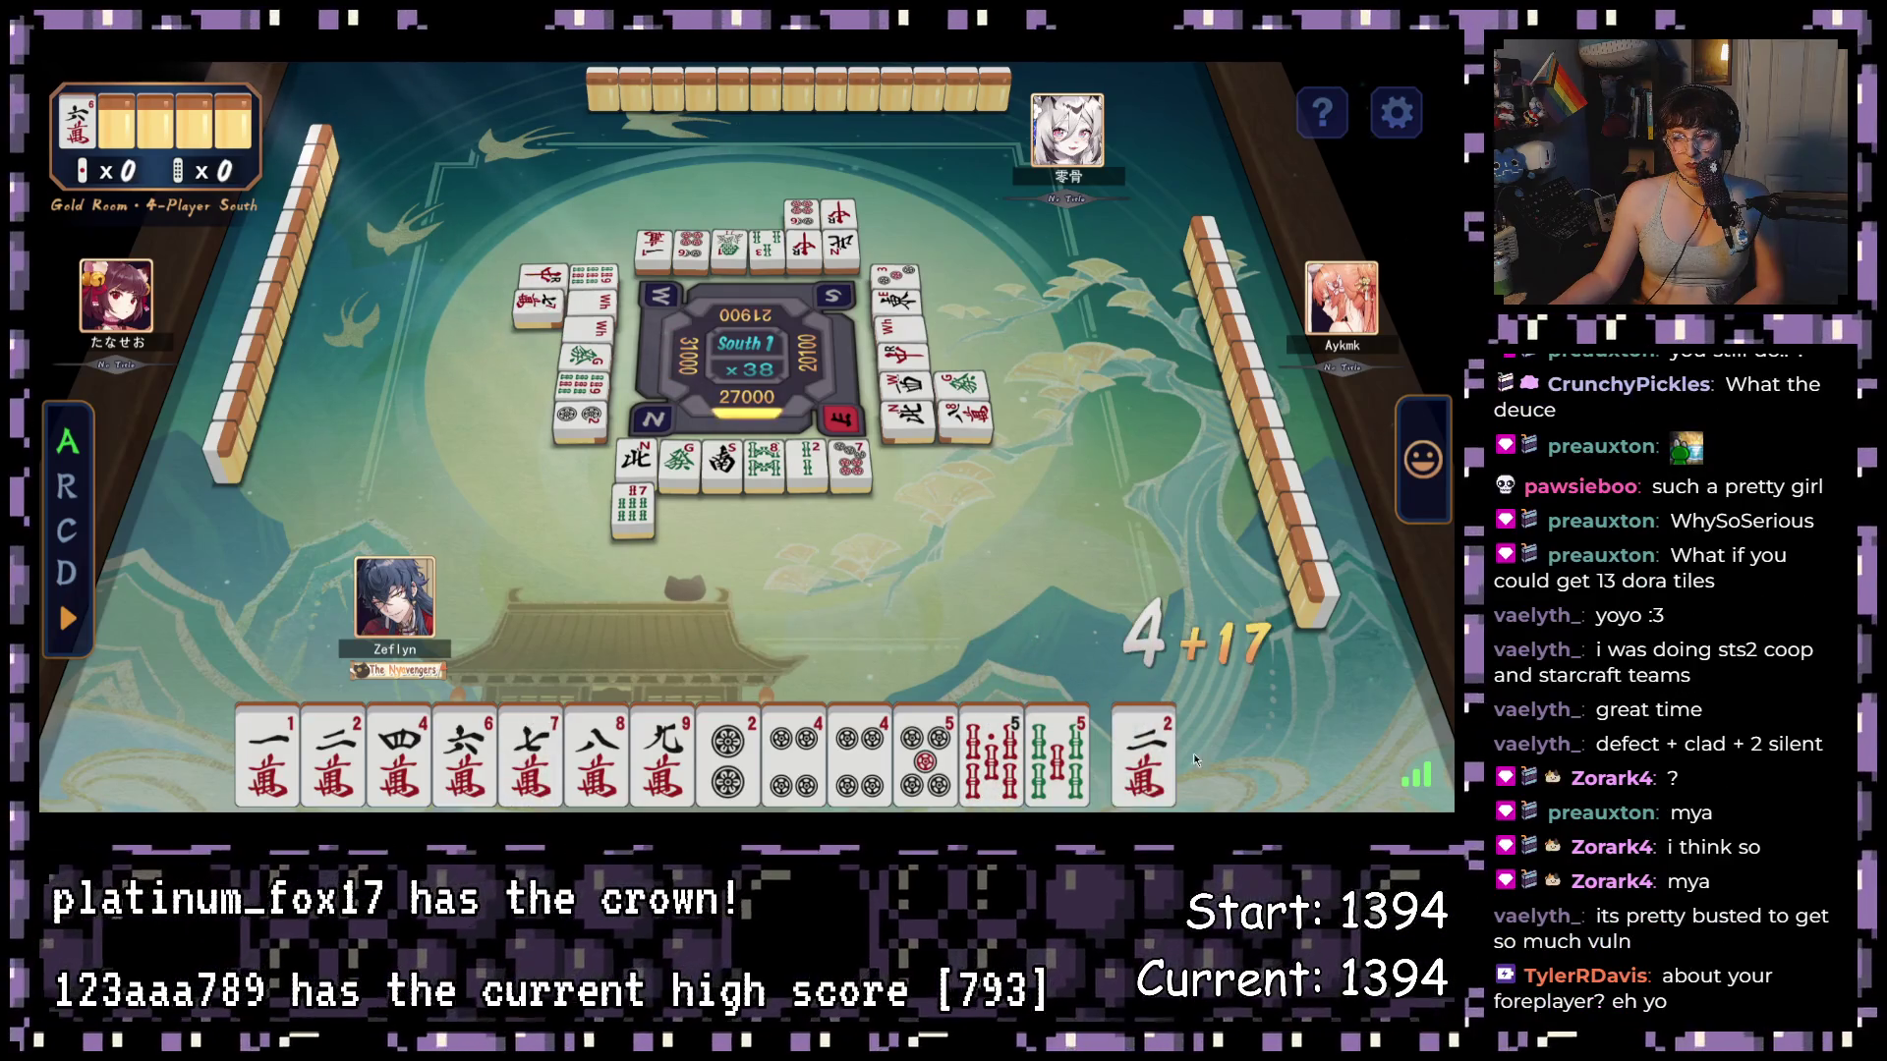
{"action": "left_click", "coordinate": [739, 756]}
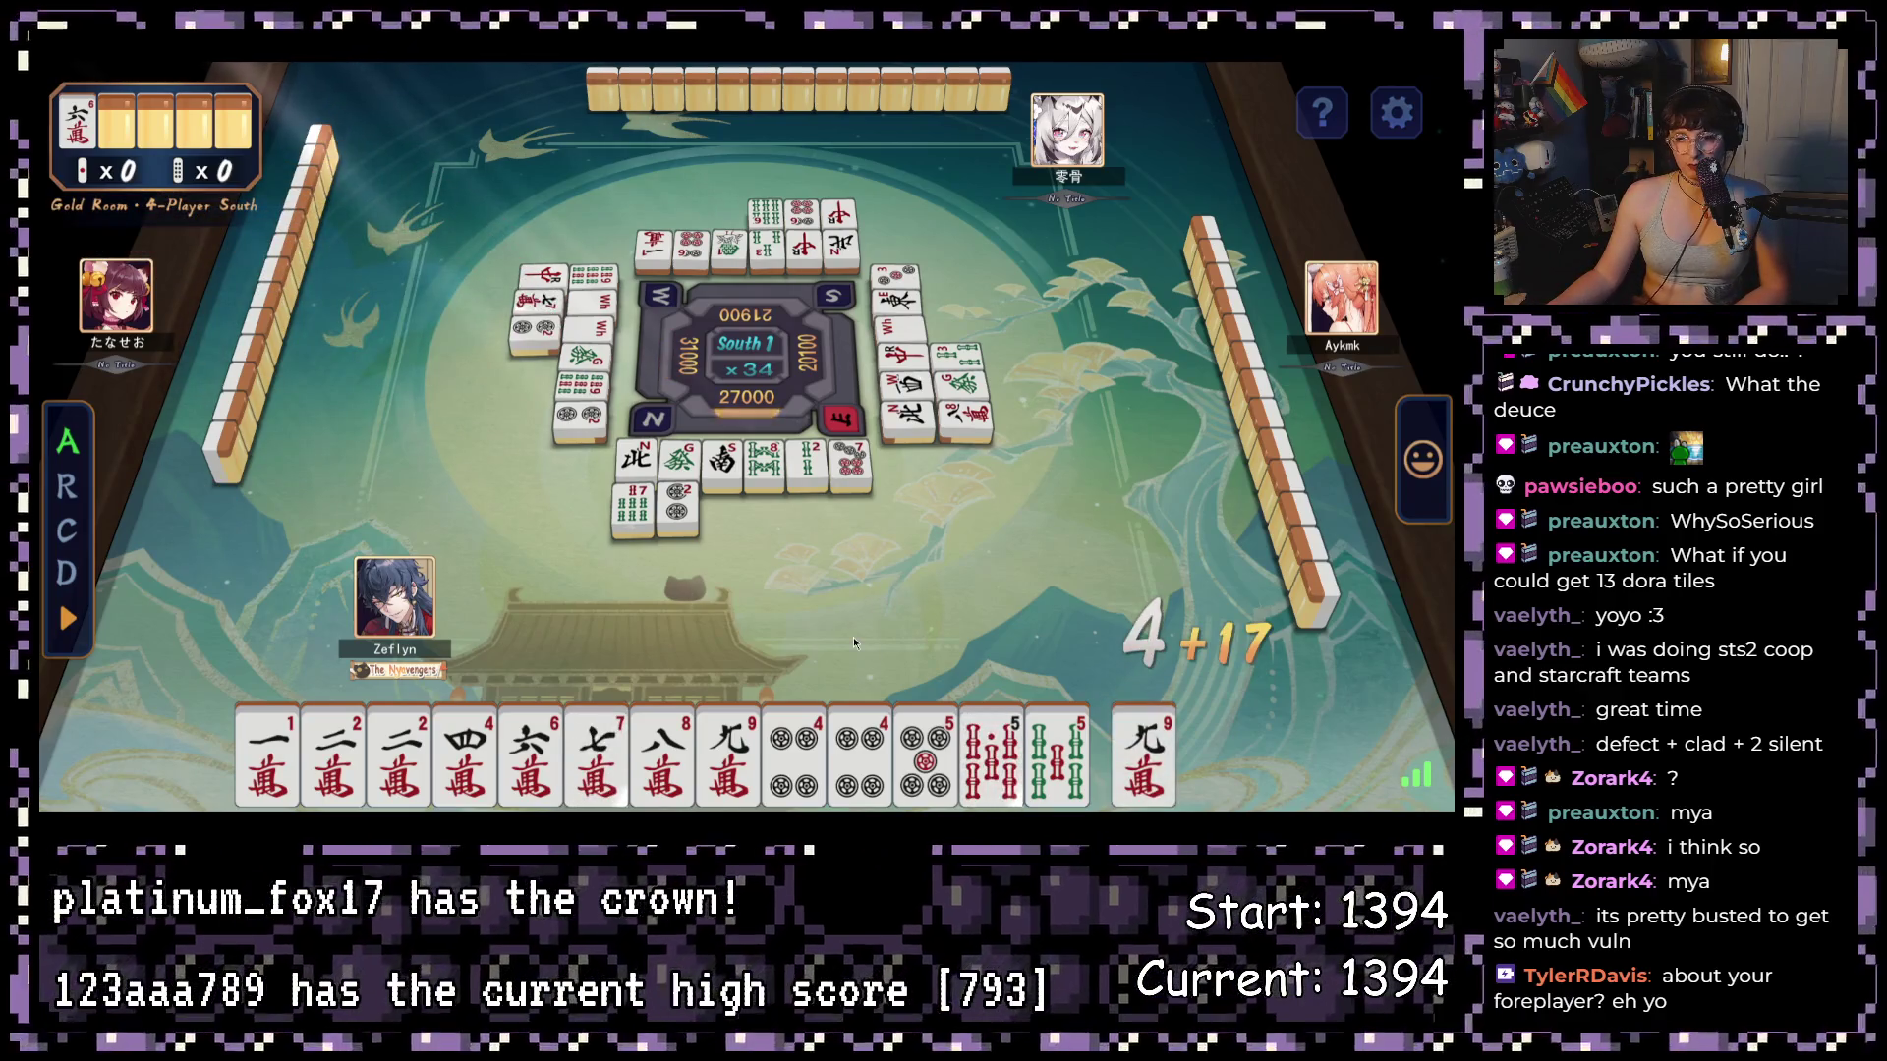
{"action": "left_click", "coordinate": [1160, 767]}
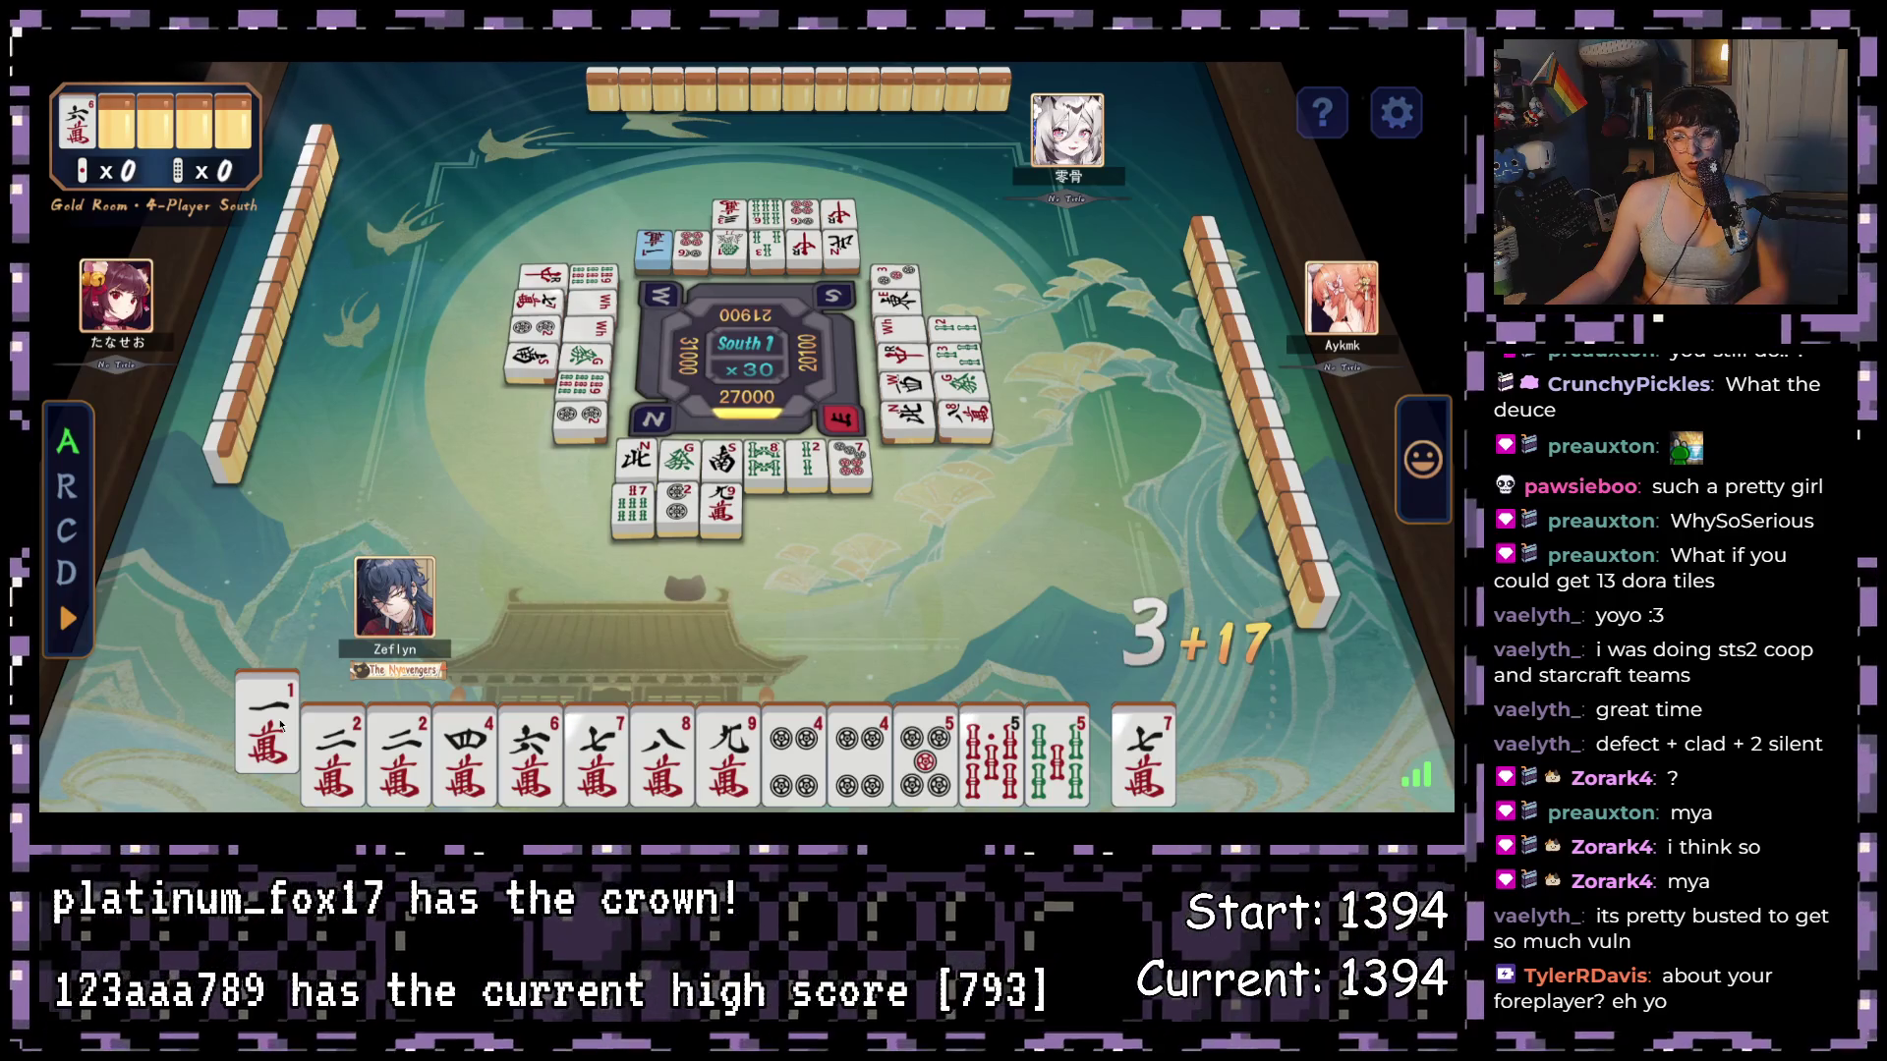
{"action": "left_click", "coordinate": [276, 744]}
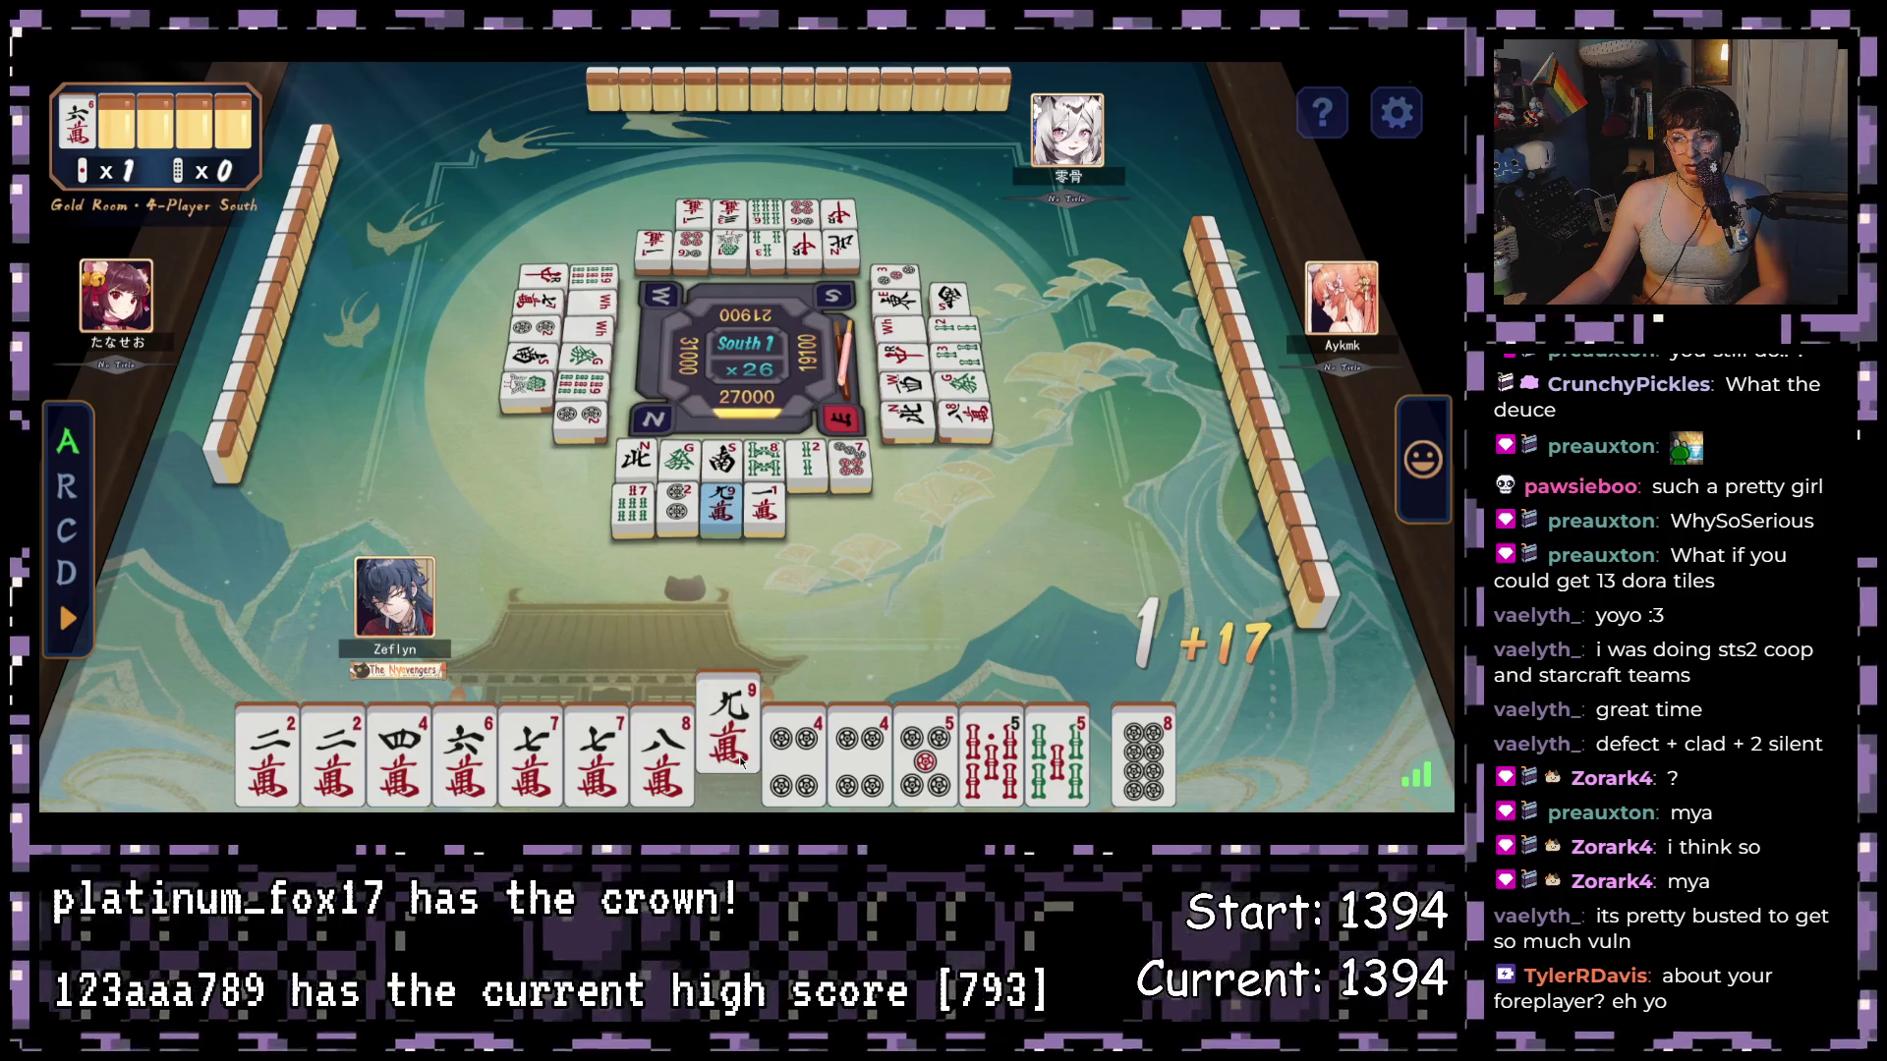
{"action": "left_click", "coordinate": [671, 751]}
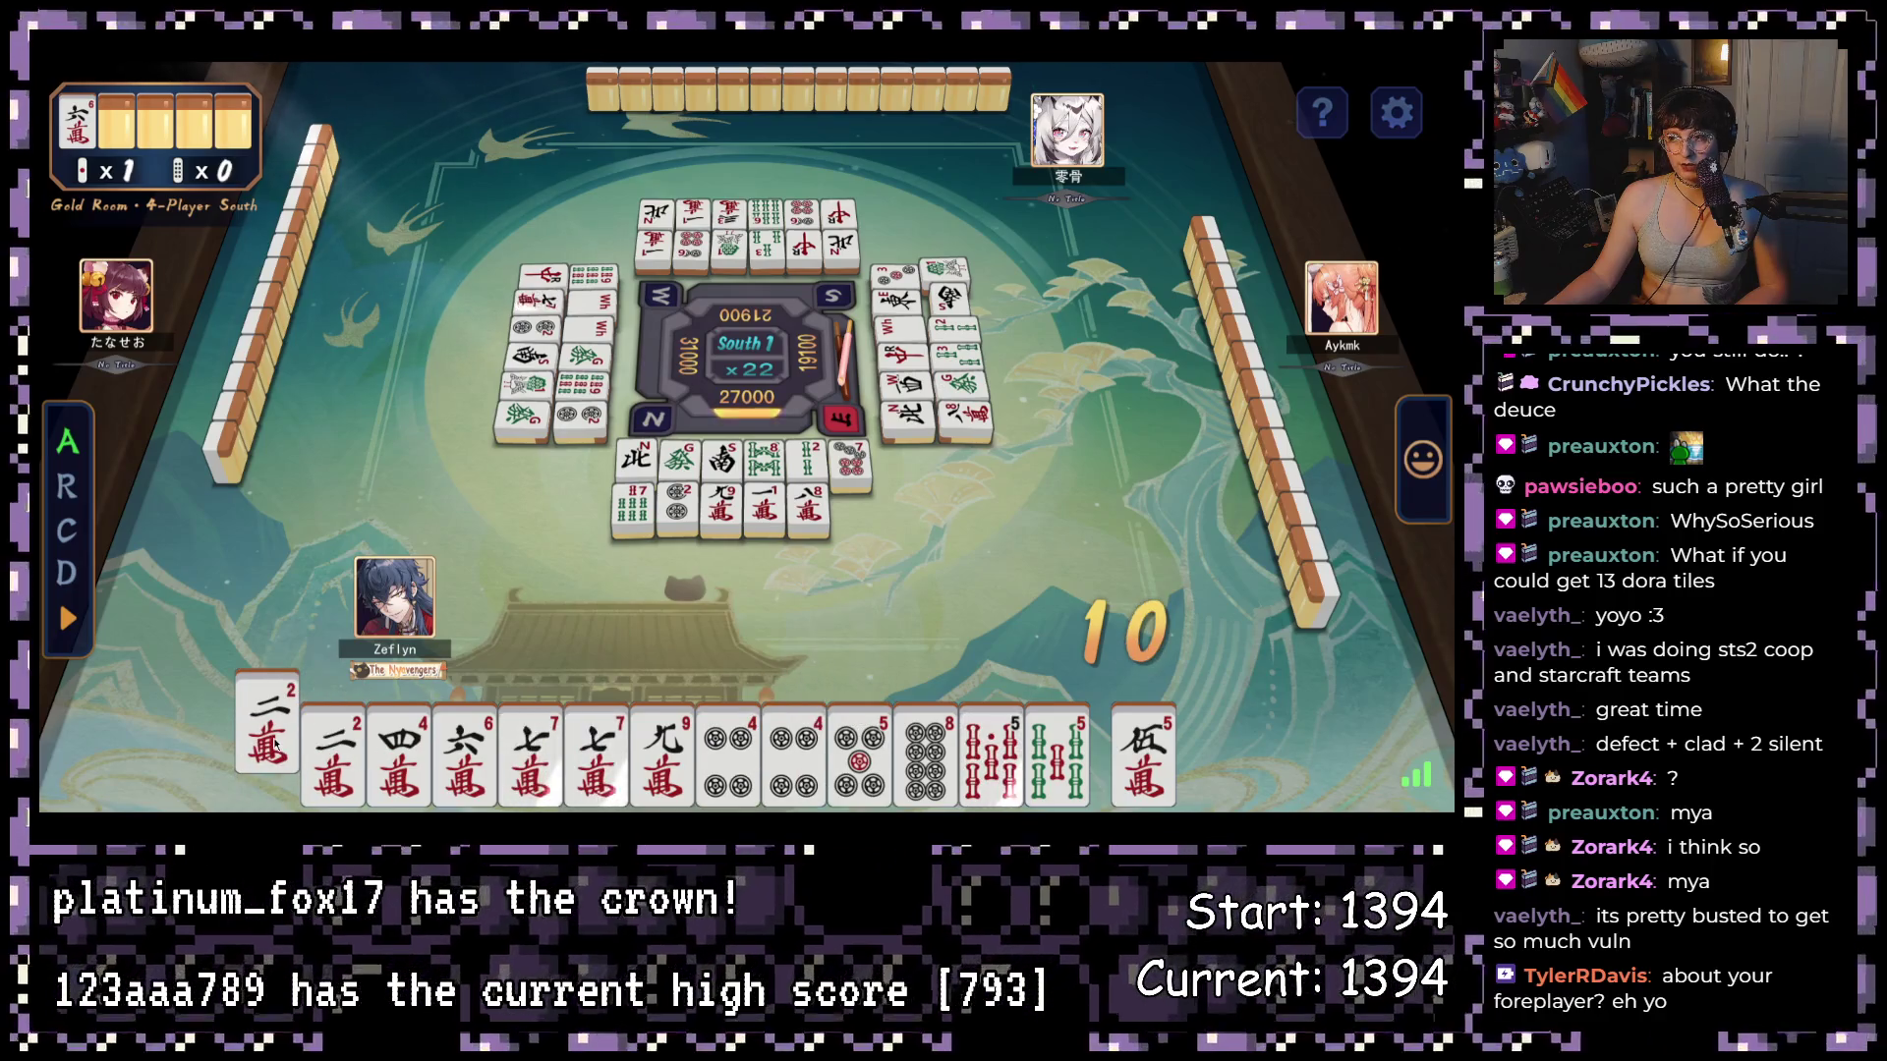
{"action": "left_click", "coordinate": [273, 740]}
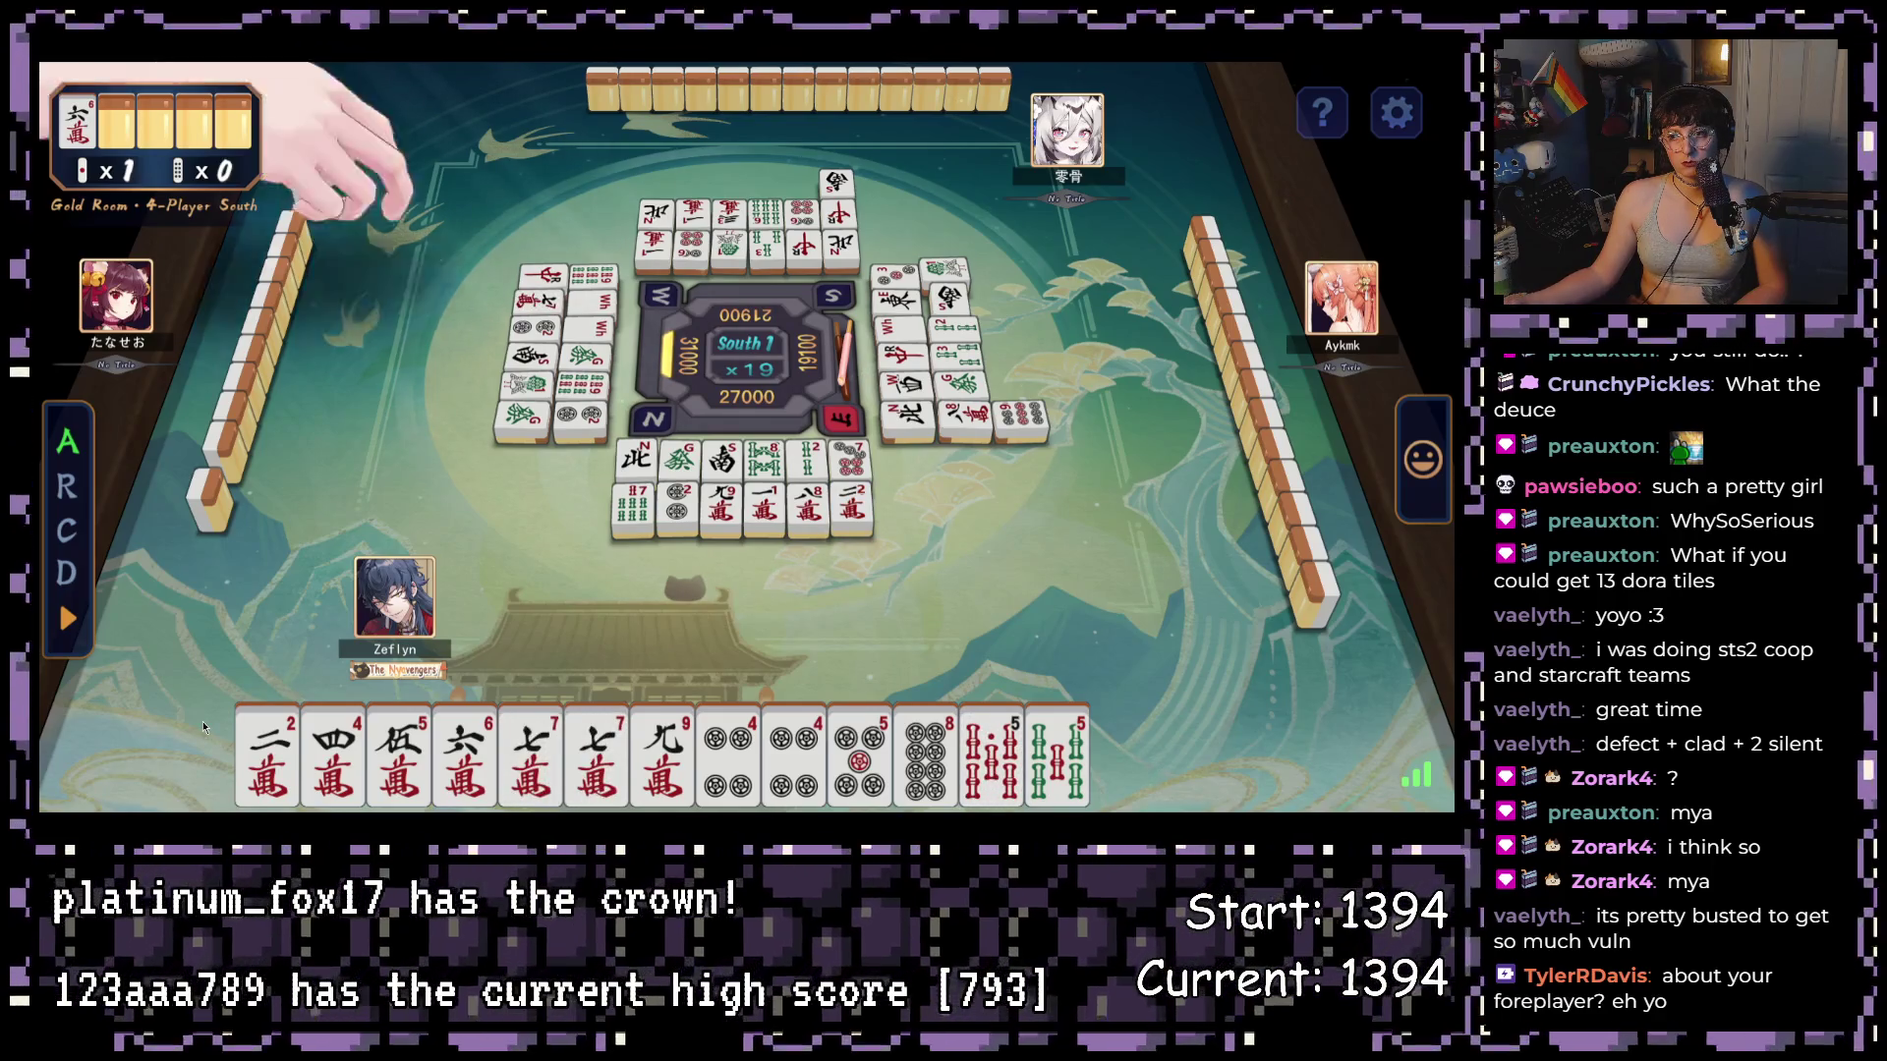
{"action": "left_click", "coordinate": [270, 752]}
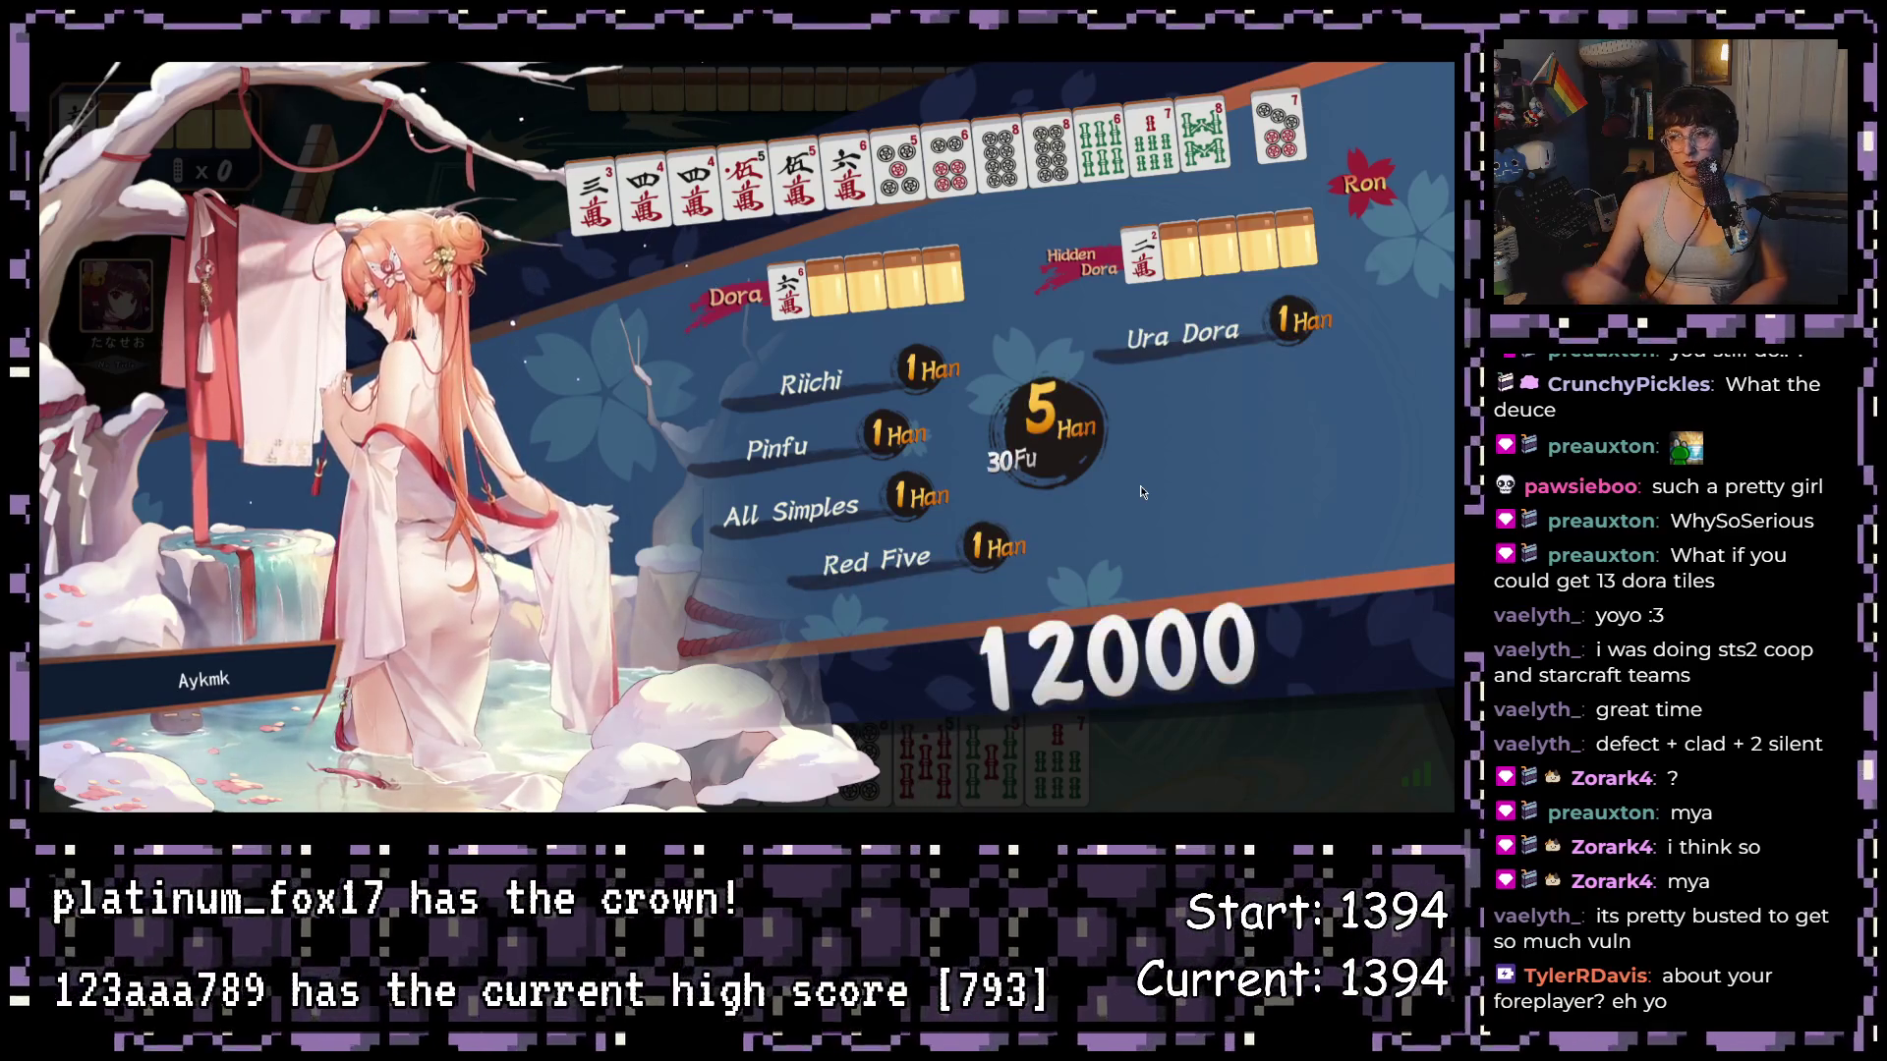
- Move past the 12000 Ron result and confirm the round scores, leaving the player 3rd at 27000
{"action": "left_click", "coordinate": [1357, 761]}
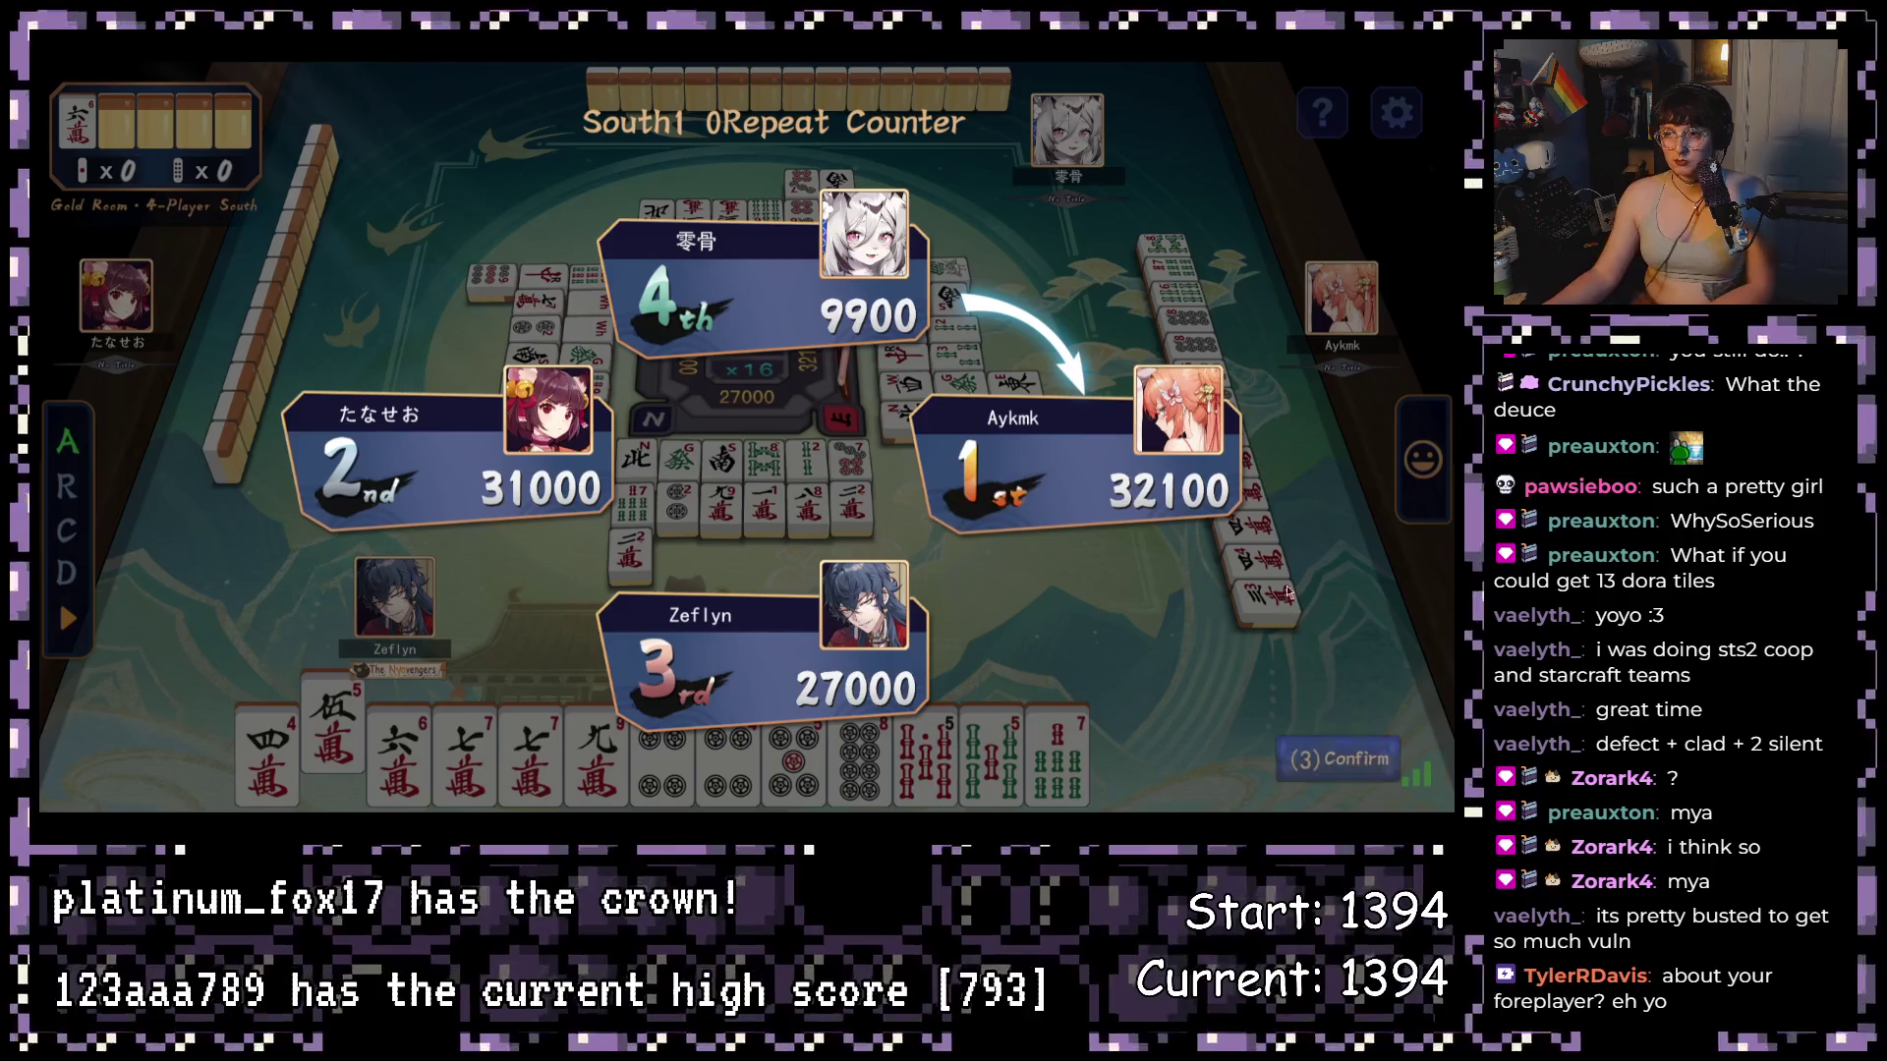
{"action": "left_click", "coordinate": [1342, 759]}
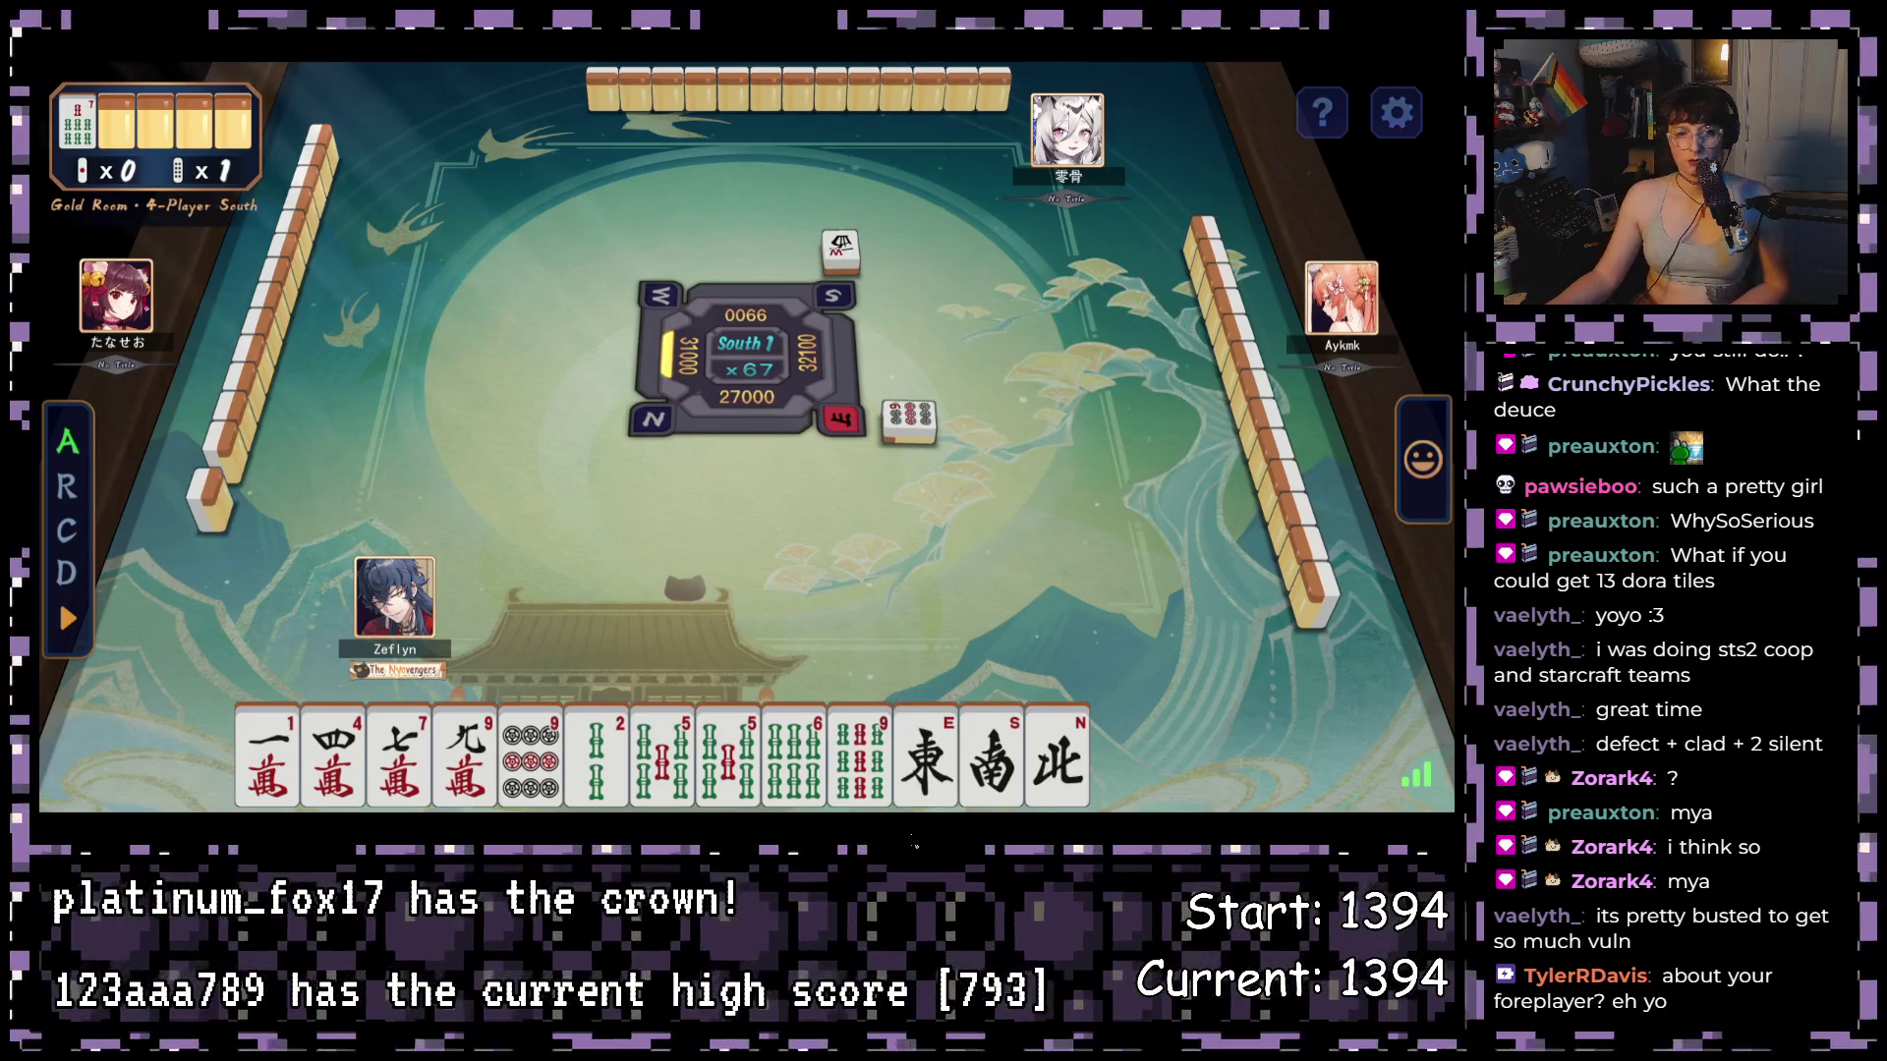
- Discard the East wind, 1-man, North wind and 9-pin tiles from the repeat South 1 hand
{"action": "left_click", "coordinate": [929, 798]}
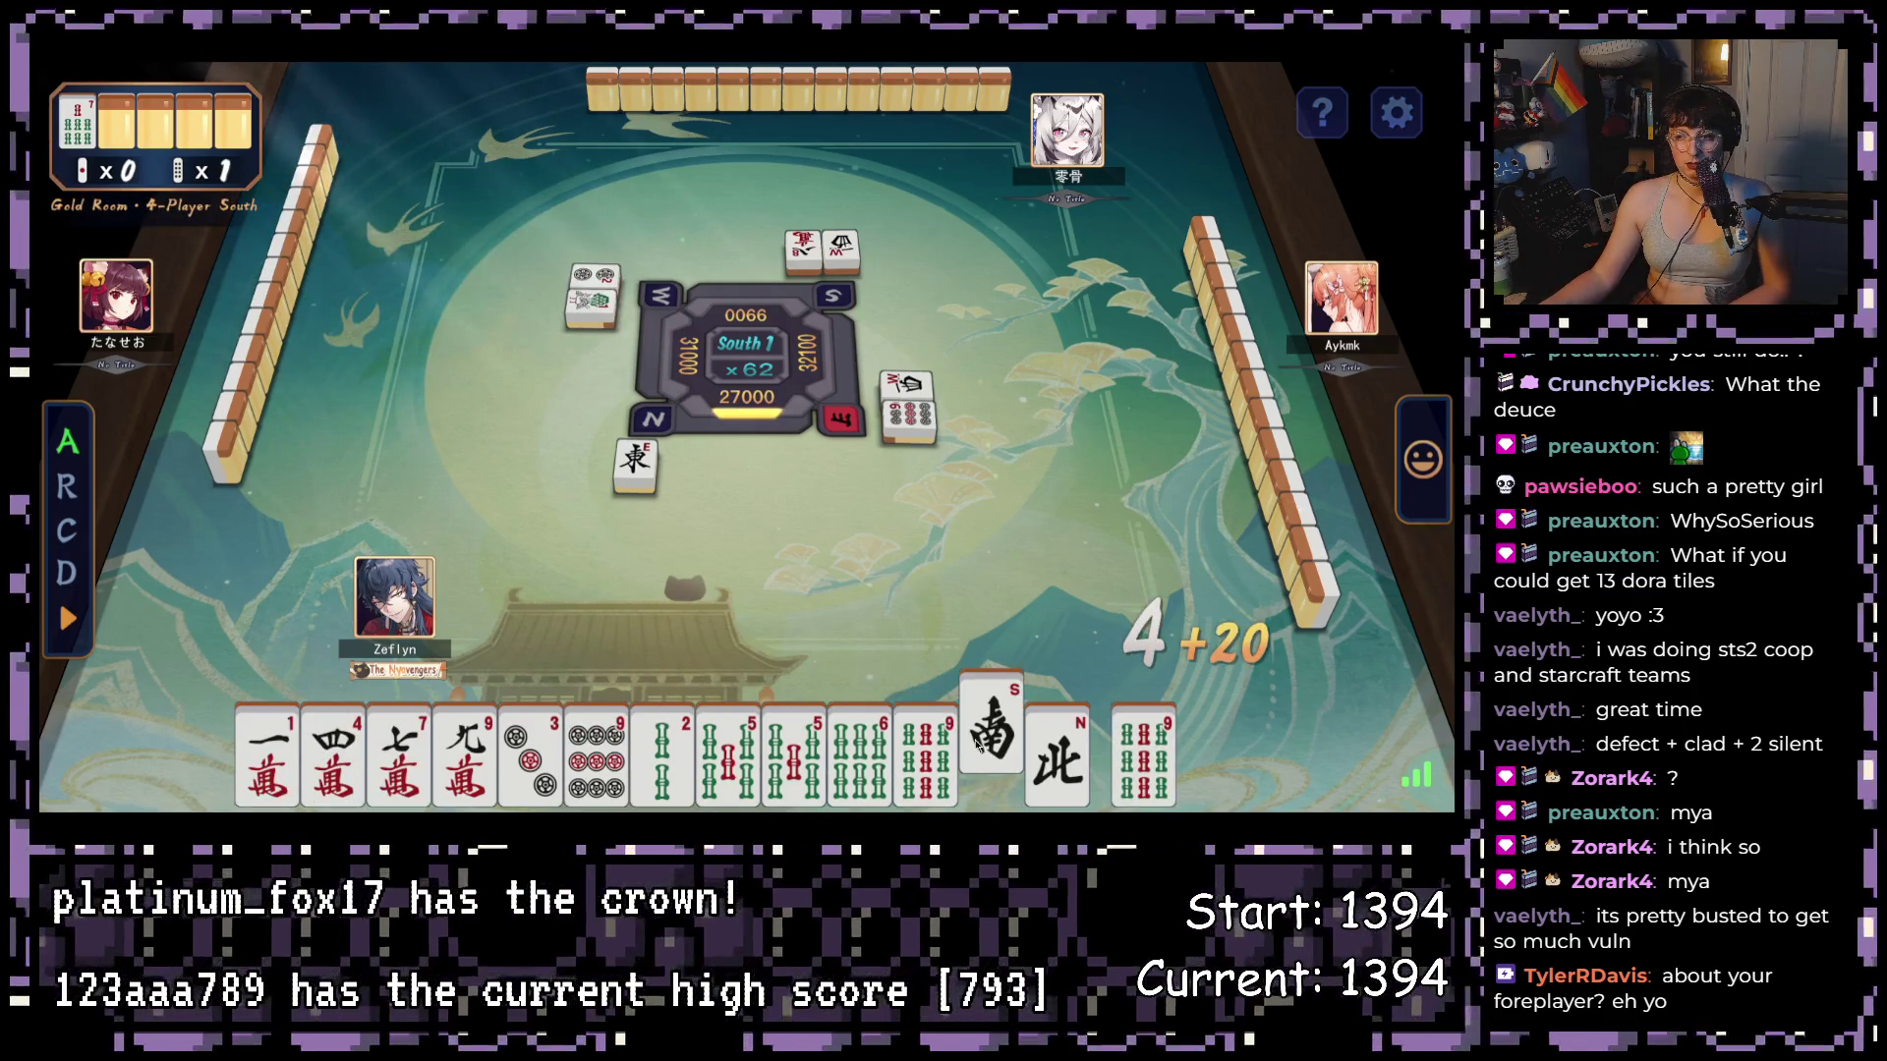
{"action": "left_click", "coordinate": [265, 757]}
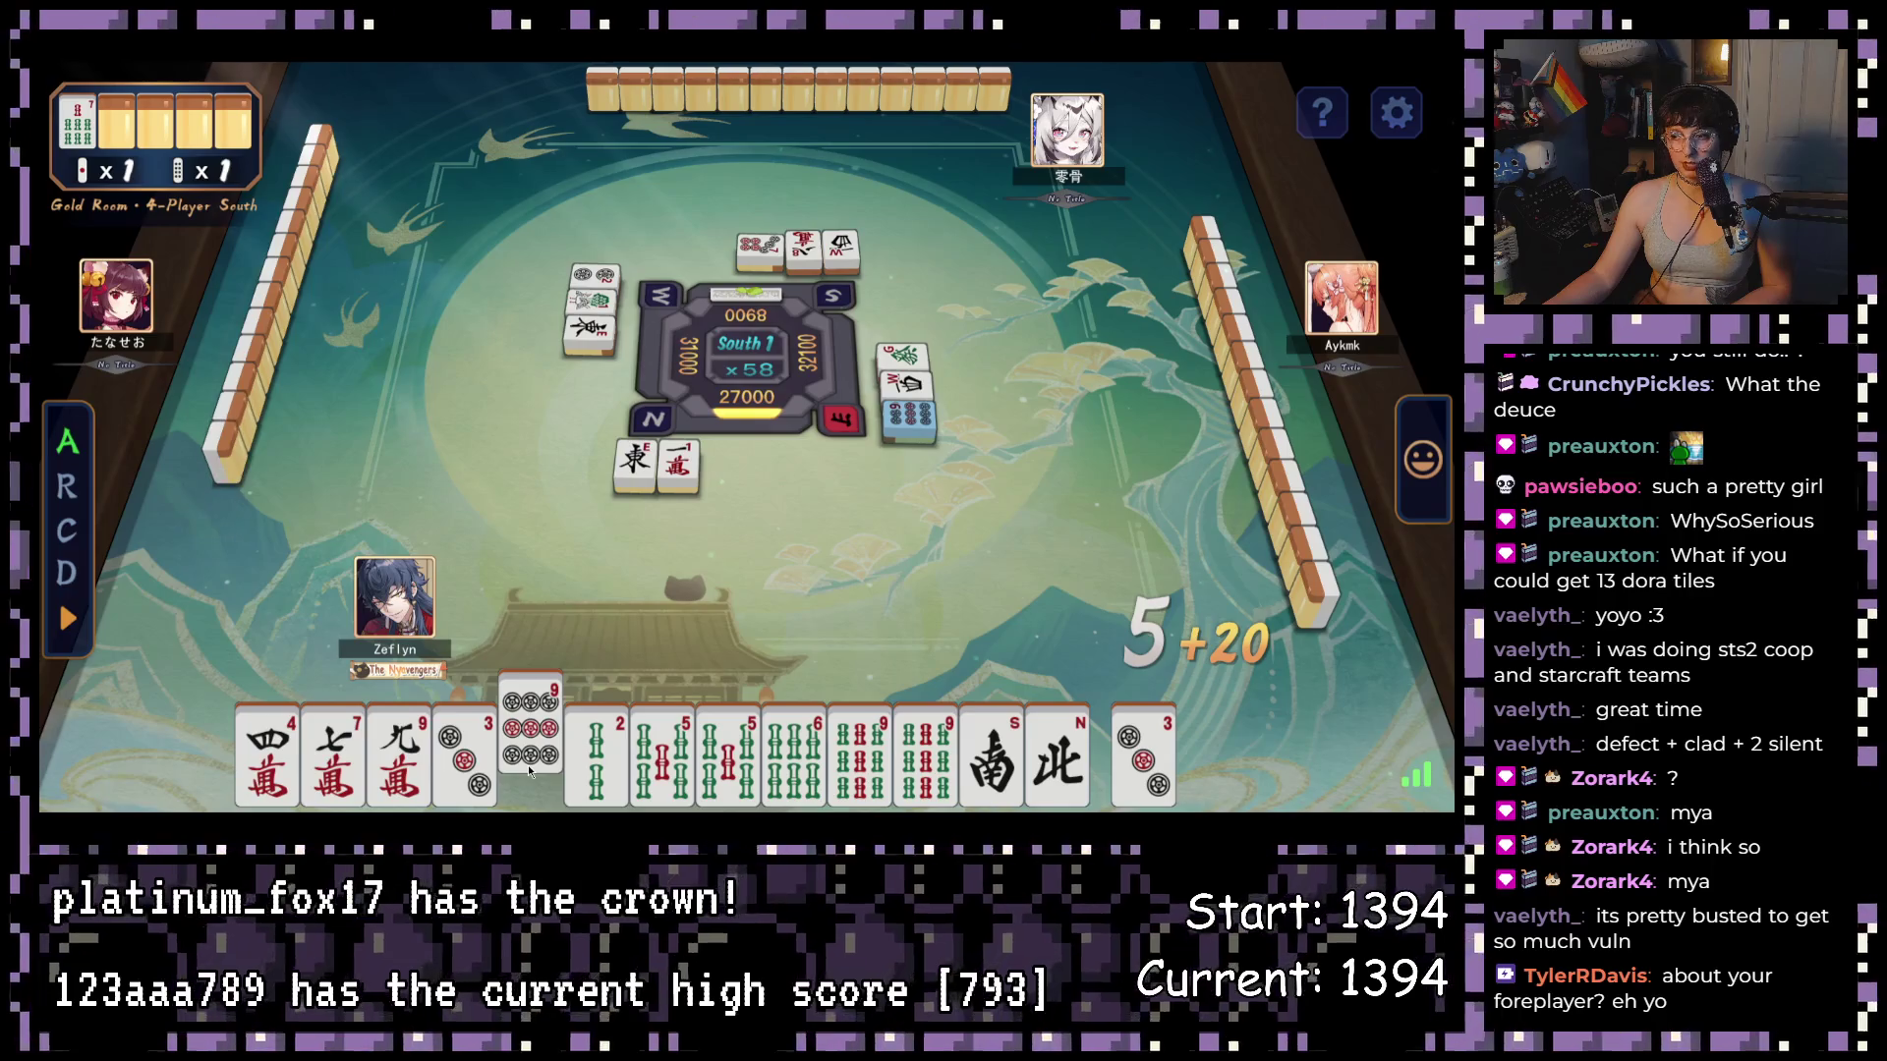
{"action": "left_click", "coordinate": [1057, 757]}
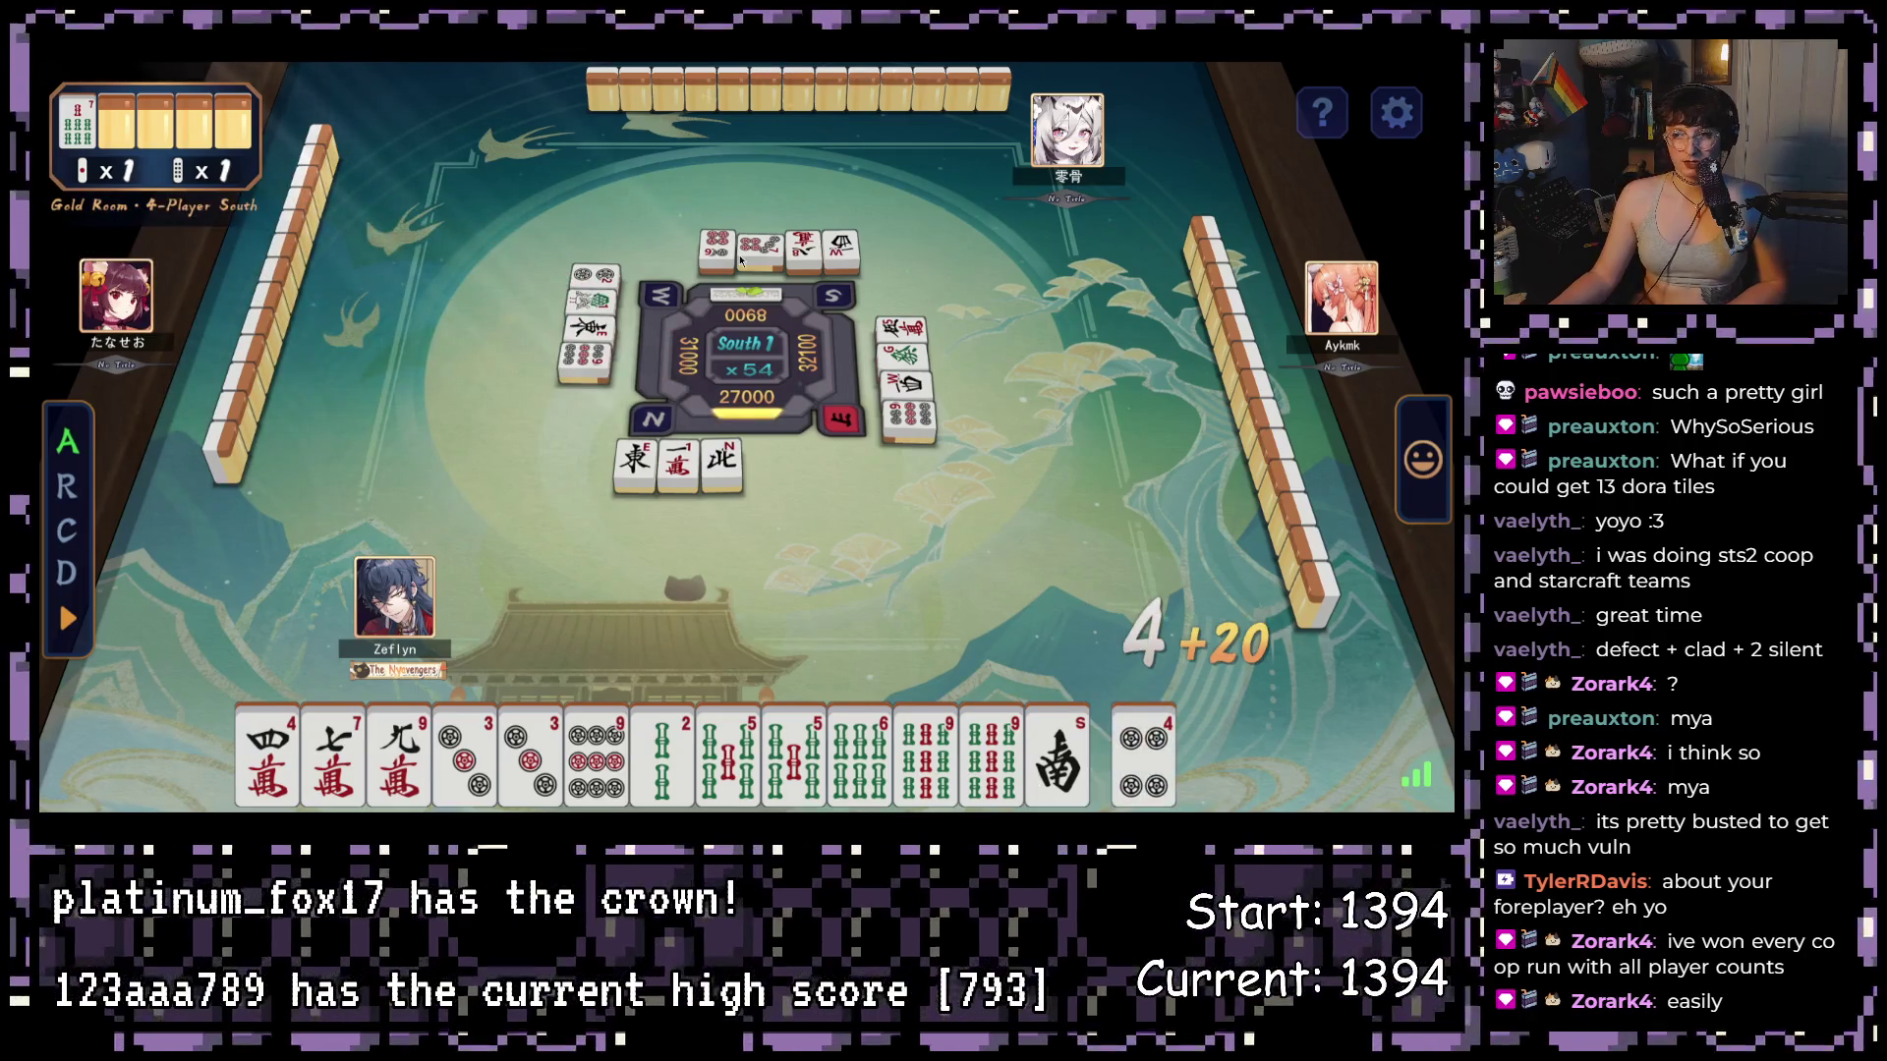
{"action": "left_click", "coordinate": [588, 746]}
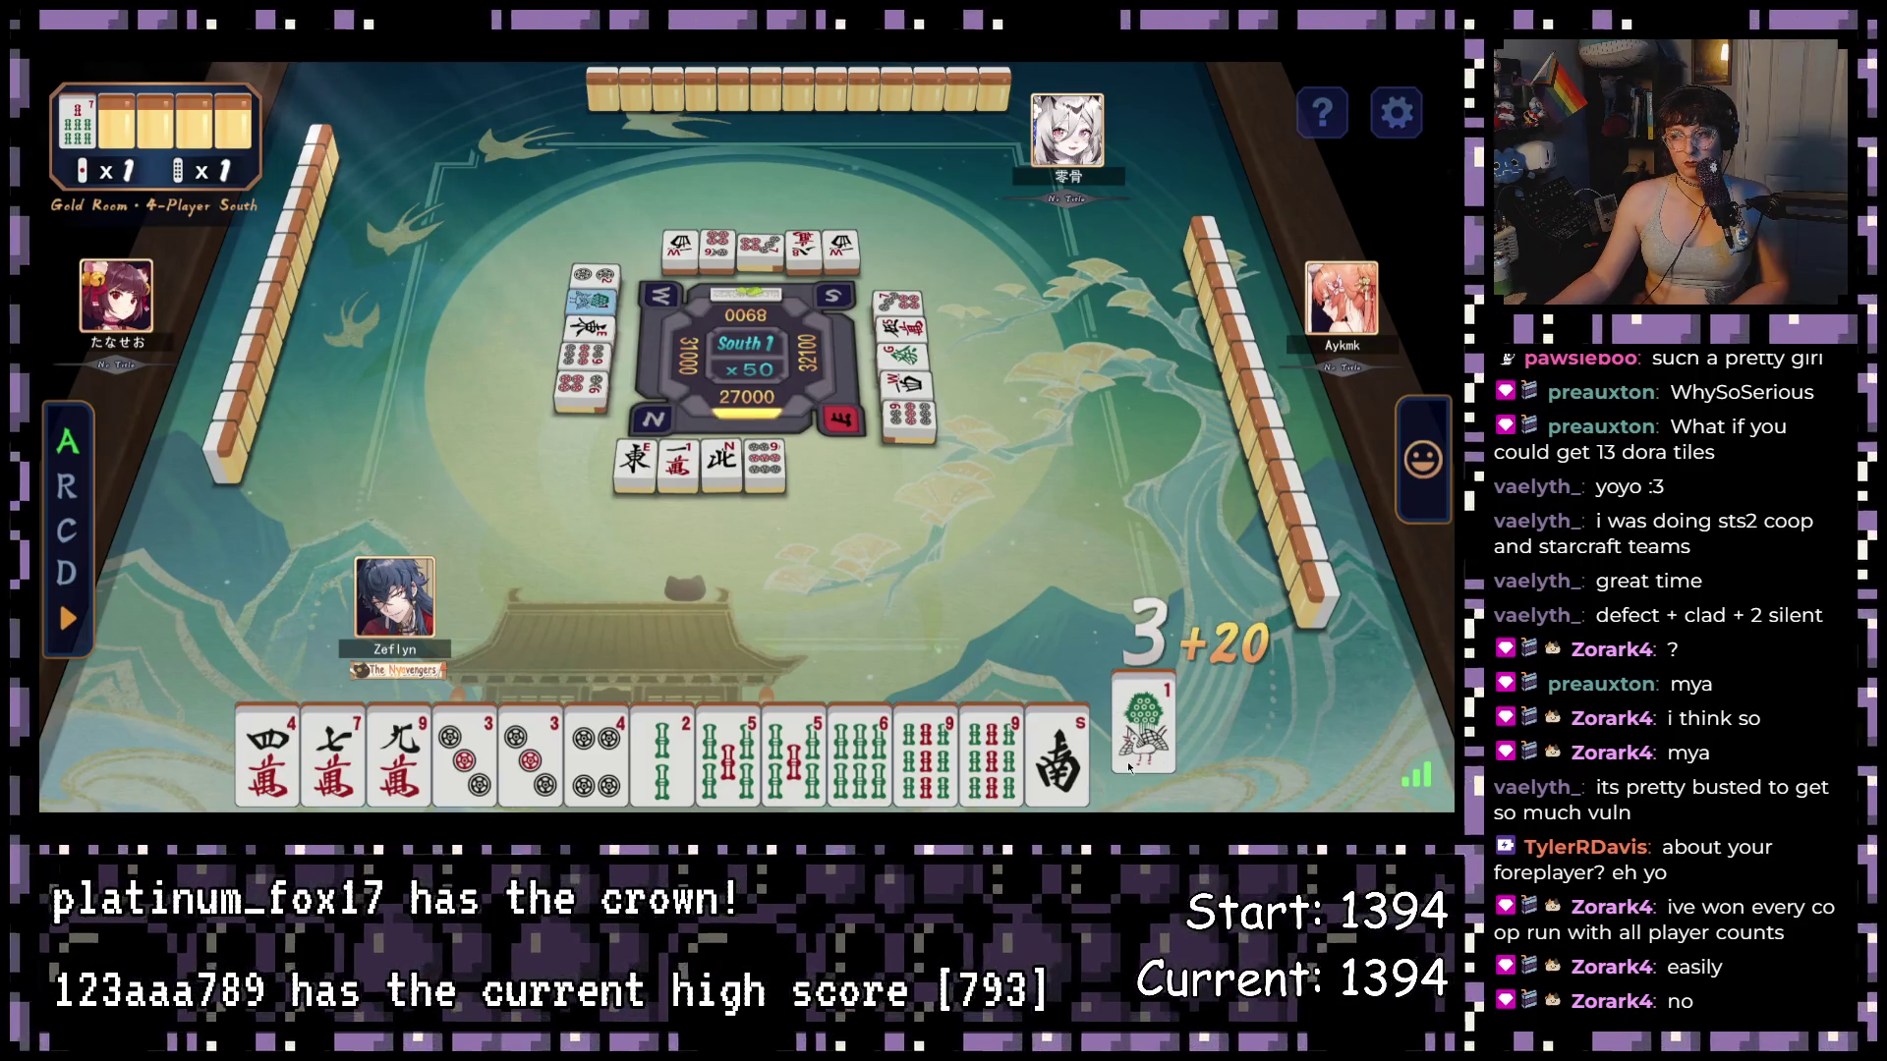
- Discard the South wind, the drawn 4-pin and the 9-man until the opponent's 4800 Ron
{"action": "left_click", "coordinate": [1062, 752]}
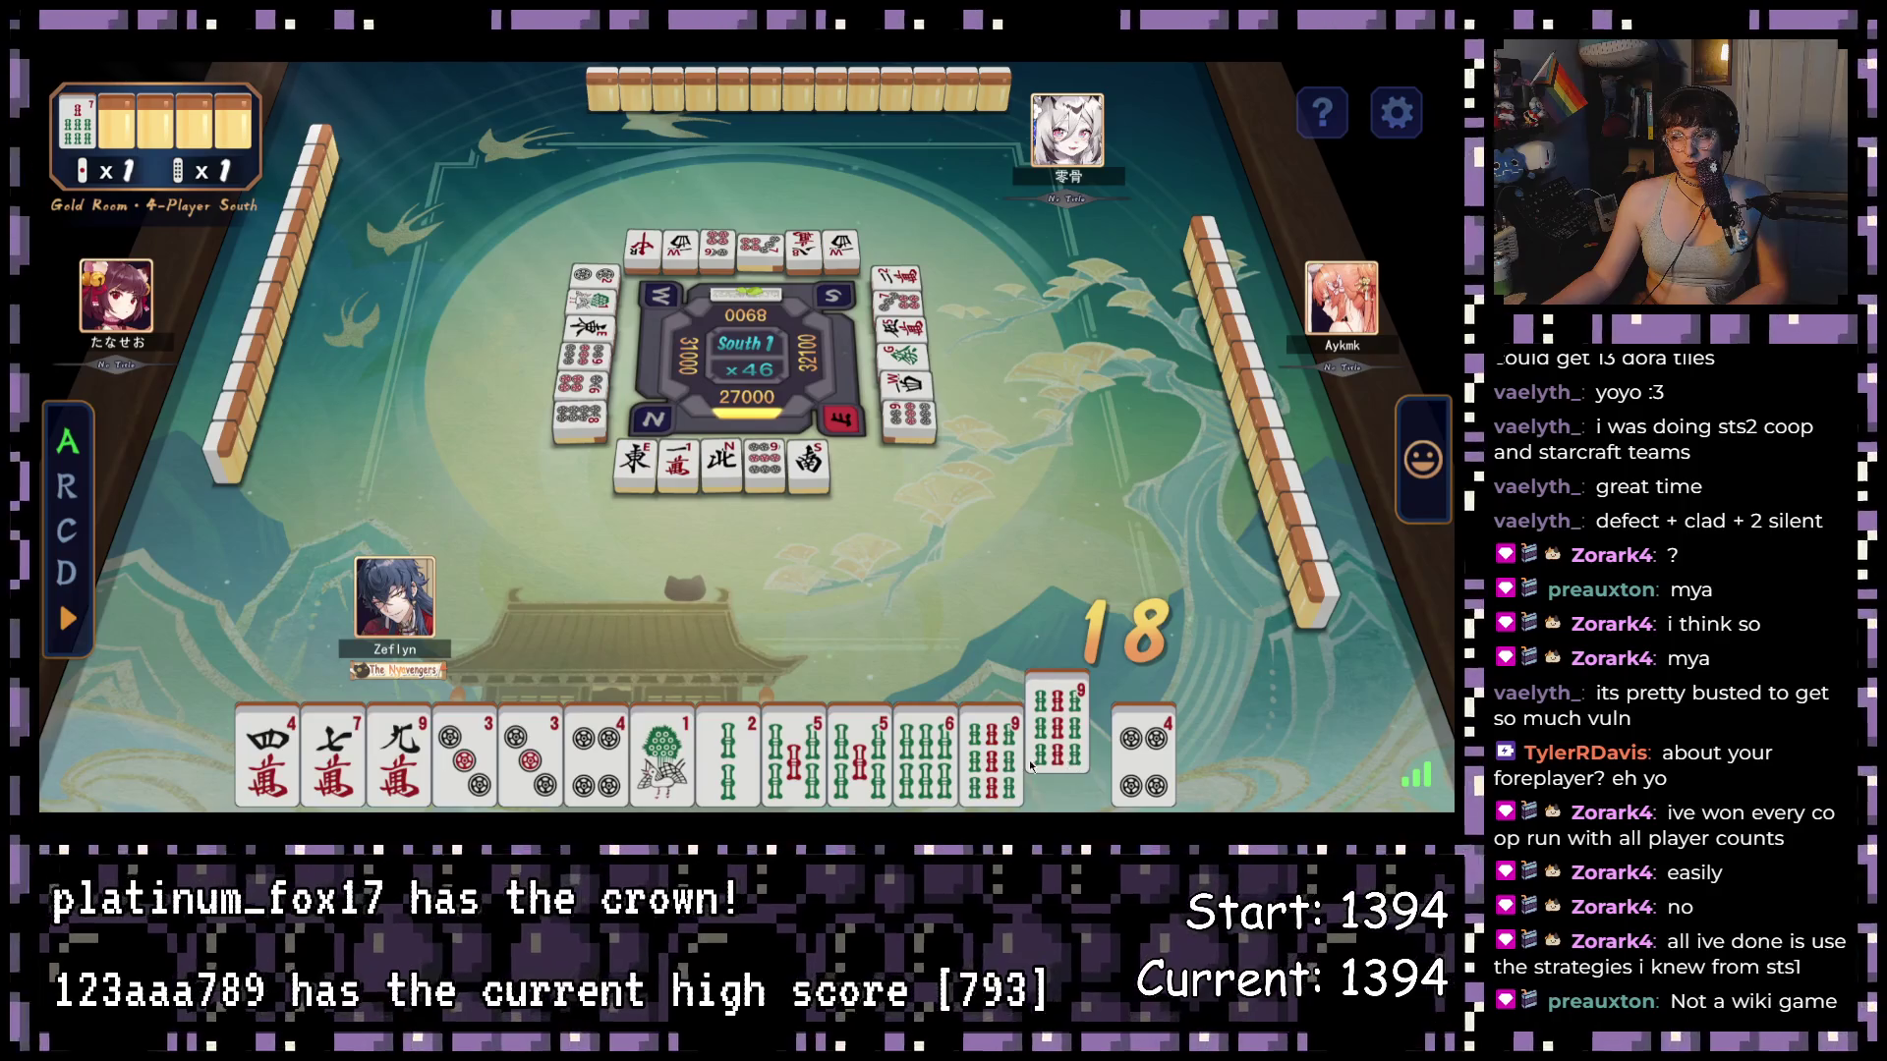
{"action": "left_click", "coordinate": [1143, 757]}
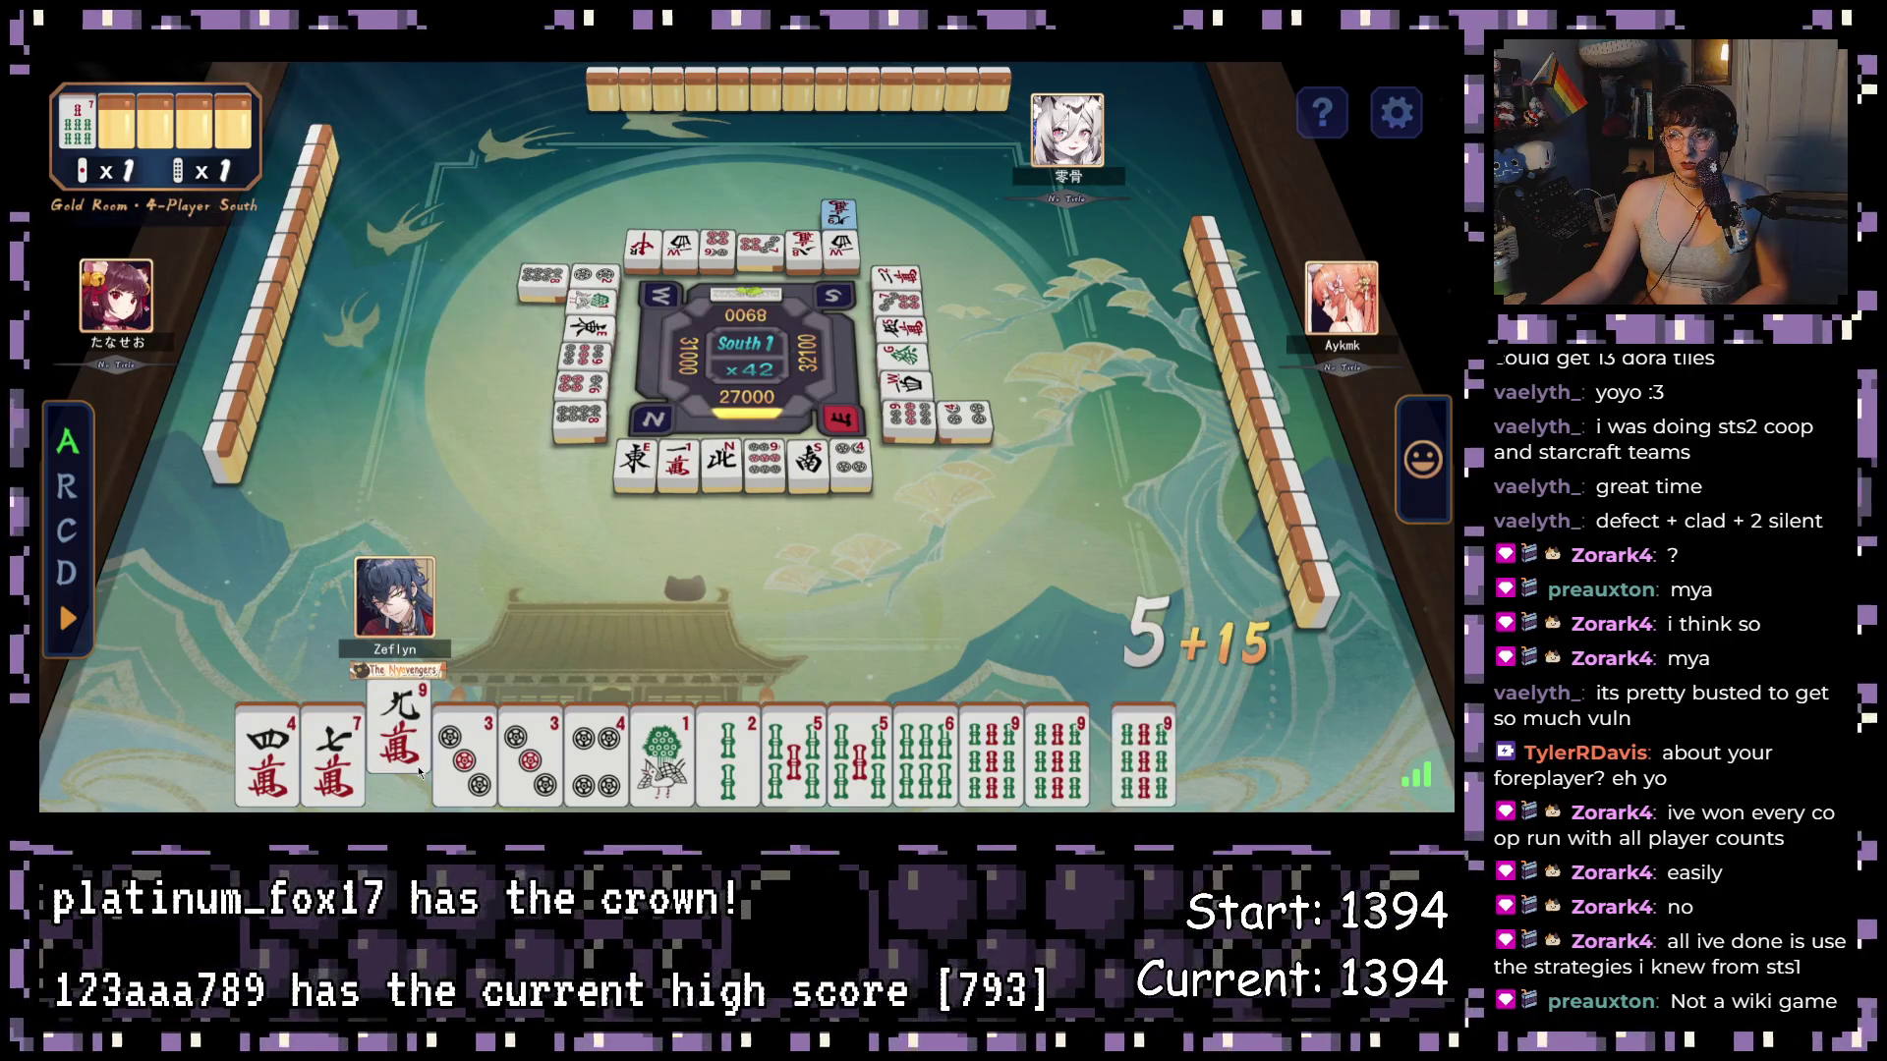
{"action": "left_click", "coordinate": [420, 771]}
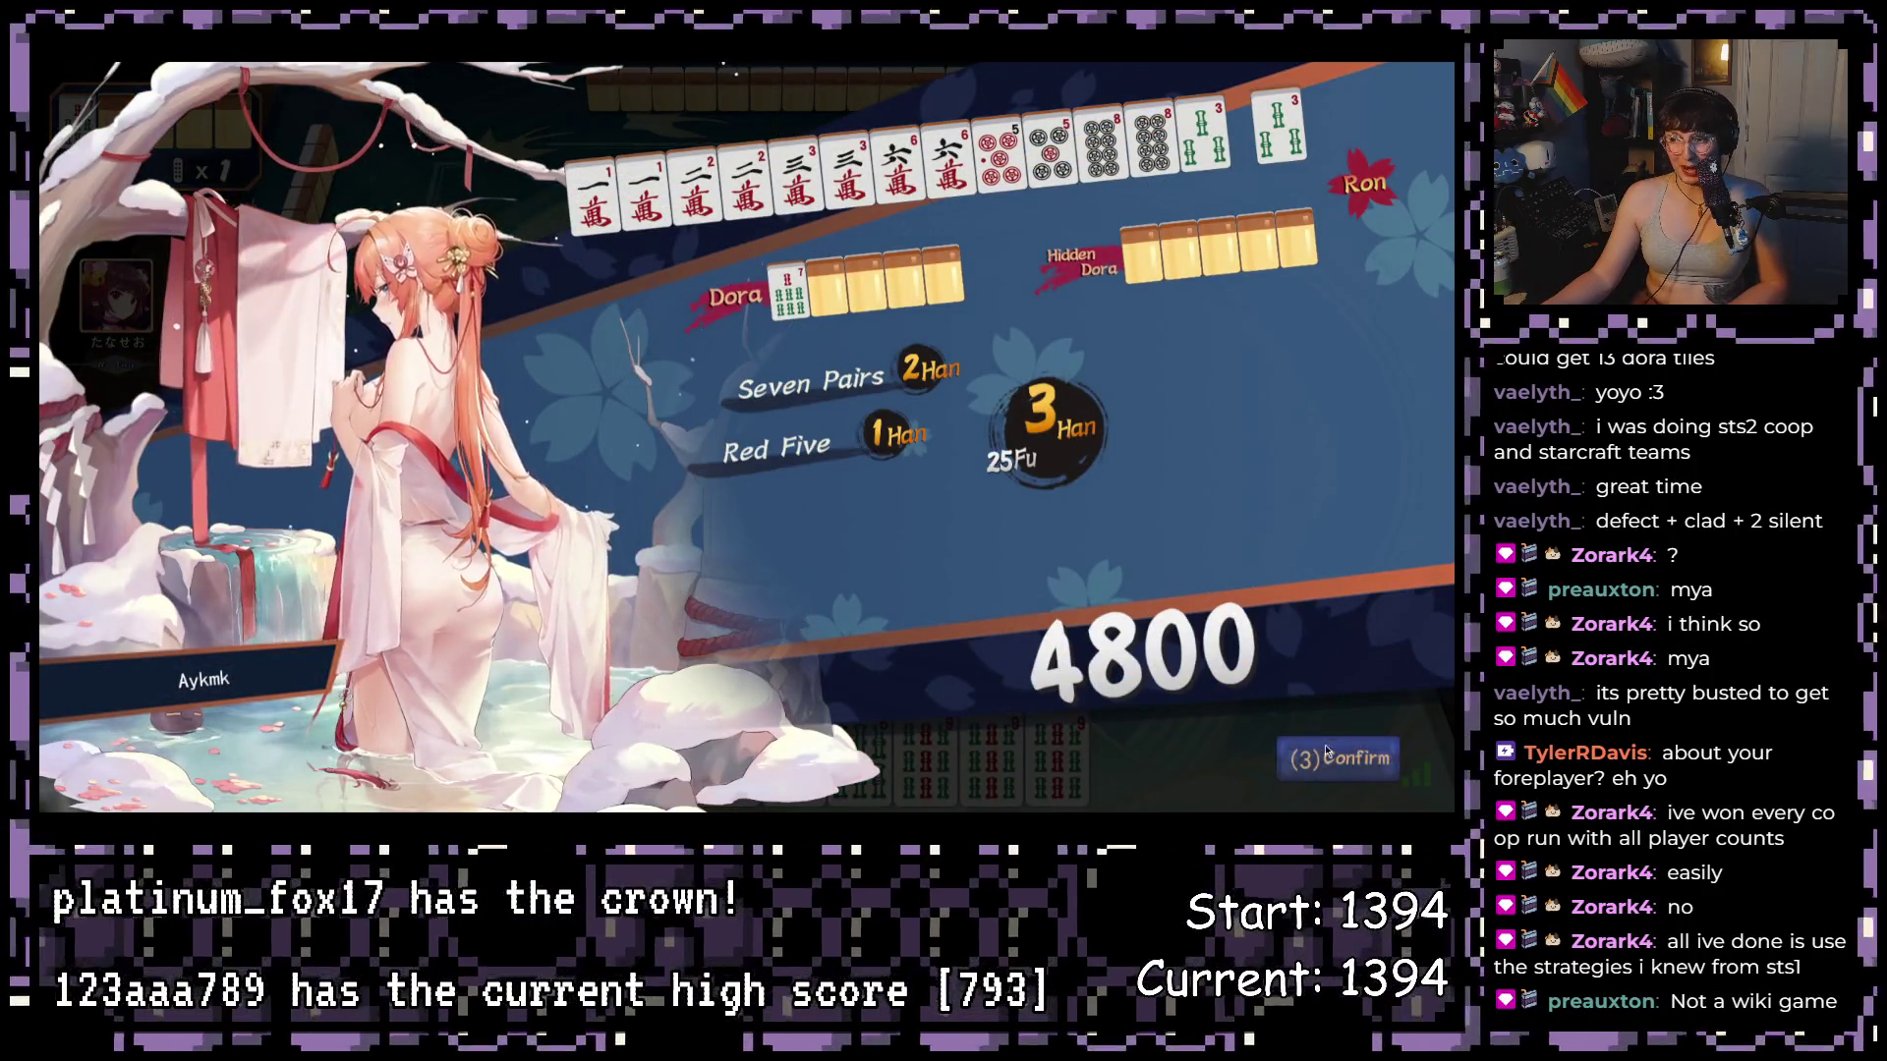
- Accept the 4800 win tally and round scores, then discard the East wind from the new hand
{"action": "left_click", "coordinate": [1323, 742]}
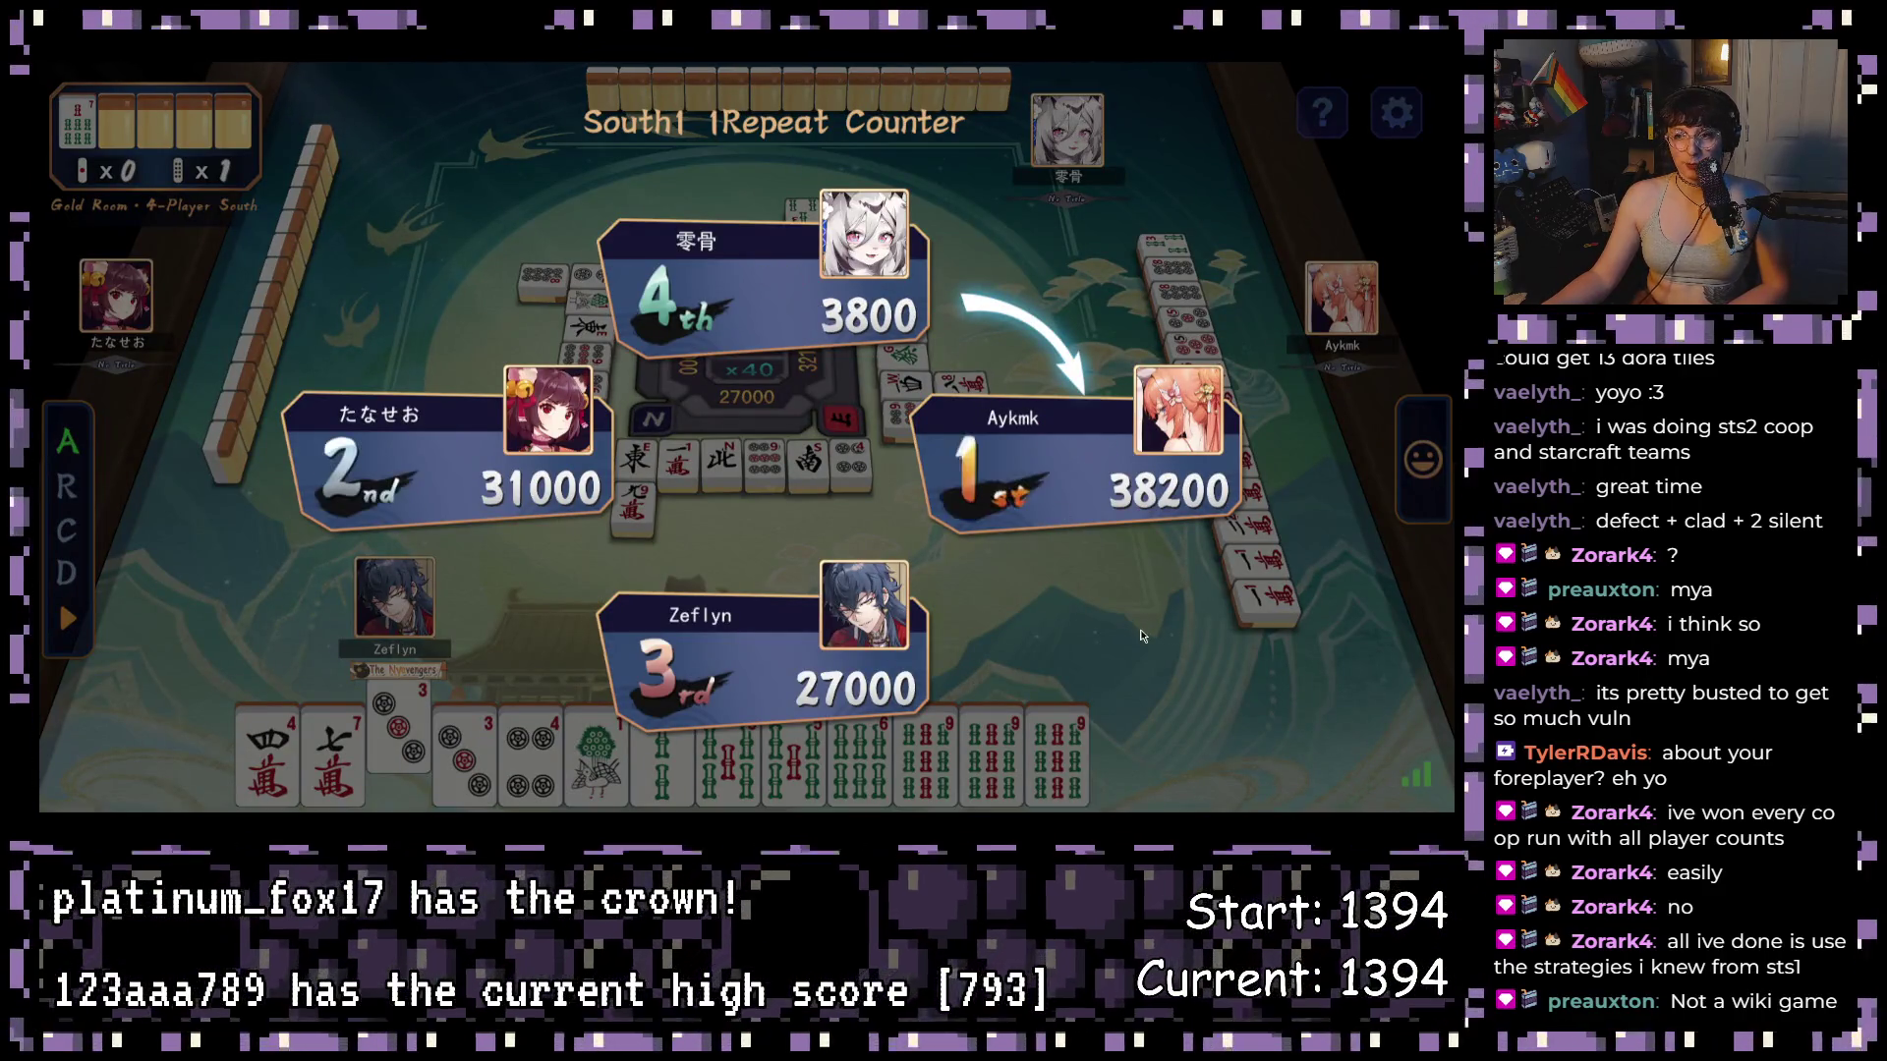
{"action": "left_click", "coordinate": [1370, 769]}
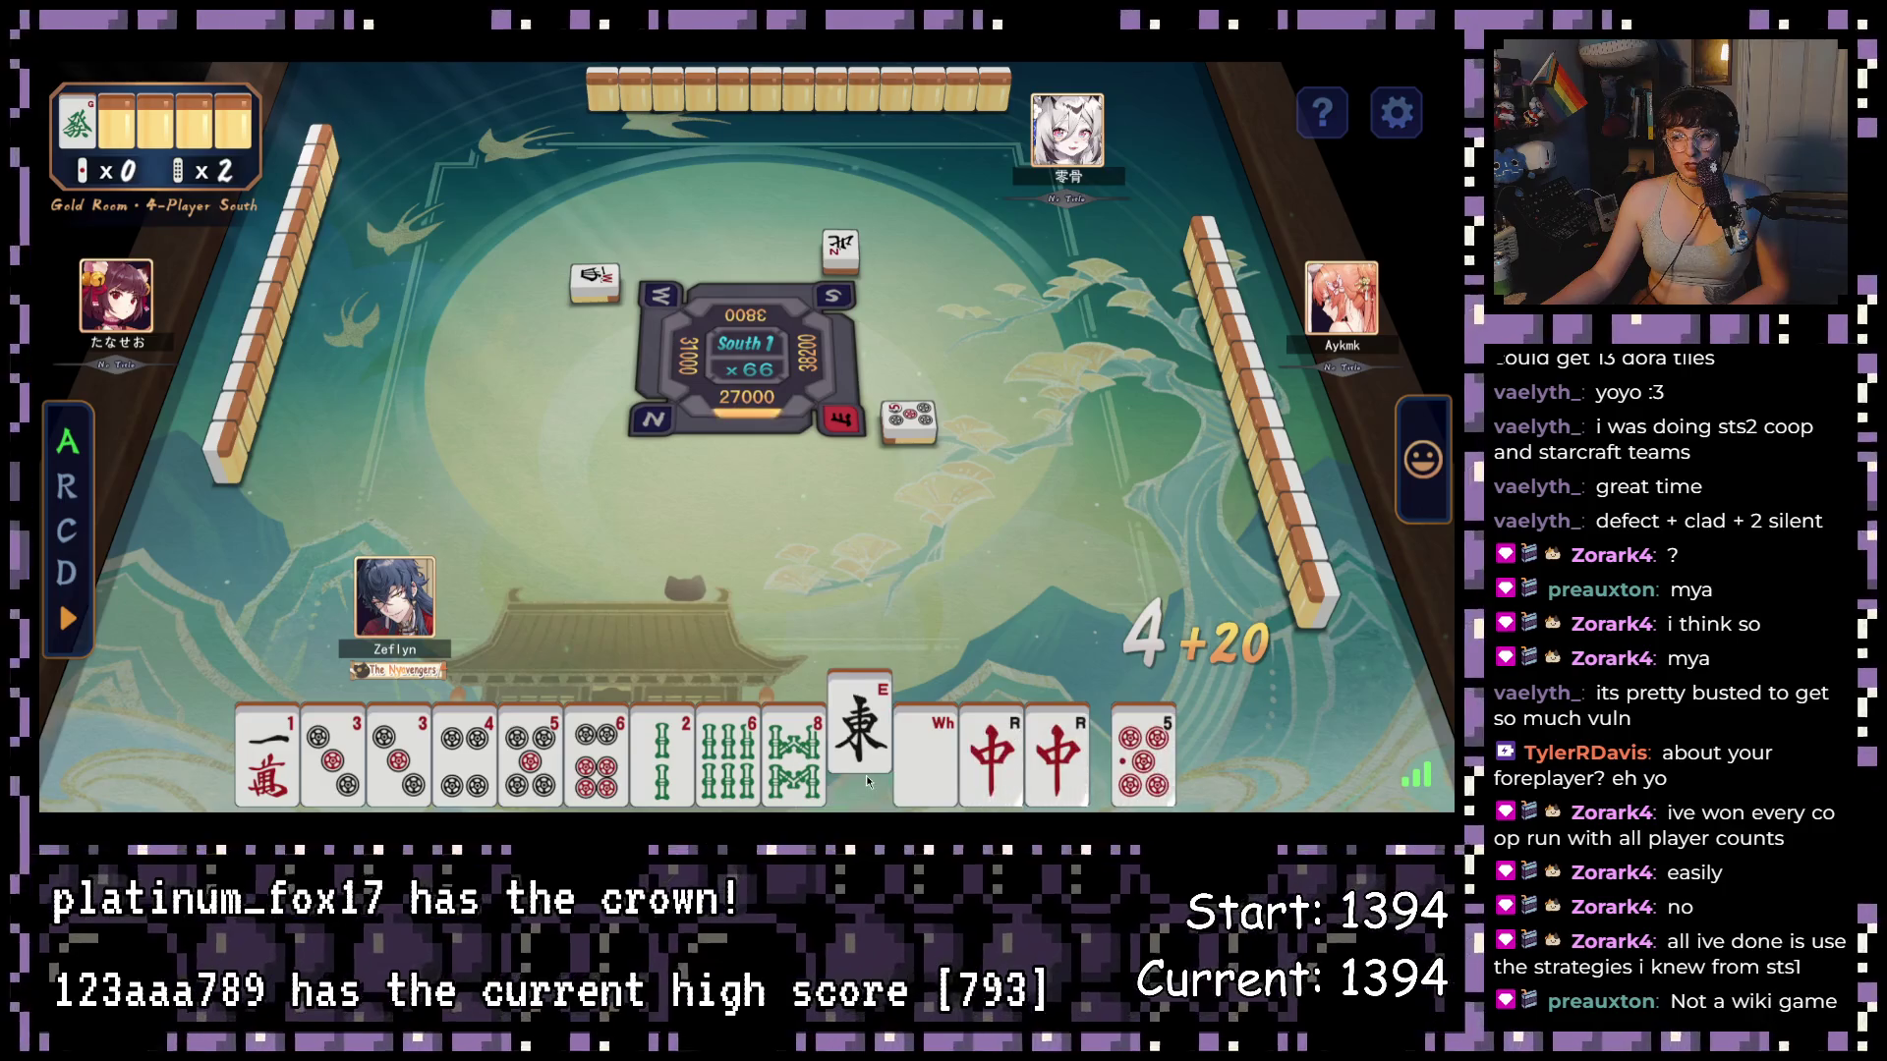
{"action": "left_click", "coordinate": [865, 776]}
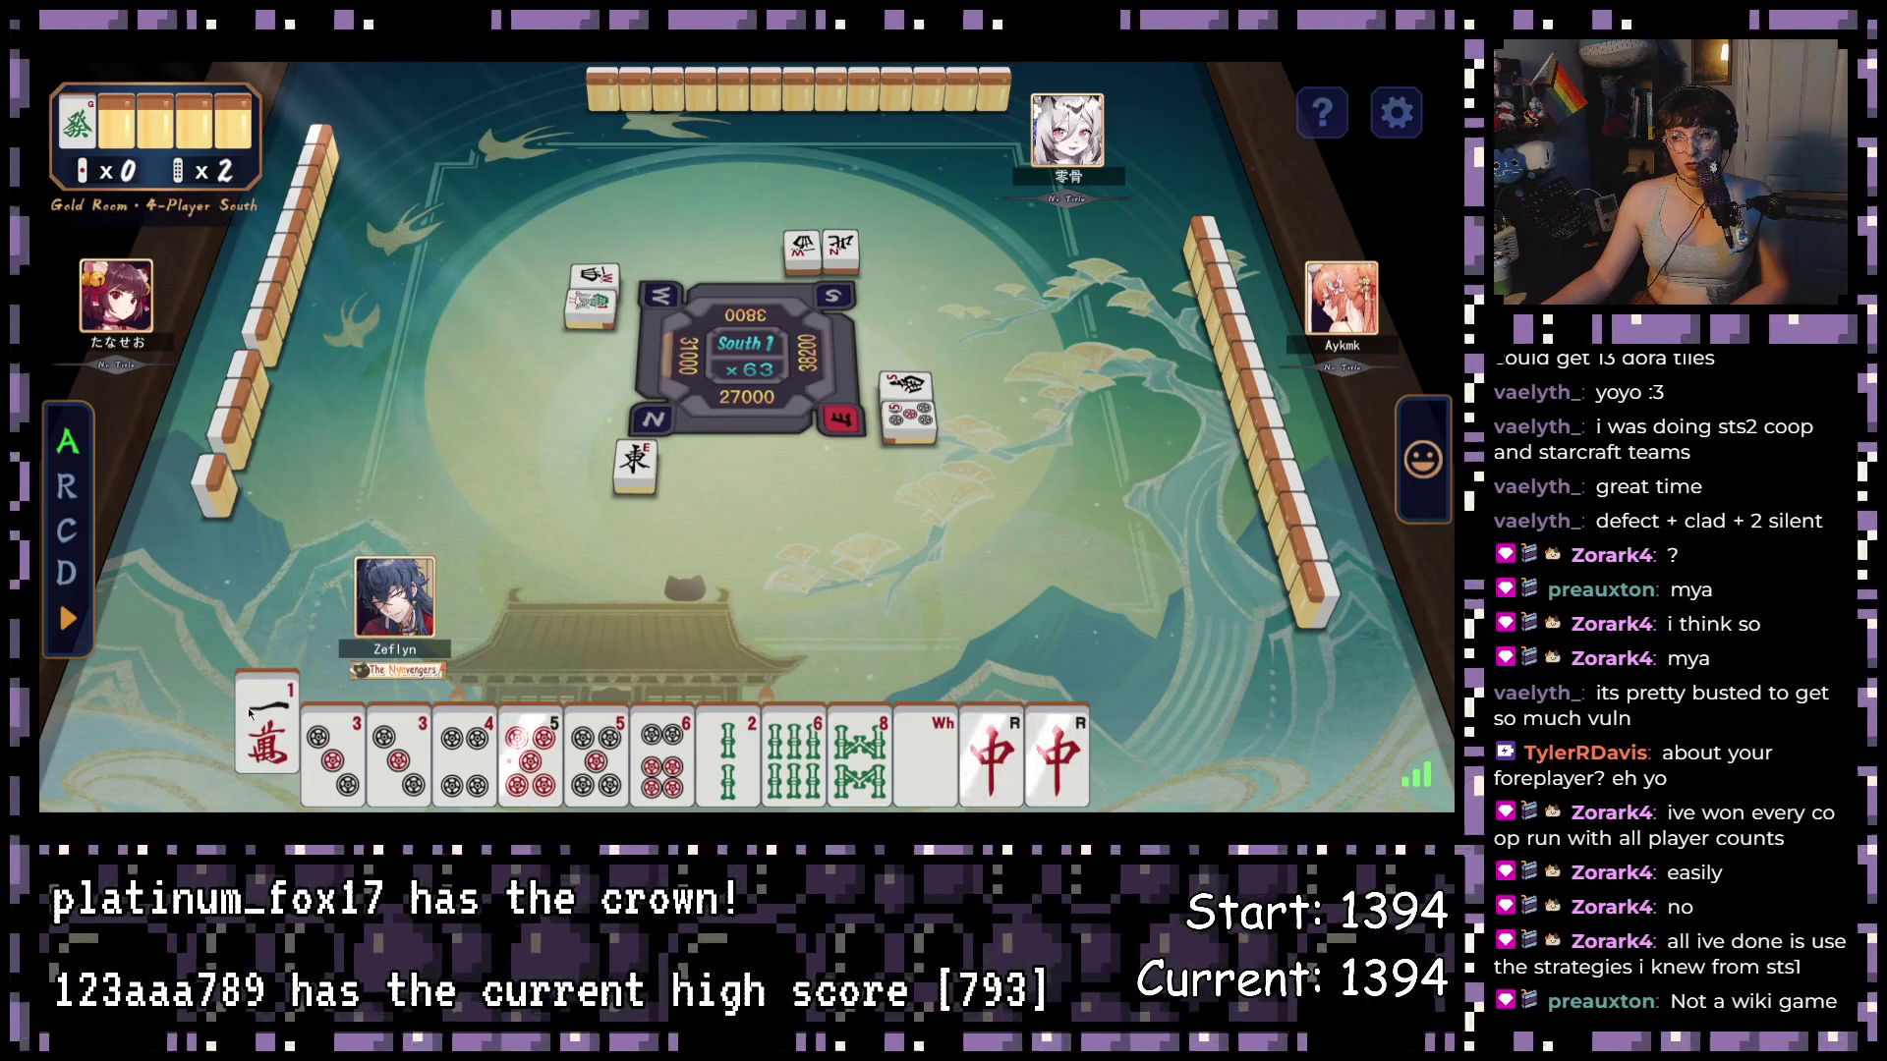
- Discard 1-man, 3-man, South, white dragon and 9-man, then pon the Red Dragon
{"action": "left_click", "coordinate": [249, 715]}
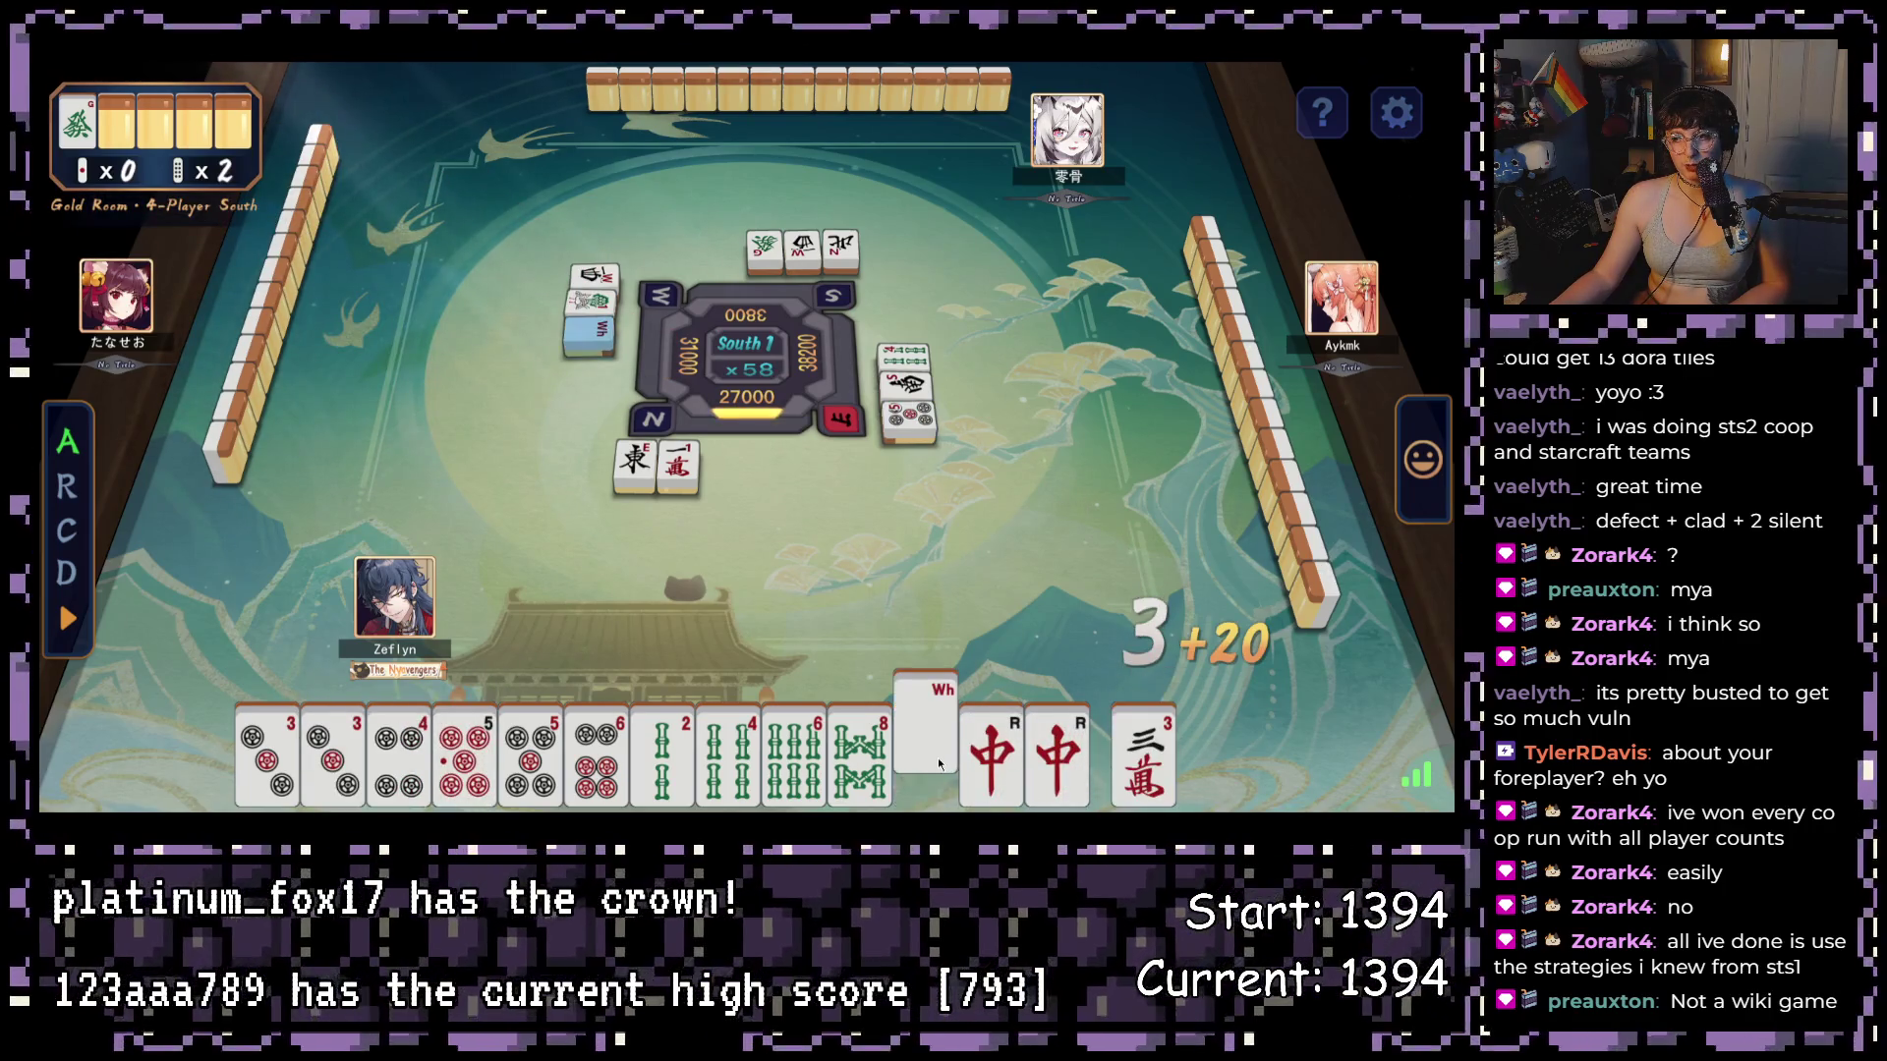
{"action": "left_click", "coordinate": [1143, 757]}
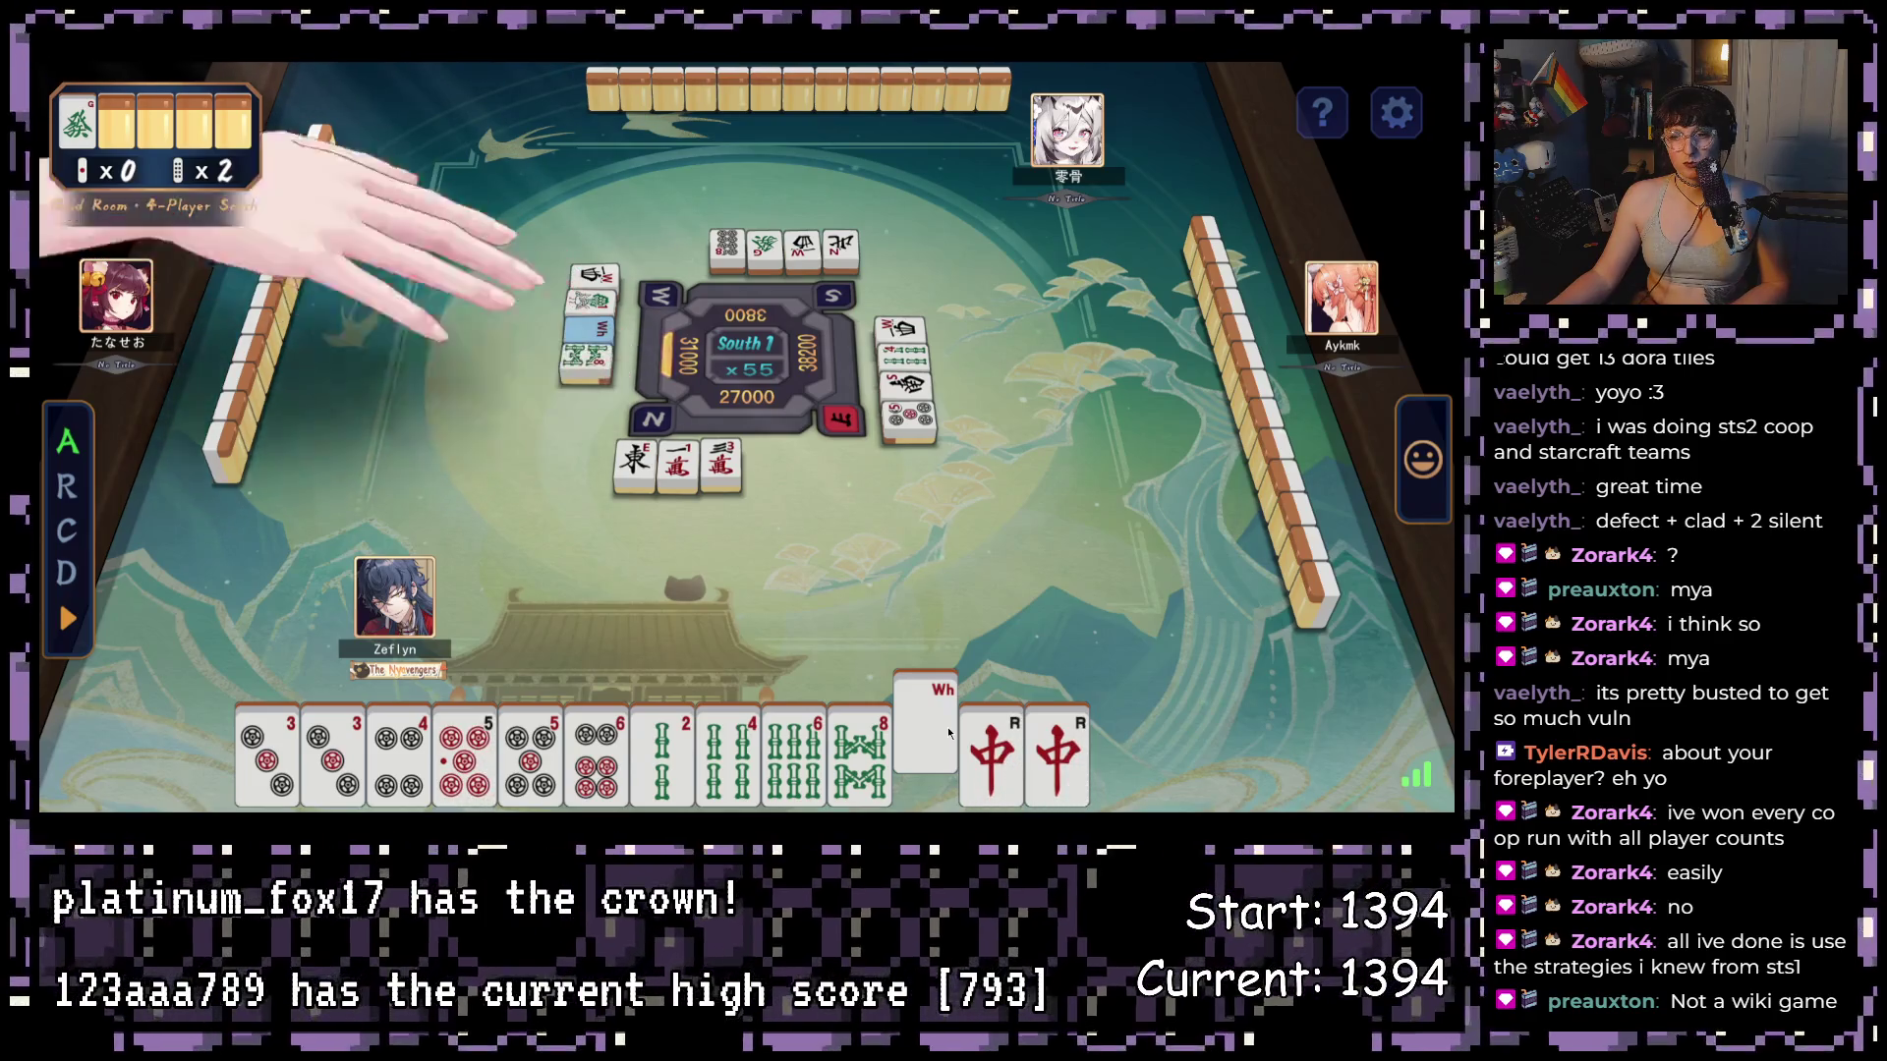
{"action": "left_click", "coordinate": [1158, 757]}
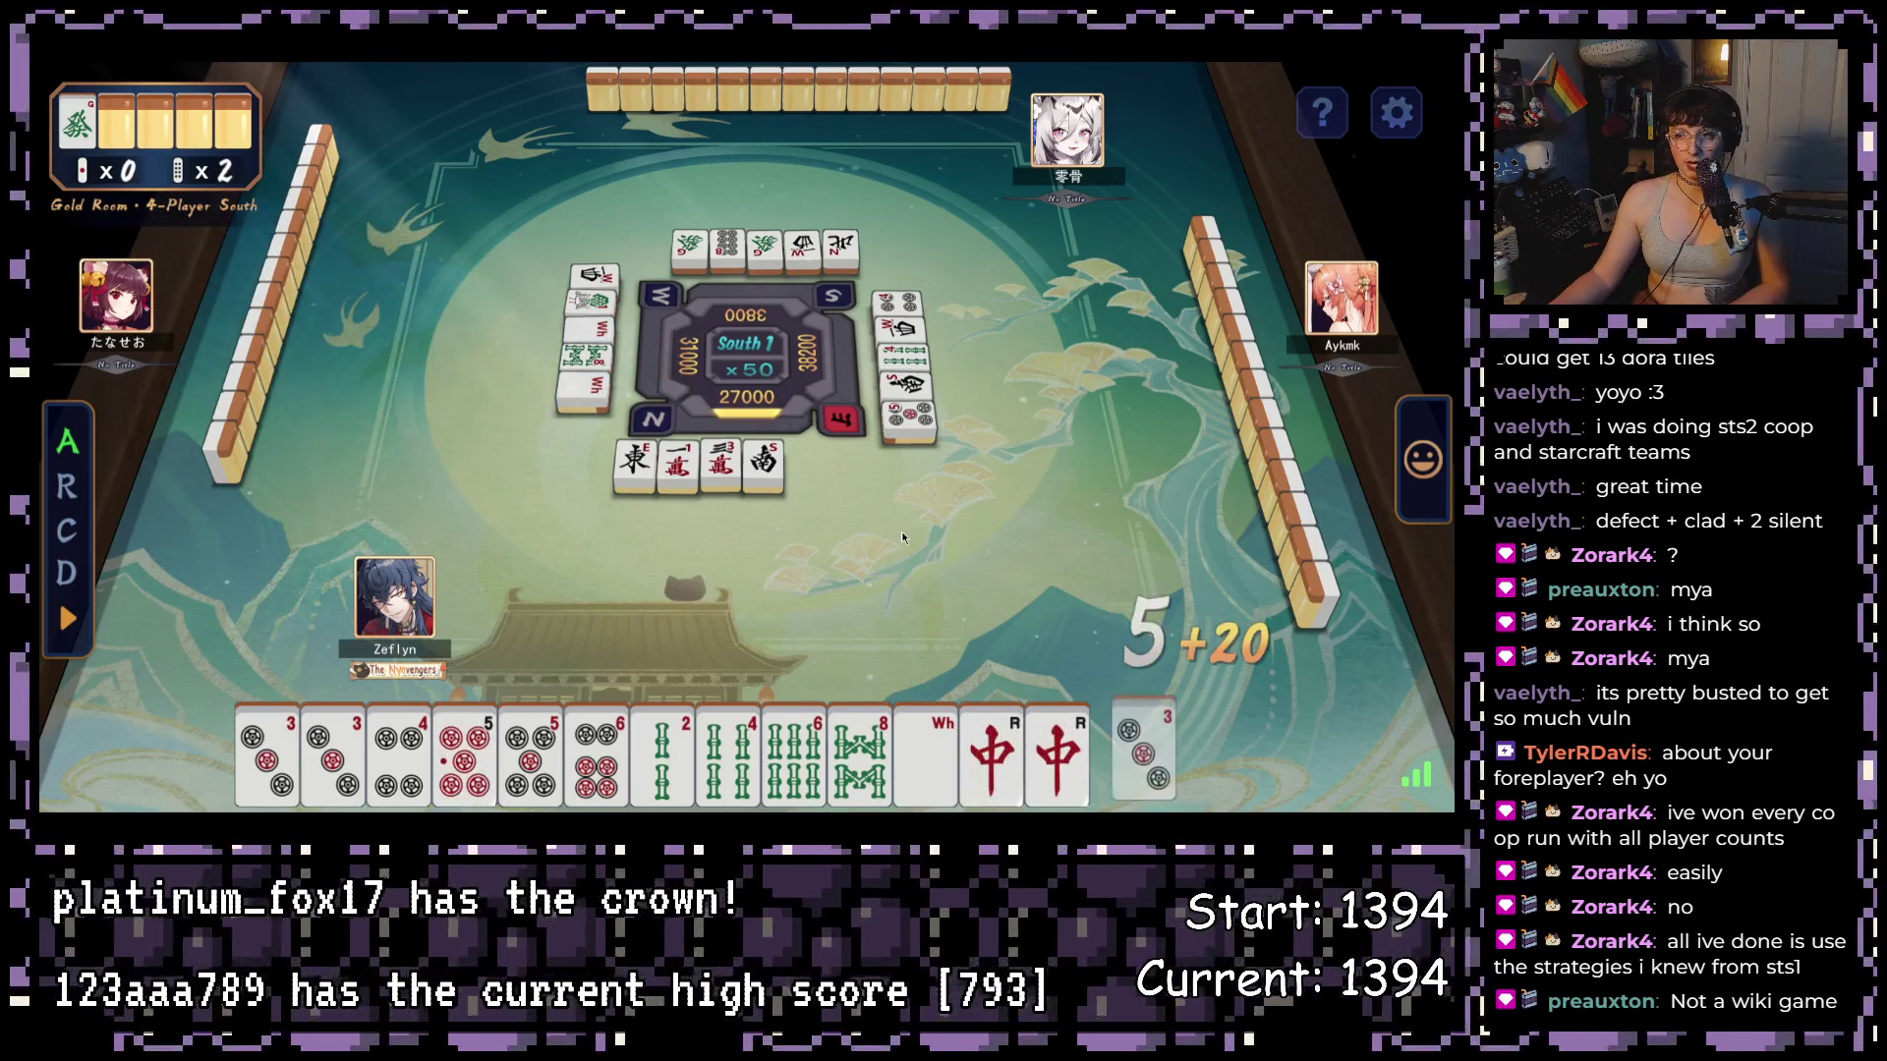
{"action": "left_click", "coordinate": [925, 752]}
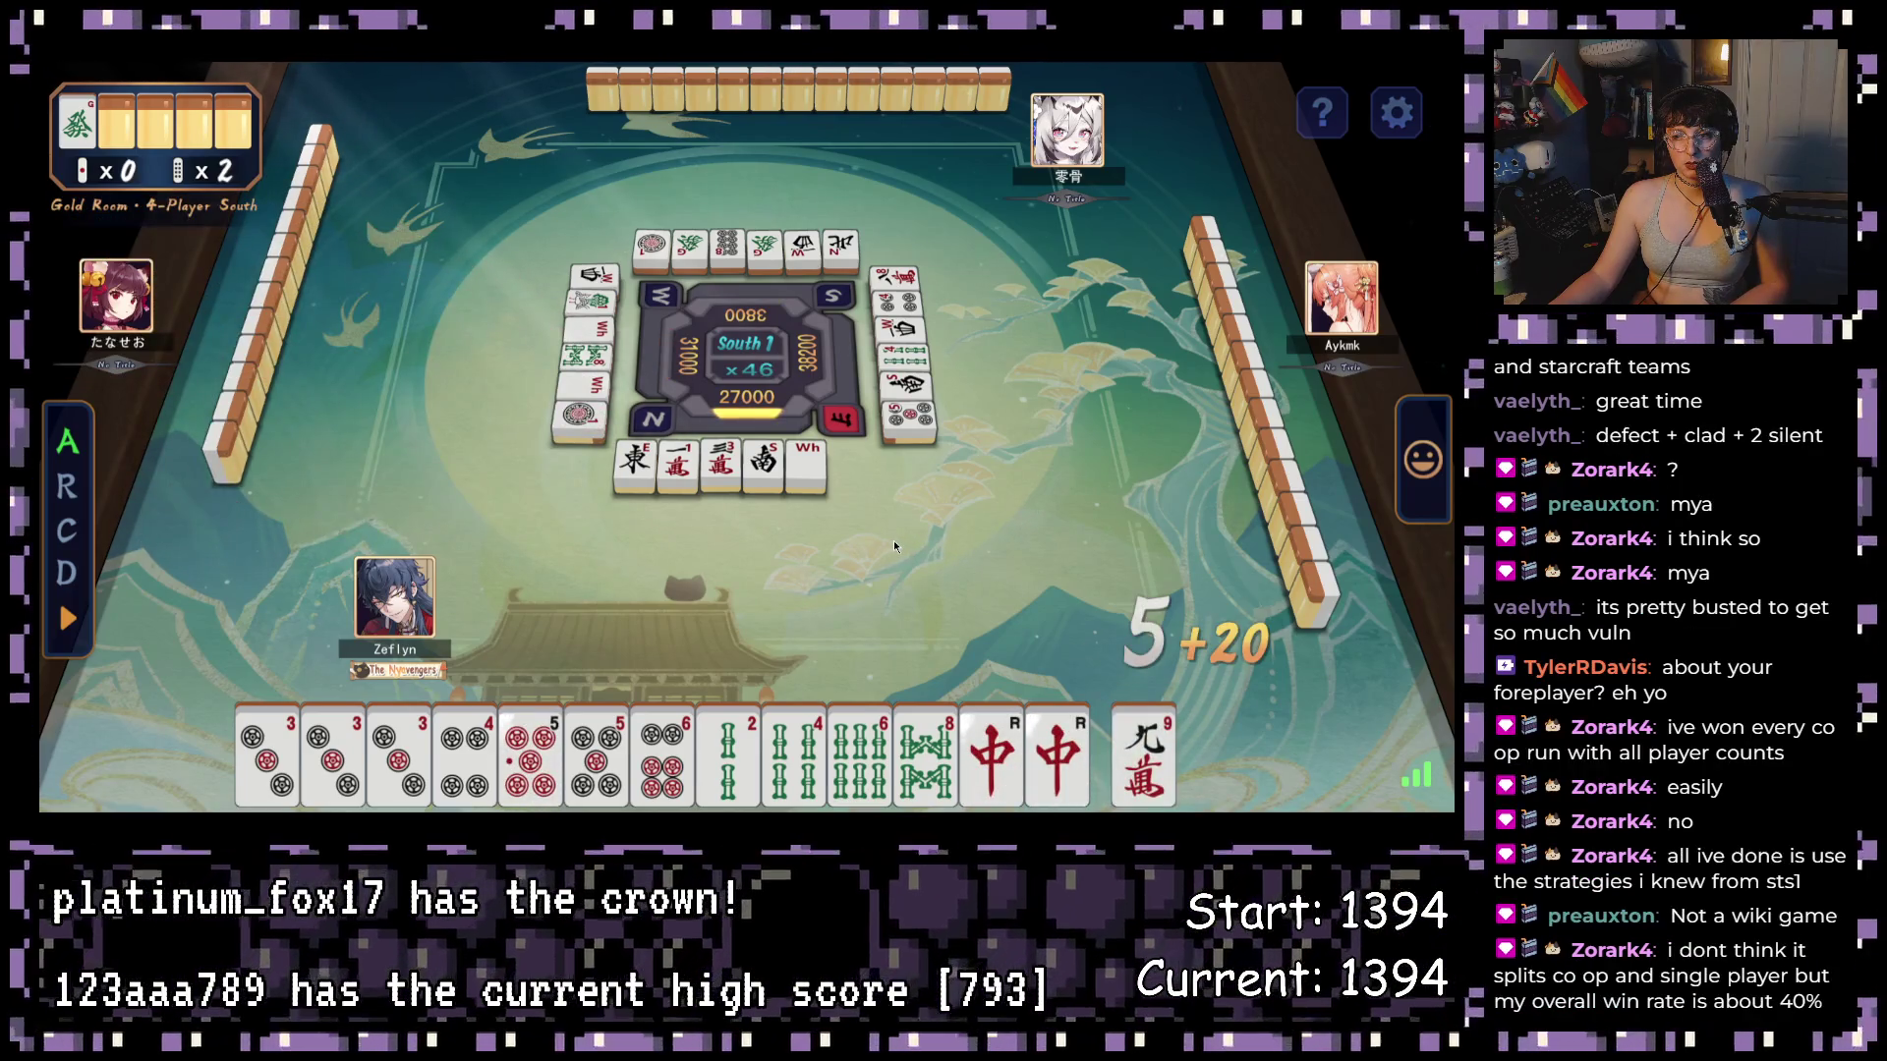
{"action": "left_click", "coordinate": [1143, 757]}
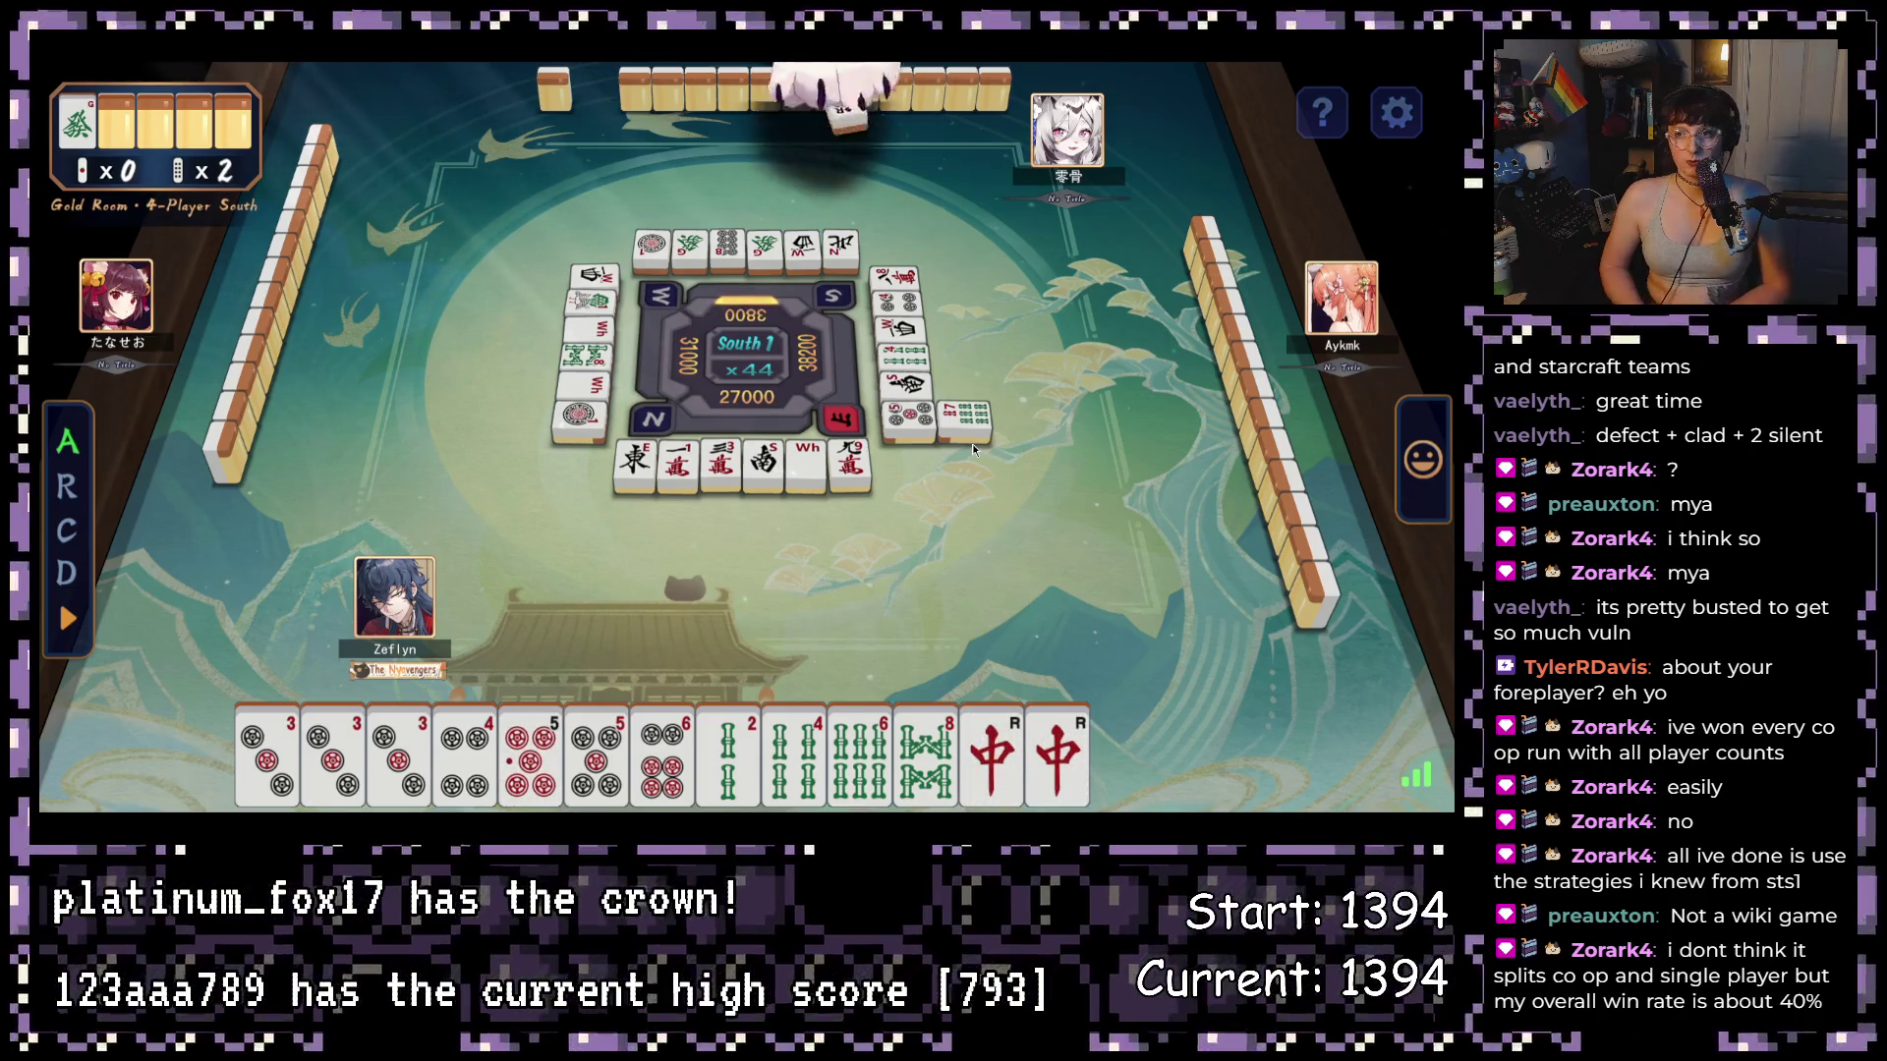
{"action": "left_click", "coordinate": [801, 629]}
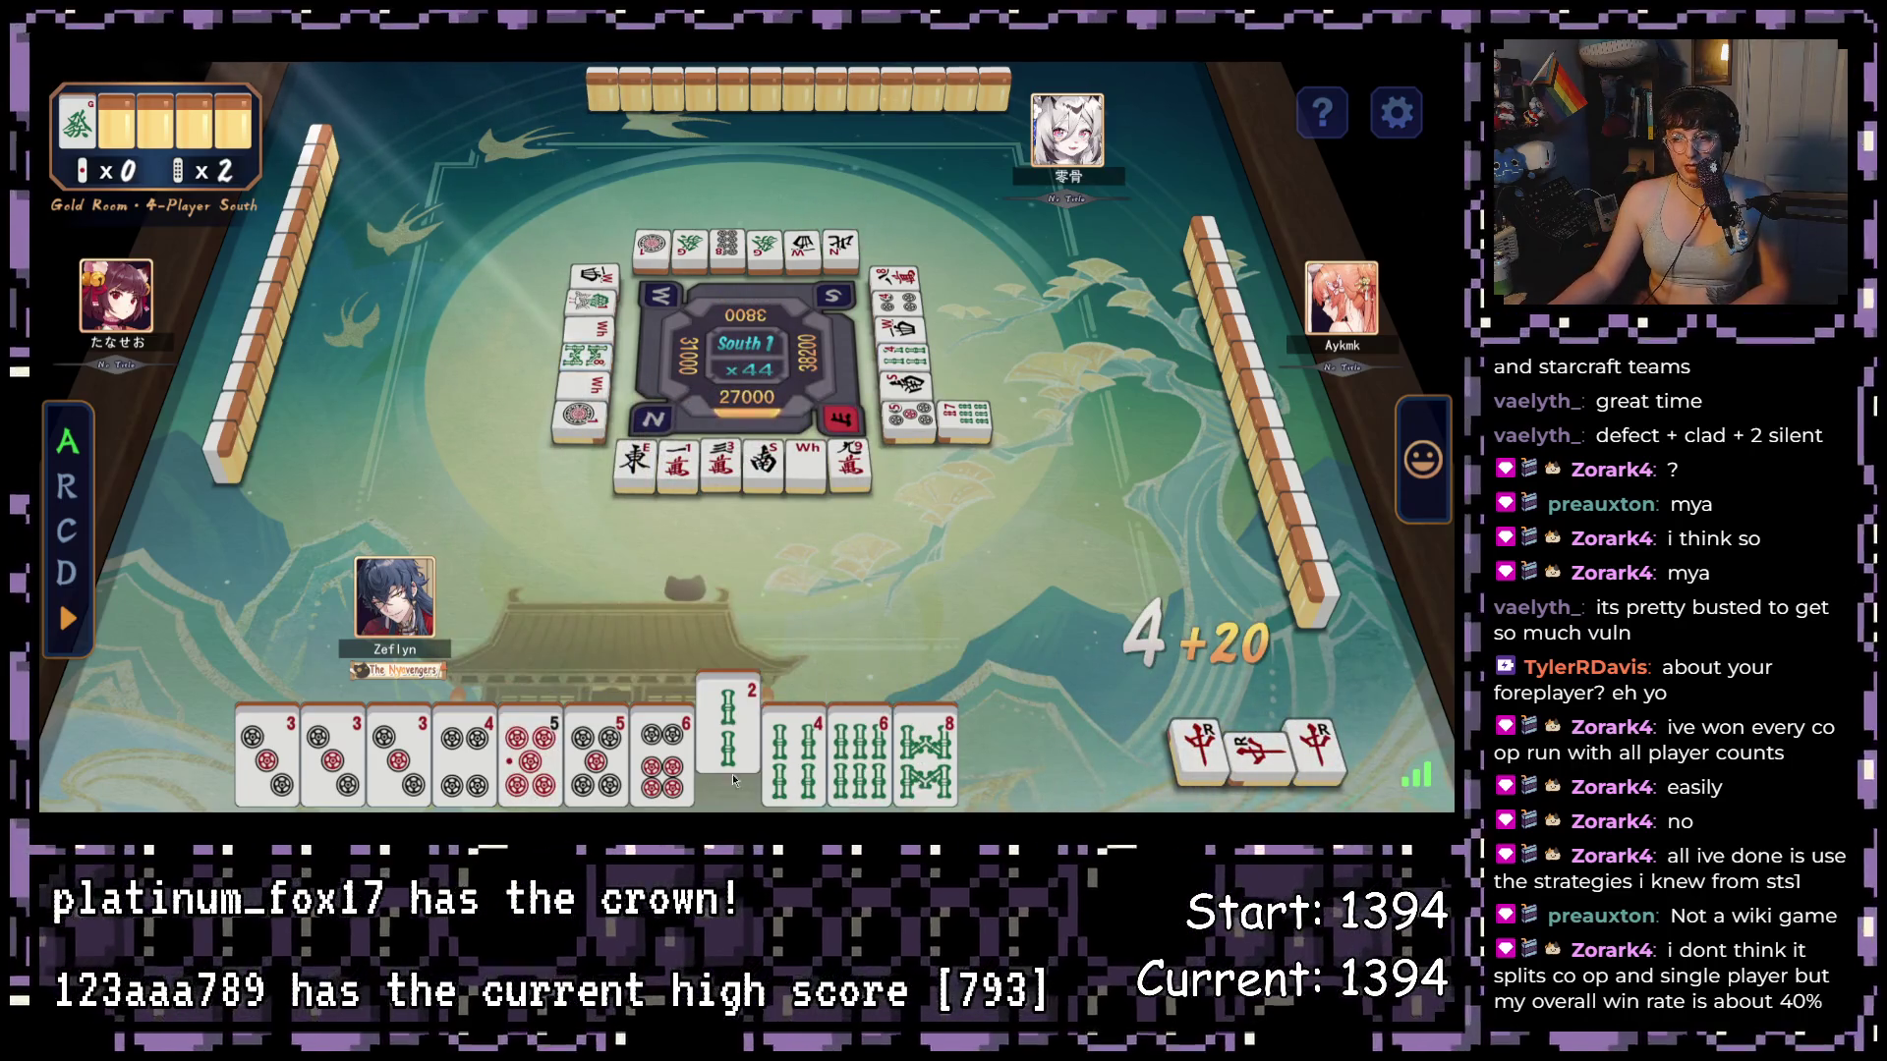
- Discard the 8-bamboo, chii the left player's 3-bamboo for a 2-3-4 run, then discard 6-bamboo
{"action": "left_click", "coordinate": [953, 761]}
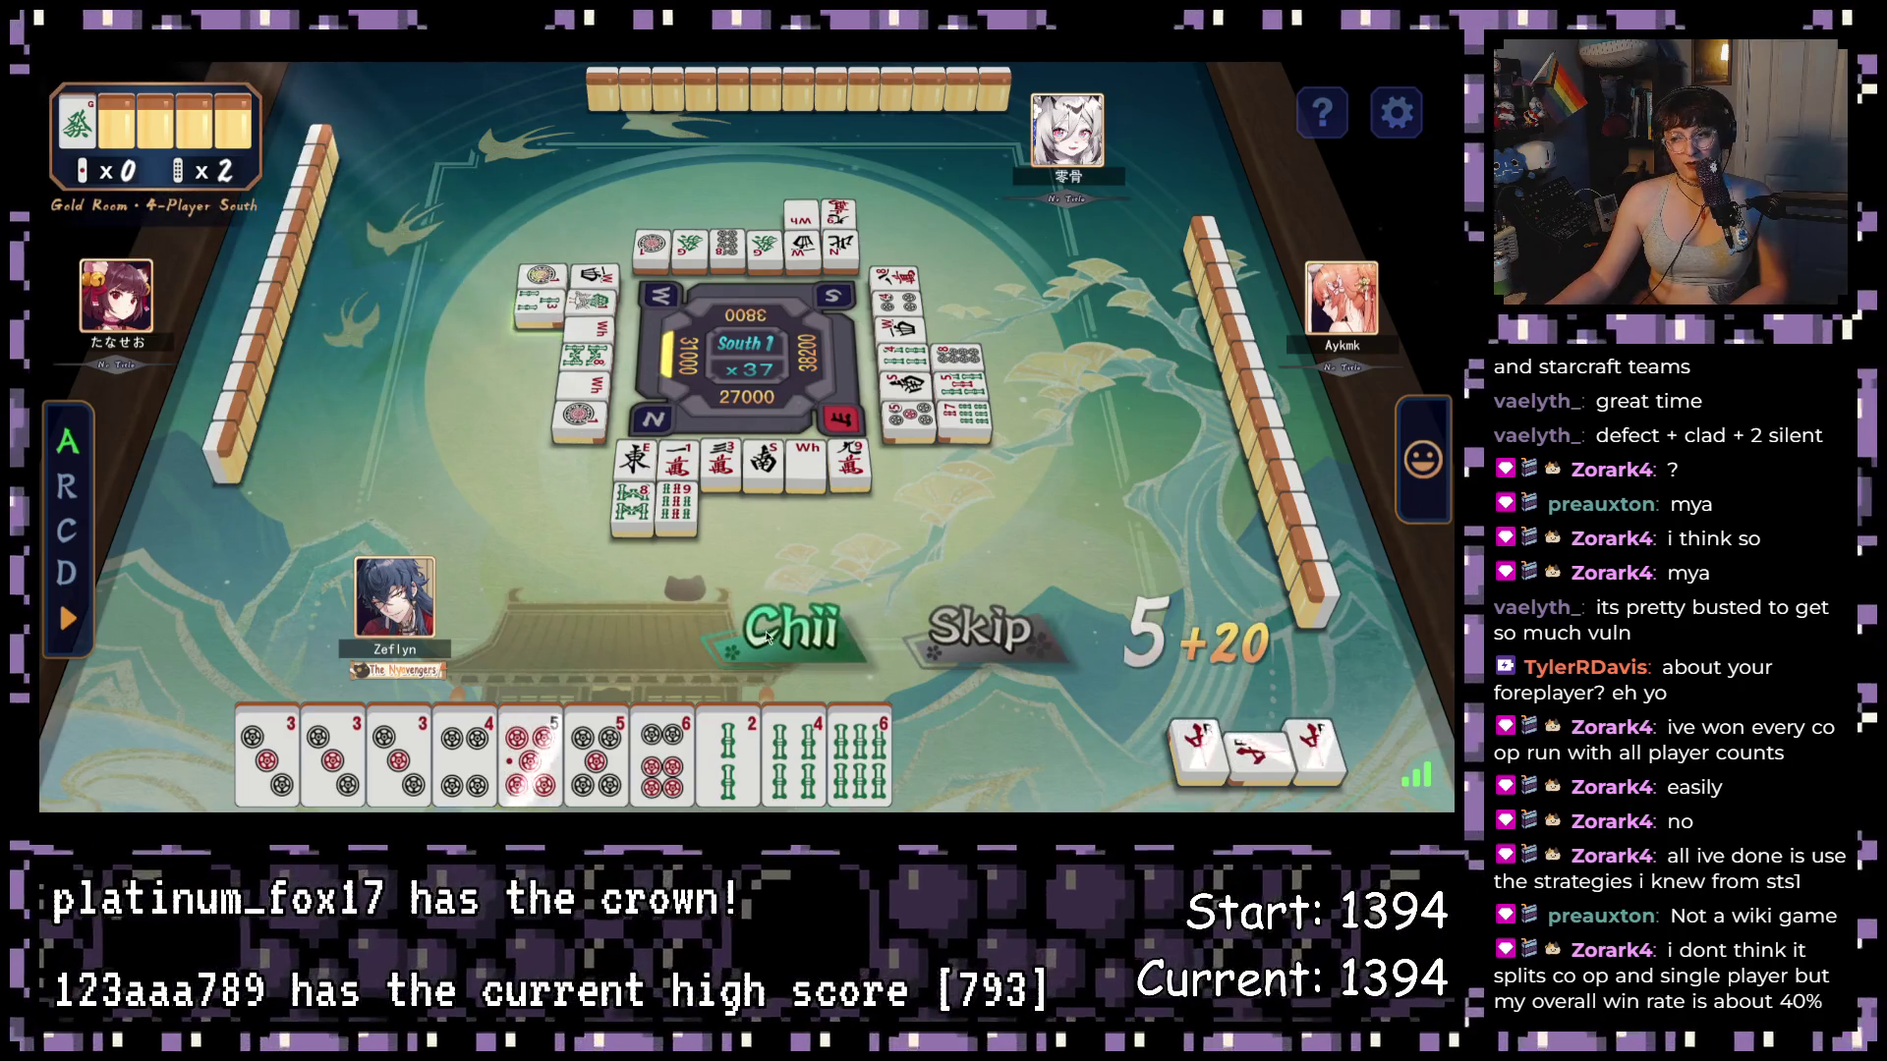
{"action": "left_click", "coordinate": [789, 634]}
{"action": "left_click", "coordinate": [860, 757]}
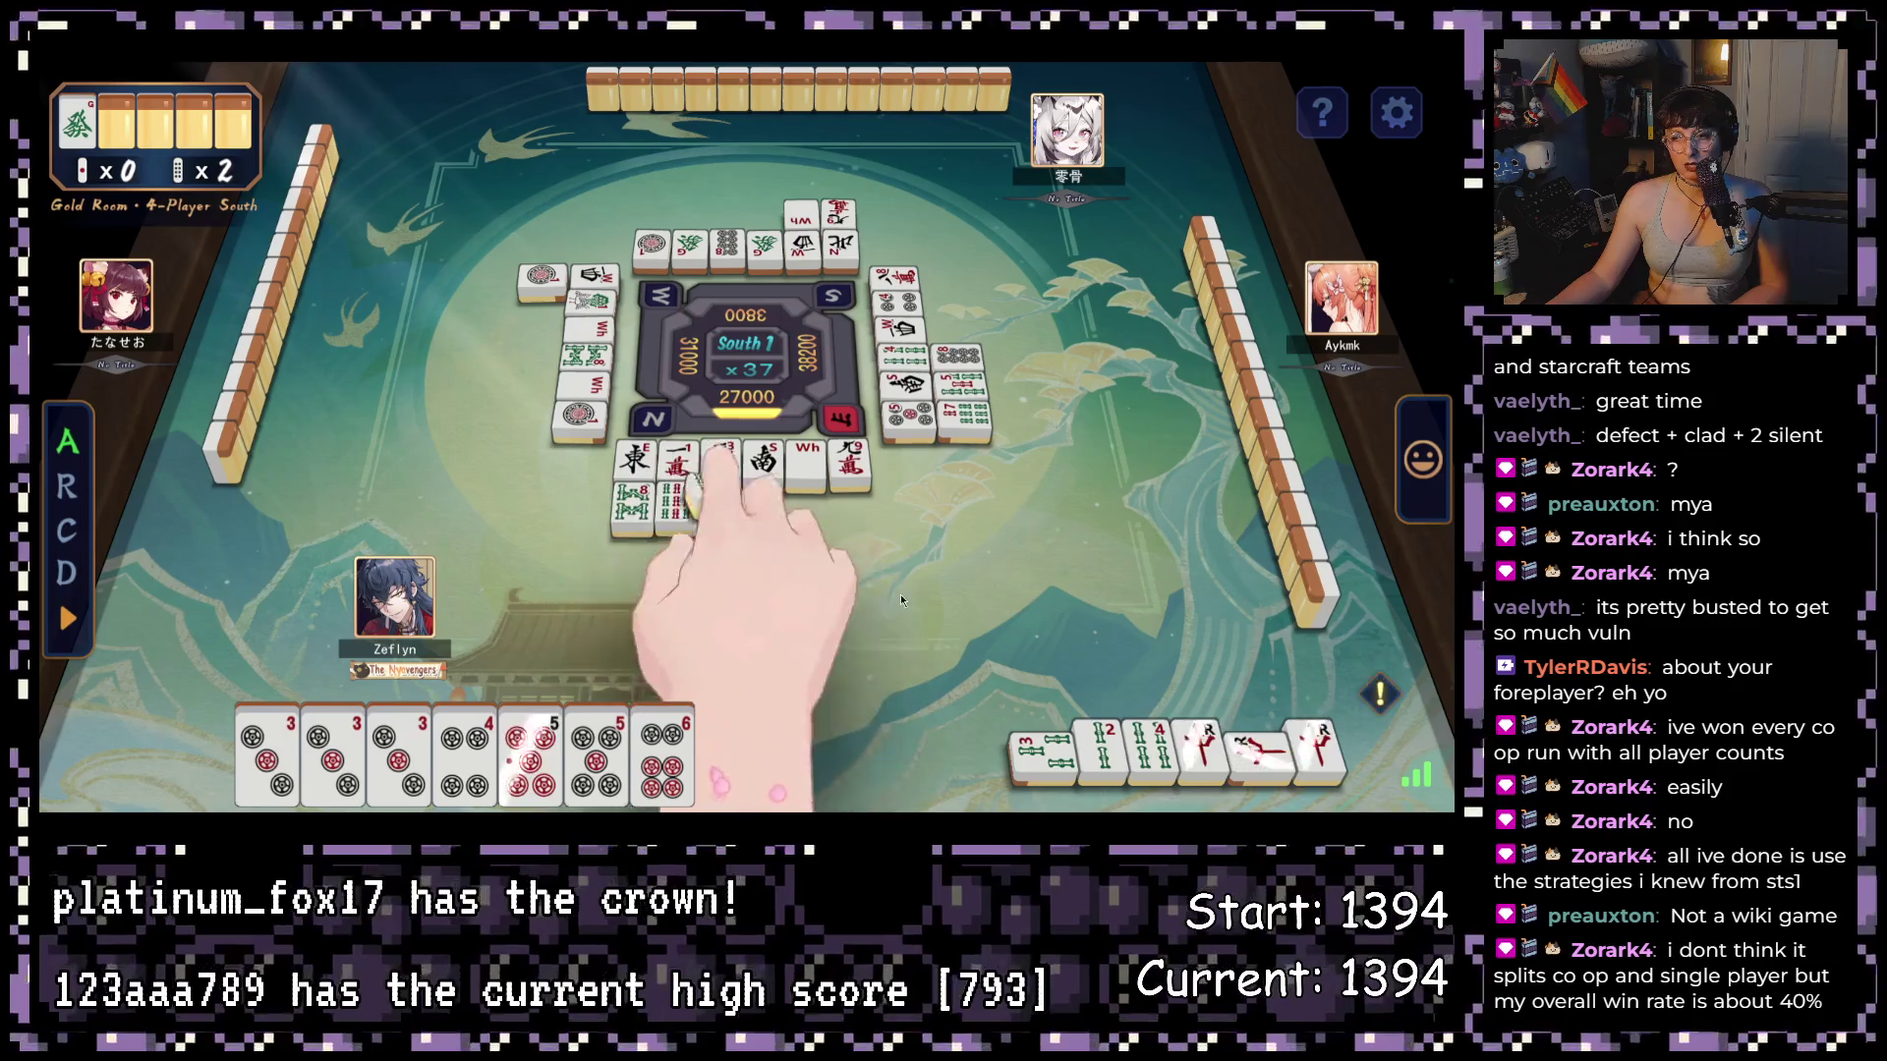
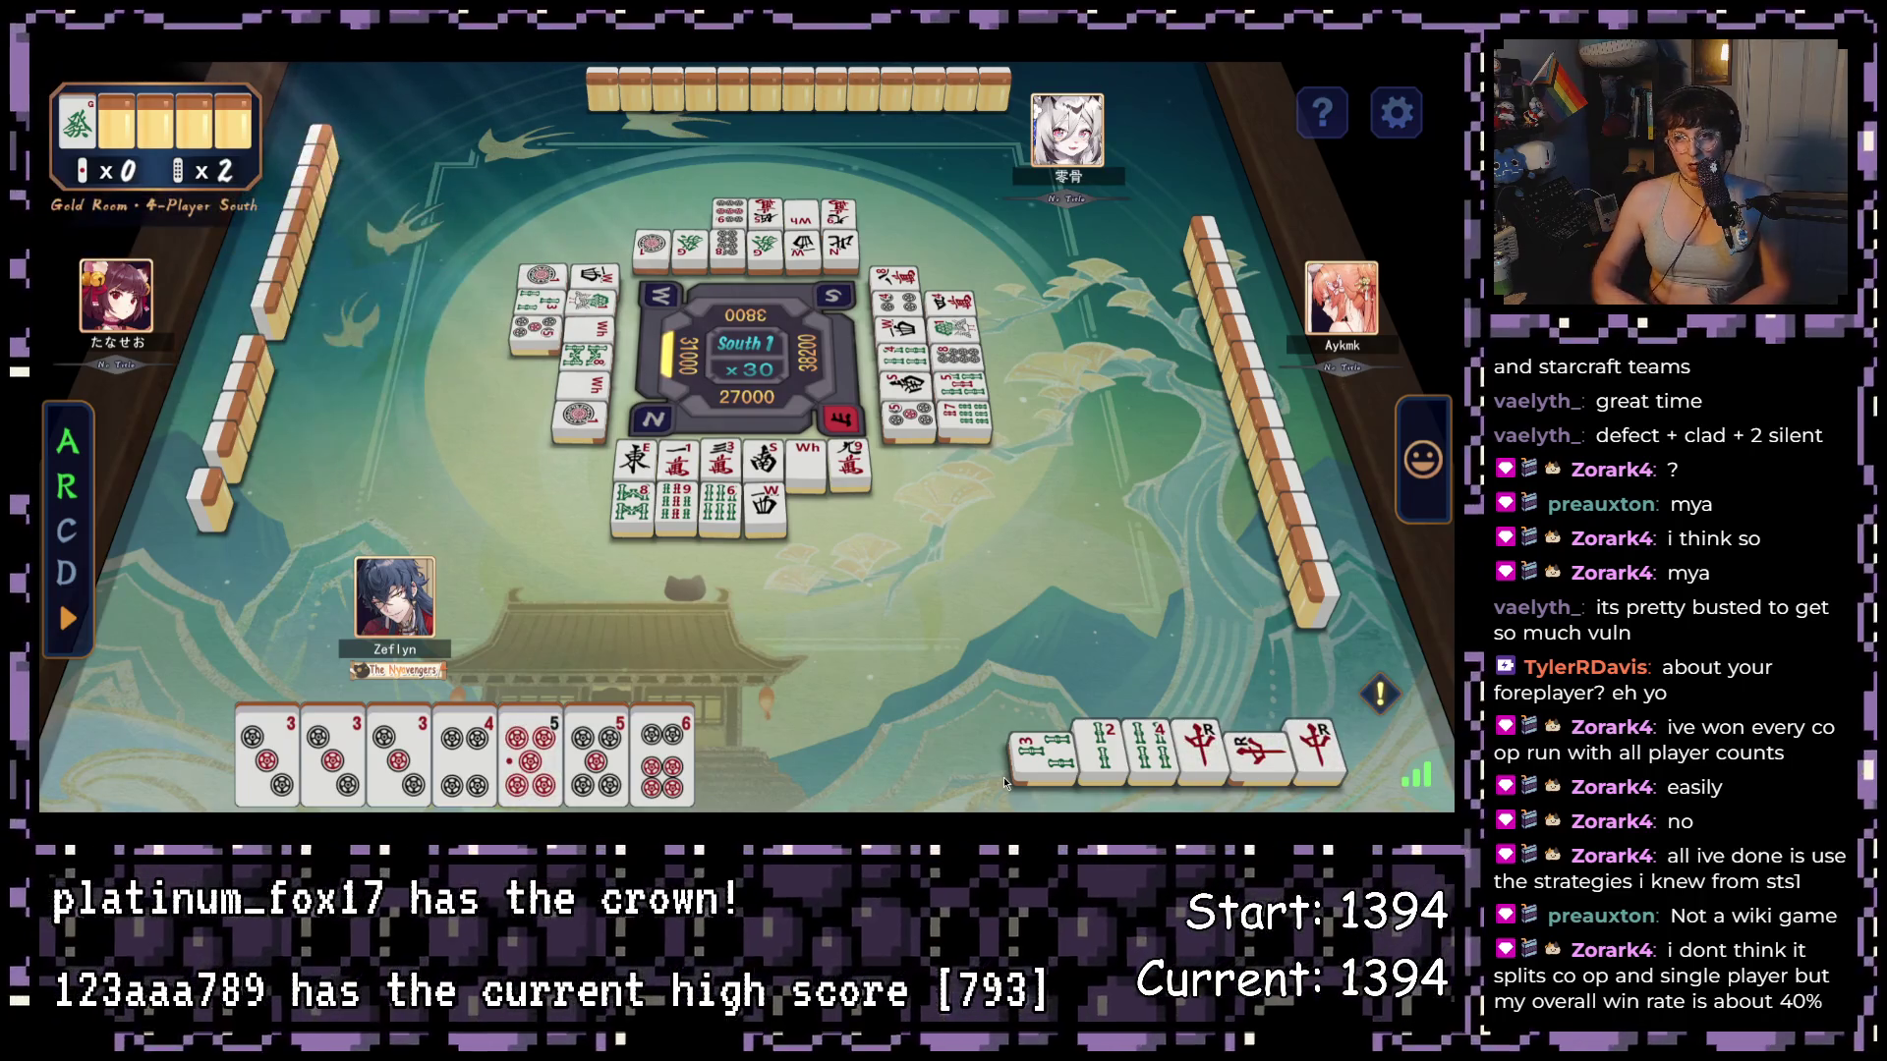
- Call ron for a 5-han 30-fu 8000-point mangan (Red Dragon, Dora, Red Five), then view scores
{"action": "left_click", "coordinate": [1030, 663]}
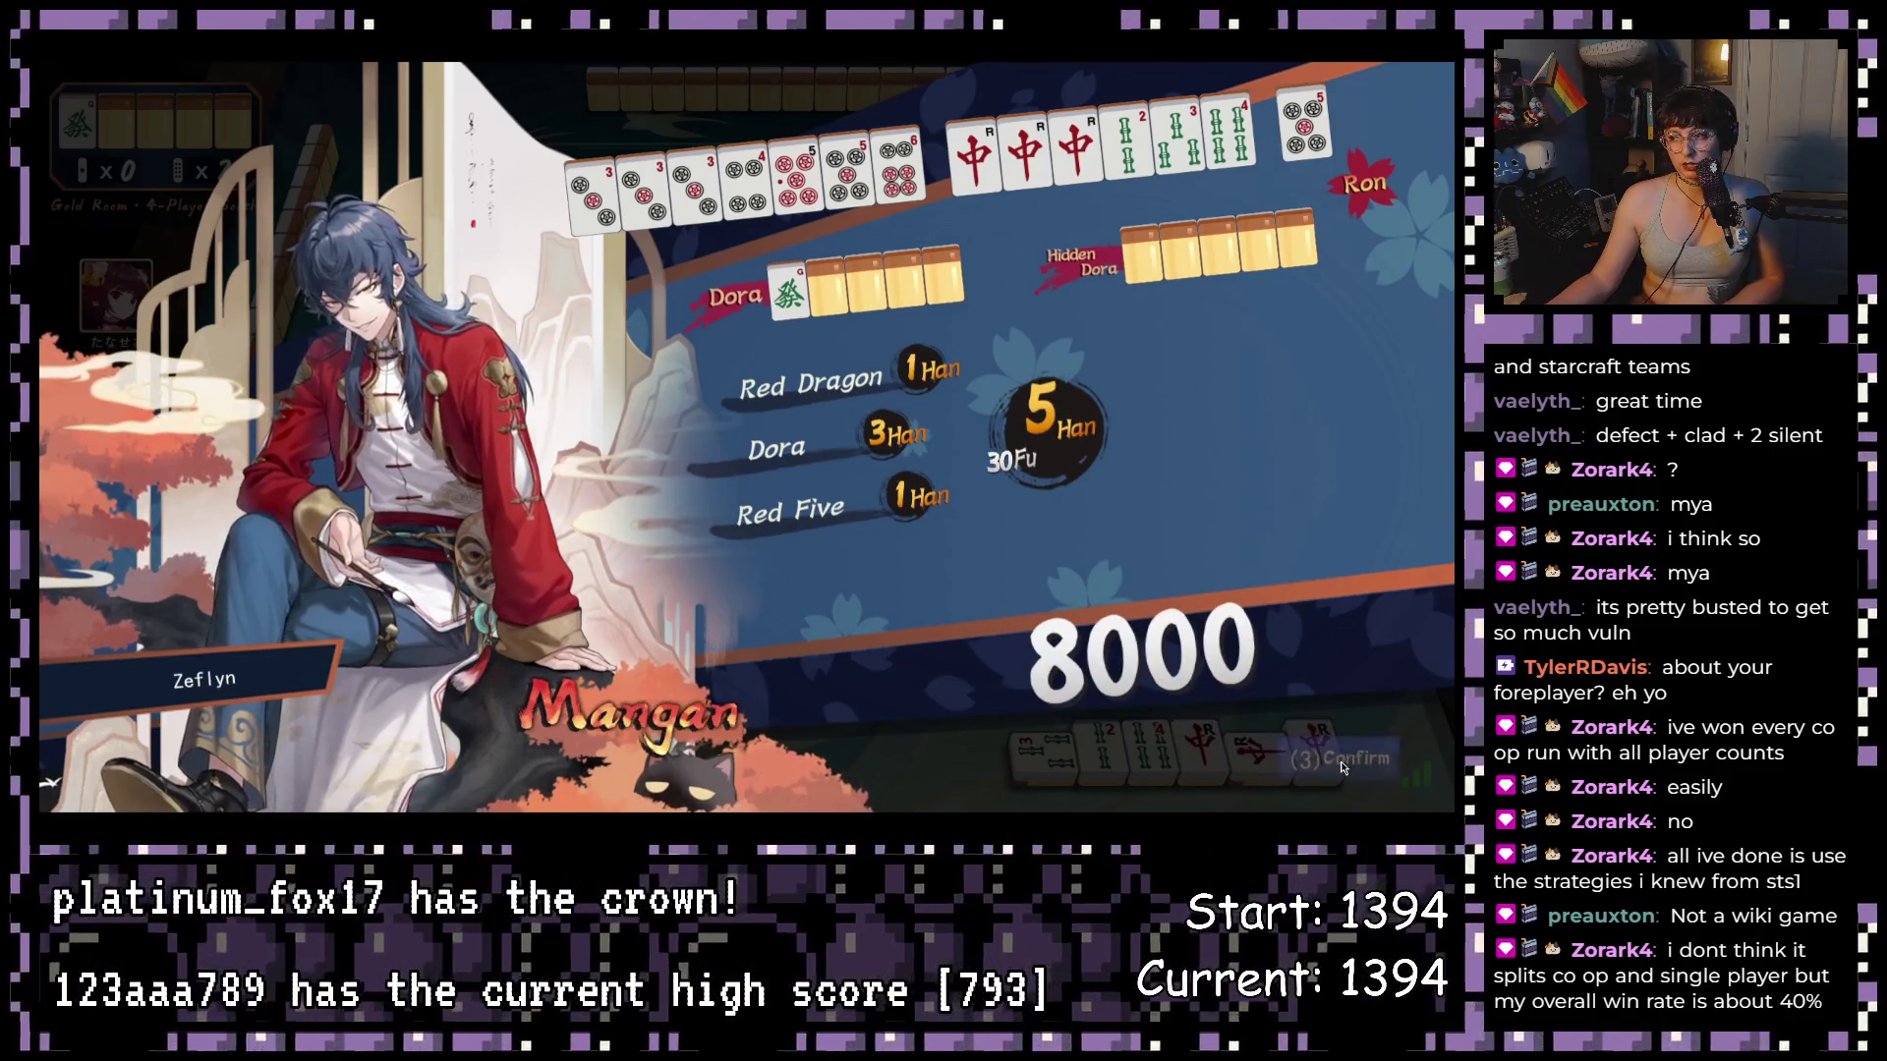
{"action": "left_click", "coordinate": [1302, 709]}
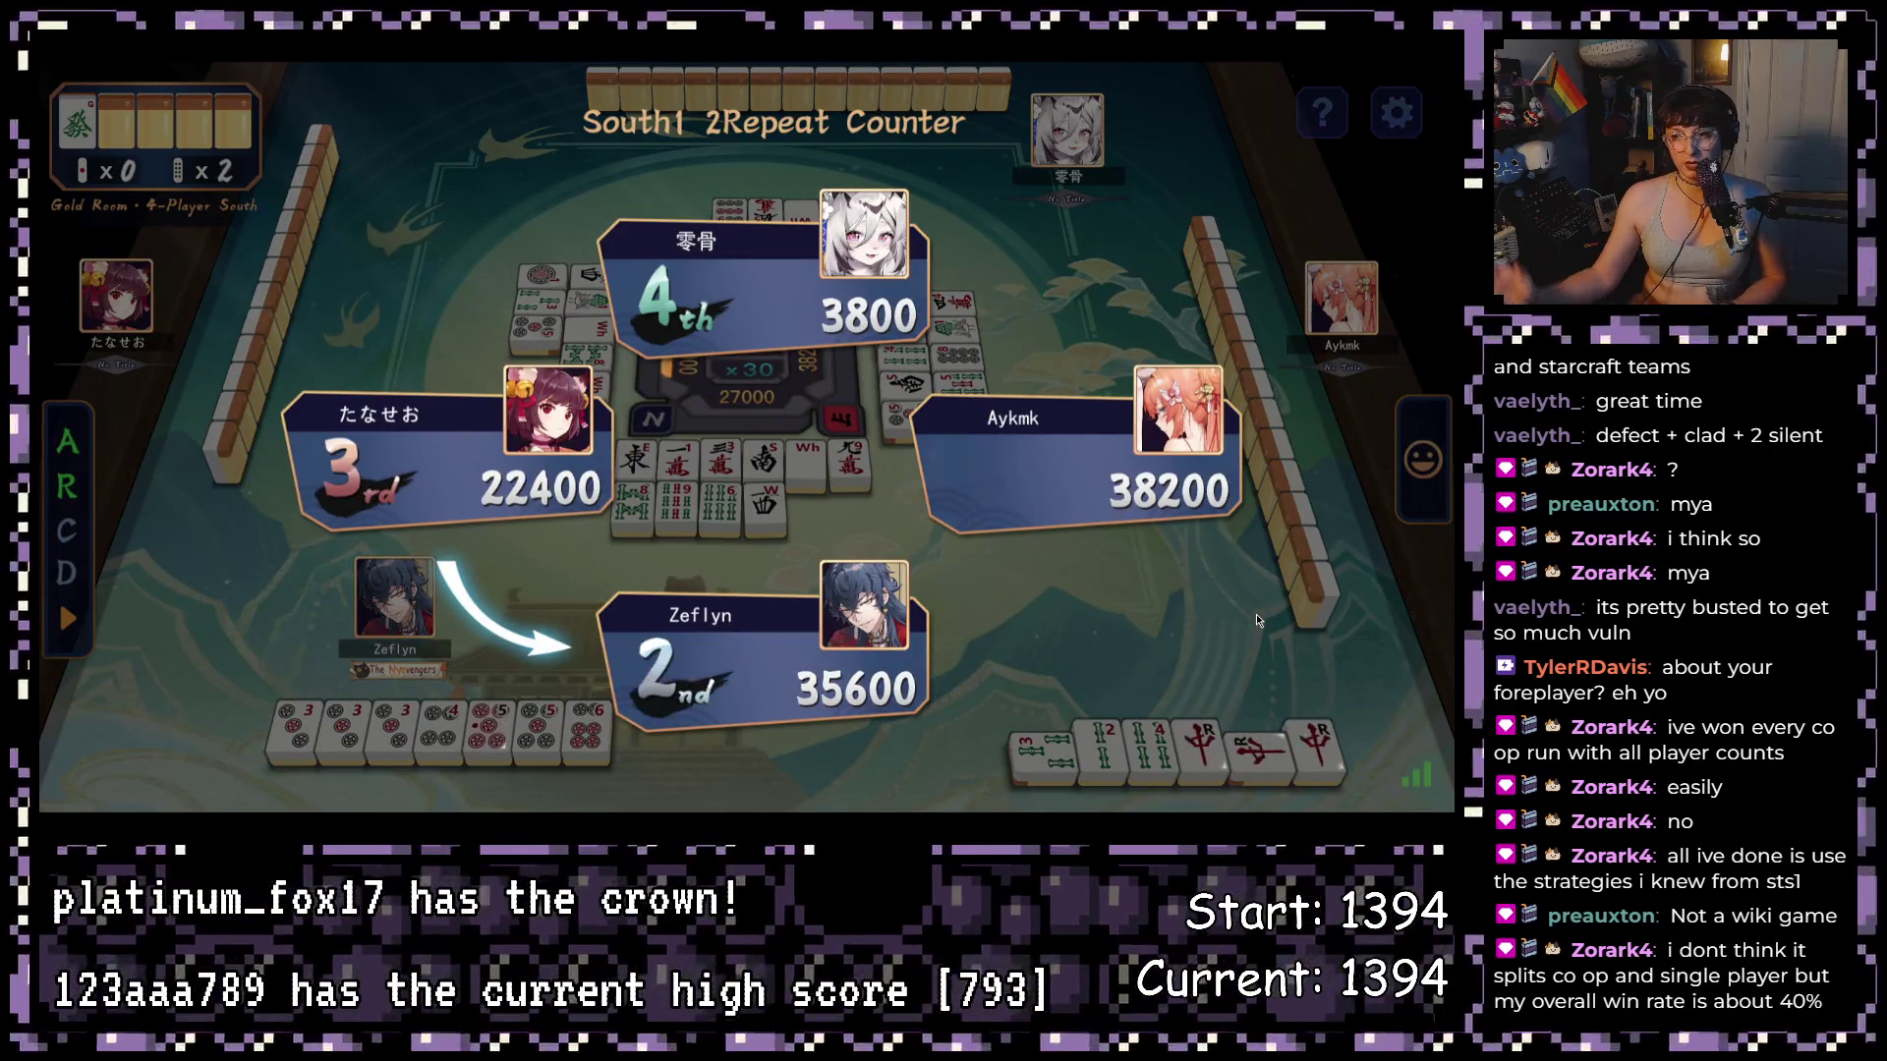
- Start South 2, discard North, West, 8-man and 3-man, then call pon on the South discard
{"action": "left_click", "coordinate": [1379, 767]}
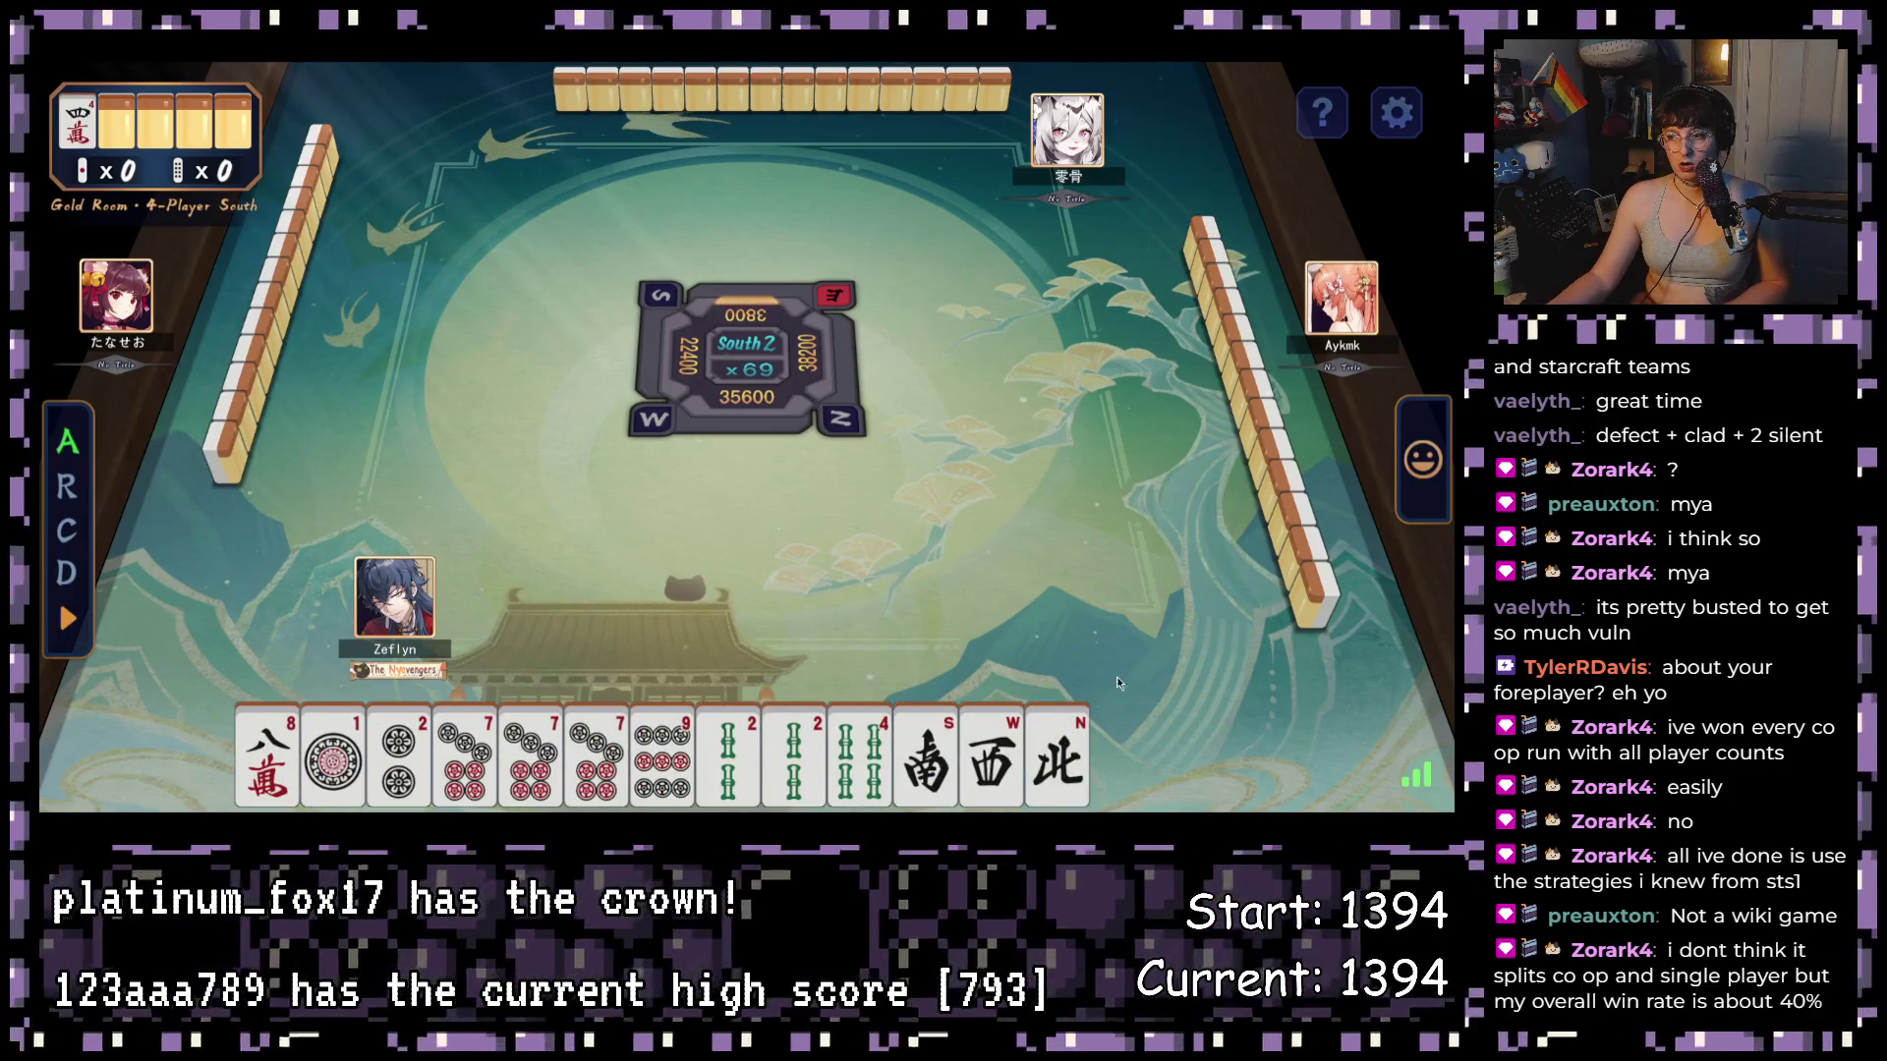
{"action": "left_click", "coordinate": [1079, 801]}
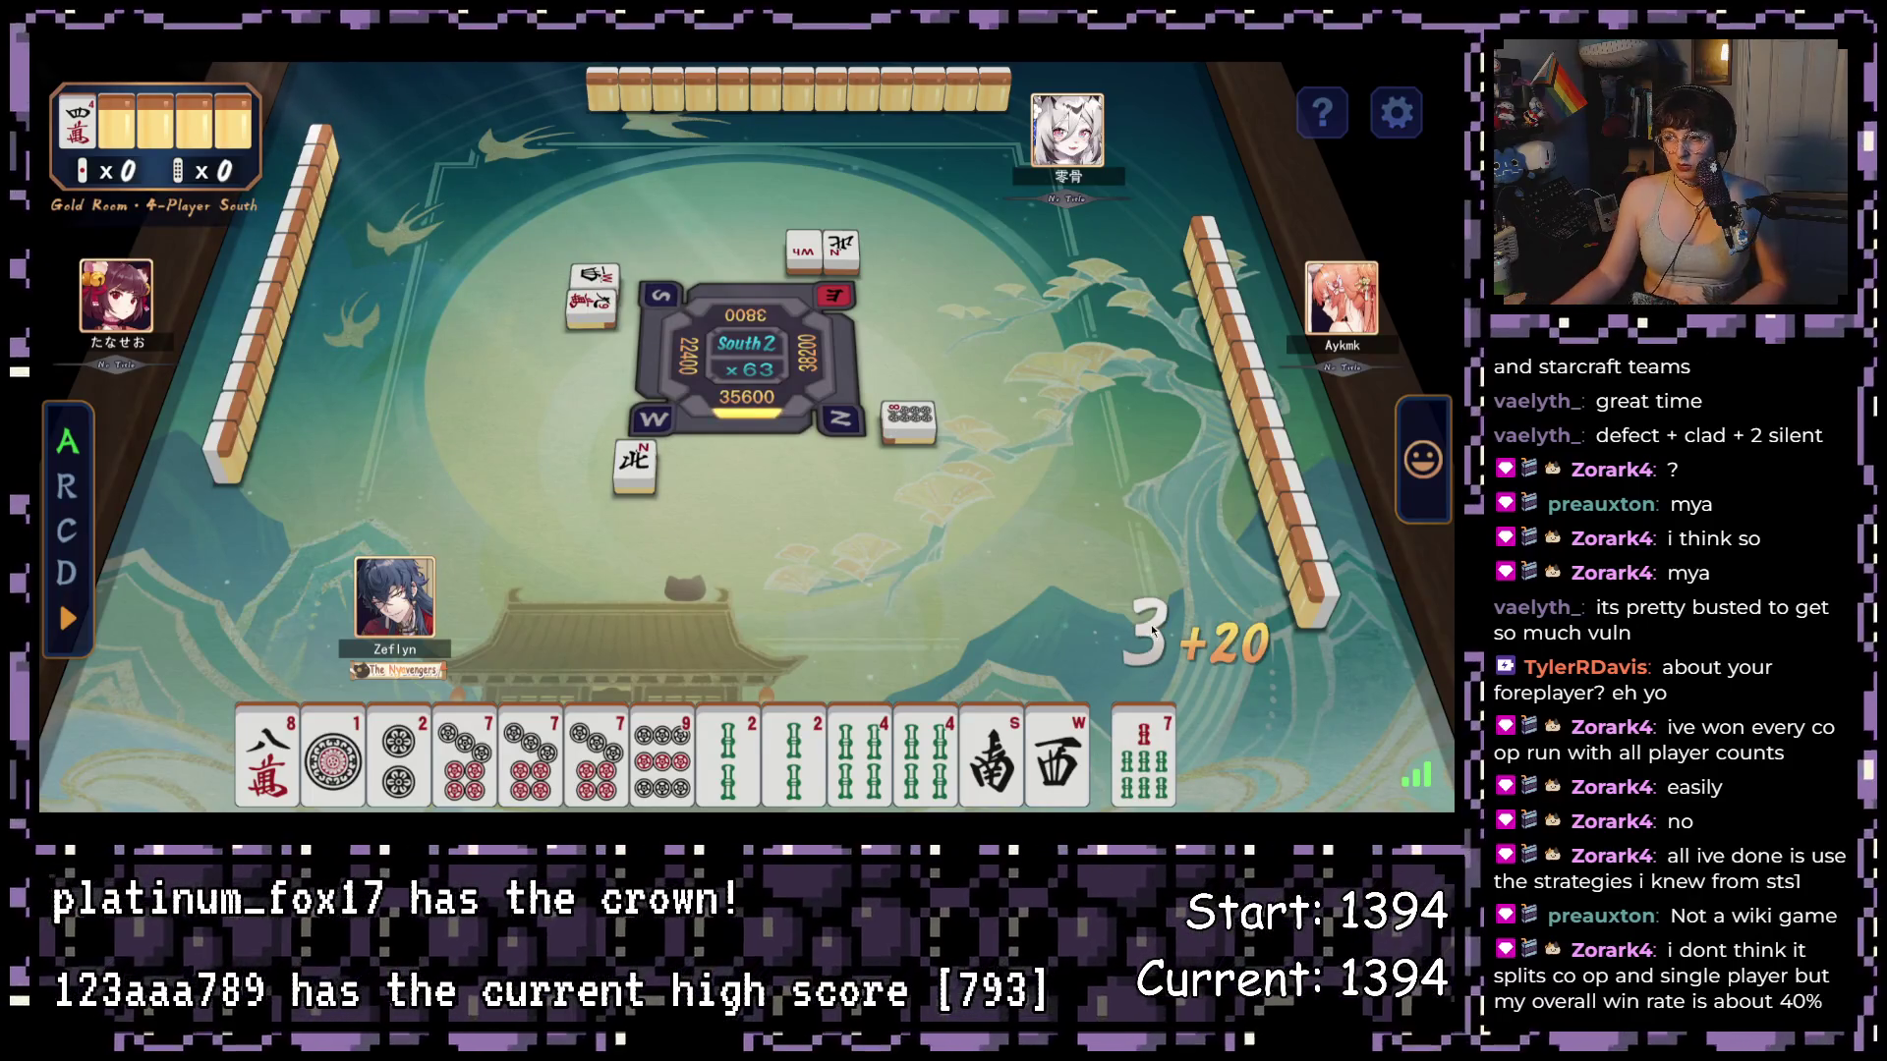
{"action": "left_click", "coordinate": [1051, 752]}
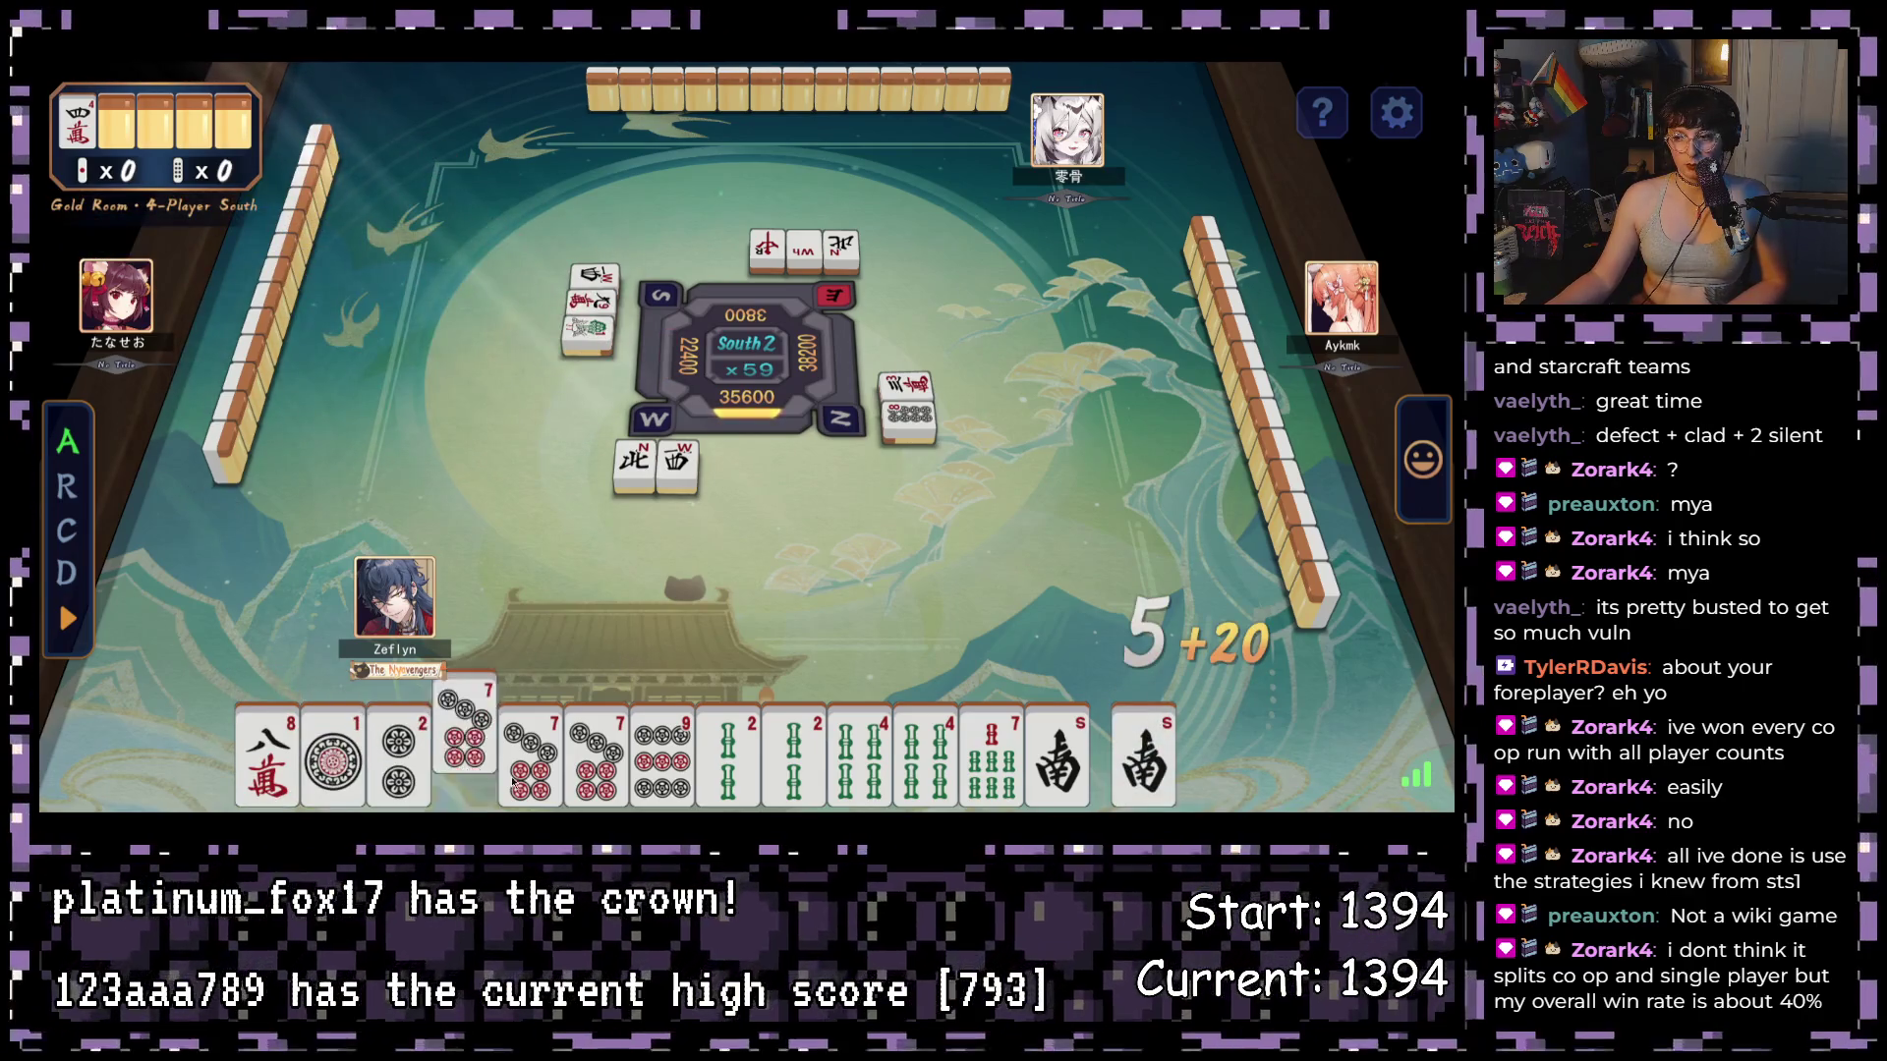
{"action": "left_click", "coordinate": [266, 762]}
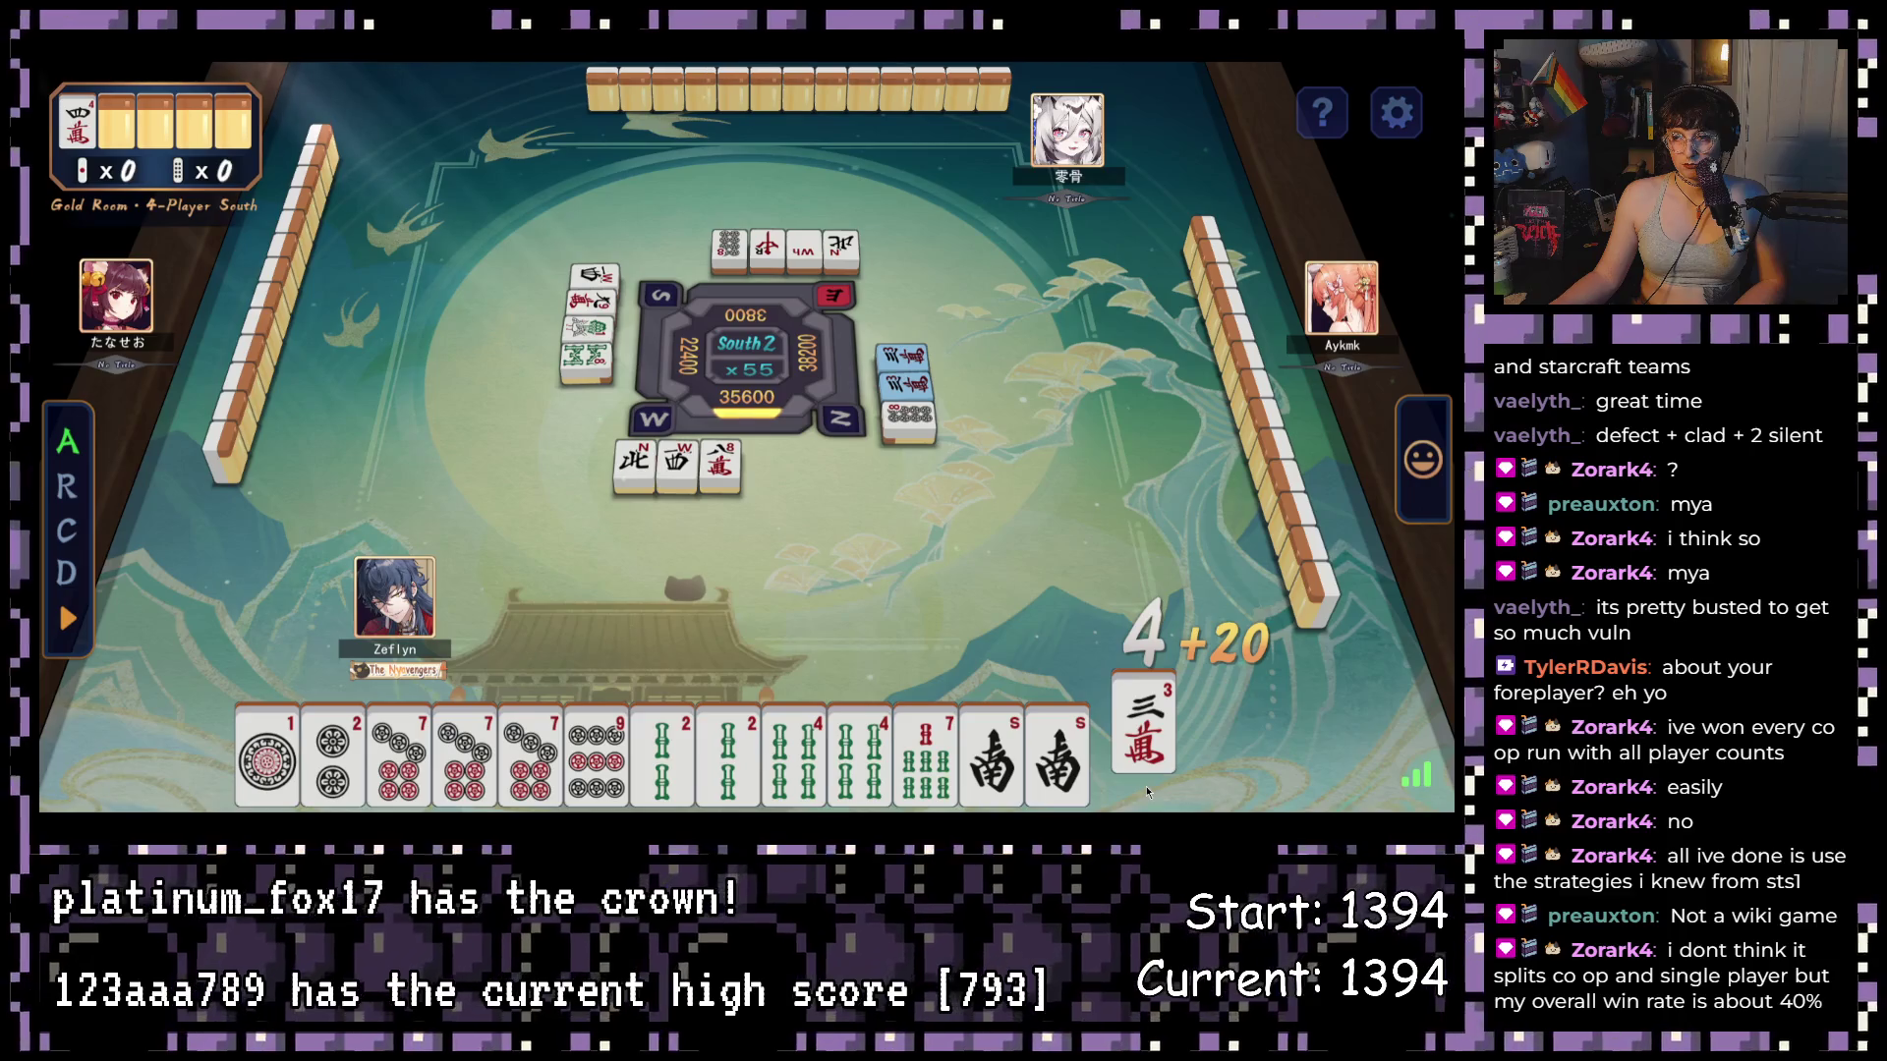
{"action": "left_click", "coordinate": [1145, 769]}
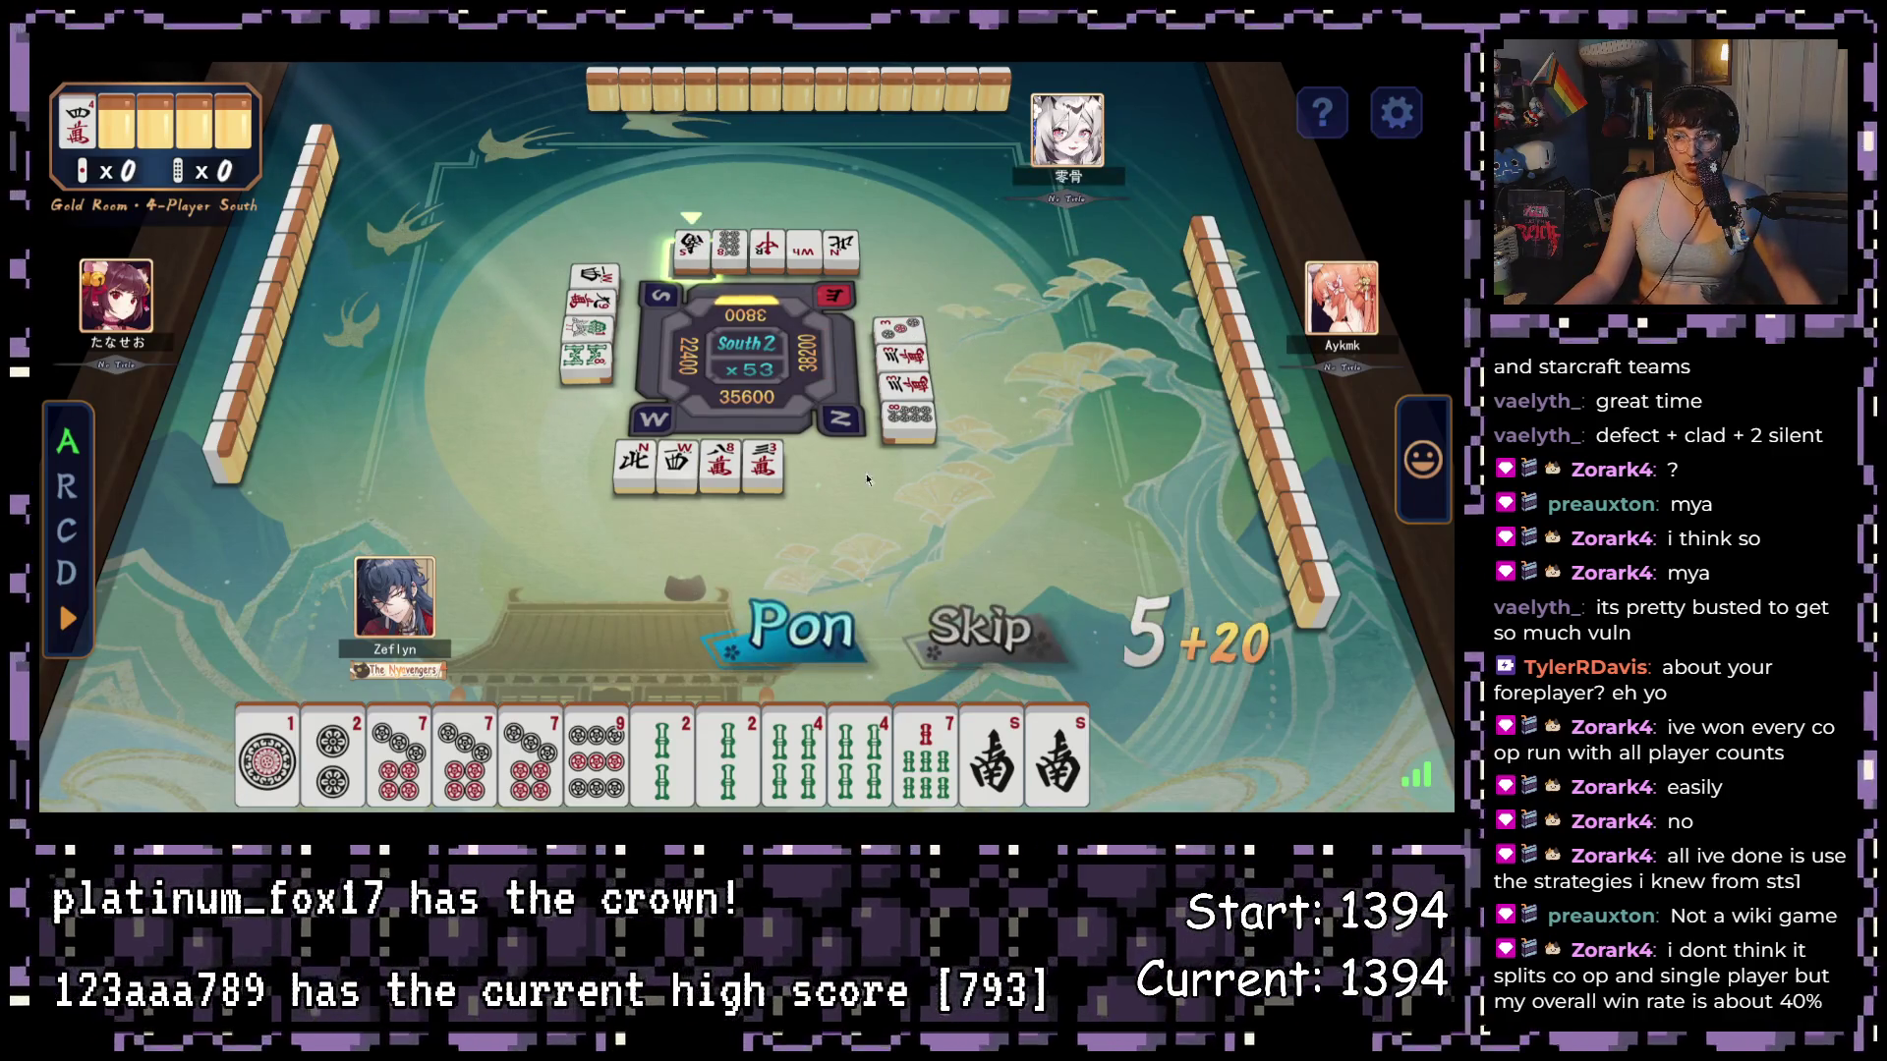
{"action": "left_click", "coordinate": [791, 631]}
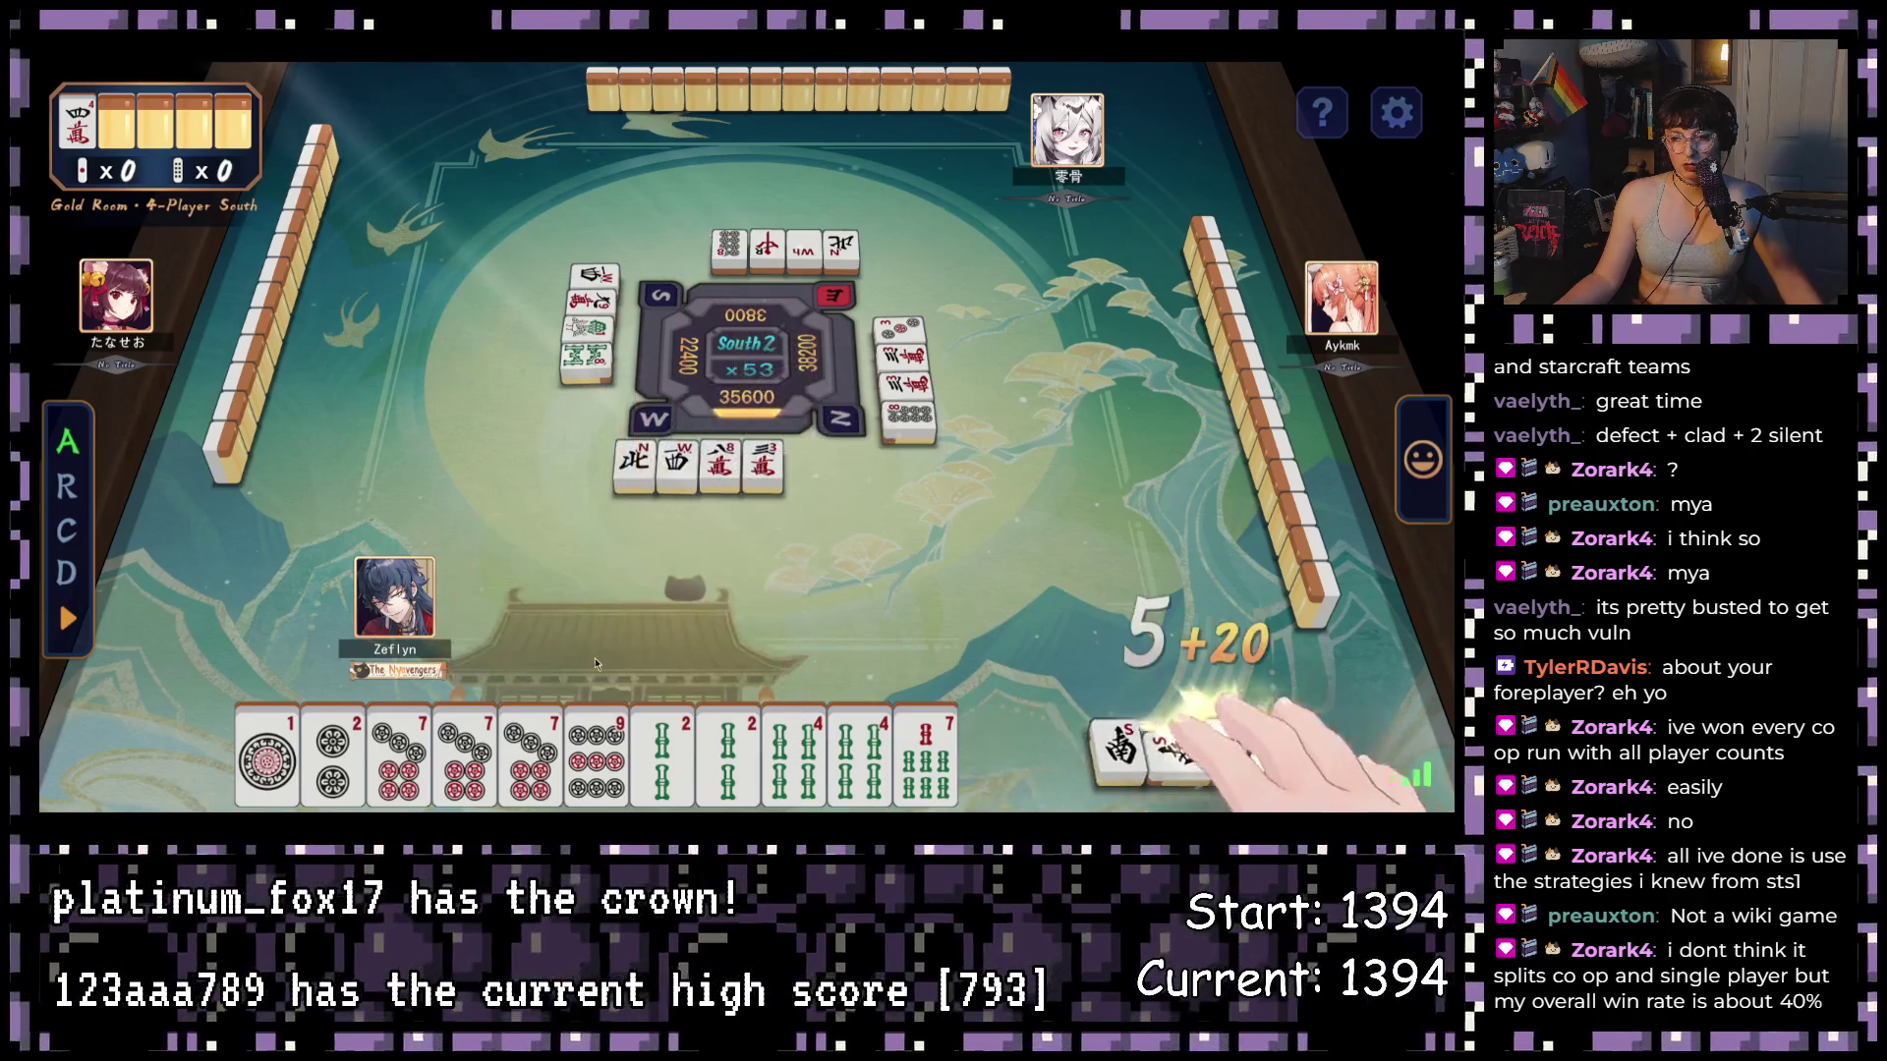
- Discard the 9-pin, call a second pon, then shed 7-sou, 9-pin and 2-man for a 3-pin wait
{"action": "left_click", "coordinate": [596, 752]}
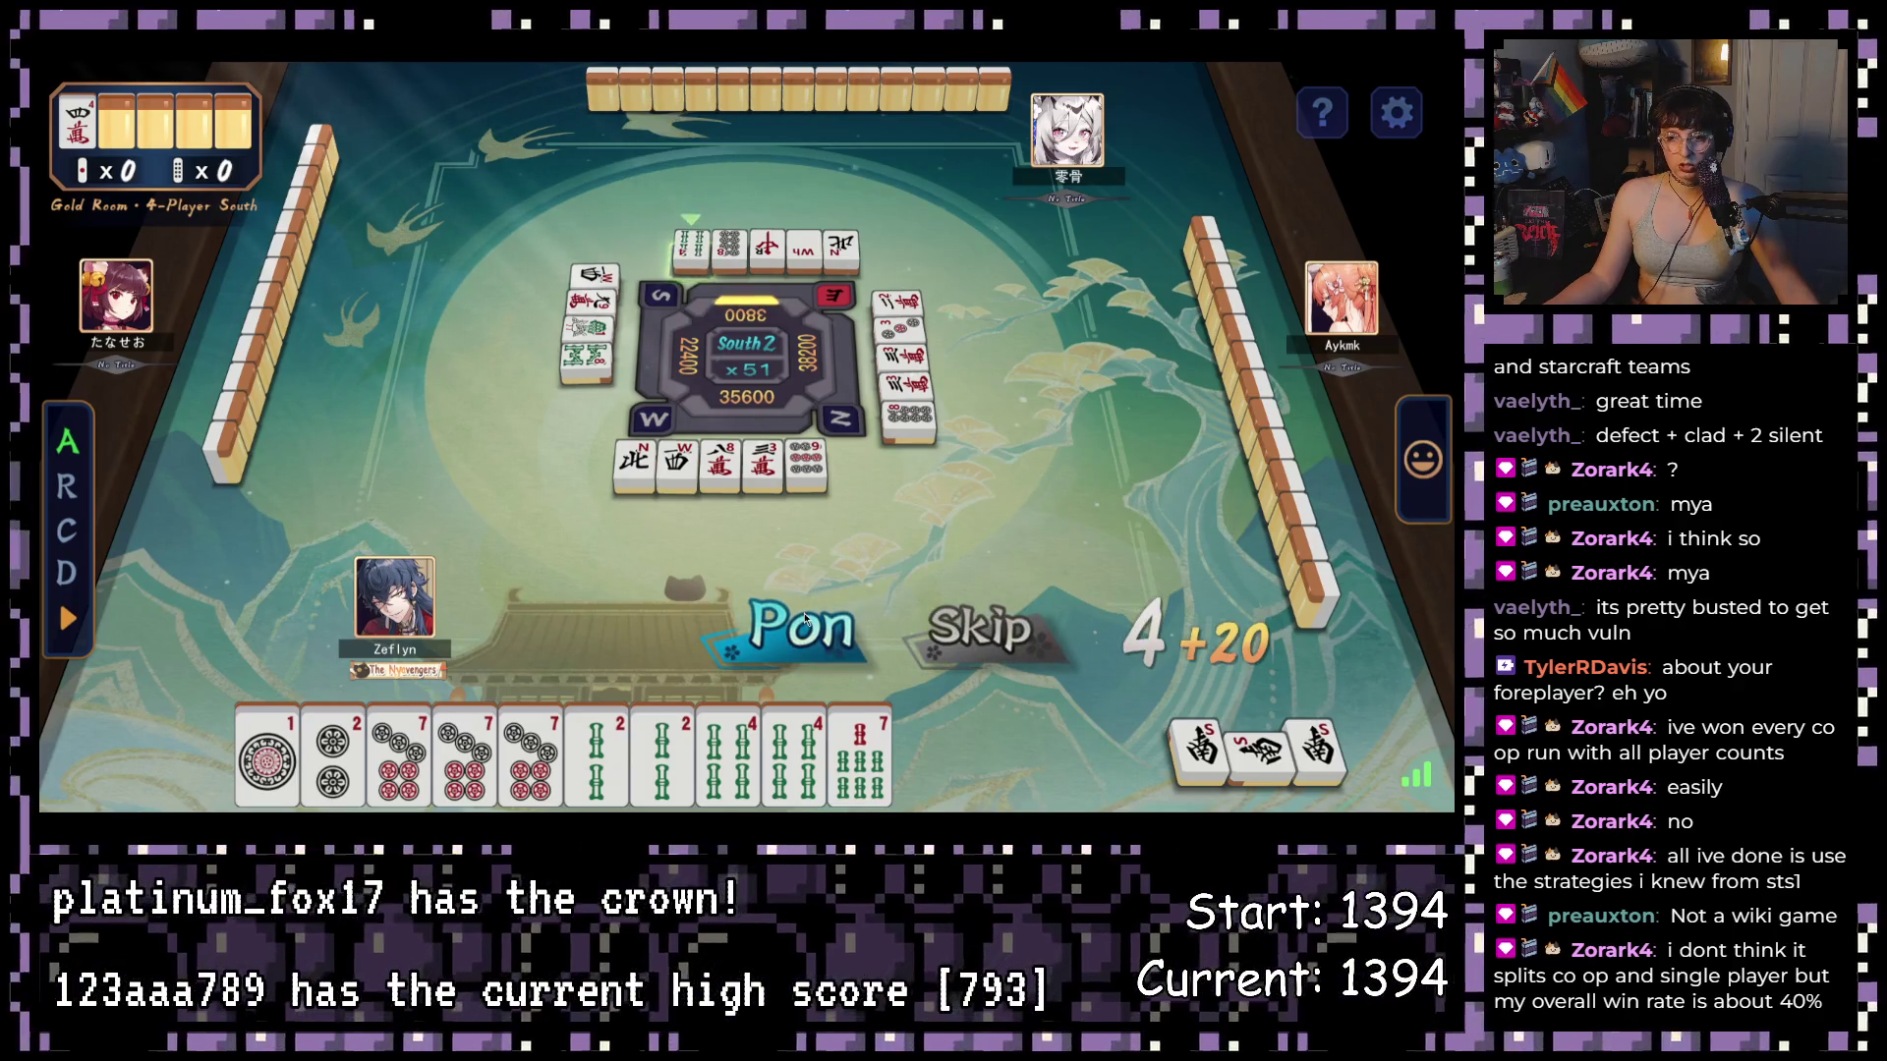
{"action": "left_click", "coordinate": [804, 619]}
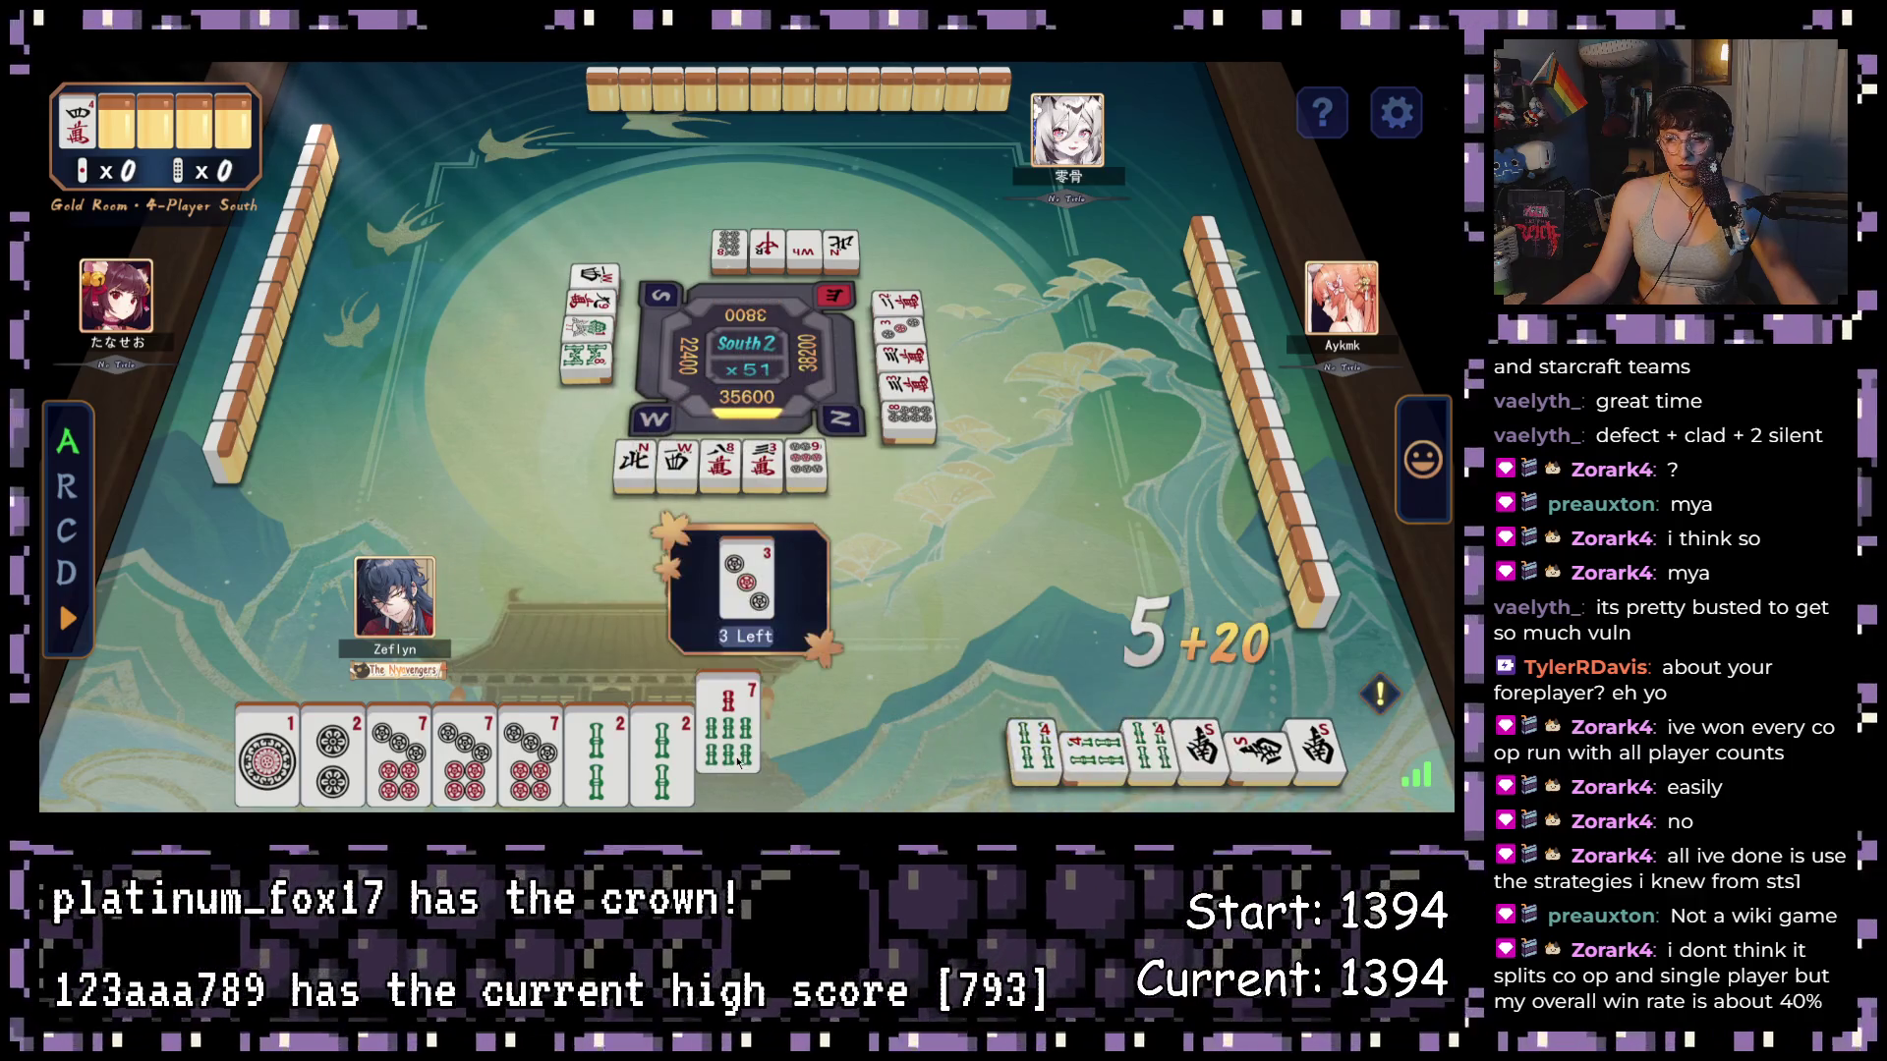
{"action": "left_click", "coordinate": [737, 760]}
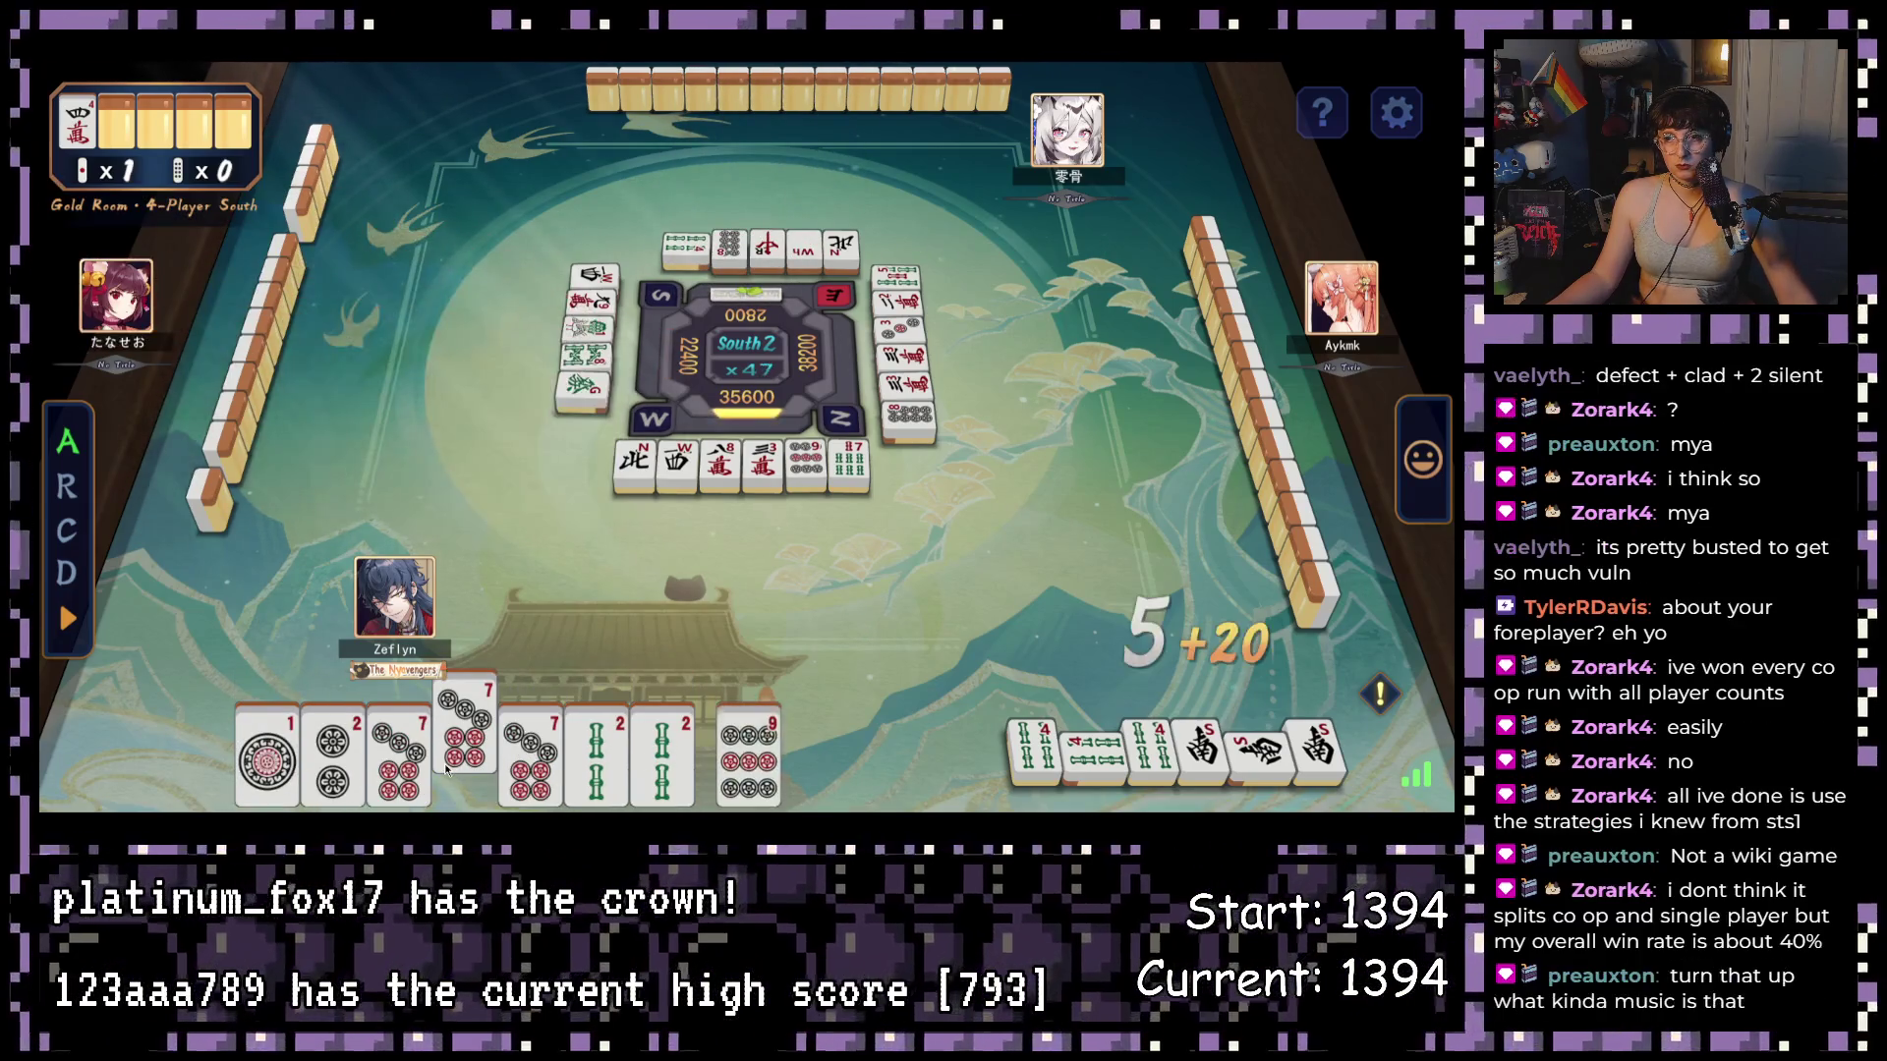
{"action": "mouse_move", "coordinate": [762, 756]}
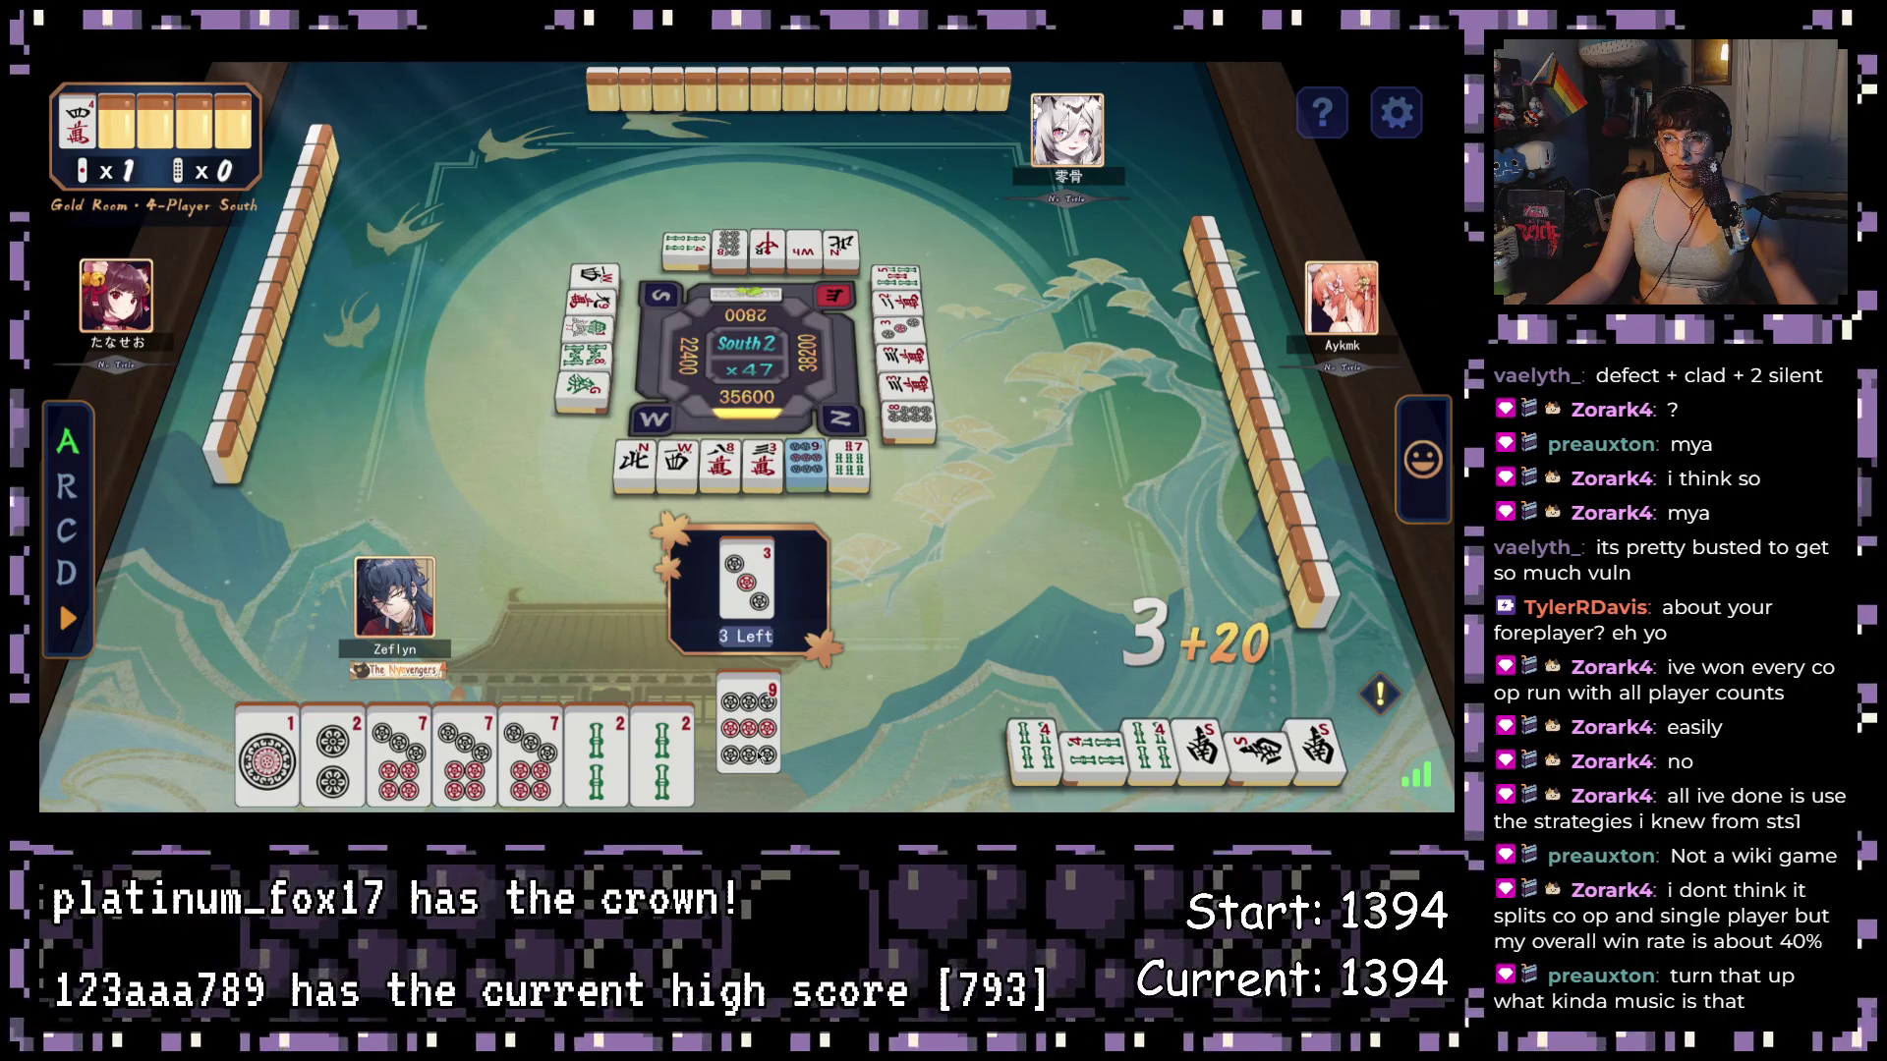
{"action": "left_click_drag", "start_coordinate": [763, 755], "coordinate": [739, 539]}
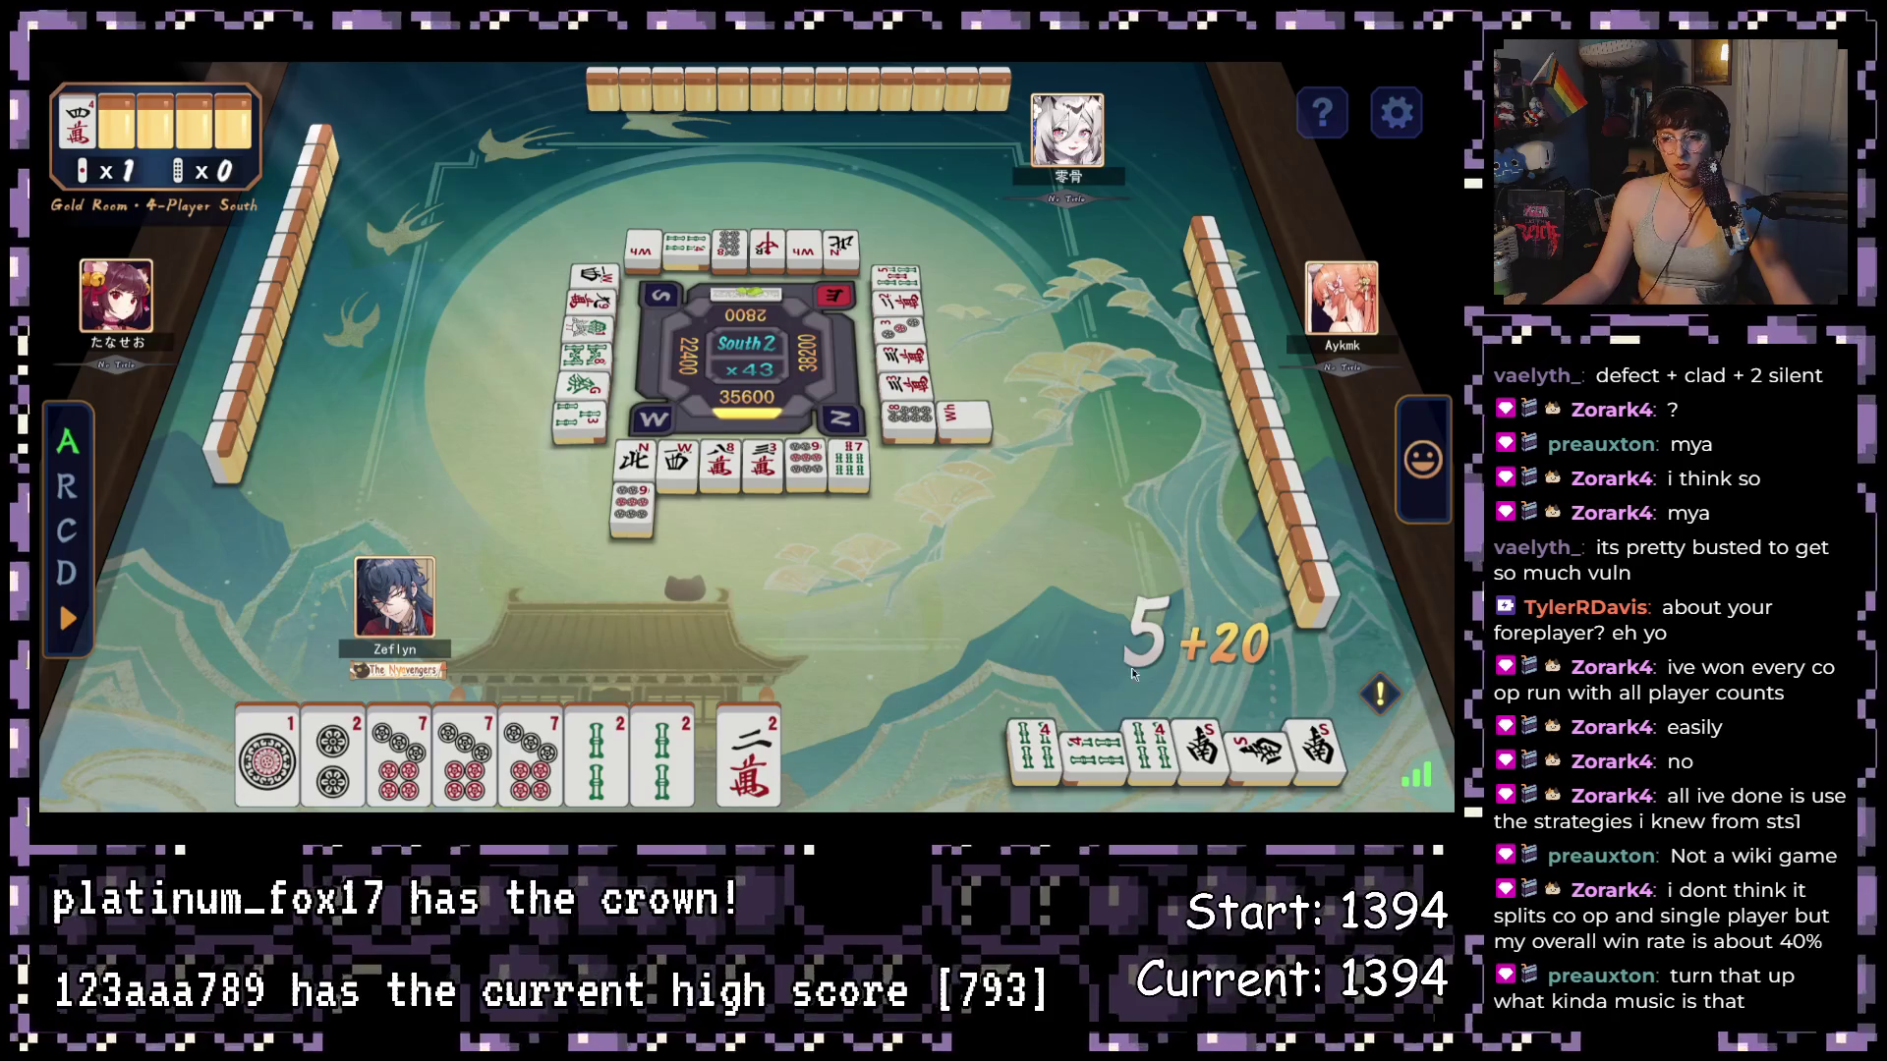
{"action": "left_click", "coordinate": [755, 760]}
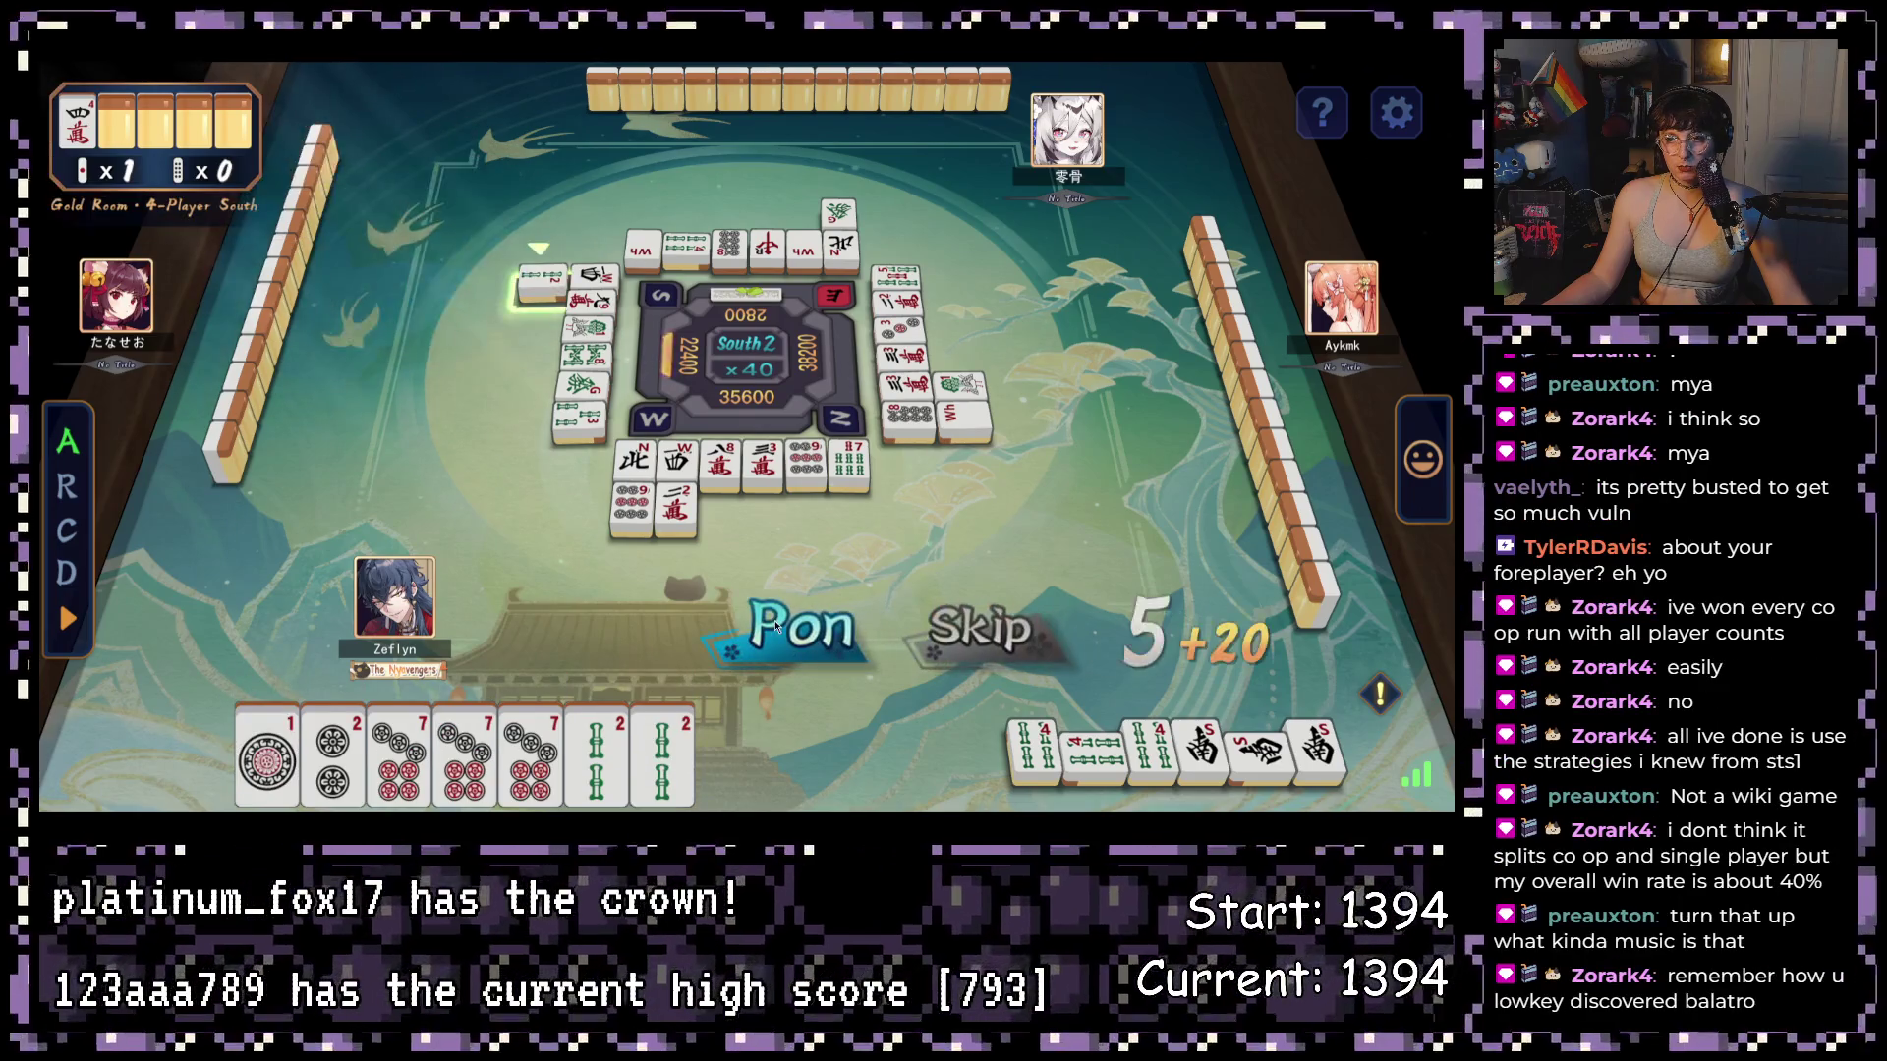
{"action": "left_click", "coordinate": [987, 625]}
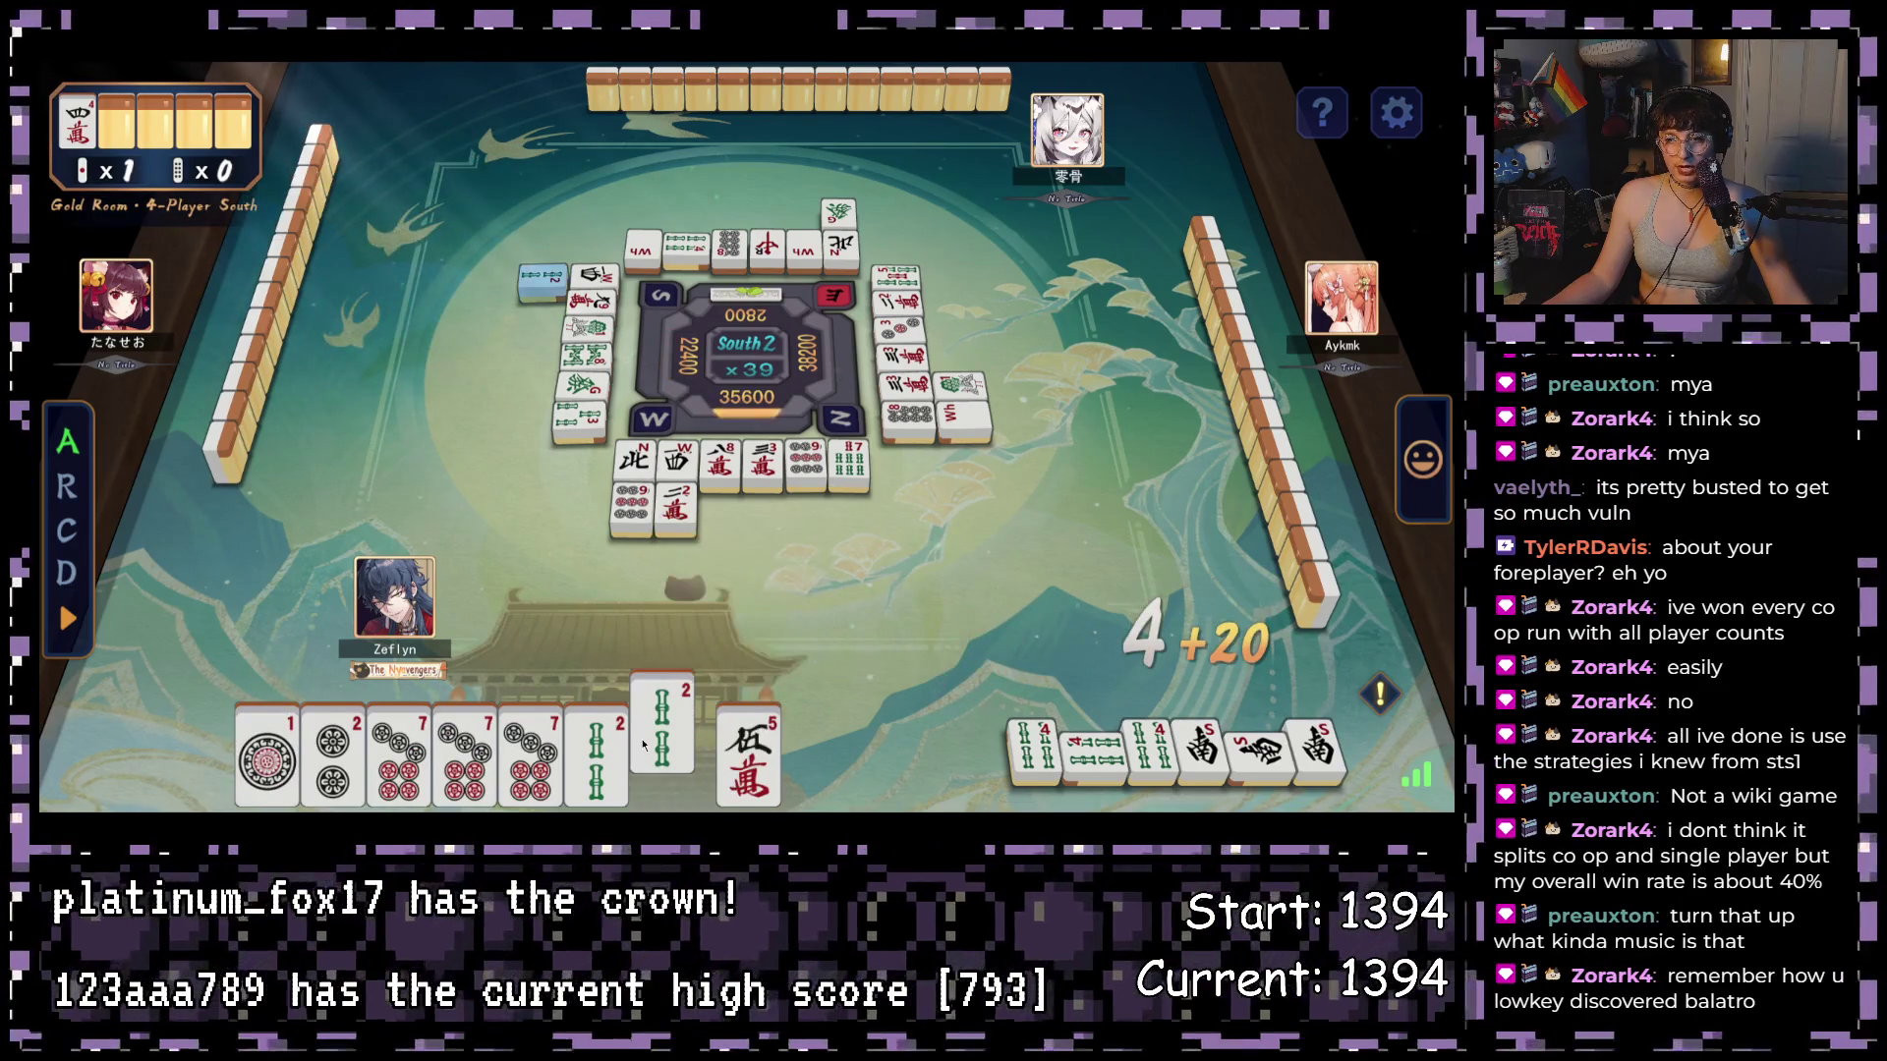
- Discard 2-sou, 8-pin and 2-sou, then the 1-pin to wait on 4-man/7-man, and check remaining winners
{"action": "left_click", "coordinate": [644, 745]}
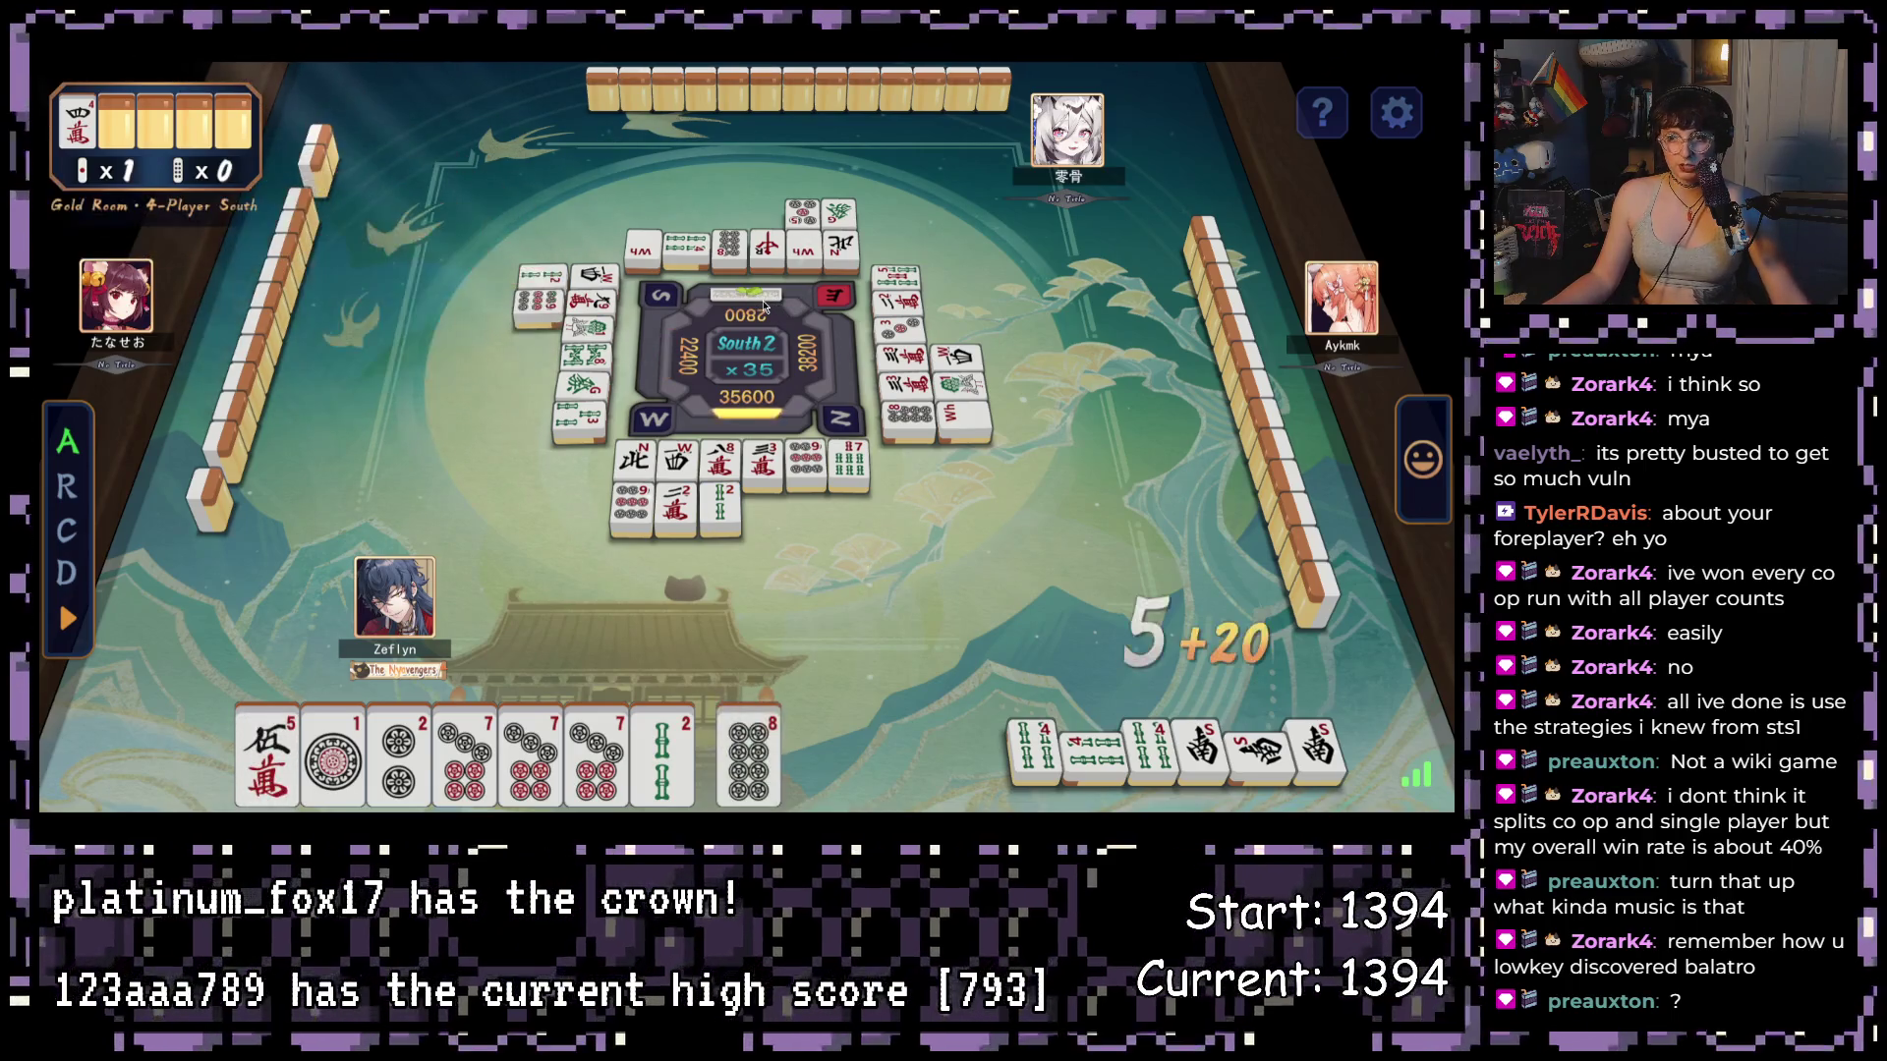
{"action": "left_click", "coordinate": [747, 762]}
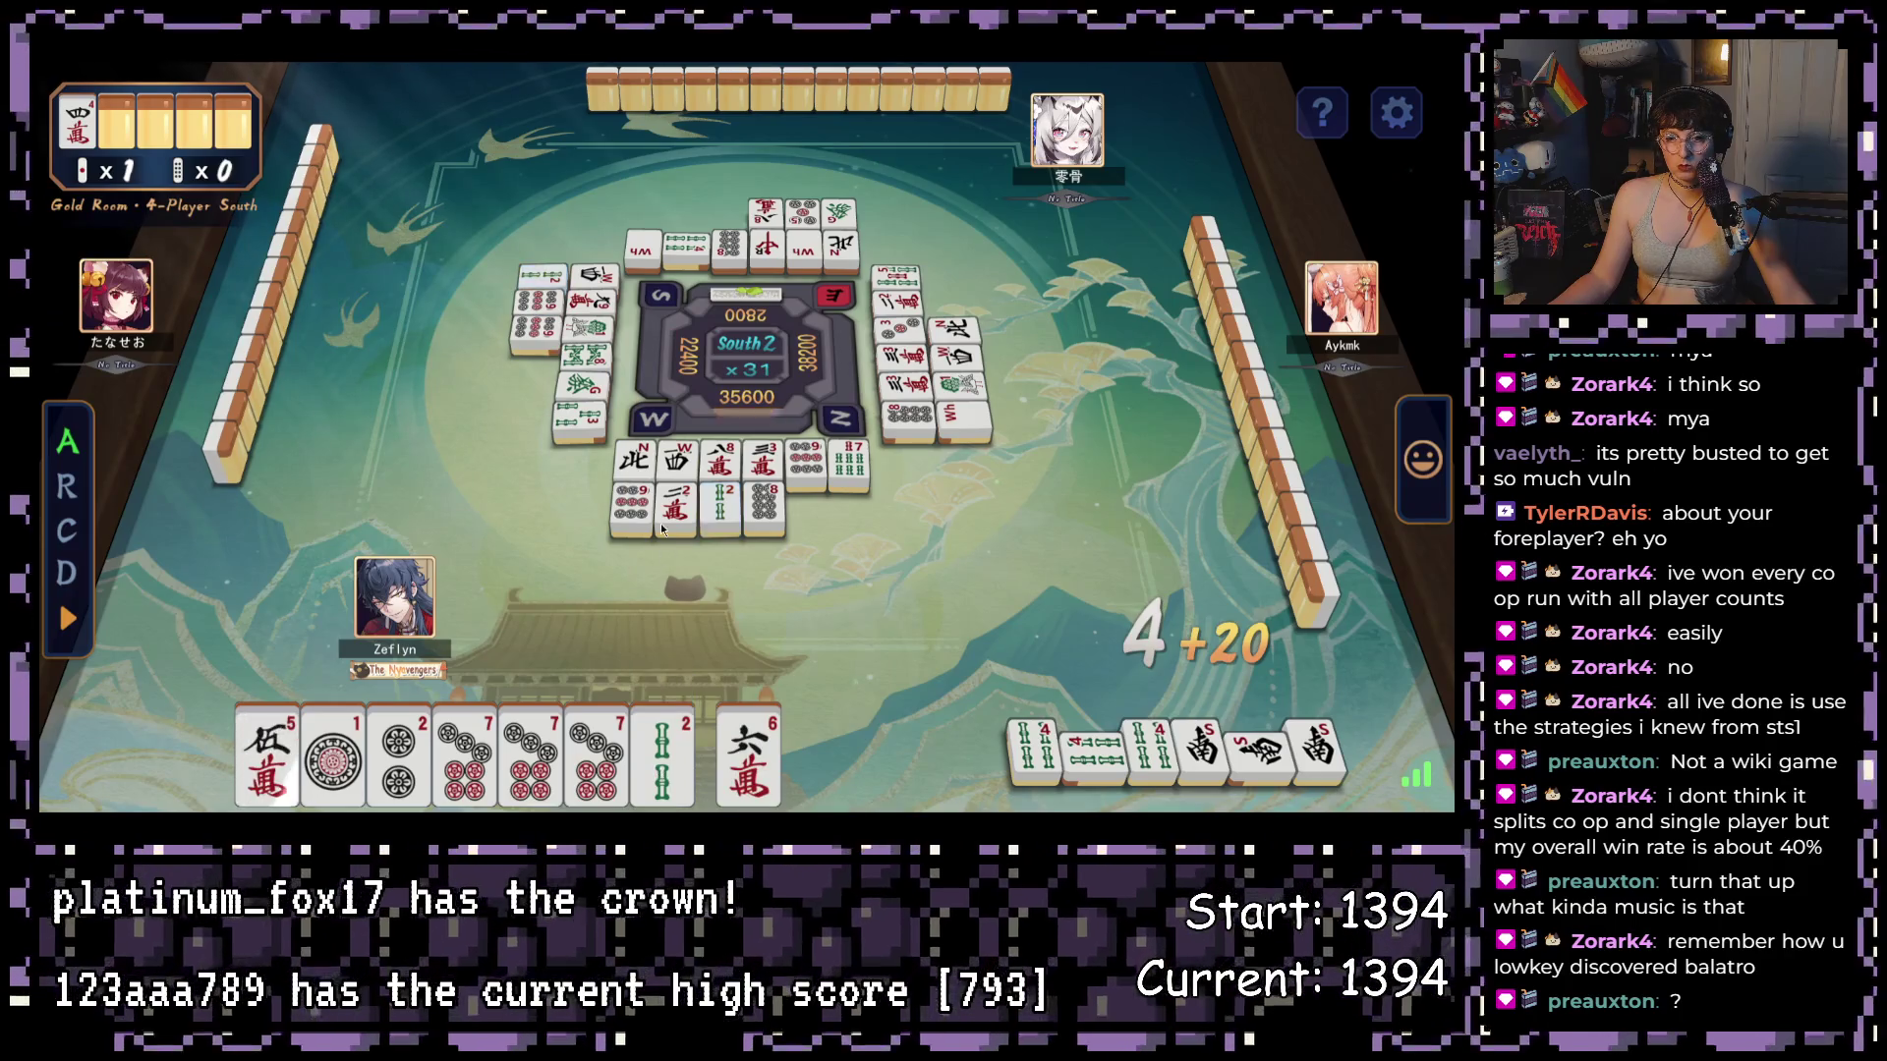
{"action": "left_click", "coordinate": [651, 730]}
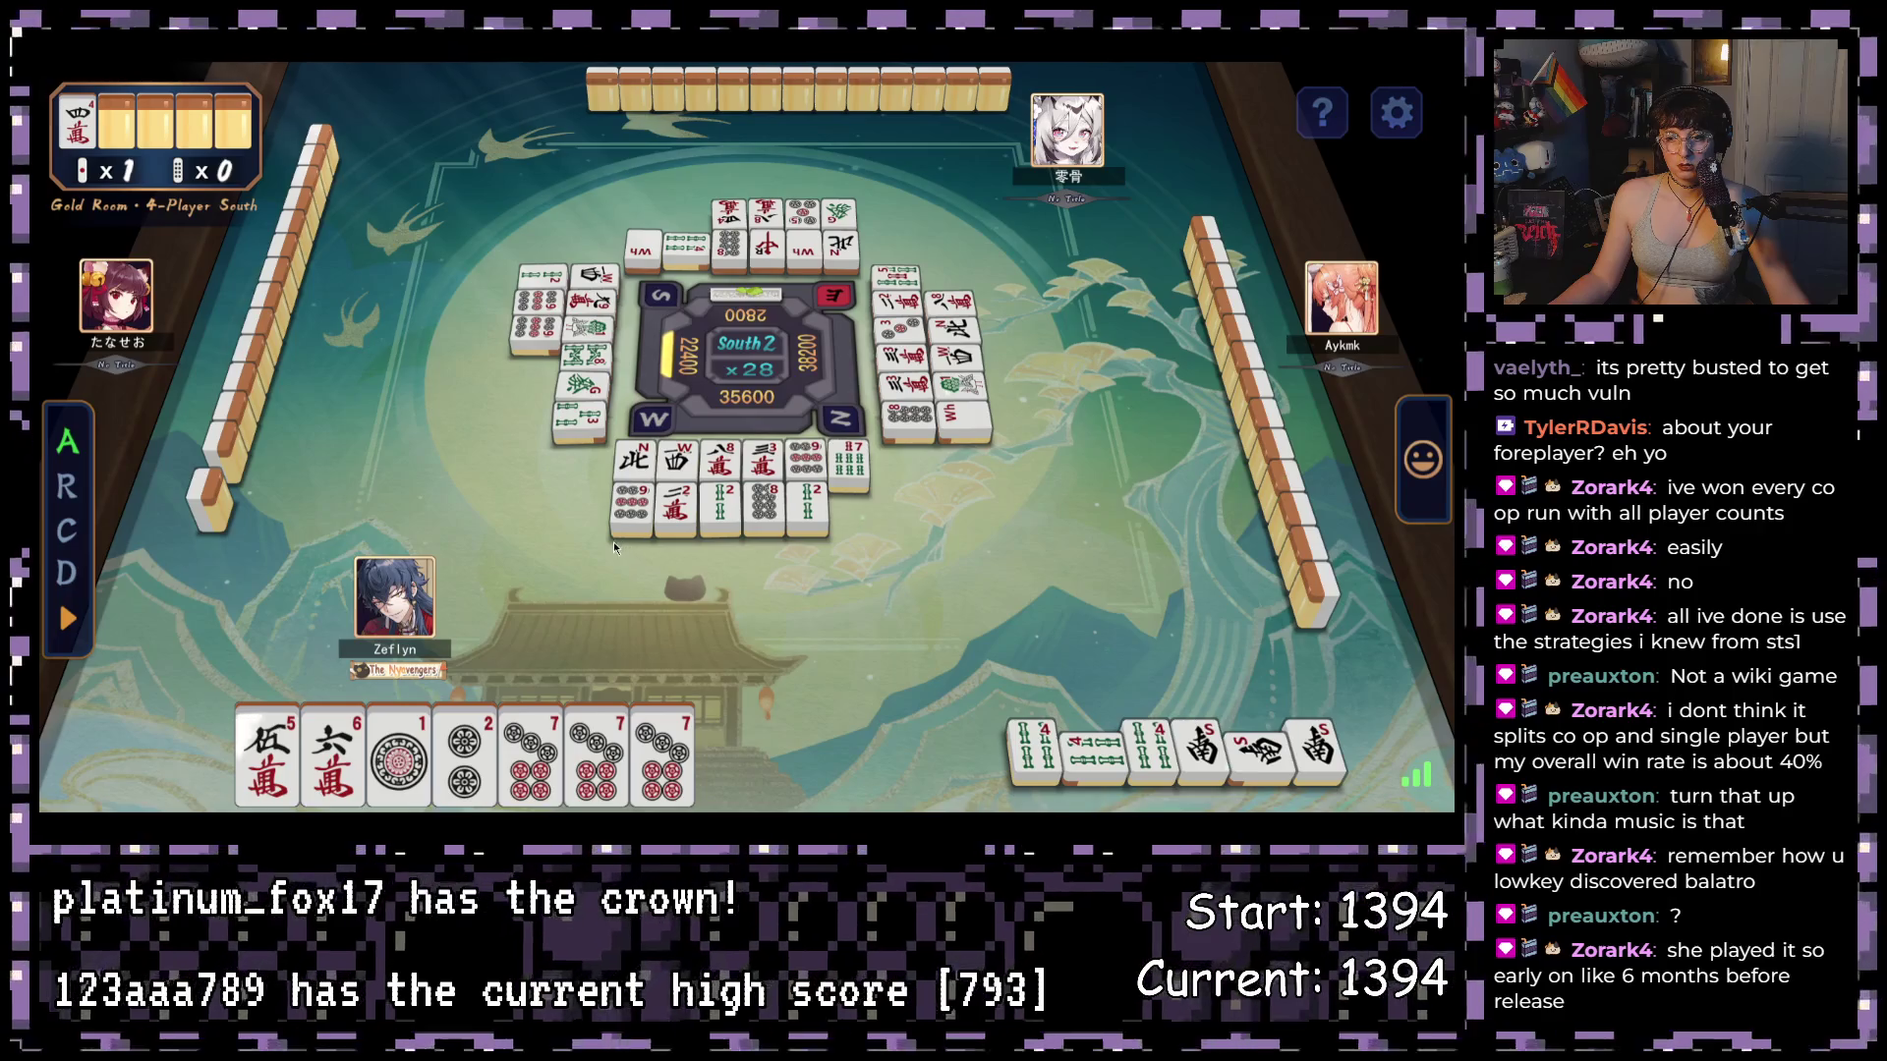
{"action": "mouse_move", "coordinate": [418, 774]}
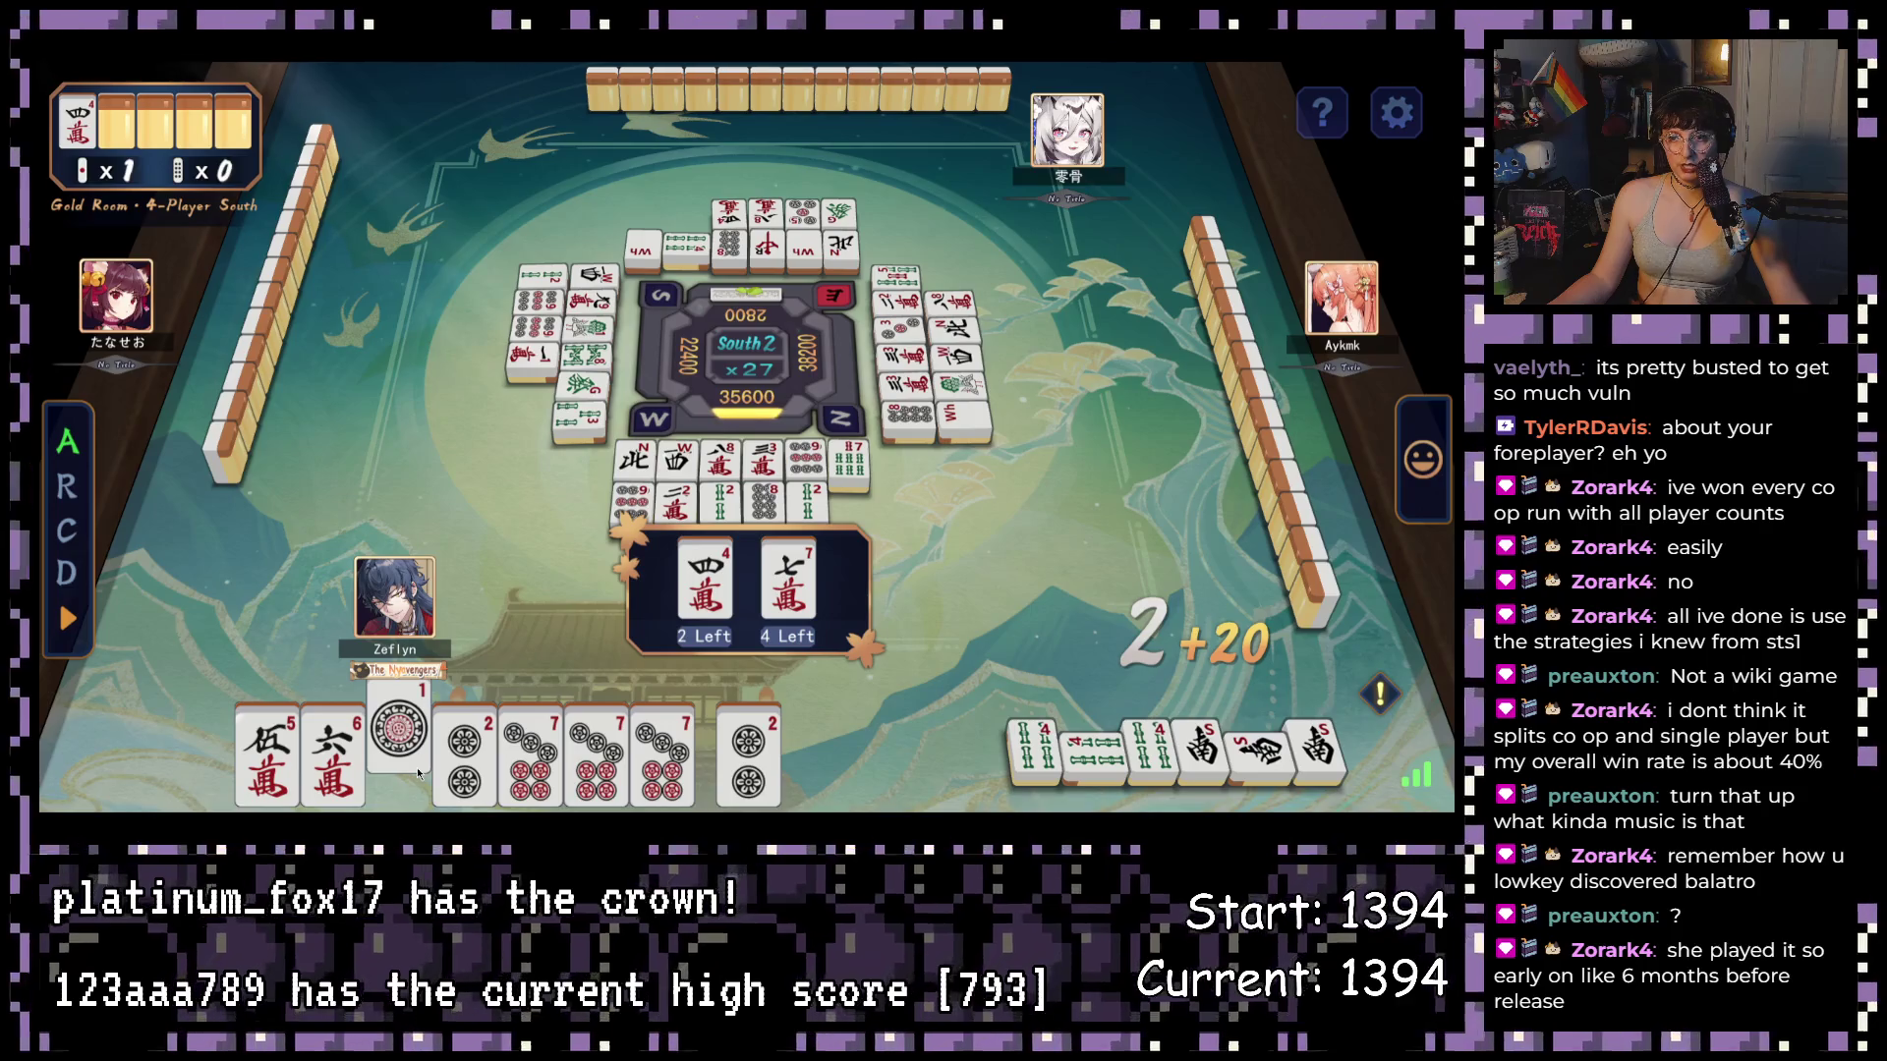
{"action": "left_click", "coordinate": [415, 767]}
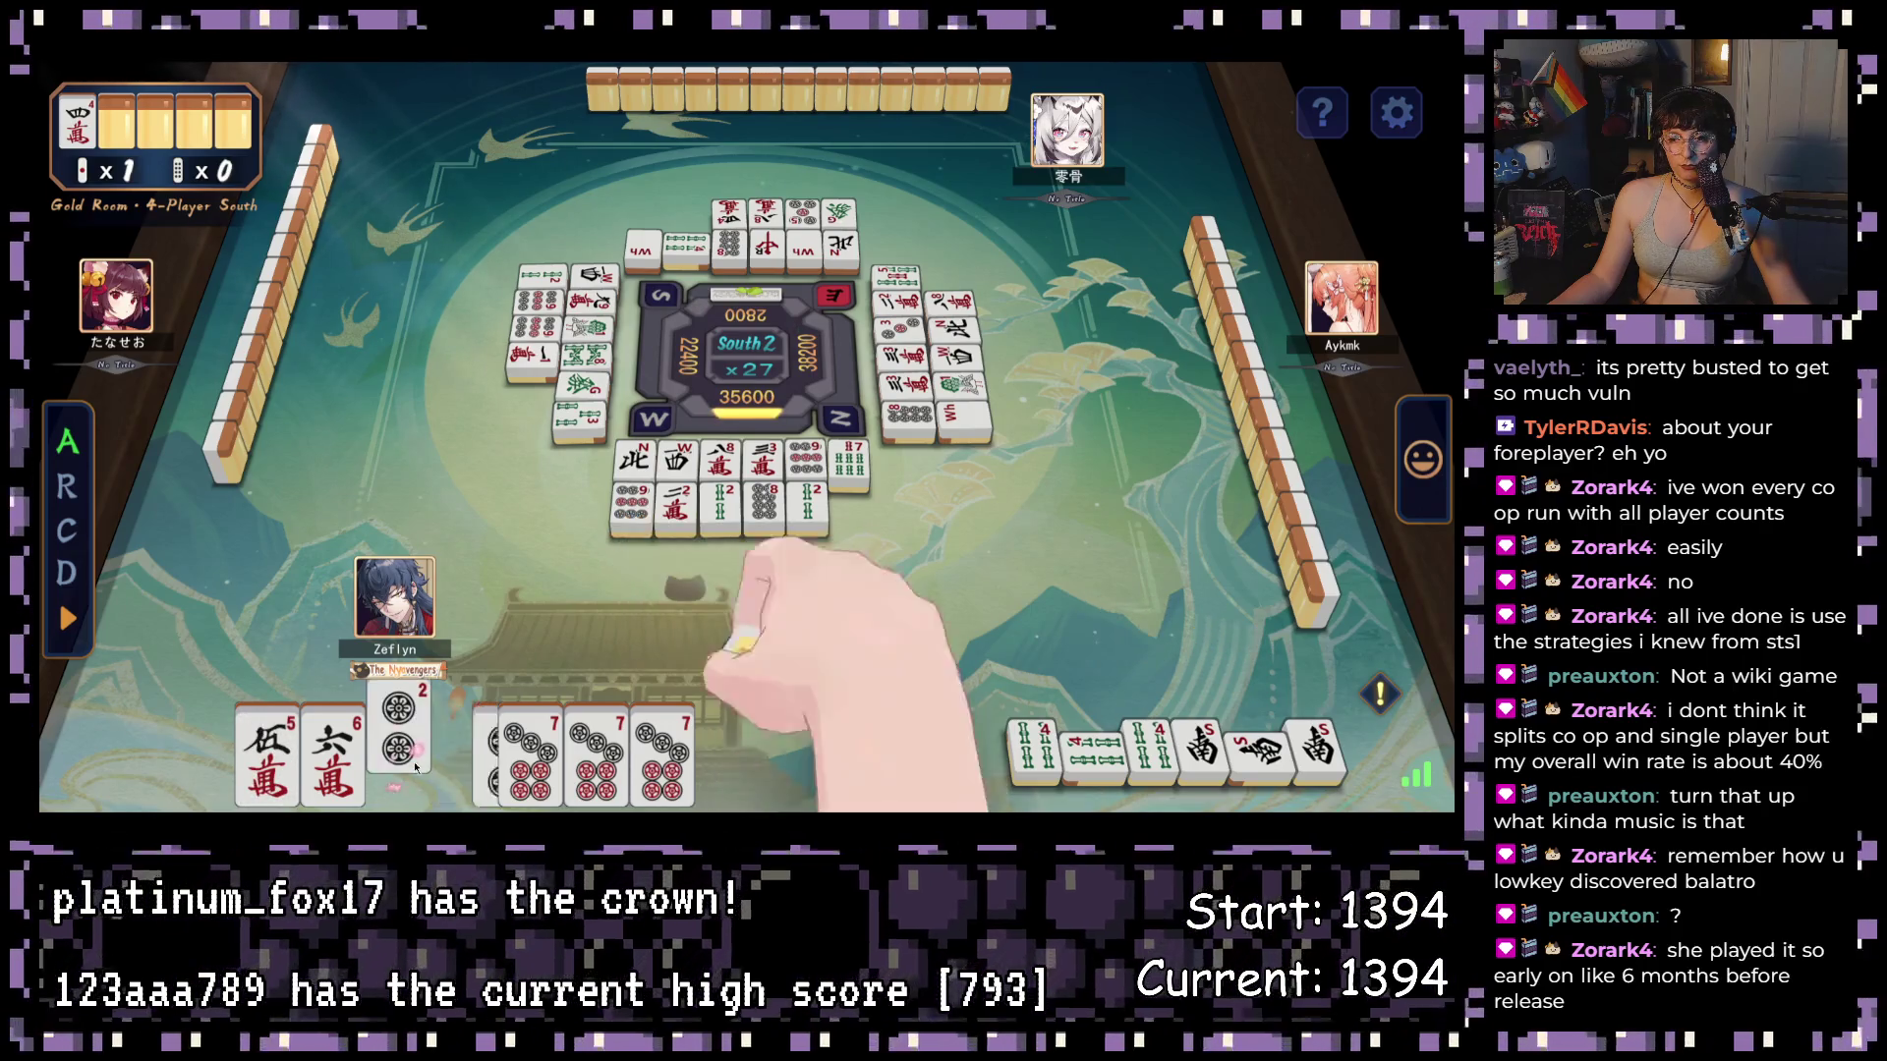
{"action": "left_click", "coordinate": [1401, 704]}
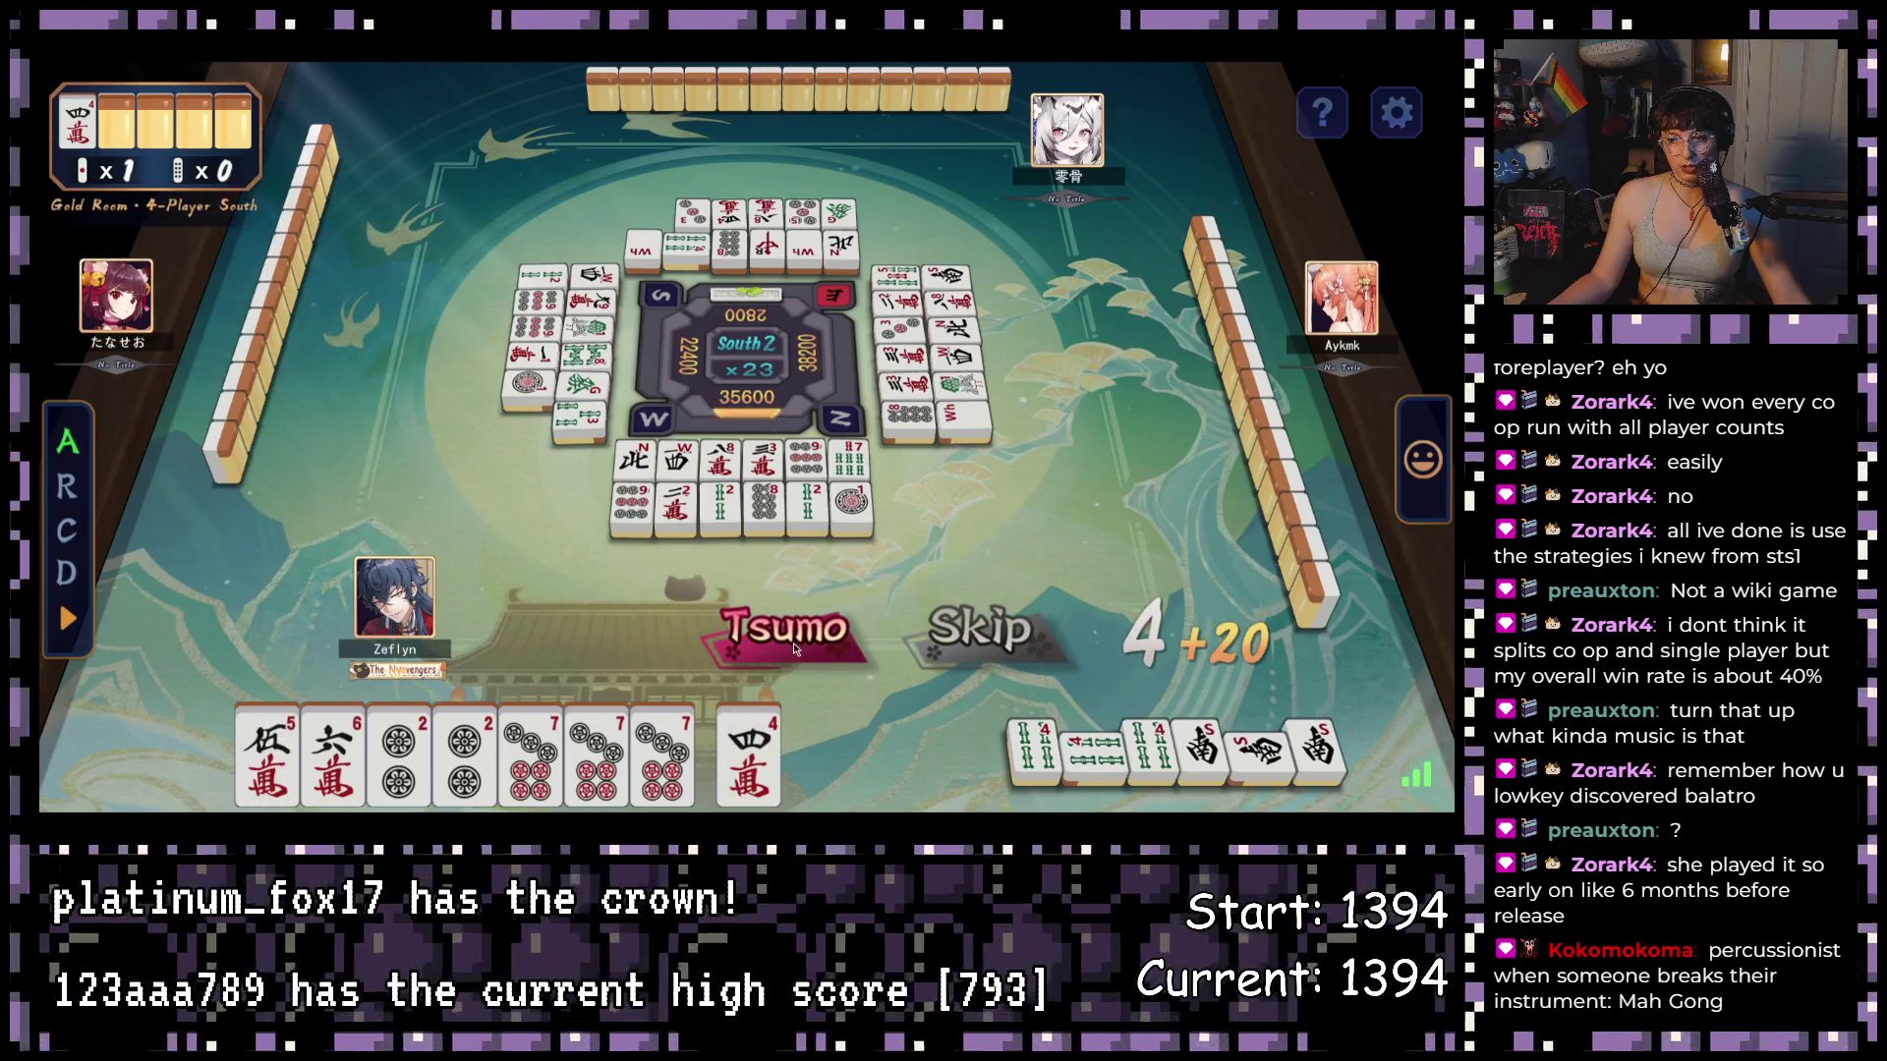
- Declare tsumo on the 4-man for 2 han 40 fu, reaching 1st on 39300, and continue
{"action": "left_click", "coordinate": [790, 640]}
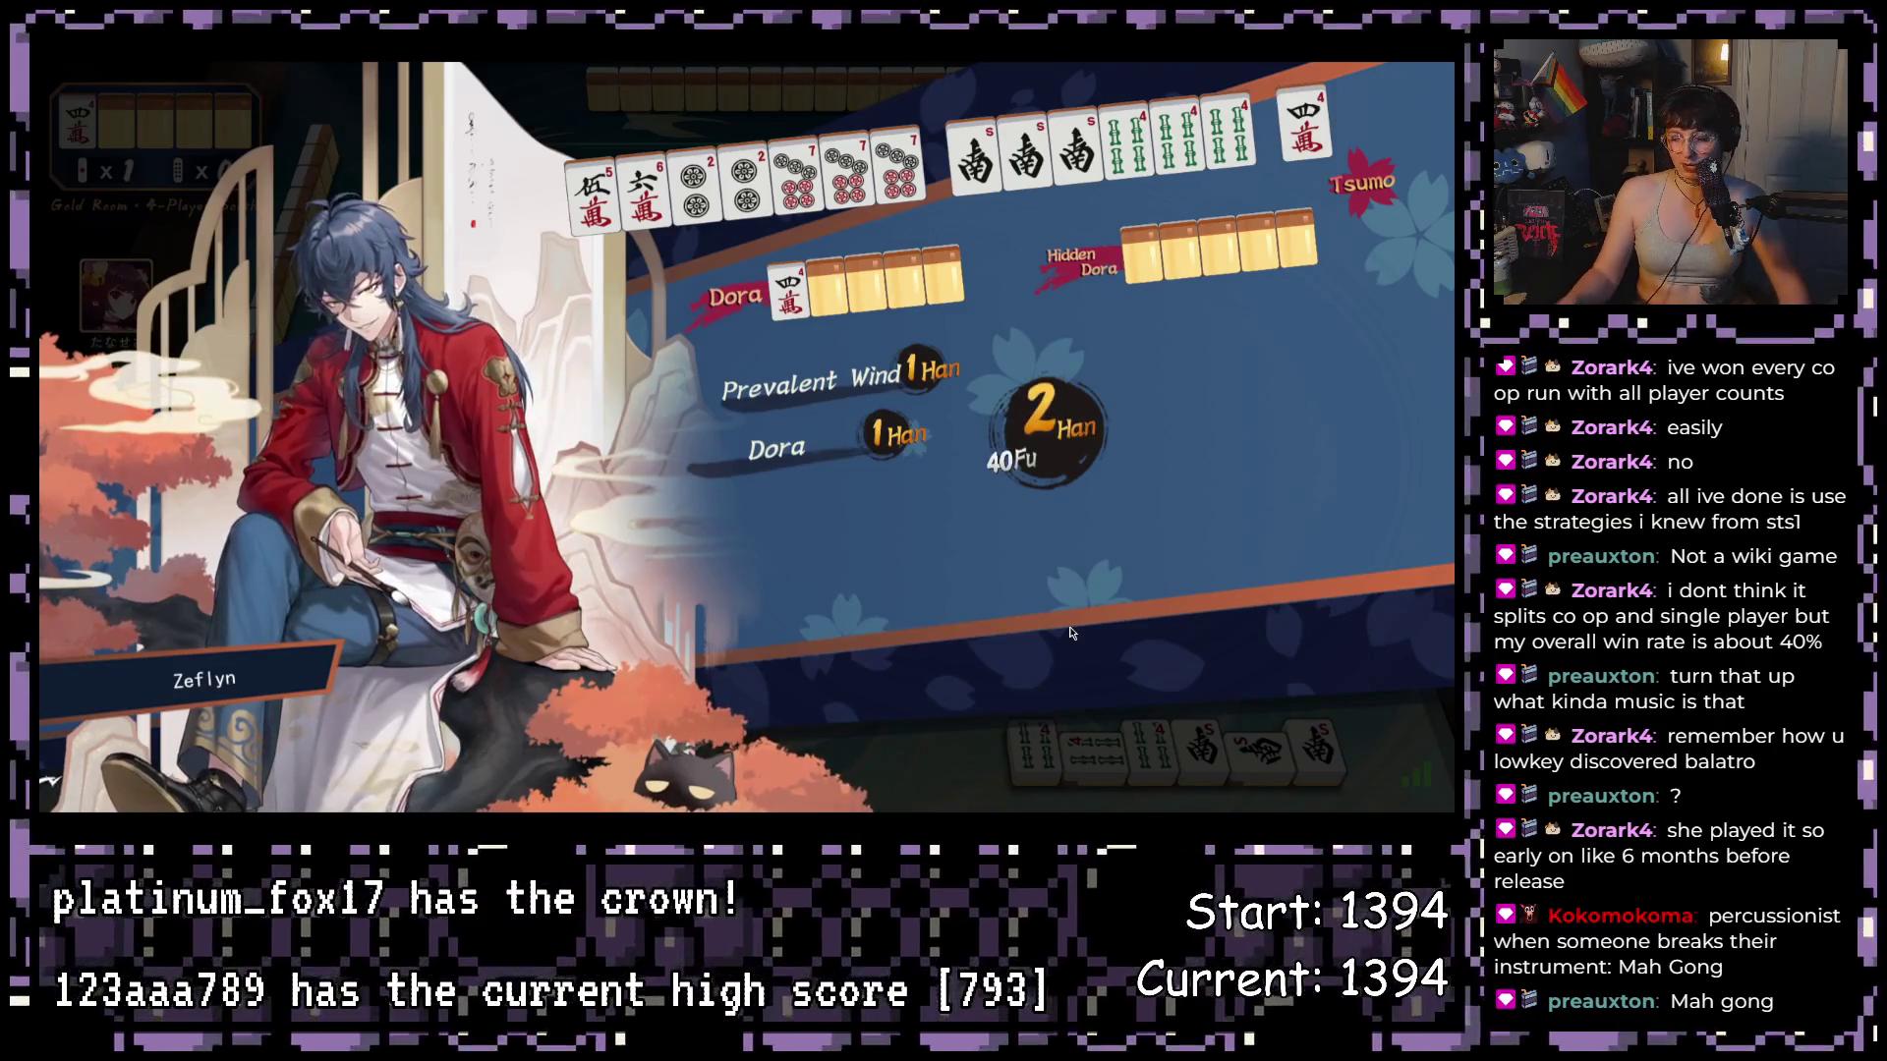
{"action": "left_click", "coordinate": [1306, 759]}
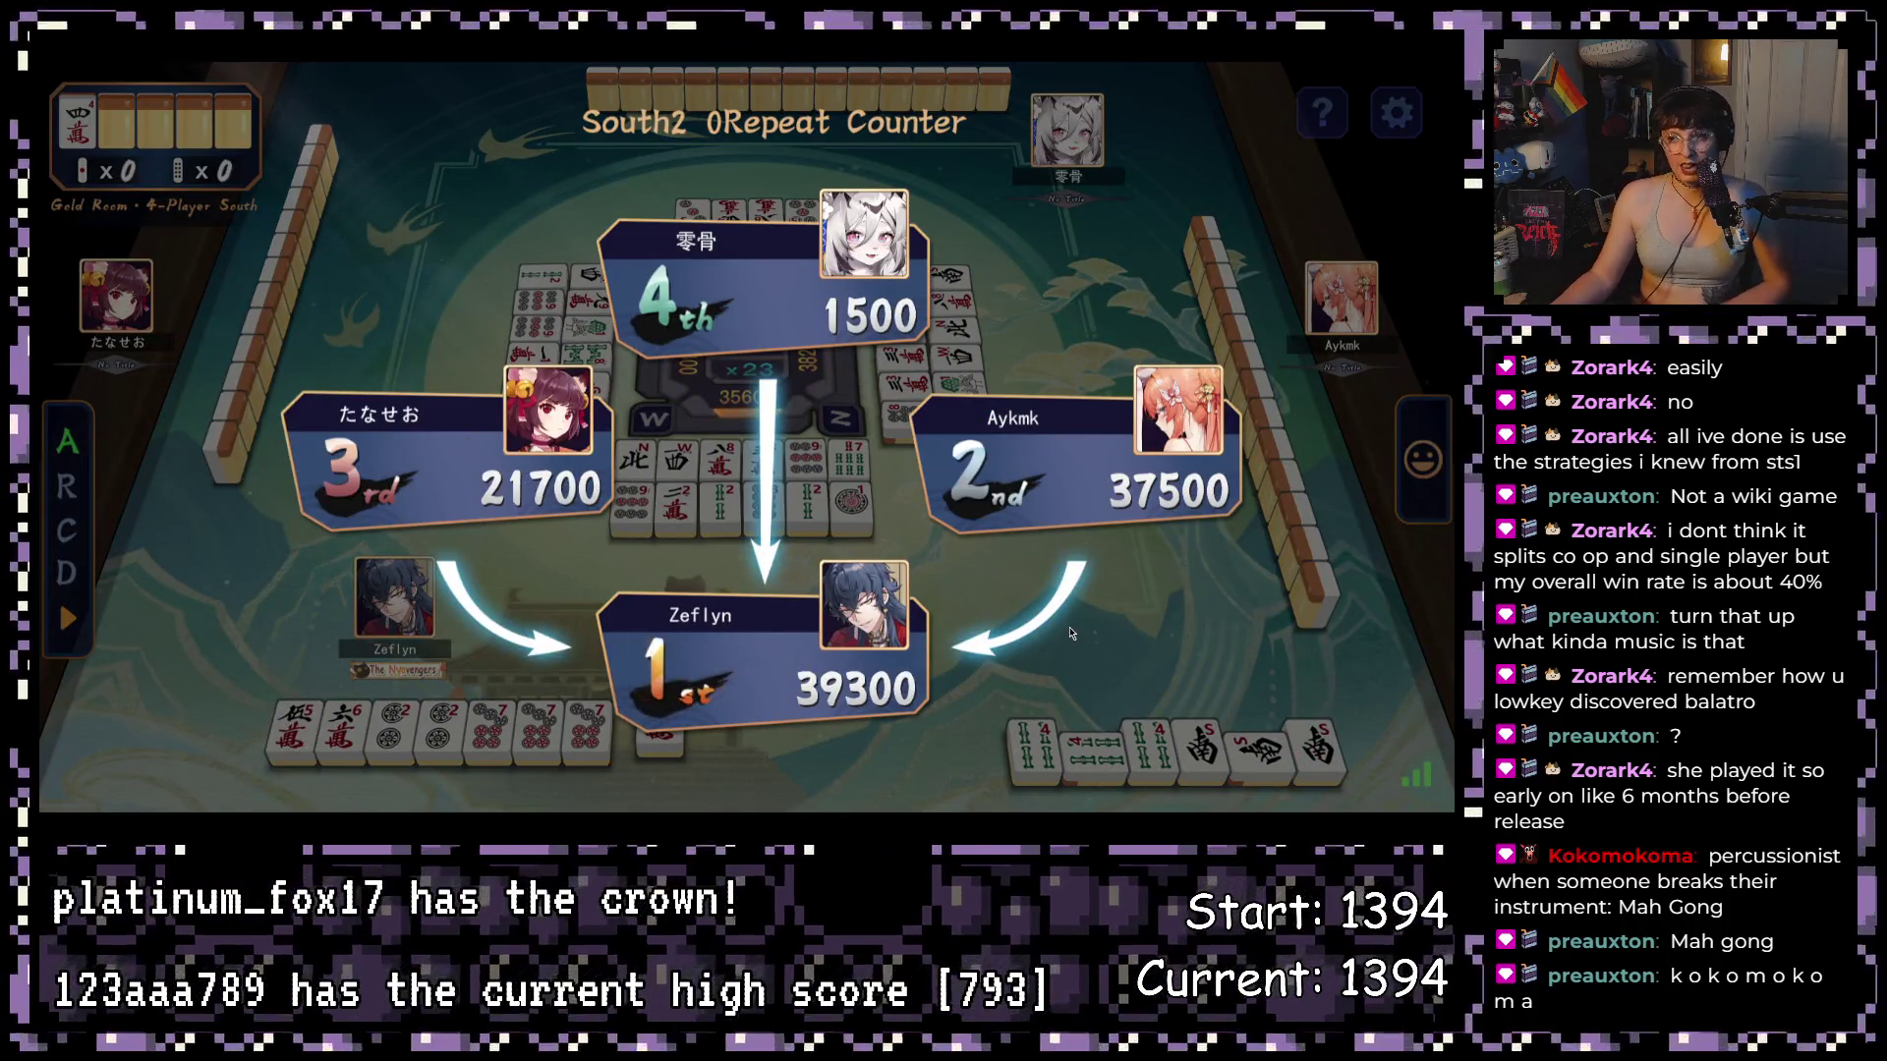
{"action": "left_click", "coordinate": [1335, 764]}
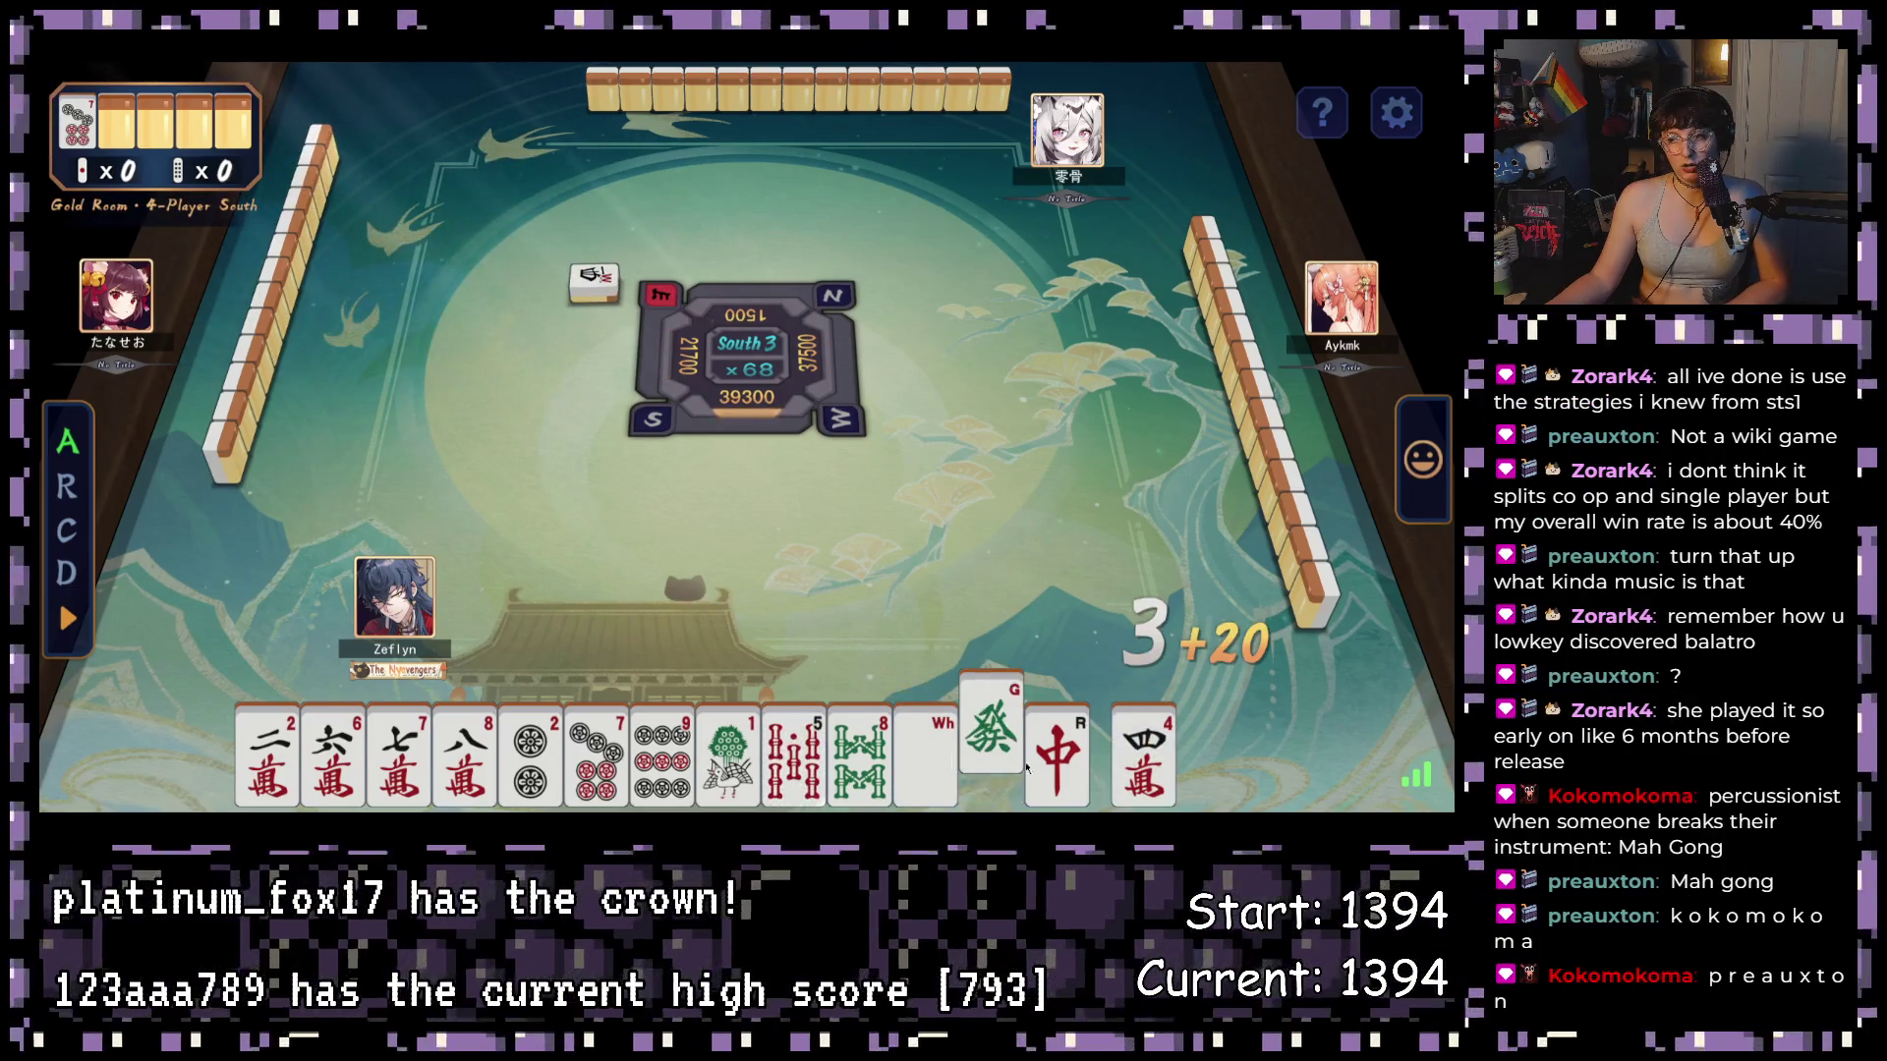
- Throw away the 1-sou, the red, white and green dragons, and a 9-sou
{"action": "left_click", "coordinate": [728, 752]}
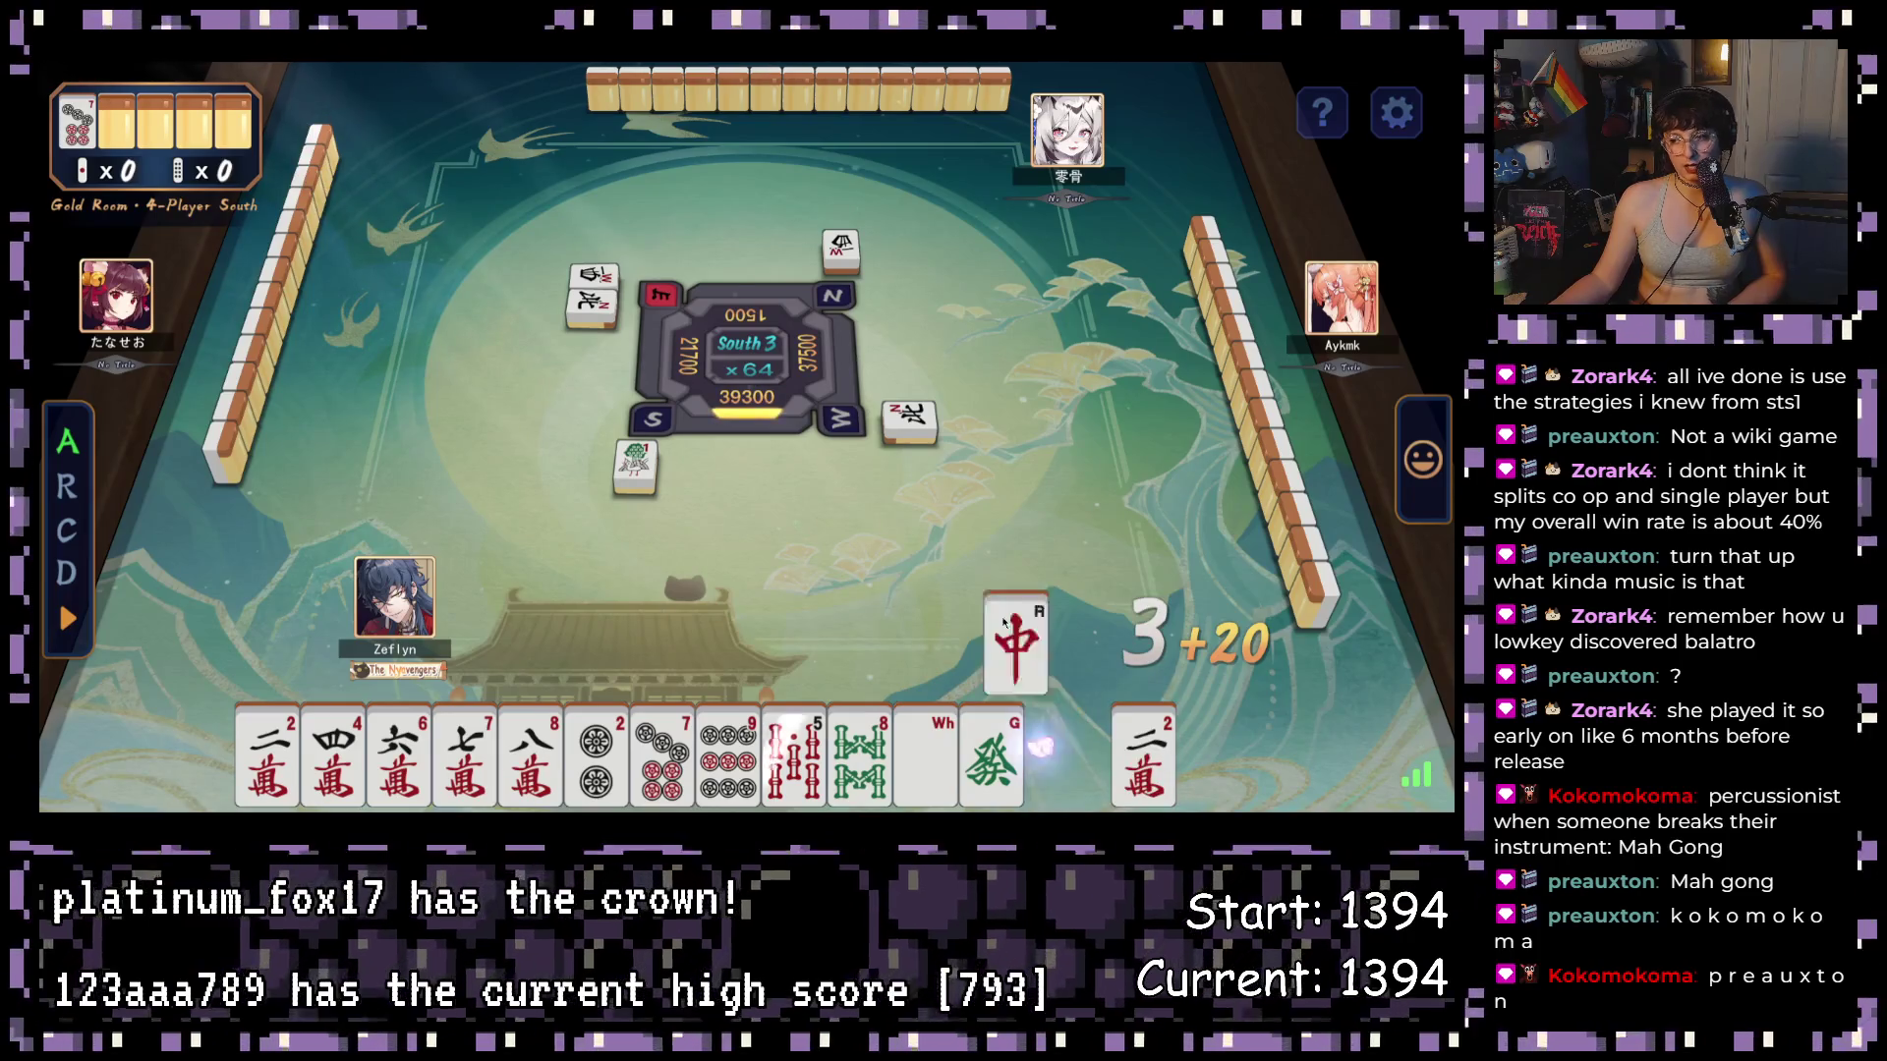
{"action": "left_click", "coordinate": [1048, 747]}
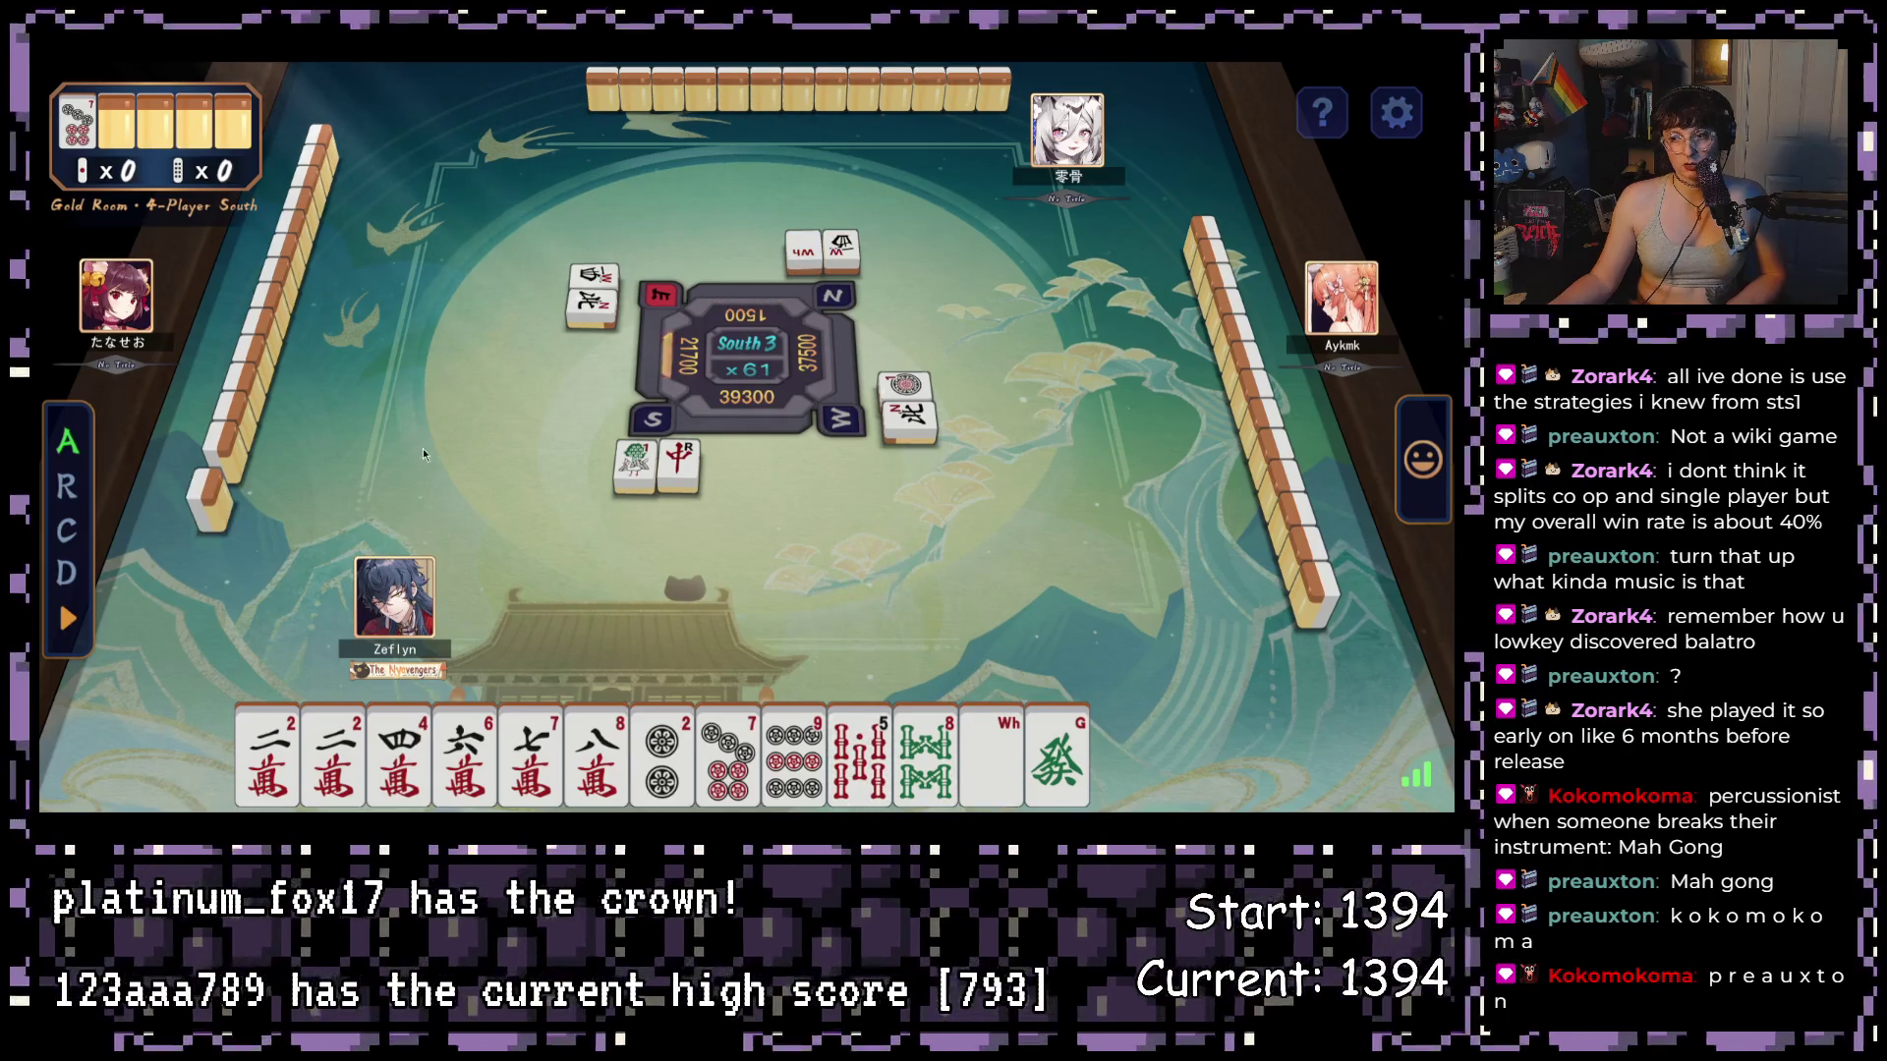
{"action": "left_click", "coordinate": [1021, 755]}
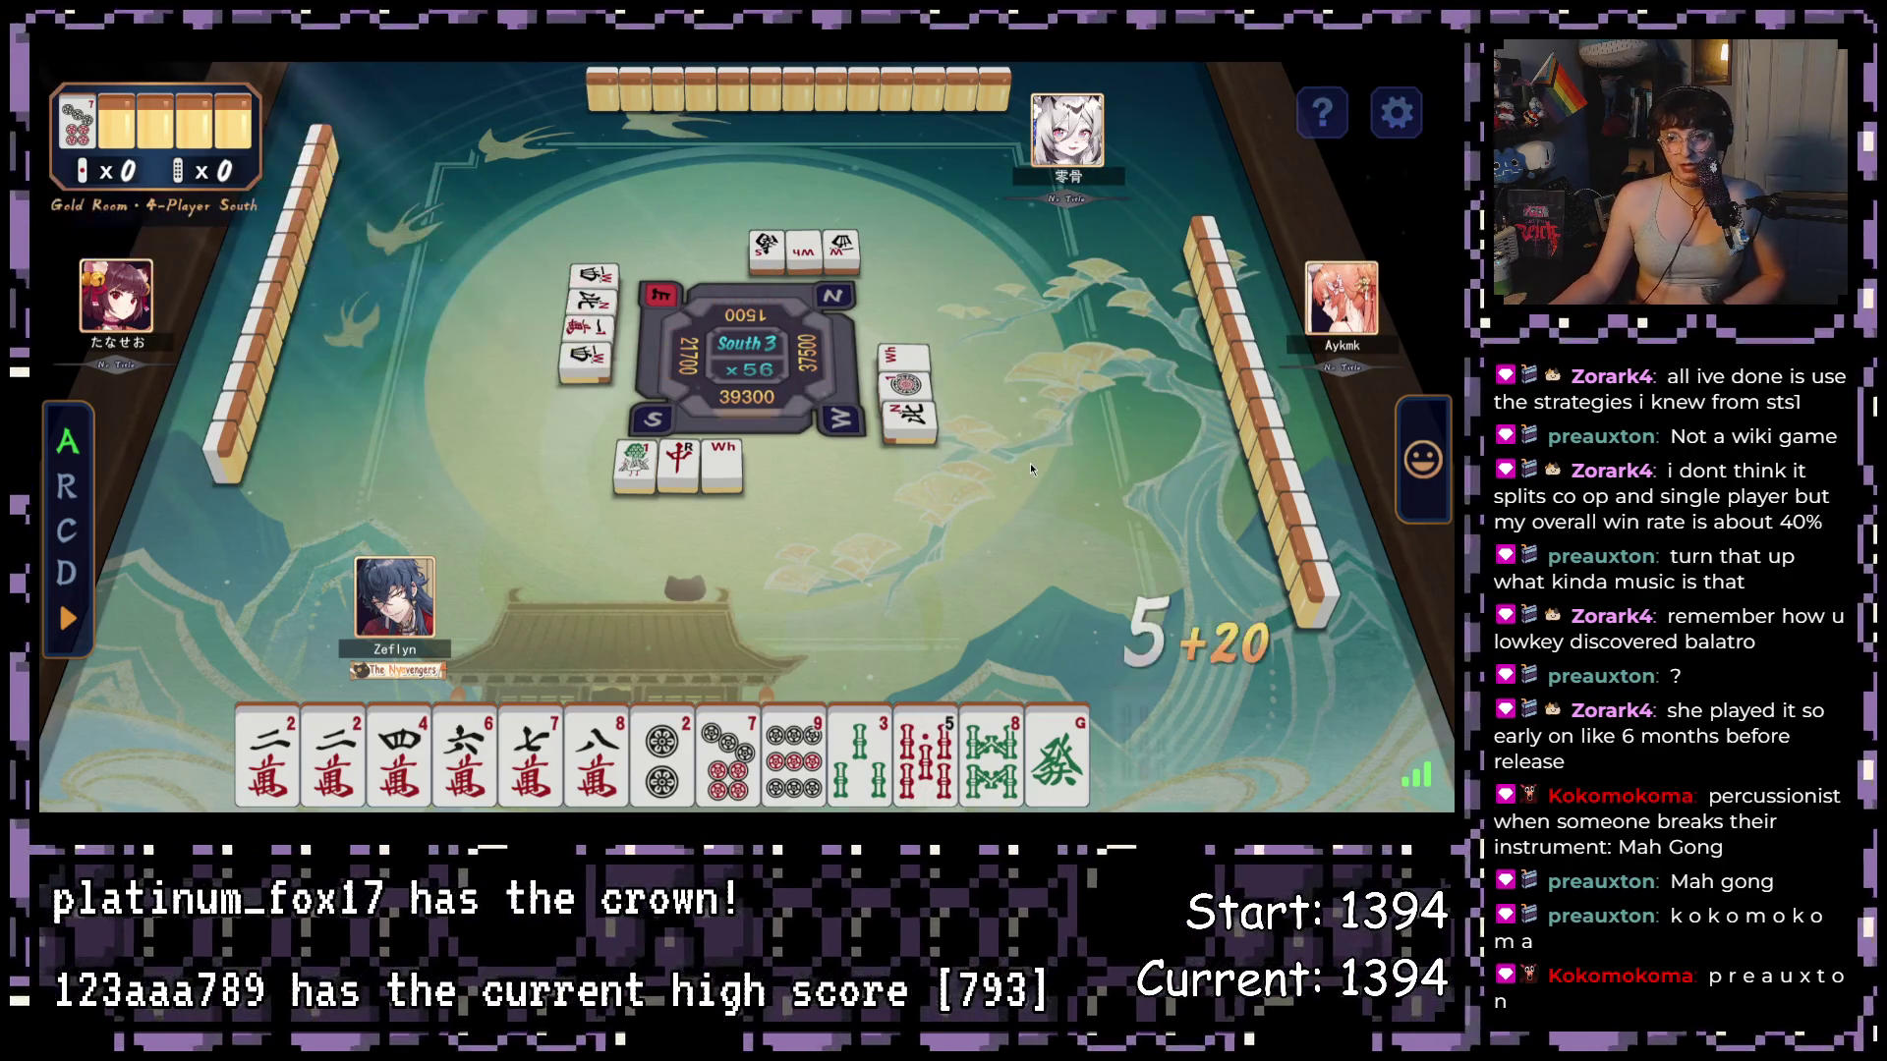
{"action": "left_click", "coordinate": [1057, 757]}
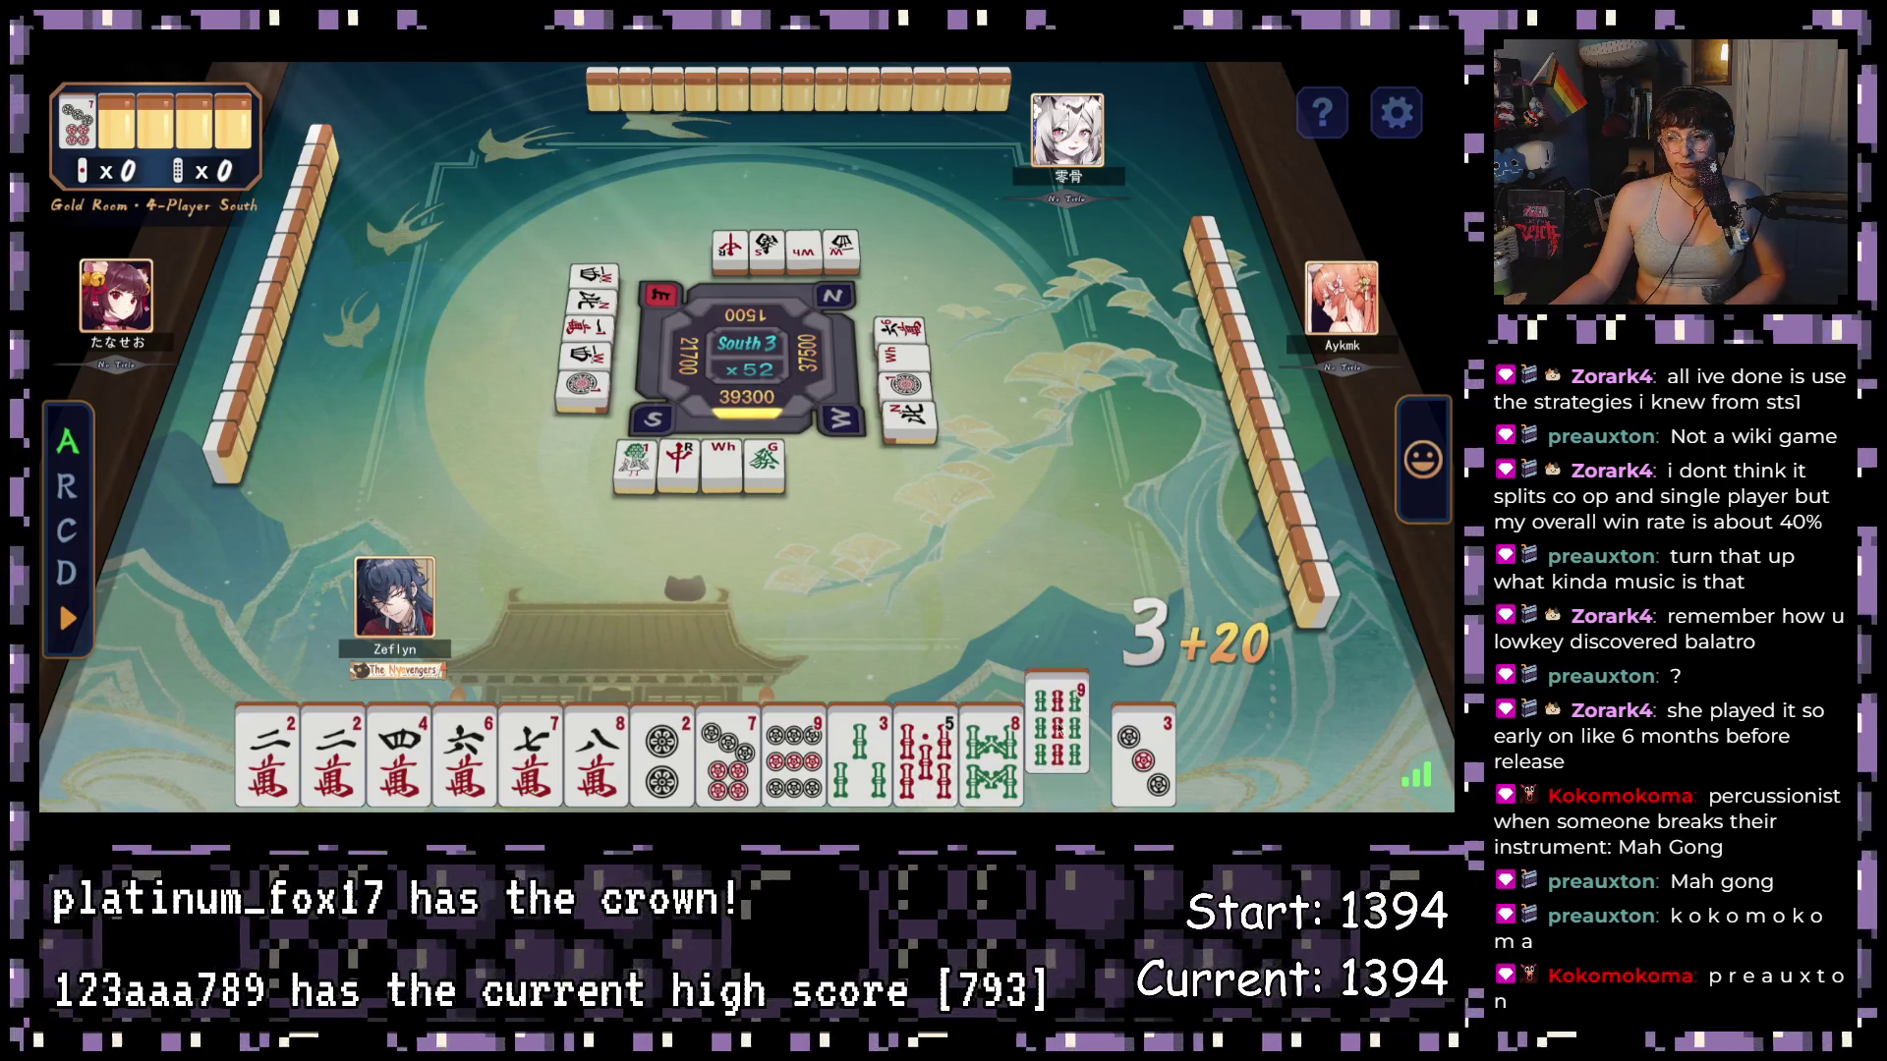
{"action": "left_click", "coordinate": [1042, 757]}
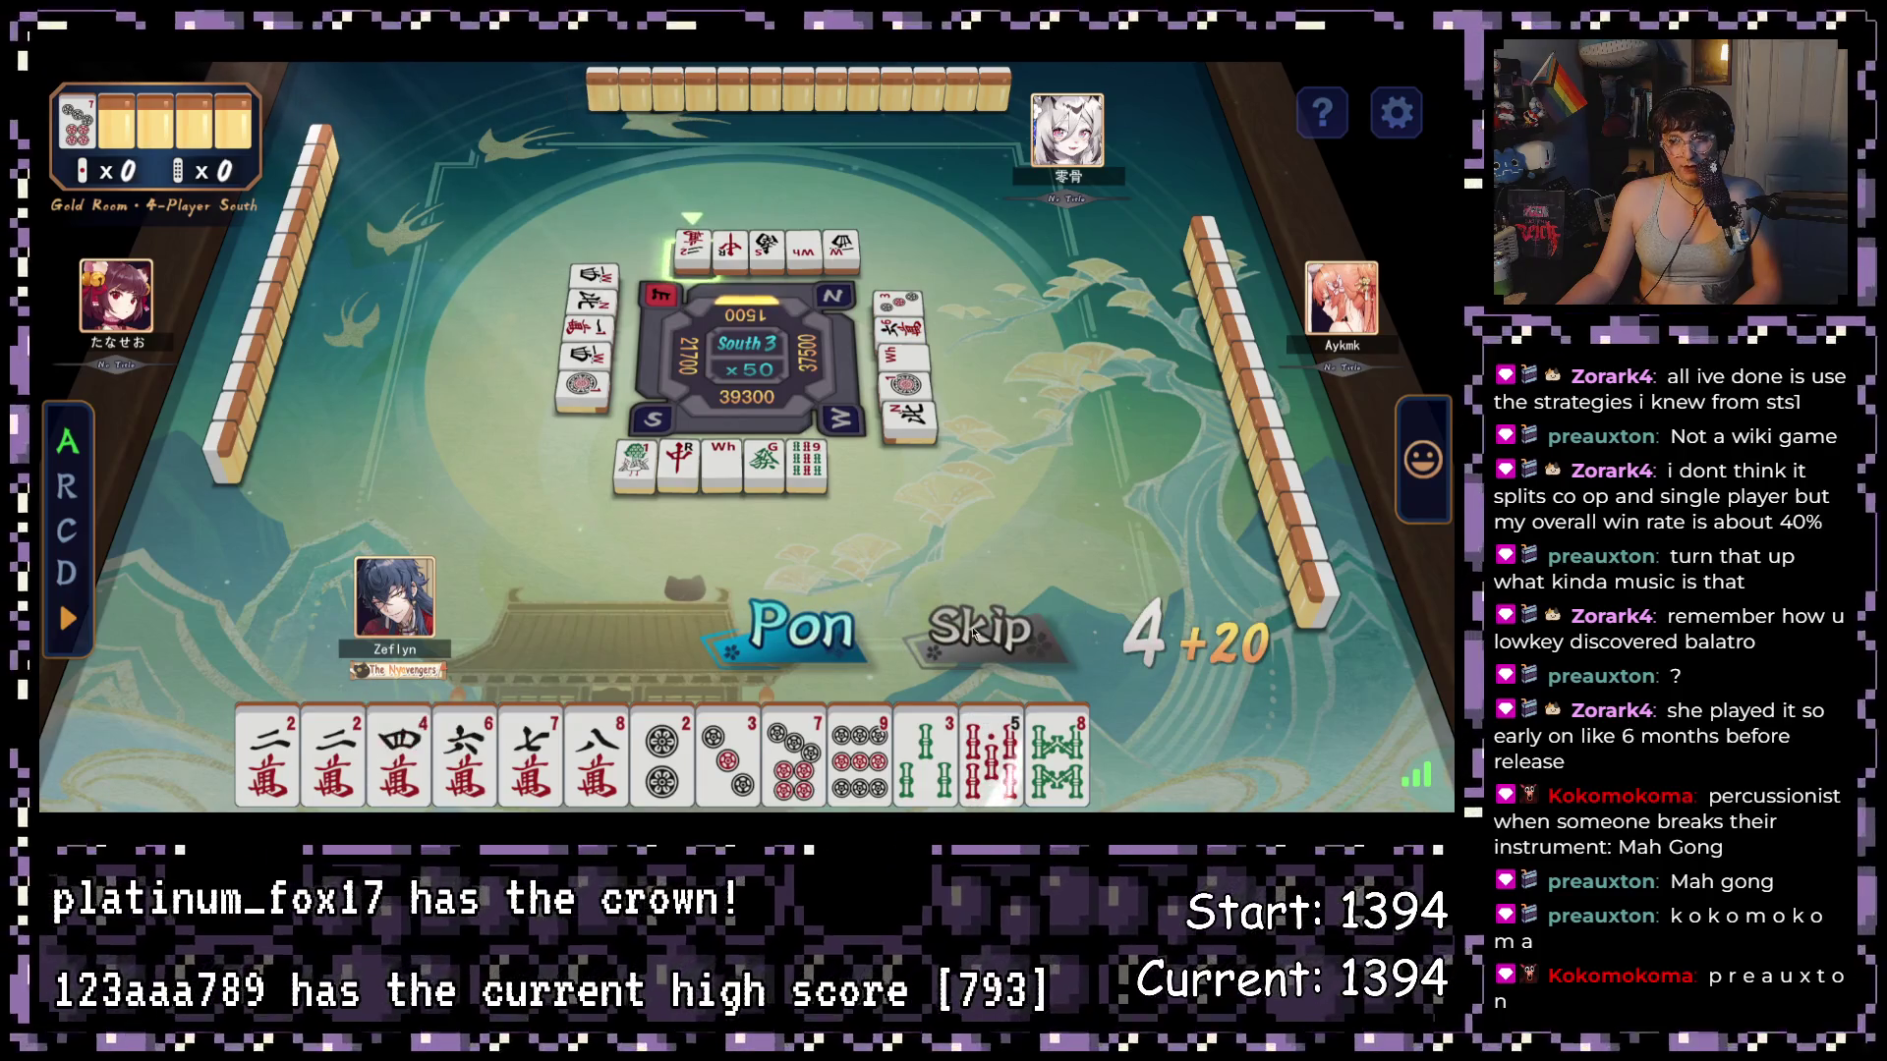
- Skip the pon call, then discard the 8-sou, 9-pin, East wind and a 7-man
{"action": "left_click", "coordinate": [973, 632]}
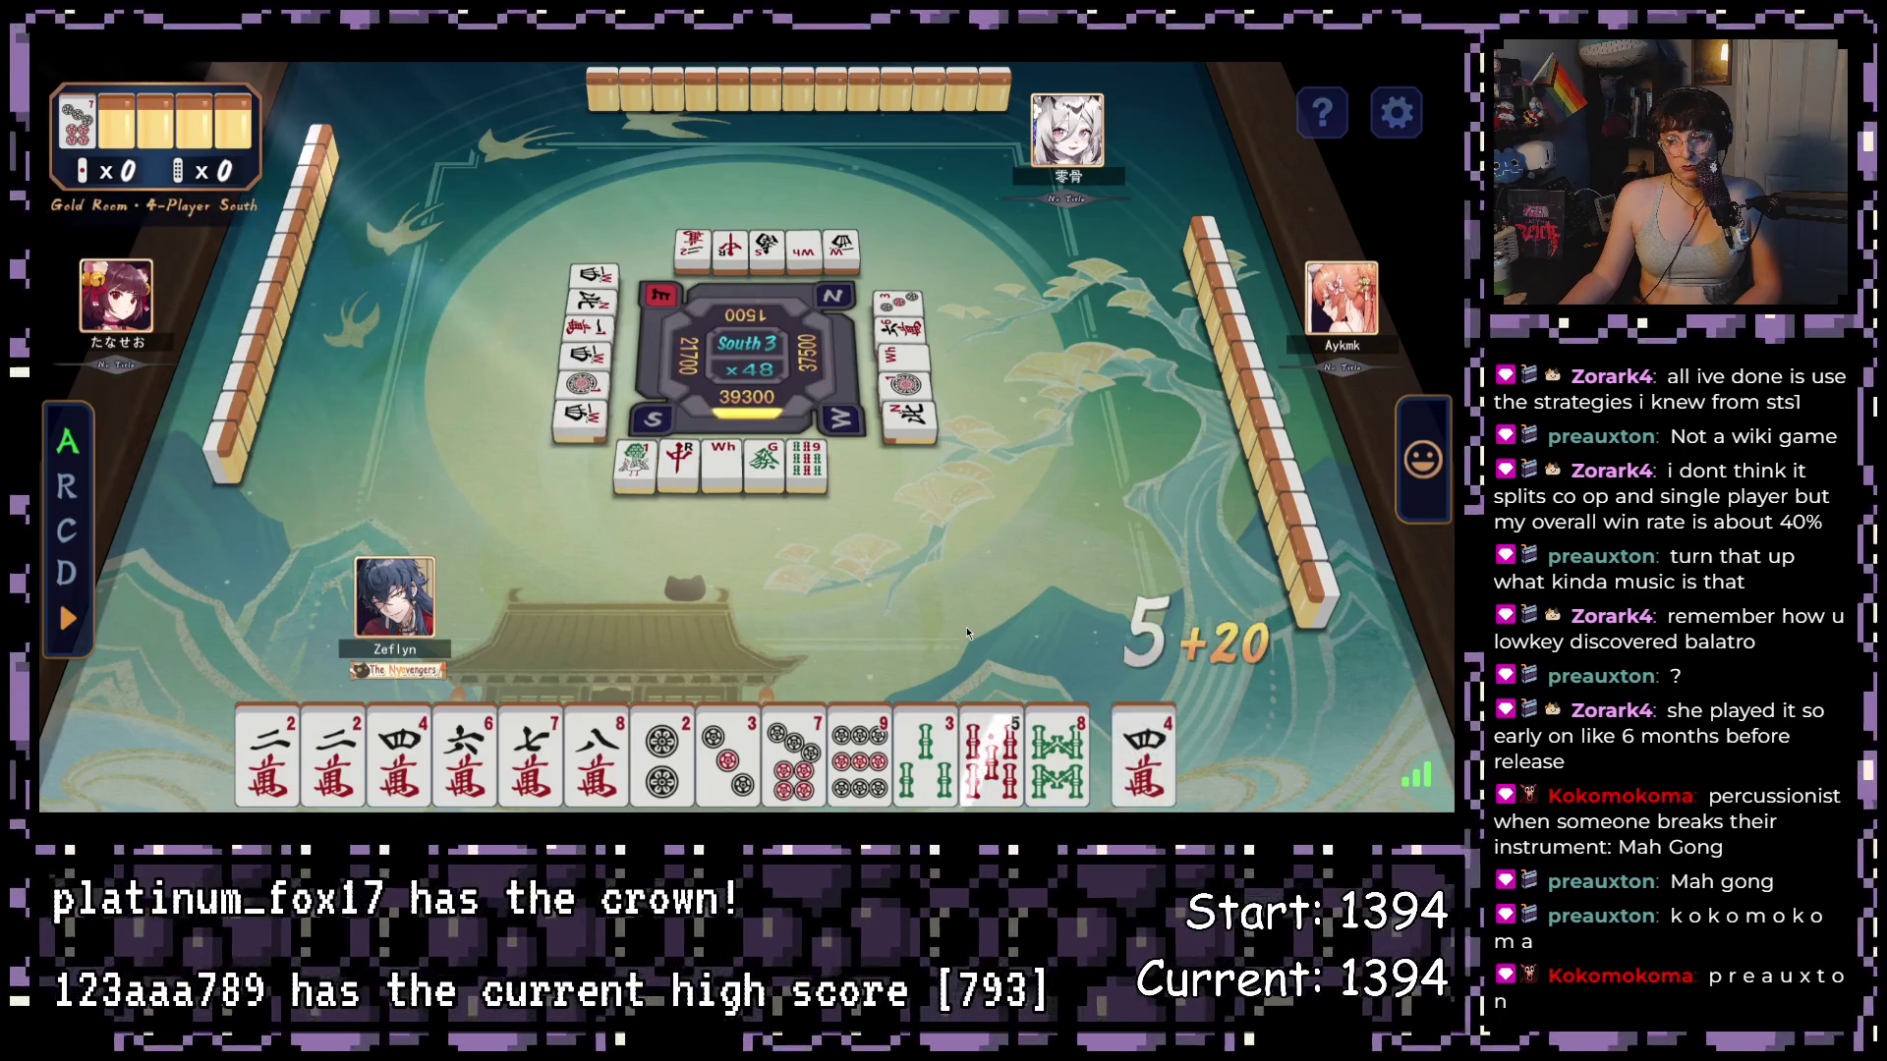
{"action": "left_click", "coordinate": [1057, 742]}
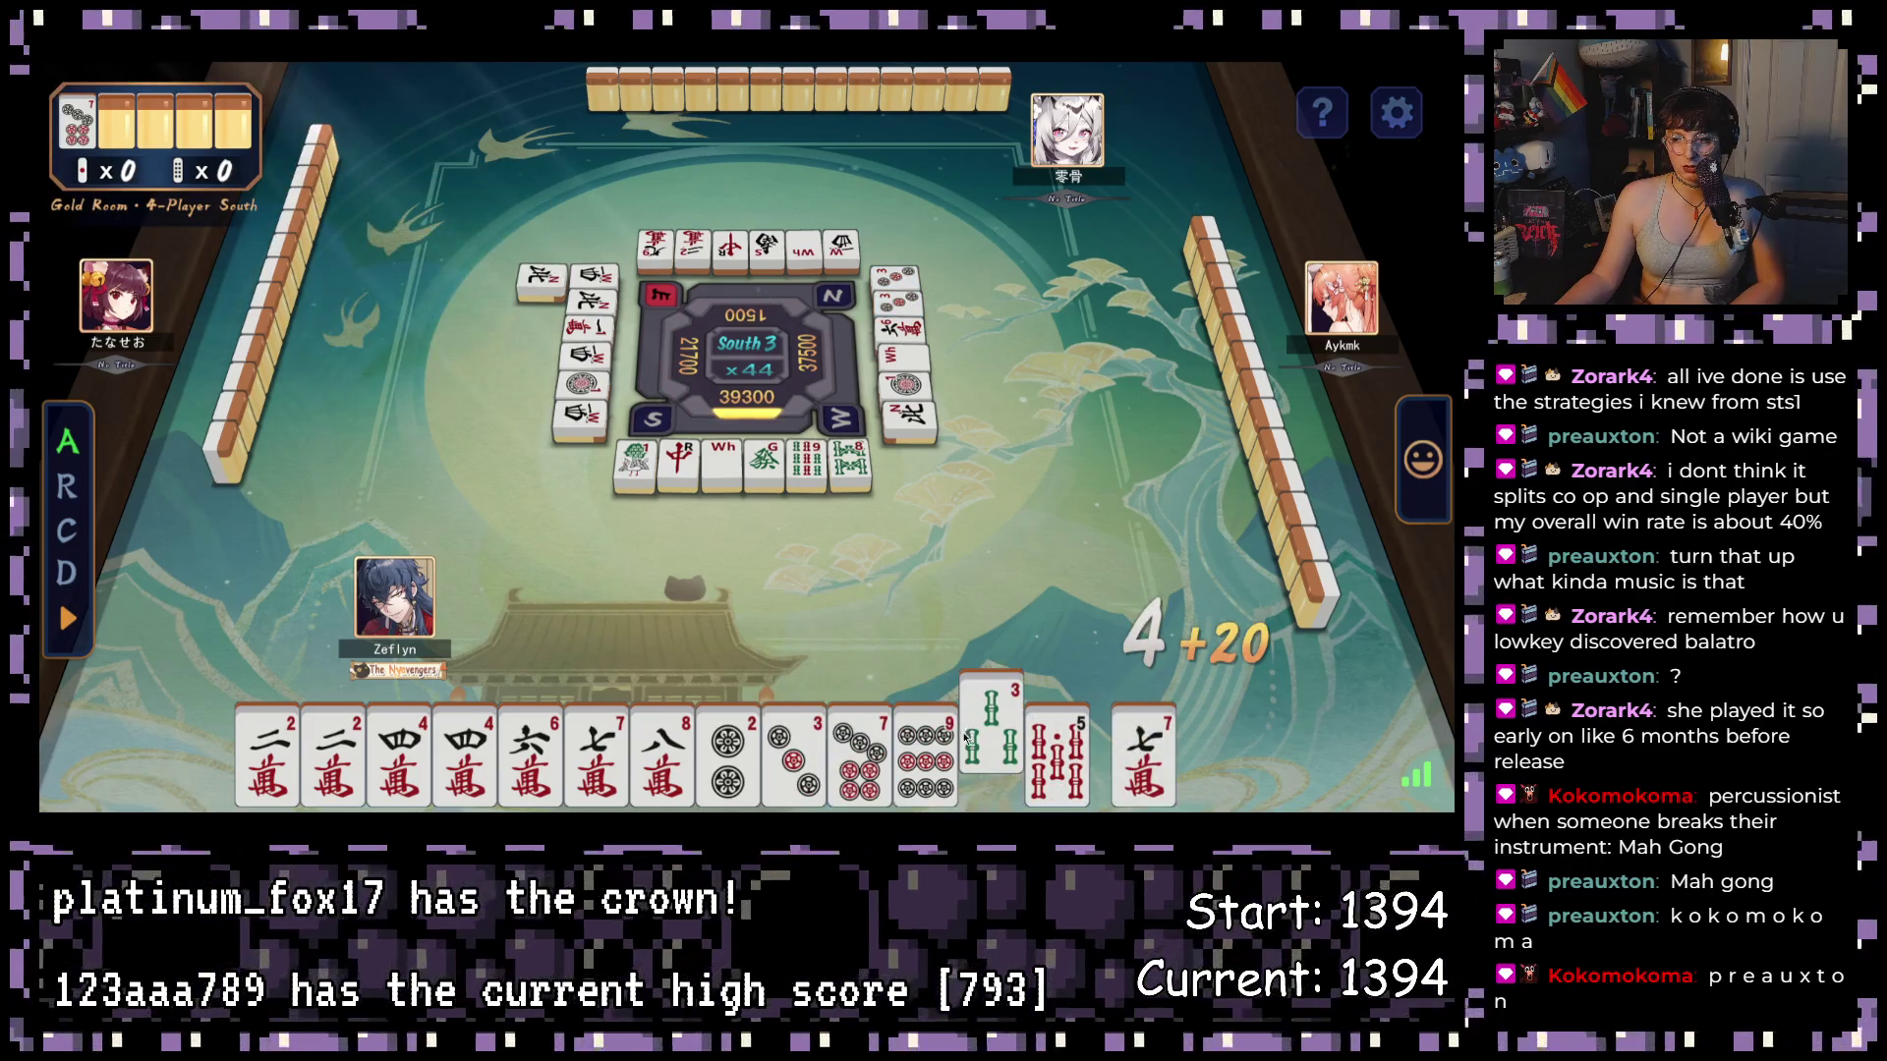
{"action": "left_click", "coordinate": [929, 755]}
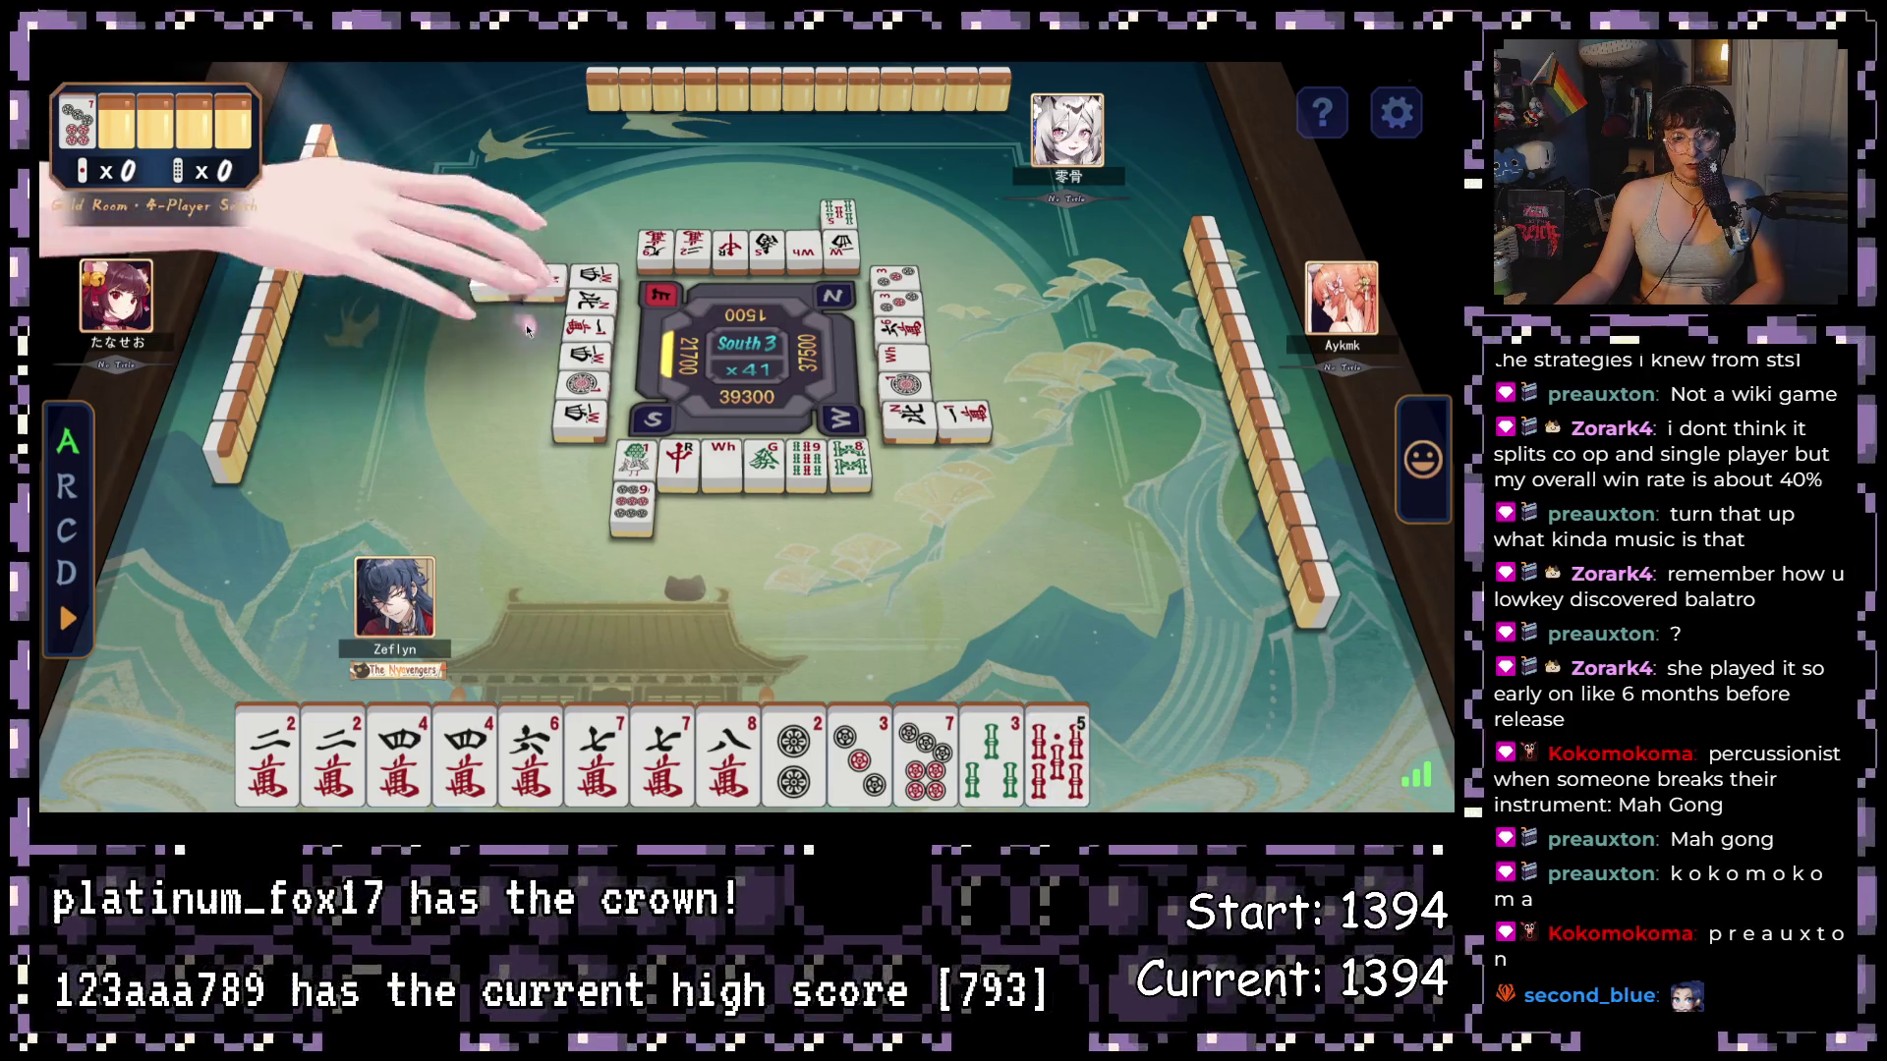
{"action": "left_click", "coordinate": [1143, 757]}
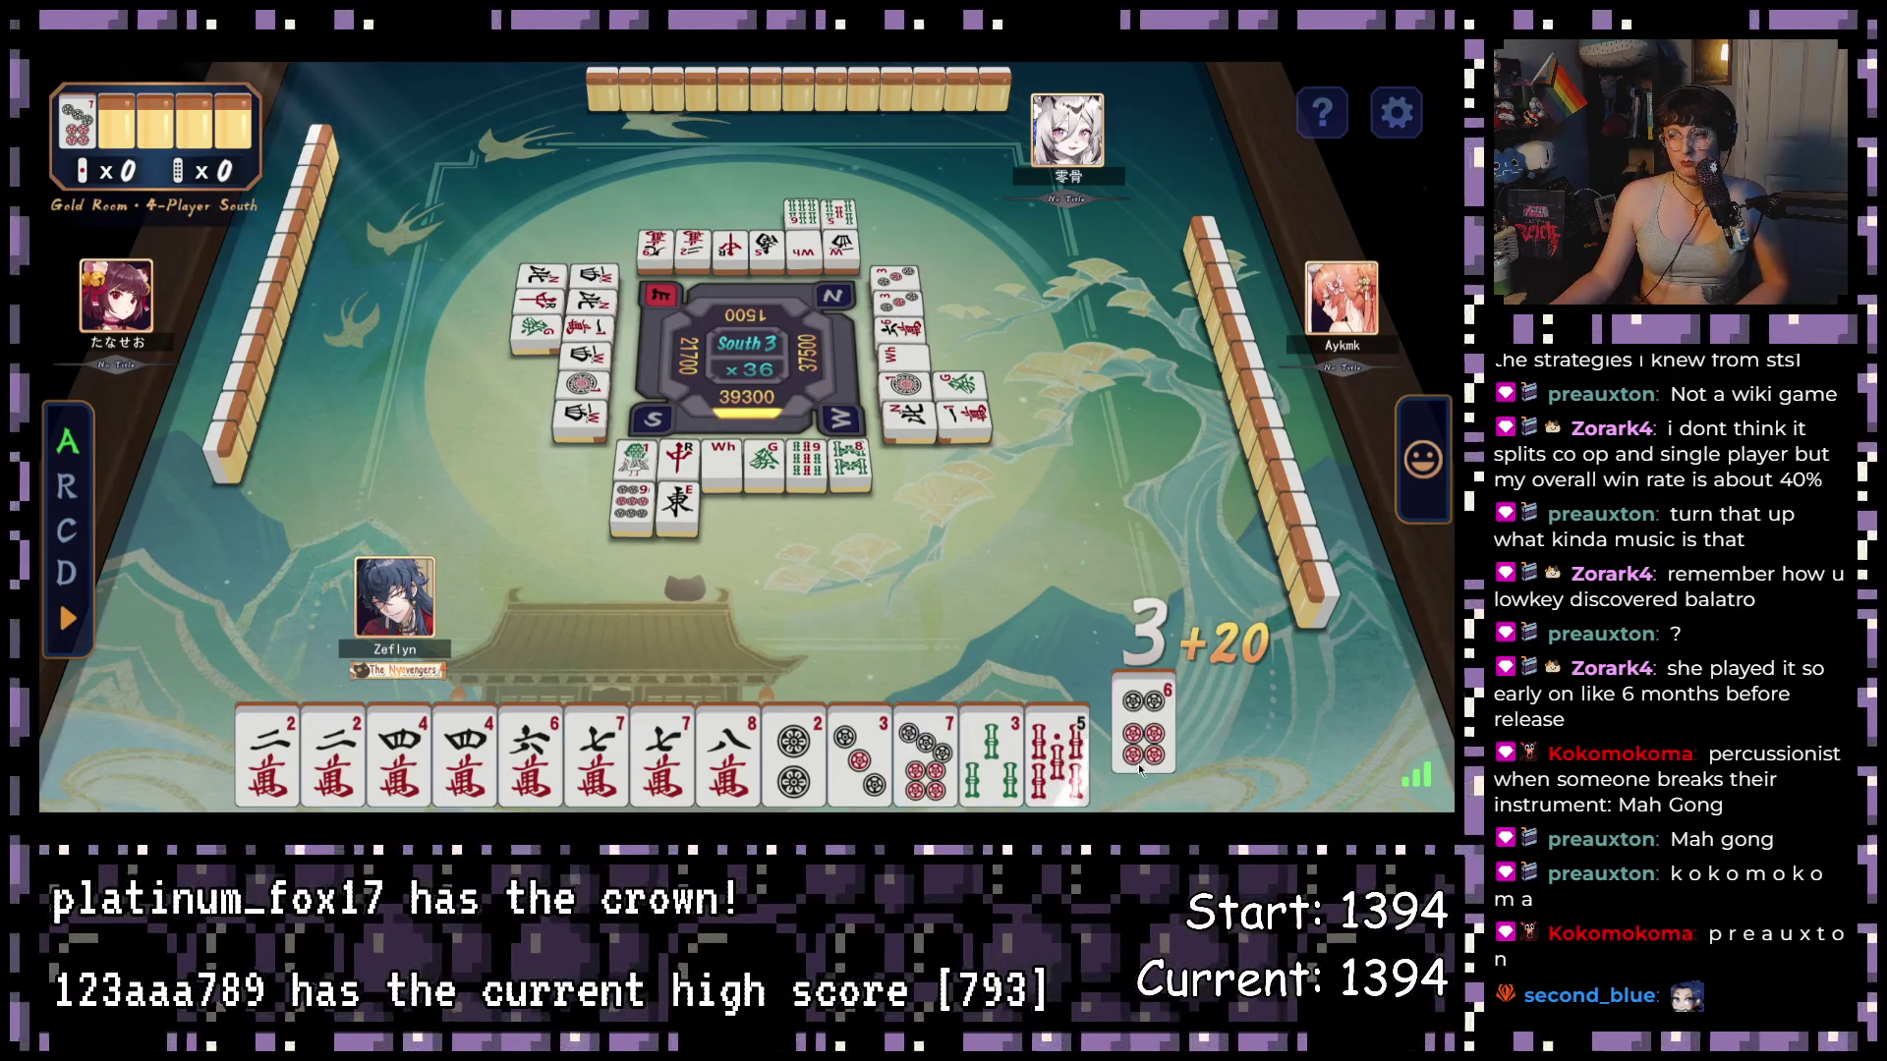
{"action": "left_click", "coordinate": [661, 752]}
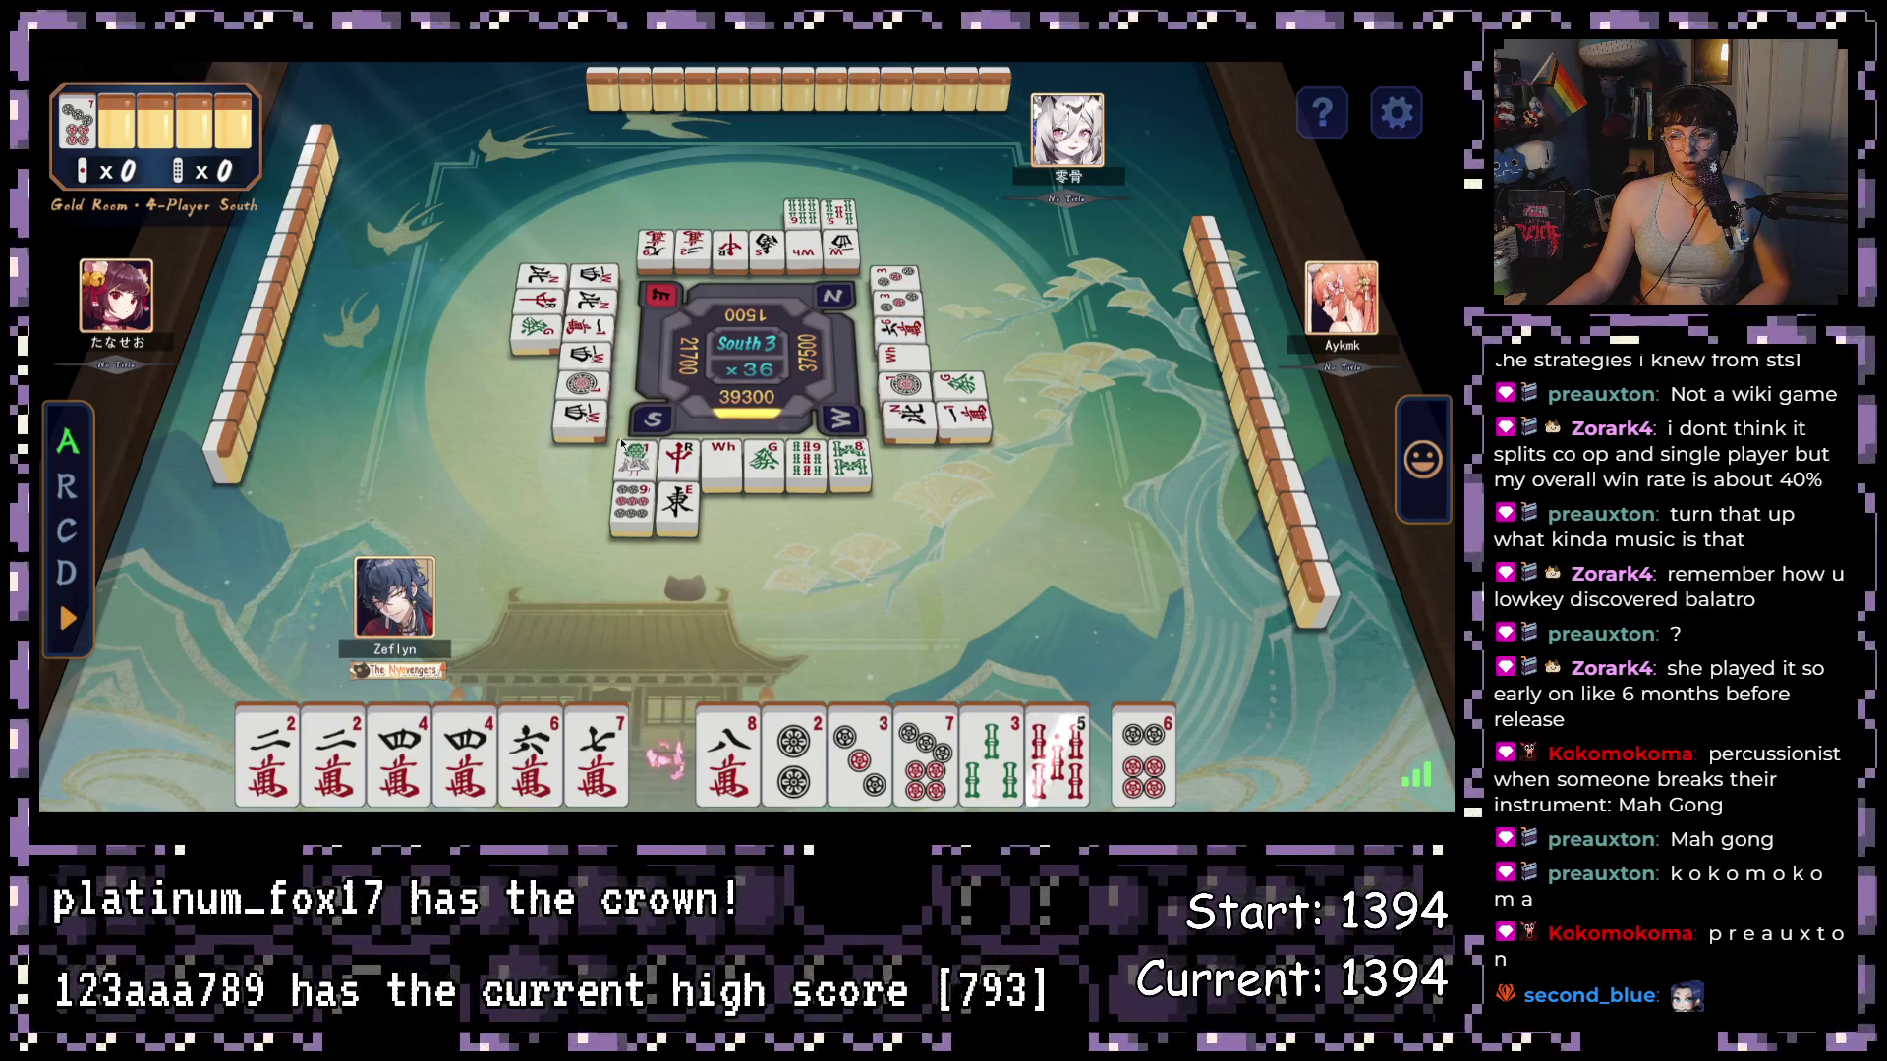